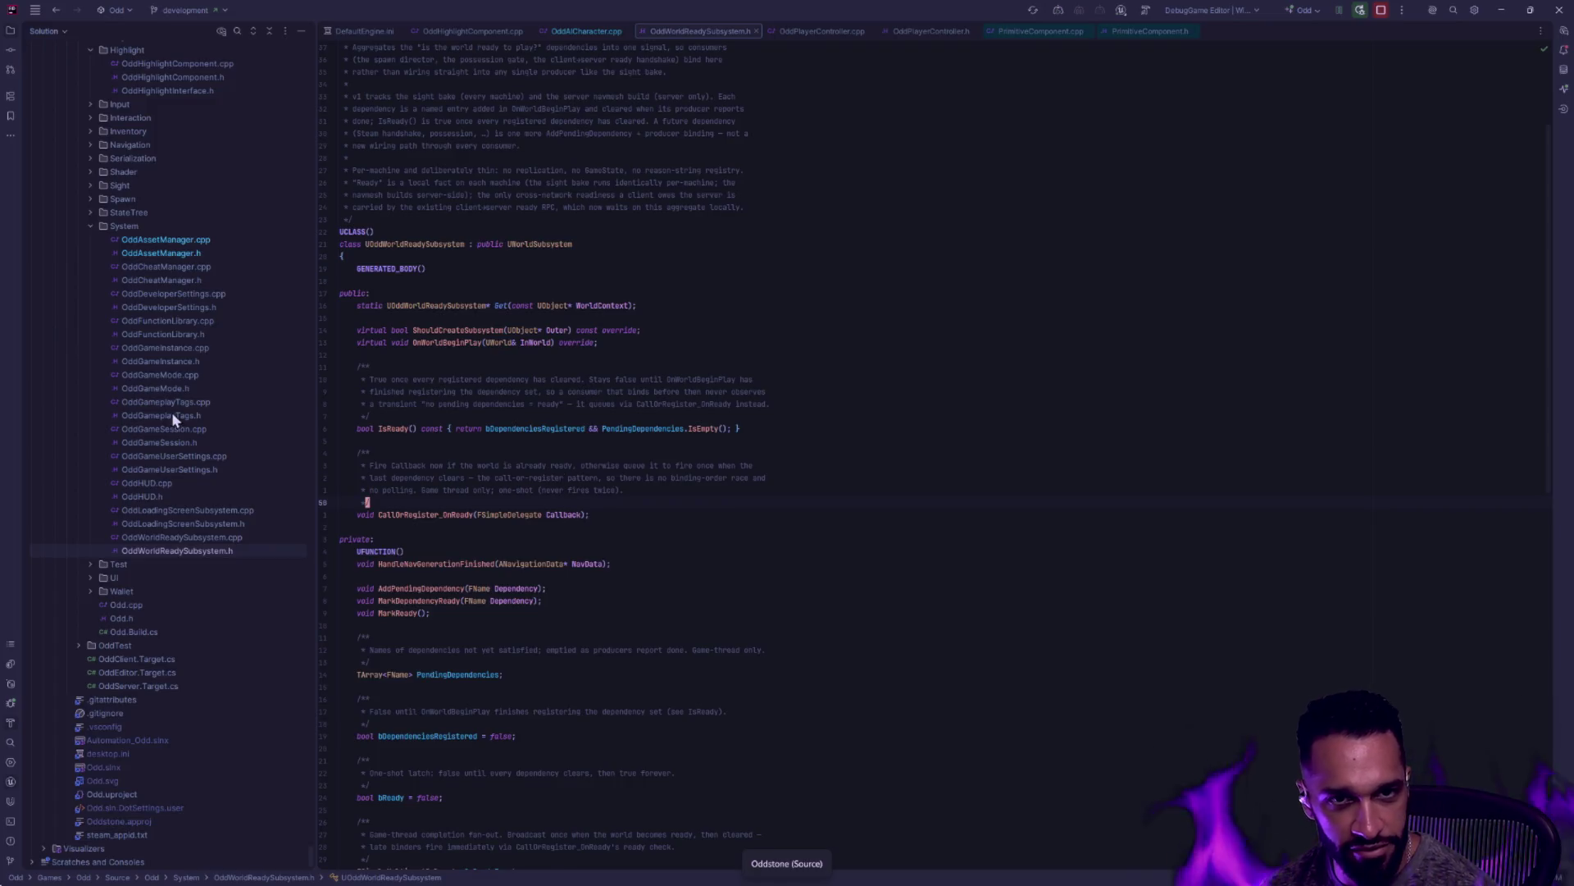
{"action": "scroll", "coordinate": [180, 331], "scroll_direction": "up", "scroll_amount": 3}
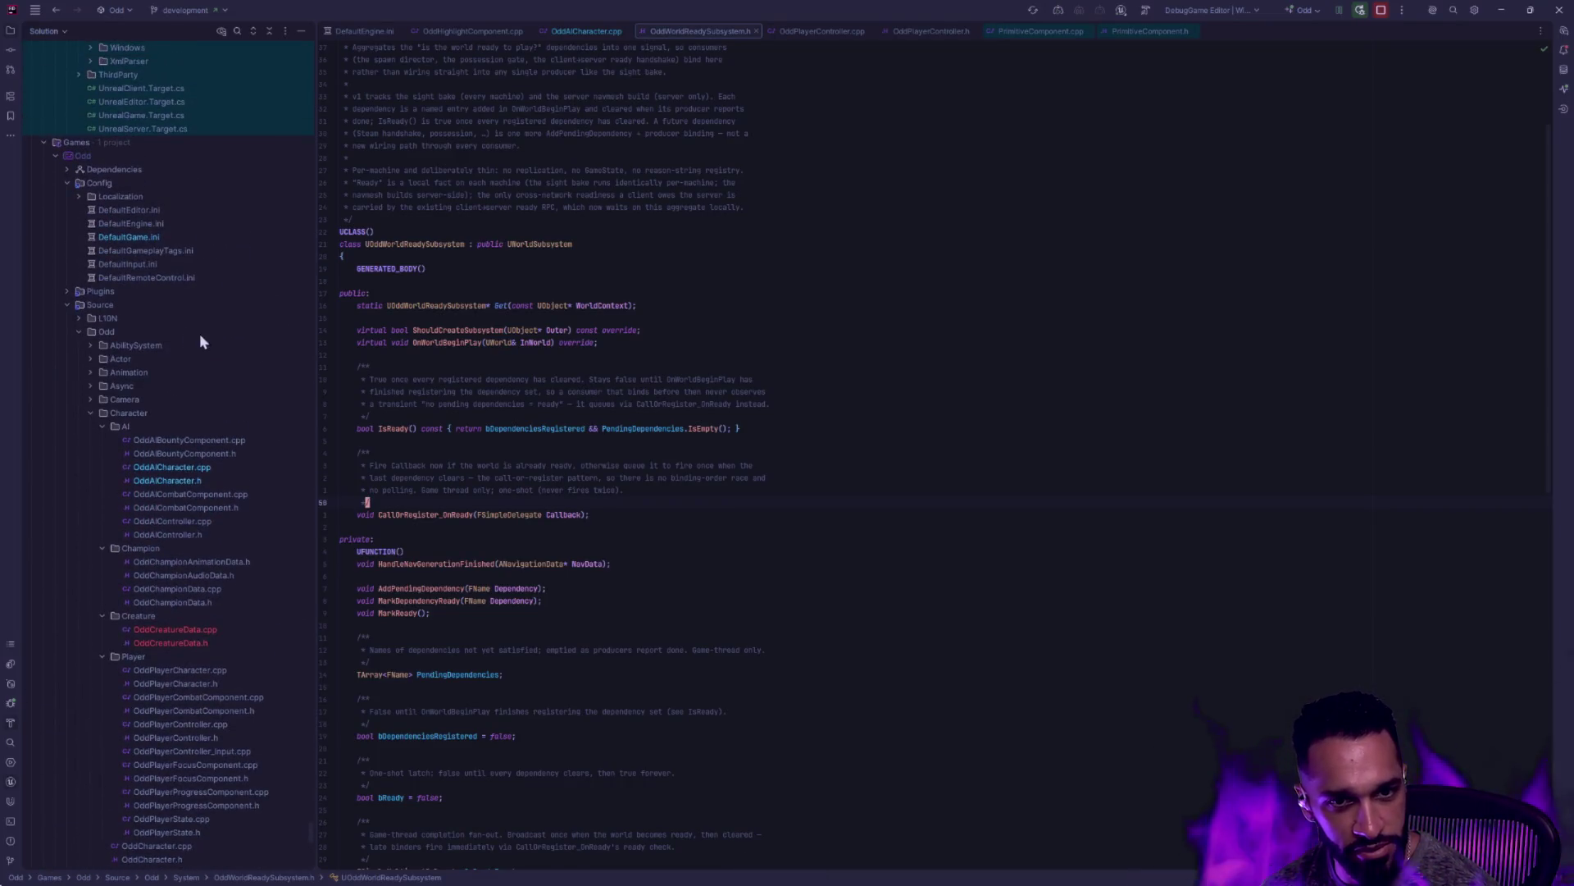
Collapse the Character, Highlight and System folders and expand Async in the Solution tree
{"action": "left_click", "coordinate": [89, 412]}
{"action": "left_click", "coordinate": [91, 468]}
{"action": "left_click", "coordinate": [92, 602]}
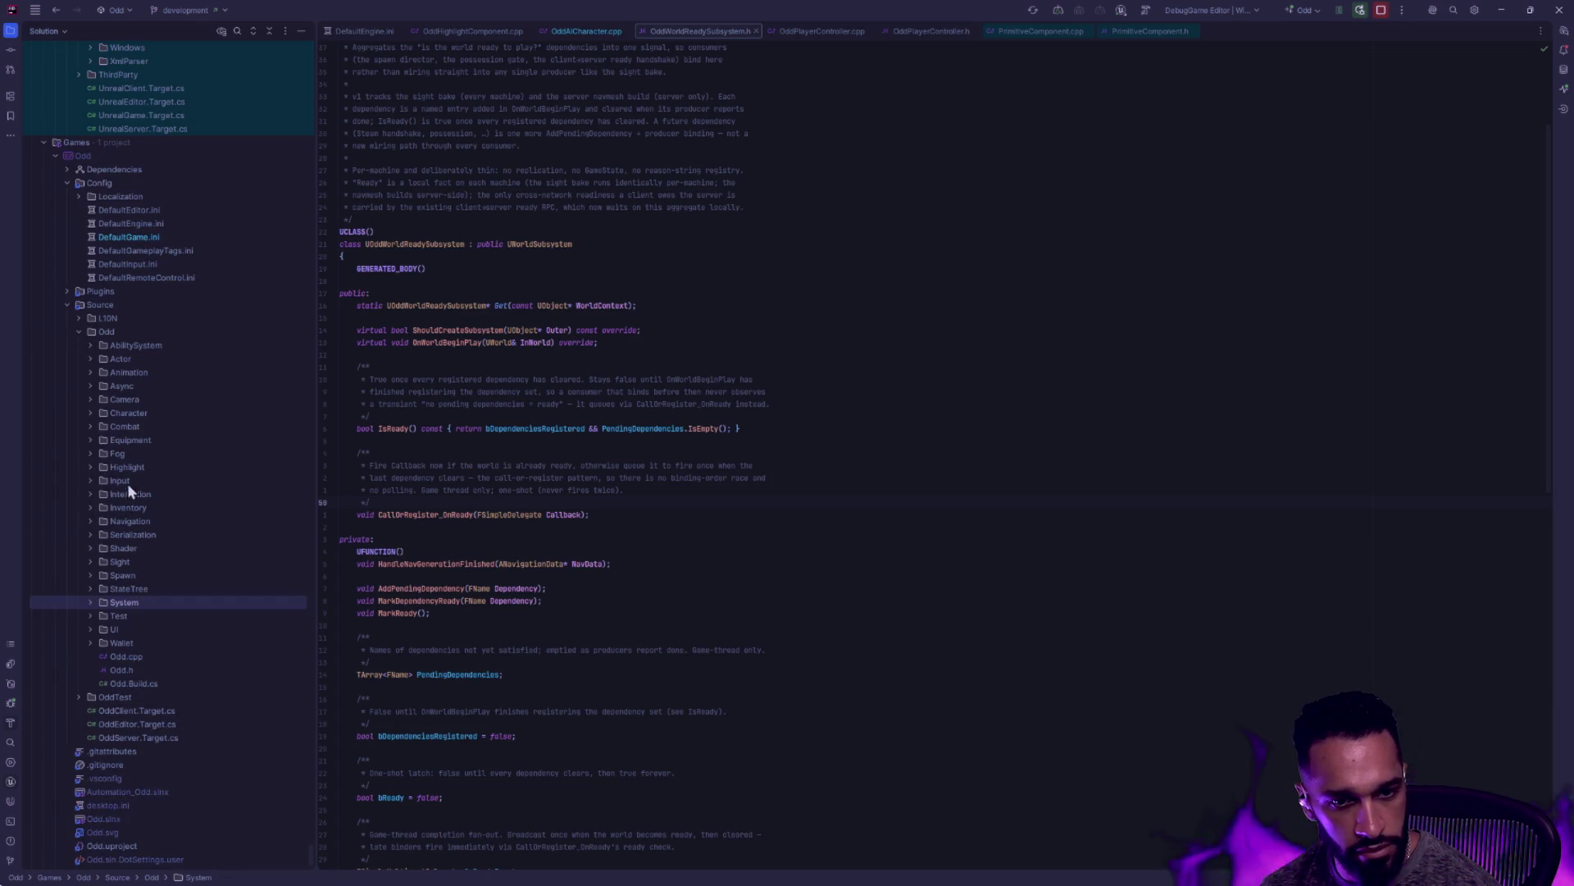
{"action": "left_click", "coordinate": [92, 385]}
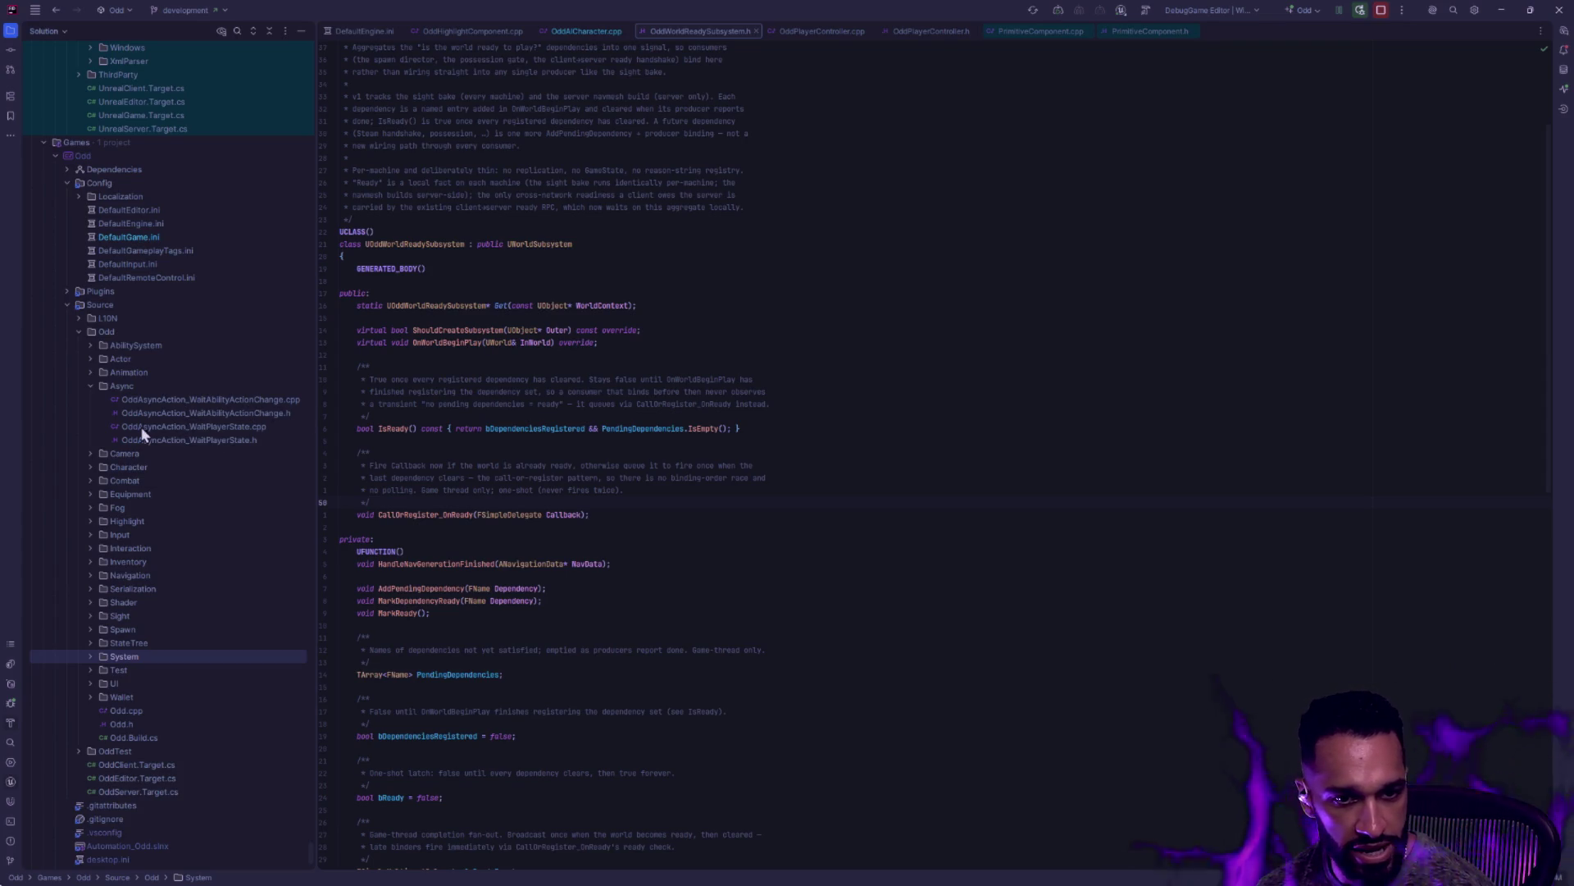
Open the OddAsyncAction_WaitPlayerState .cpp and .h files, then check the Claude Code terminals desktop
{"action": "left_click", "coordinate": [199, 400]}
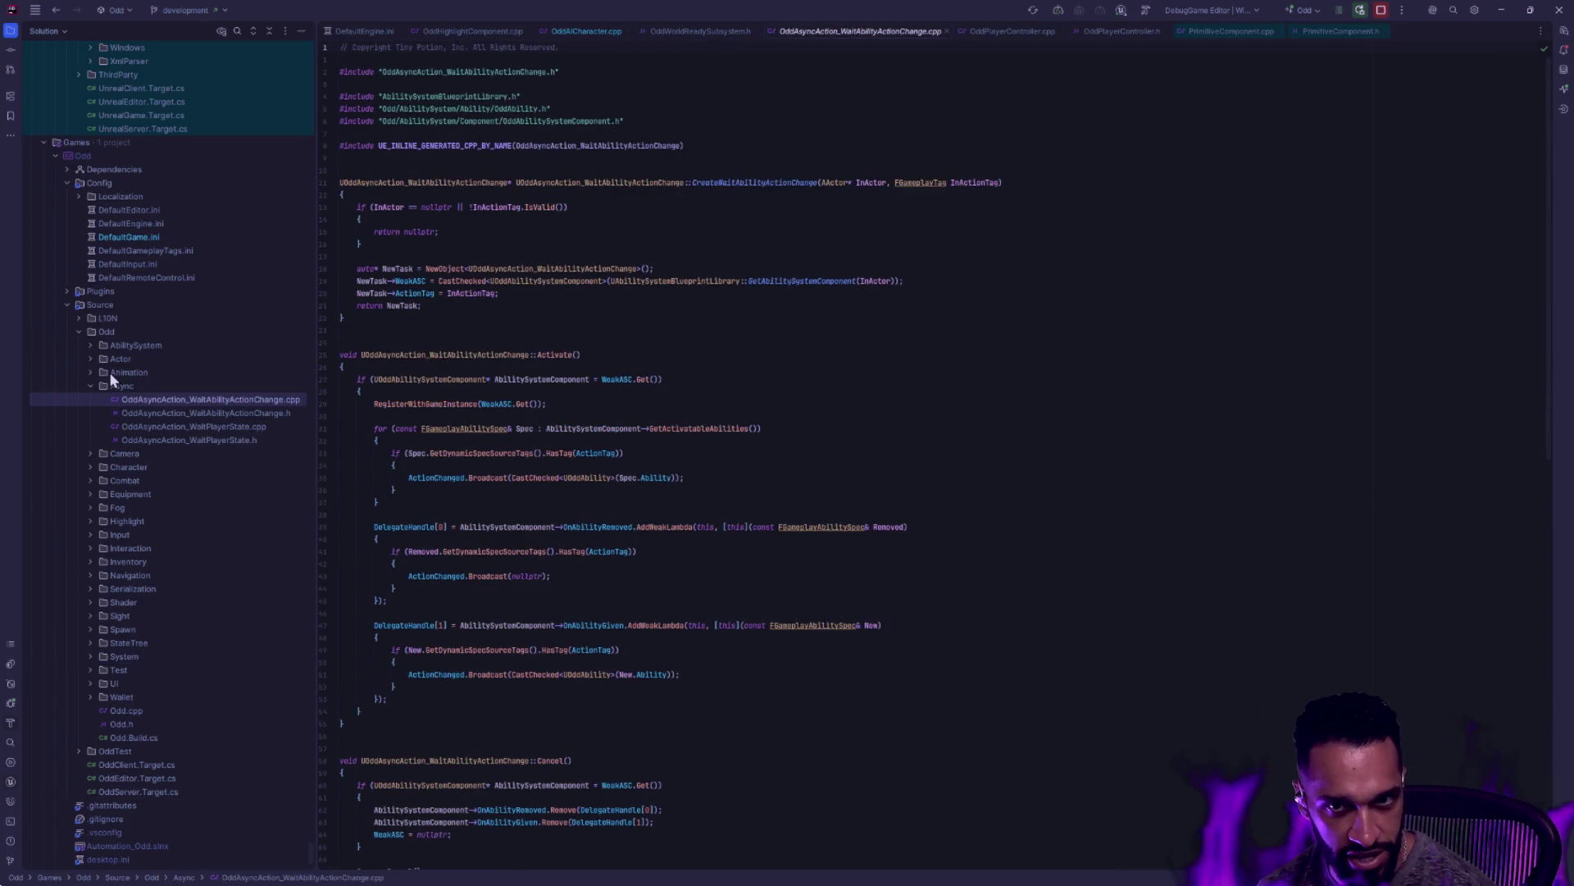
{"action": "left_click", "coordinate": [134, 385]}
{"action": "left_click", "coordinate": [209, 401]}
{"action": "left_click", "coordinate": [240, 426]}
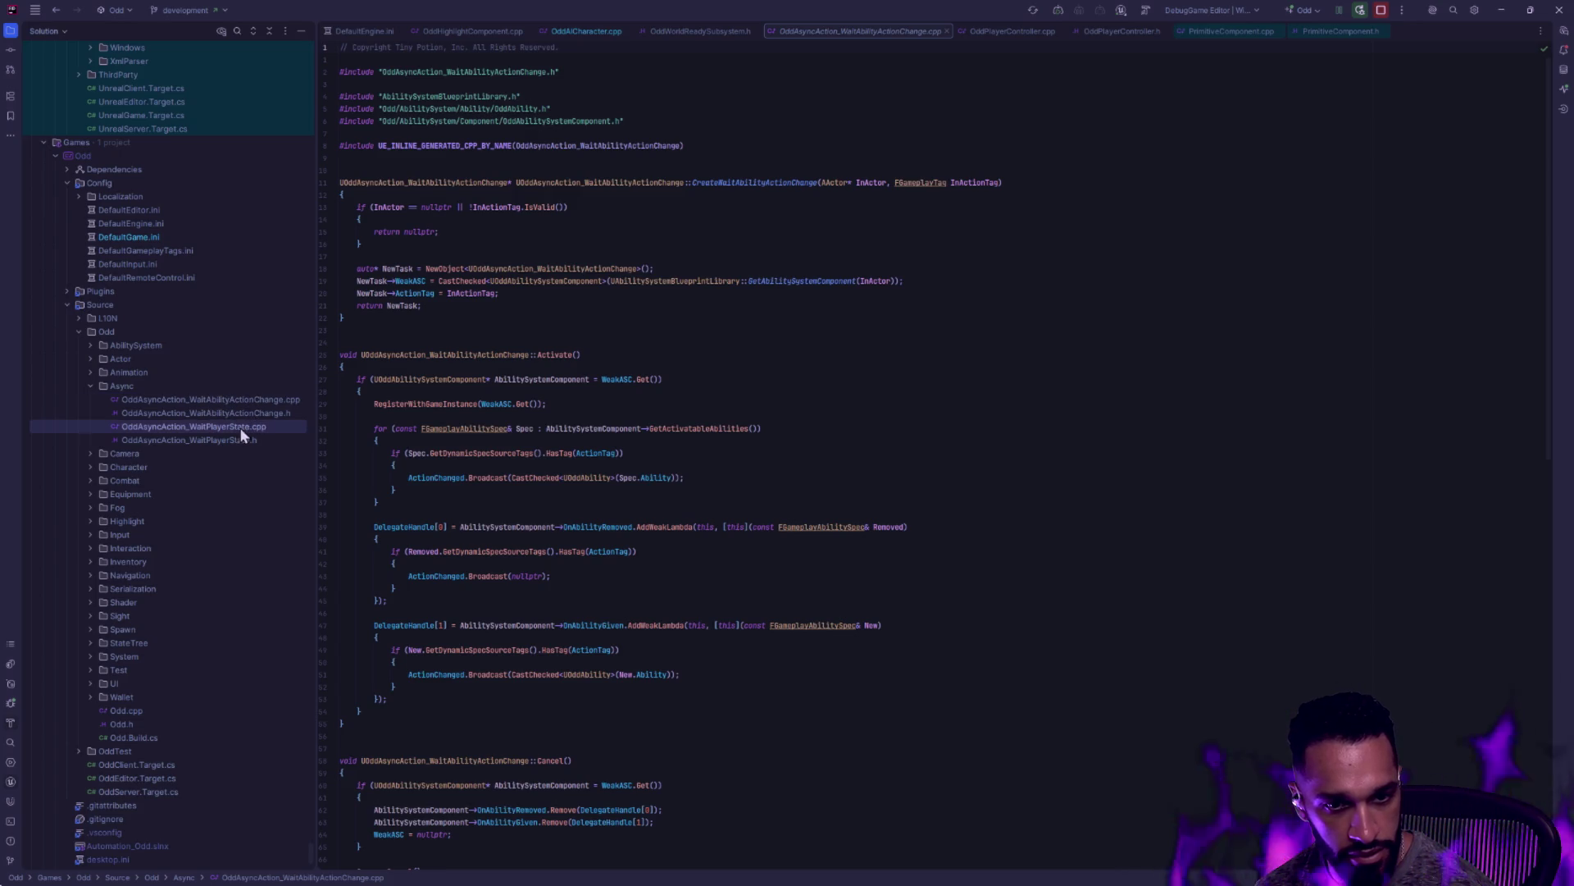
{"action": "left_click", "coordinate": [221, 451]}
{"action": "left_click", "coordinate": [227, 440]}
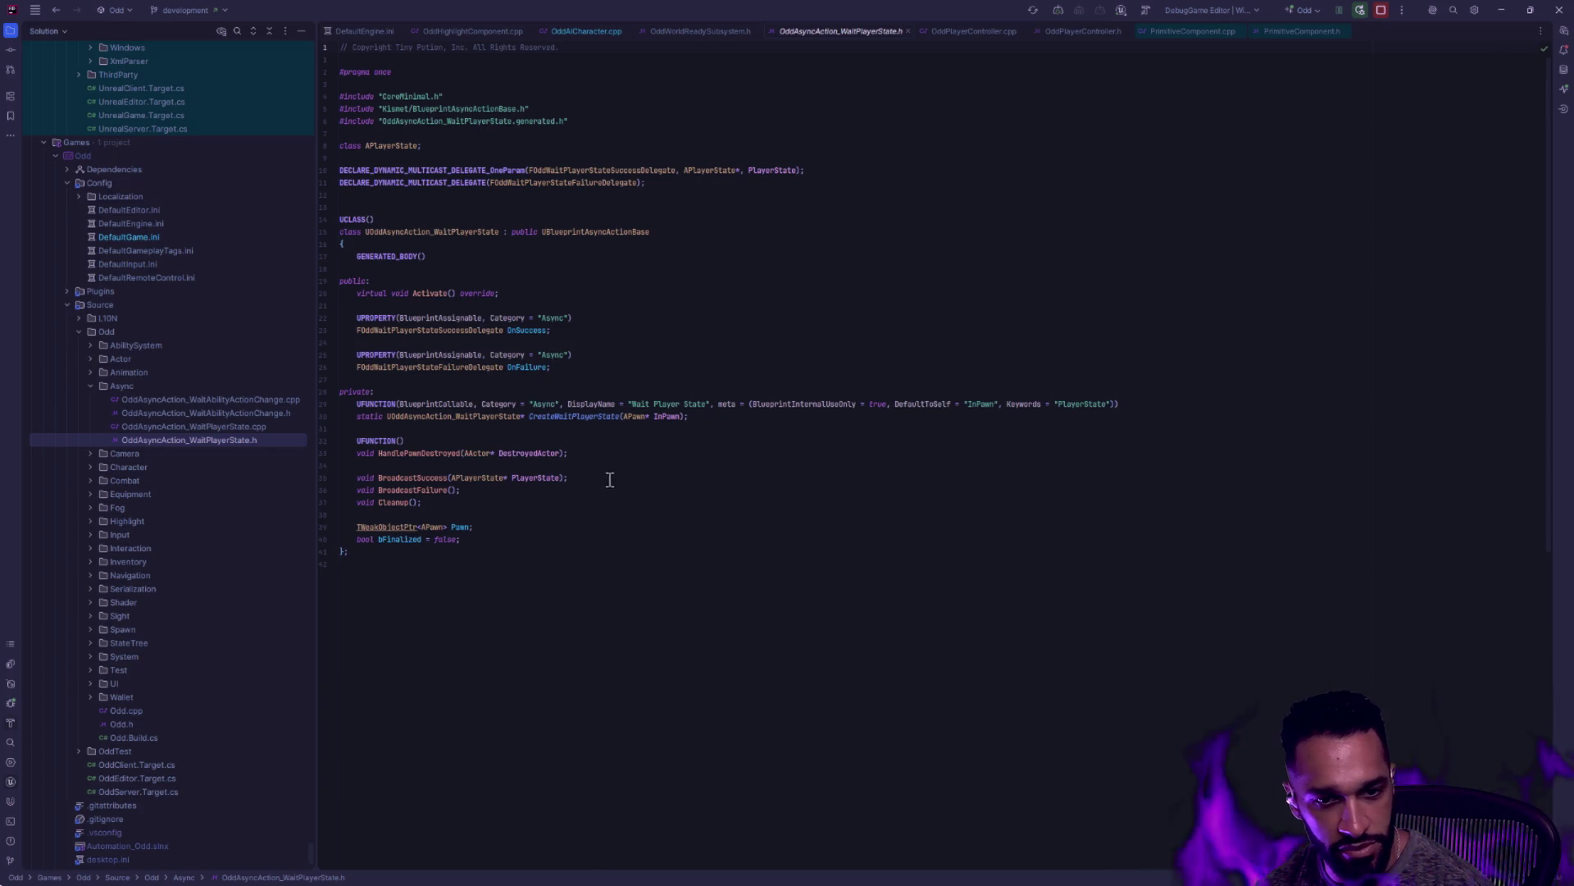
{"action": "key", "text": "ctrl+super+Right"}
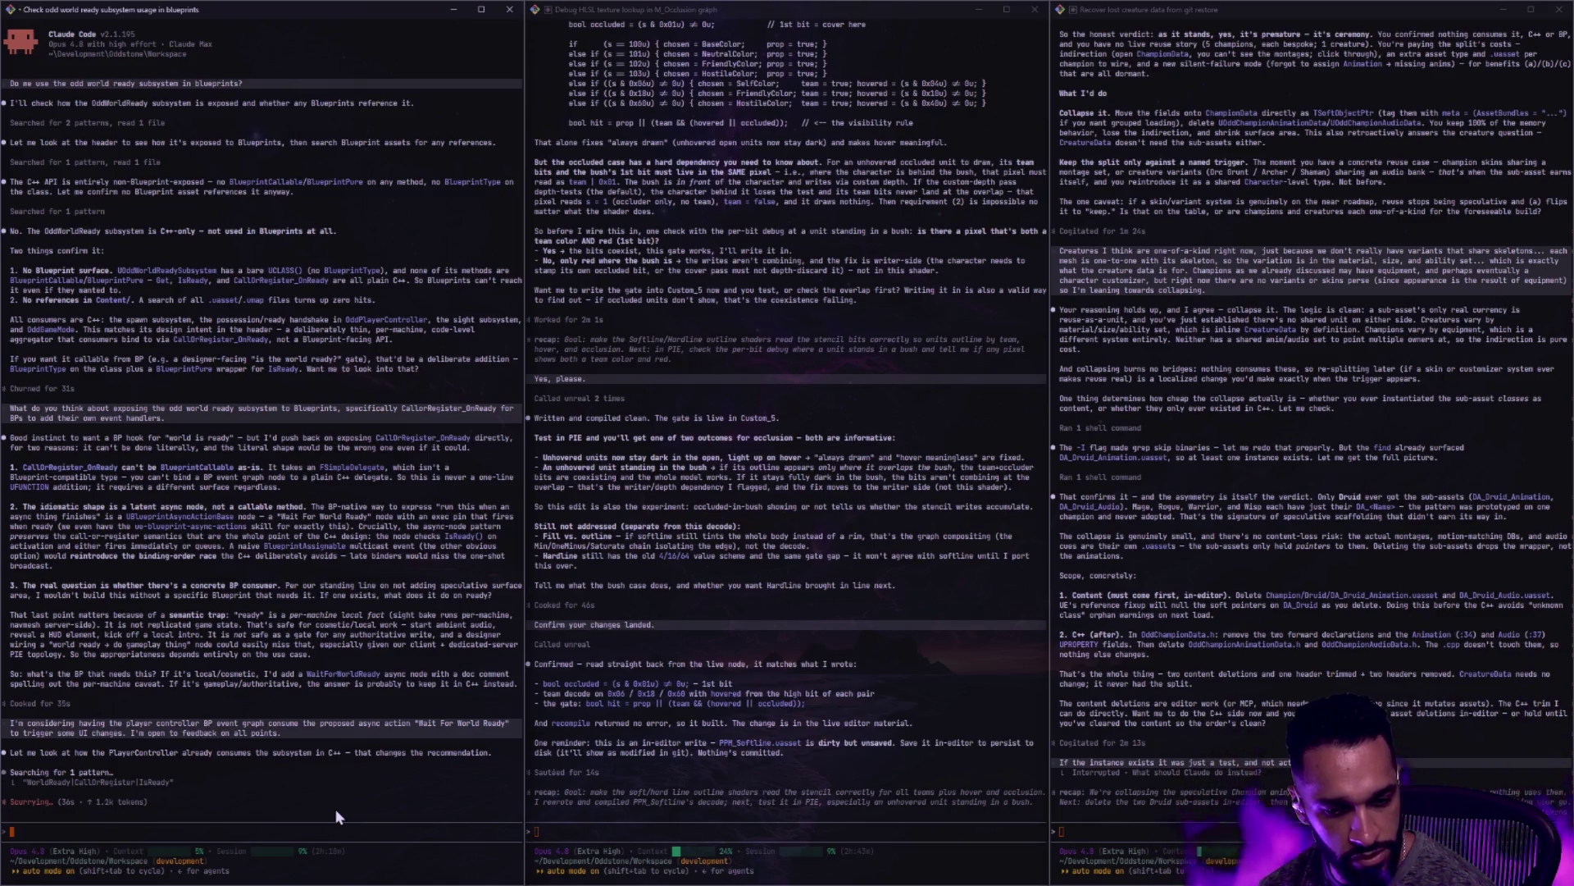
{"action": "key", "text": "ctrl+super+Right"}
{"action": "key", "text": "ctrl+super+Right"}
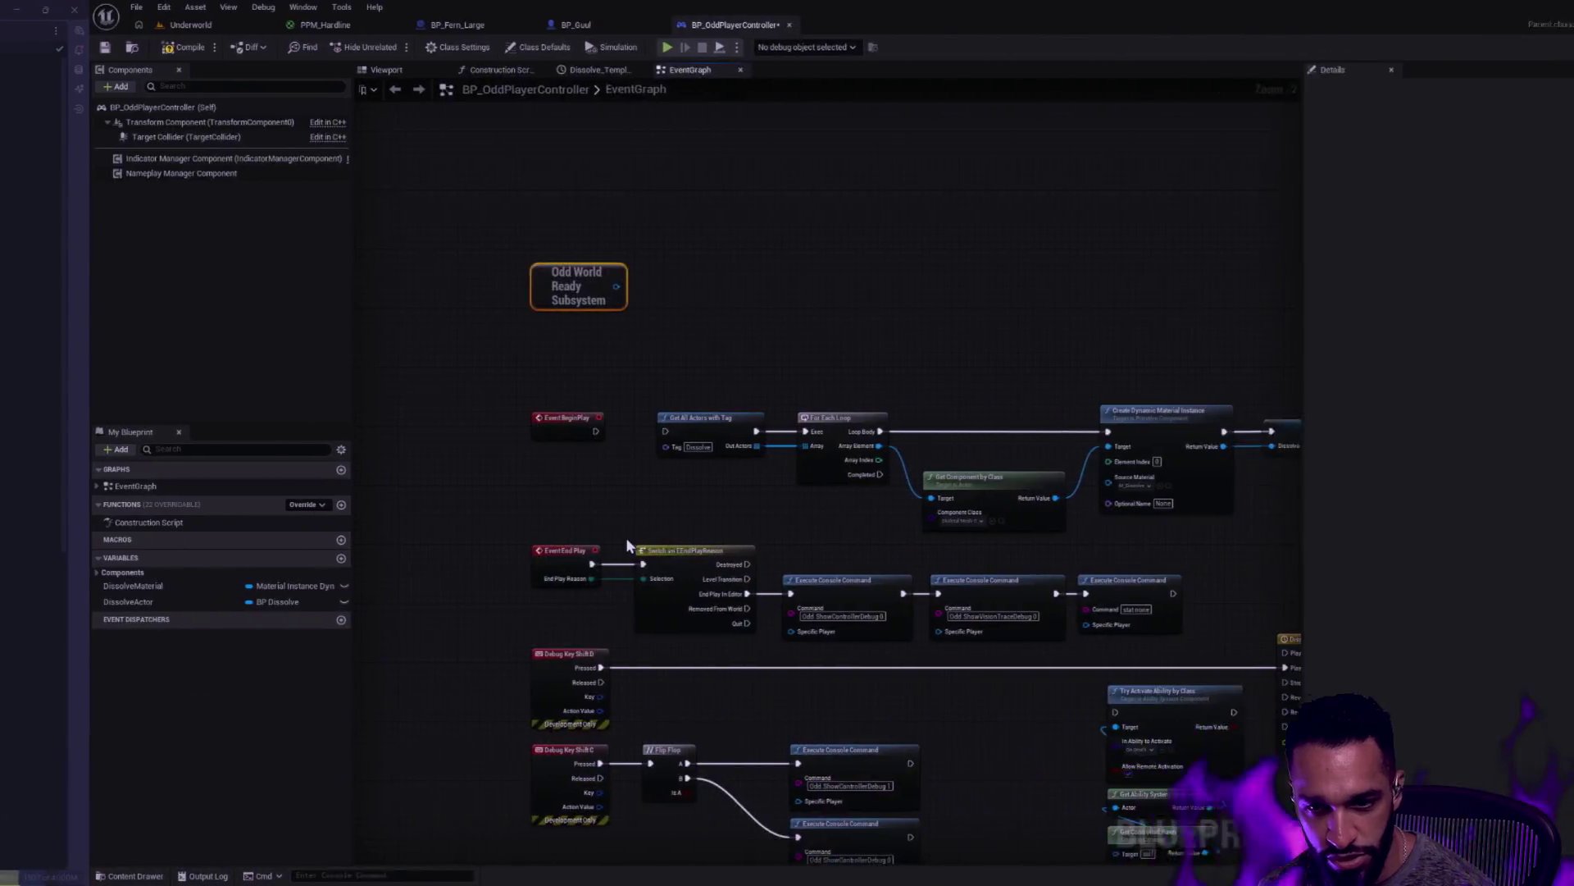
Add an Event On Possess node and delete the Odd World Ready Subsystem node
{"action": "left_click", "coordinate": [730, 294]}
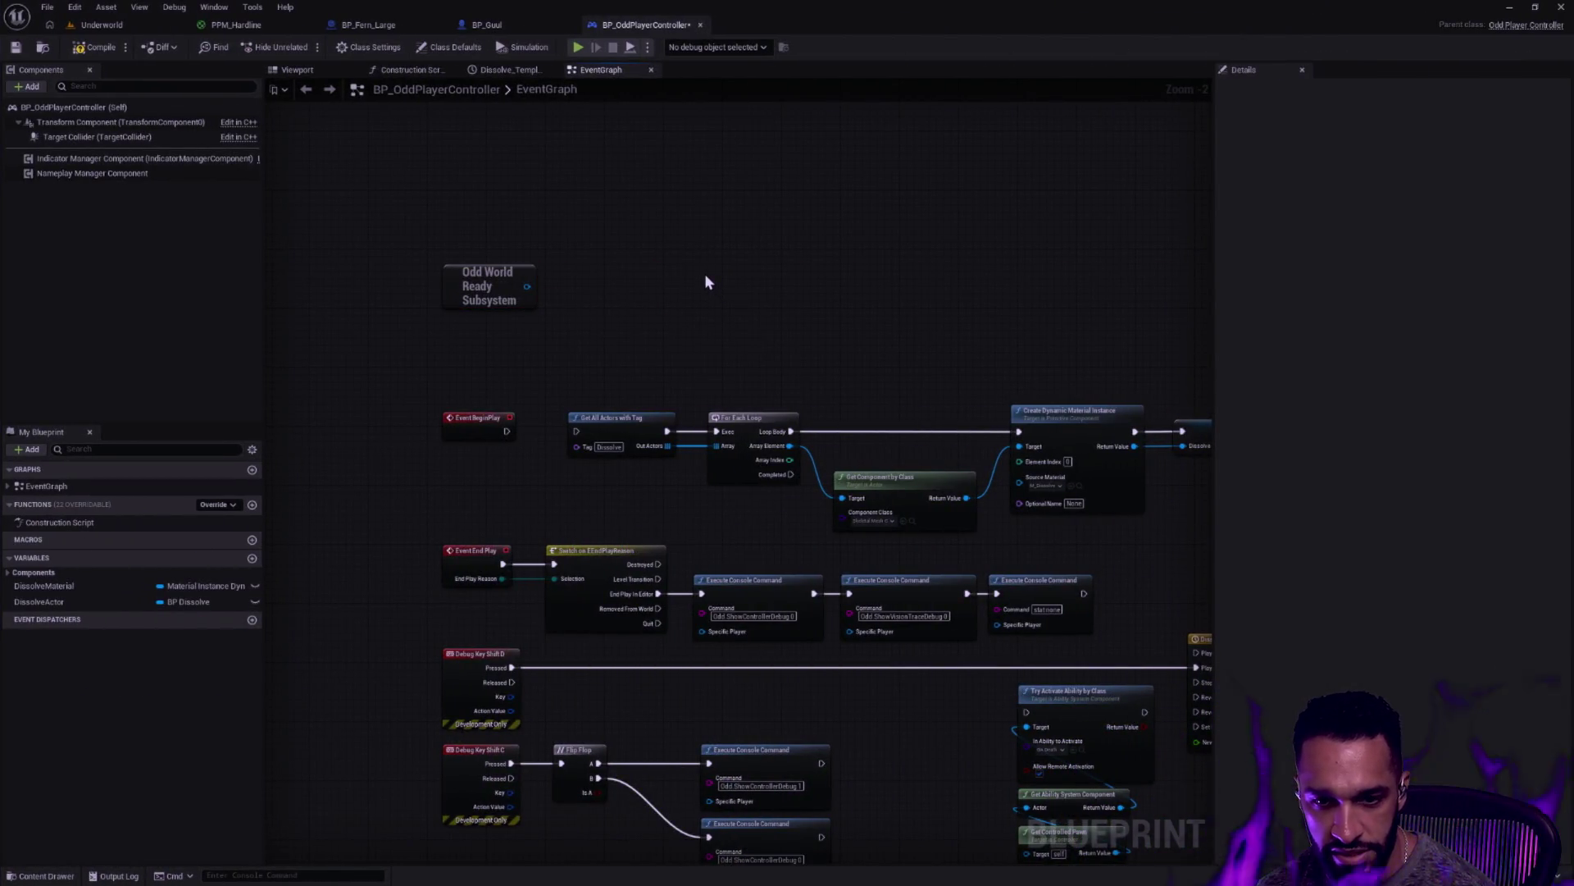
{"action": "right_click", "coordinate": [673, 299]}
{"action": "type", "text": "possess"}
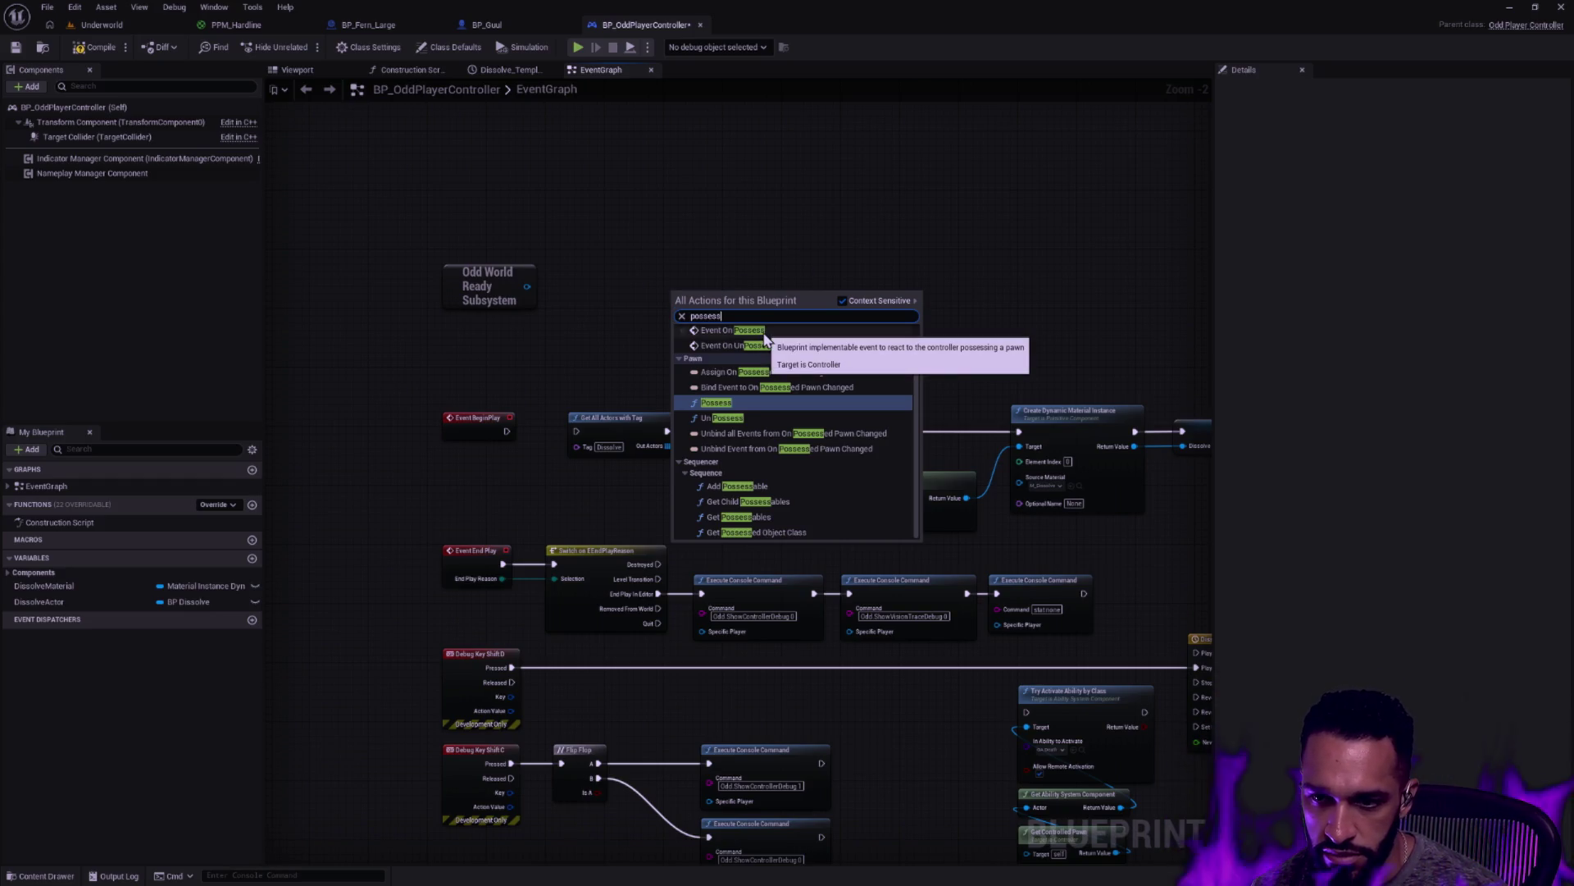
{"action": "left_click", "coordinate": [732, 331]}
{"action": "left_click_drag", "start_coordinate": [650, 316], "coordinate": [347, 204]}
{"action": "key", "text": "Delete"}
{"action": "mouse_move", "coordinate": [738, 321]}
{"action": "left_mouse_down"}
{"action": "mouse_move", "coordinate": [590, 274]}
{"action": "mouse_move", "coordinate": [663, 287]}
{"action": "left_mouse_up"}
Try a Cast To BP_Wisp node beside Event On Possess, then remove it again
{"action": "type", "text": "cast"}
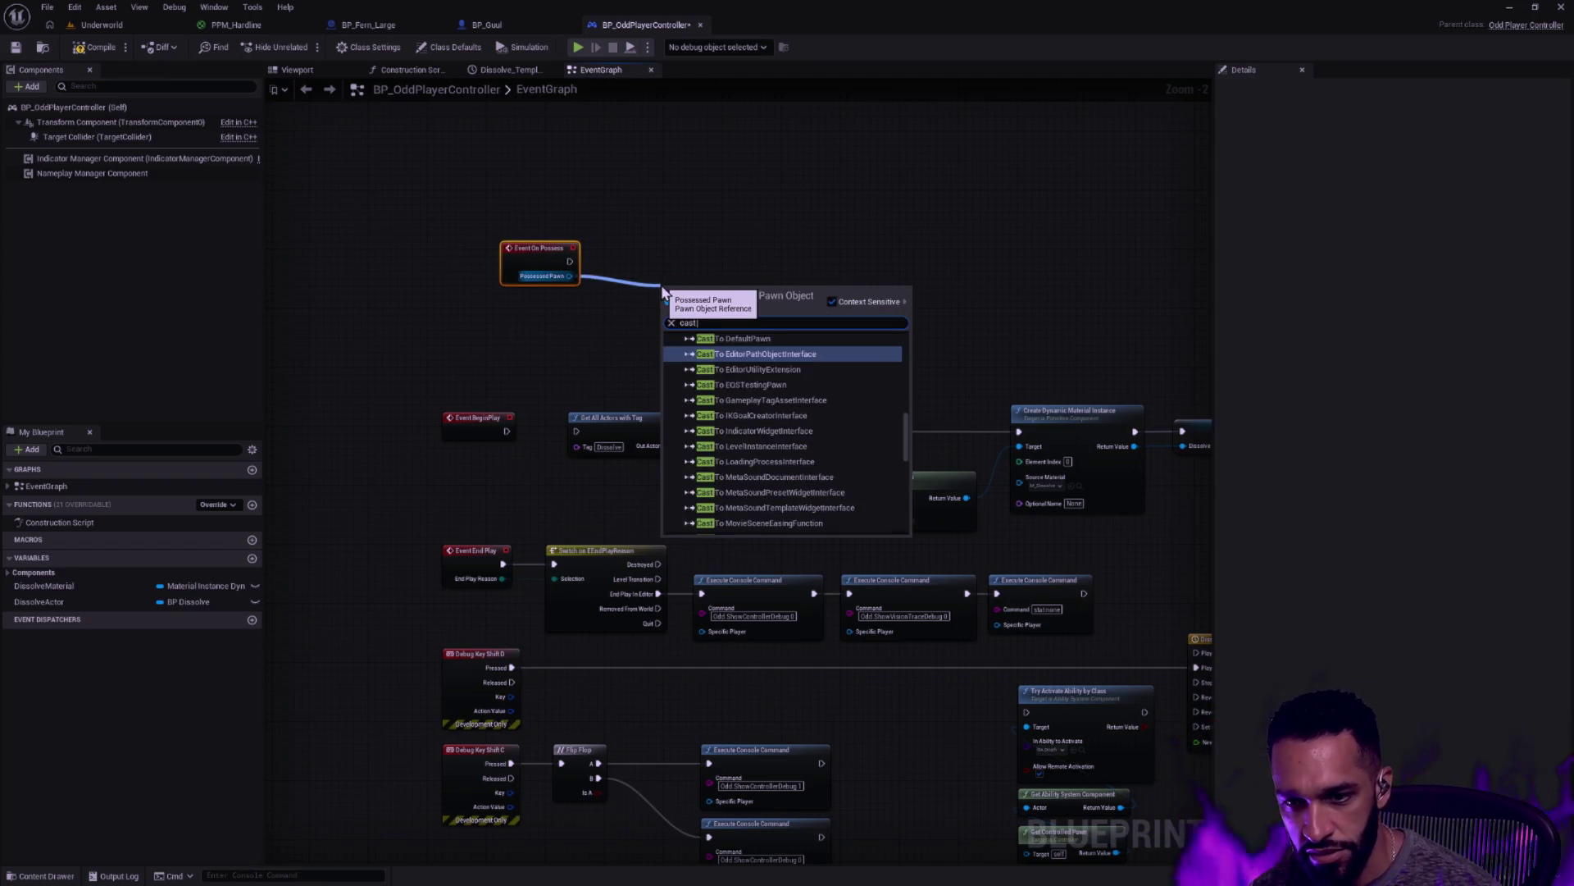
{"action": "type", "text": " wisp"}
{"action": "key", "text": "Return"}
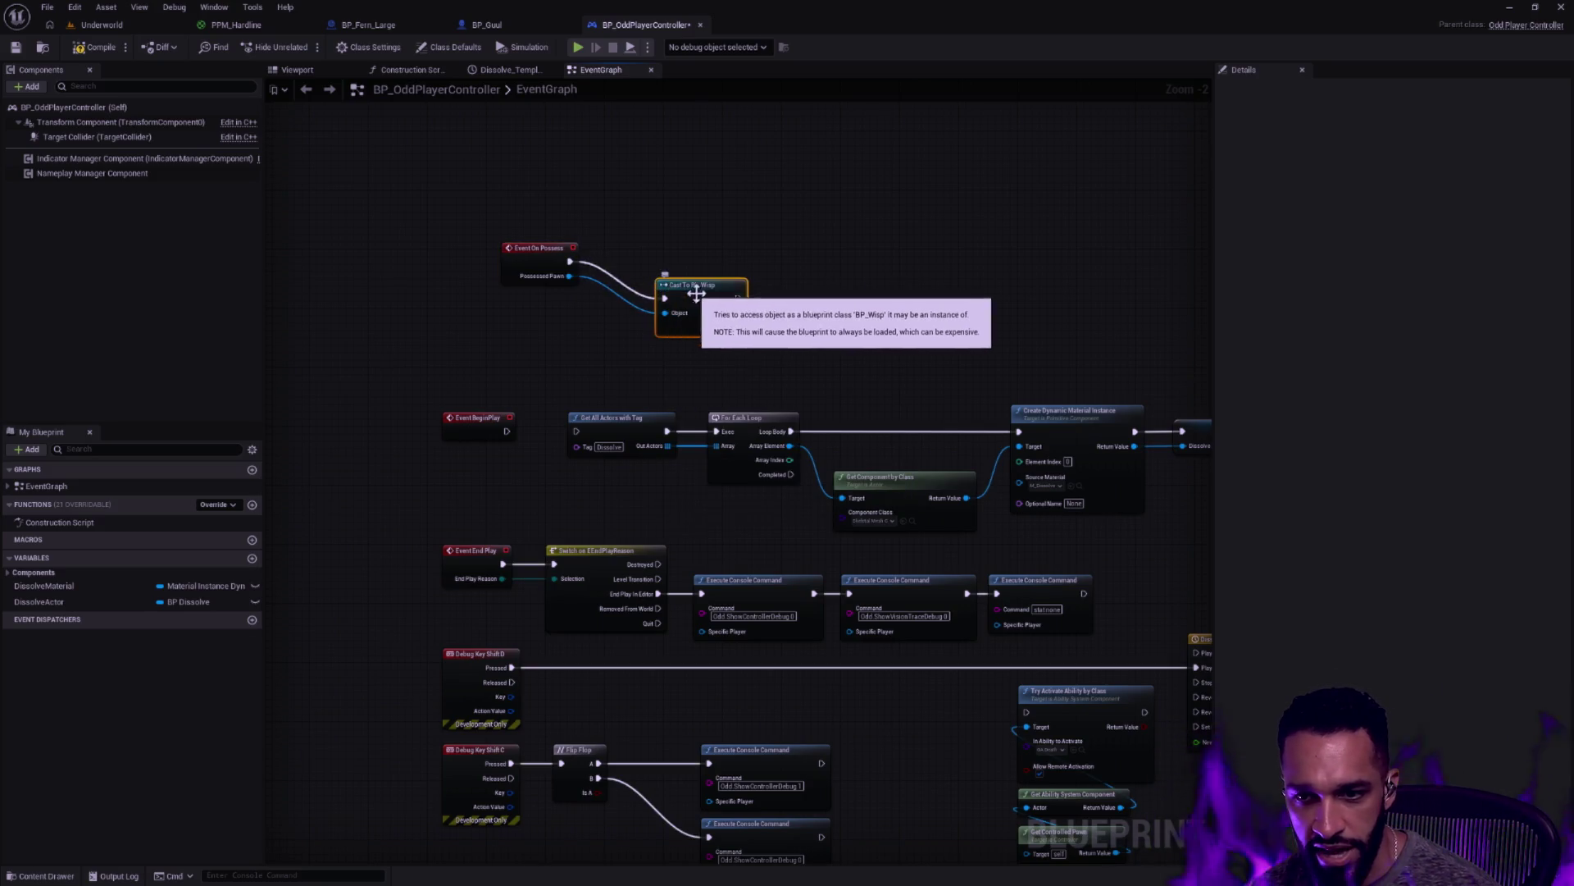
{"action": "left_click_drag", "start_coordinate": [693, 293], "coordinate": [656, 263]}
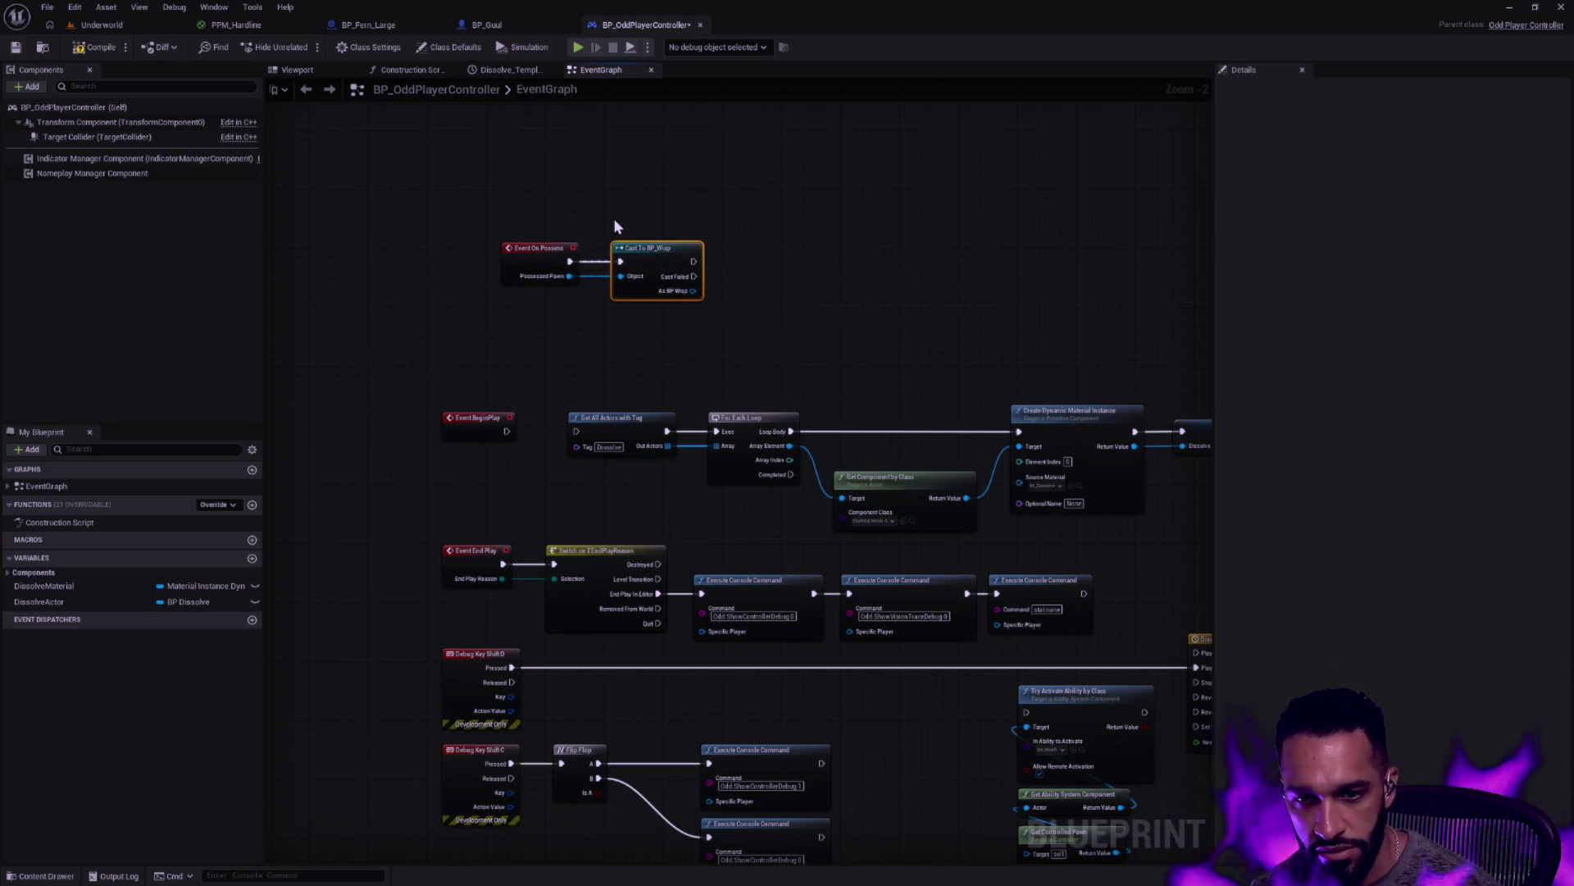
{"action": "key", "text": "Delete"}
{"action": "key", "text": "ctrl+z"}
{"action": "left_click", "coordinate": [623, 244]}
{"action": "key", "text": "Delete"}
Add an Odd Layout Subsystem node next to Event On Possess
{"action": "left_click_drag", "start_coordinate": [569, 261], "coordinate": [660, 267]}
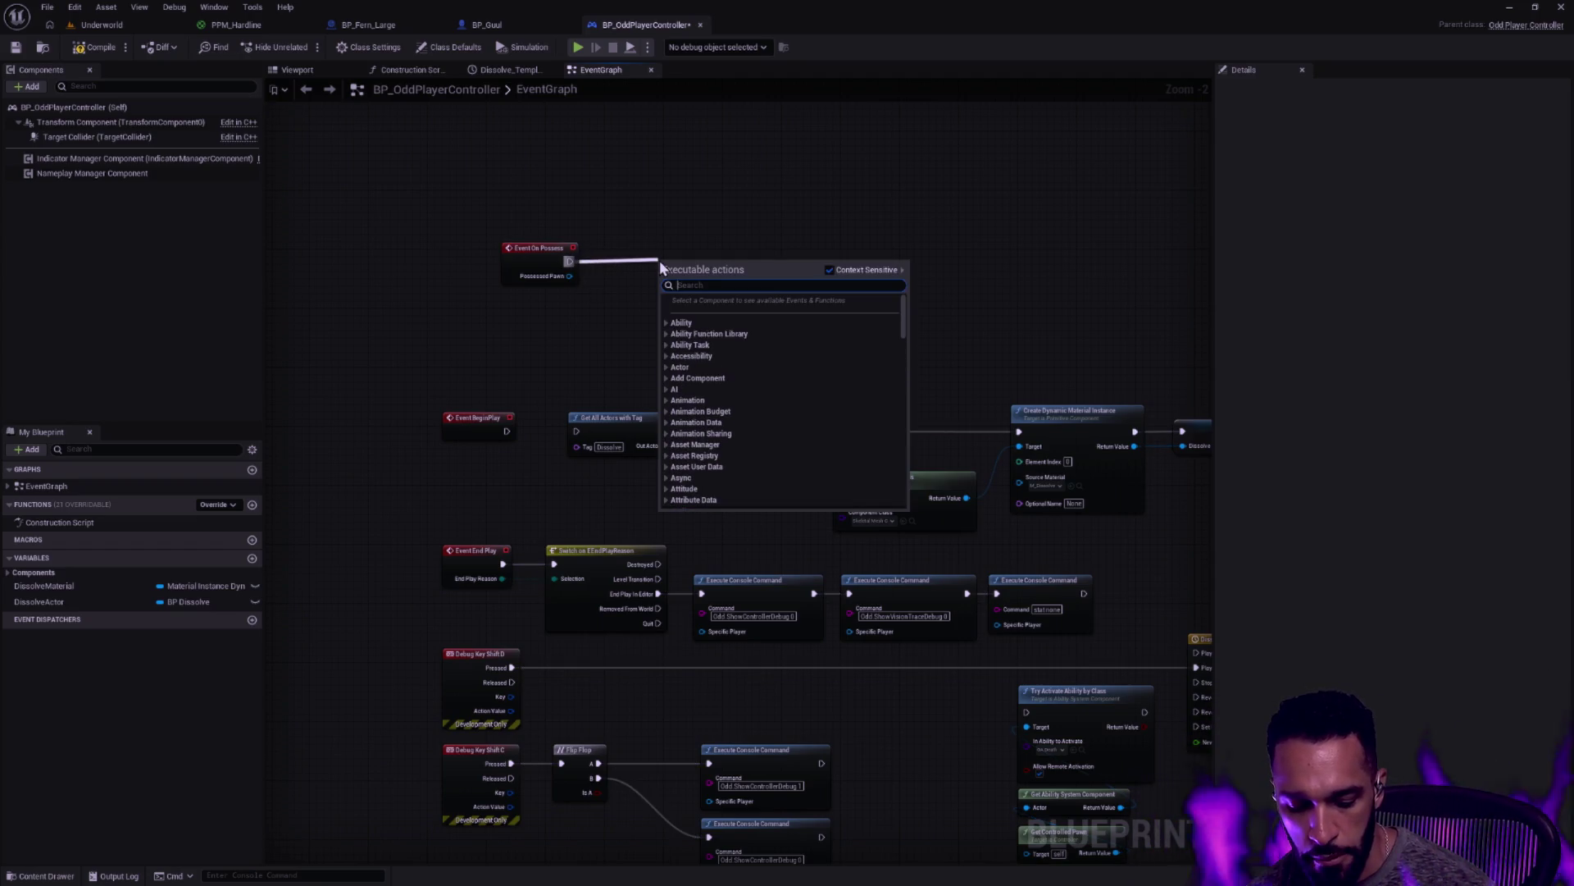
{"action": "left_click", "coordinate": [654, 239]}
{"action": "right_click", "coordinate": [662, 246]}
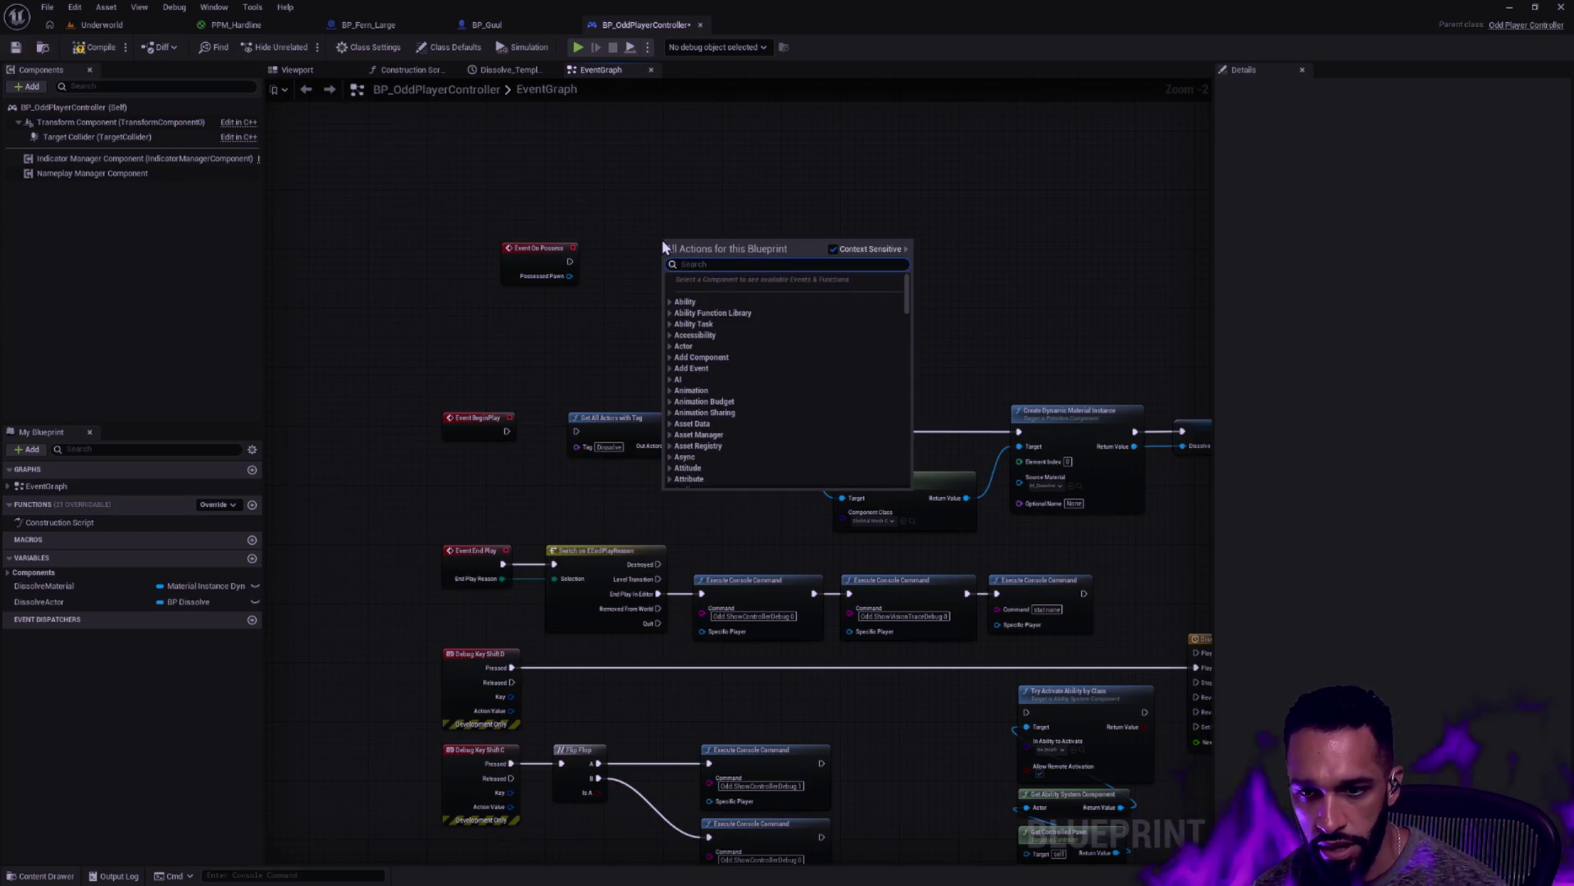
{"action": "type", "text": "odd layout"}
{"action": "key", "text": "Return"}
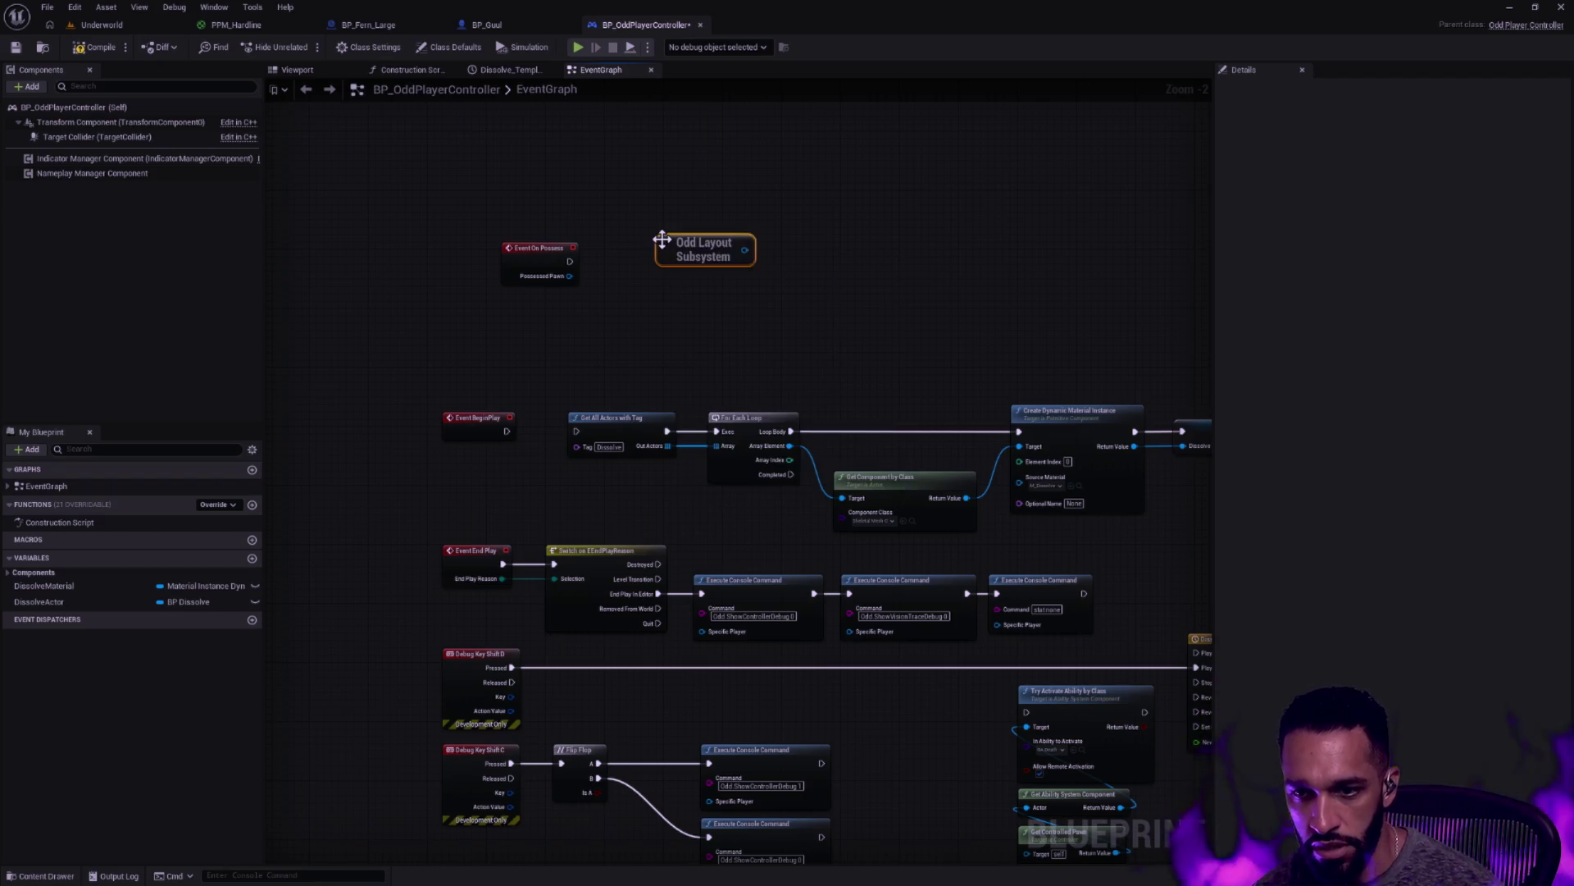
Search Odd Layout Subsystem's pin actions for 'add', then cancel and look at Rider's code
{"action": "mouse_move", "coordinate": [662, 240]}
{"action": "left_mouse_down"}
{"action": "mouse_move", "coordinate": [603, 328]}
{"action": "mouse_move", "coordinate": [742, 310]}
{"action": "left_mouse_up"}
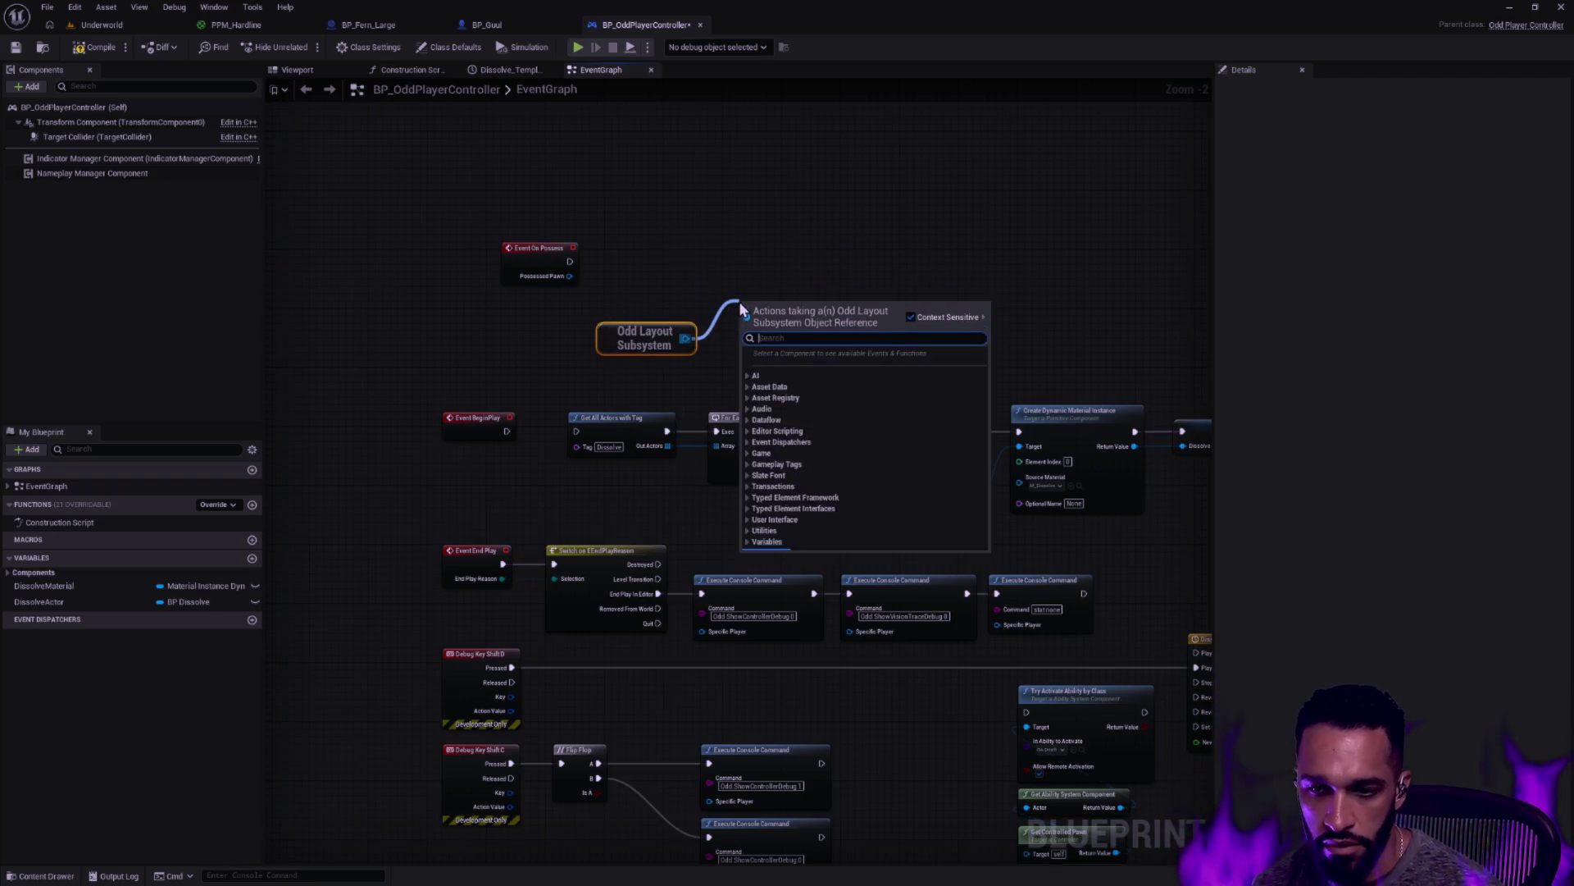
{"action": "type", "text": "add"}
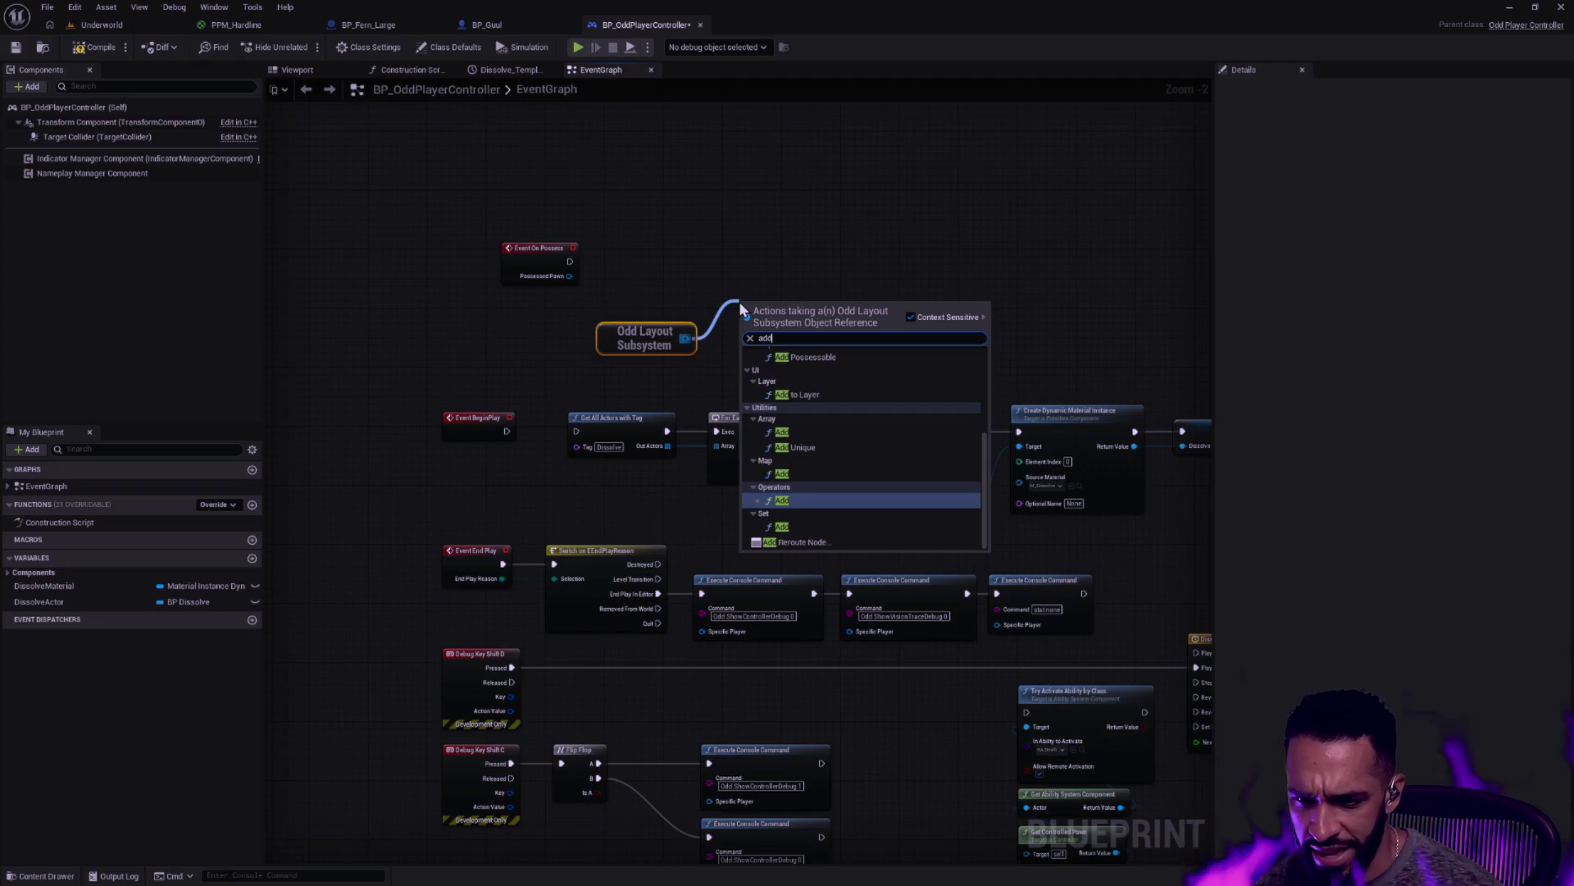
{"action": "key", "text": "BackSpace"}
{"action": "key", "text": "Escape"}
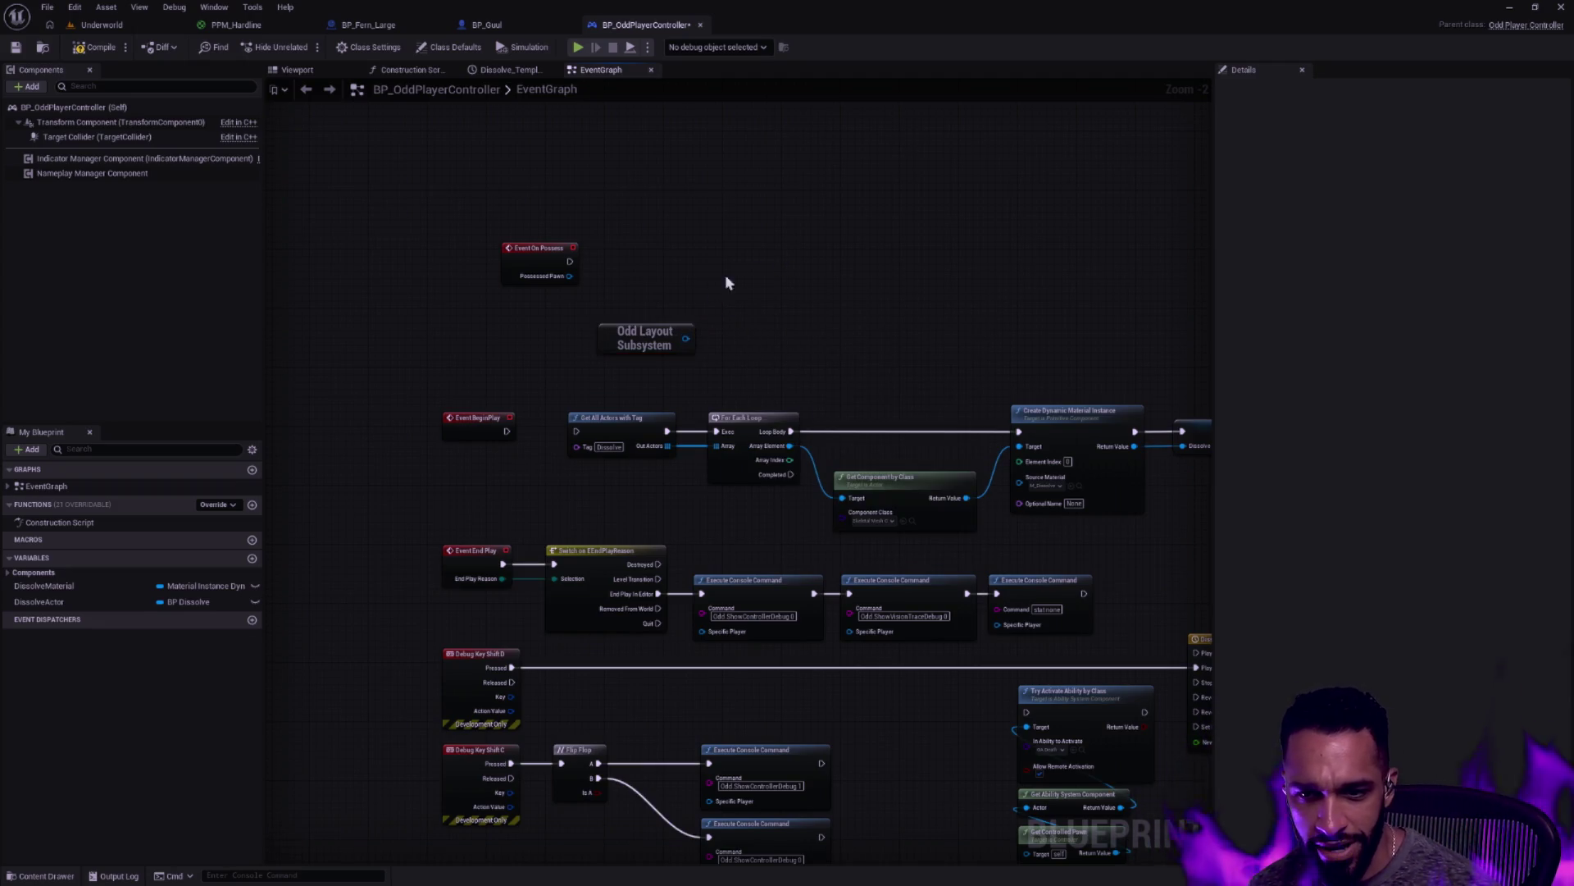
{"action": "key", "text": "alt+Tab"}
{"action": "scroll", "coordinate": [733, 324], "scroll_direction": "down", "scroll_amount": 6}
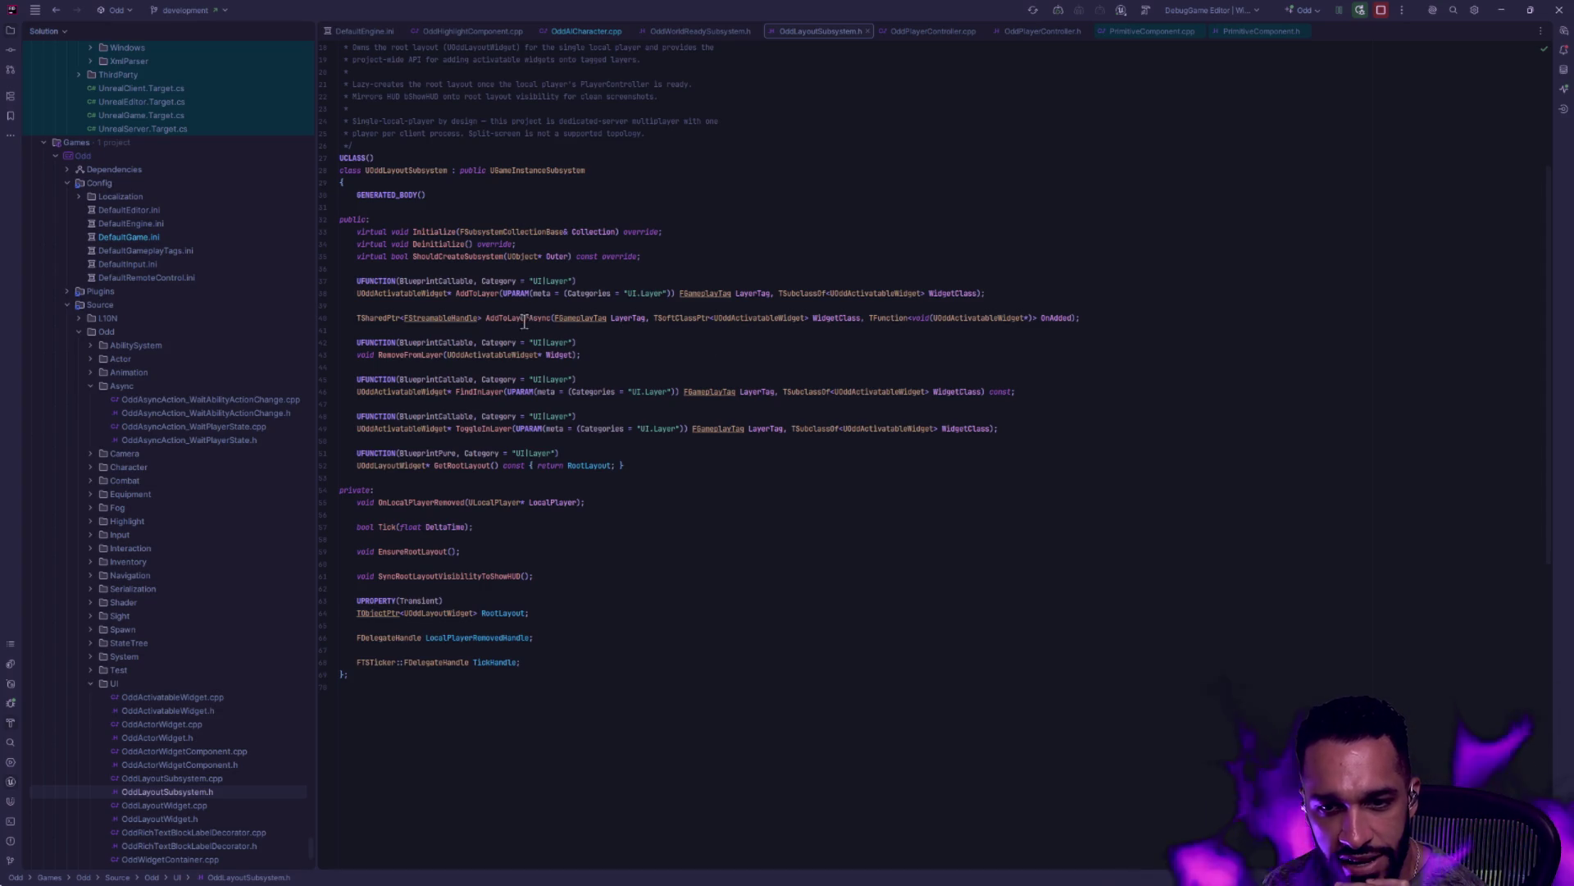
Check AddToLayerAsync in OddLayoutSubsystem.h, then add an Add to Layer node from Odd Layout Subsystem
{"action": "mouse_move", "coordinate": [521, 320]}
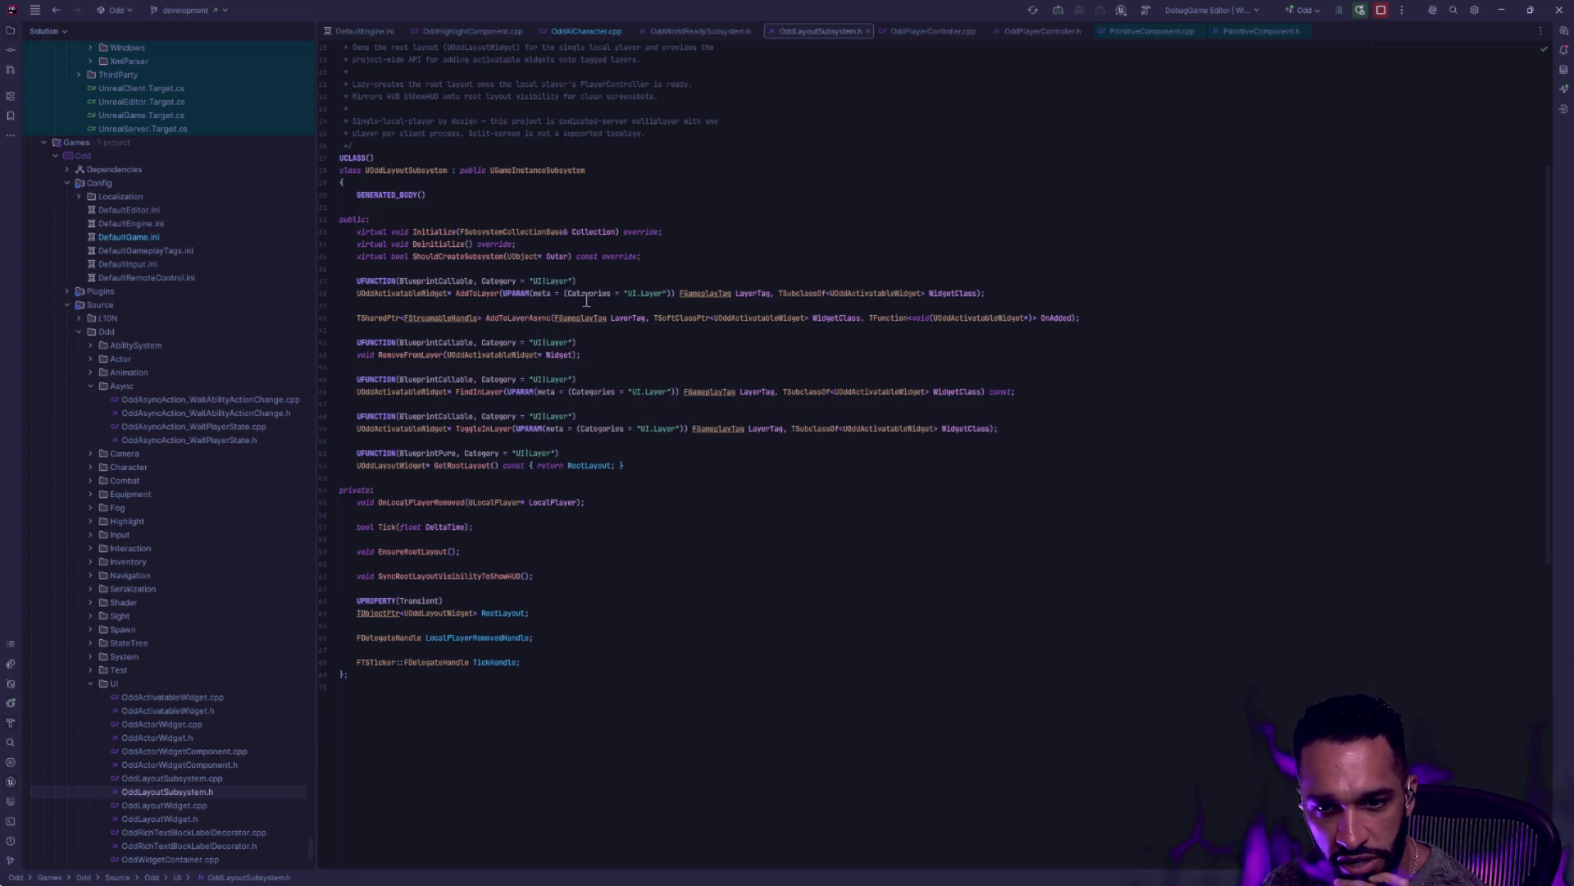
{"action": "key", "text": "alt+Tab"}
{"action": "mouse_move", "coordinate": [687, 337]}
{"action": "left_mouse_down"}
{"action": "mouse_move", "coordinate": [732, 325]}
{"action": "mouse_move", "coordinate": [787, 270]}
{"action": "left_mouse_up"}
{"action": "type", "text": "add to layer"}
{"action": "key", "text": "Return"}
{"action": "left_click_drag", "start_coordinate": [570, 261], "coordinate": [750, 285]}
Connect Event On Possess to Add to Layer and set its Layer Tag to UI.Layer.Game
{"action": "key", "text": "q"}
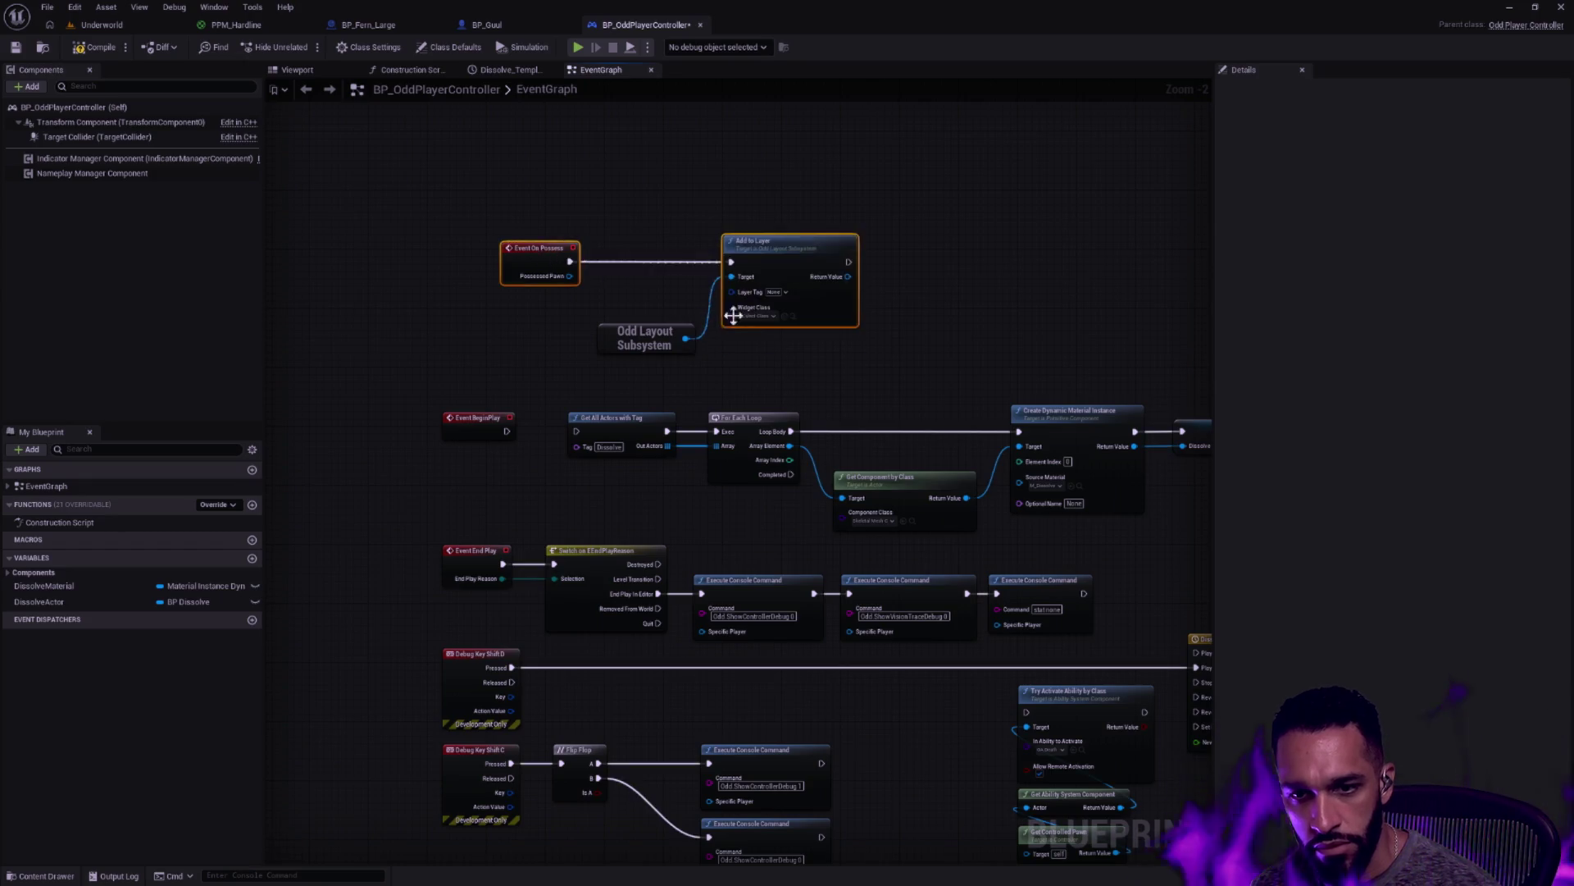
{"action": "scroll", "coordinate": [896, 352], "scroll_direction": "up", "scroll_amount": 2}
{"action": "left_click", "coordinate": [776, 337]}
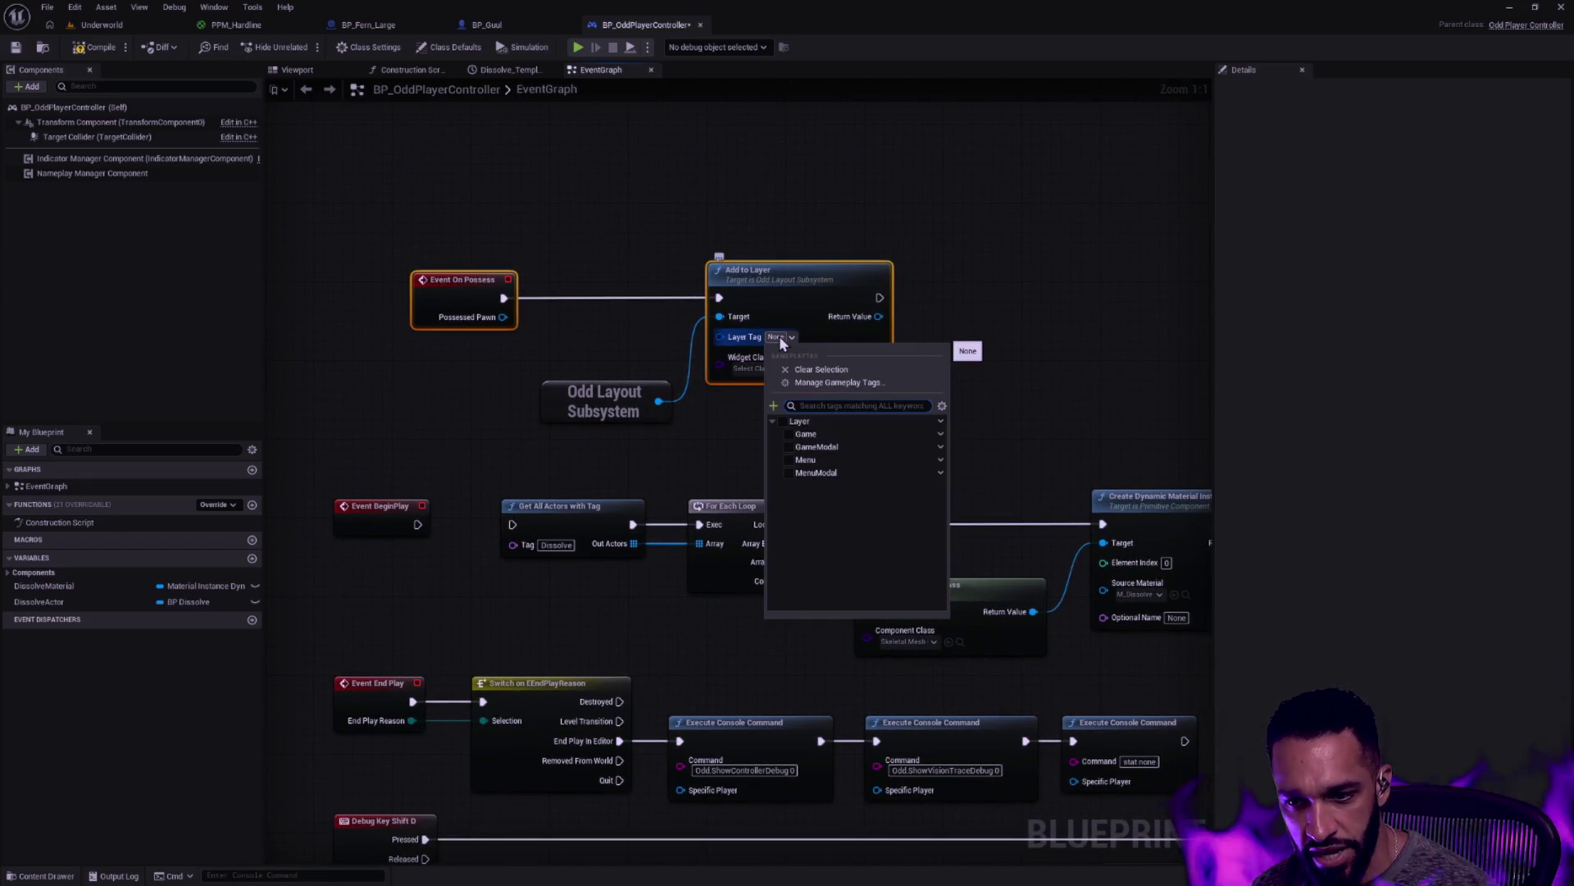
{"action": "left_click", "coordinate": [789, 433]}
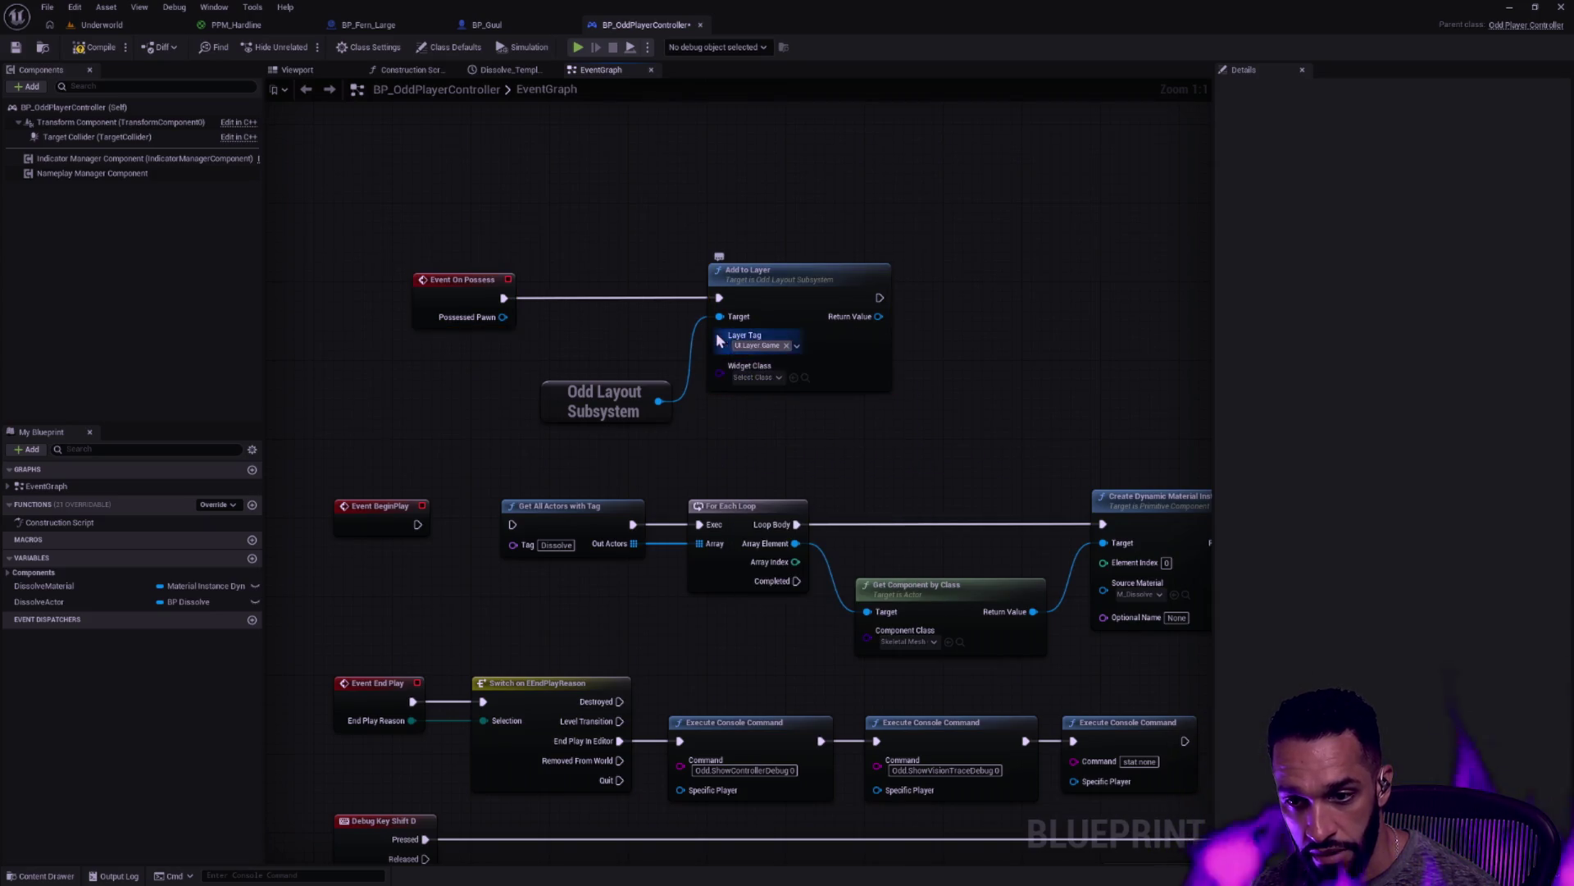
{"action": "left_click_drag", "start_coordinate": [627, 406], "coordinate": [627, 386]}
Show the Content/Oddstone/UI folder in the Content Drawer to locate the widget class
{"action": "left_click", "coordinate": [765, 377]}
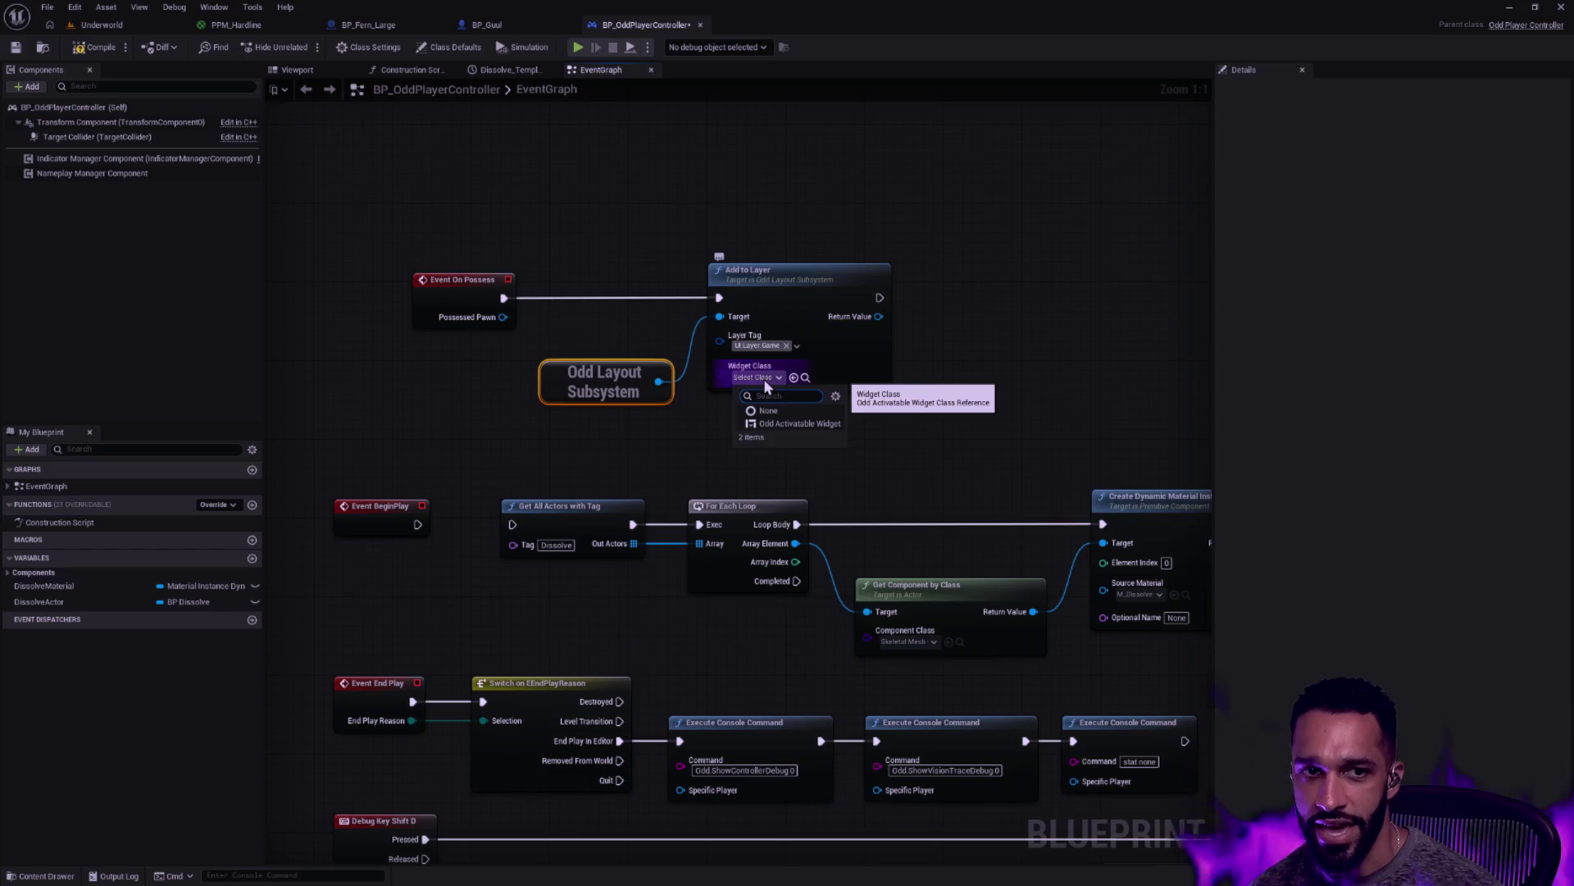
{"action": "left_click", "coordinate": [975, 425]}
{"action": "key", "text": "ctrl+space"}
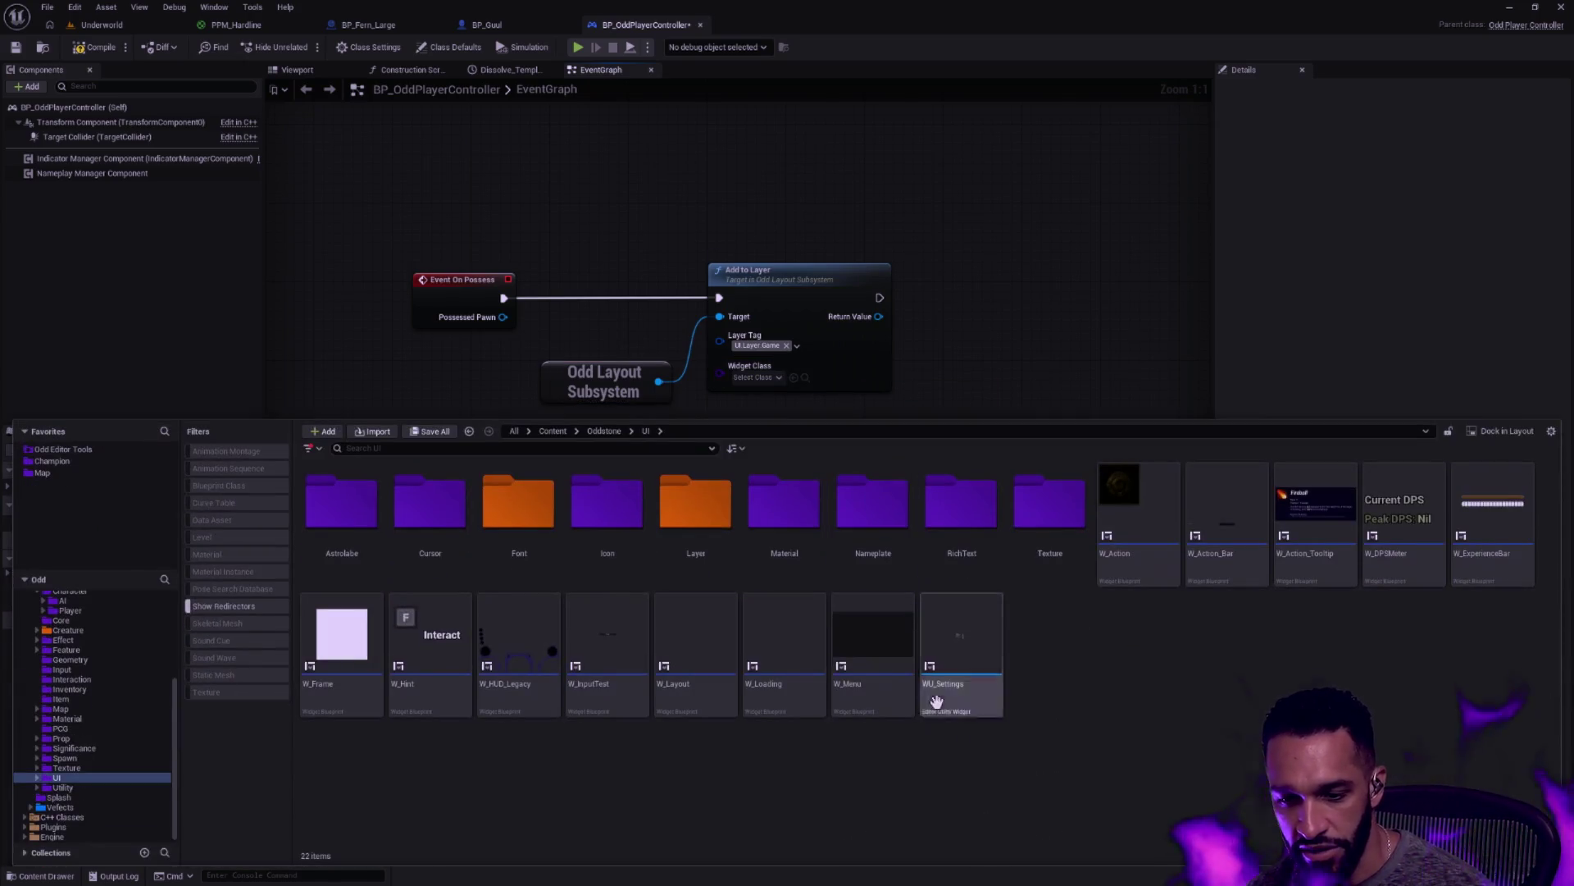
{"action": "mouse_move", "coordinate": [1203, 560]}
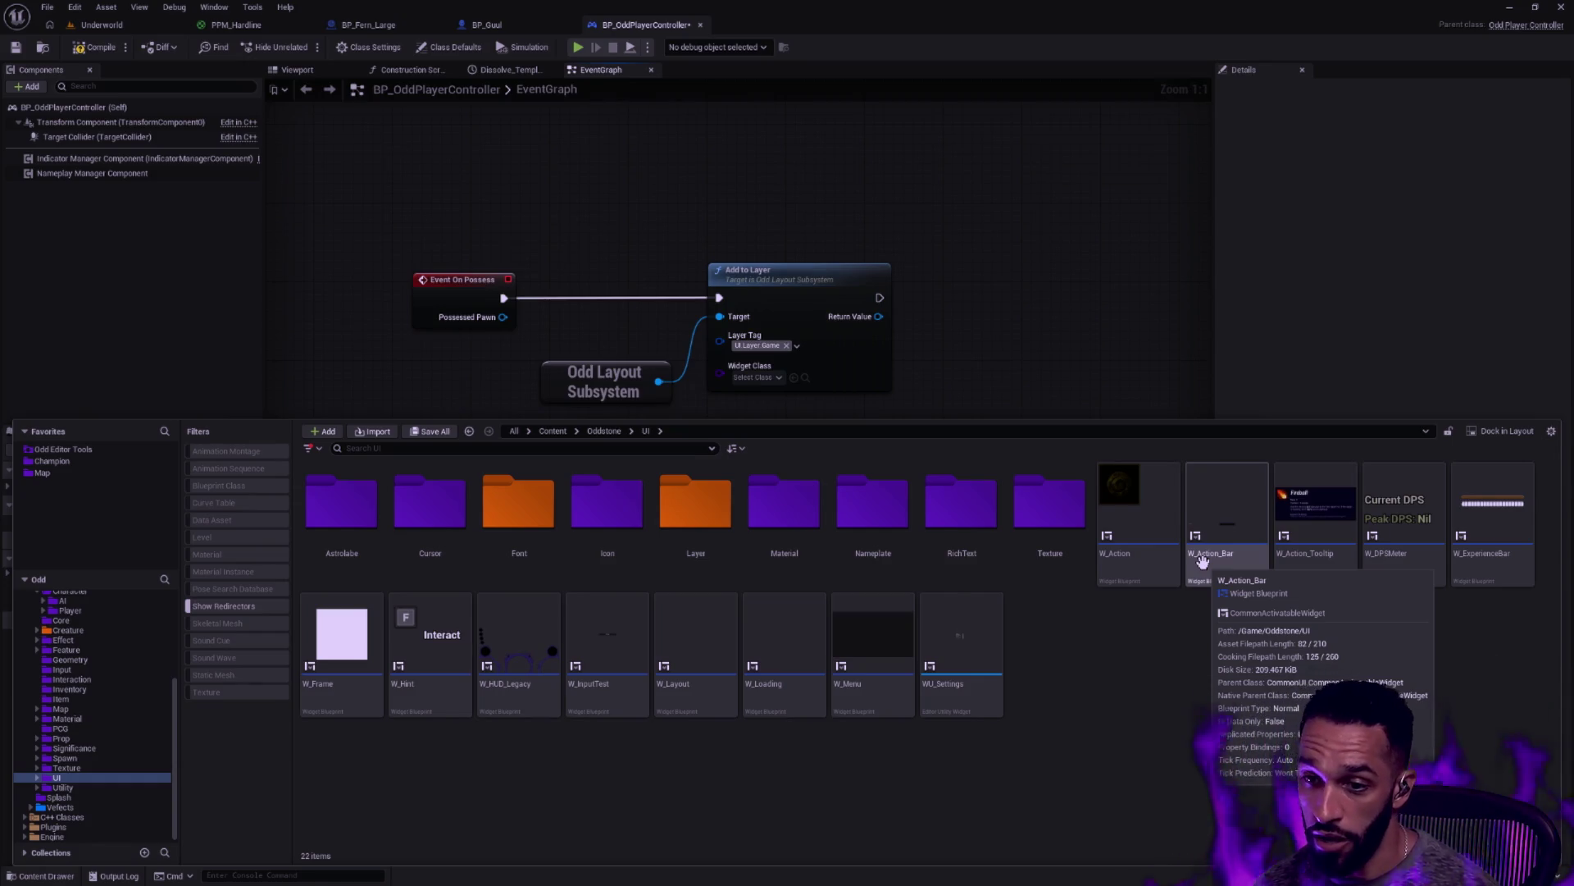
{"action": "left_click", "coordinate": [756, 377]}
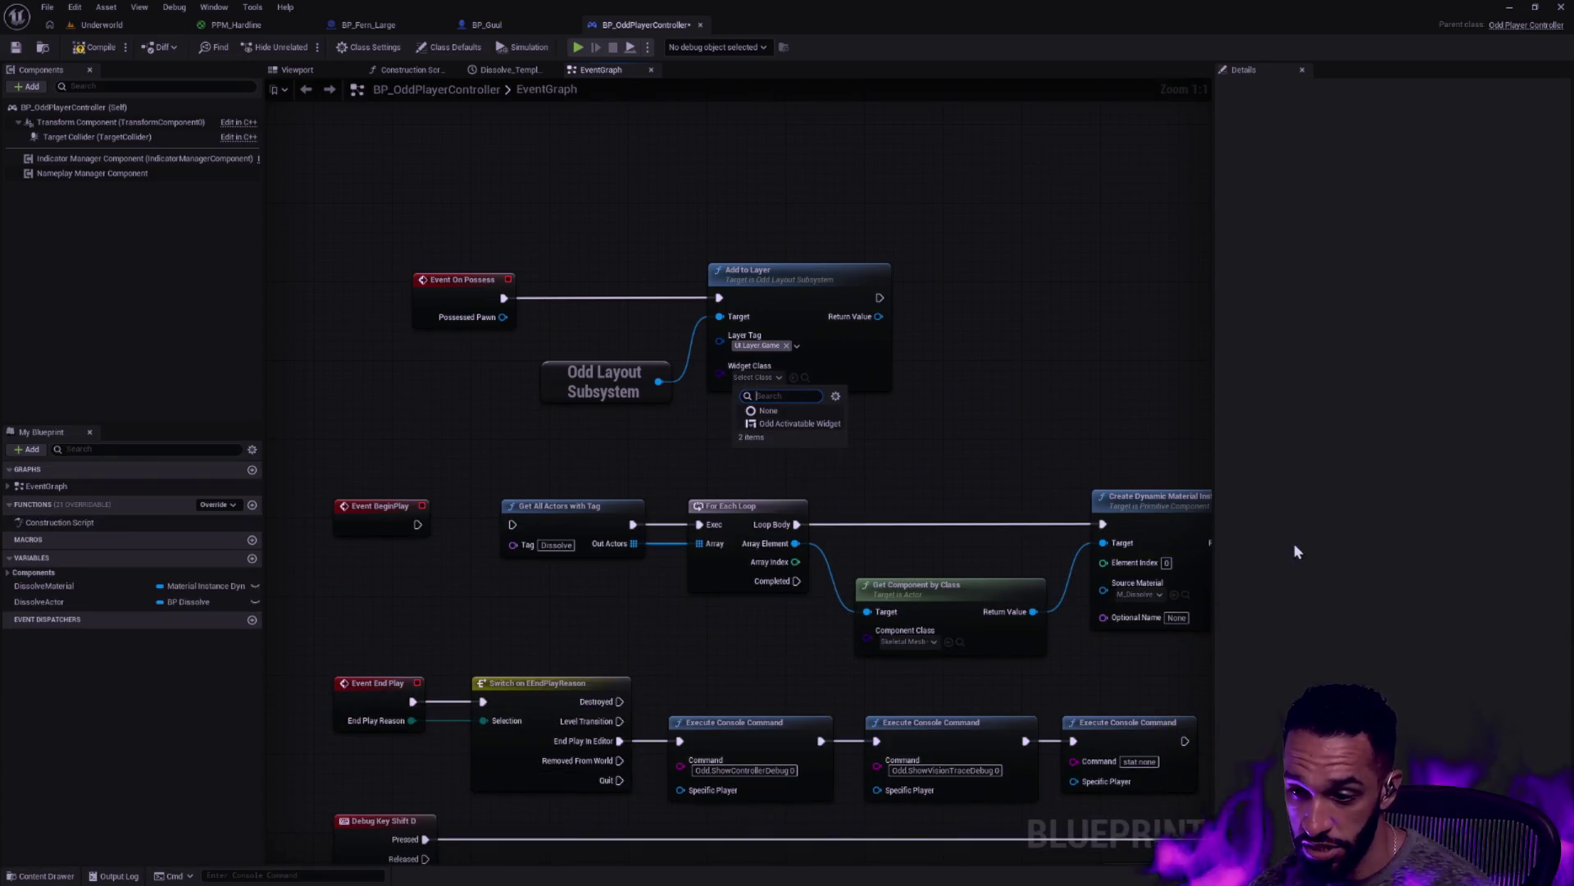
{"action": "key", "text": "alt+Tab"}
{"action": "key", "text": "Escape"}
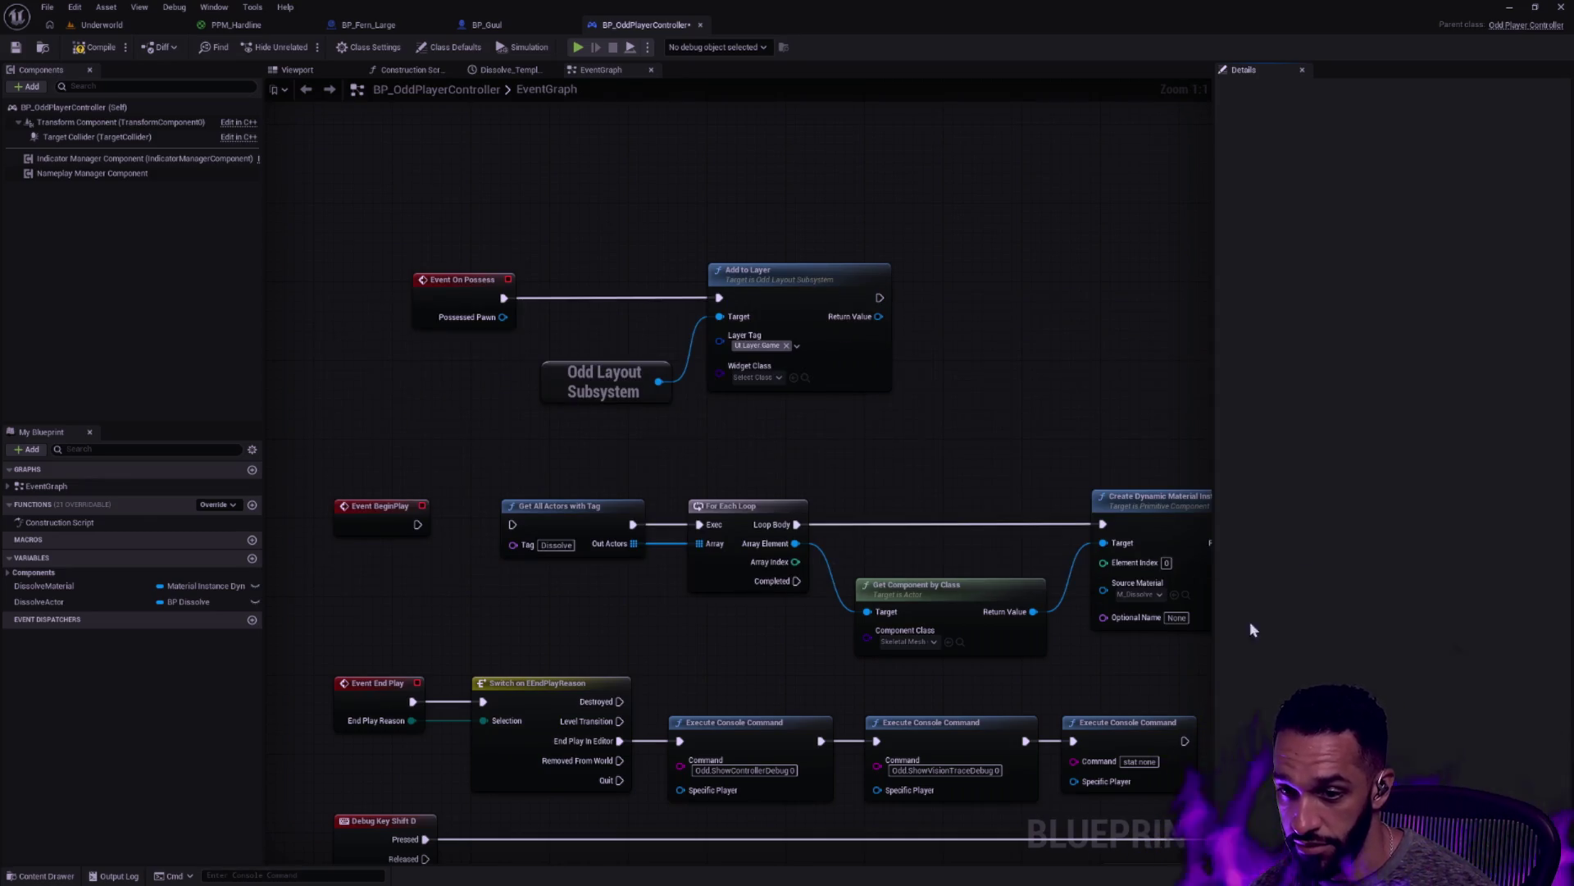
{"action": "key", "text": "ctrl+space"}
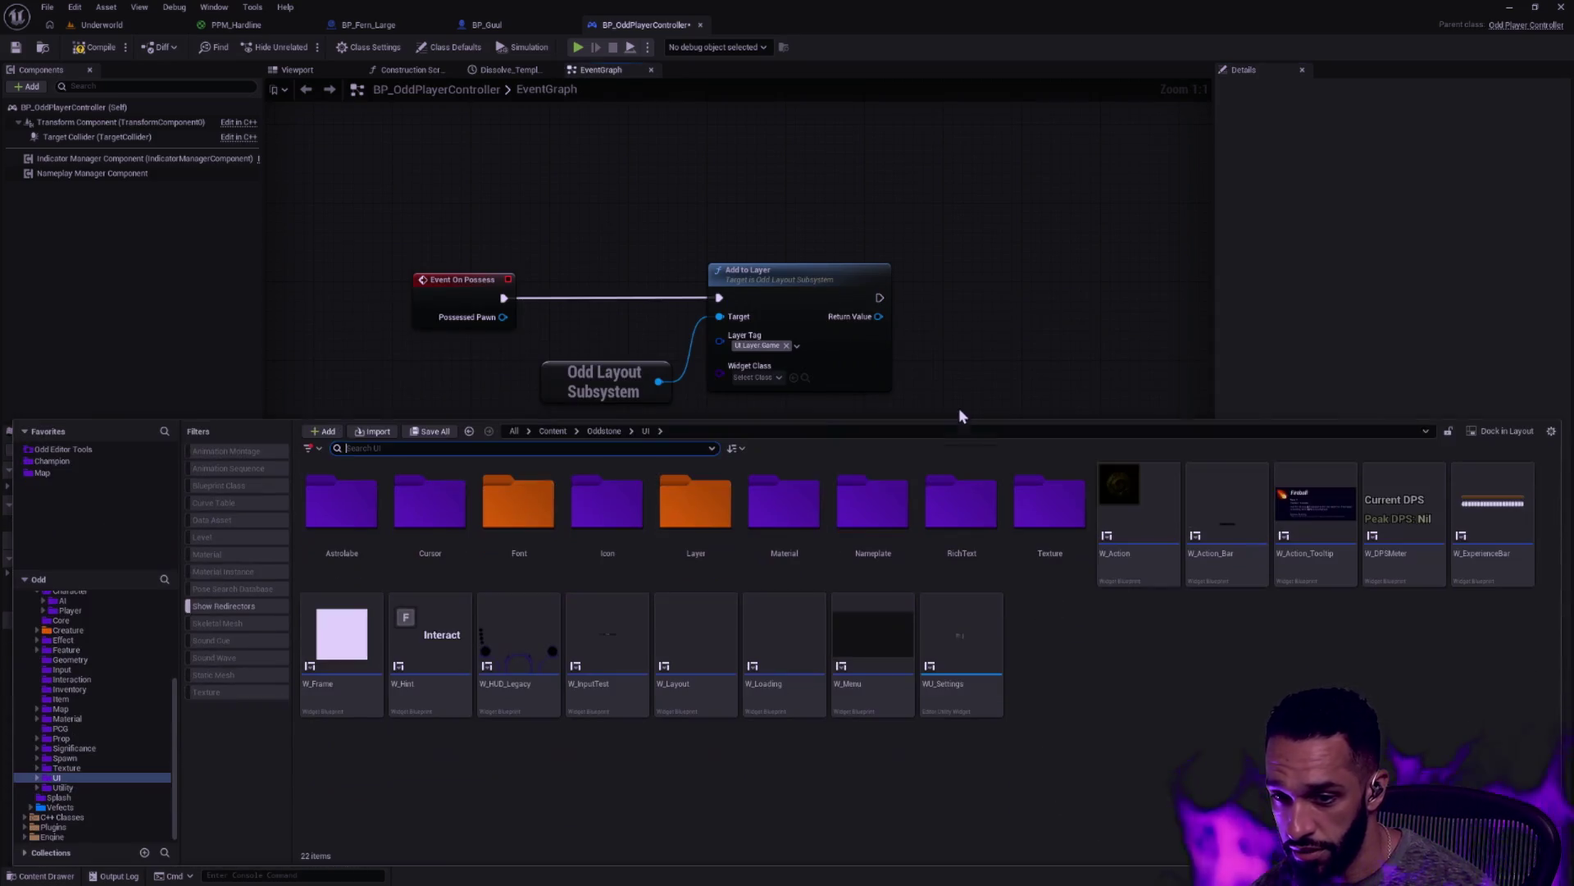
Reparent W_Action_Bar to OddActivatableWidget and save the blueprint
{"action": "double_click", "coordinate": [1247, 578]}
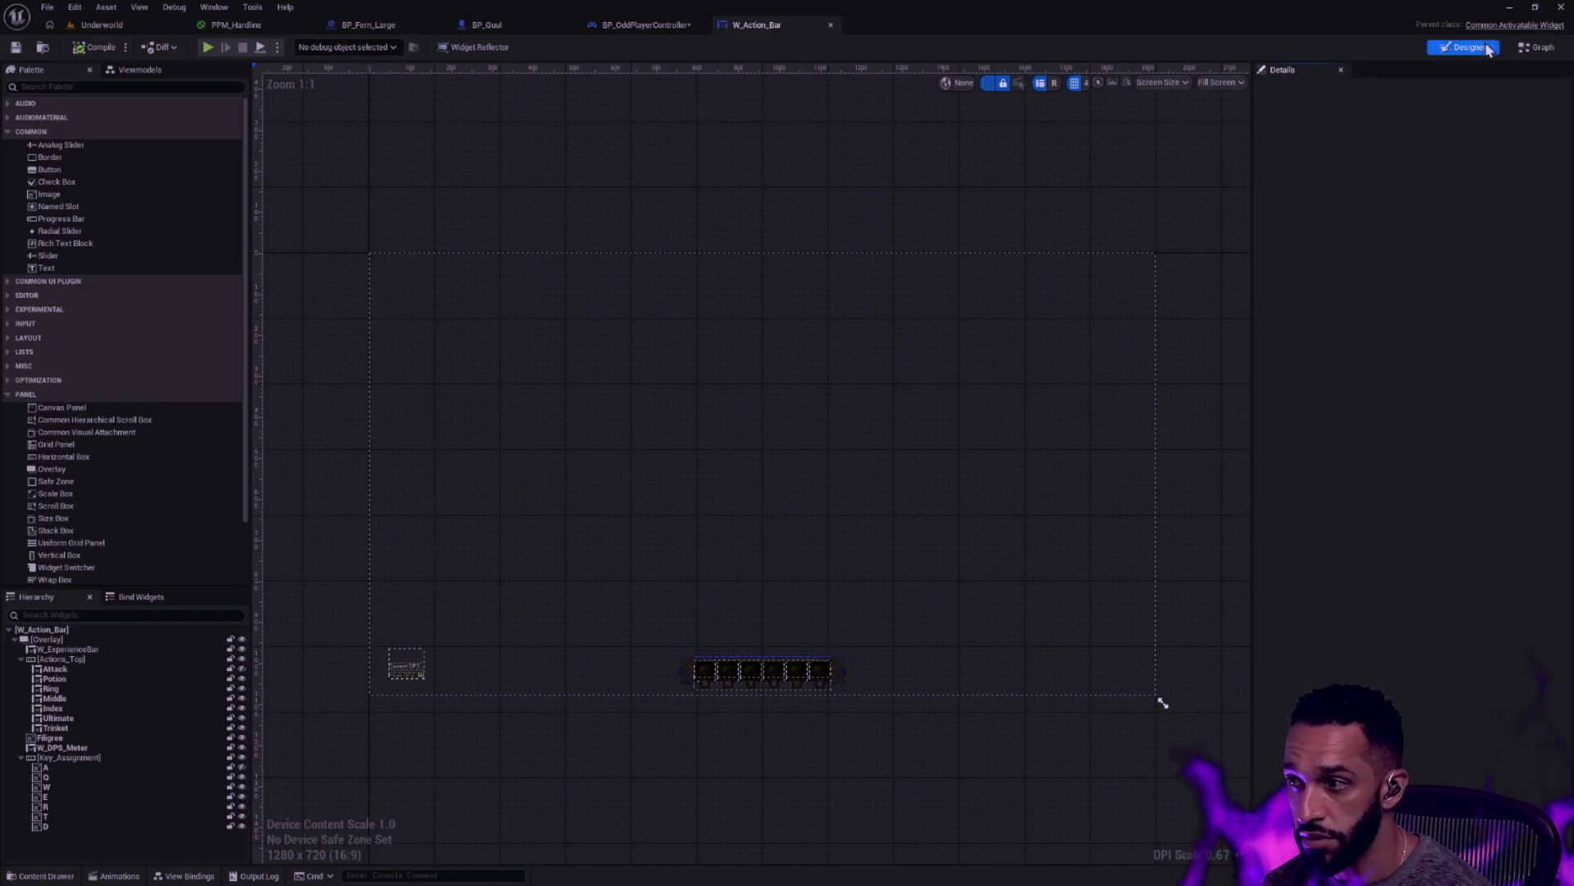
{"action": "left_click", "coordinate": [1537, 48]}
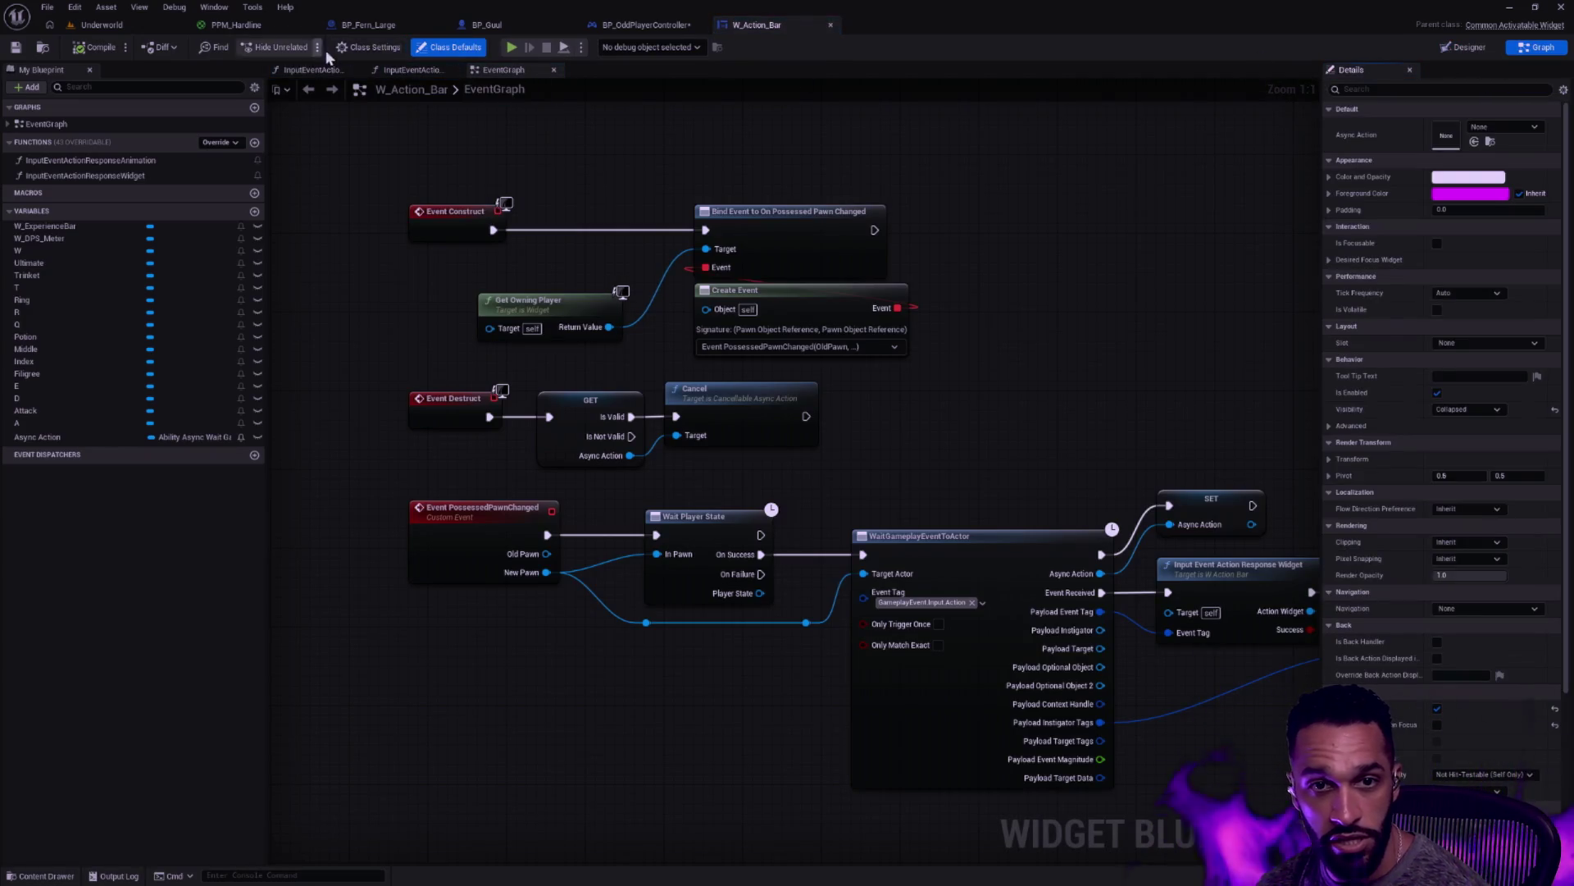
{"action": "left_click", "coordinate": [369, 46]}
{"action": "left_click", "coordinate": [1519, 126]}
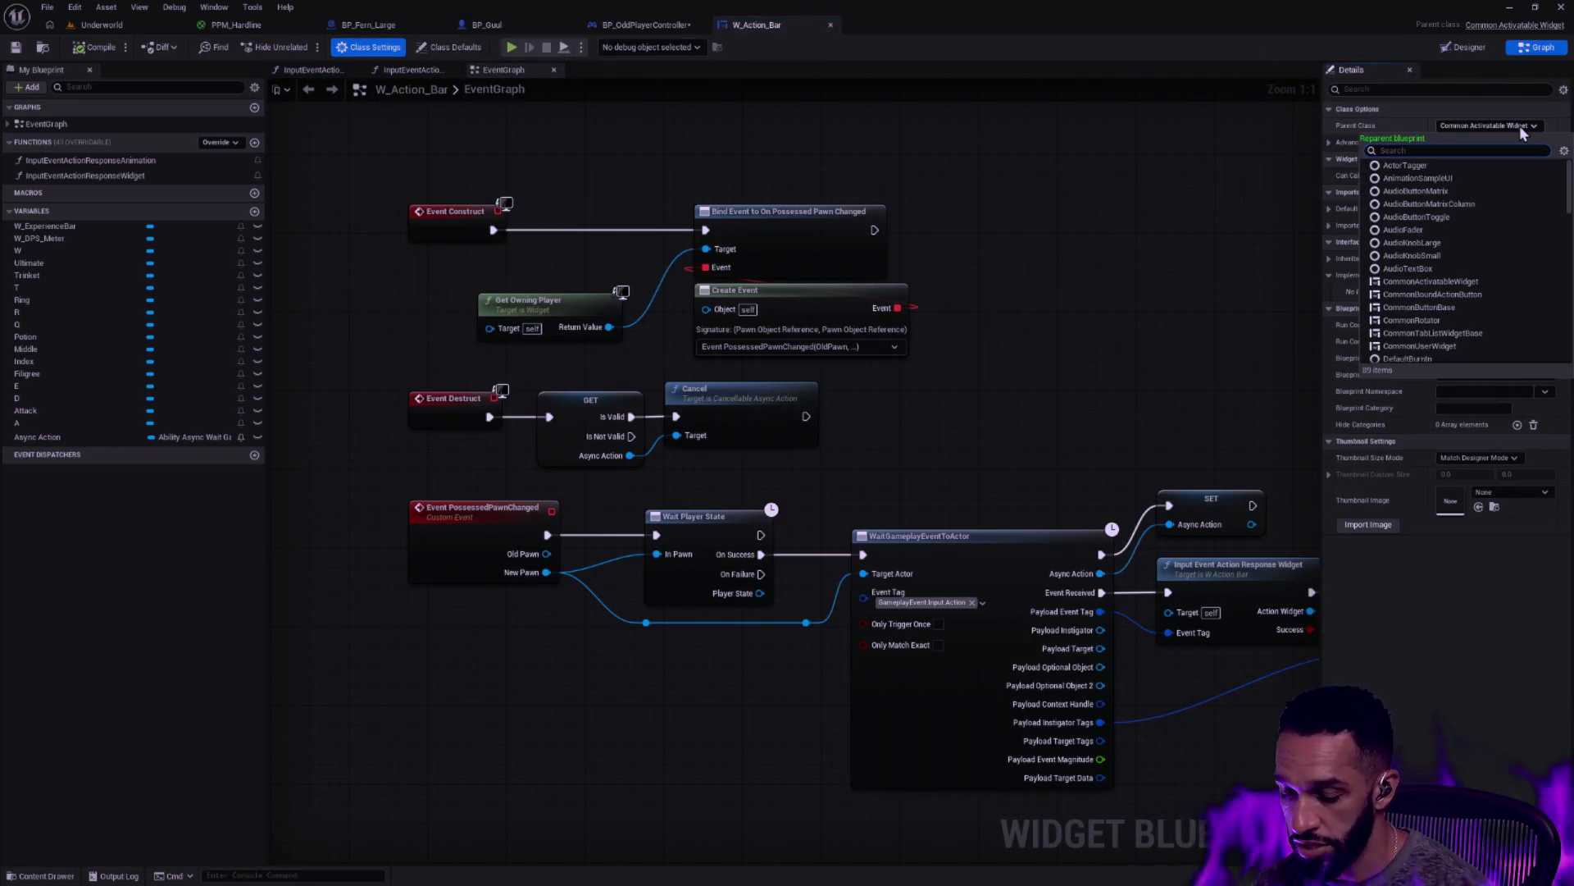
{"action": "type", "text": "Odd"}
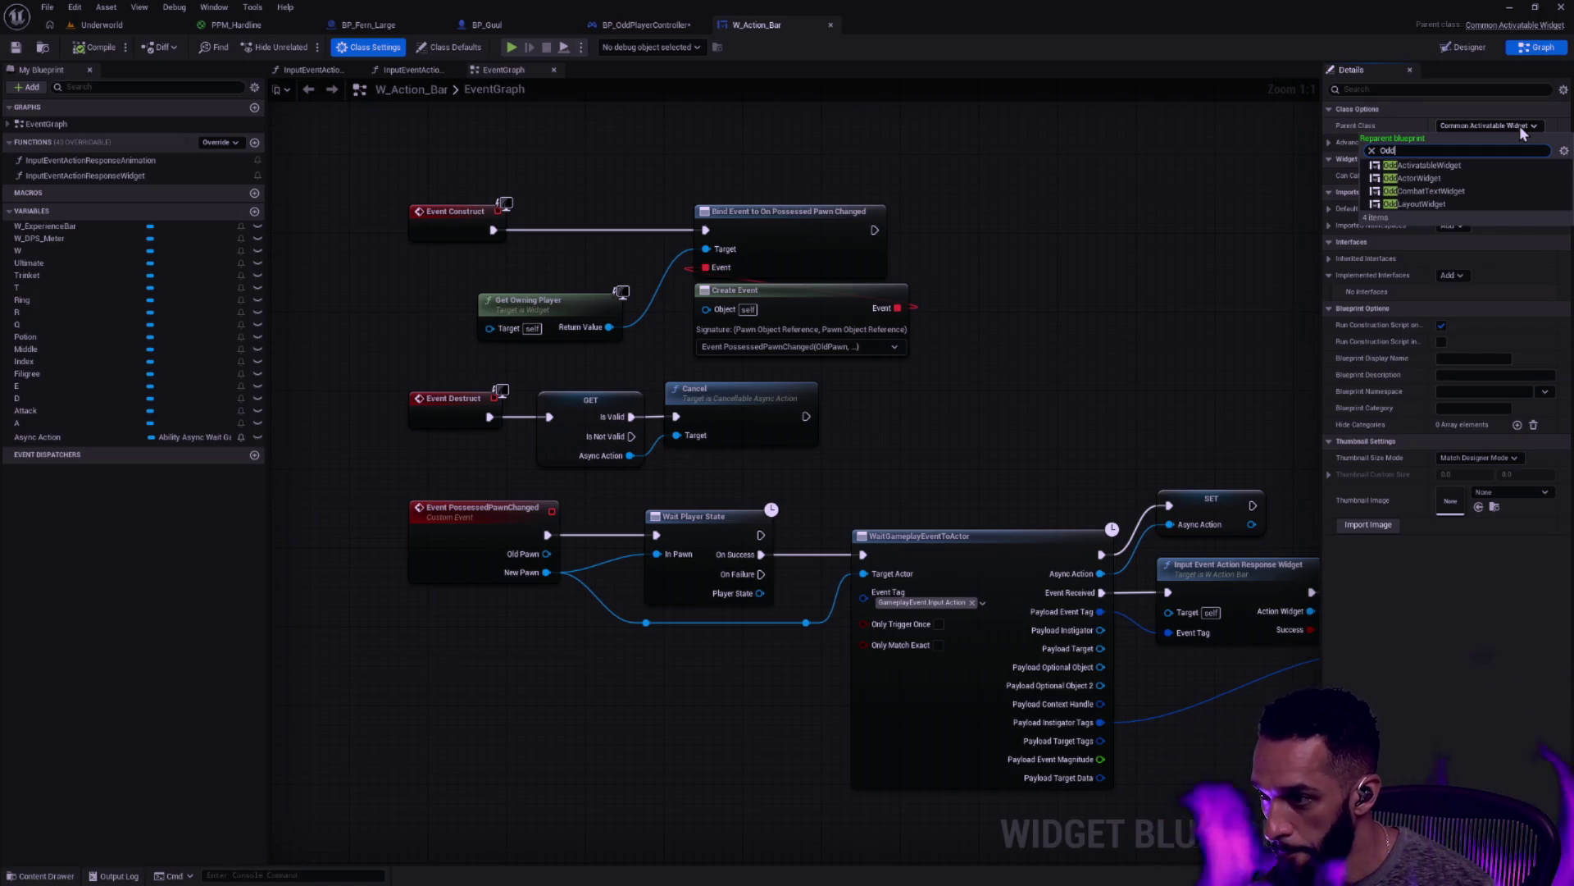
{"action": "left_click", "coordinate": [1421, 165]}
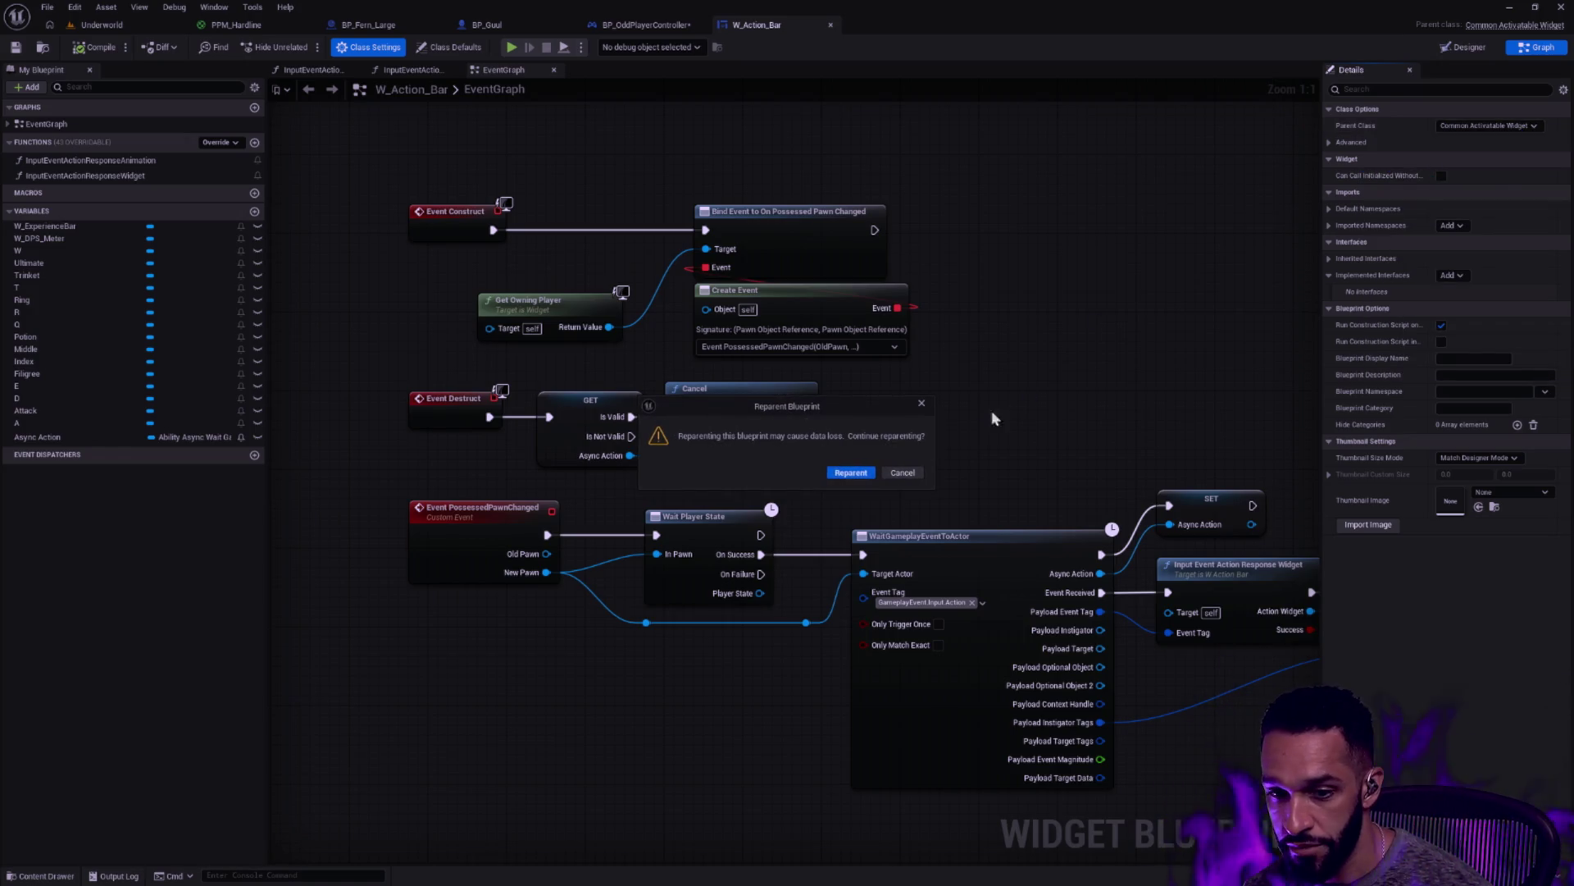
{"action": "left_click", "coordinate": [860, 475]}
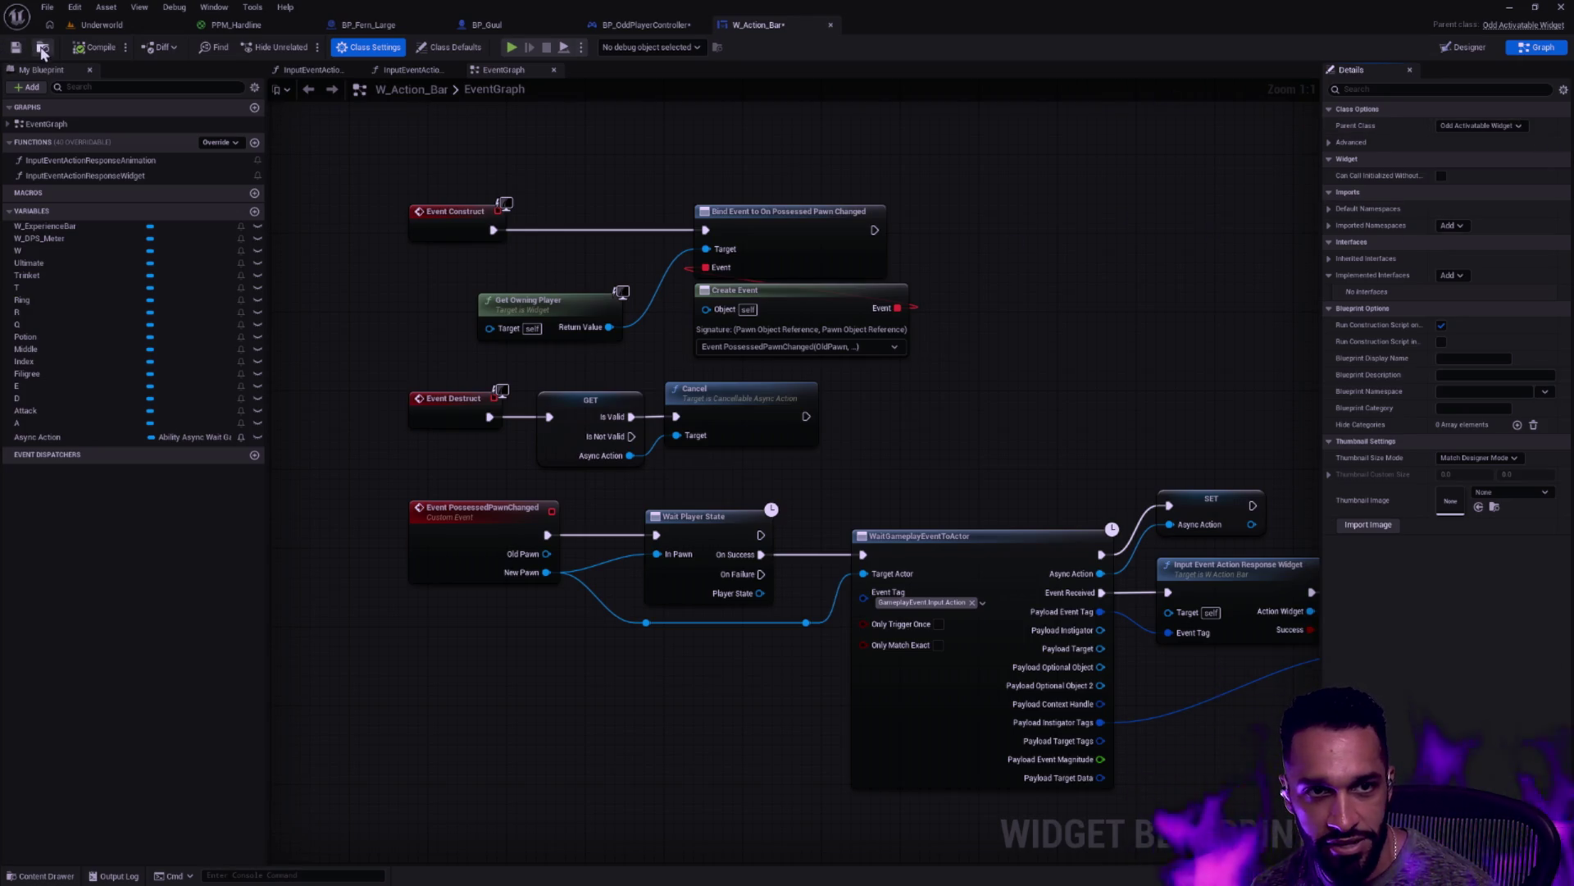
{"action": "left_click", "coordinate": [14, 49]}
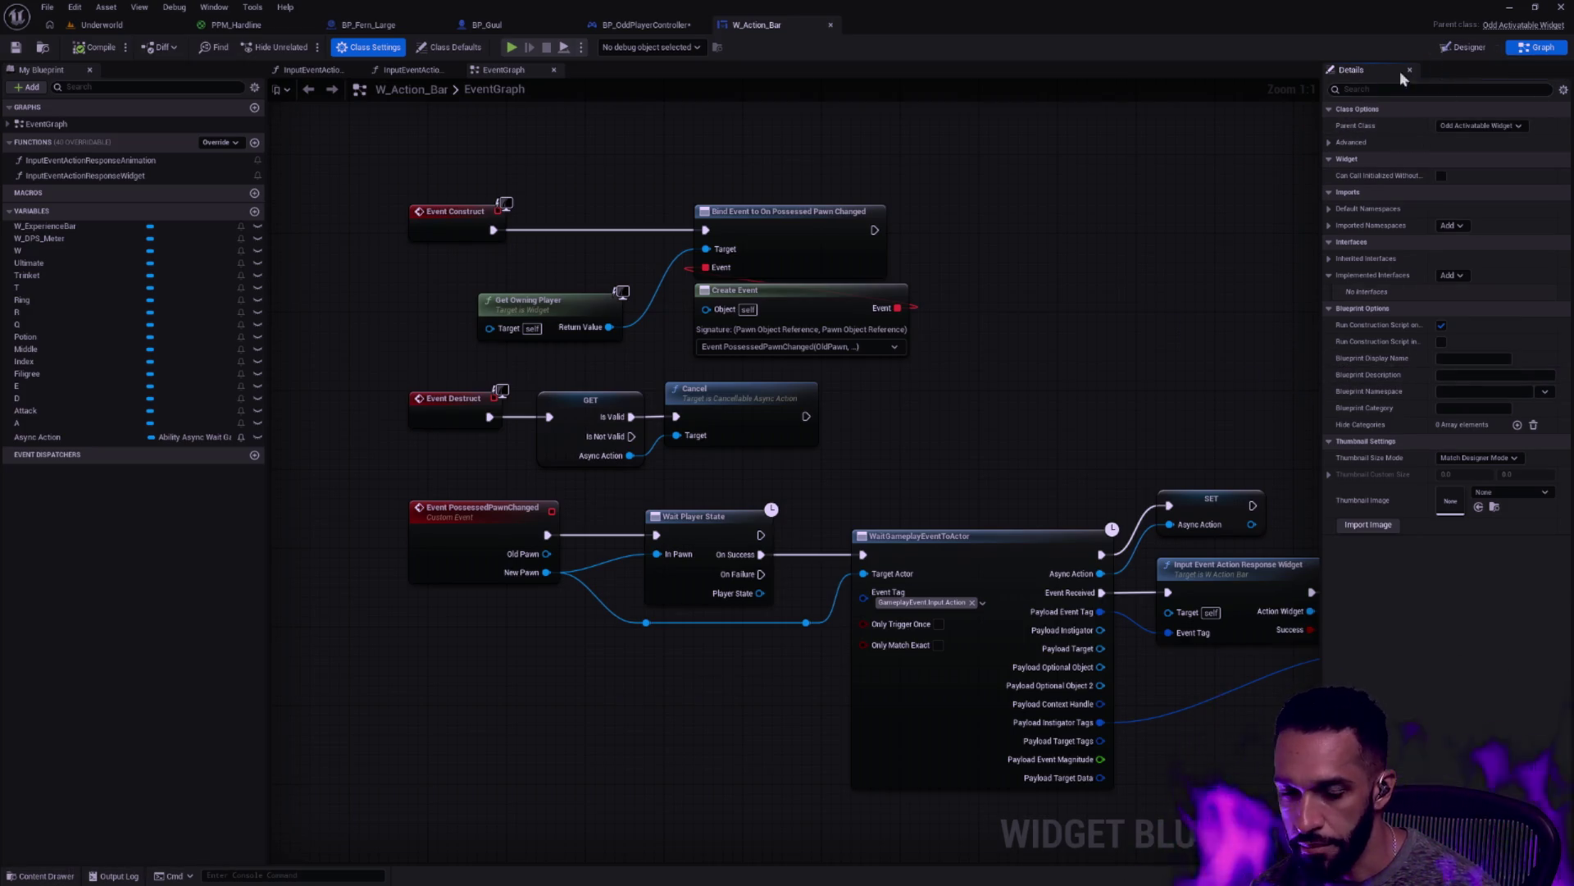
Review W_Action_Bar's event graph nodes, including construct, destruct and animation events
{"action": "mouse_move", "coordinate": [1102, 375]}
{"action": "left_mouse_down"}
{"action": "mouse_move", "coordinate": [676, 220]}
{"action": "mouse_move", "coordinate": [882, 297]}
{"action": "mouse_move", "coordinate": [1078, 301]}
{"action": "left_mouse_up"}
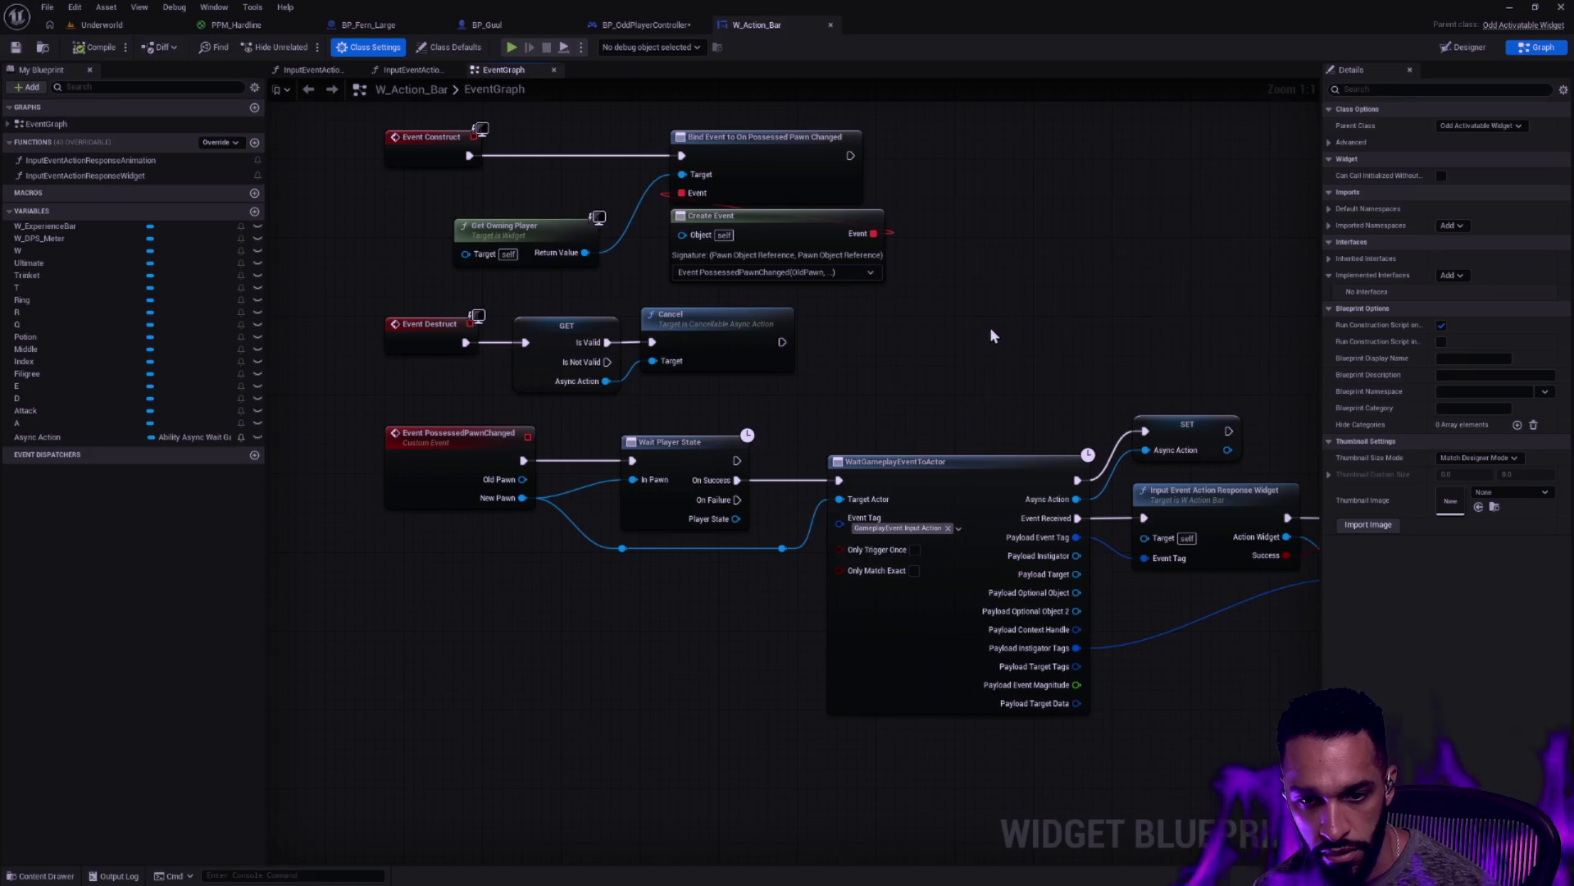
{"action": "left_click_drag", "start_coordinate": [990, 327], "coordinate": [855, 421]}
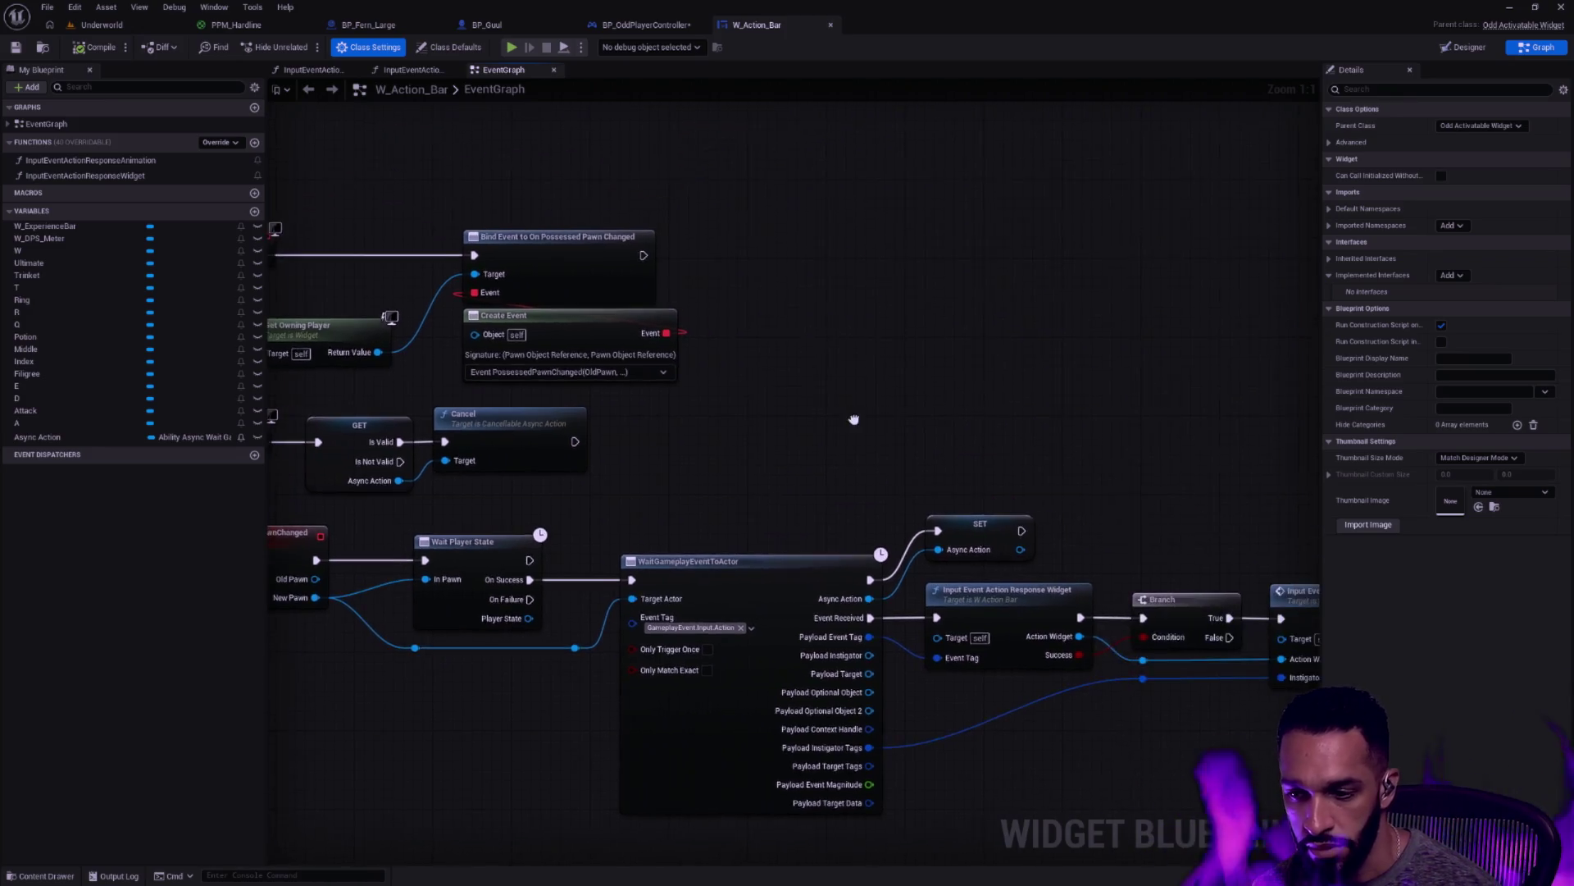
{"action": "mouse_move", "coordinate": [1076, 257]}
{"action": "left_mouse_down"}
{"action": "mouse_move", "coordinate": [583, 315]}
{"action": "mouse_move", "coordinate": [562, 300]}
{"action": "left_mouse_up"}
{"action": "left_click_drag", "start_coordinate": [738, 369], "coordinate": [1230, 353]}
{"action": "mouse_move", "coordinate": [353, 164]}
{"action": "left_mouse_down"}
{"action": "mouse_move", "coordinate": [508, 148]}
{"action": "mouse_move", "coordinate": [597, 116]}
{"action": "left_mouse_up"}
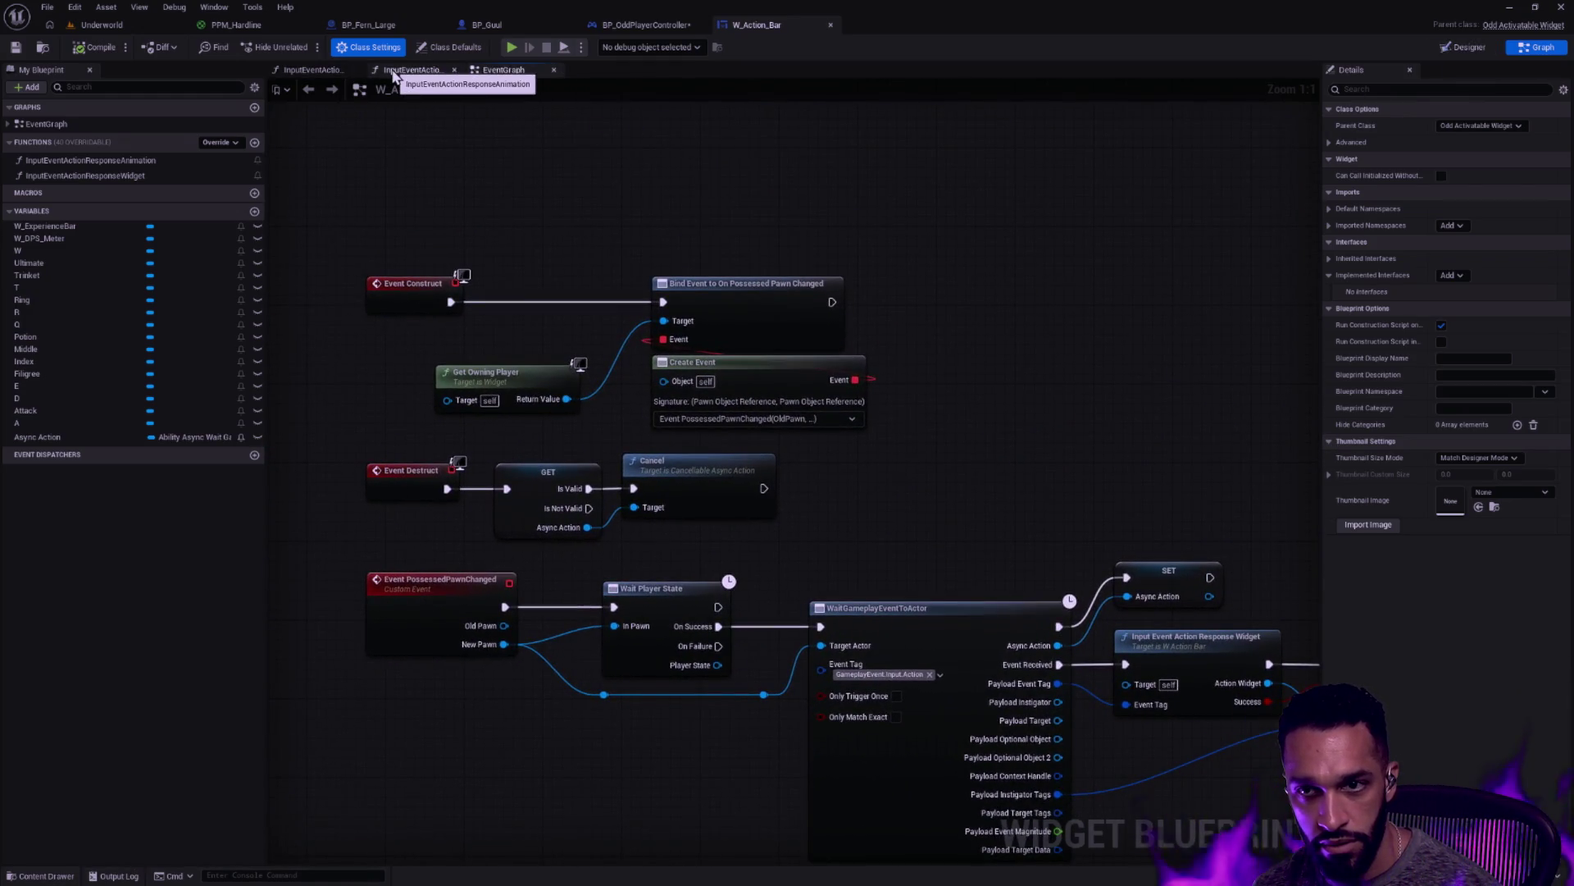
{"action": "left_click", "coordinate": [648, 26]}
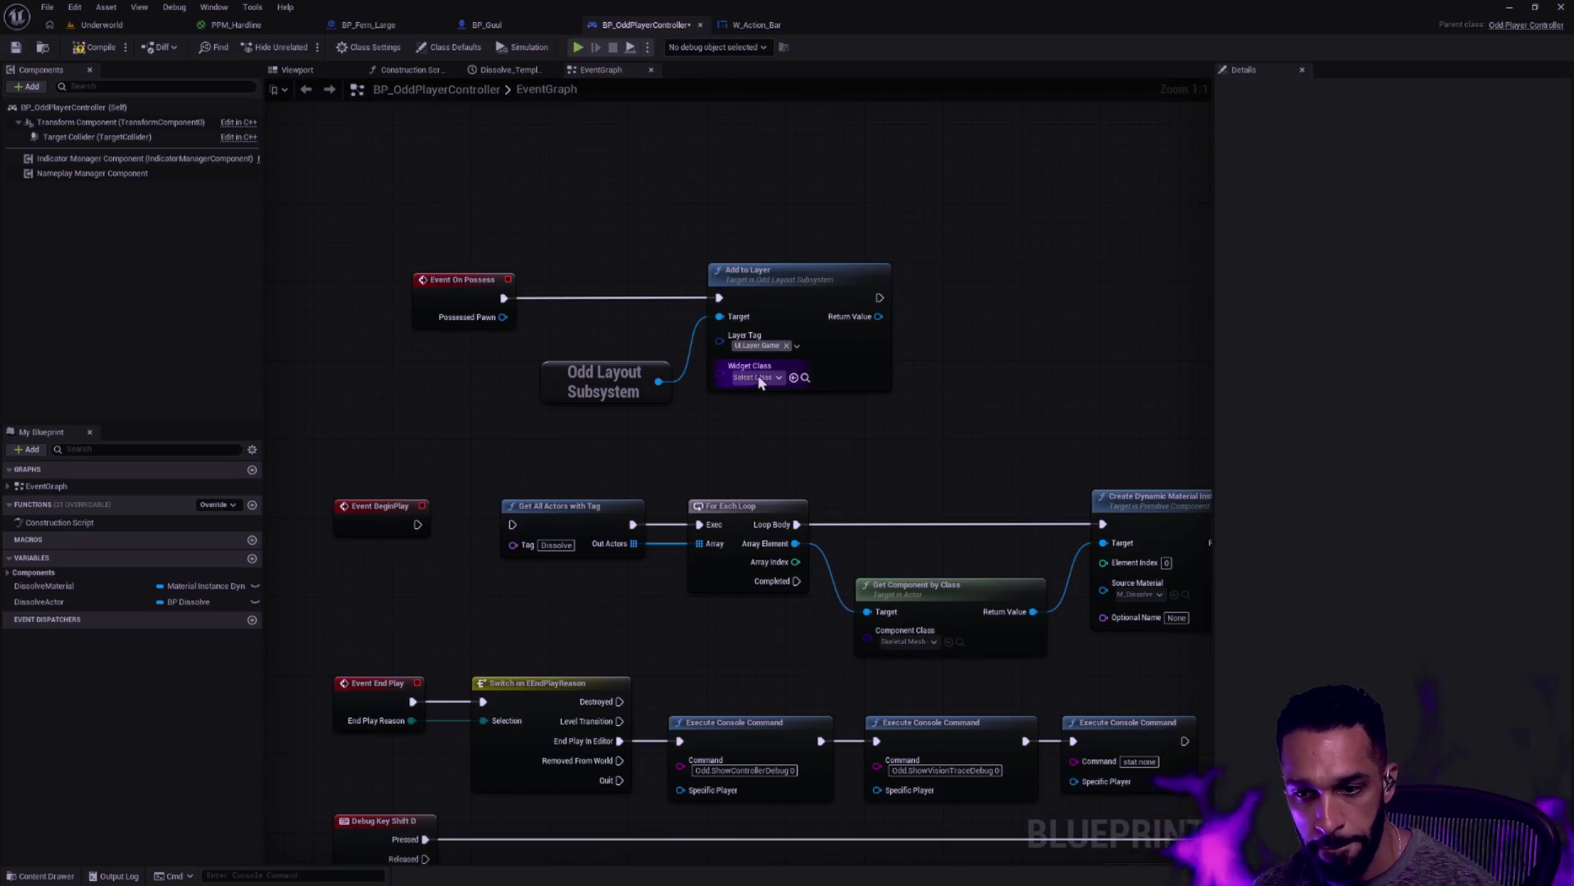
Set Add to Layer's Widget Class to W_Action_Bar, tidy the nodes, and play the Underworld level
{"action": "left_click", "coordinate": [755, 378]}
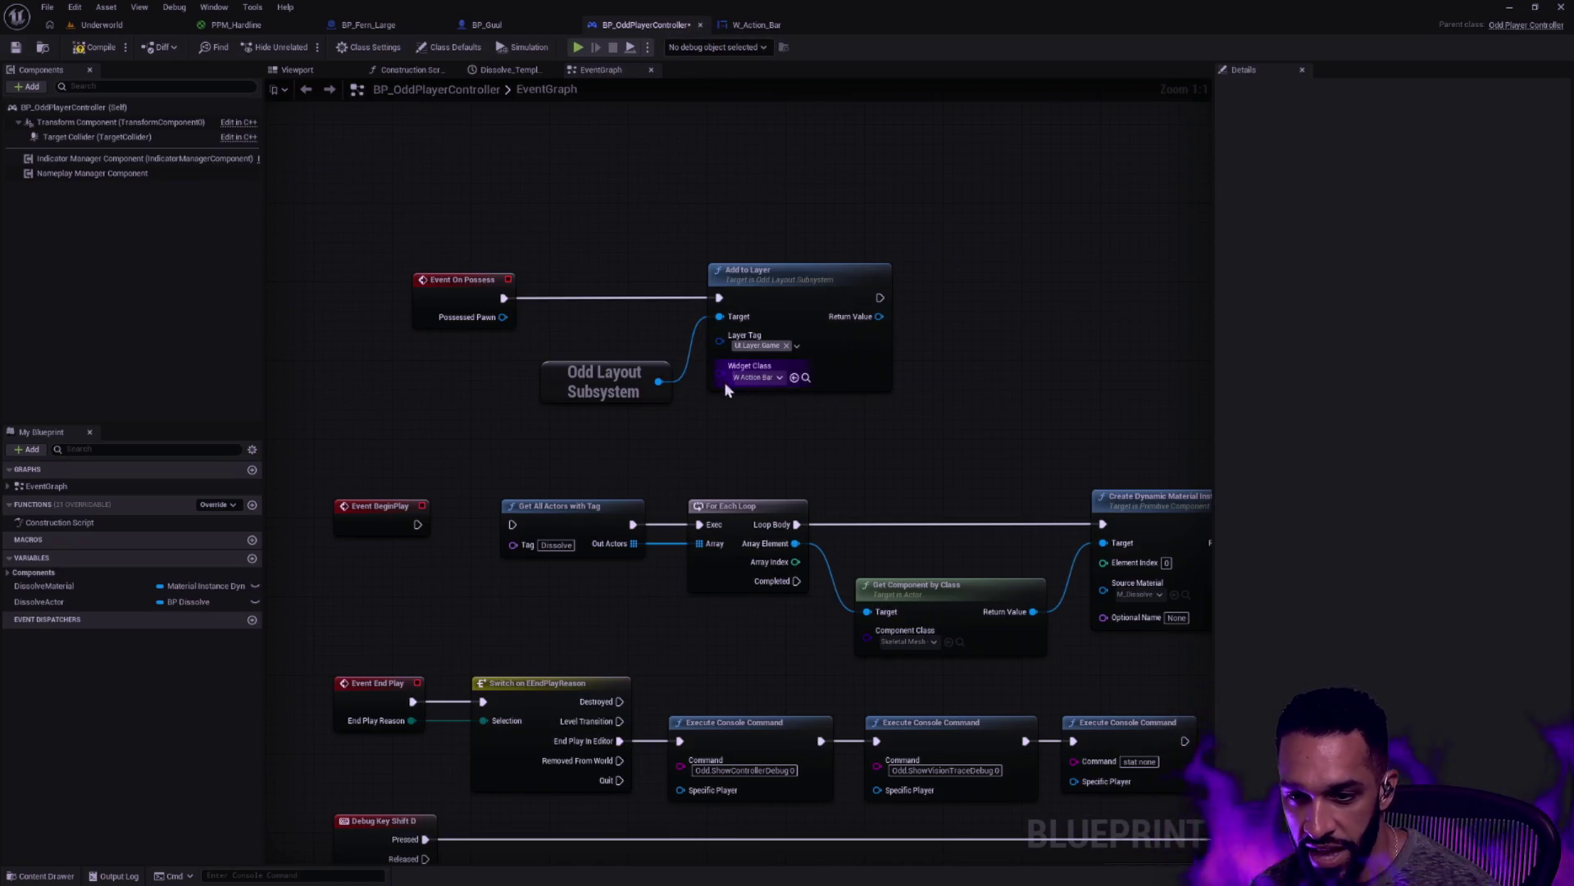
{"action": "left_click_drag", "start_coordinate": [624, 379], "coordinate": [633, 359]}
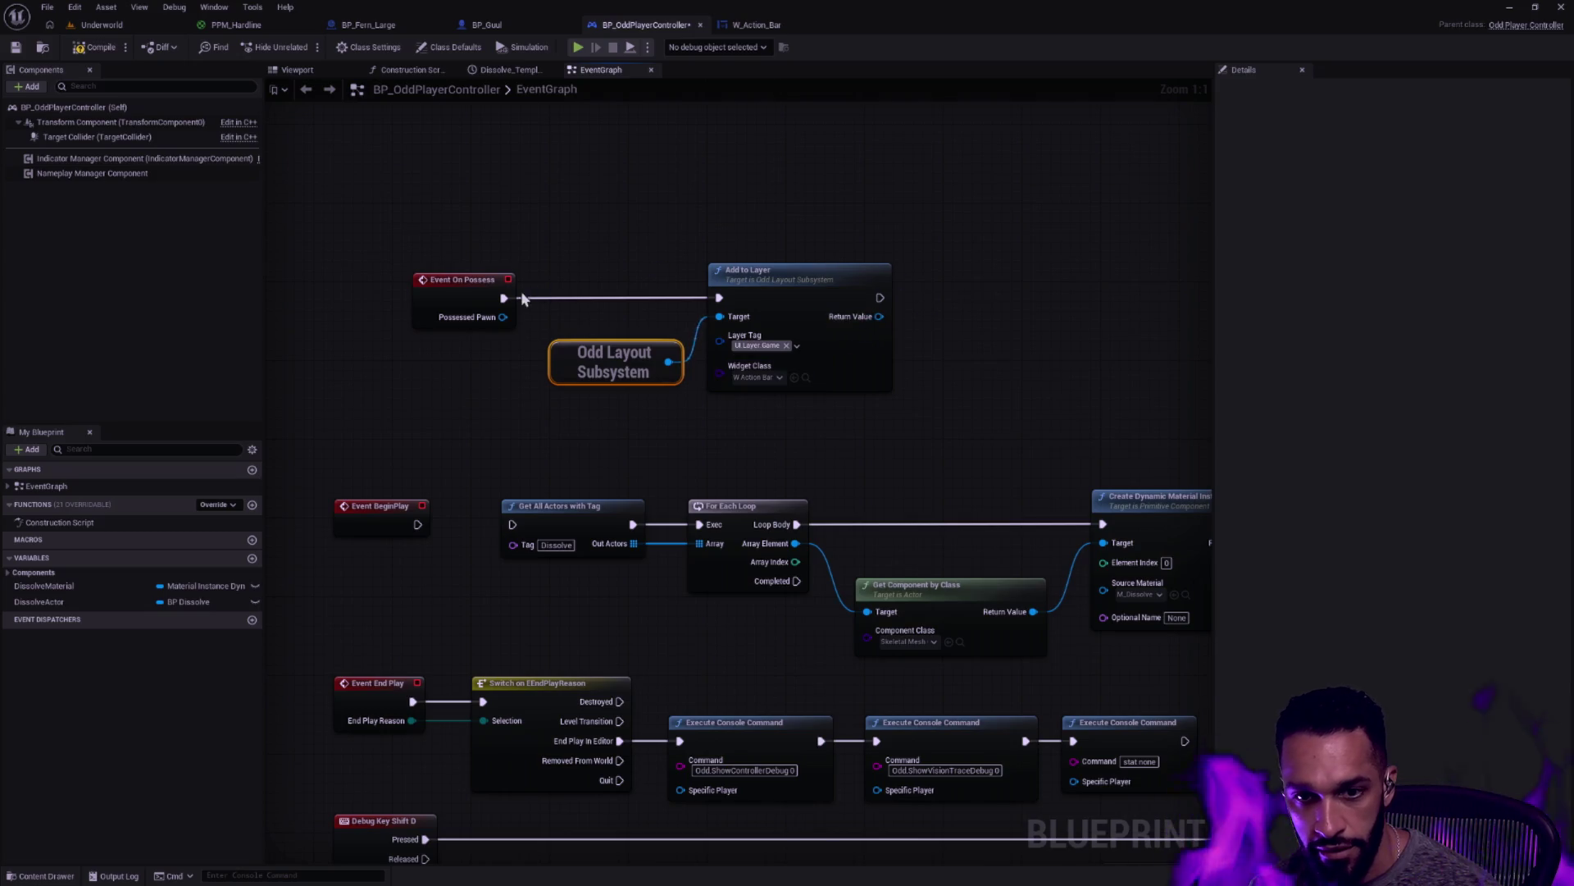
{"action": "mouse_move", "coordinate": [416, 203]}
{"action": "left_mouse_down"}
{"action": "mouse_move", "coordinate": [822, 305]}
{"action": "mouse_move", "coordinate": [681, 208]}
{"action": "left_mouse_up"}
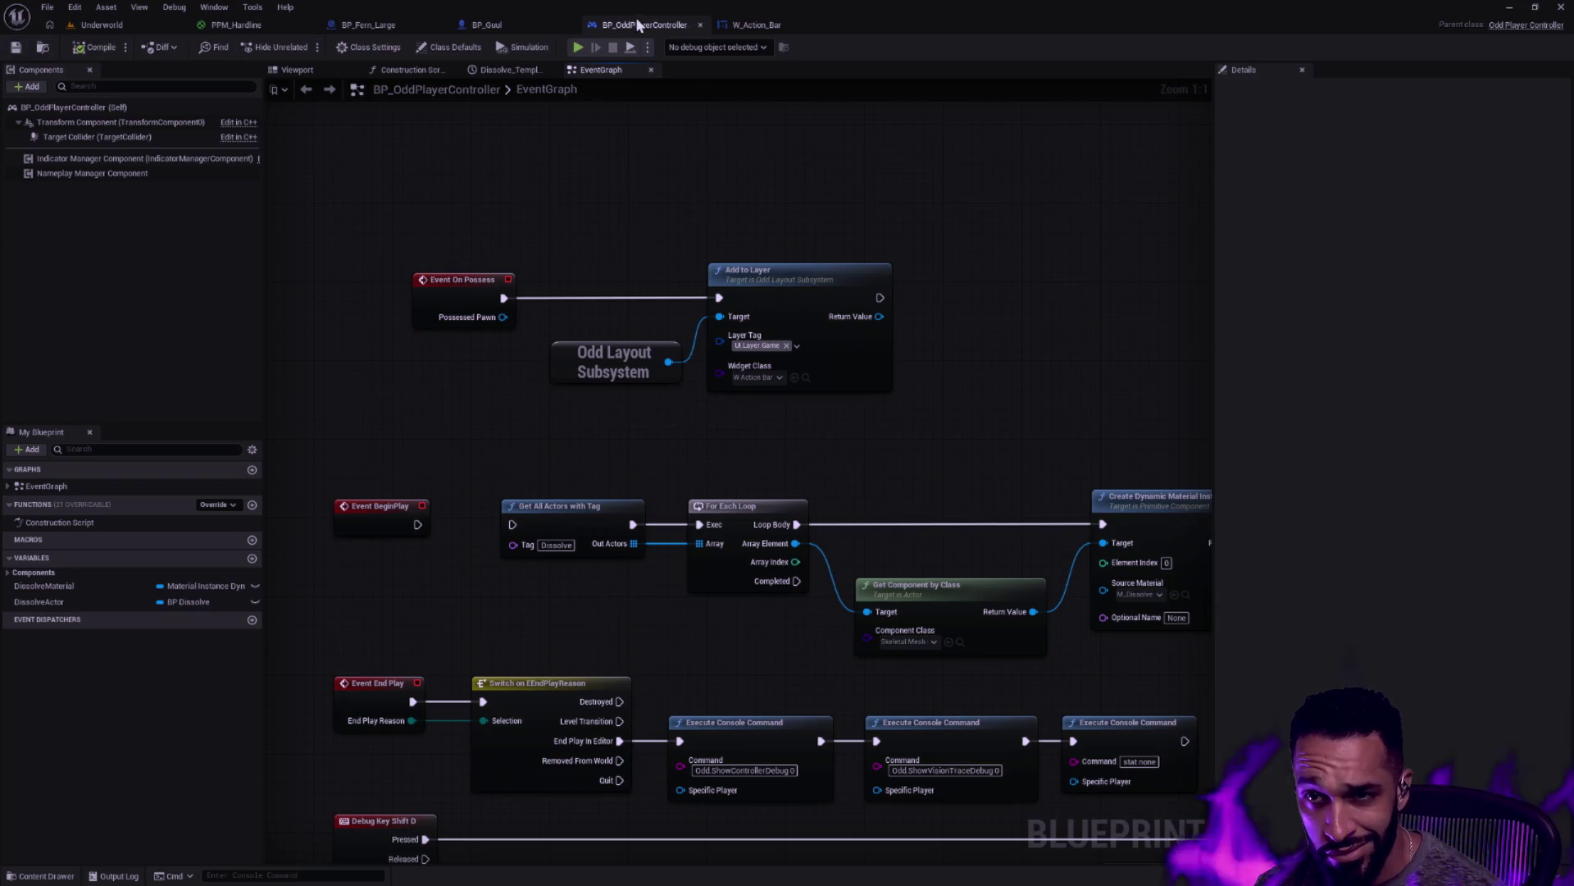
{"action": "left_click", "coordinate": [776, 24]}
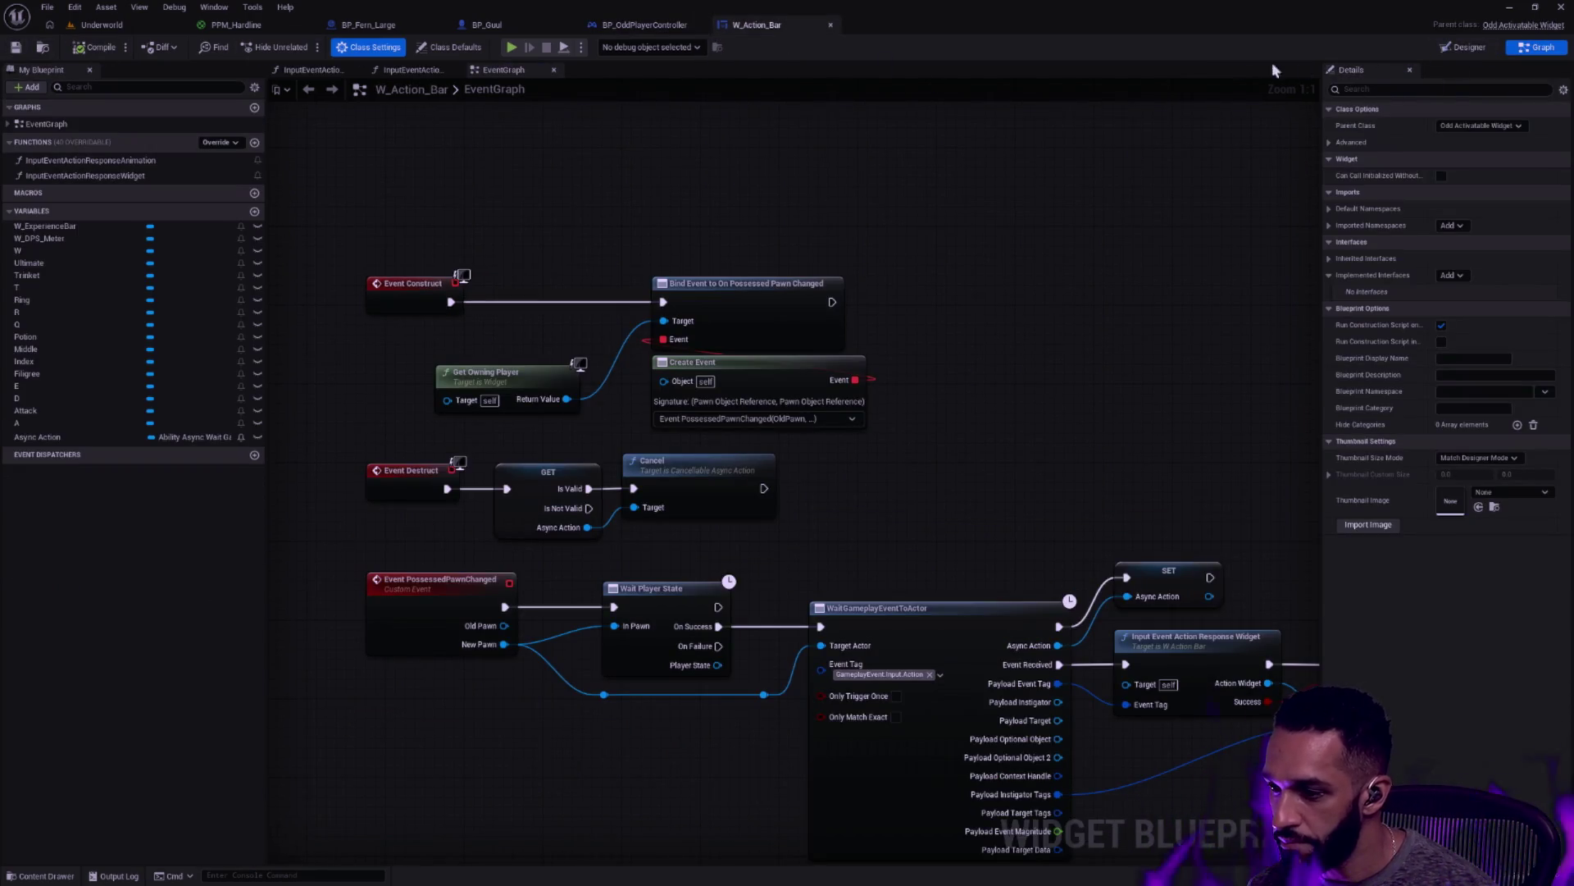
{"action": "left_click", "coordinate": [123, 24]}
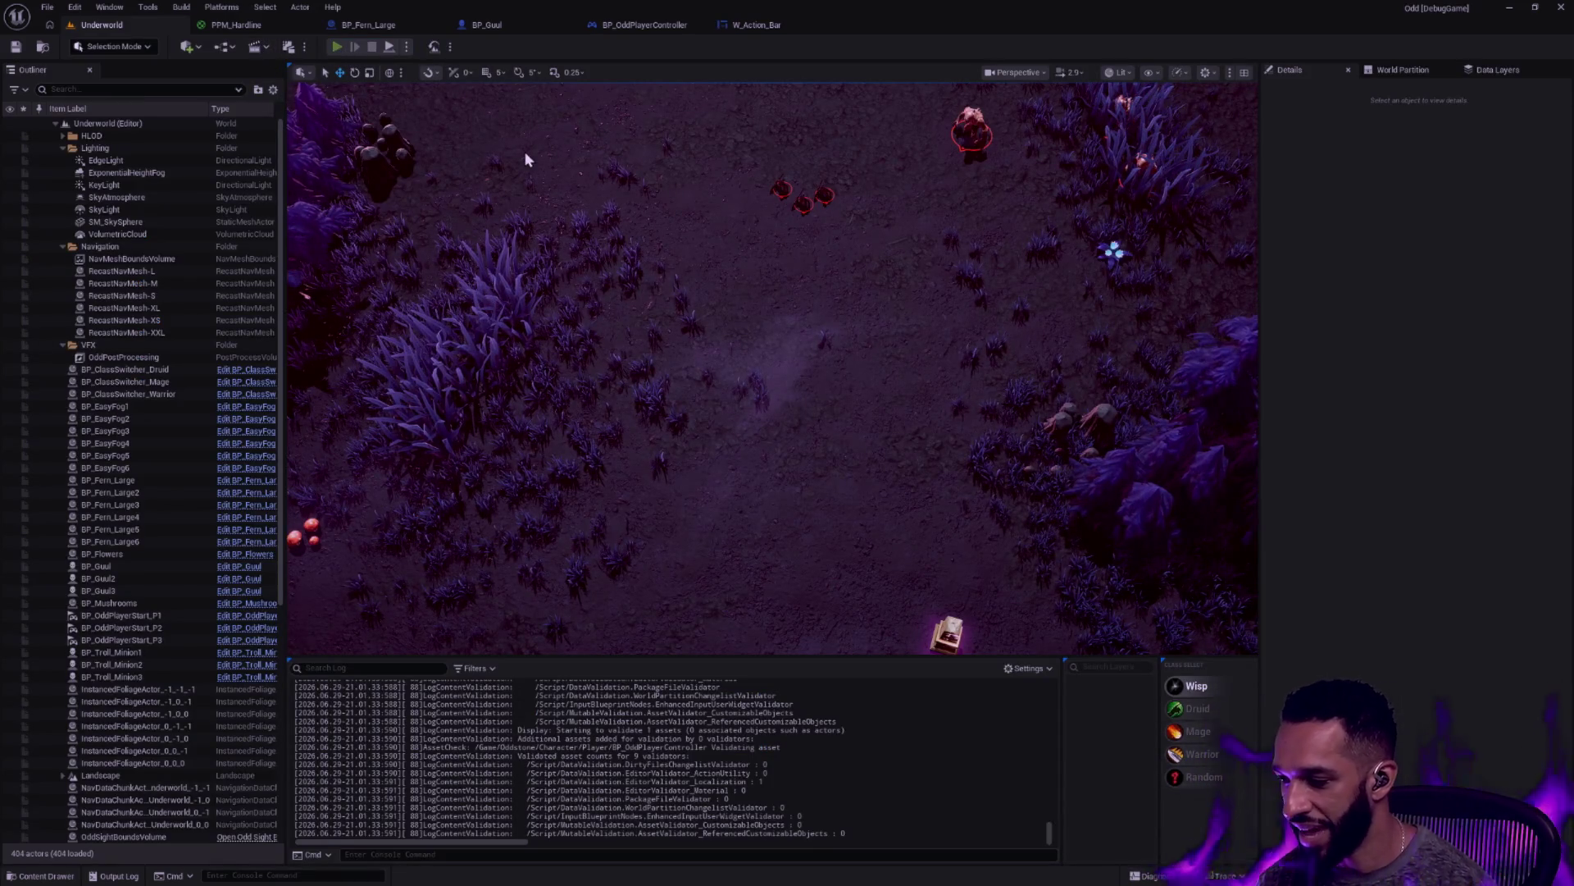
{"action": "key", "text": "alt+p"}
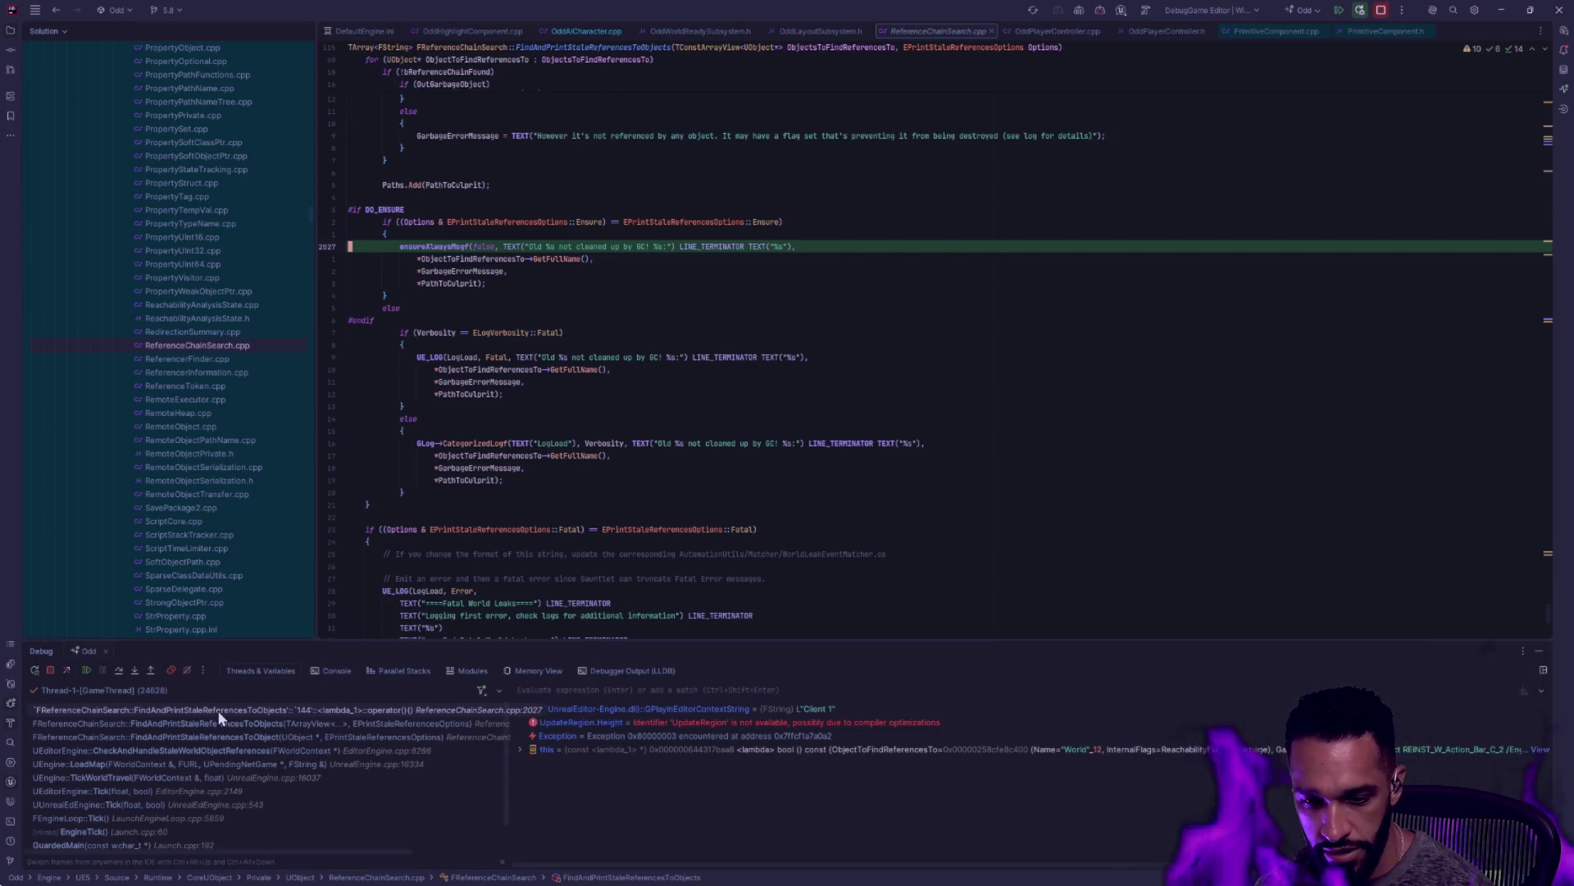
Inspect the GC leak ensure's call-stack frames and copy the whole stack from Rider
{"action": "left_click", "coordinate": [123, 722]}
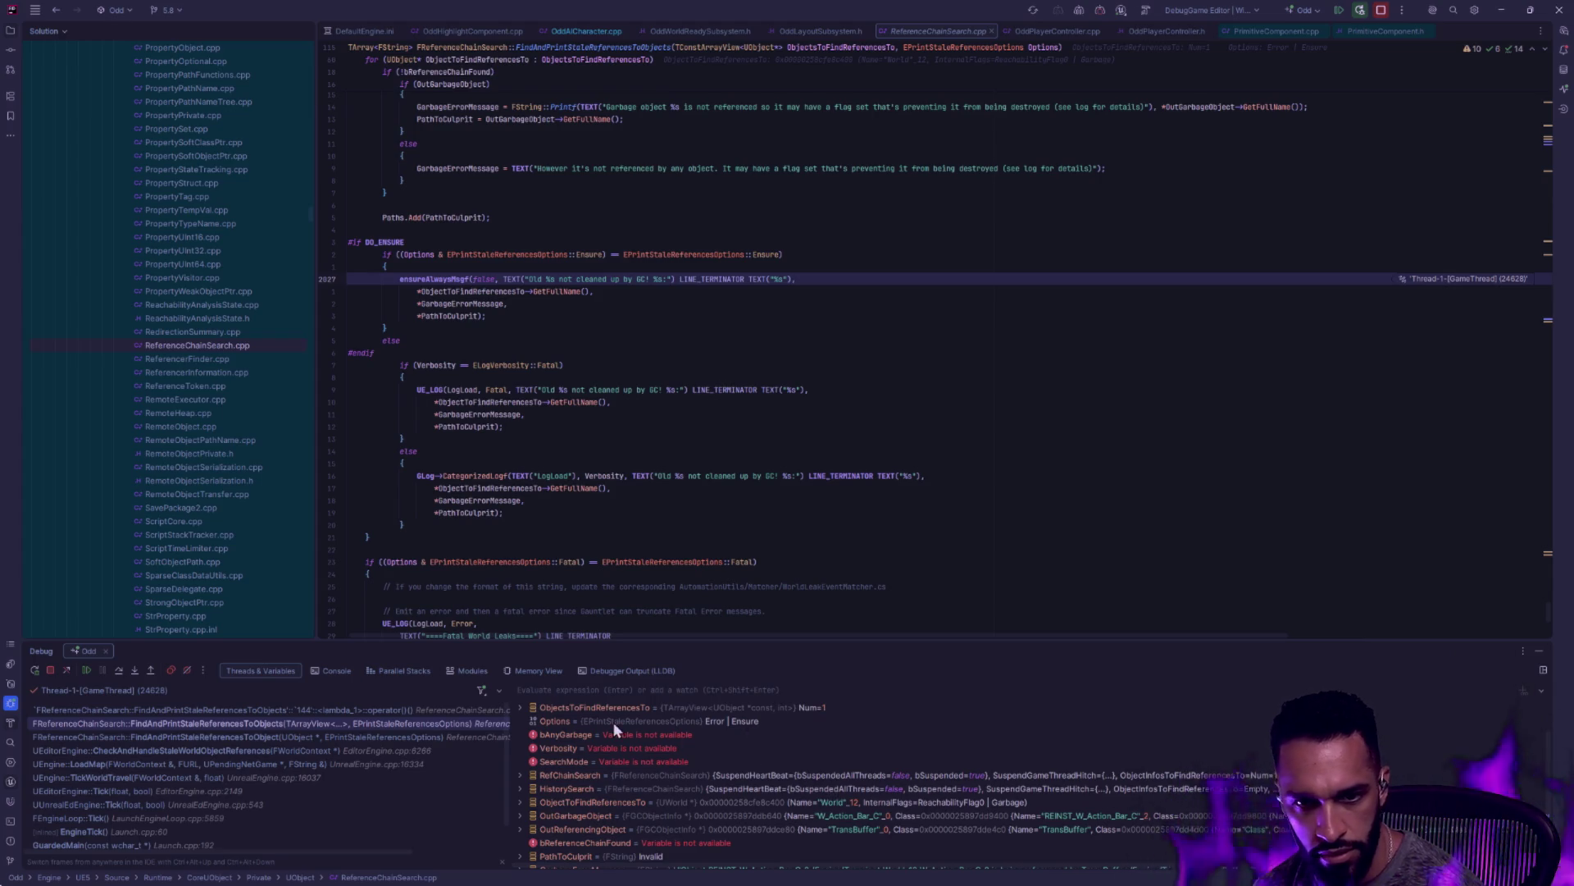
{"action": "left_click", "coordinate": [429, 710]}
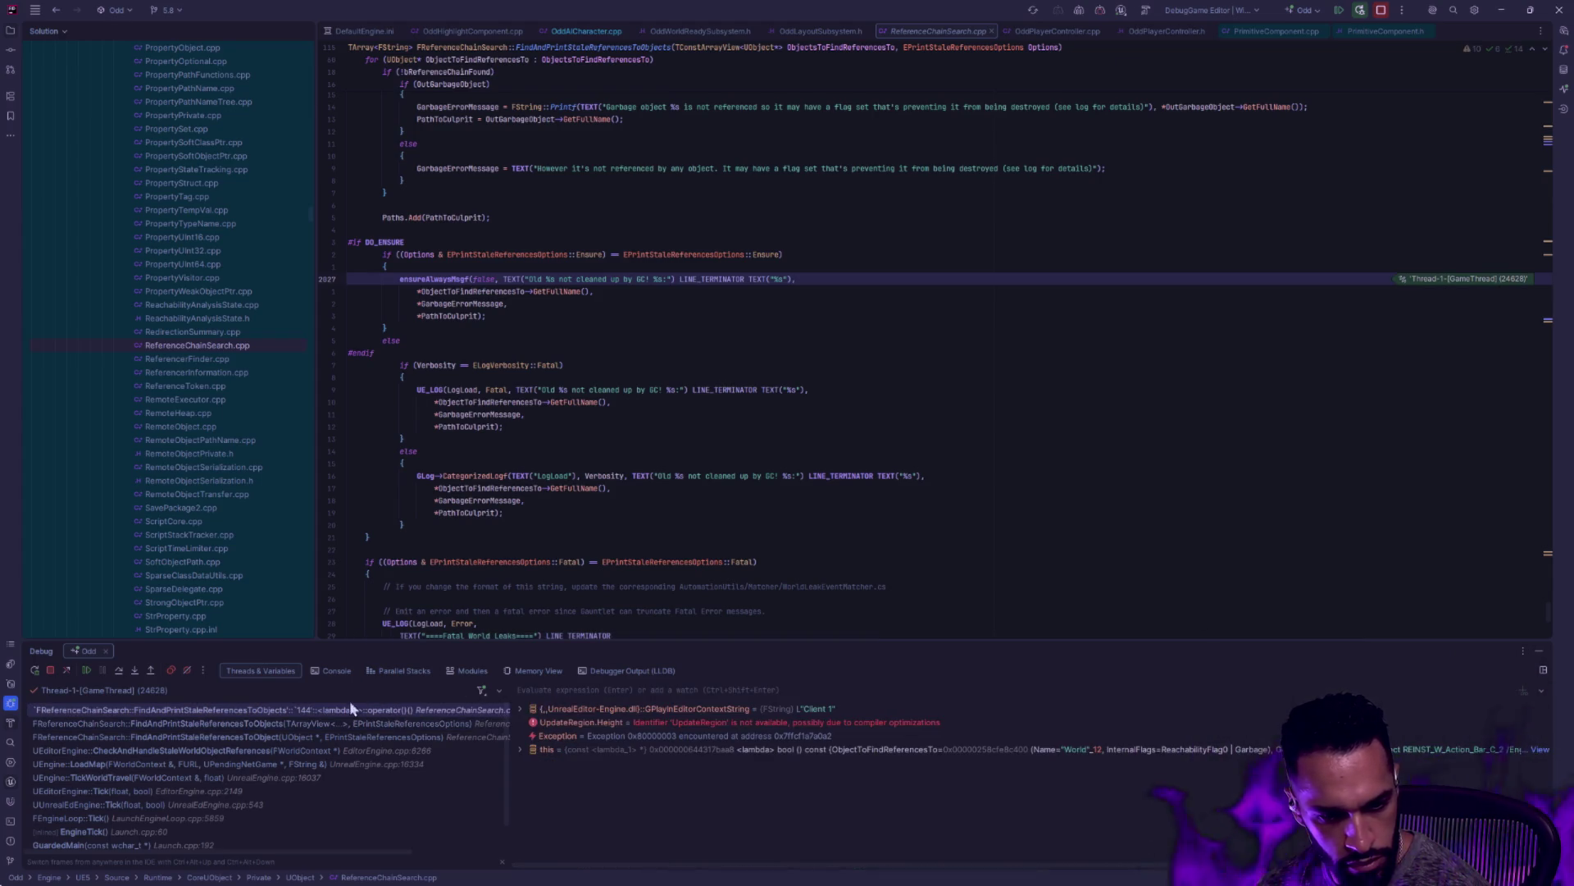
{"action": "right_click", "coordinate": [305, 708]}
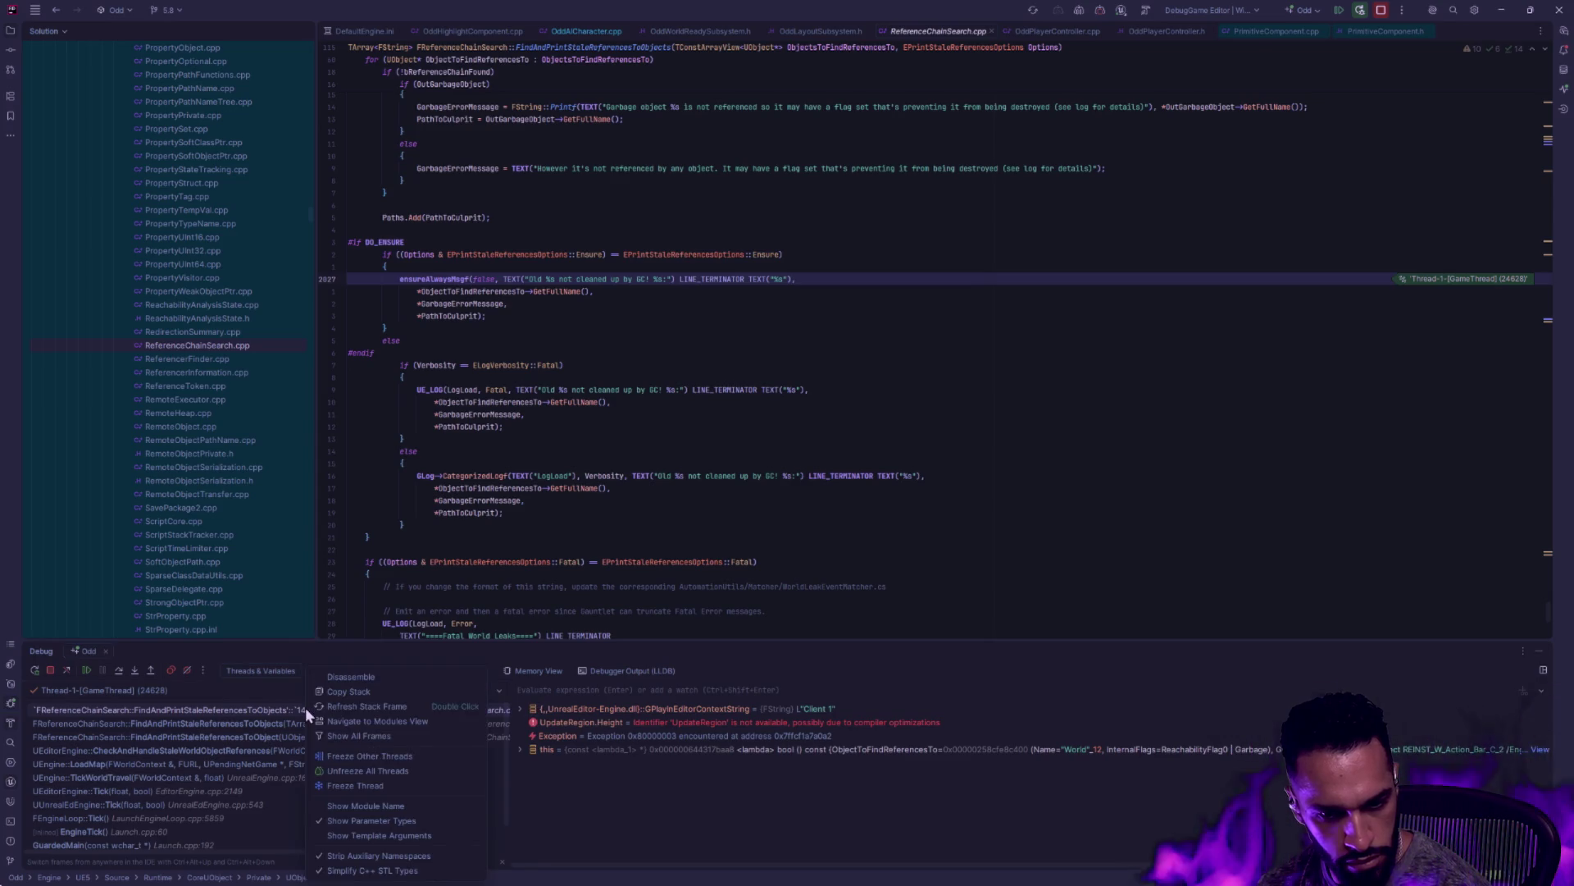
{"action": "left_click", "coordinate": [382, 694]}
{"action": "key", "text": "alt+Tab"}
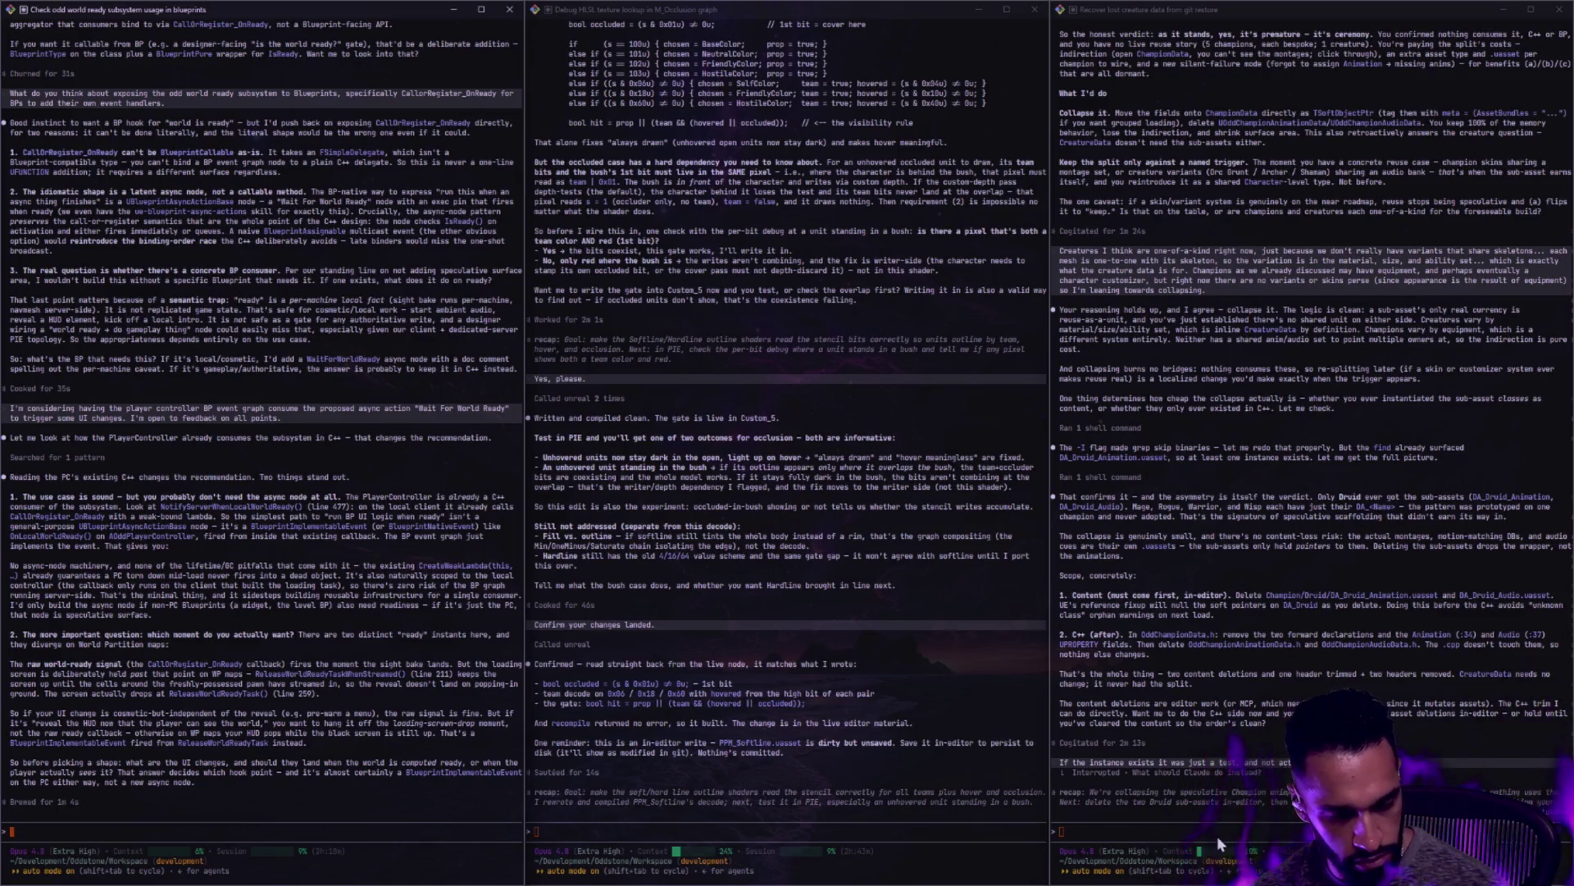
Start Claude Code in a new terminal and submit the copied call stack
{"action": "key", "text": "super+Left"}
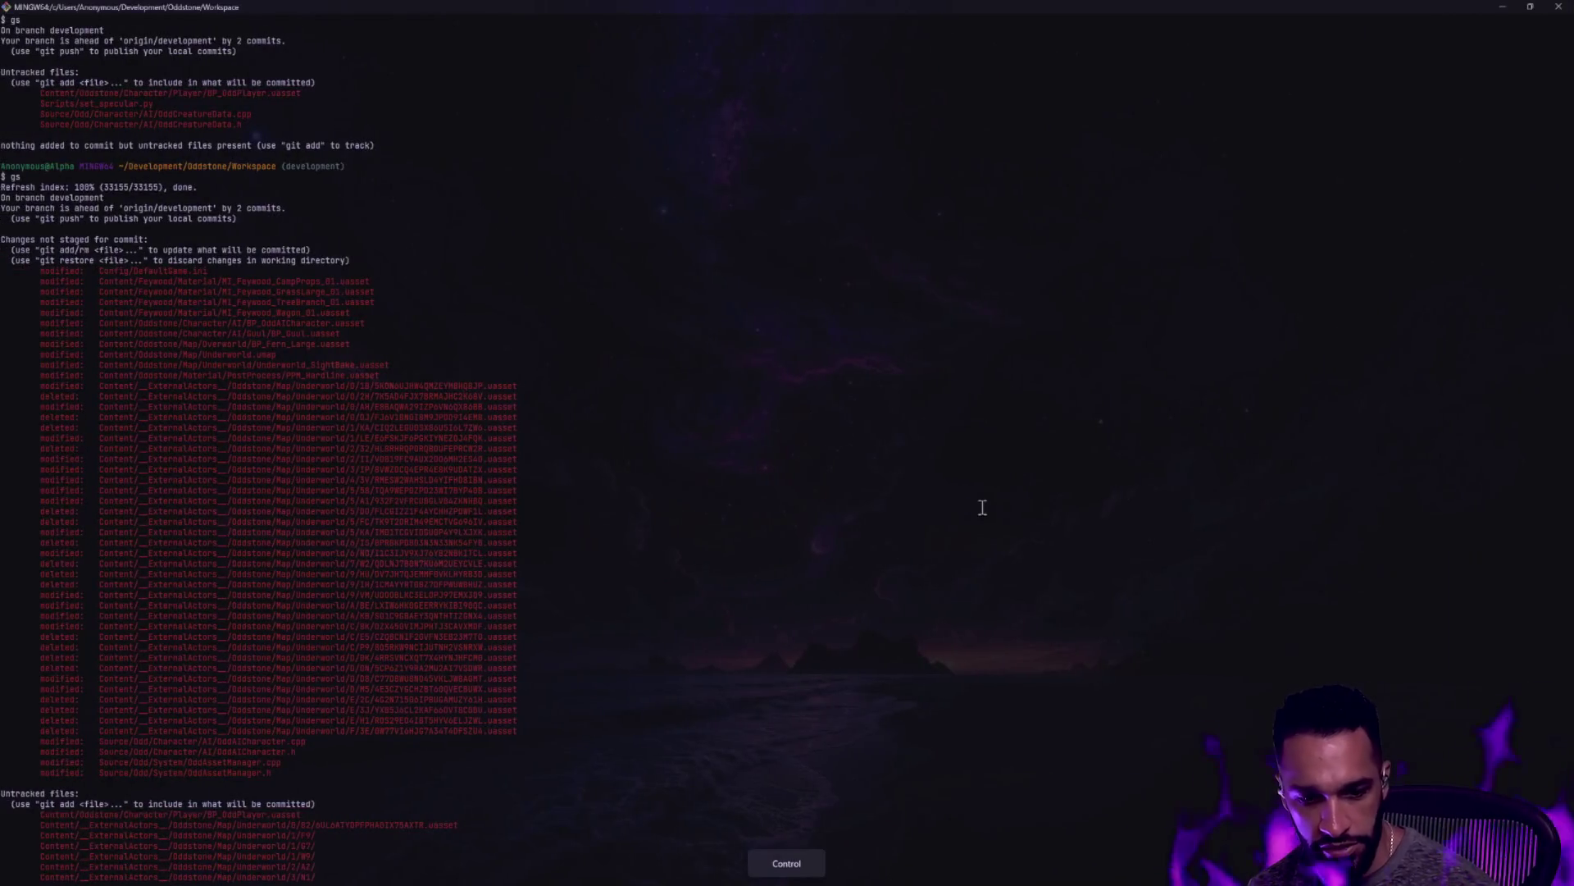
{"action": "type", "text": "claude"}
{"action": "key", "text": "Return"}
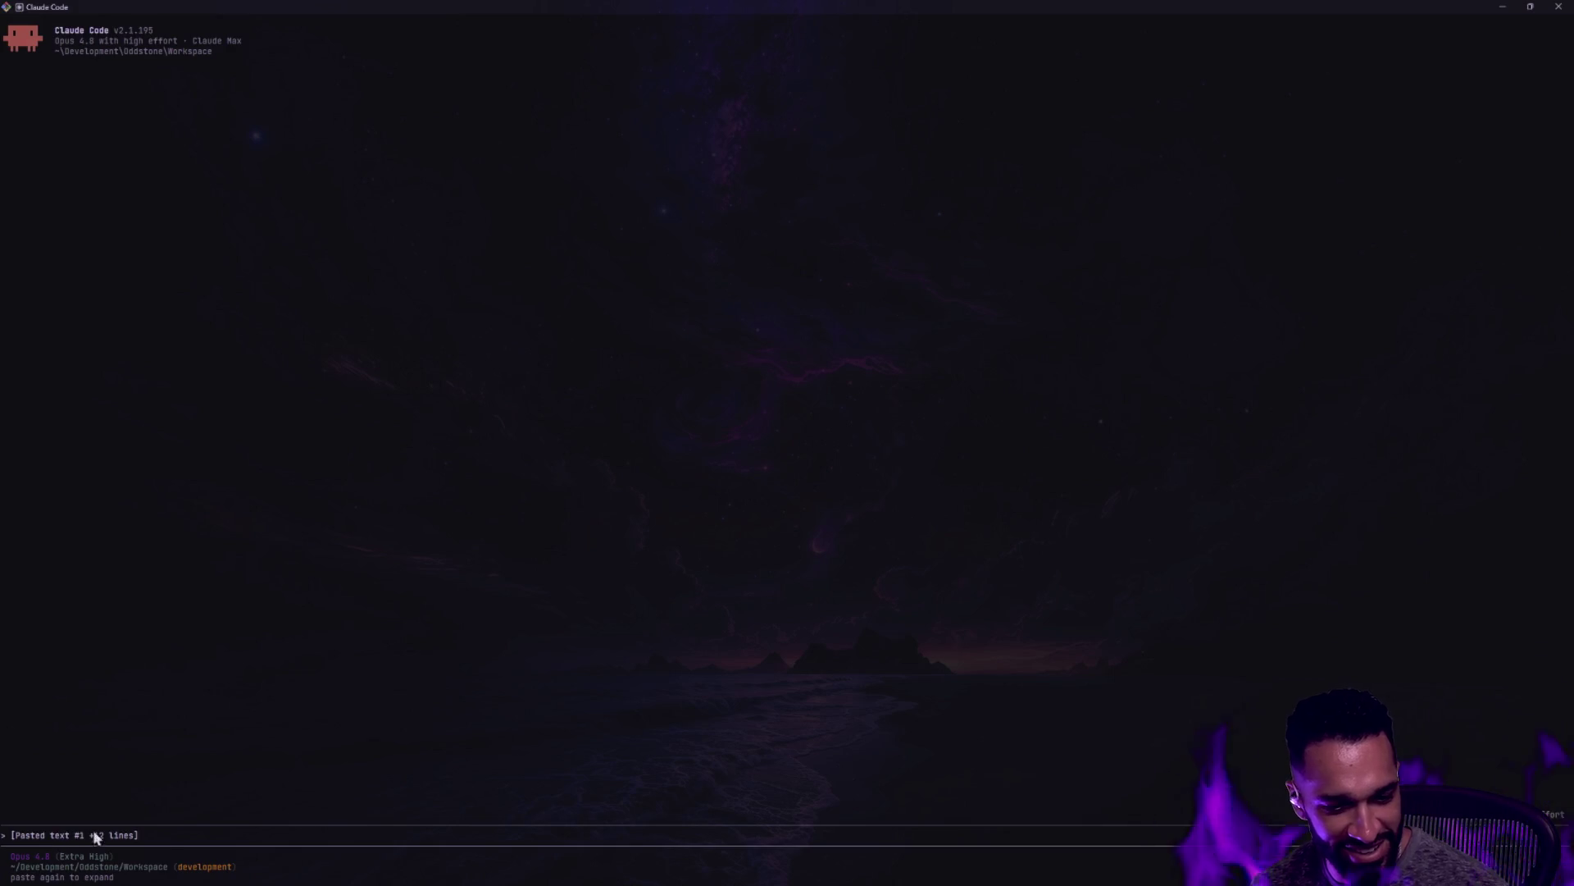
{"action": "key", "text": "ctrl+super+Right"}
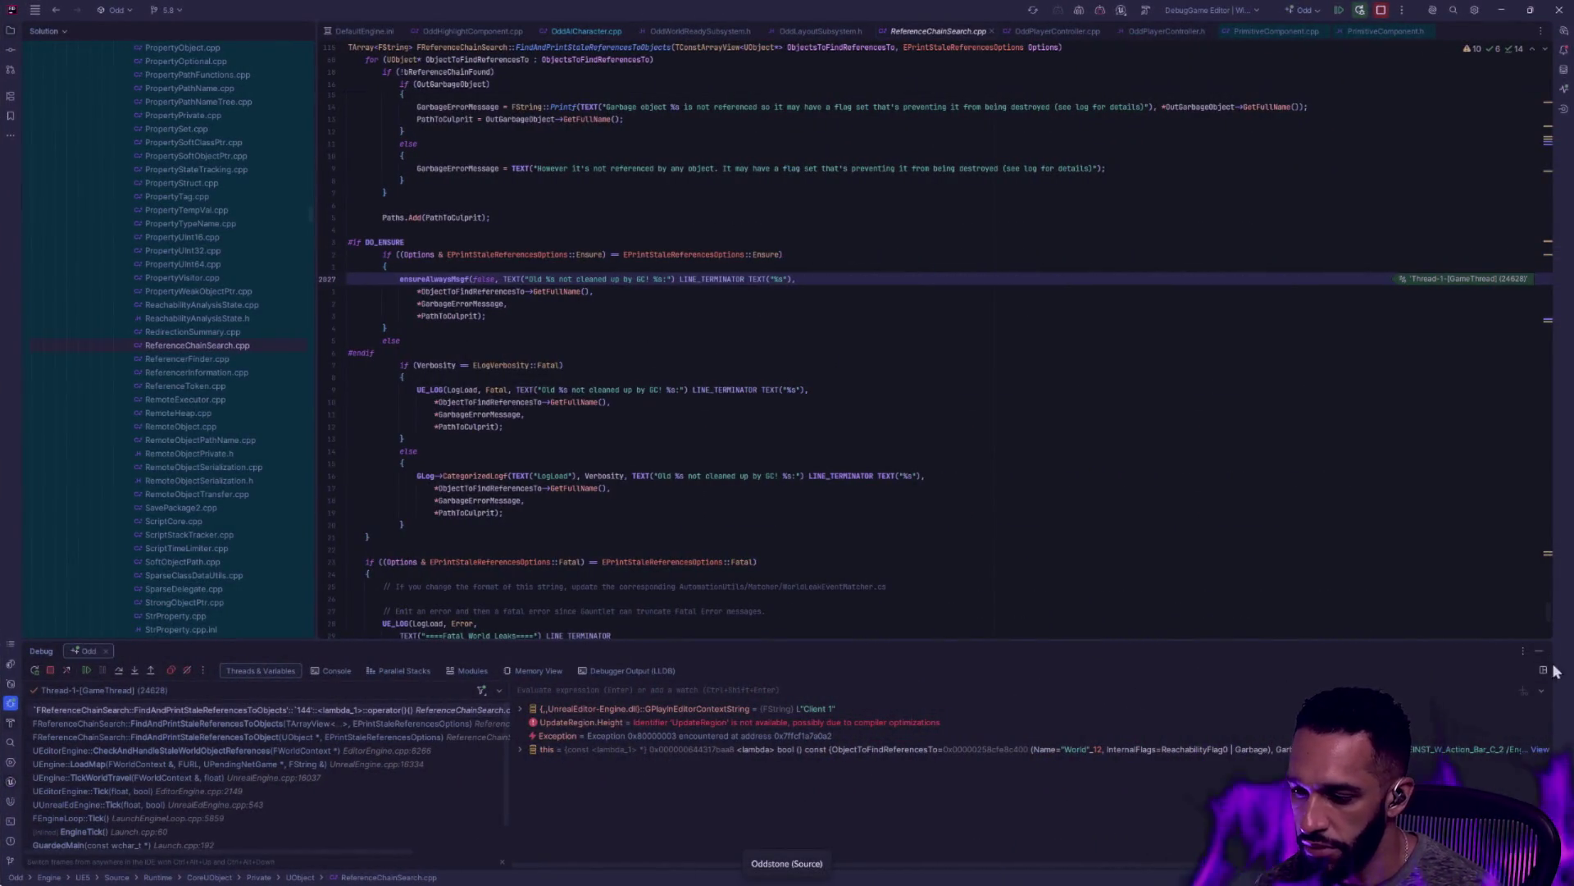
Hide Rider's debug panel and close ReferenceChainSearch.cpp
{"action": "left_click", "coordinate": [1538, 650]}
{"action": "key", "text": "Up"}
{"action": "key", "text": "Up"}
{"action": "key", "text": "Up"}
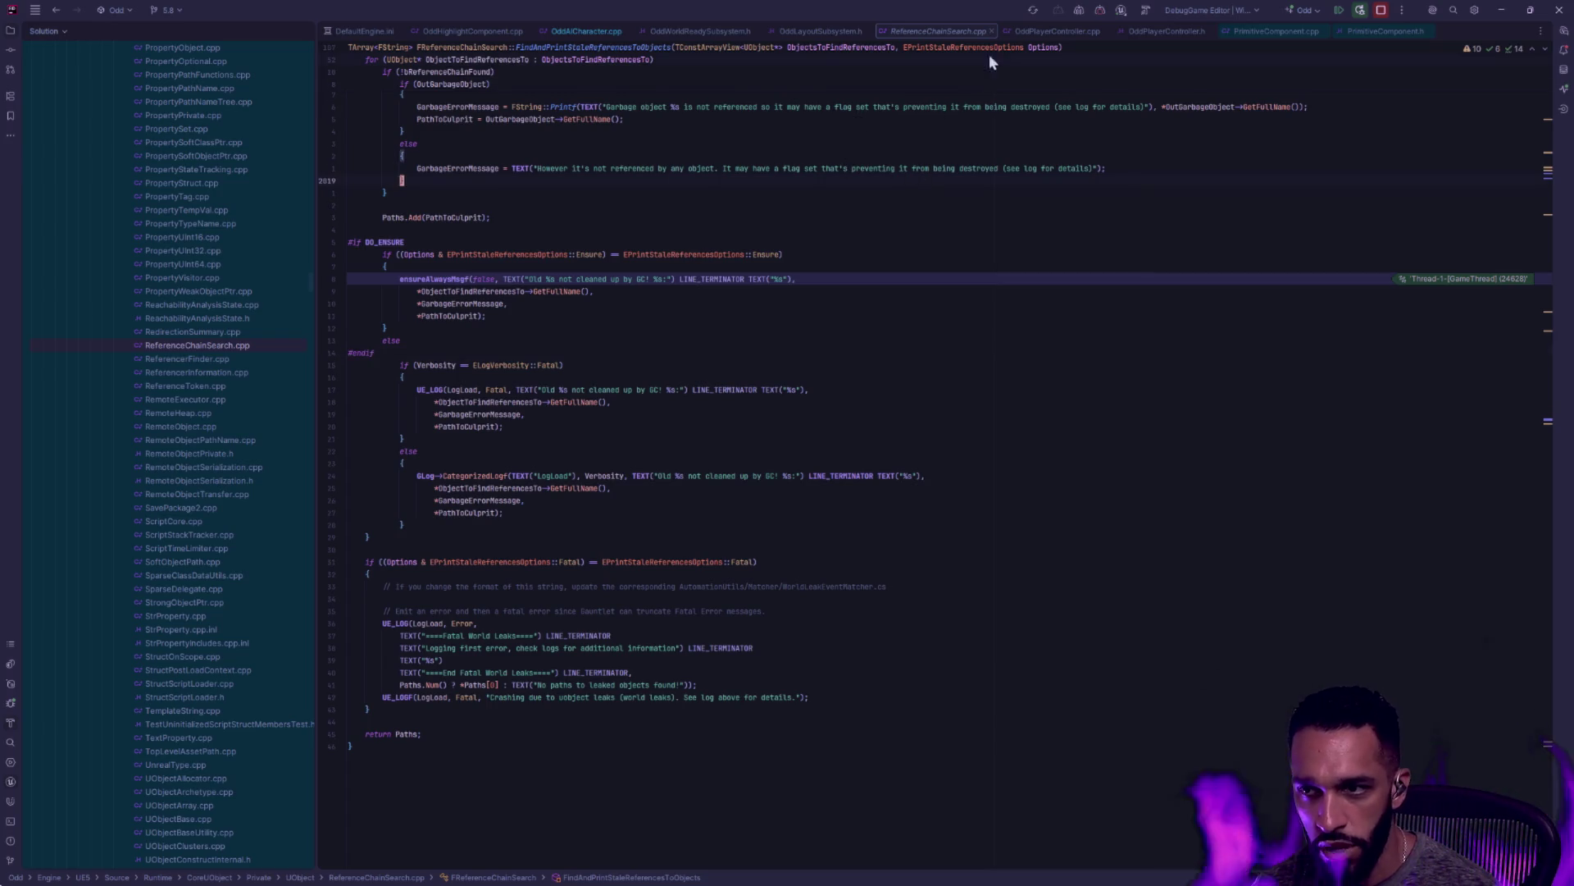
{"action": "left_click", "coordinate": [992, 30]}
{"action": "scroll", "coordinate": [214, 484], "scroll_direction": "up", "scroll_amount": 5}
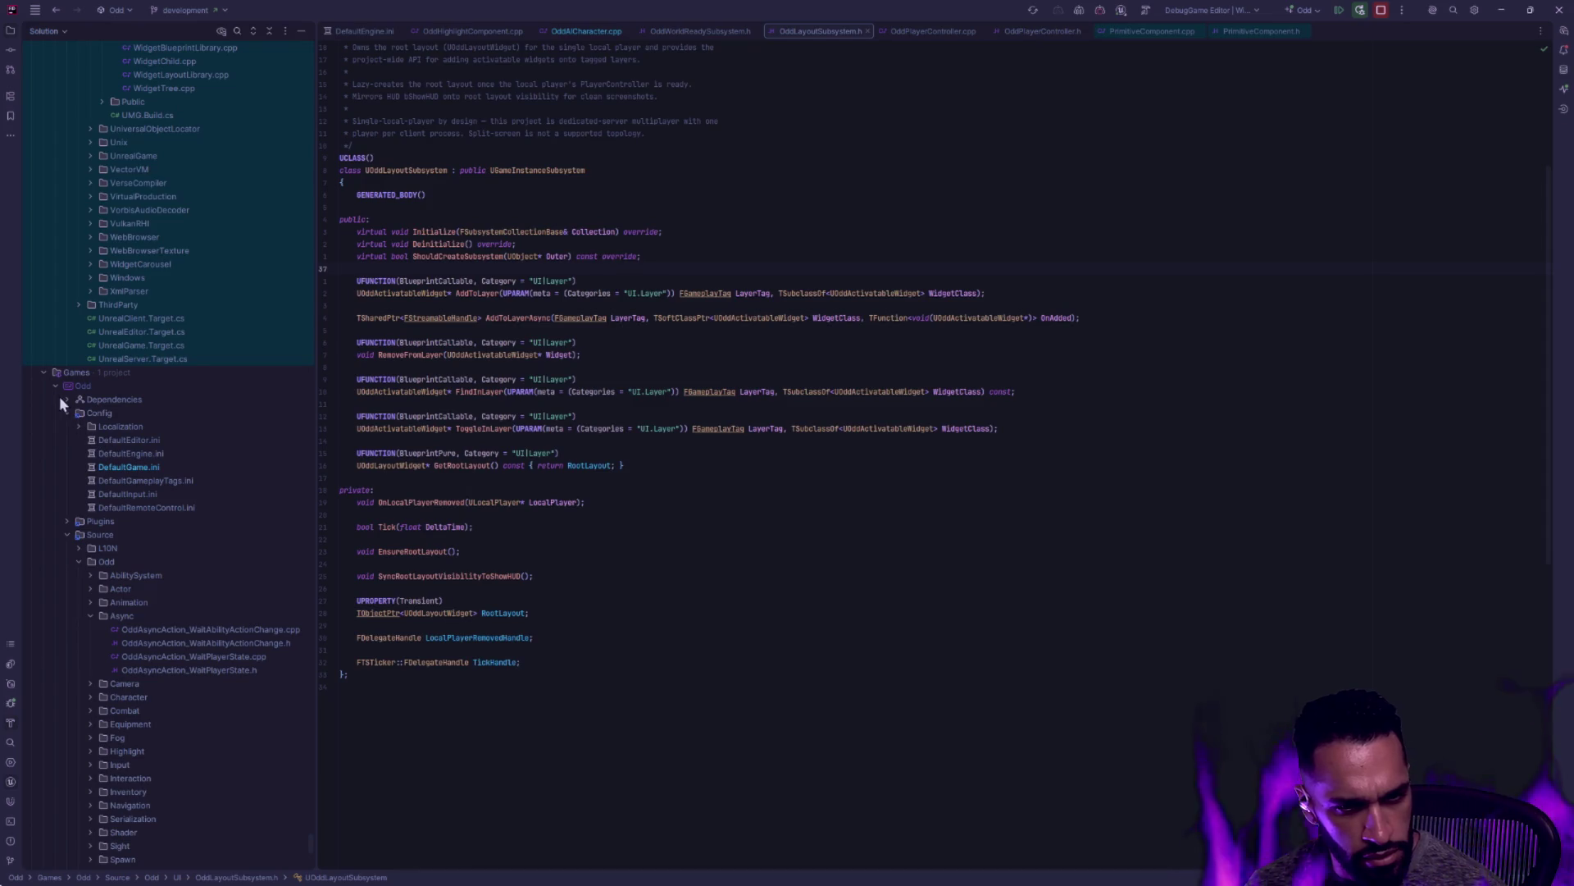
Open the CommonLoadingScreen plugin's LoadingScreenManager.cpp and read through it
{"action": "left_click", "coordinate": [67, 521]}
{"action": "left_click", "coordinate": [79, 548]}
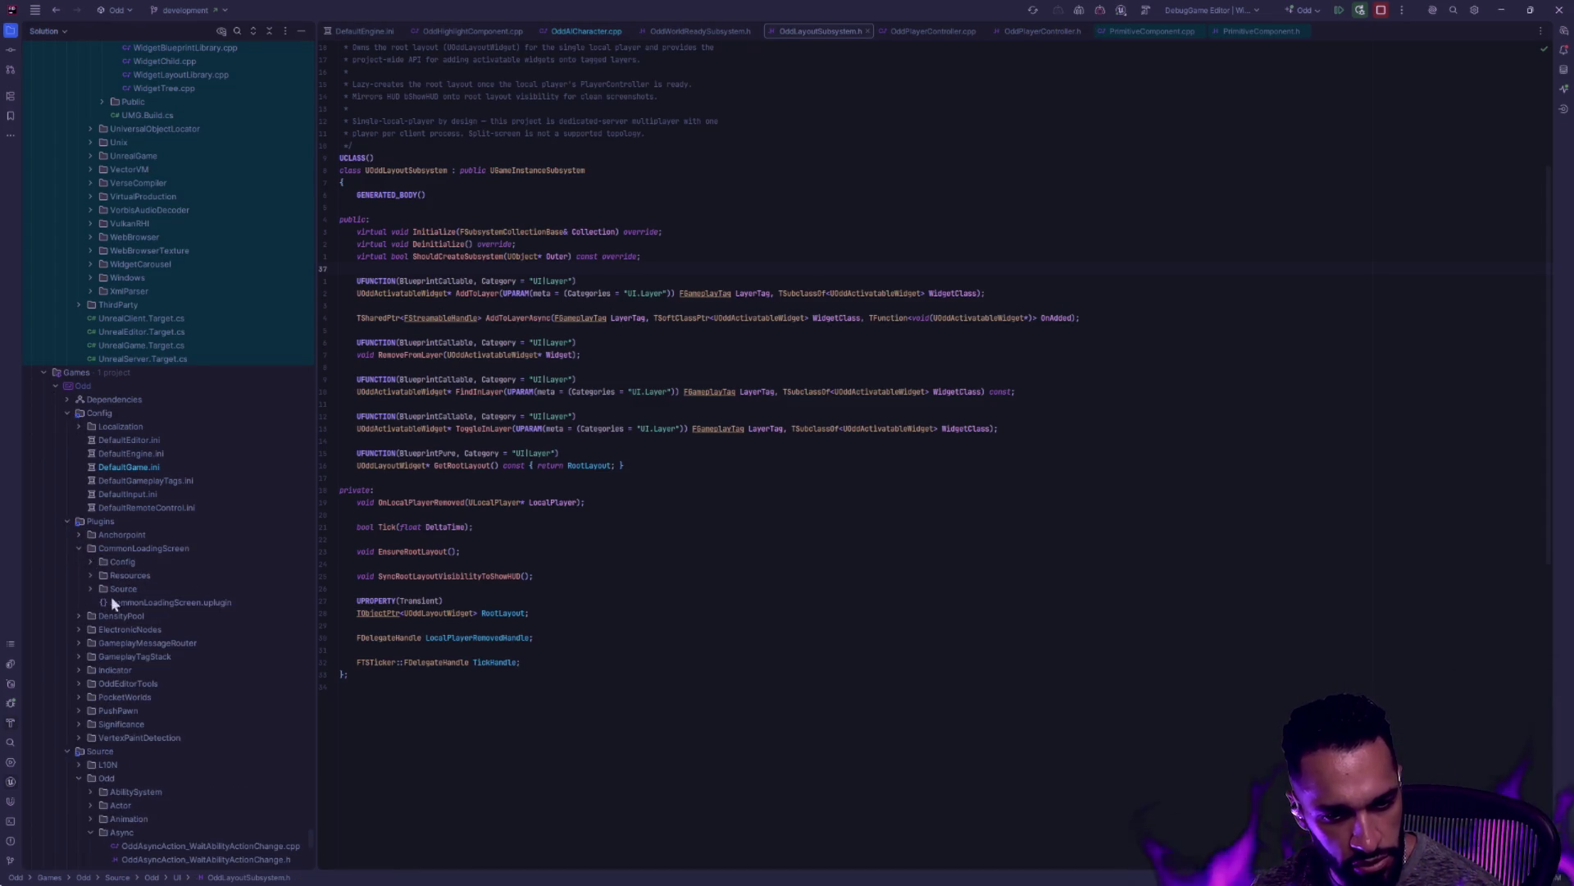
{"action": "left_click", "coordinate": [92, 588]}
{"action": "left_click", "coordinate": [103, 602]}
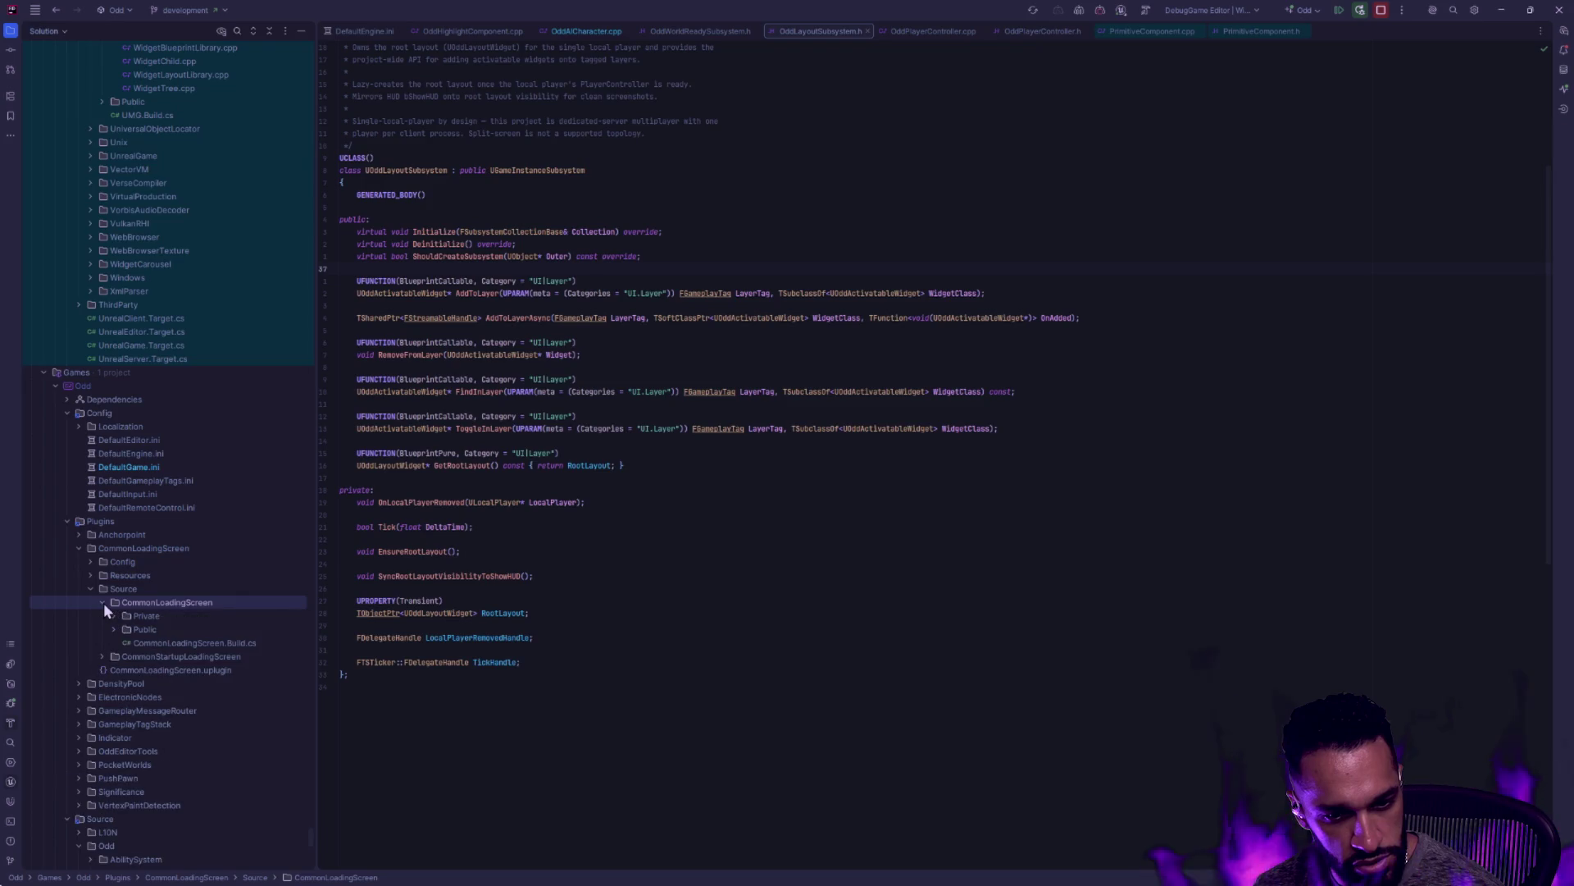
{"action": "left_click", "coordinate": [114, 629]}
{"action": "left_click", "coordinate": [115, 616]}
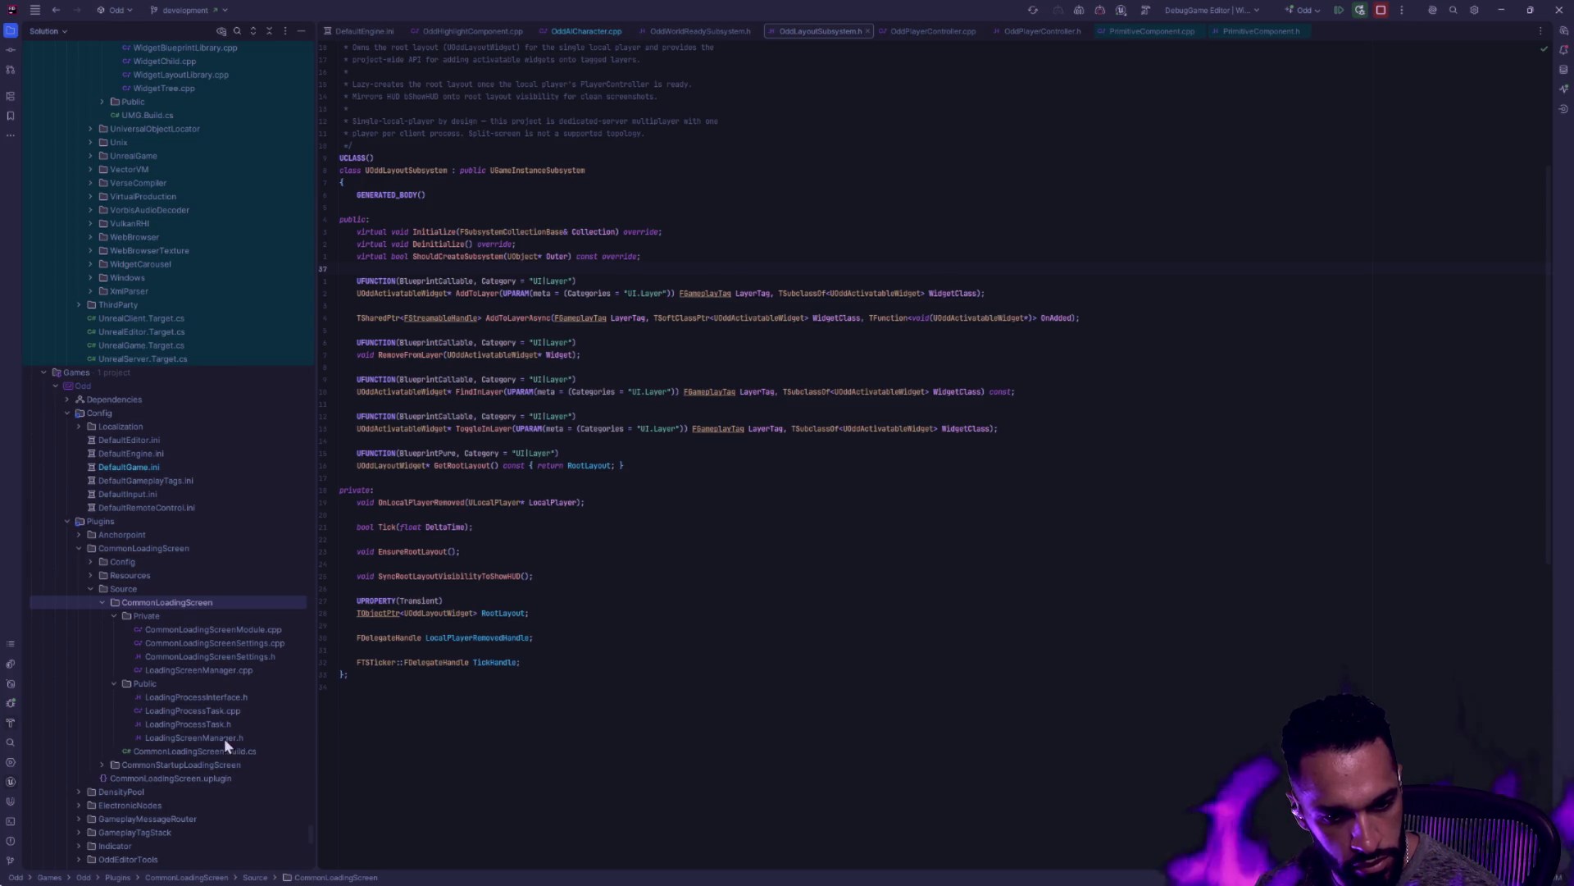
{"action": "double_click", "coordinate": [223, 672]}
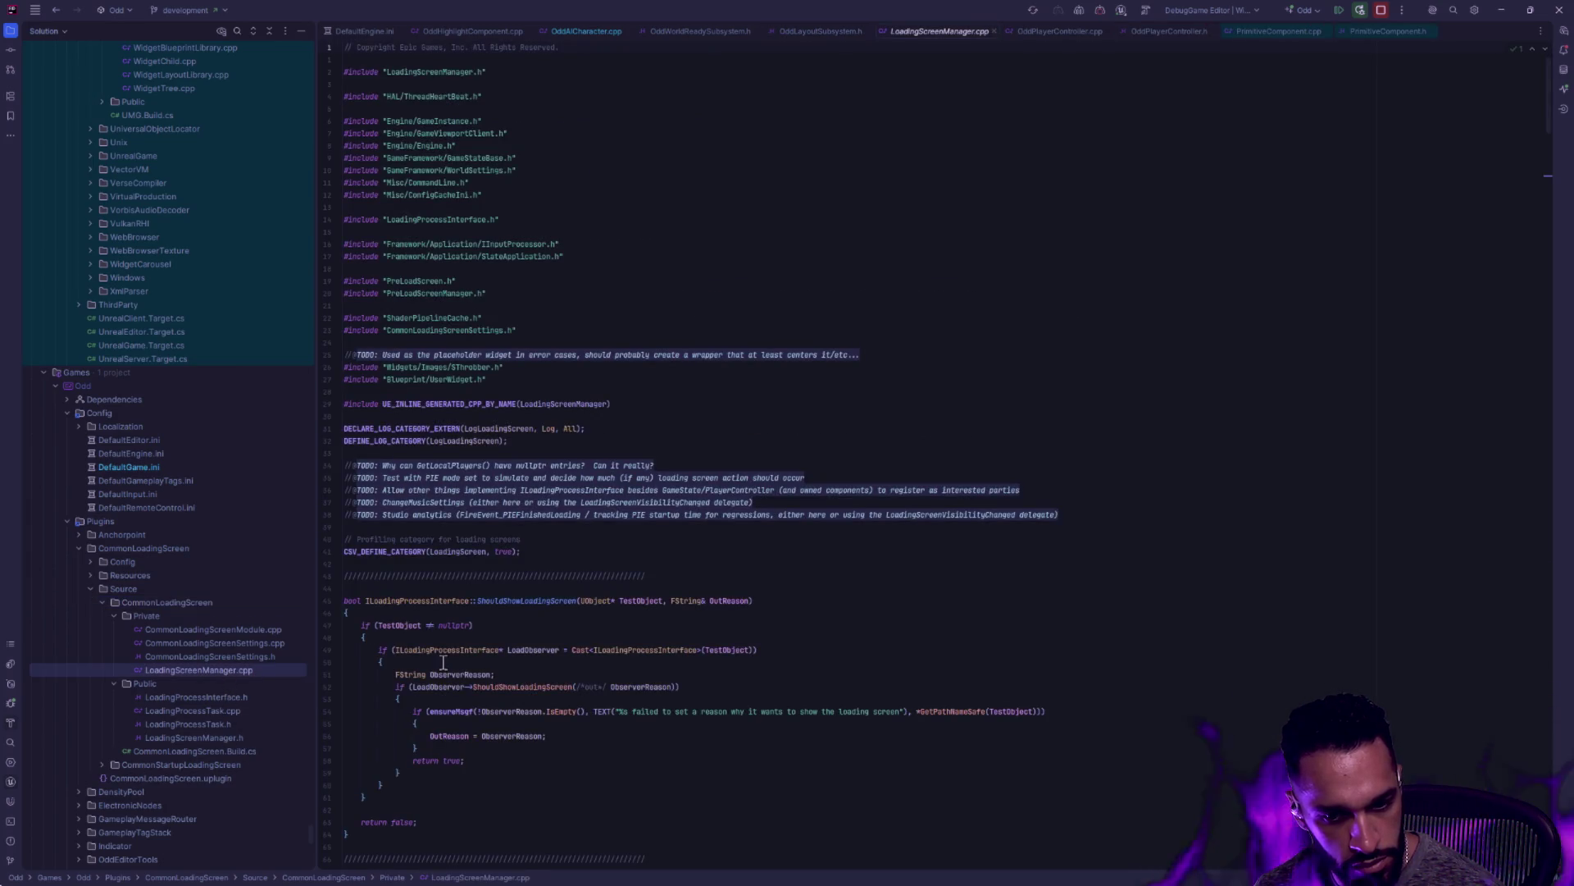
{"action": "scroll", "coordinate": [635, 656], "scroll_direction": "down", "scroll_amount": 7}
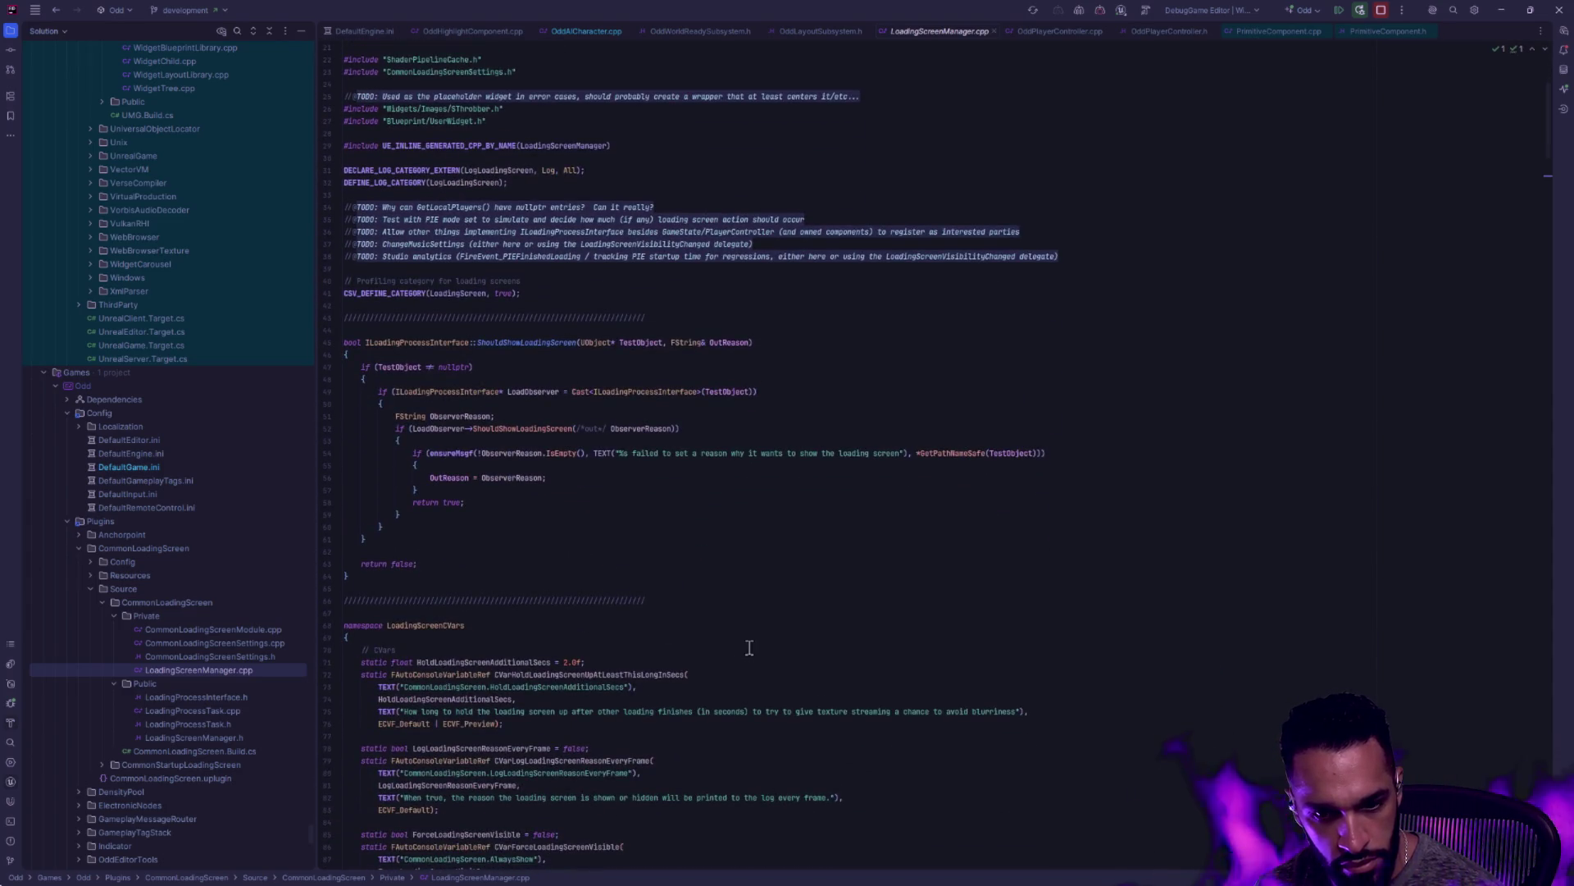
{"action": "scroll", "coordinate": [746, 647], "scroll_direction": "down", "scroll_amount": 15}
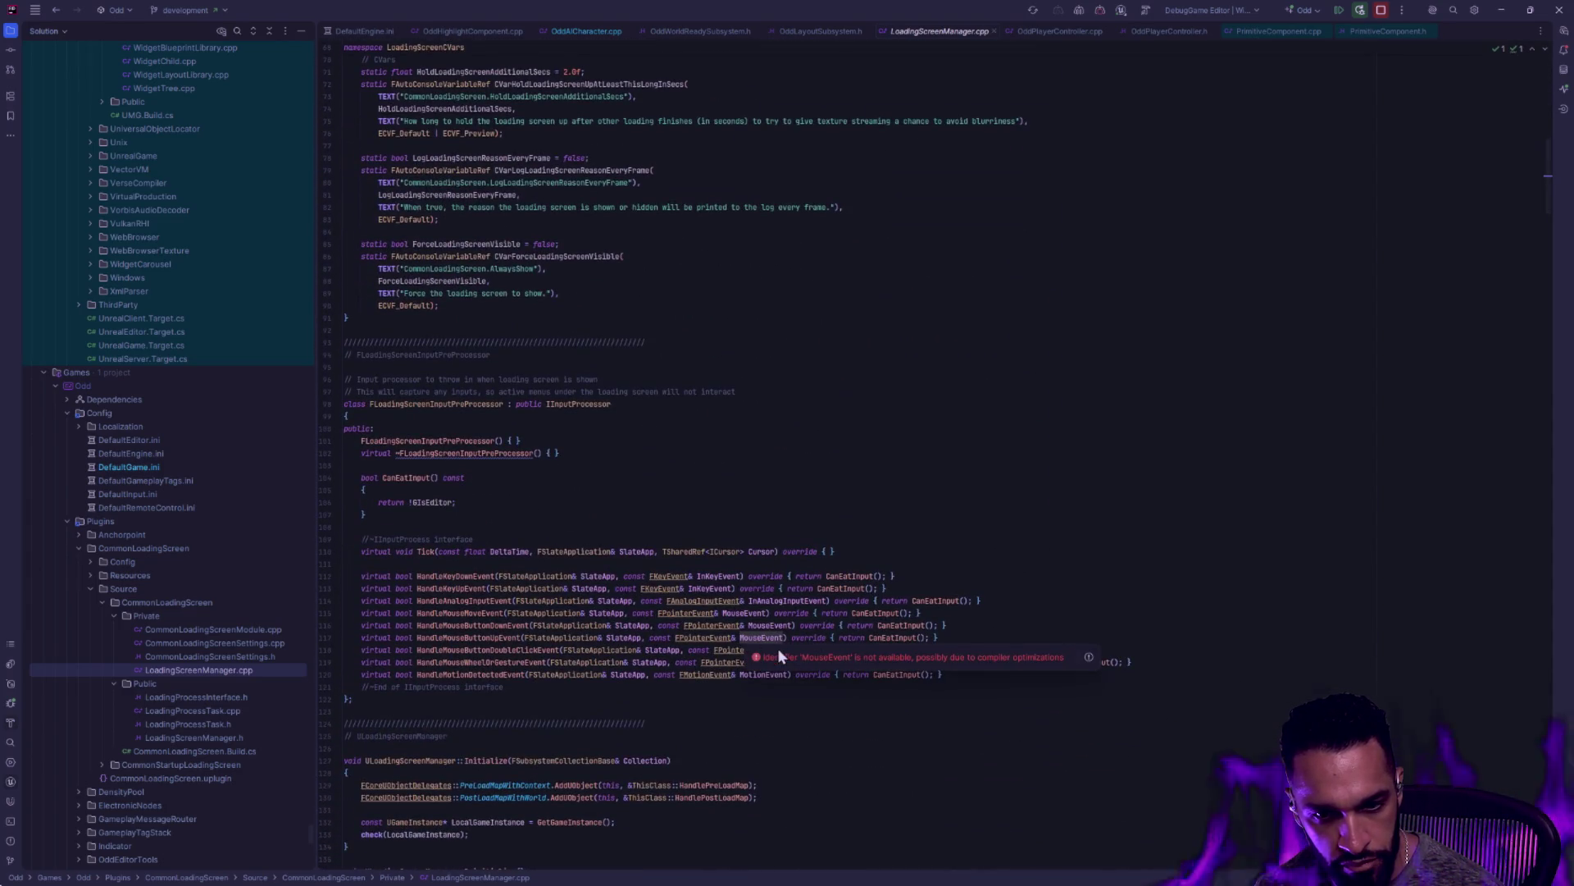
{"action": "key", "text": "alt+Tab"}
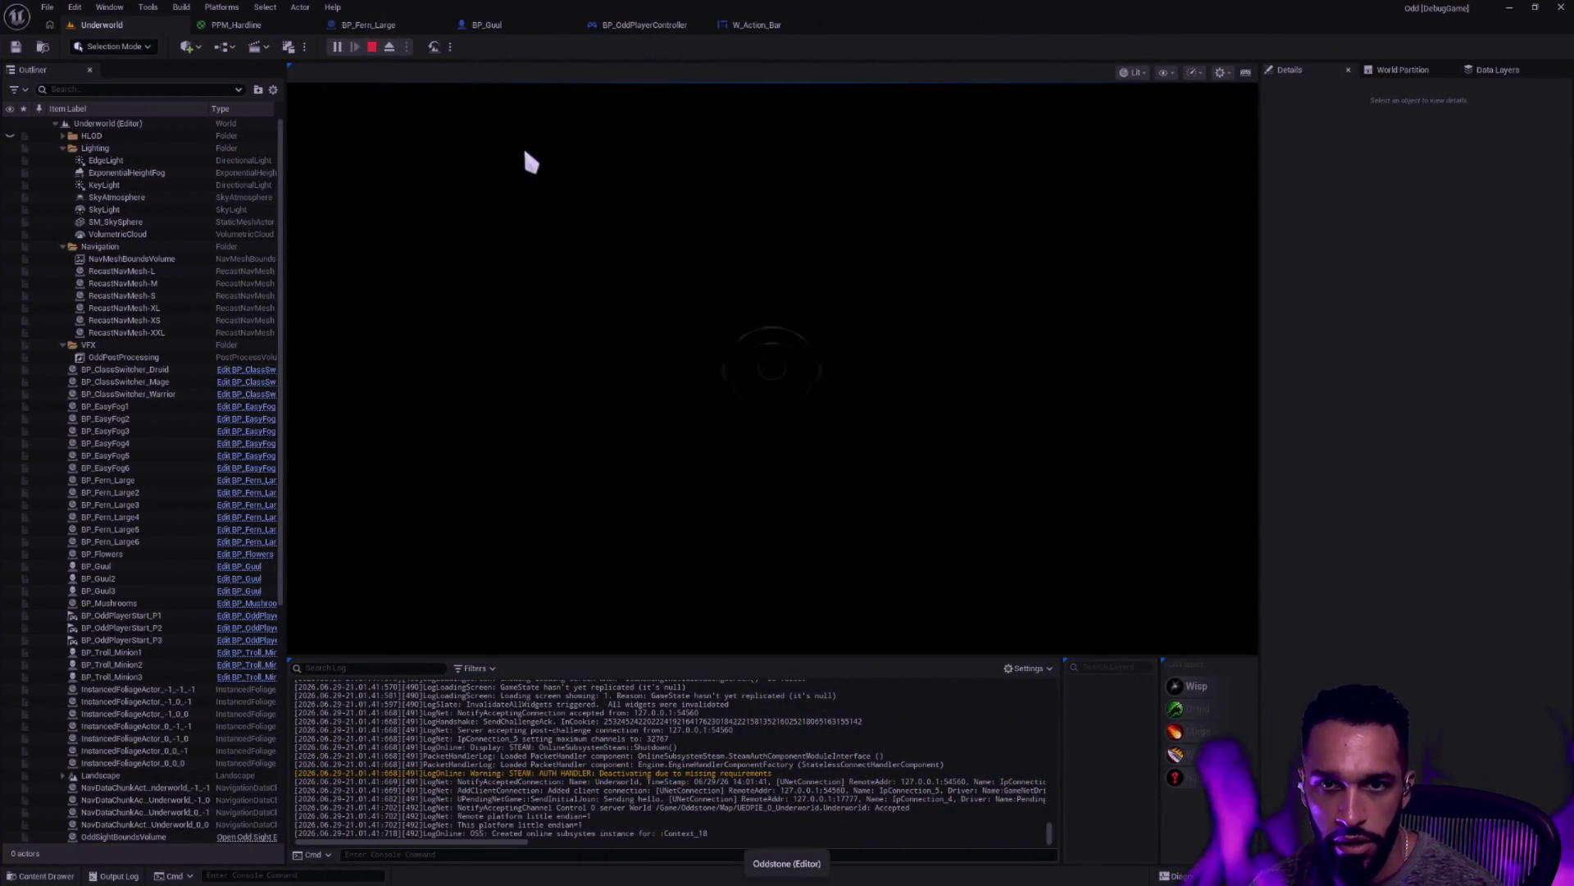
Resume the debugger, walk the character in the play session, then show W_Action_Bar's event graph
{"action": "key", "text": "alt+Tab"}
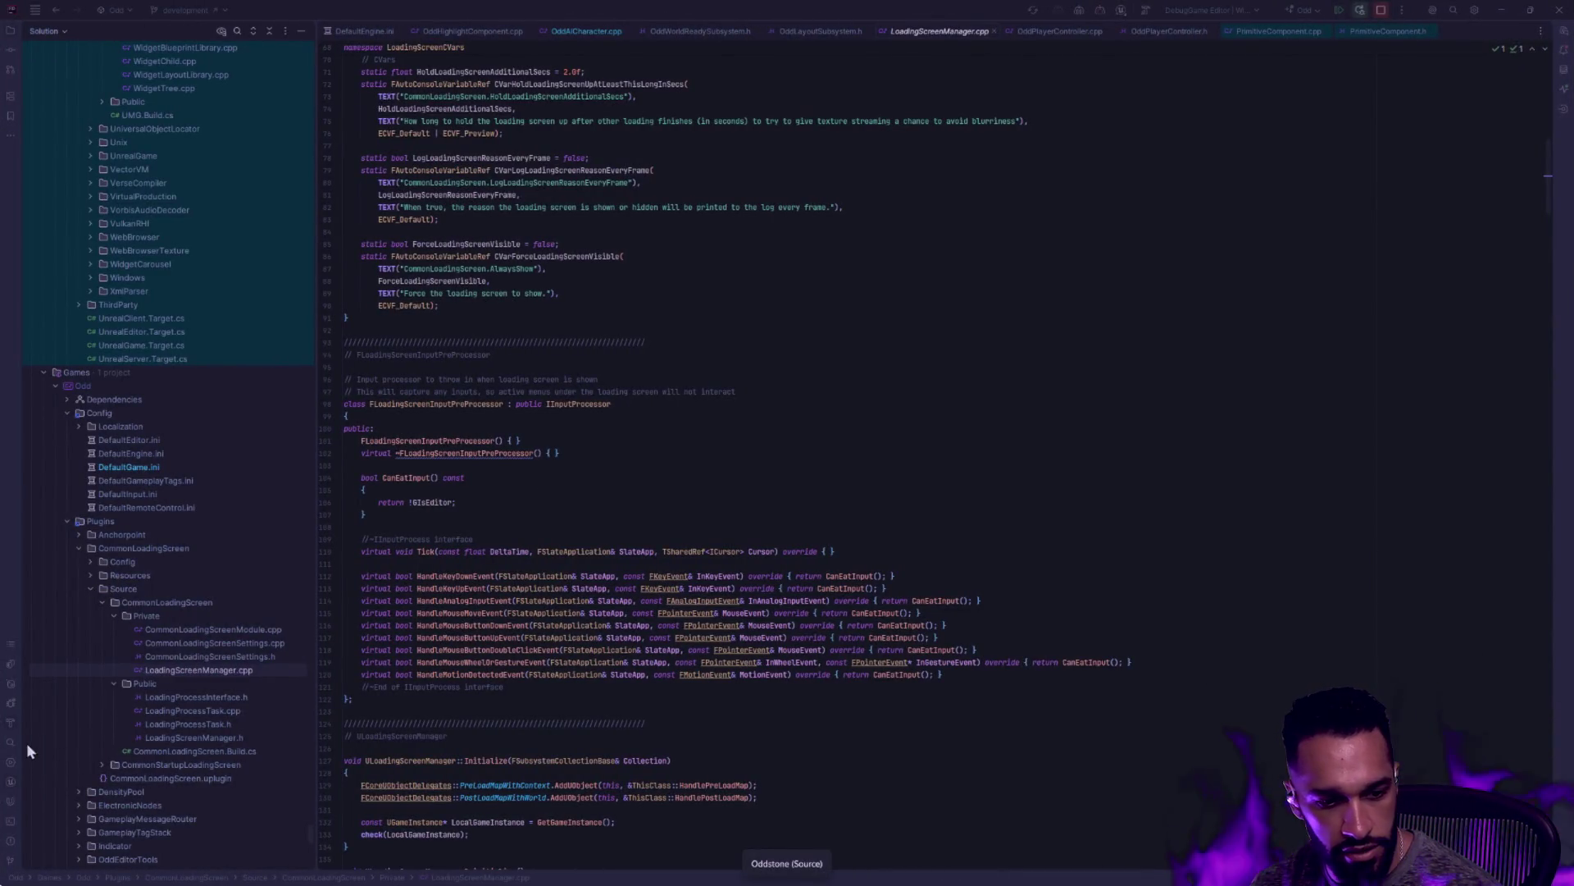
{"action": "left_click", "coordinate": [85, 670]}
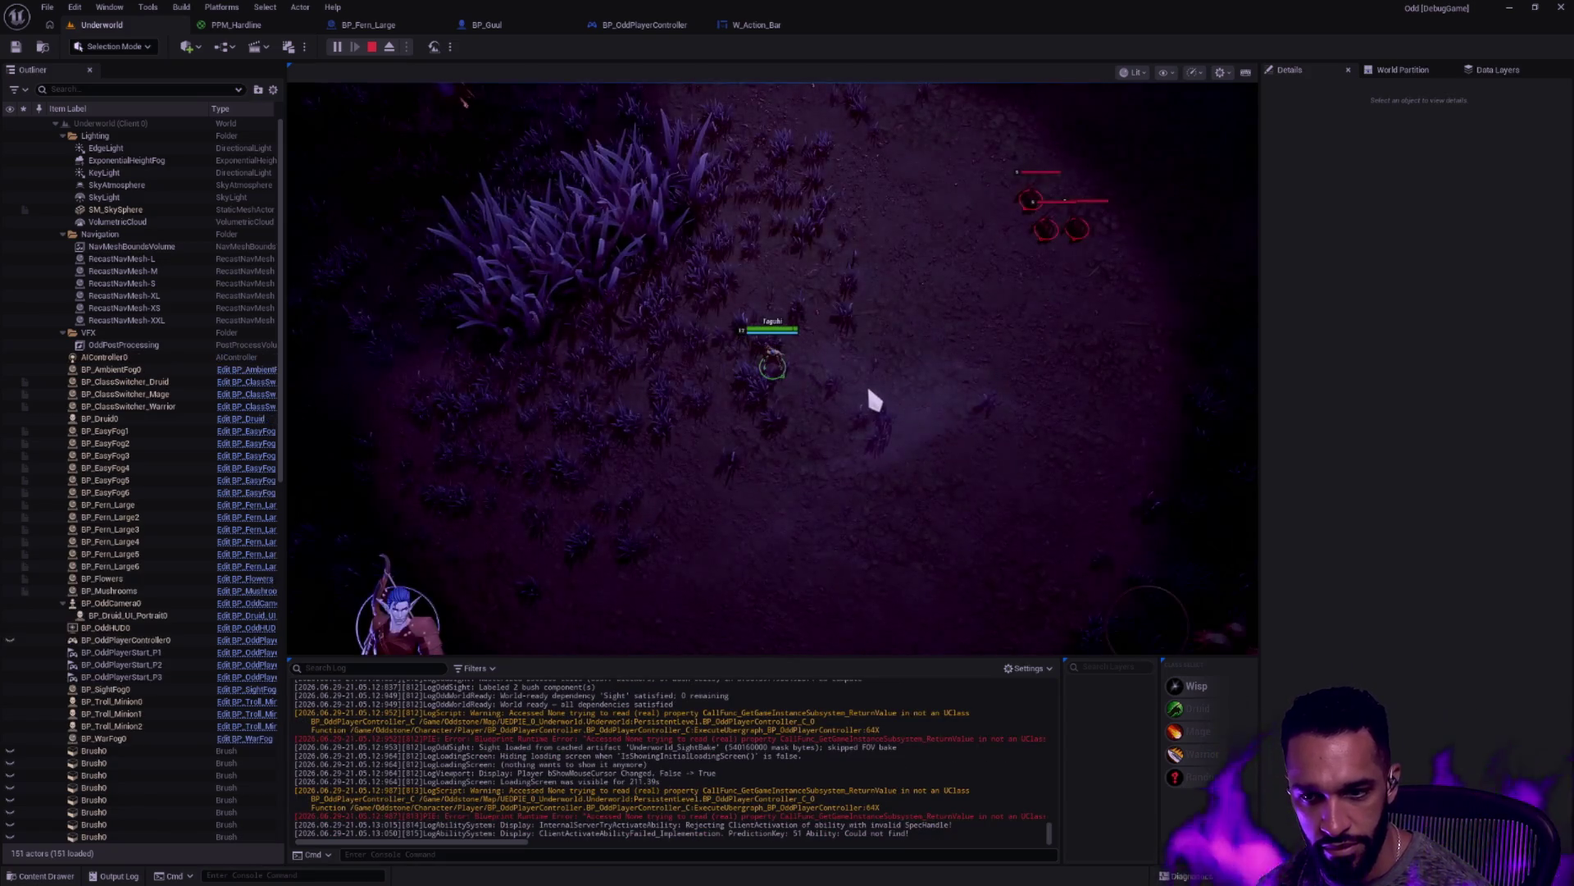
{"action": "right_click", "coordinate": [758, 377]}
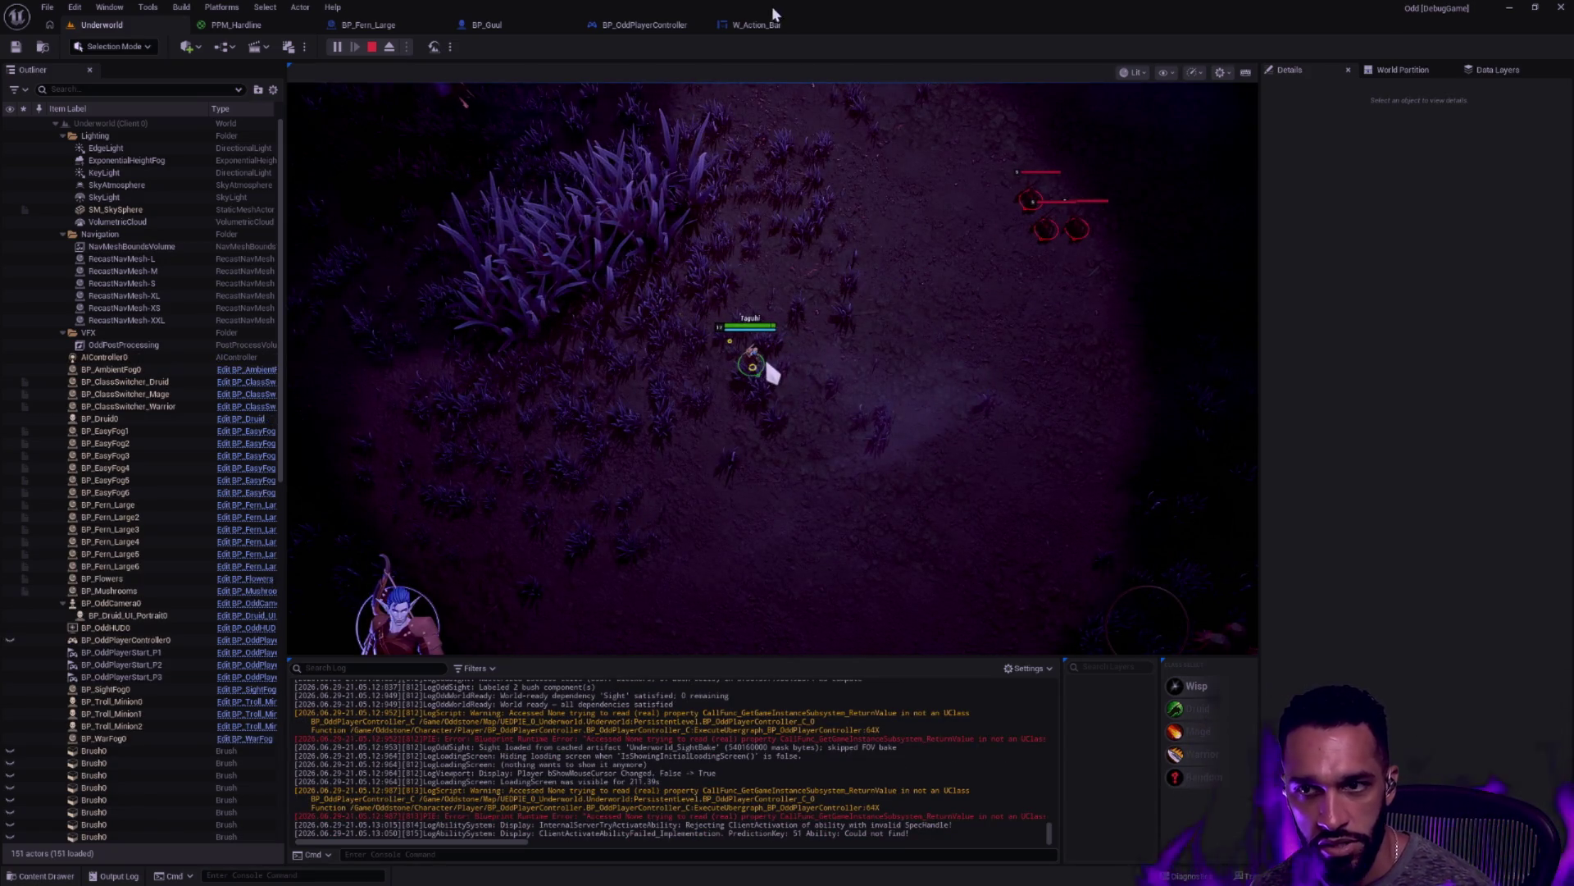
{"action": "left_click", "coordinate": [752, 28]}
{"action": "left_click", "coordinate": [1106, 180]}
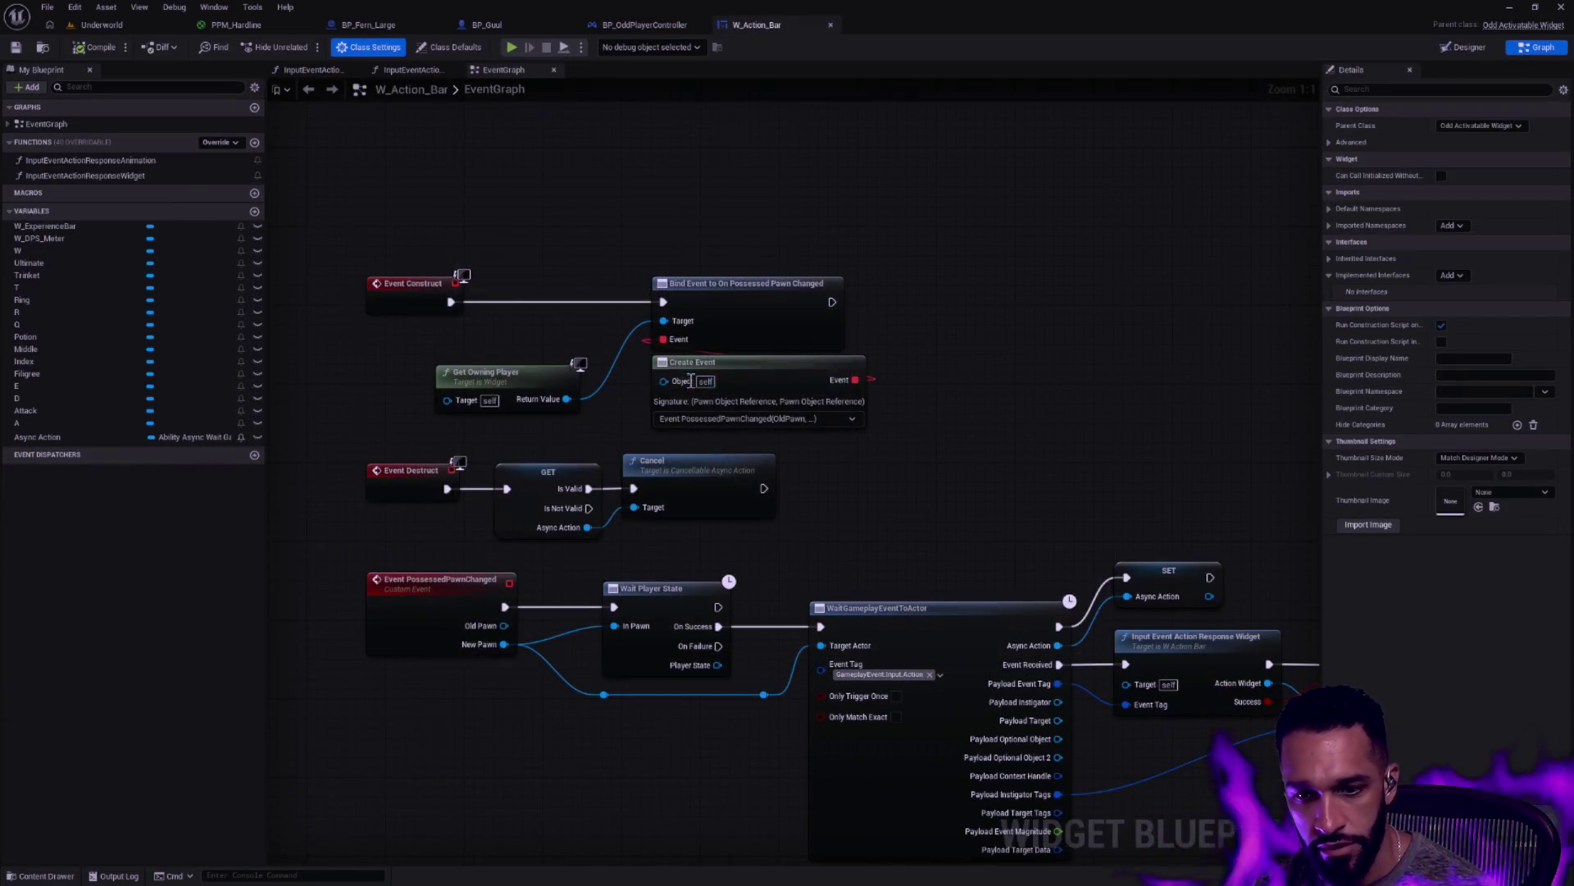
Add a Get Odd LoadingScreen Subsystem node to BP_OddPlayerController's event graph
{"action": "left_click", "coordinate": [648, 25]}
{"action": "left_click_drag", "start_coordinate": [670, 219], "coordinate": [618, 320]}
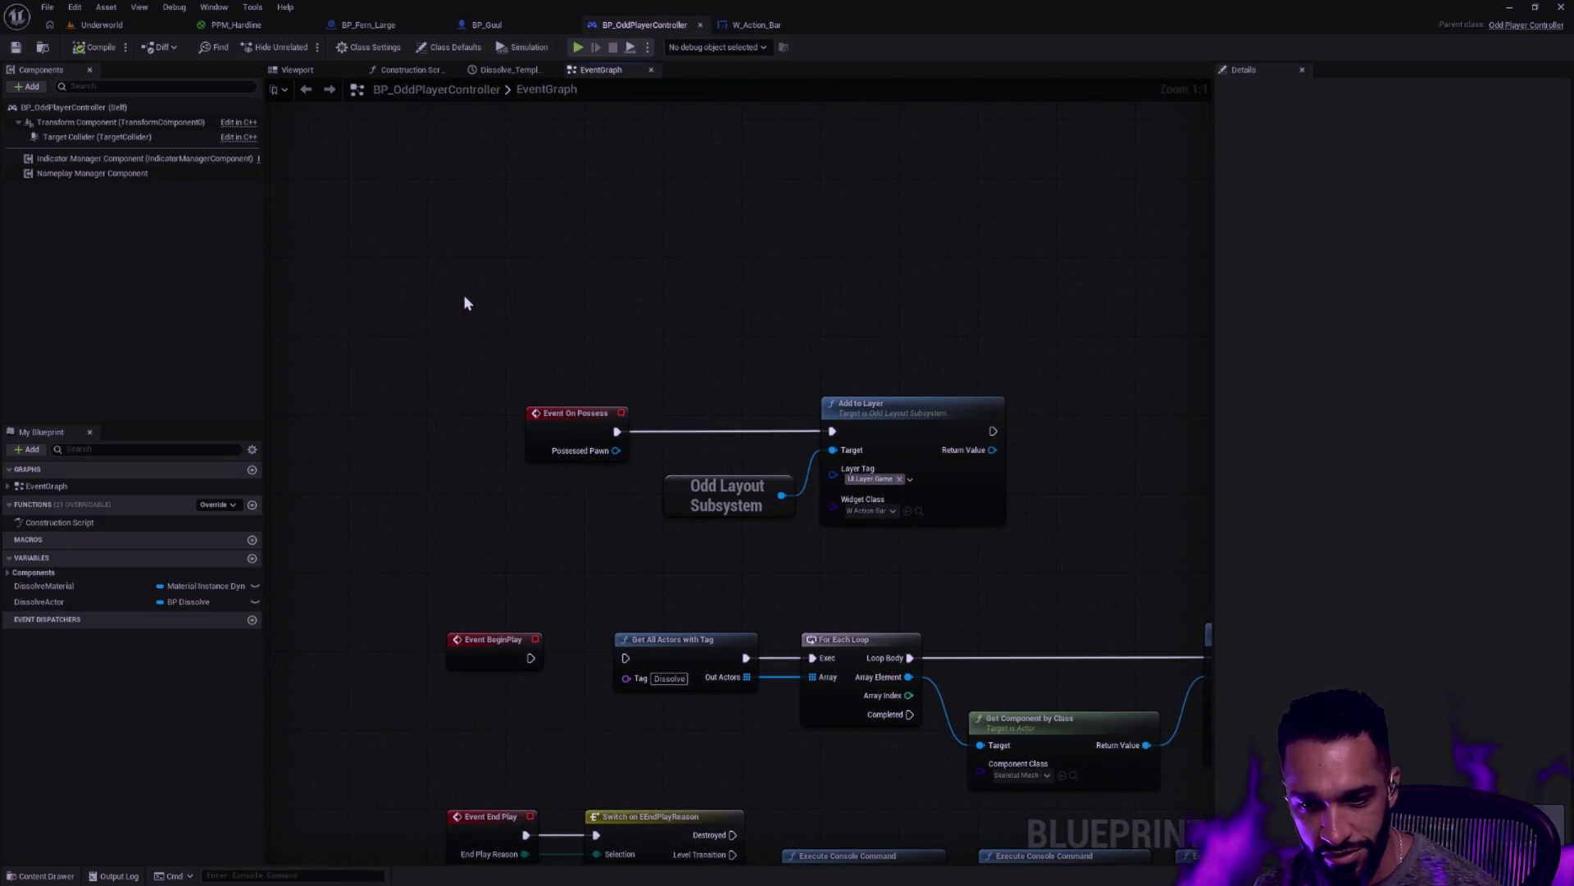
{"action": "left_click_drag", "start_coordinate": [530, 306], "coordinate": [573, 274]}
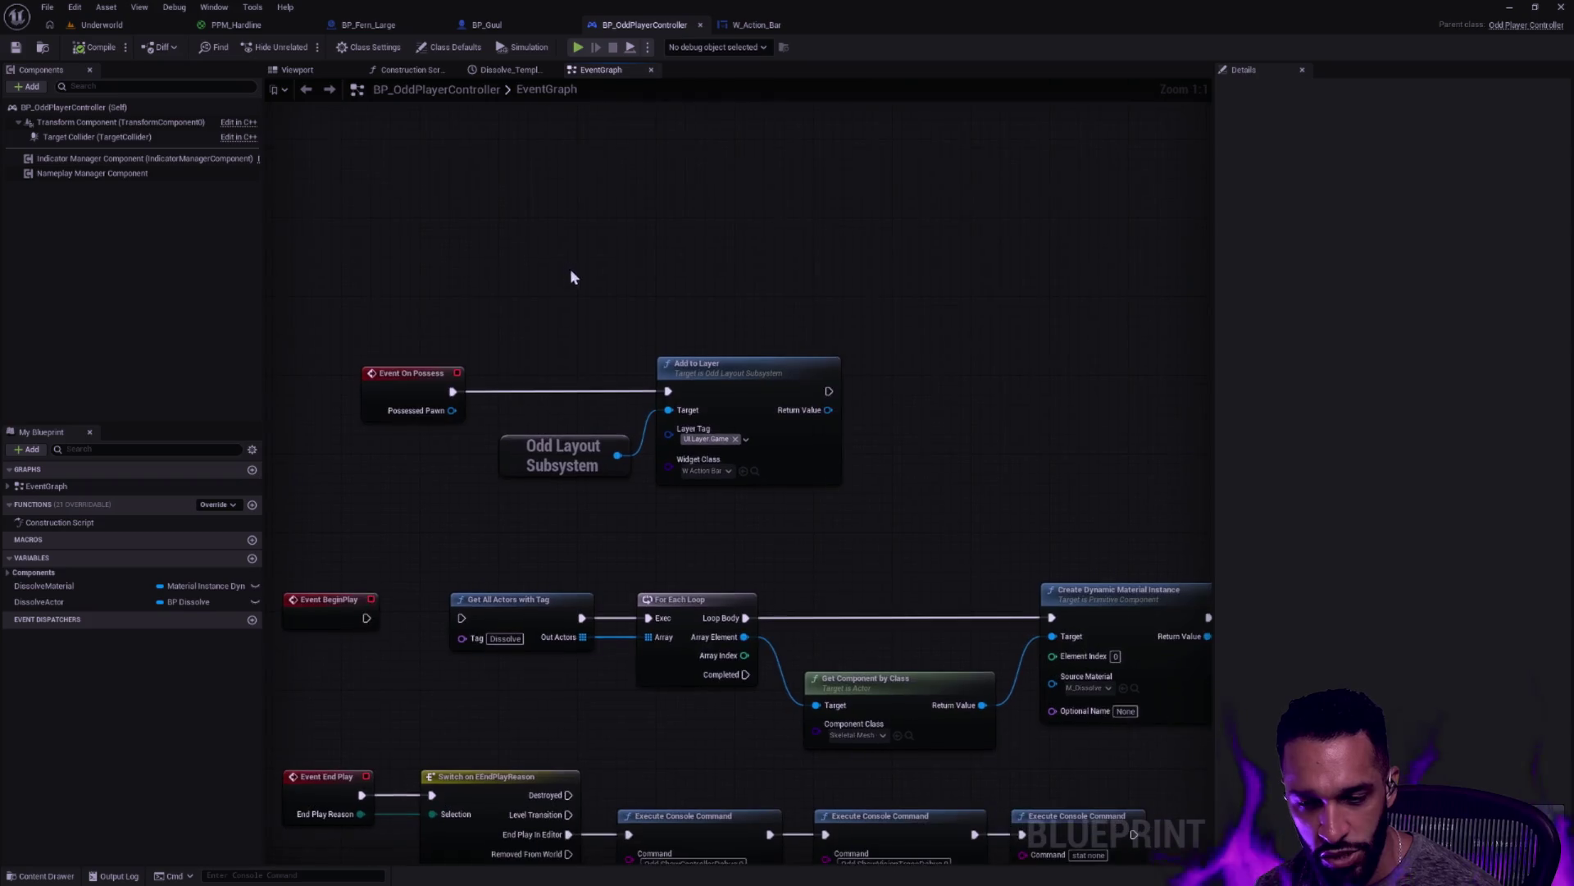
{"action": "right_click", "coordinate": [393, 223]}
{"action": "type", "text": "LoadingScreen"}
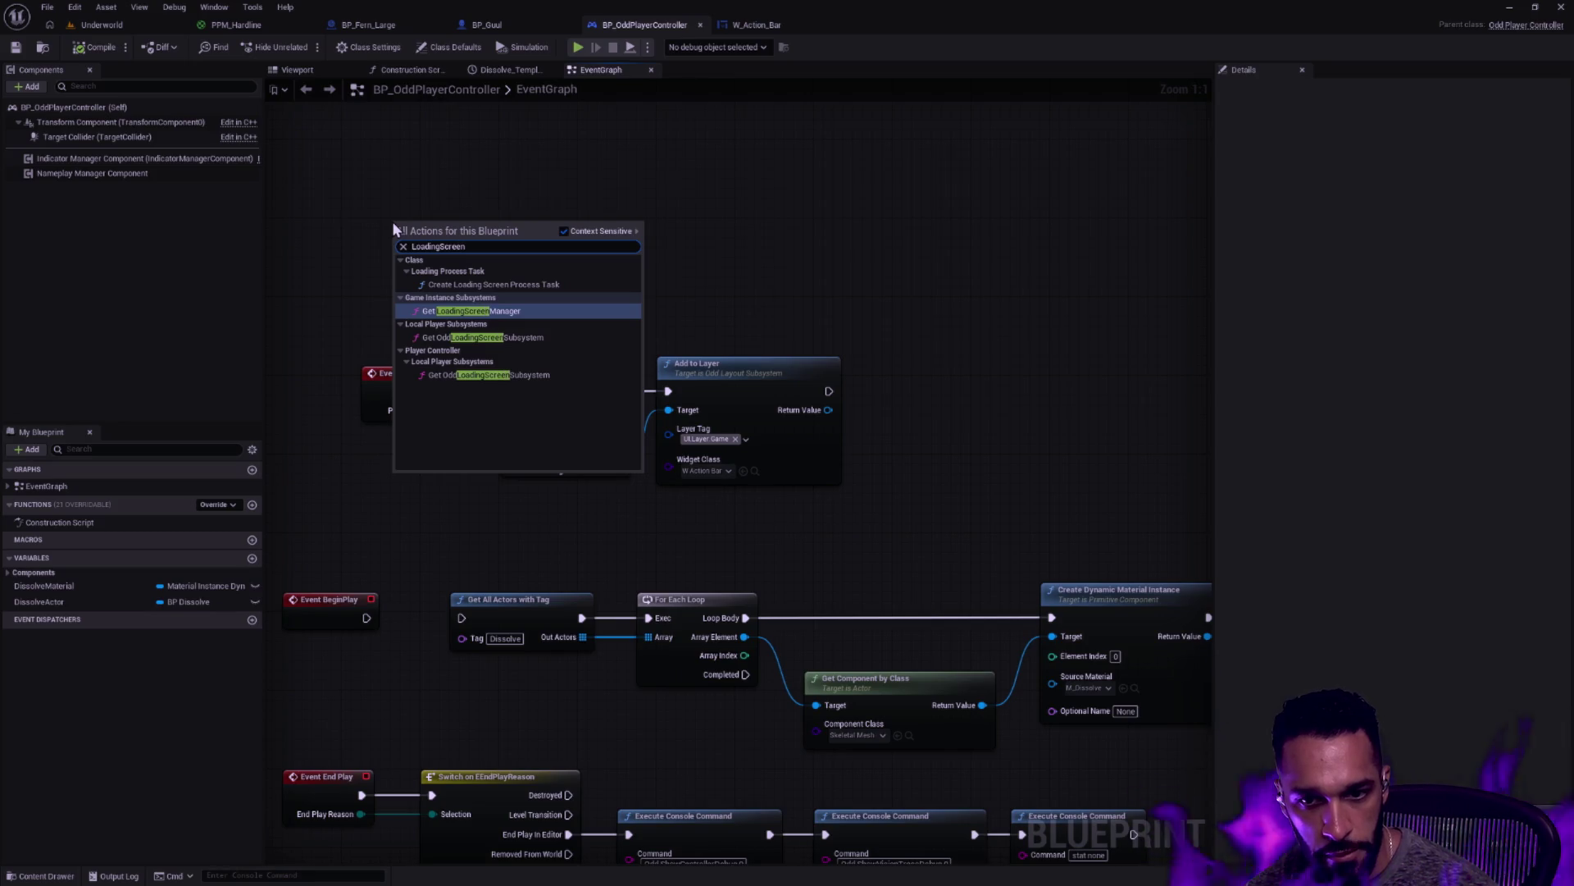
{"action": "mouse_move", "coordinate": [536, 345]}
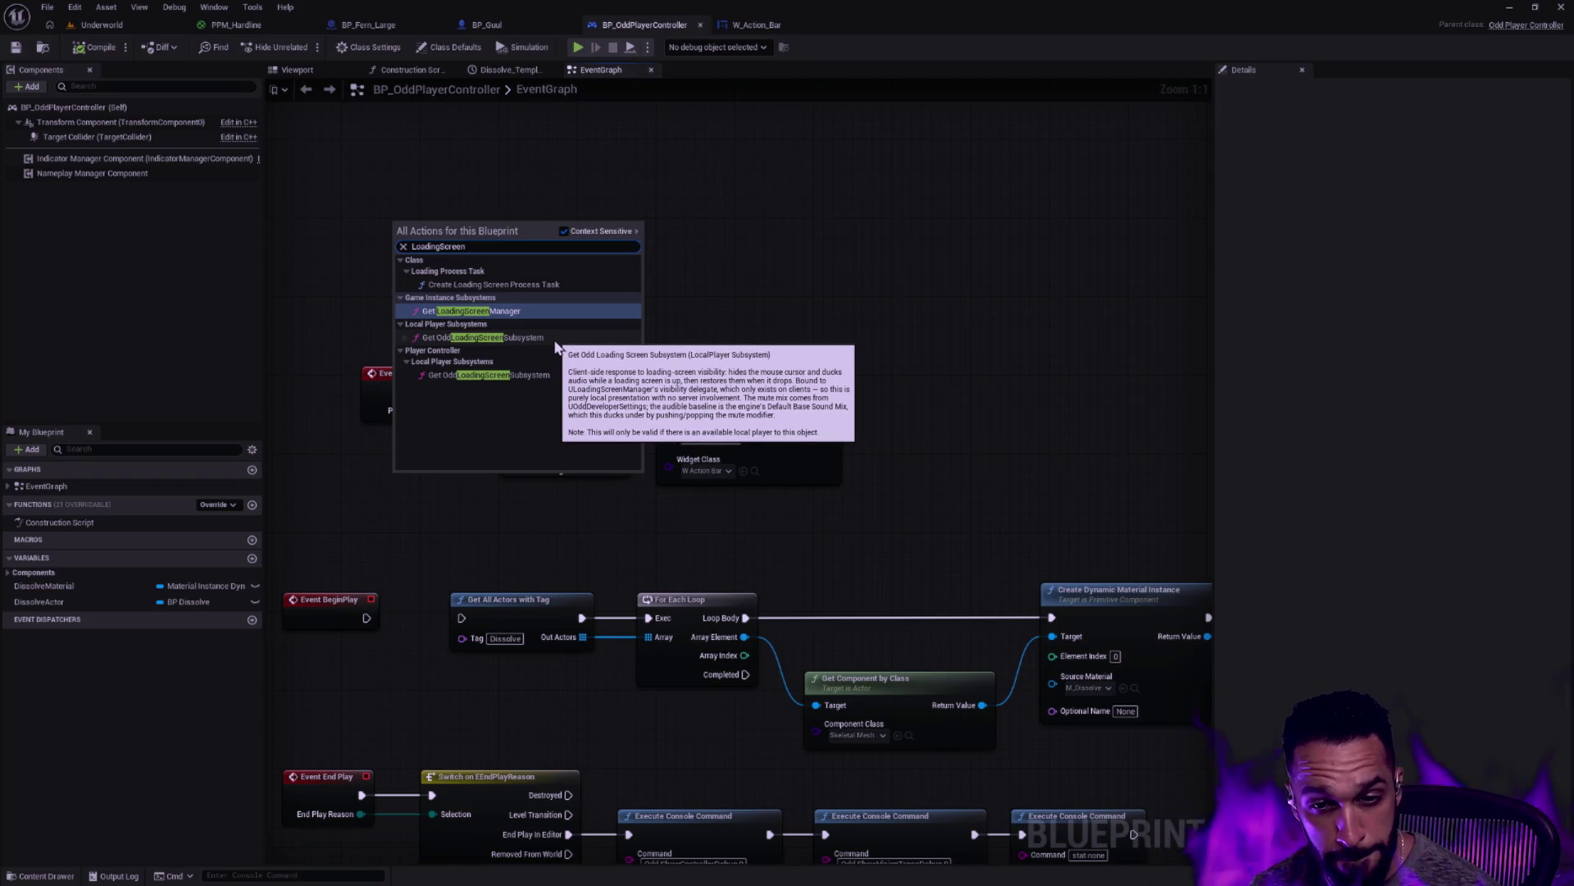
{"action": "left_click", "coordinate": [554, 341]}
Browse the subsystem's 'loading' and 'event' actions without adding any, then return to the terminals
{"action": "mouse_move", "coordinate": [503, 258]}
{"action": "left_mouse_down"}
{"action": "mouse_move", "coordinate": [560, 263]}
{"action": "mouse_move", "coordinate": [572, 242]}
{"action": "left_mouse_up"}
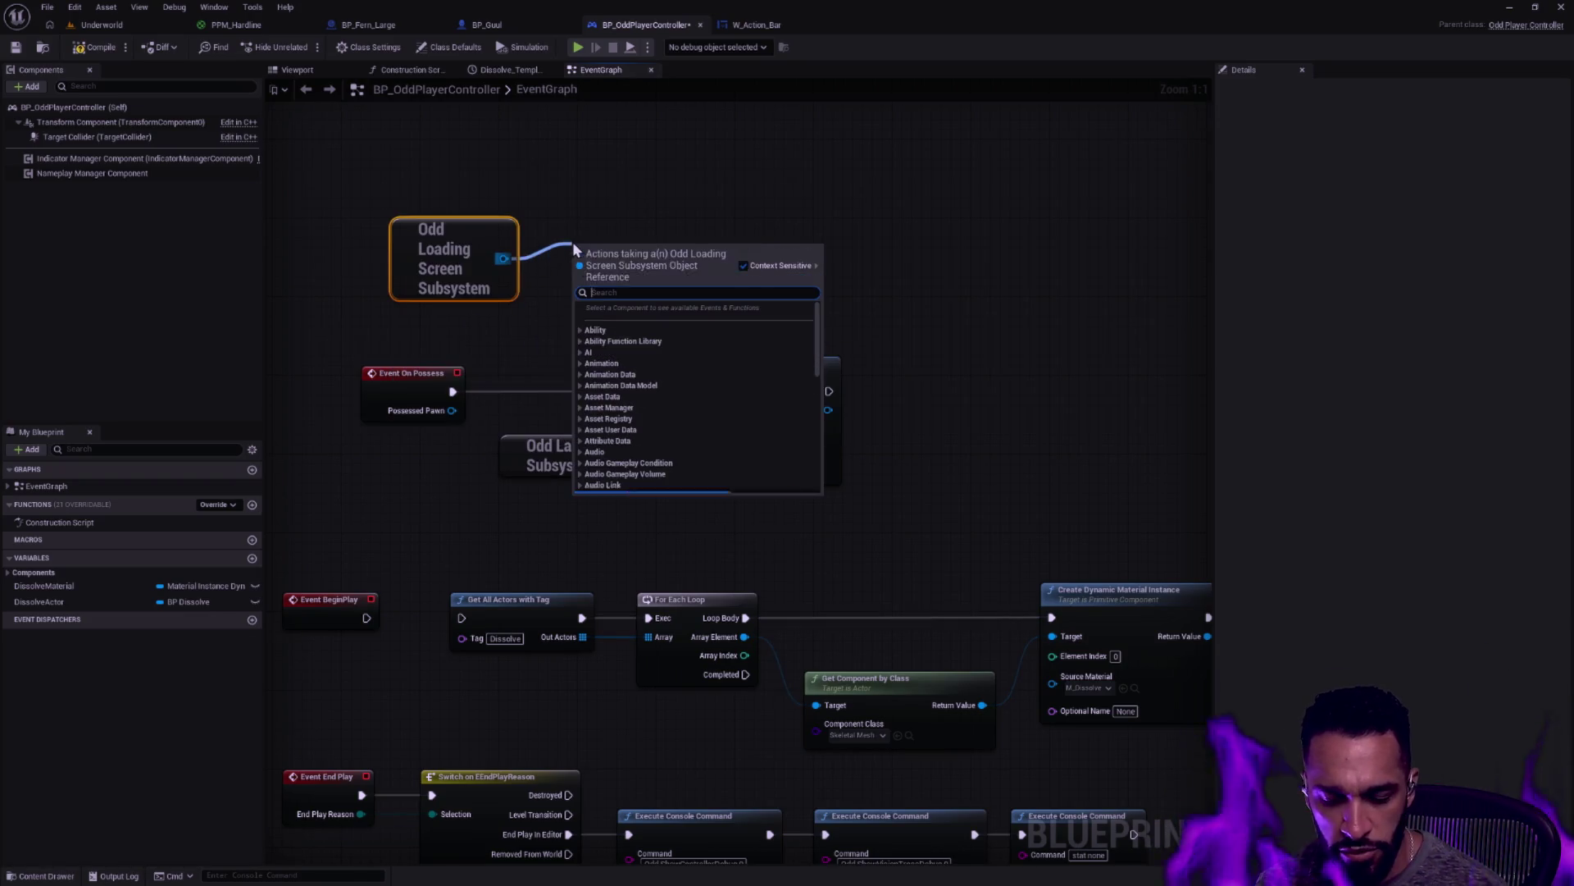
{"action": "type", "text": "loading"}
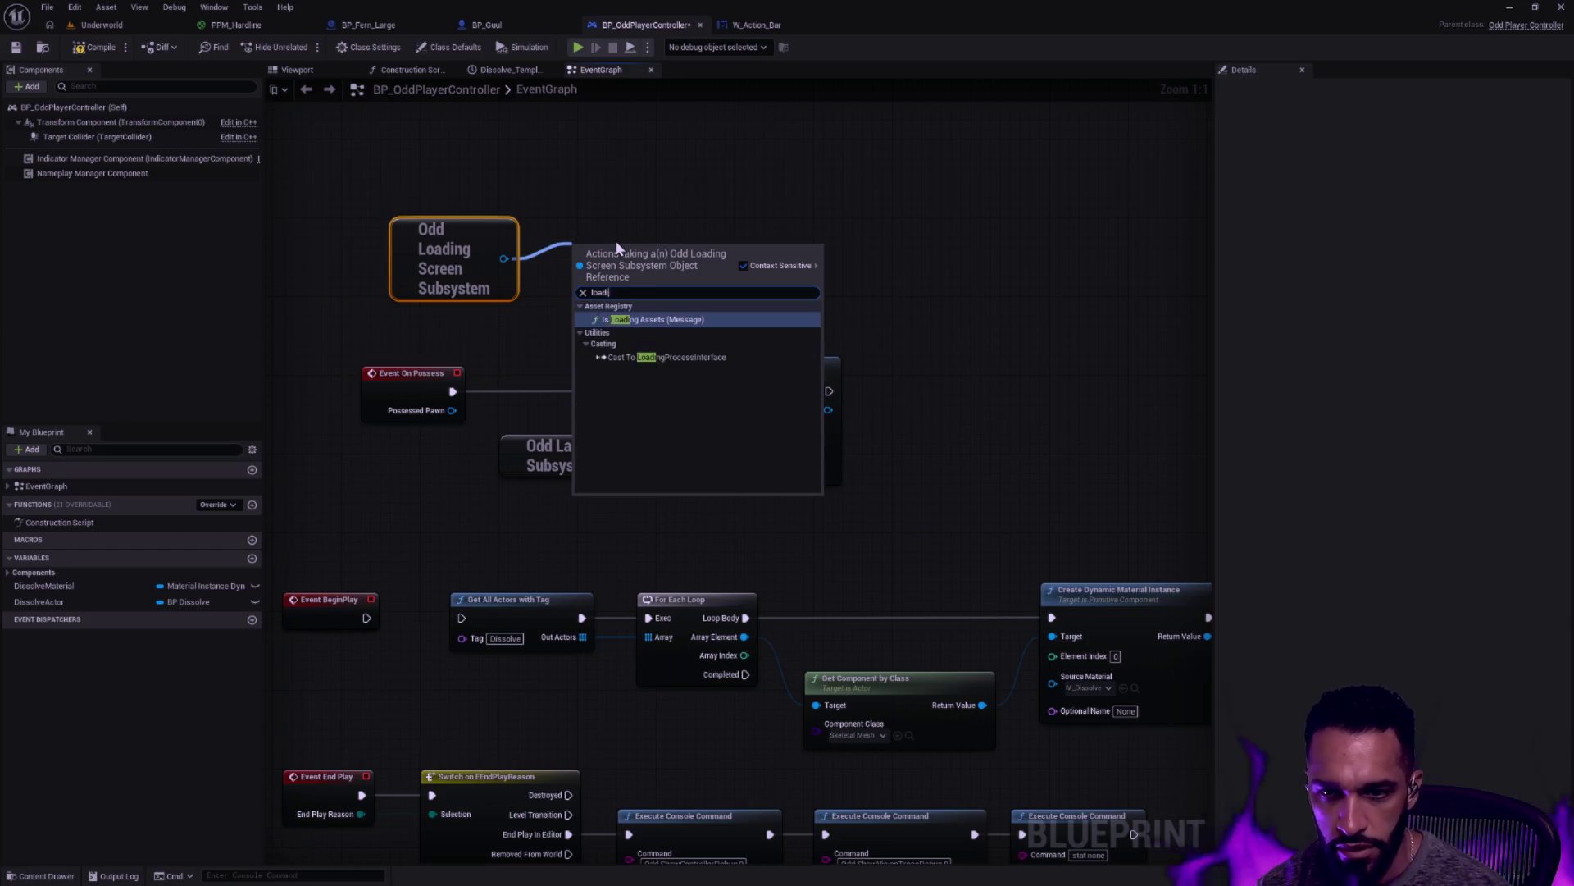
{"action": "key", "text": "ctrl+a"}
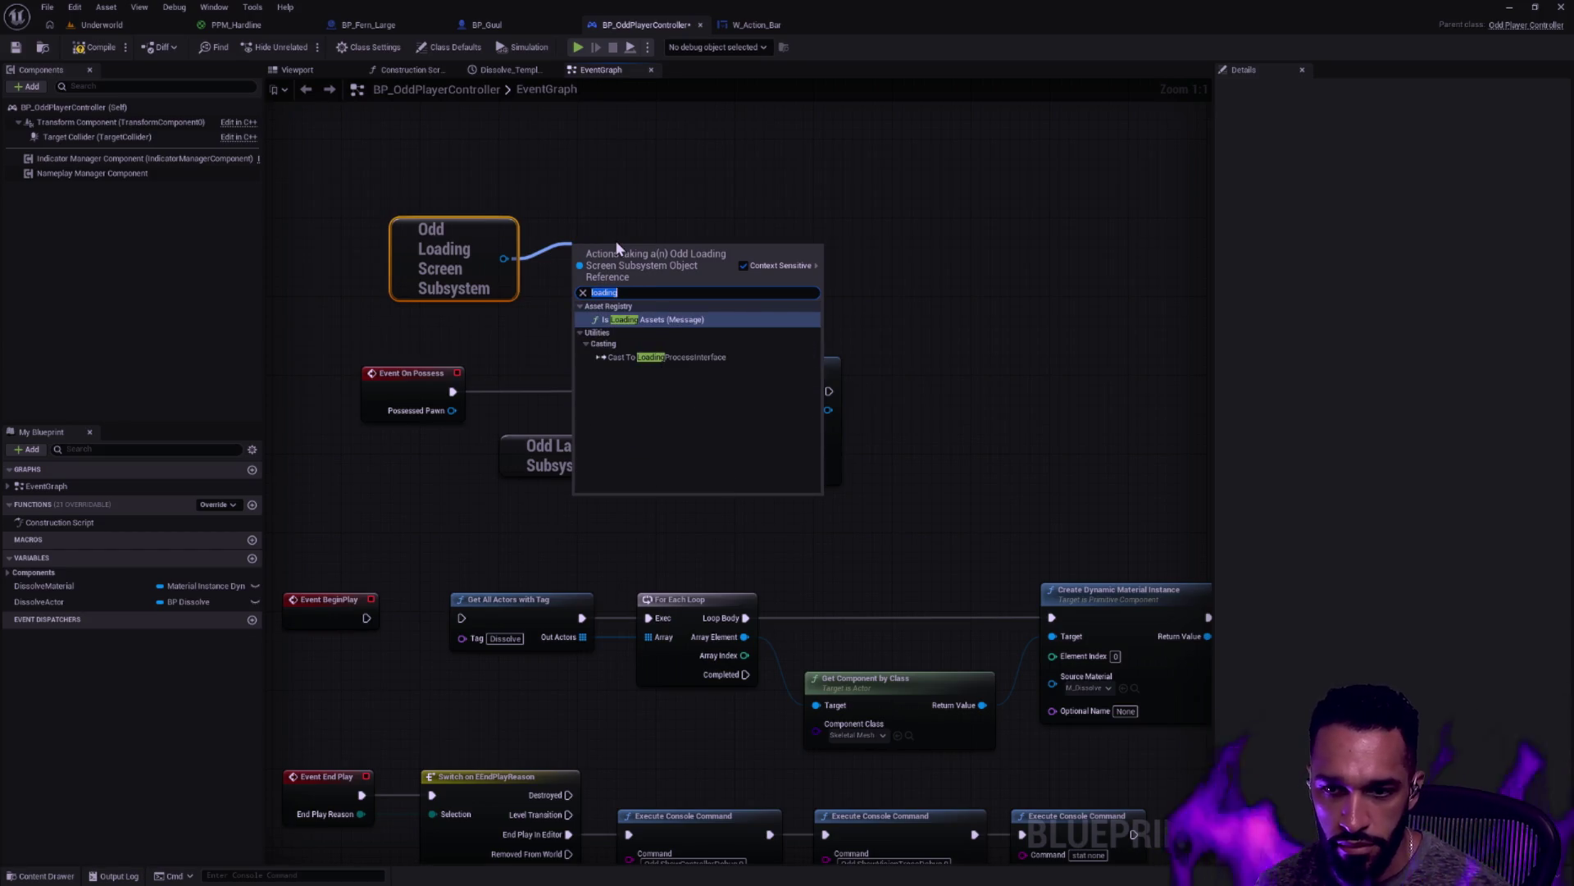
{"action": "key", "text": "BackSpace"}
{"action": "type", "text": "loading"}
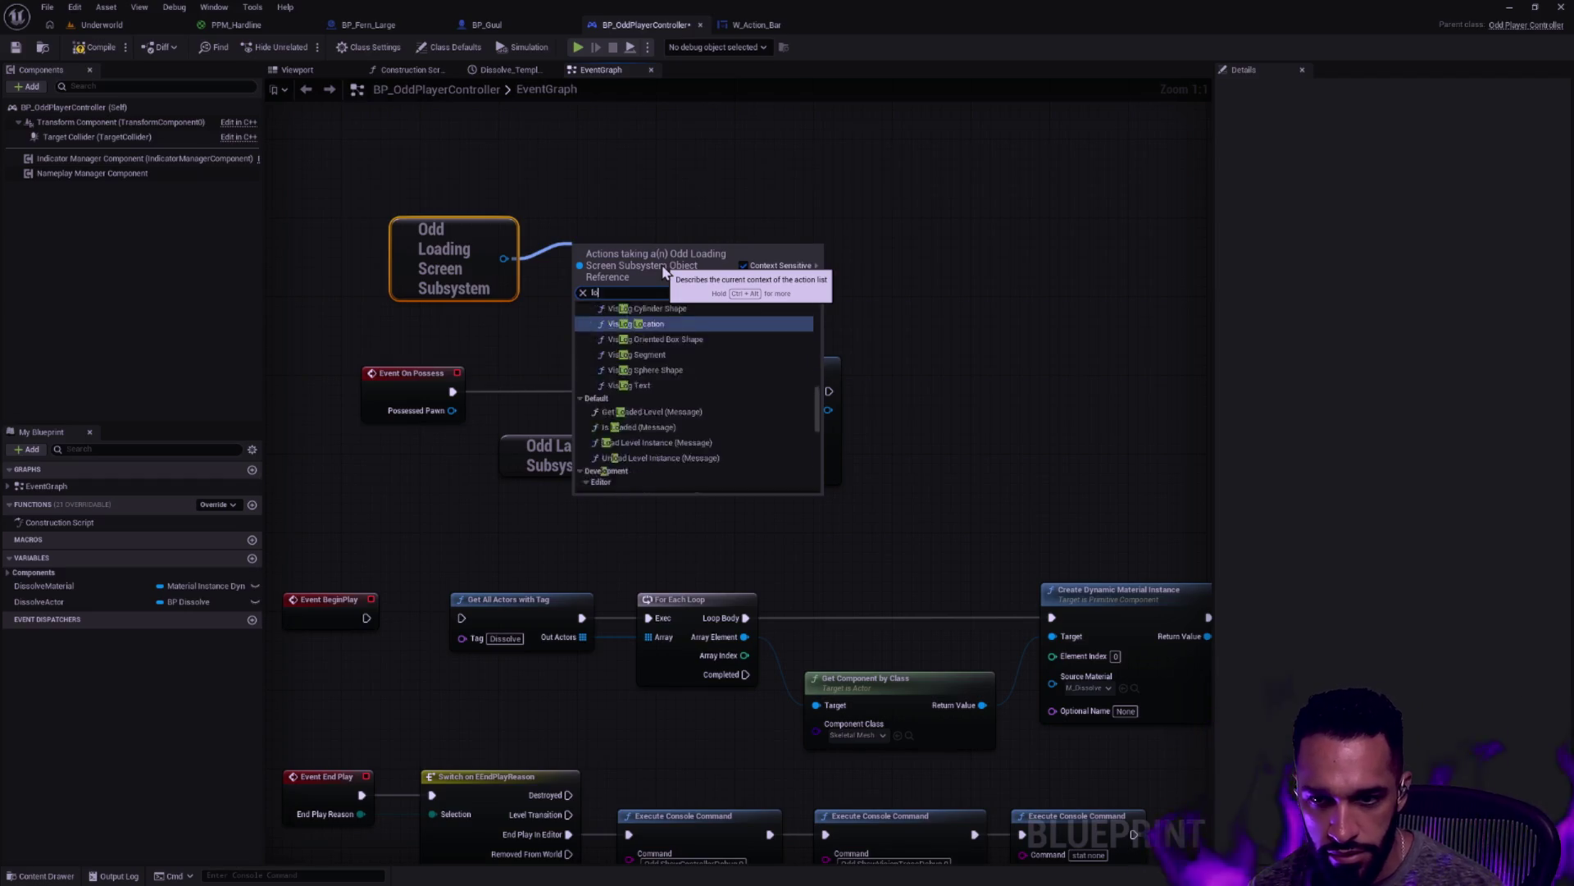
{"action": "key", "text": "ctrl+a"}
{"action": "key", "text": "BackSpace"}
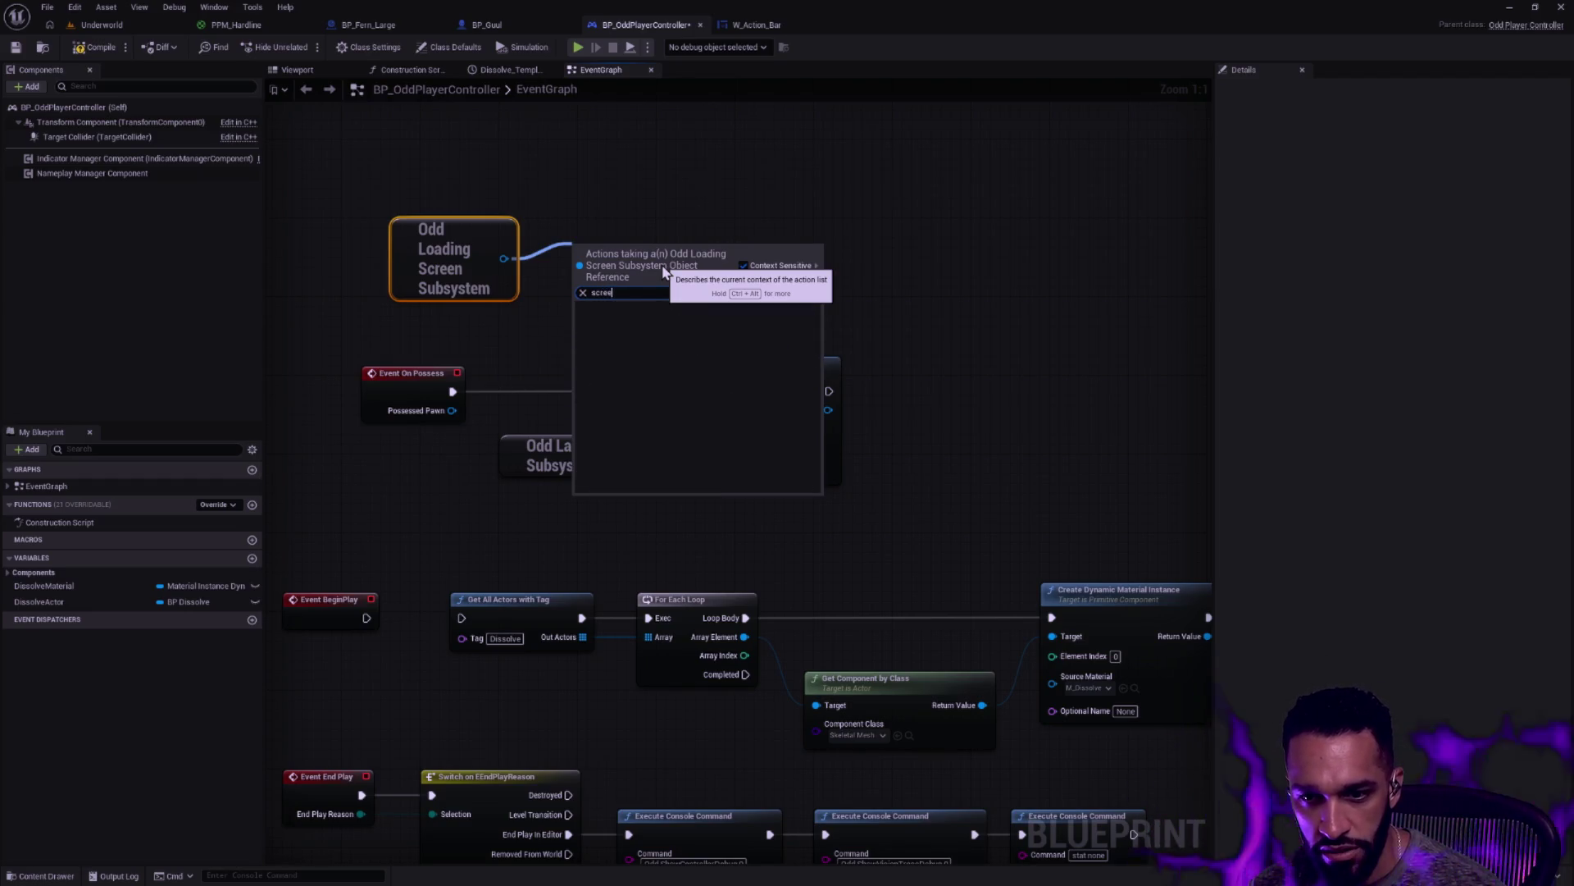
{"action": "left_click", "coordinate": [659, 219]}
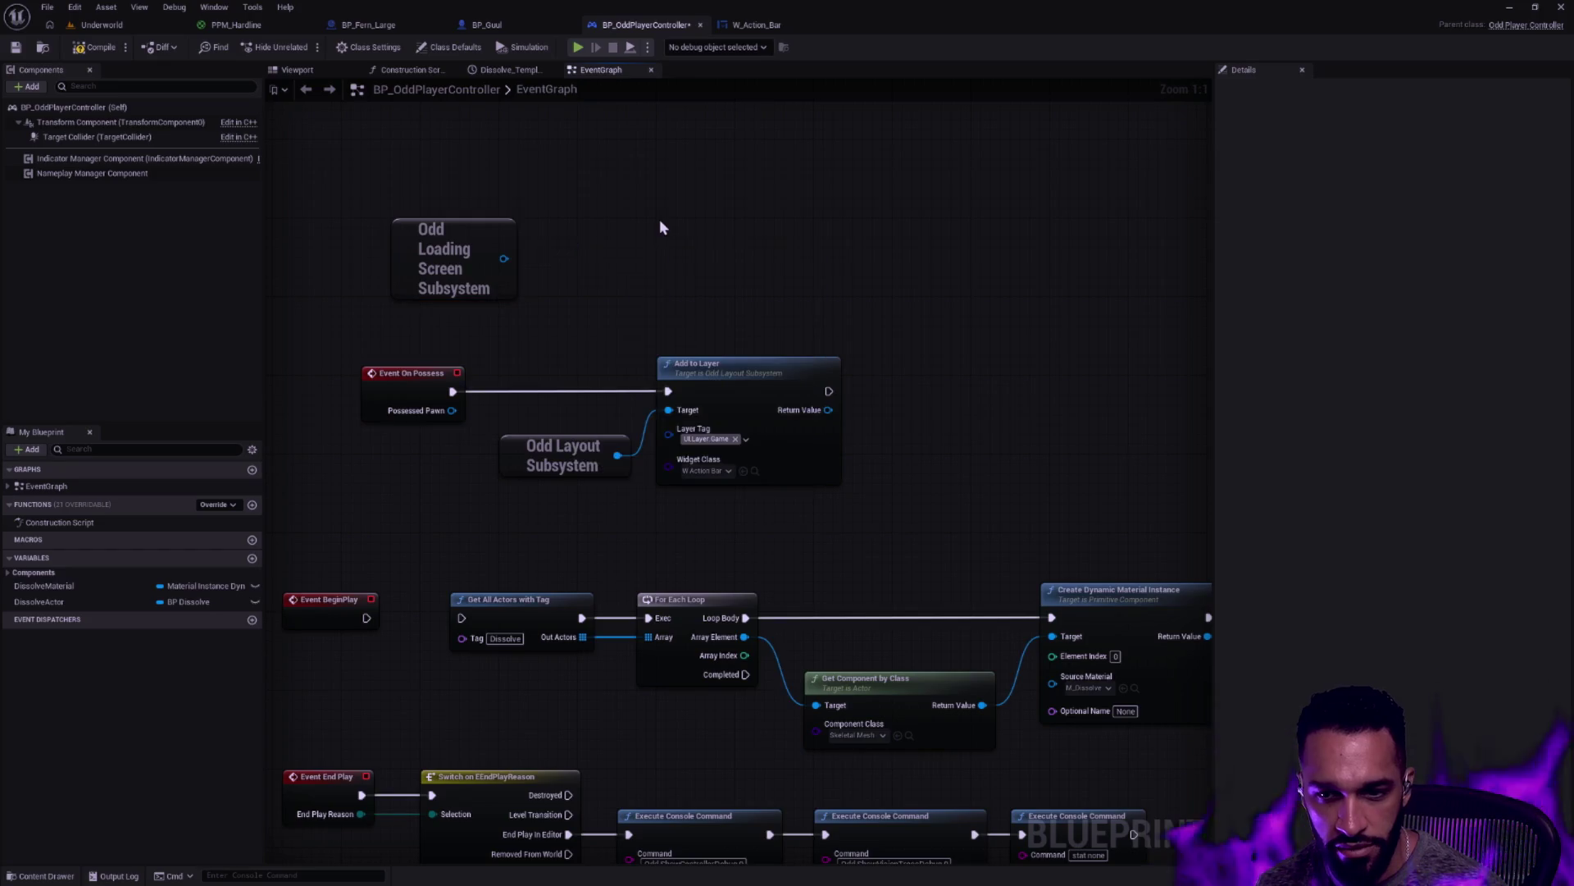
{"action": "left_click_drag", "start_coordinate": [505, 260], "coordinate": [562, 248]}
{"action": "type", "text": "event"}
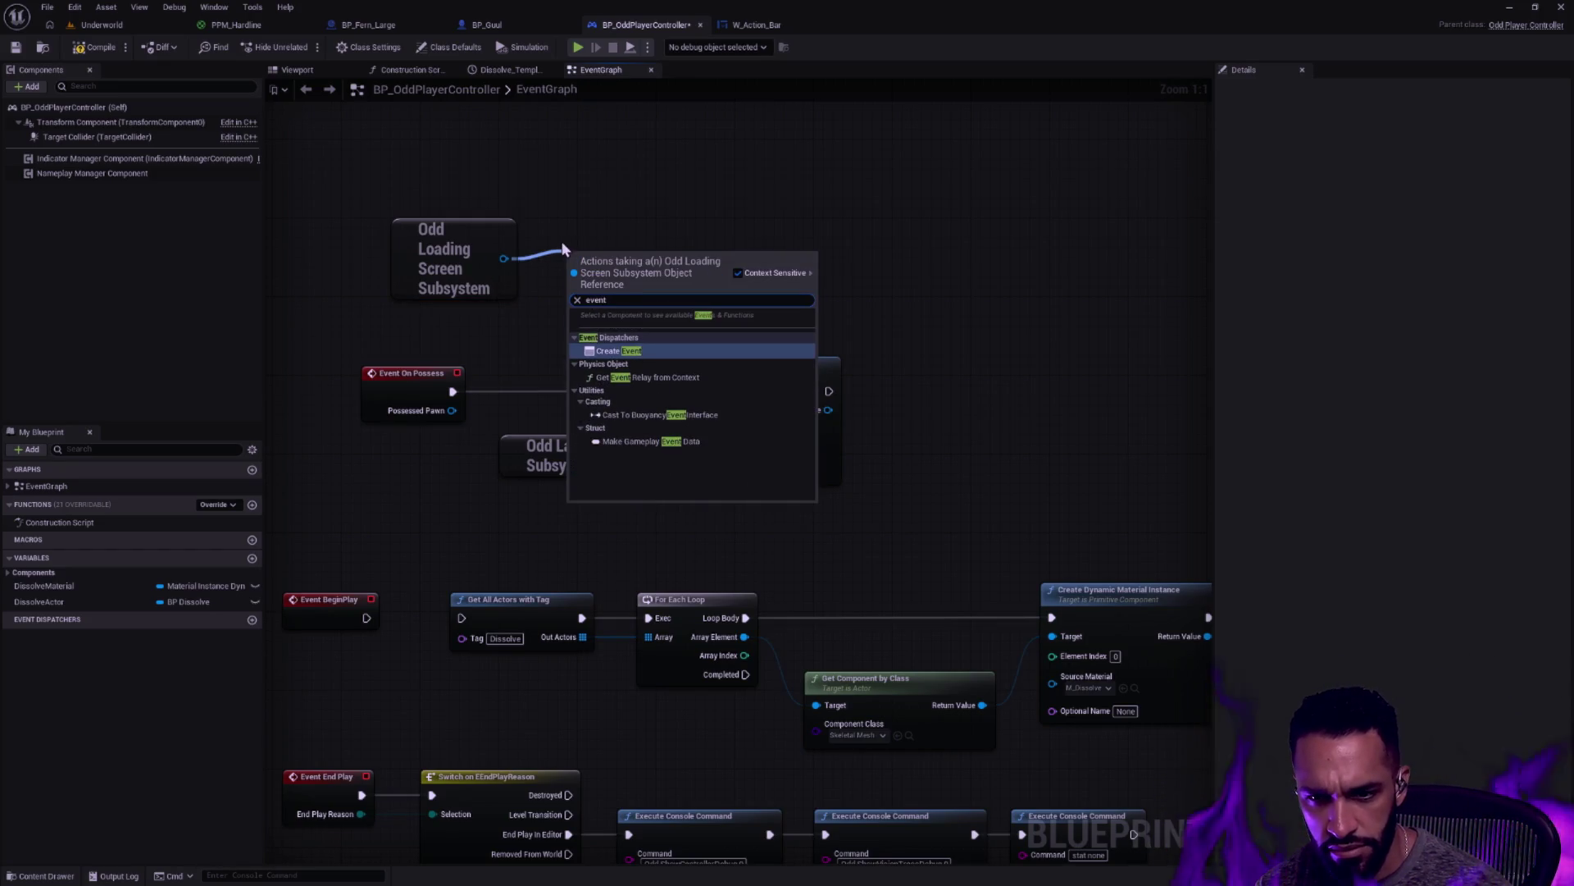
{"action": "left_click", "coordinate": [603, 201]}
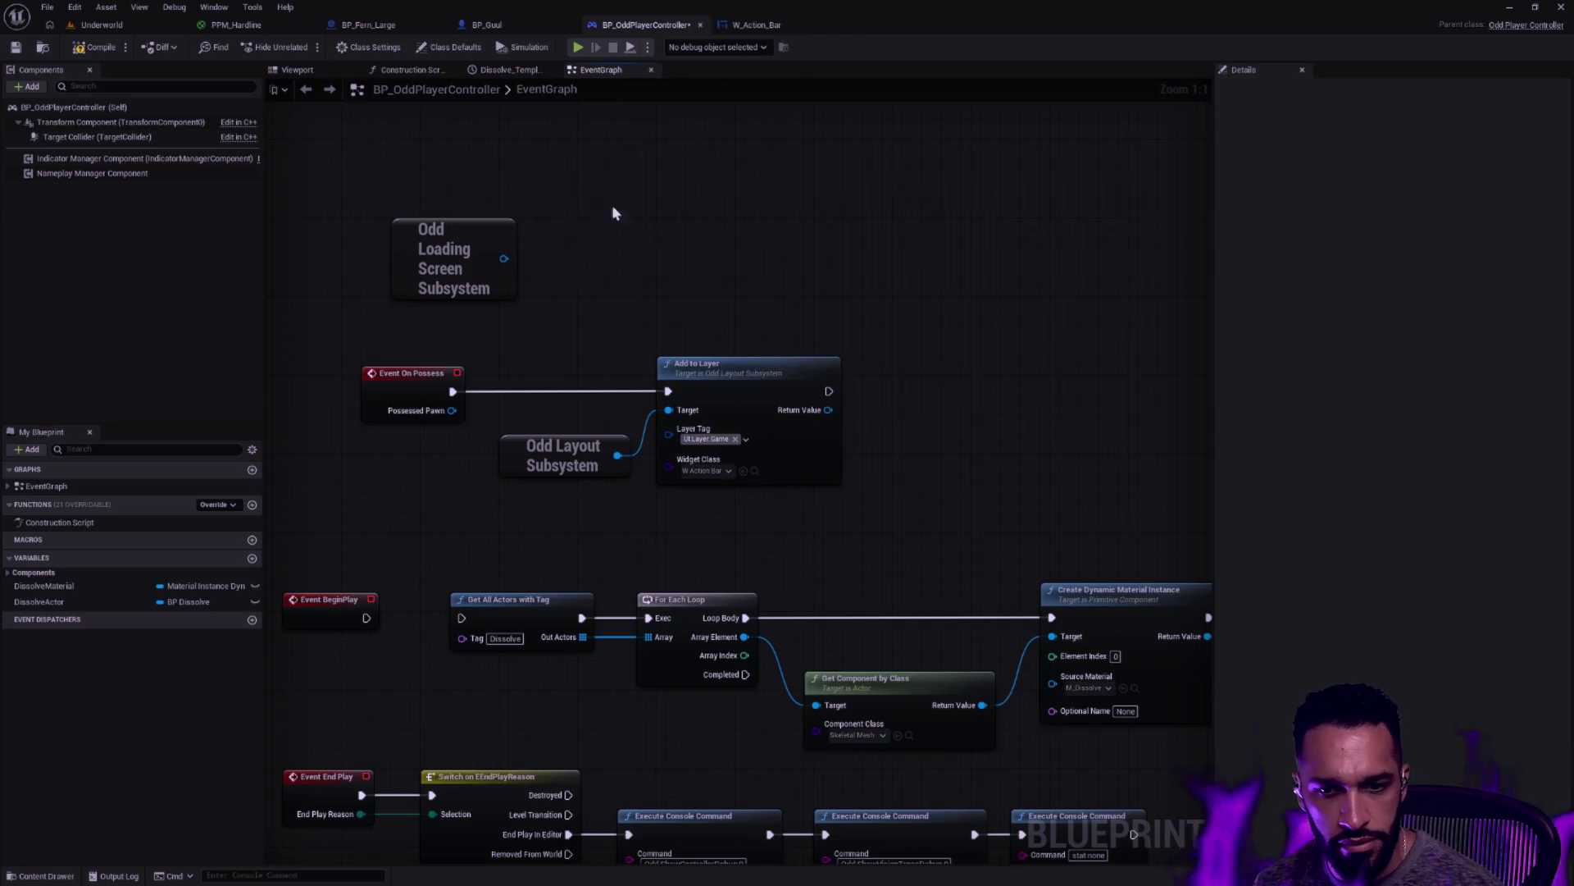
{"action": "key", "text": "ctrl+super+Right"}
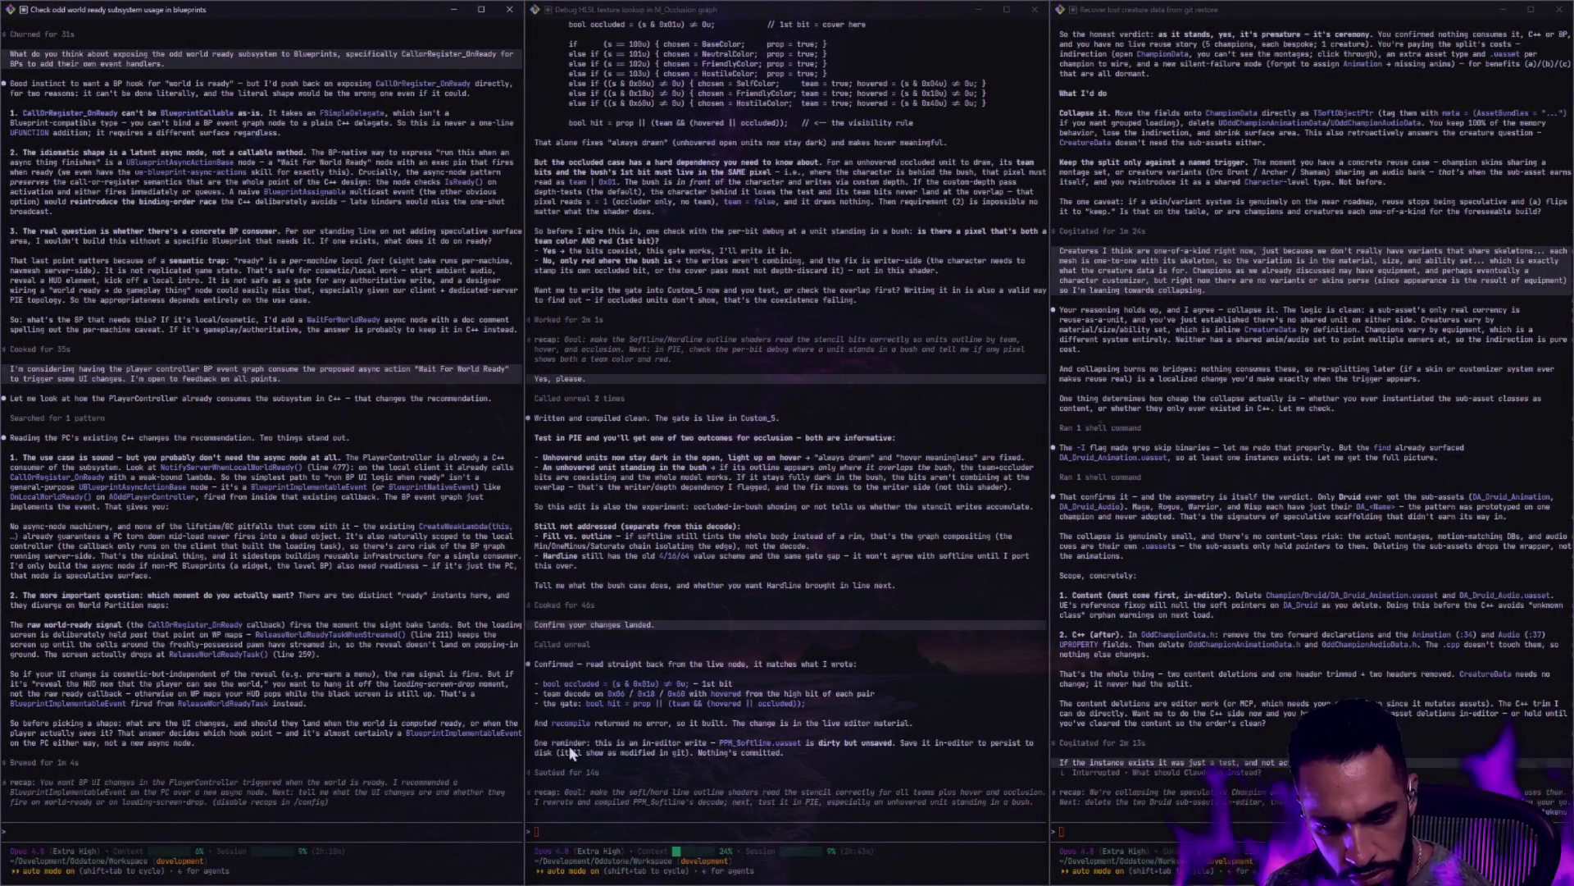
Run /clear in the stale-reference Claude Code session, then return to Rider at line 104
{"action": "key", "text": "ctrl+super+Right"}
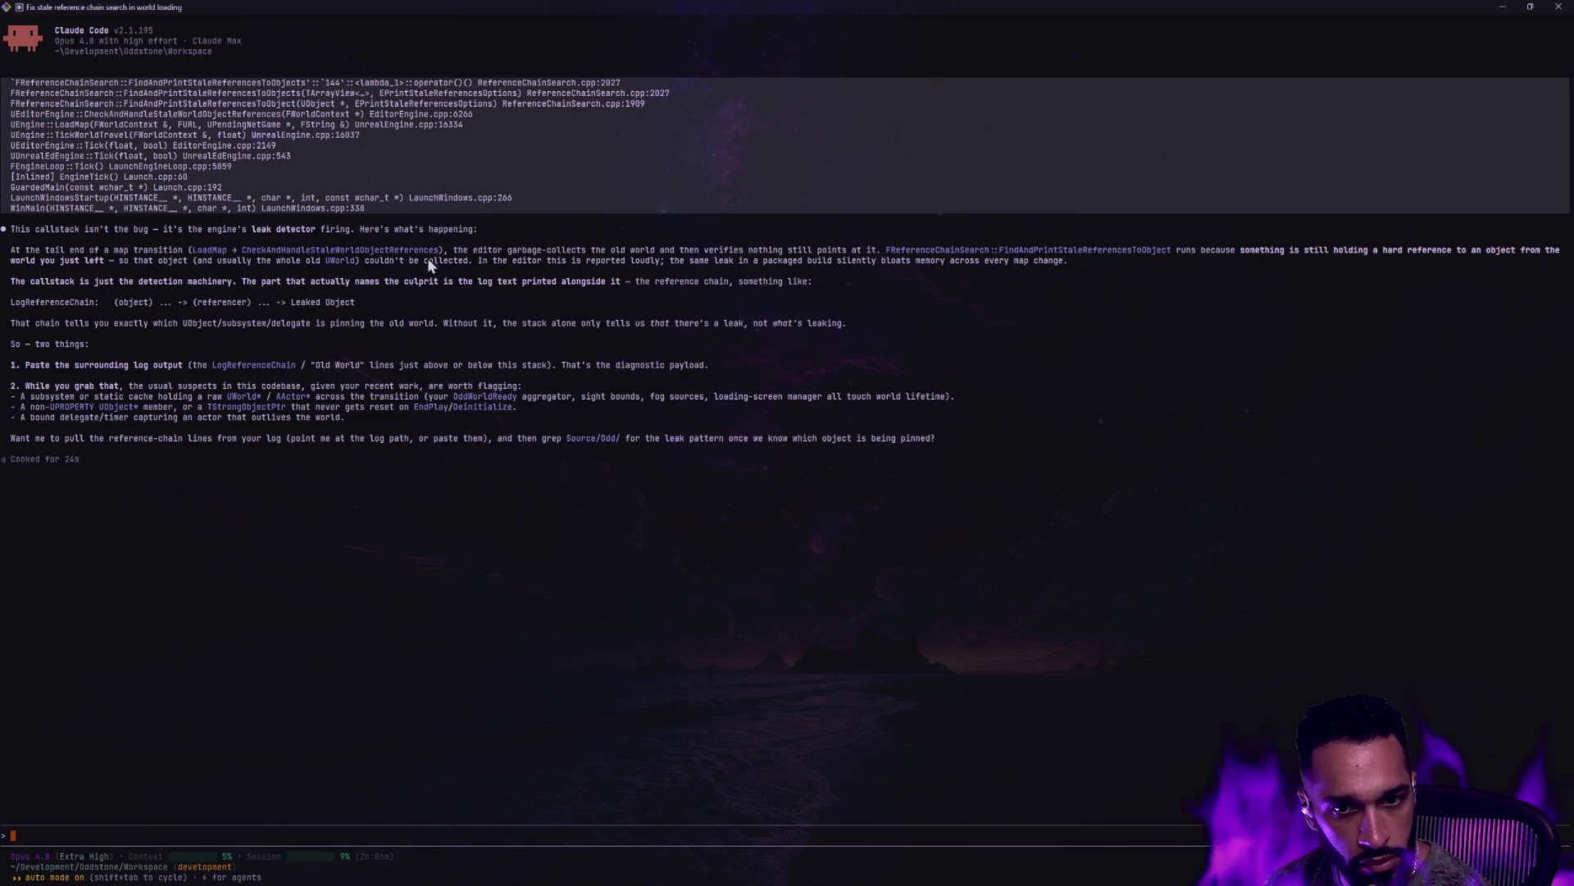
{"action": "type", "text": "/clear"}
{"action": "key", "text": "Return"}
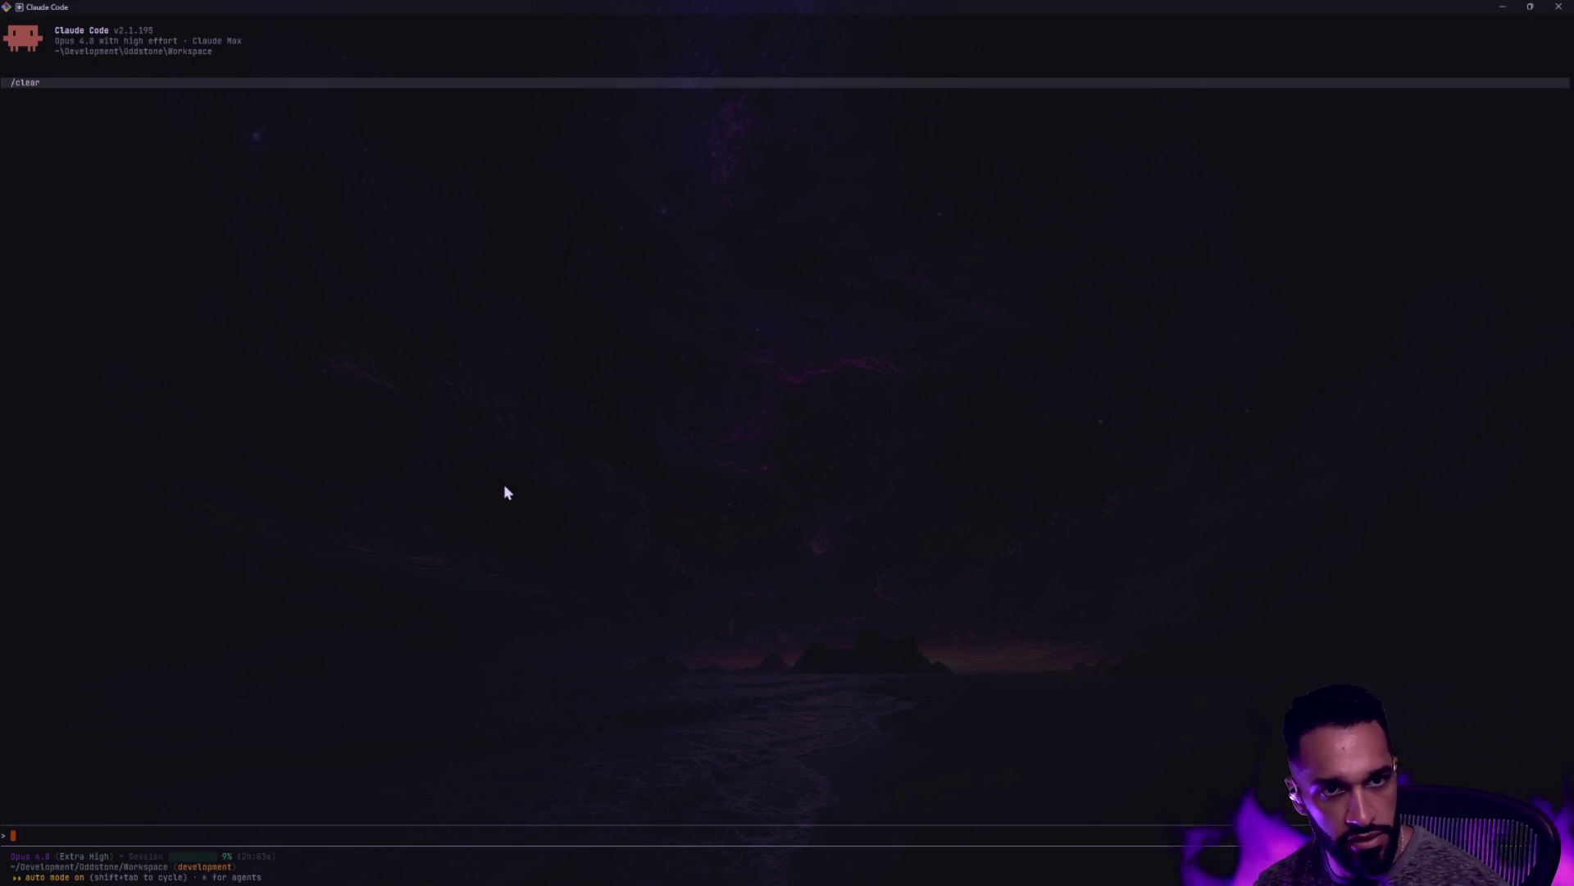
{"action": "type", "text": "clear"}
{"action": "key", "text": "Return"}
{"action": "type", "text": "gs"}
{"action": "key", "text": "alt+Tab"}
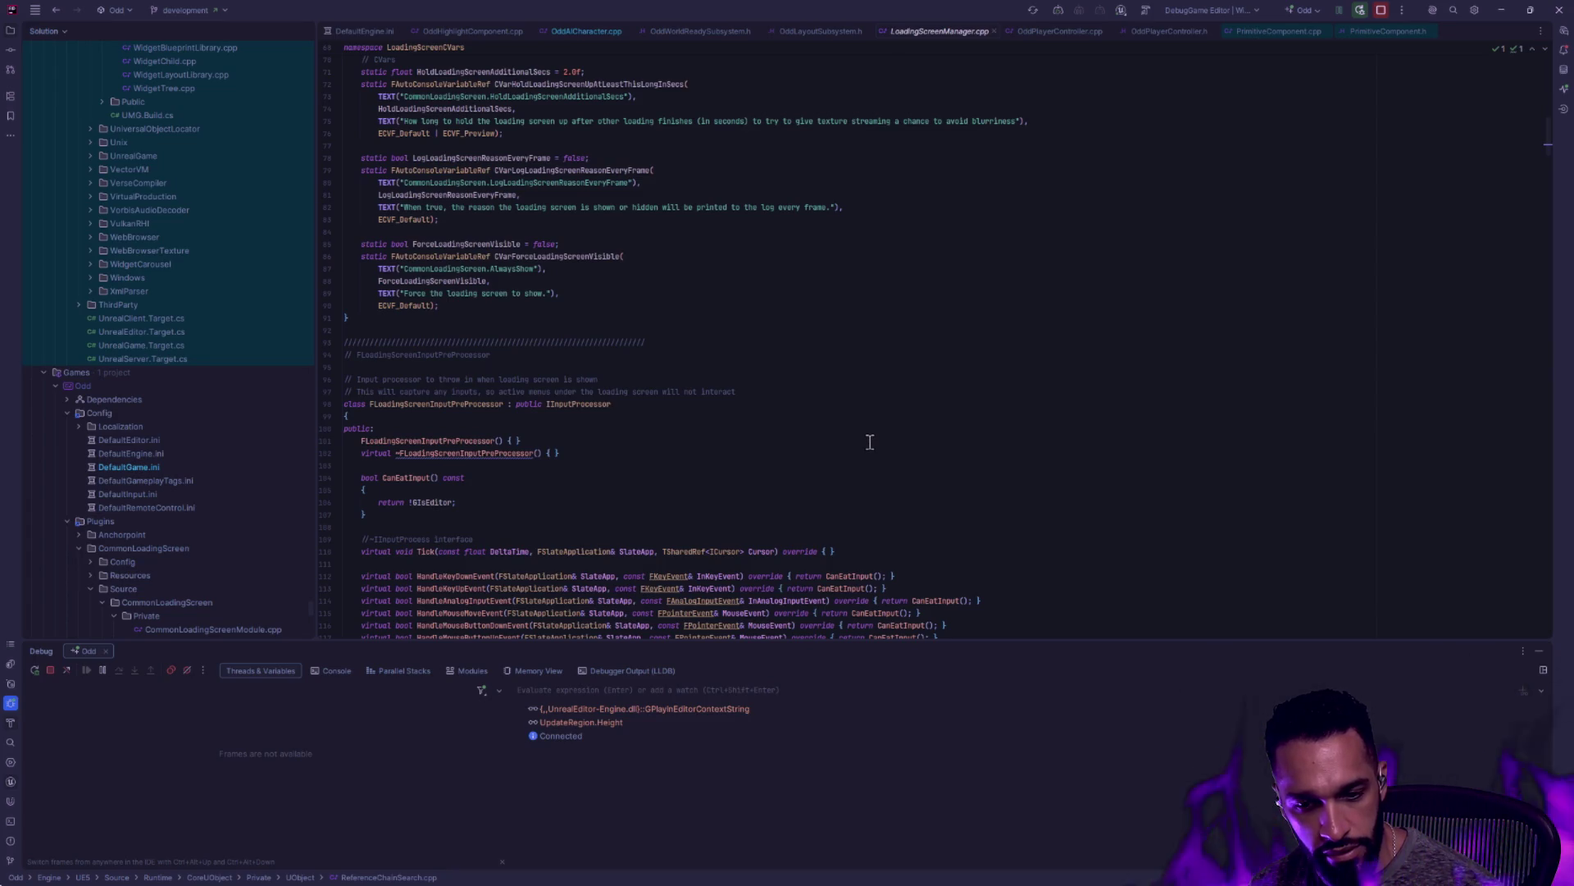
{"action": "left_click", "coordinate": [970, 465]}
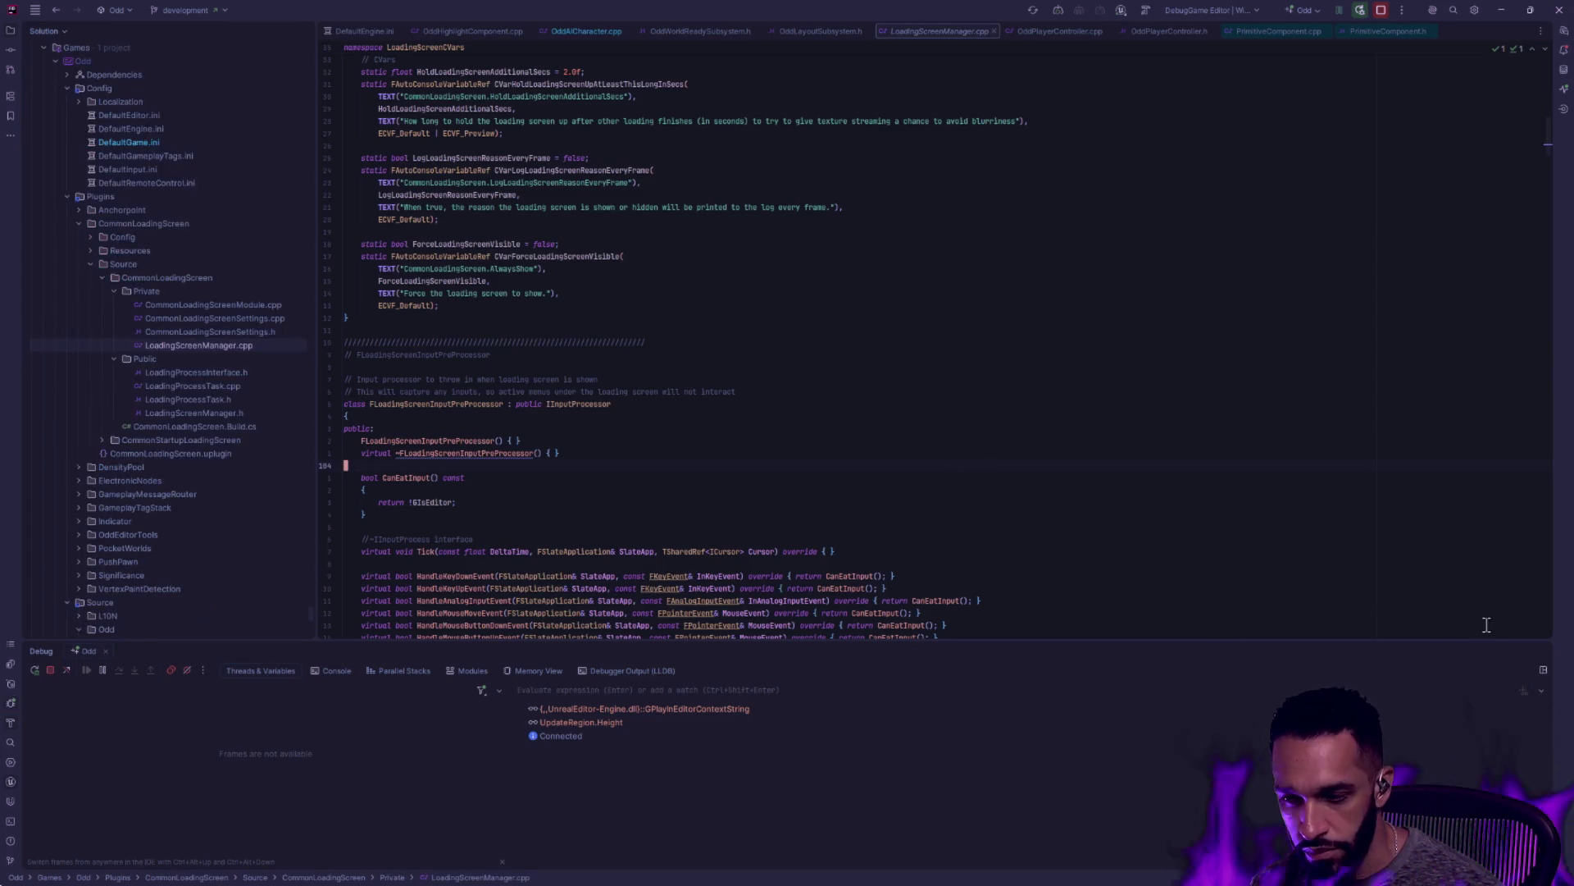
Hide the debug panel, glance at LoadingProcessTask.h, and return to LoadingScreenManager.cpp
{"action": "left_click", "coordinate": [1539, 650]}
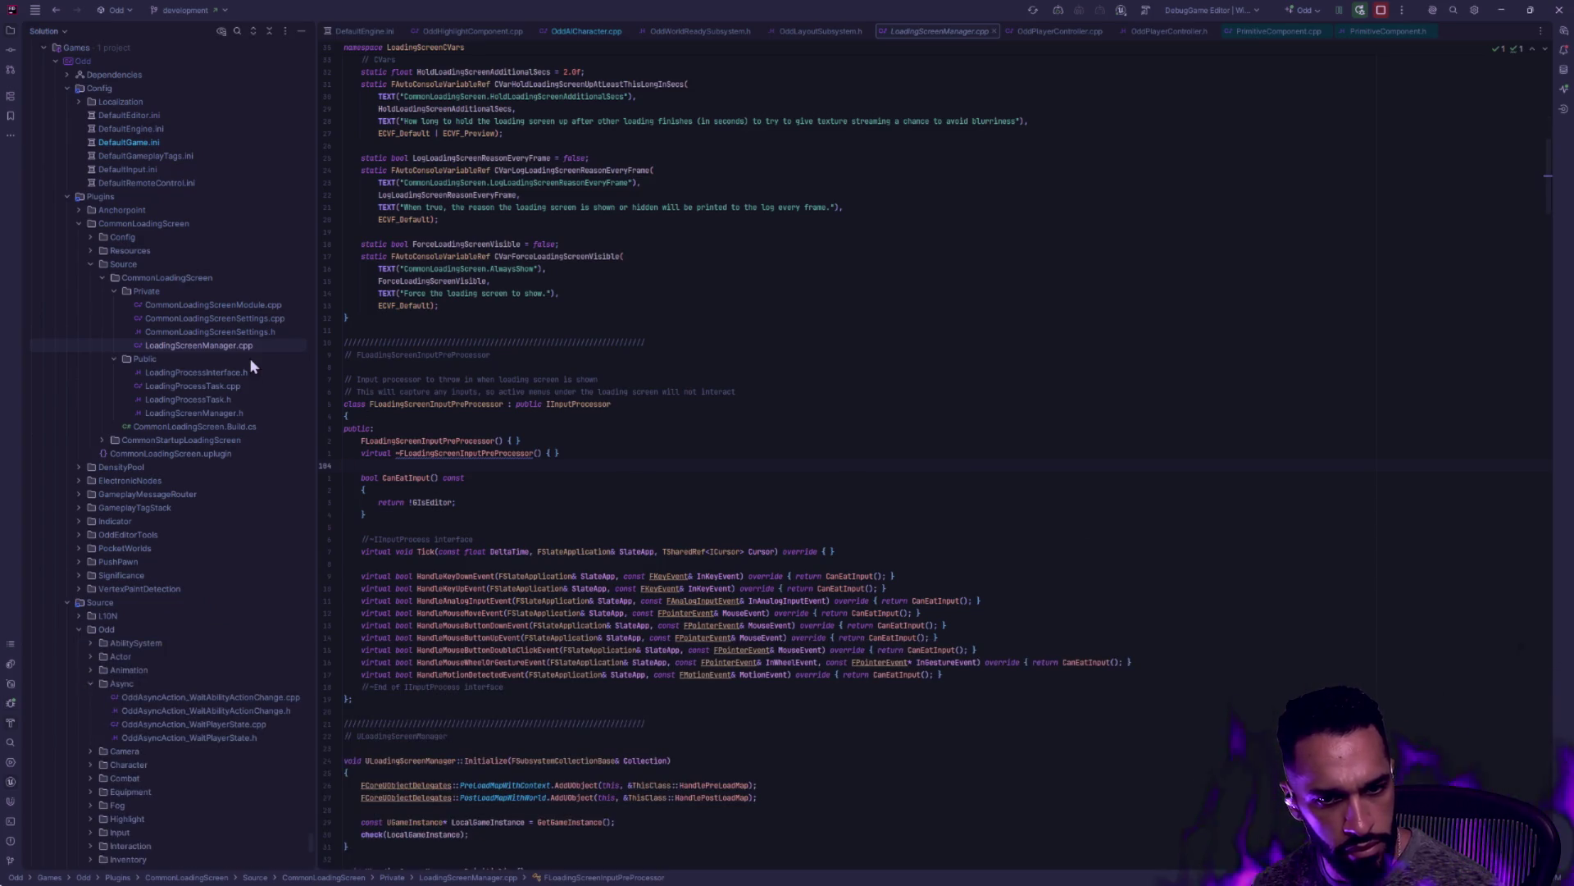
{"action": "left_click", "coordinate": [233, 398]}
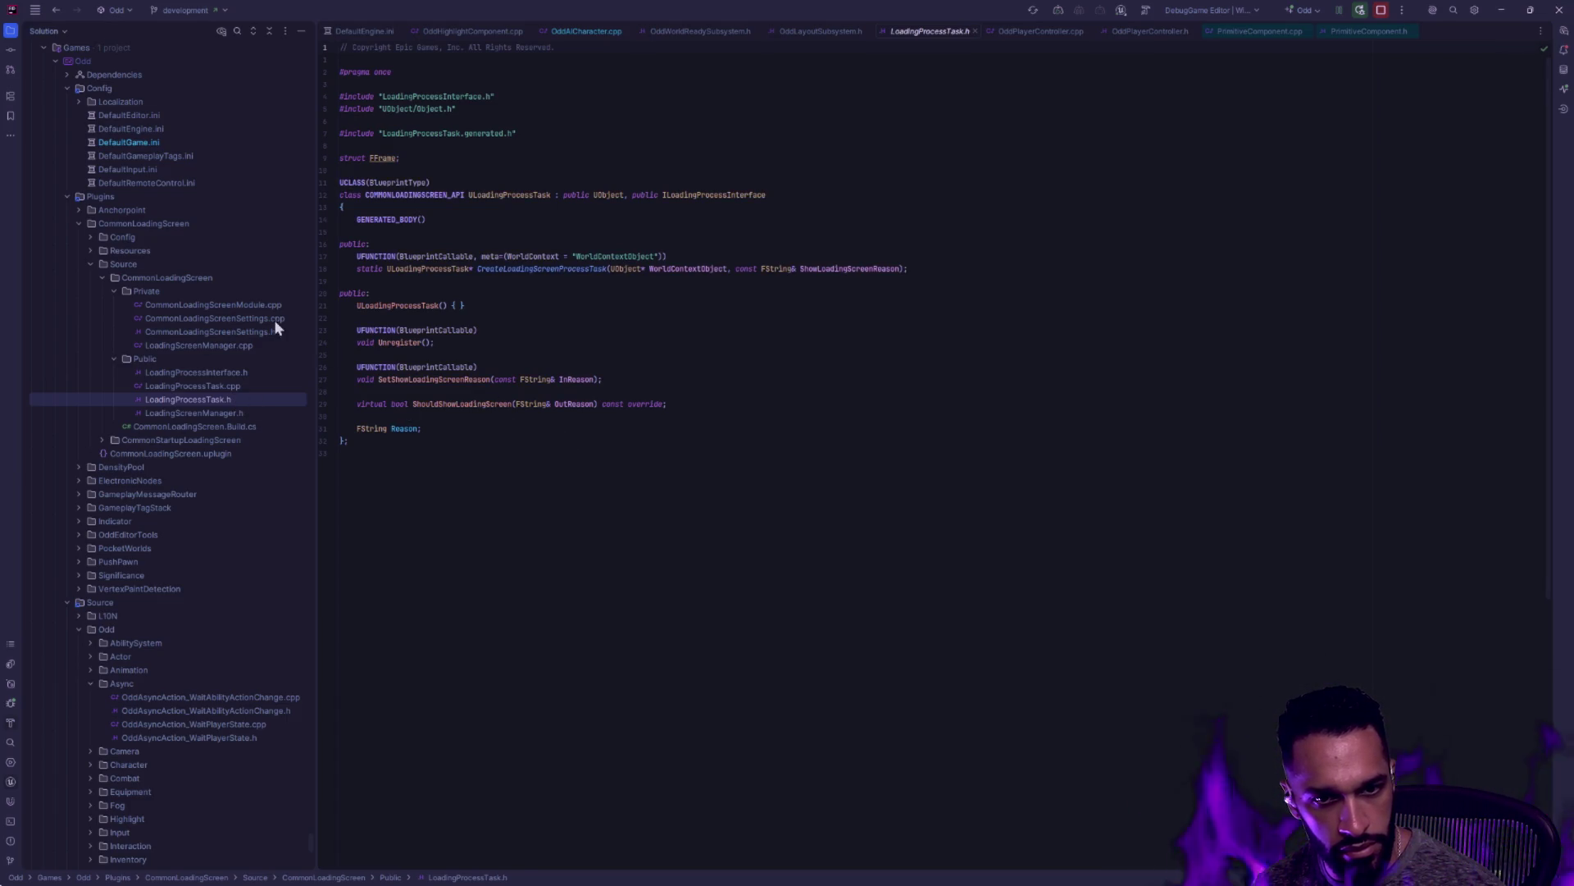
{"action": "left_click", "coordinate": [241, 351]}
Read through the manager's show and hide logic, then open LoadingScreenManager.h
{"action": "scroll", "coordinate": [697, 509], "scroll_direction": "down", "scroll_amount": 10}
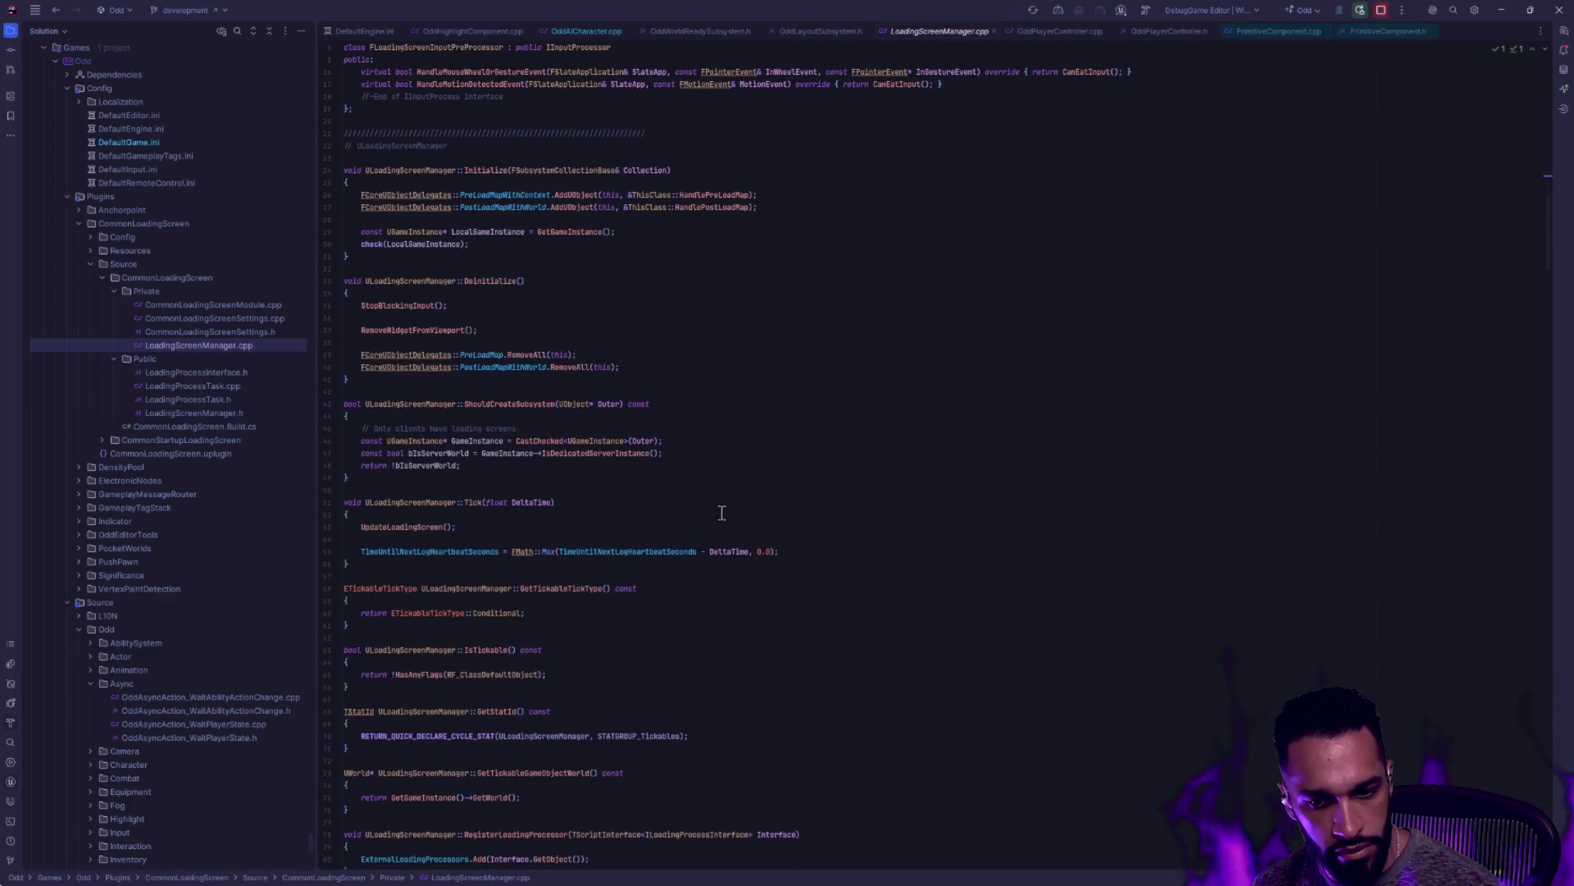
{"action": "scroll", "coordinate": [738, 516], "scroll_direction": "down", "scroll_amount": 6}
{"action": "scroll", "coordinate": [743, 517], "scroll_direction": "down", "scroll_amount": 8}
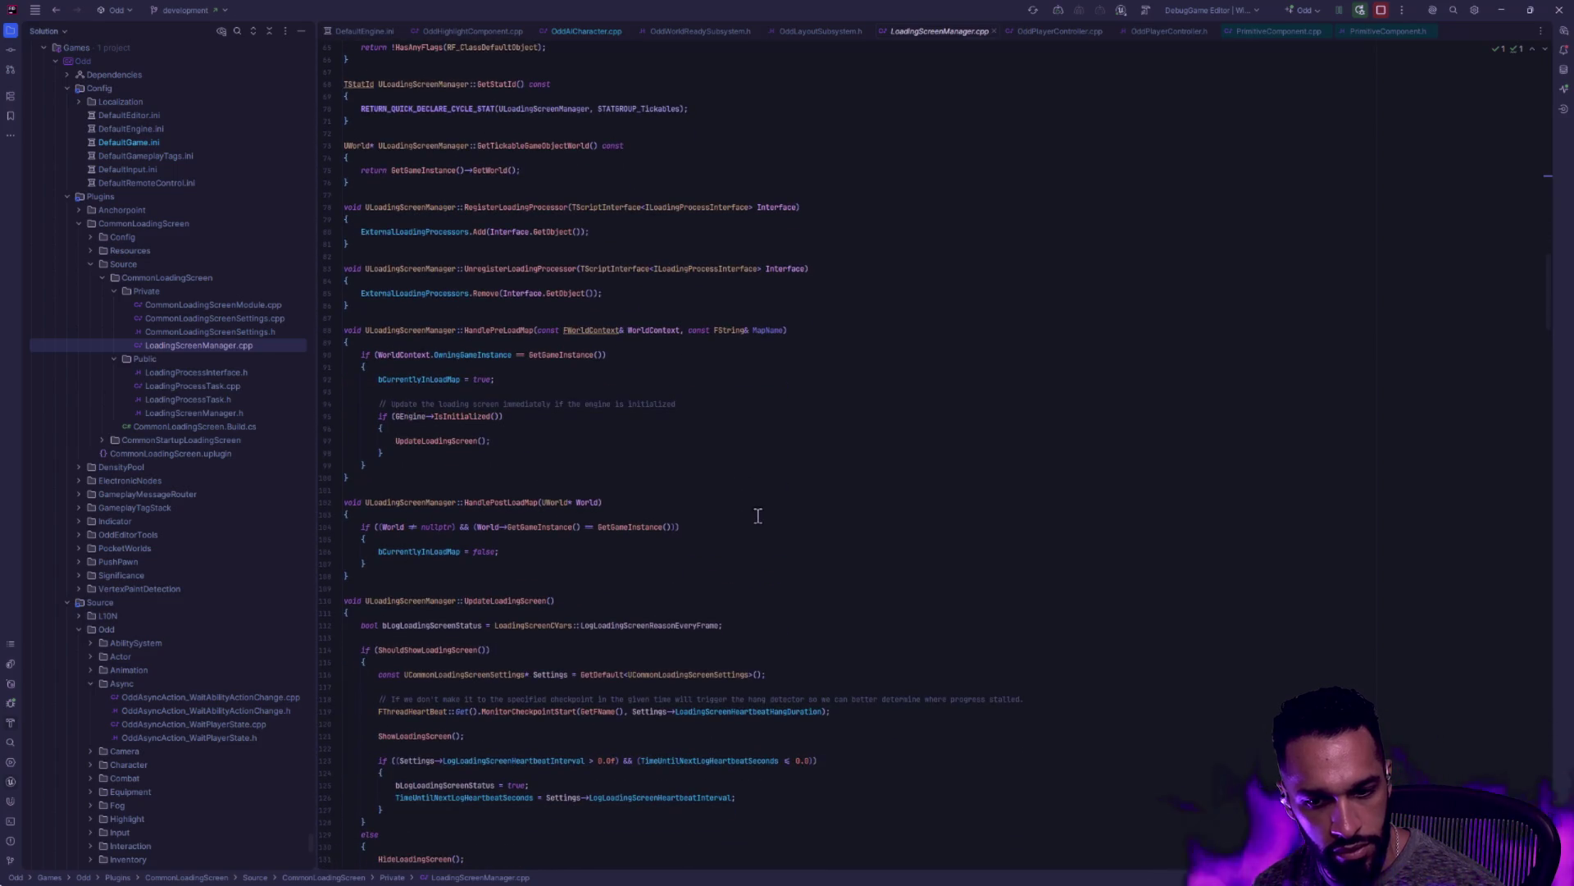
{"action": "scroll", "coordinate": [755, 516], "scroll_direction": "down", "scroll_amount": 8}
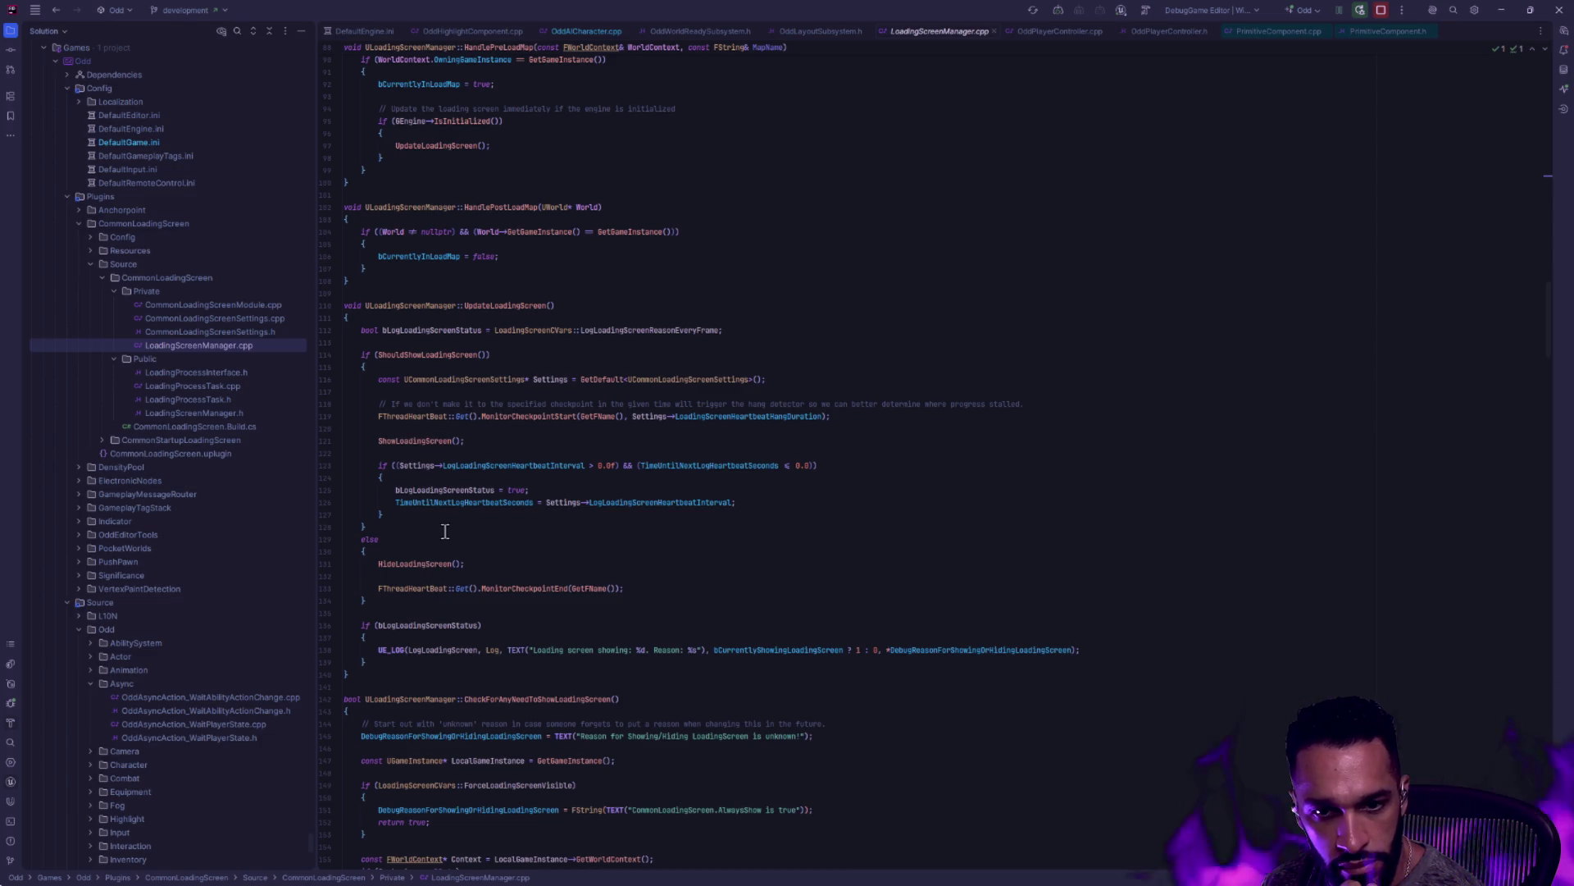
{"action": "scroll", "coordinate": [512, 448], "scroll_direction": "down", "scroll_amount": 5}
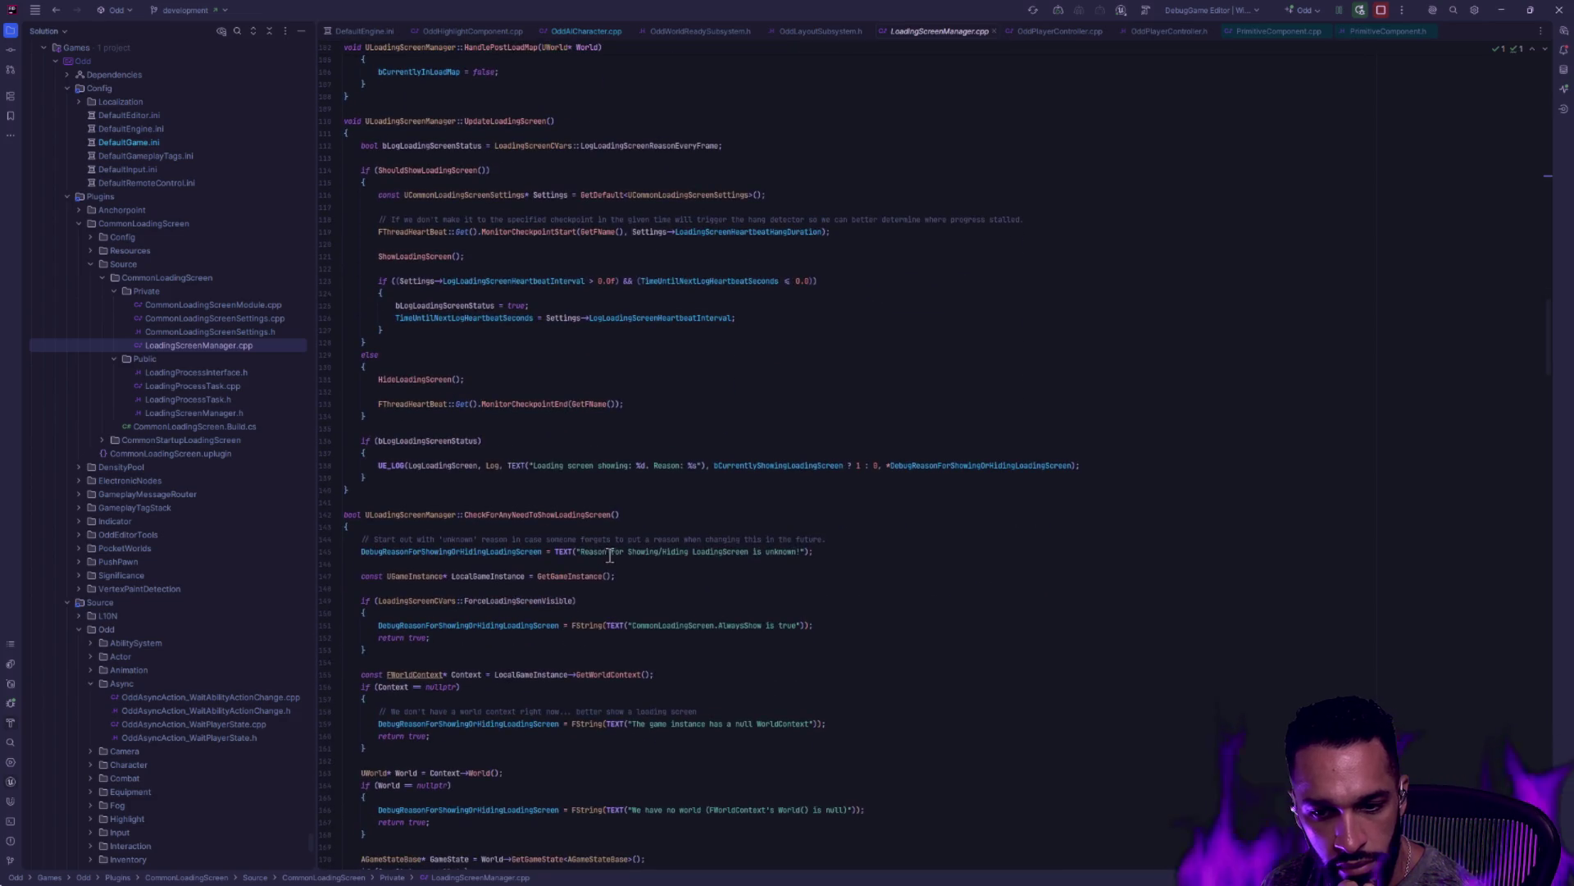
{"action": "scroll", "coordinate": [606, 555], "scroll_direction": "down", "scroll_amount": 20}
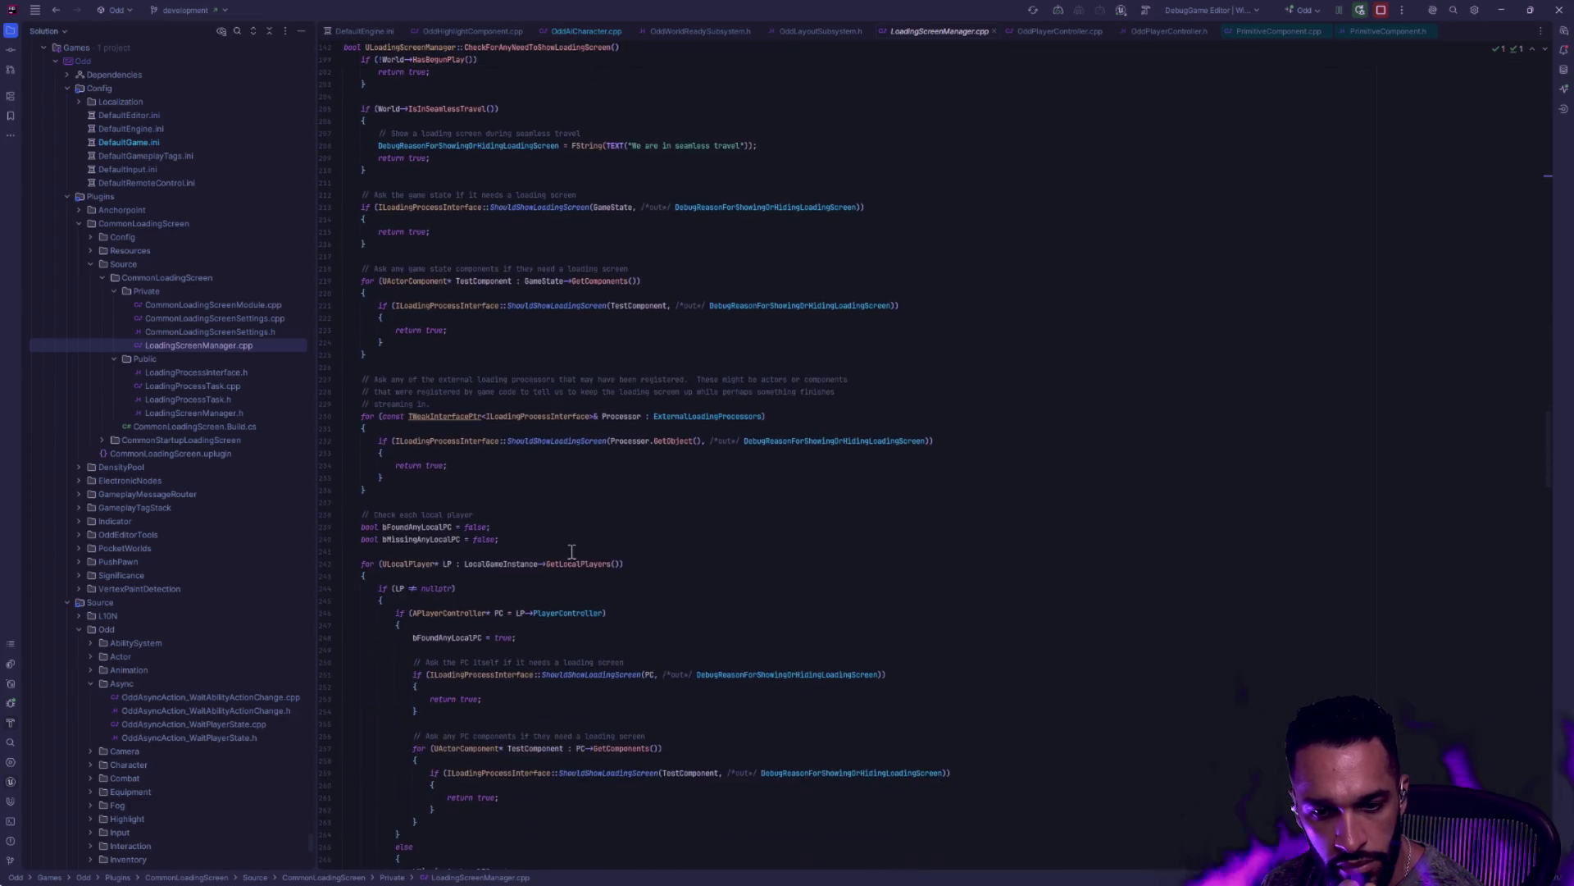
{"action": "scroll", "coordinate": [692, 572], "scroll_direction": "down", "scroll_amount": 2}
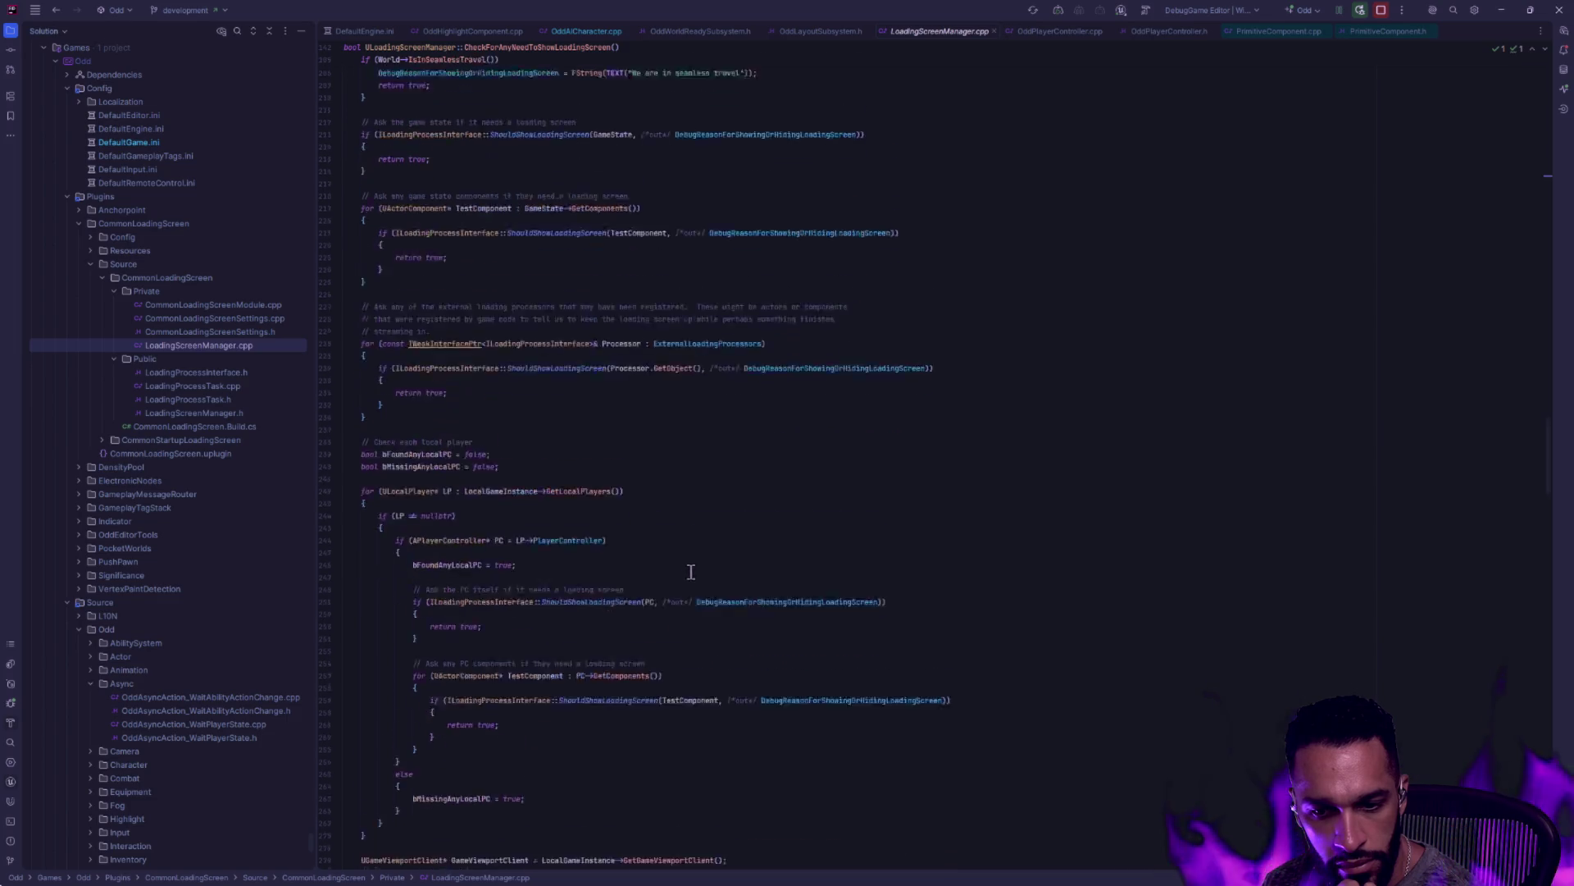
{"action": "scroll", "coordinate": [692, 571], "scroll_direction": "down", "scroll_amount": 7}
{"action": "scroll", "coordinate": [696, 569], "scroll_direction": "down", "scroll_amount": 8}
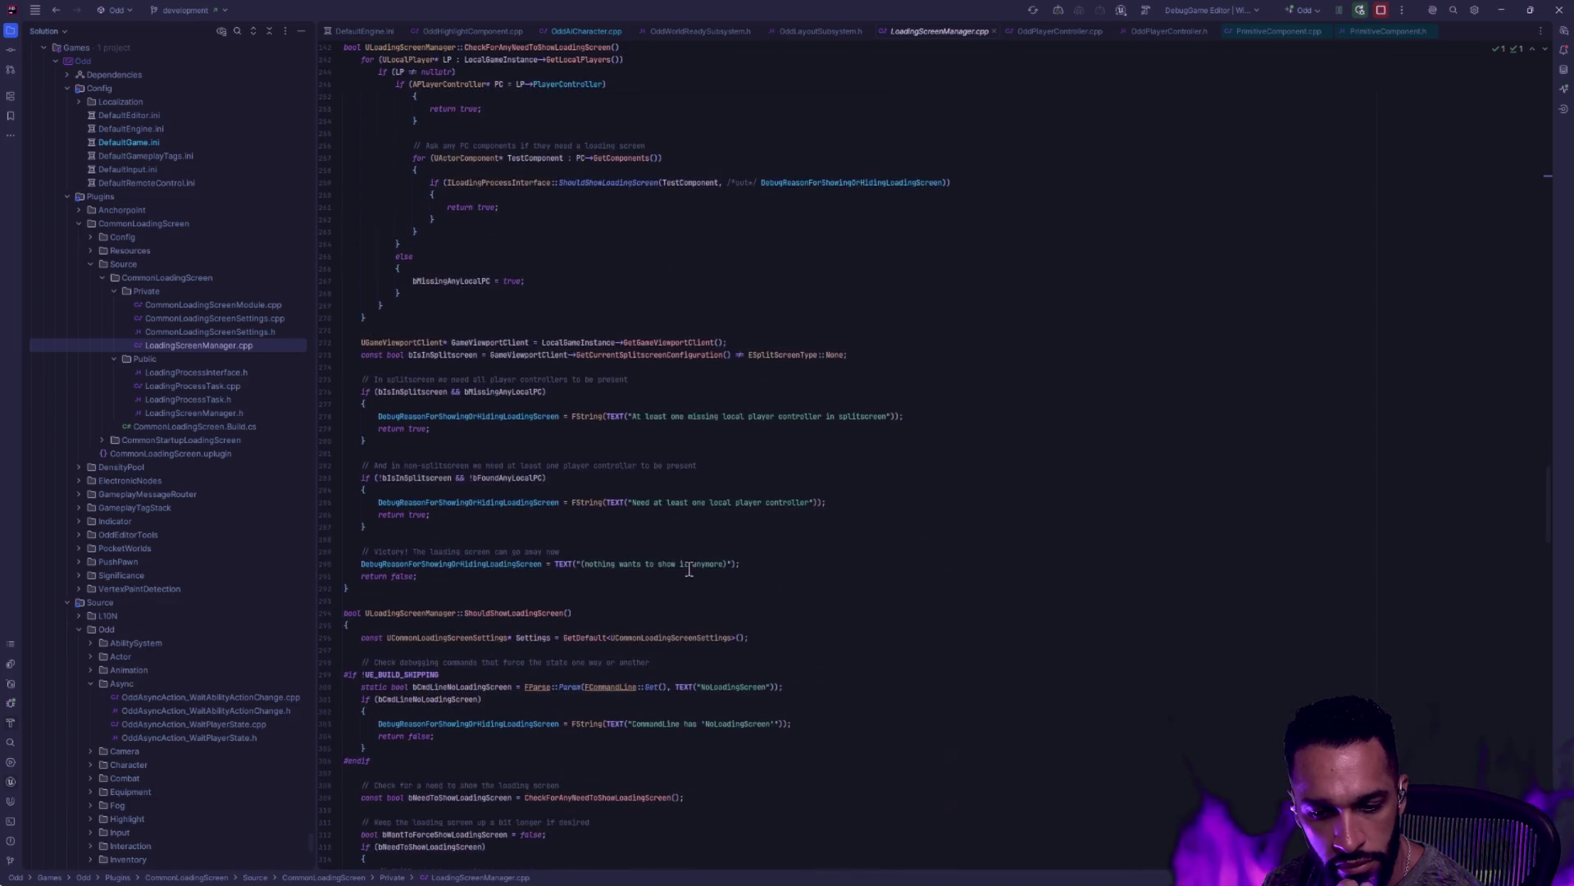
{"action": "scroll", "coordinate": [689, 567], "scroll_direction": "down", "scroll_amount": 9}
{"action": "scroll", "coordinate": [688, 568], "scroll_direction": "down", "scroll_amount": 8}
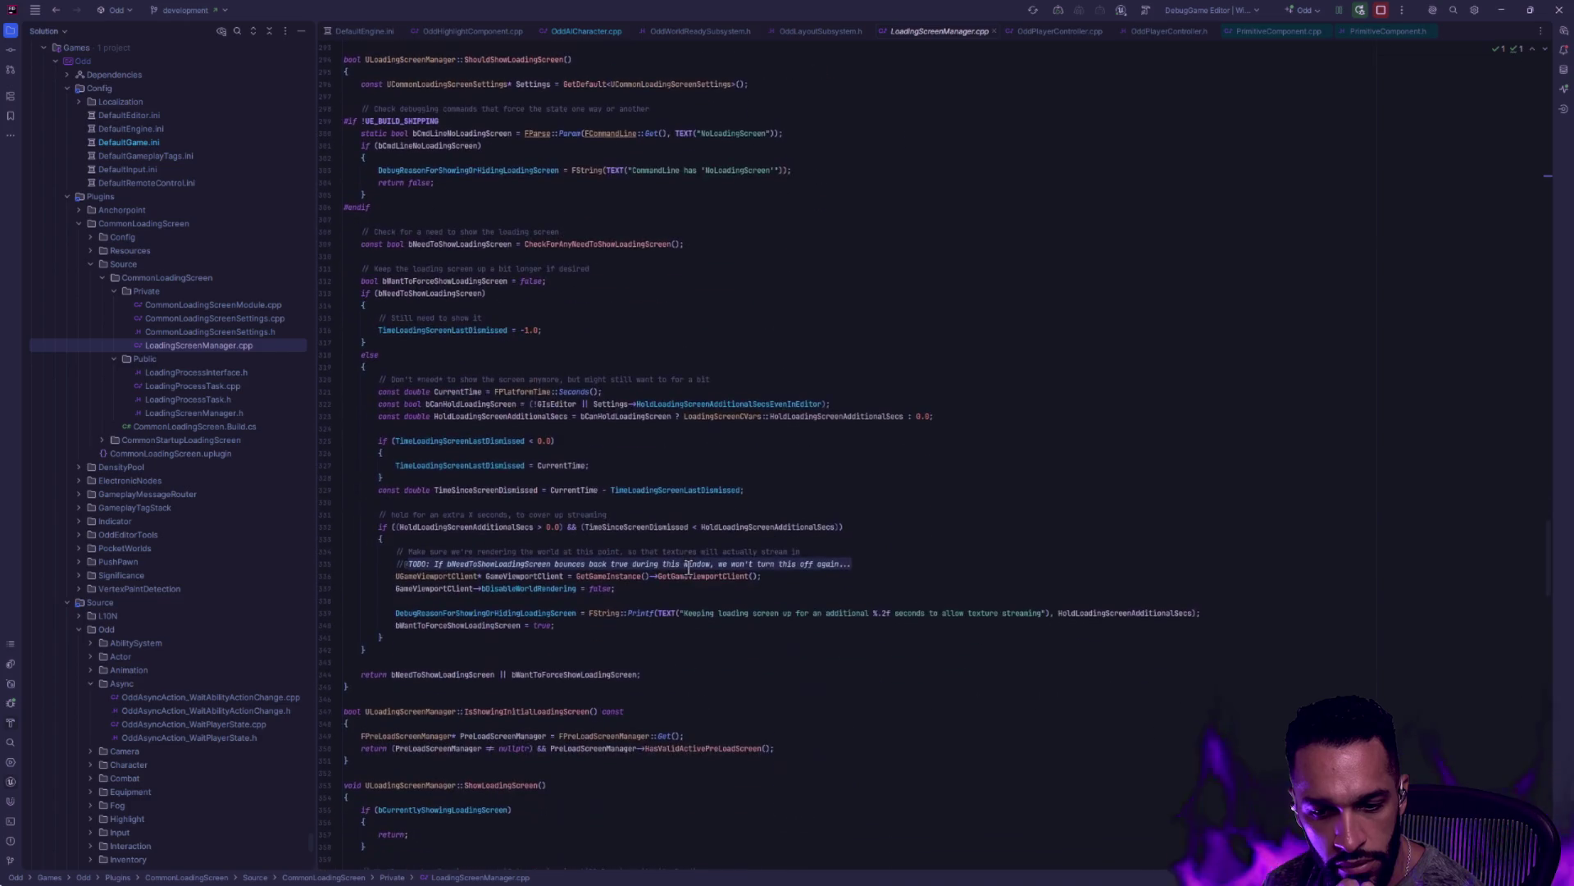
{"action": "scroll", "coordinate": [689, 566], "scroll_direction": "down", "scroll_amount": 15}
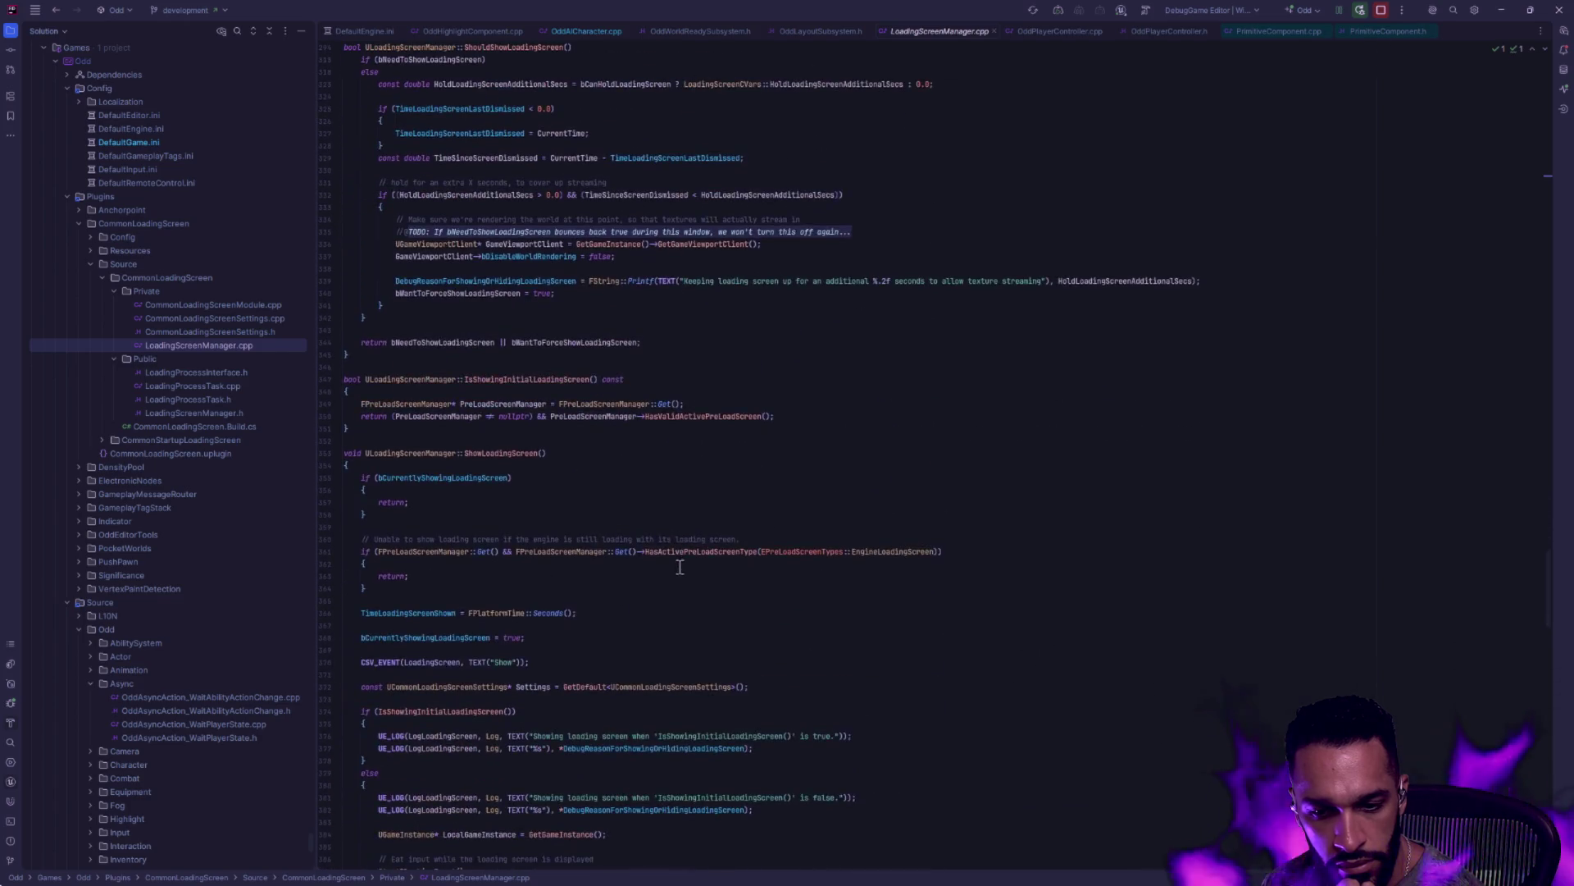
{"action": "scroll", "coordinate": [681, 566], "scroll_direction": "down", "scroll_amount": 9}
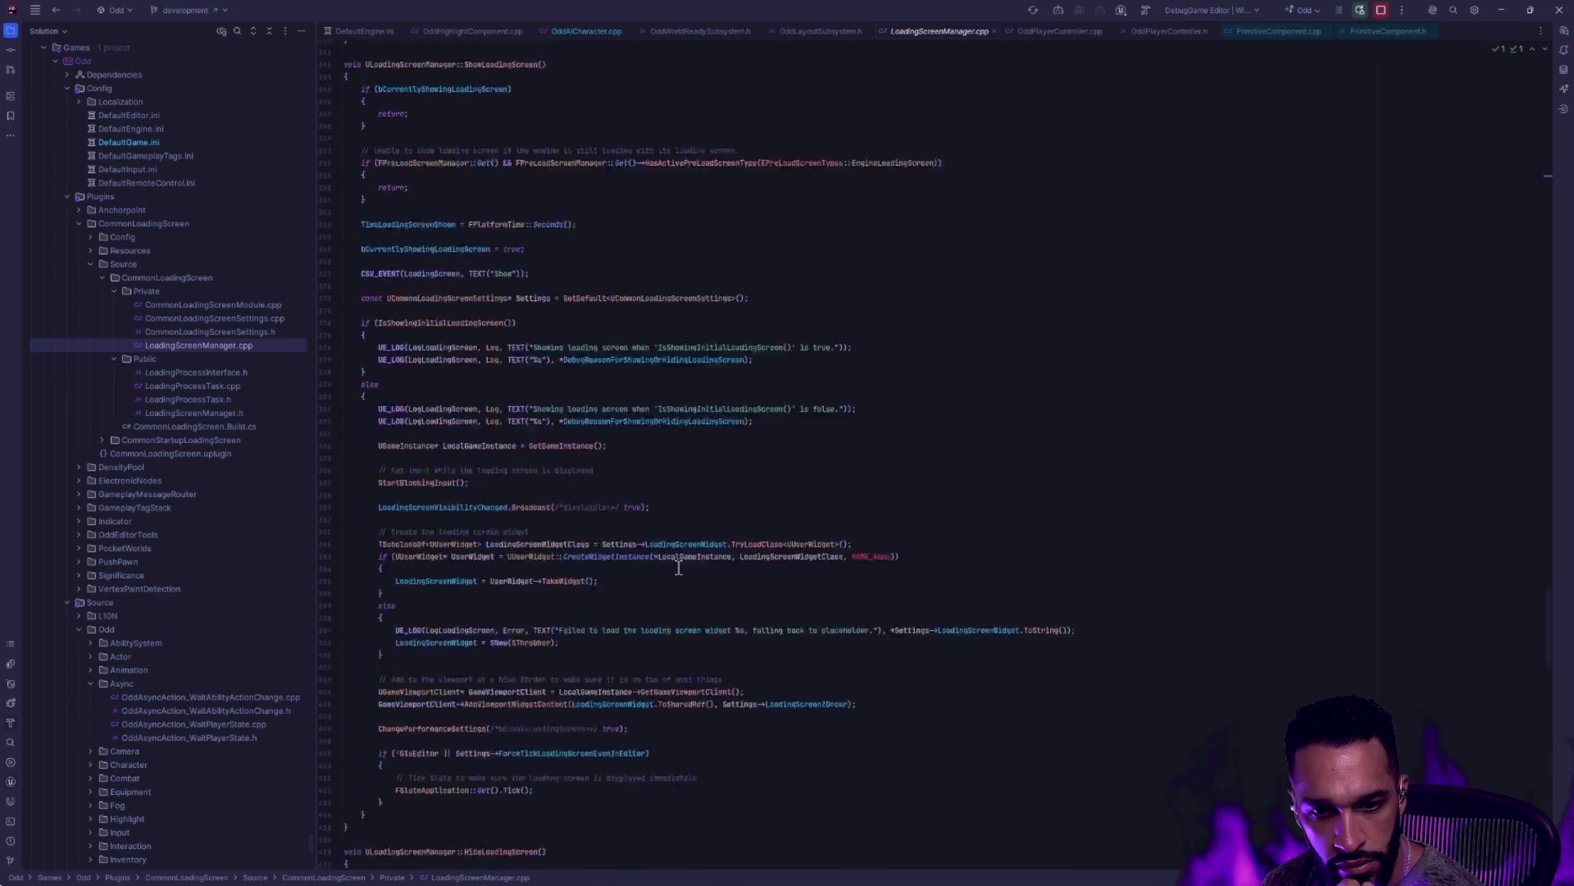
{"action": "scroll", "coordinate": [682, 564], "scroll_direction": "down", "scroll_amount": 16}
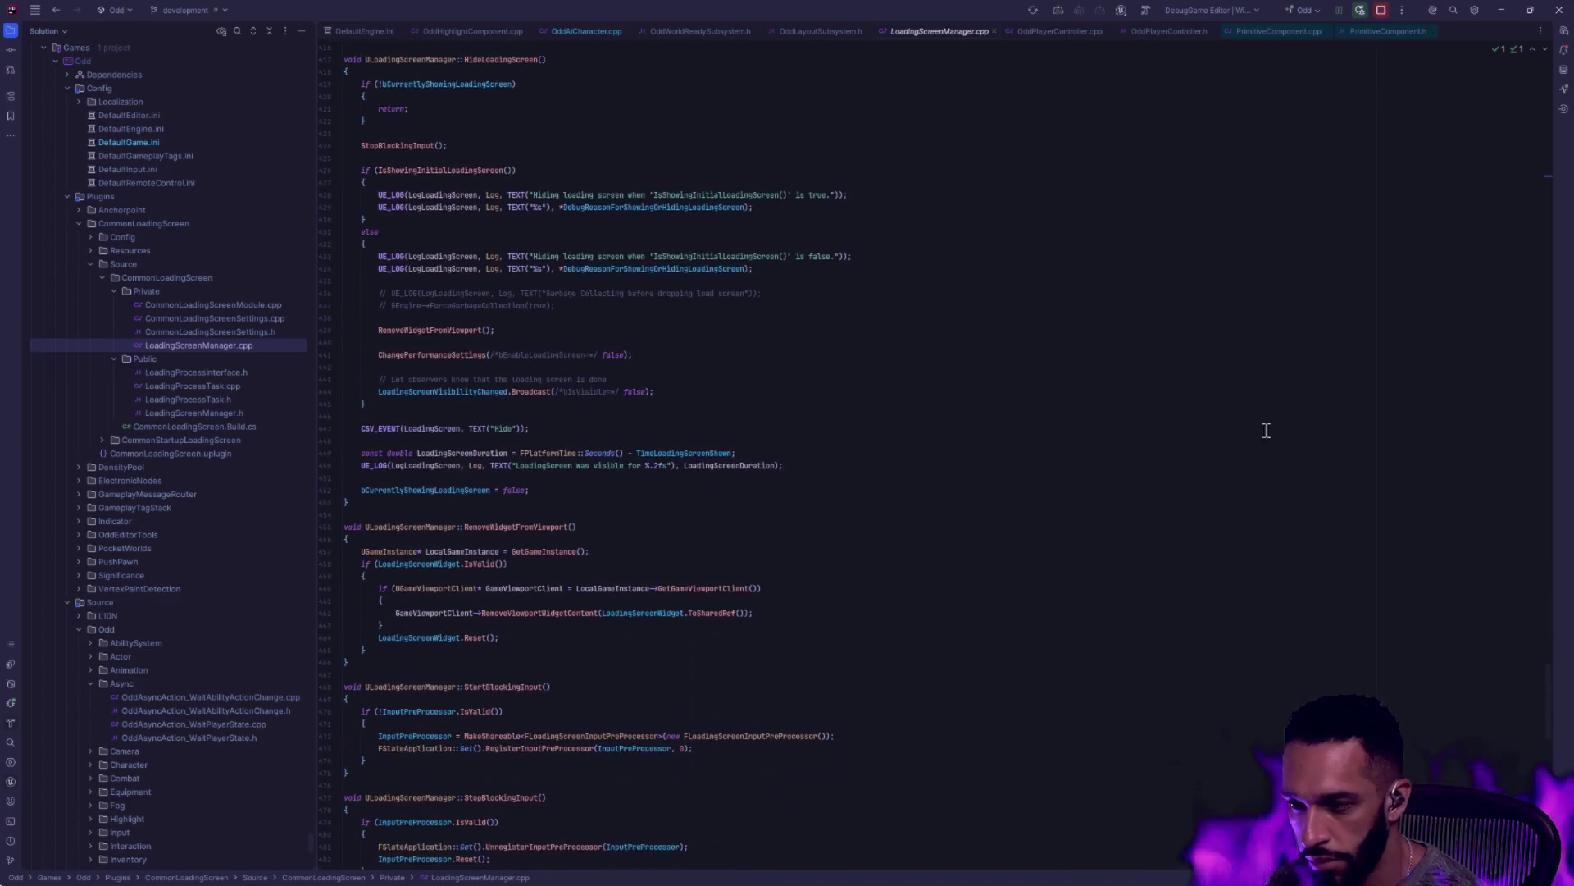
{"action": "scroll", "coordinate": [1542, 705], "scroll_direction": "up", "scroll_amount": 2}
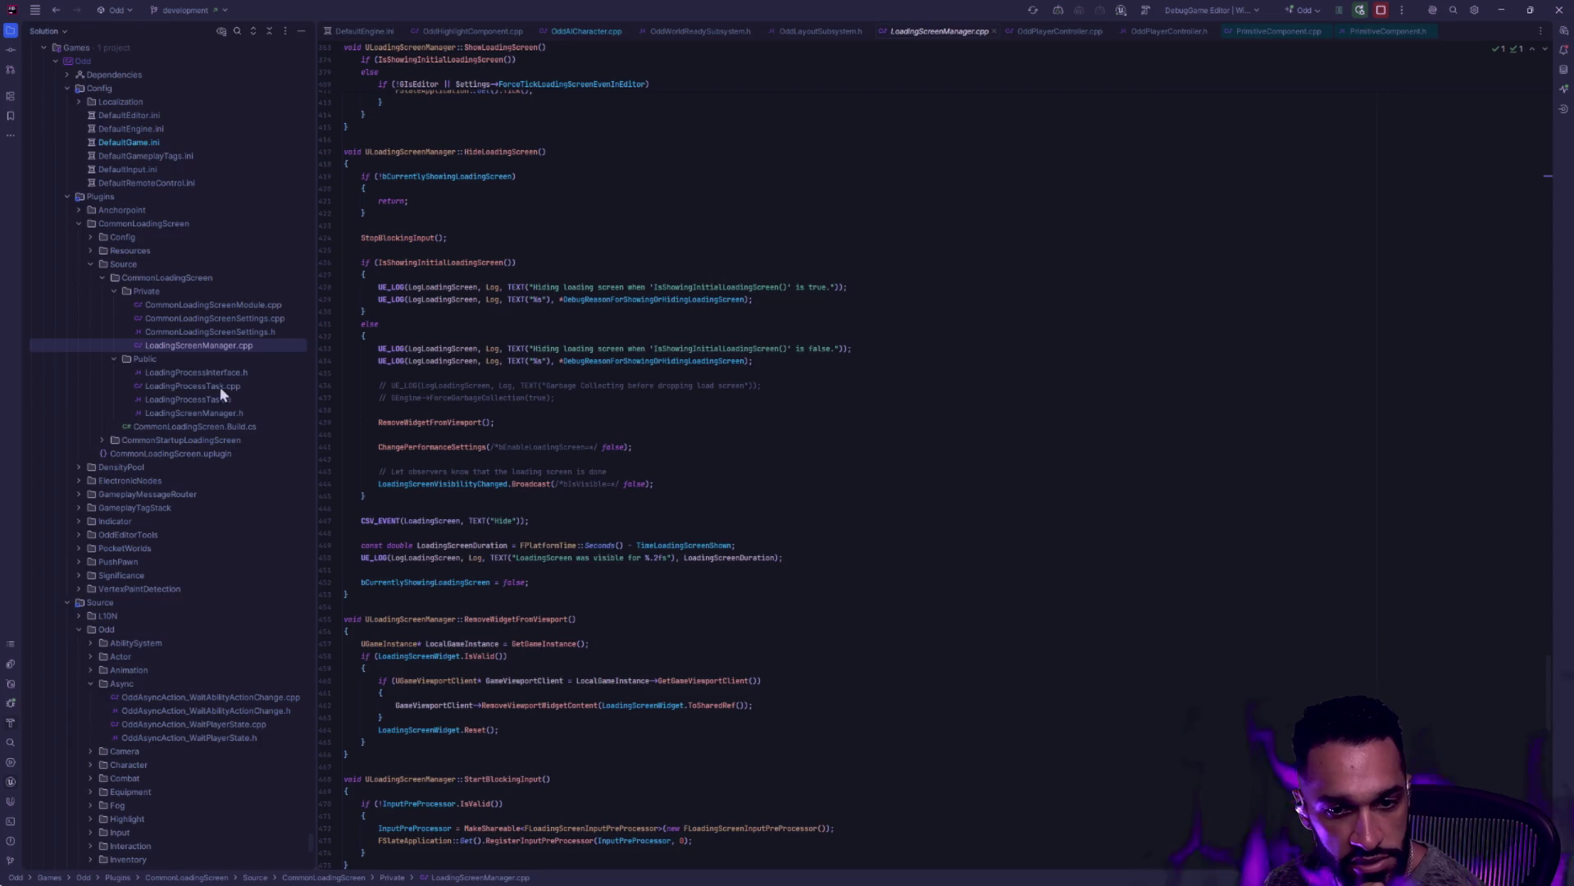
{"action": "left_click", "coordinate": [240, 412]}
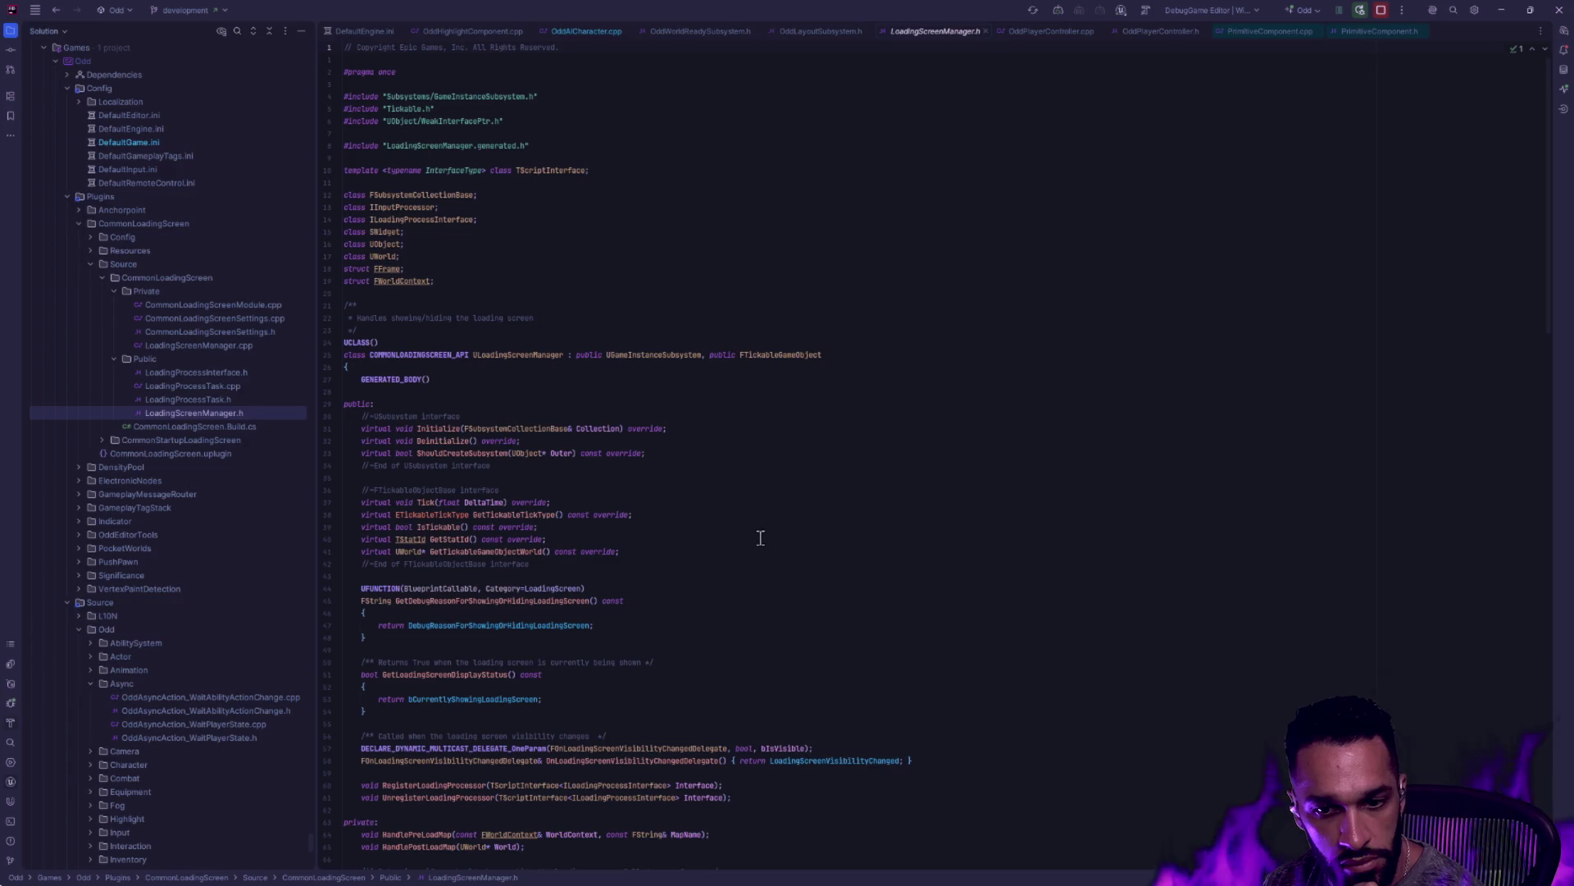
{"action": "scroll", "coordinate": [759, 537], "scroll_direction": "down", "scroll_amount": 5}
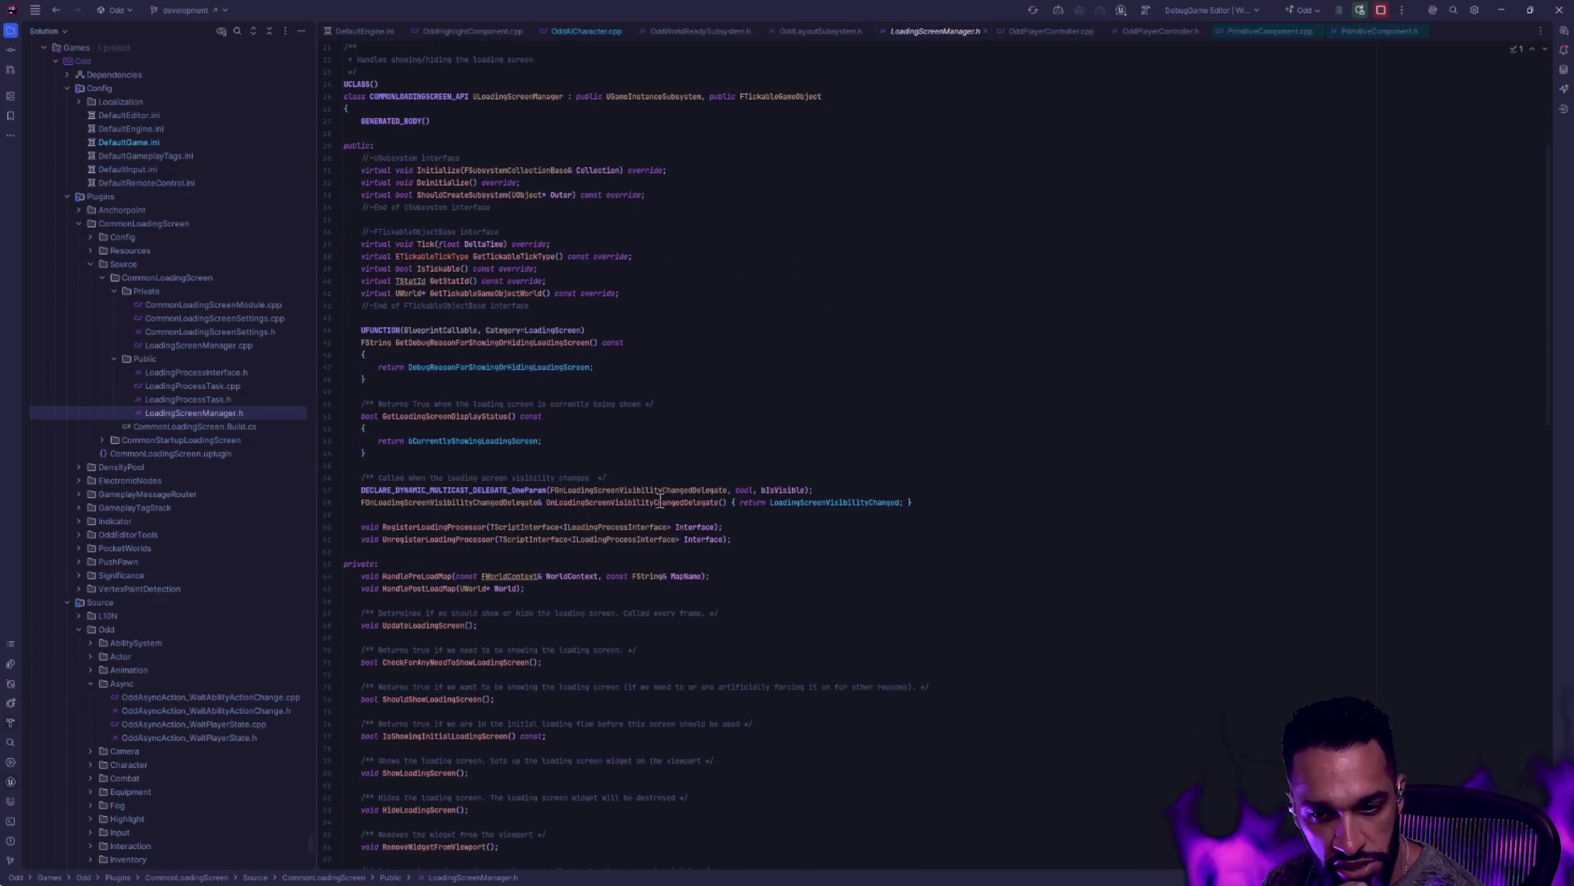
{"action": "mouse_move", "coordinate": [684, 501]}
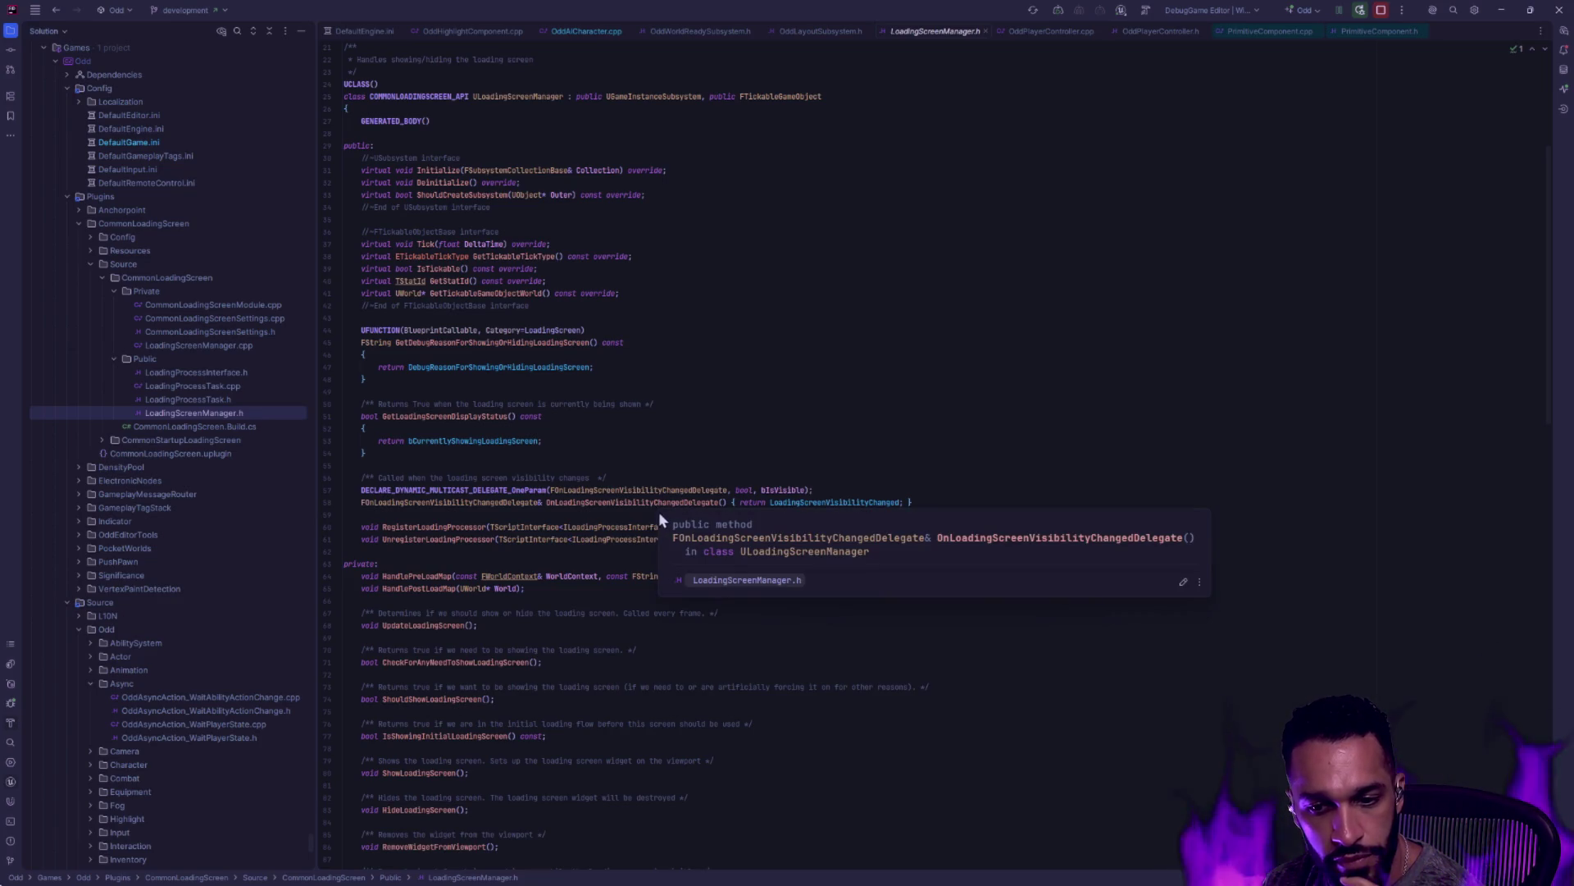
{"action": "key", "text": "alt+Tab"}
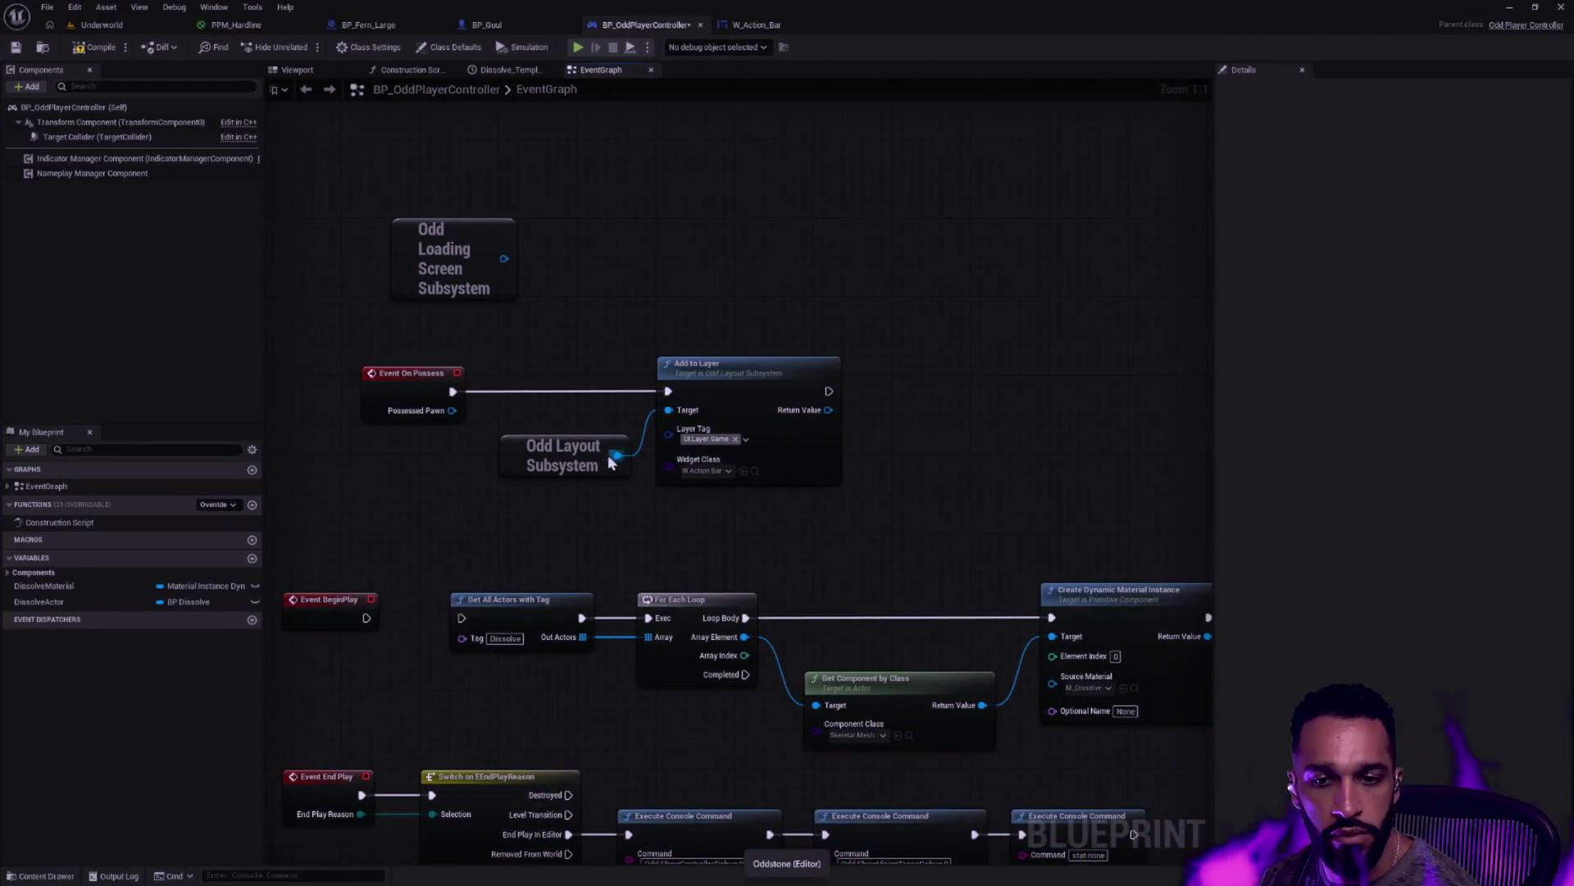
Add a Get Loading Screen Manager node to the controller graph
{"action": "left_click_drag", "start_coordinate": [503, 258], "coordinate": [637, 223]}
{"action": "type", "text": "Load"}
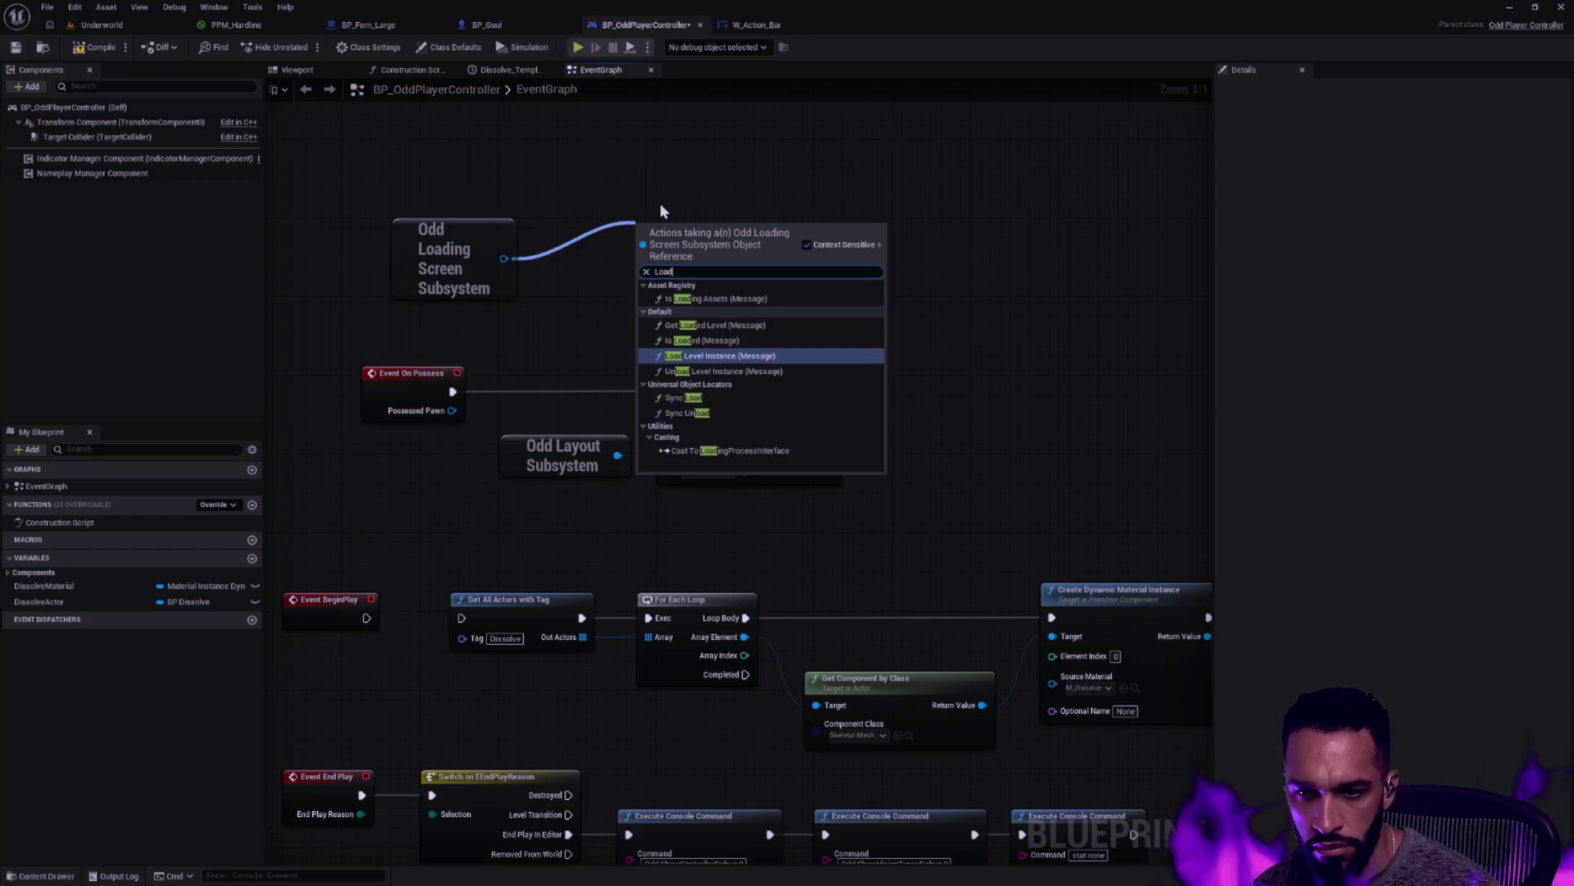
{"action": "type", "text": "ing"}
{"action": "key", "text": "Escape"}
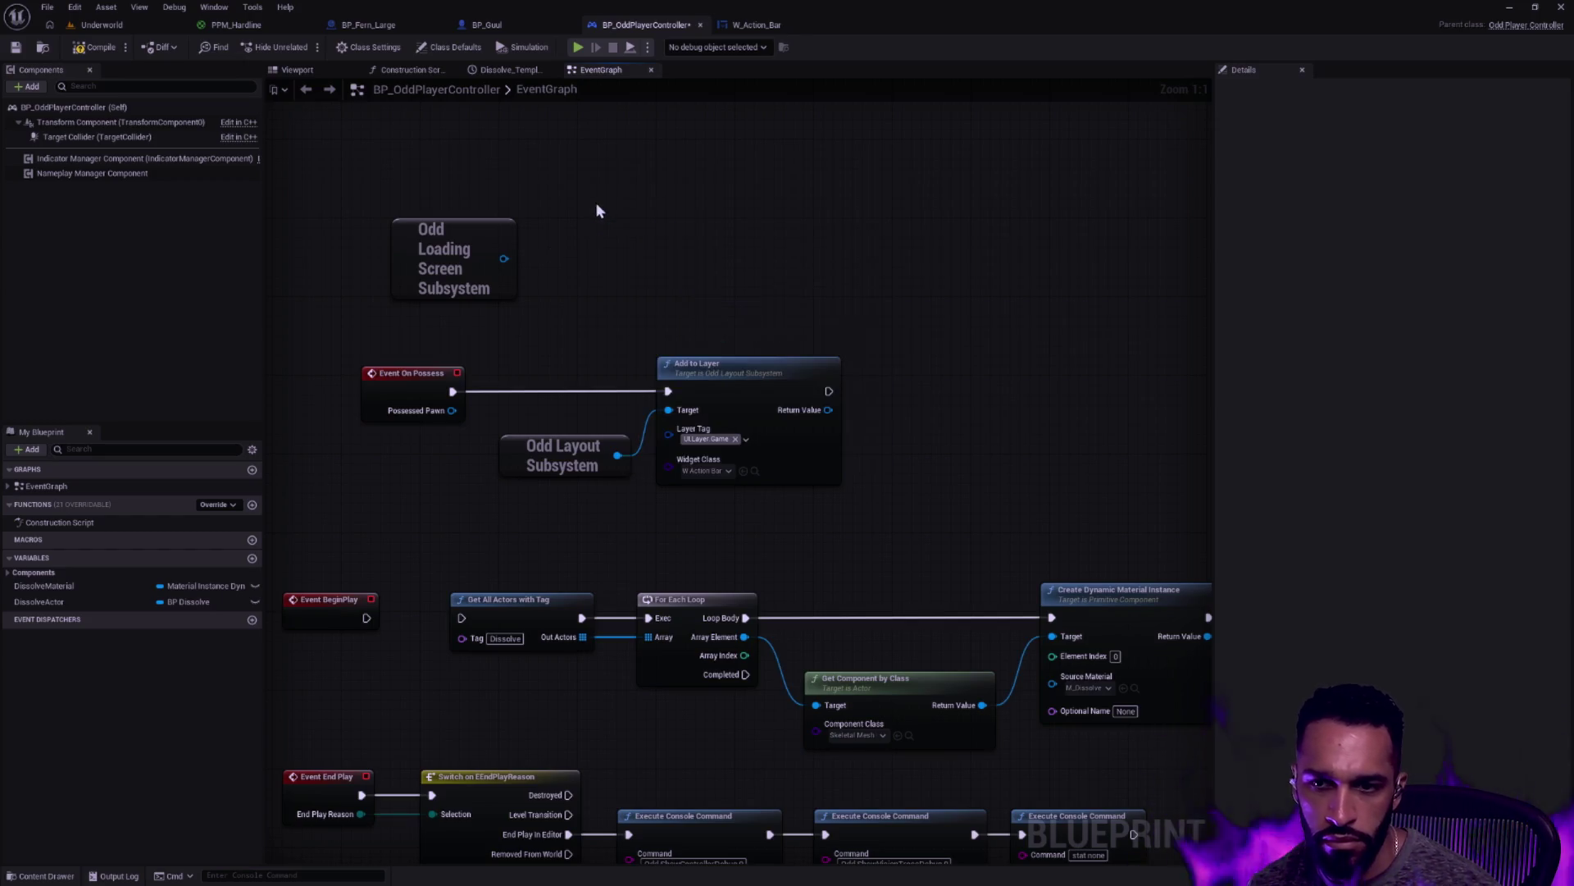
{"action": "right_click", "coordinate": [660, 213]}
{"action": "type", "text": "LoadingScreenVisi"}
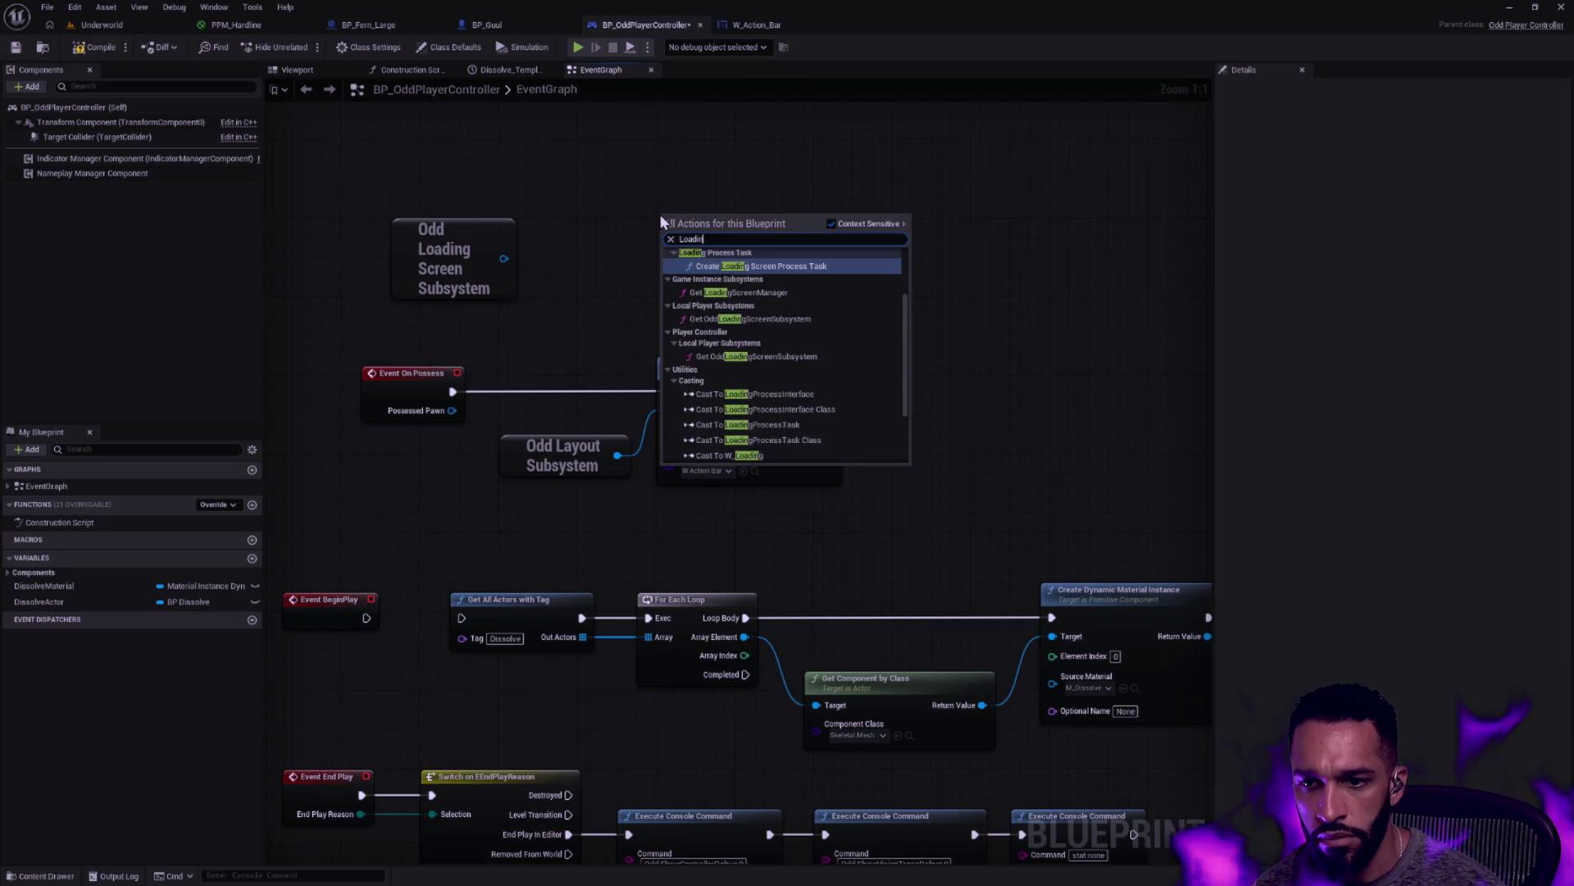
{"action": "key", "text": "BackSpace"}
{"action": "key", "text": "BackSpace"}
{"action": "key", "text": "BackSpace"}
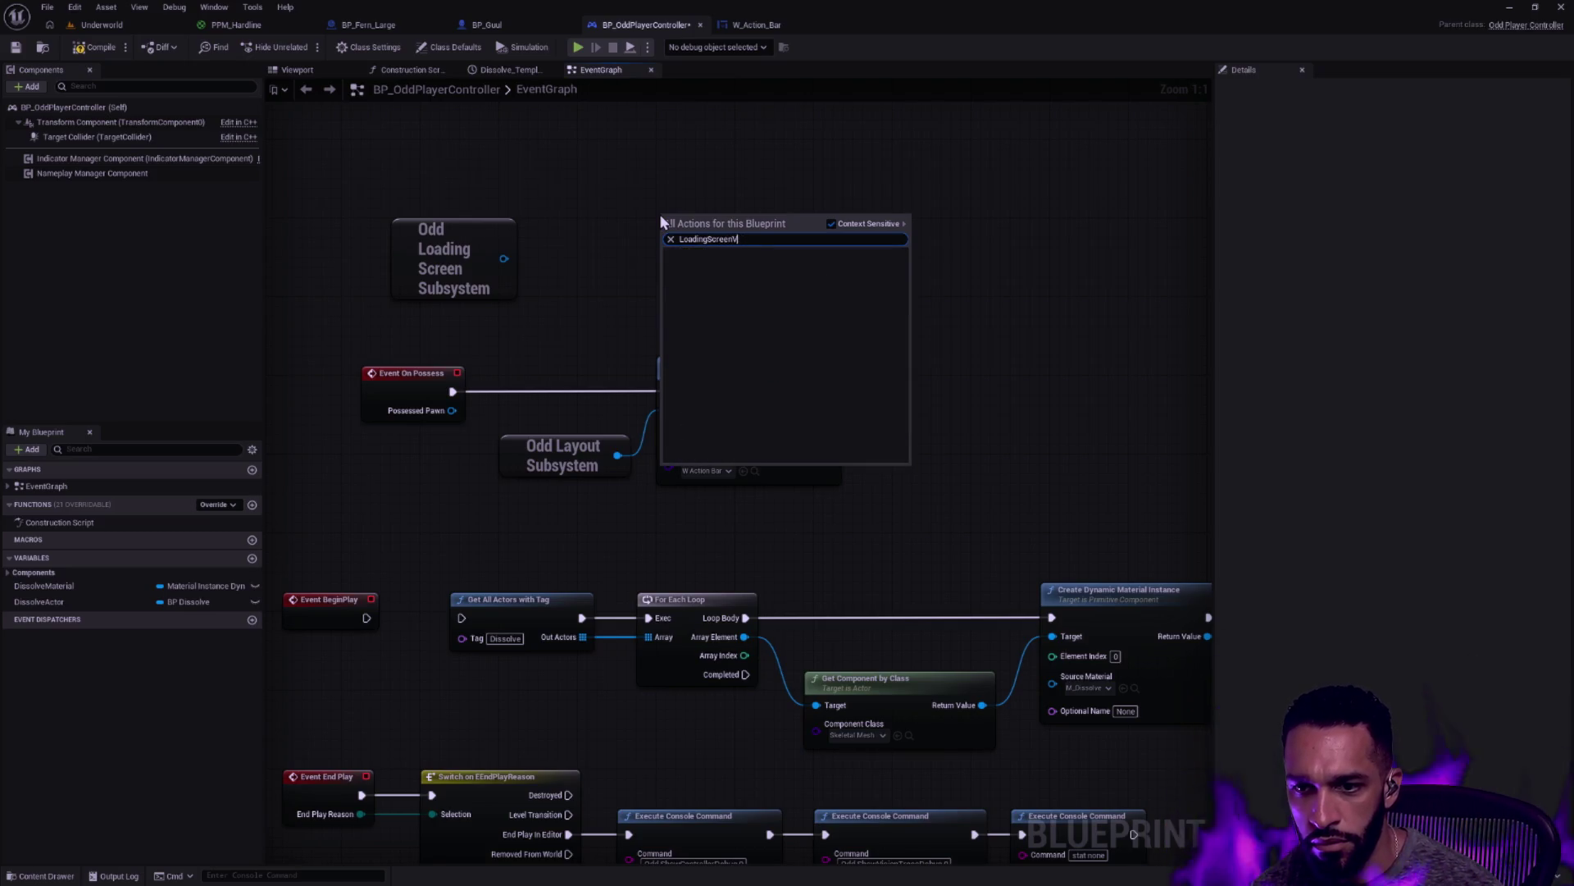
{"action": "key", "text": "Return"}
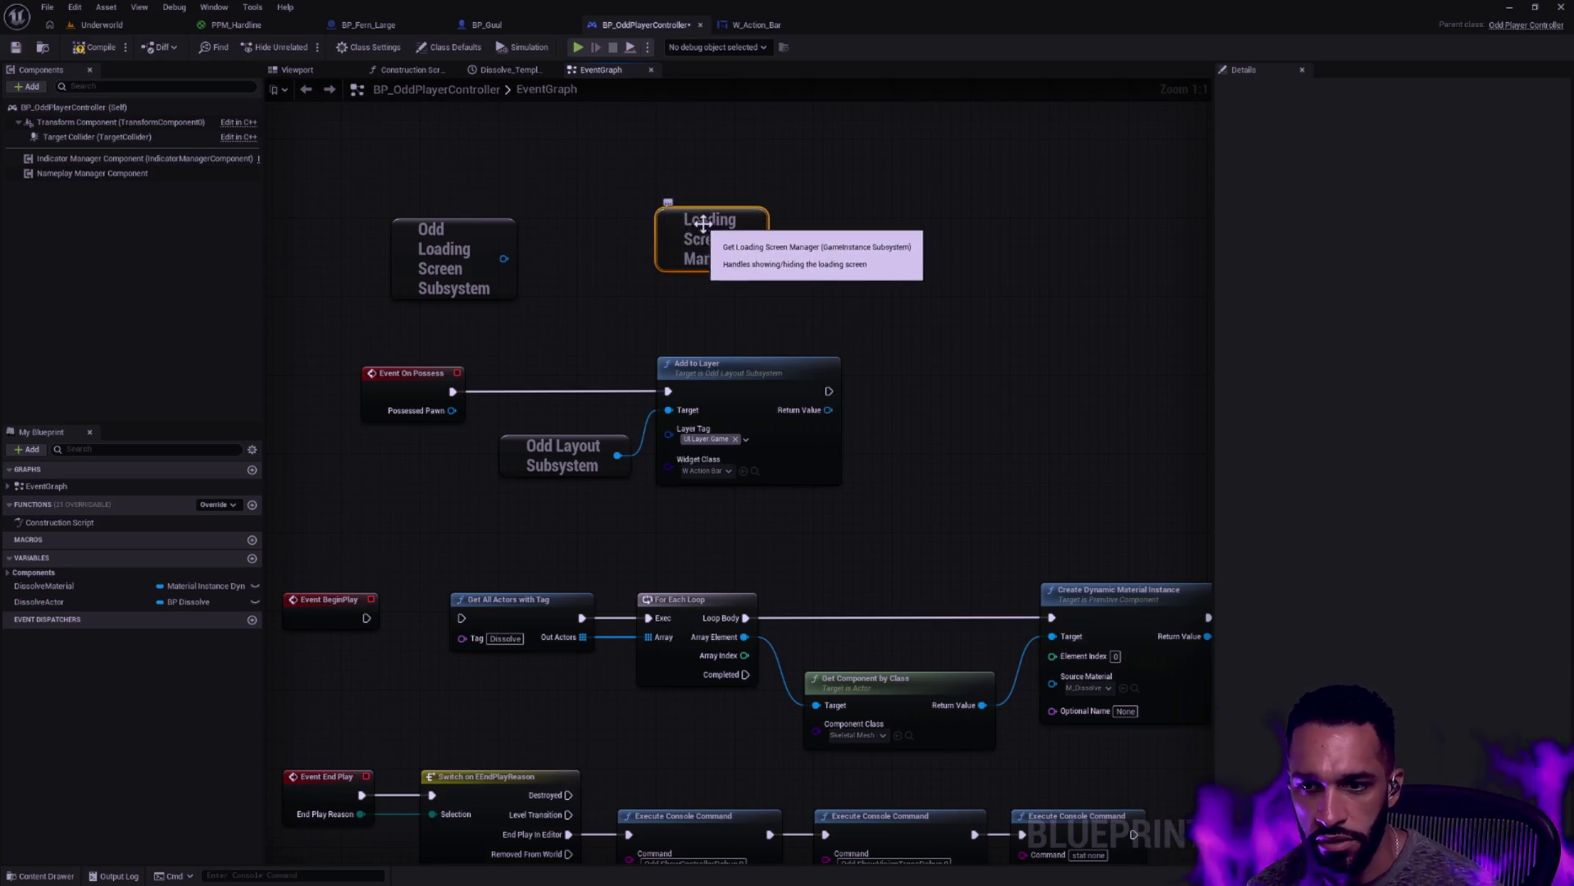
From the manager, add Bind Event to Loading Screen Visibility Changed
{"action": "left_click_drag", "start_coordinate": [695, 258], "coordinate": [758, 224]}
{"action": "type", "text": "loa"}
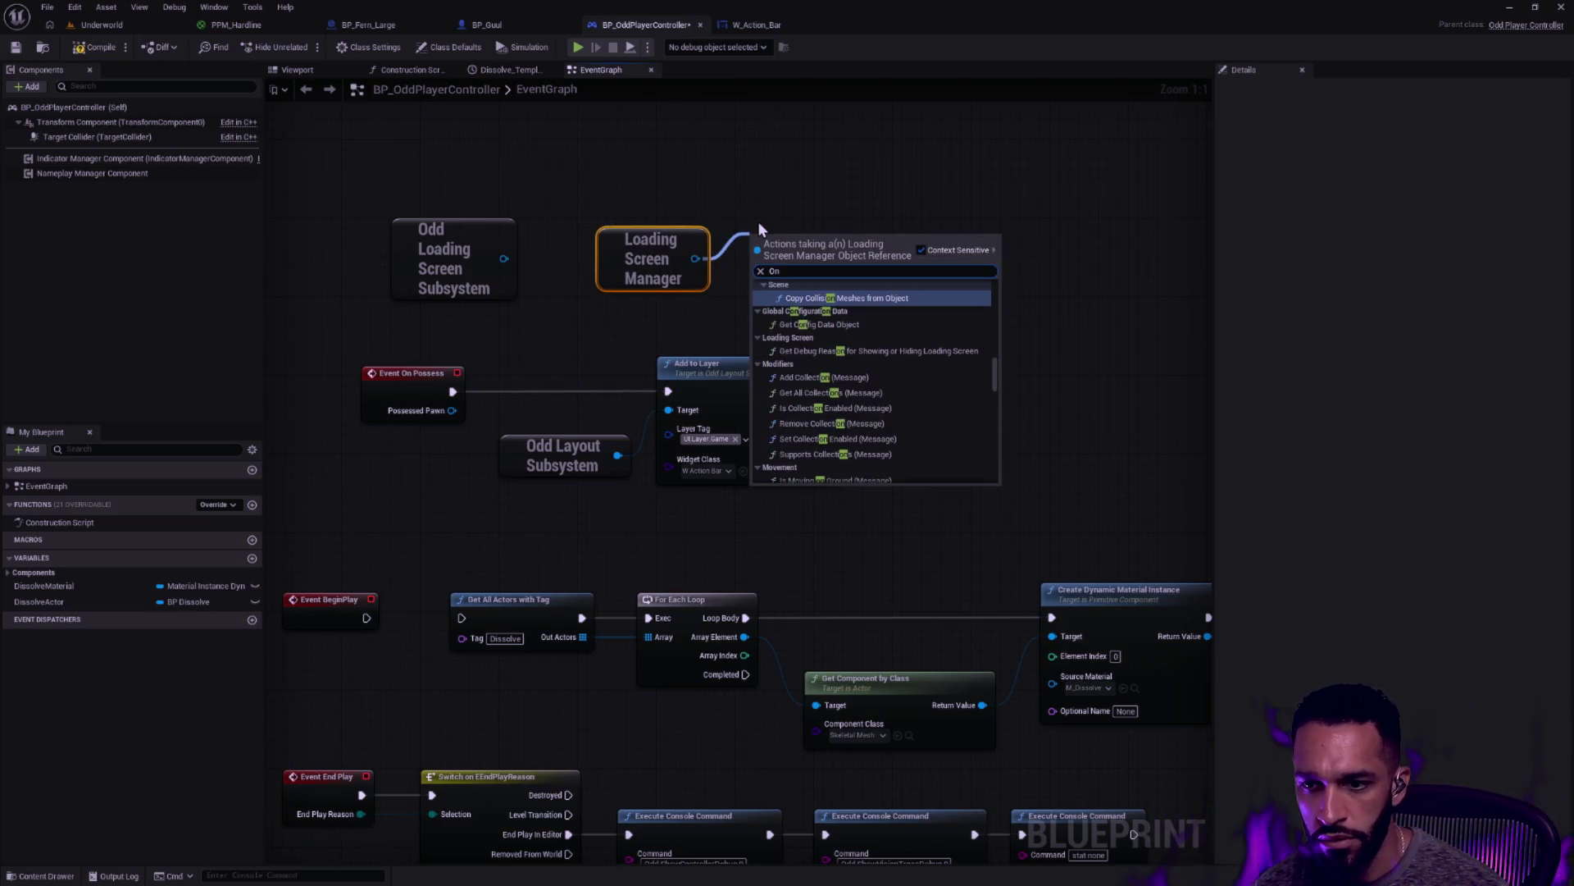
{"action": "type", "text": "ding Screen"}
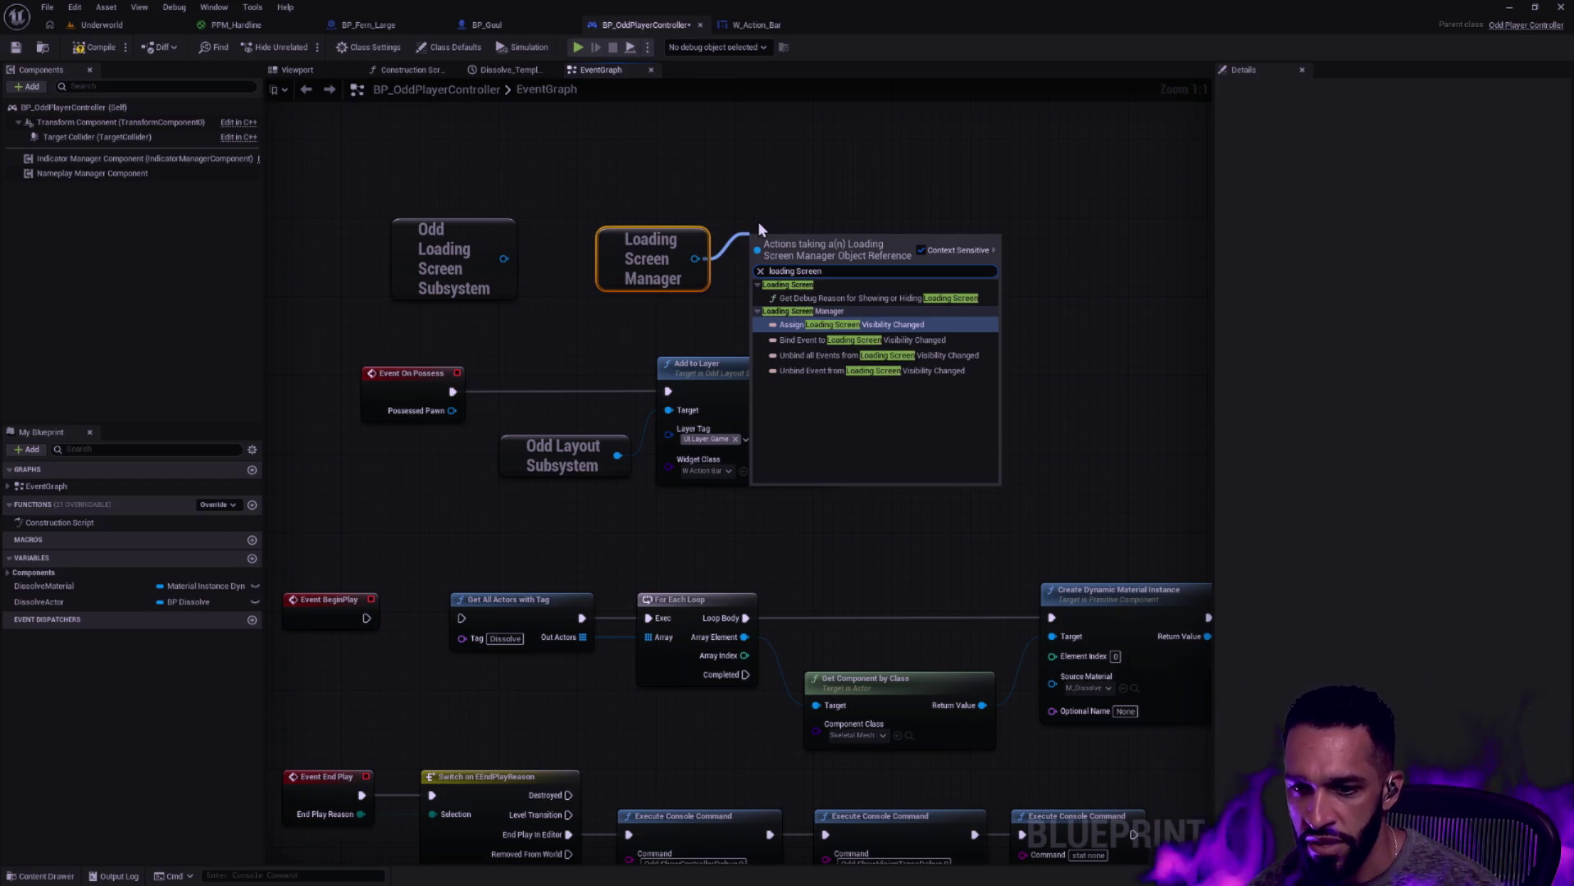
{"action": "left_click", "coordinate": [812, 340]}
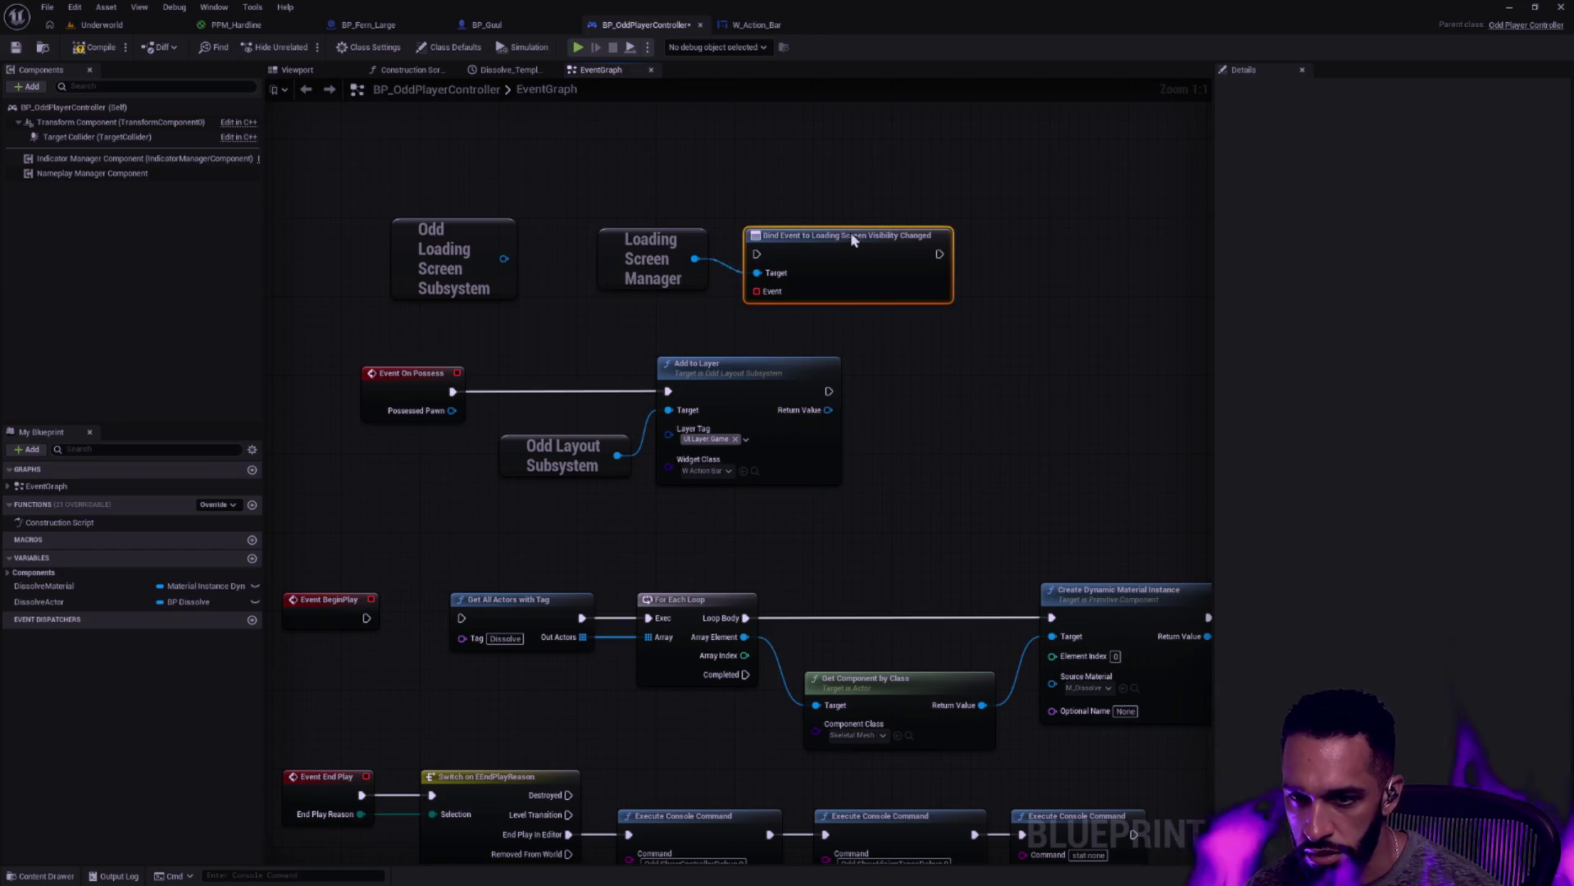
Move Event BeginPlay up, delete the Odd Loading Screen Subsystem node, and wire BeginPlay into Bind Event
{"action": "left_click_drag", "start_coordinate": [847, 239], "coordinate": [850, 168]}
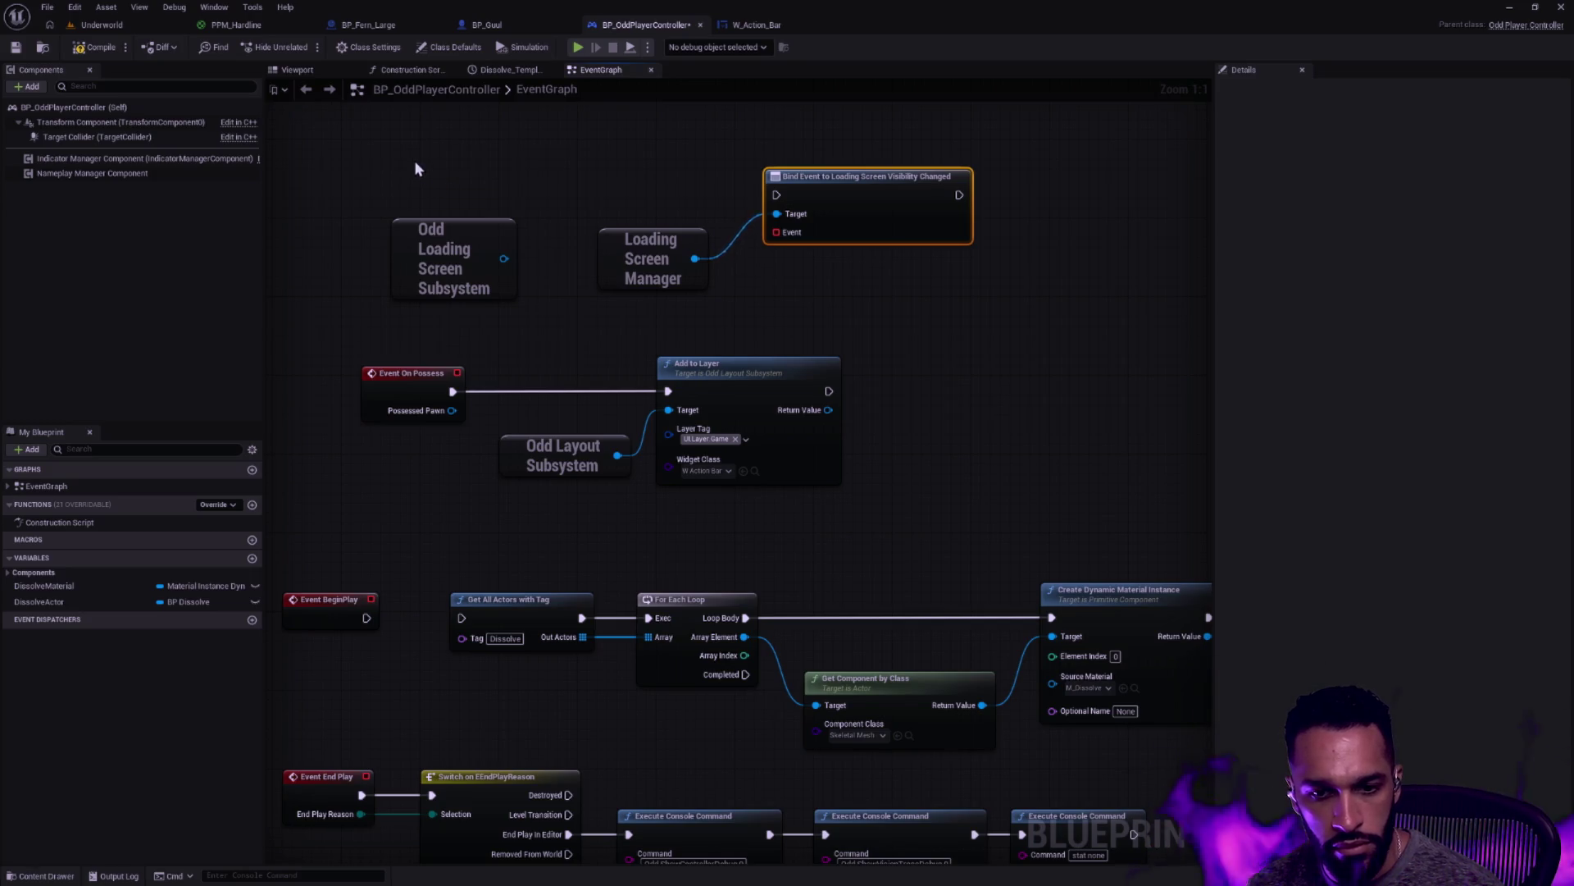
{"action": "mouse_move", "coordinate": [353, 600]}
{"action": "left_mouse_down"}
{"action": "mouse_move", "coordinate": [551, 158]}
{"action": "mouse_move", "coordinate": [776, 195]}
{"action": "left_mouse_up"}
{"action": "left_click", "coordinate": [502, 226]}
{"action": "key", "text": "Delete"}
{"action": "left_click_drag", "start_coordinate": [522, 165], "coordinate": [591, 184]}
Create a Custom Event bound to the Bind Event's Event pin
{"action": "left_click_drag", "start_coordinate": [777, 232], "coordinate": [763, 270]}
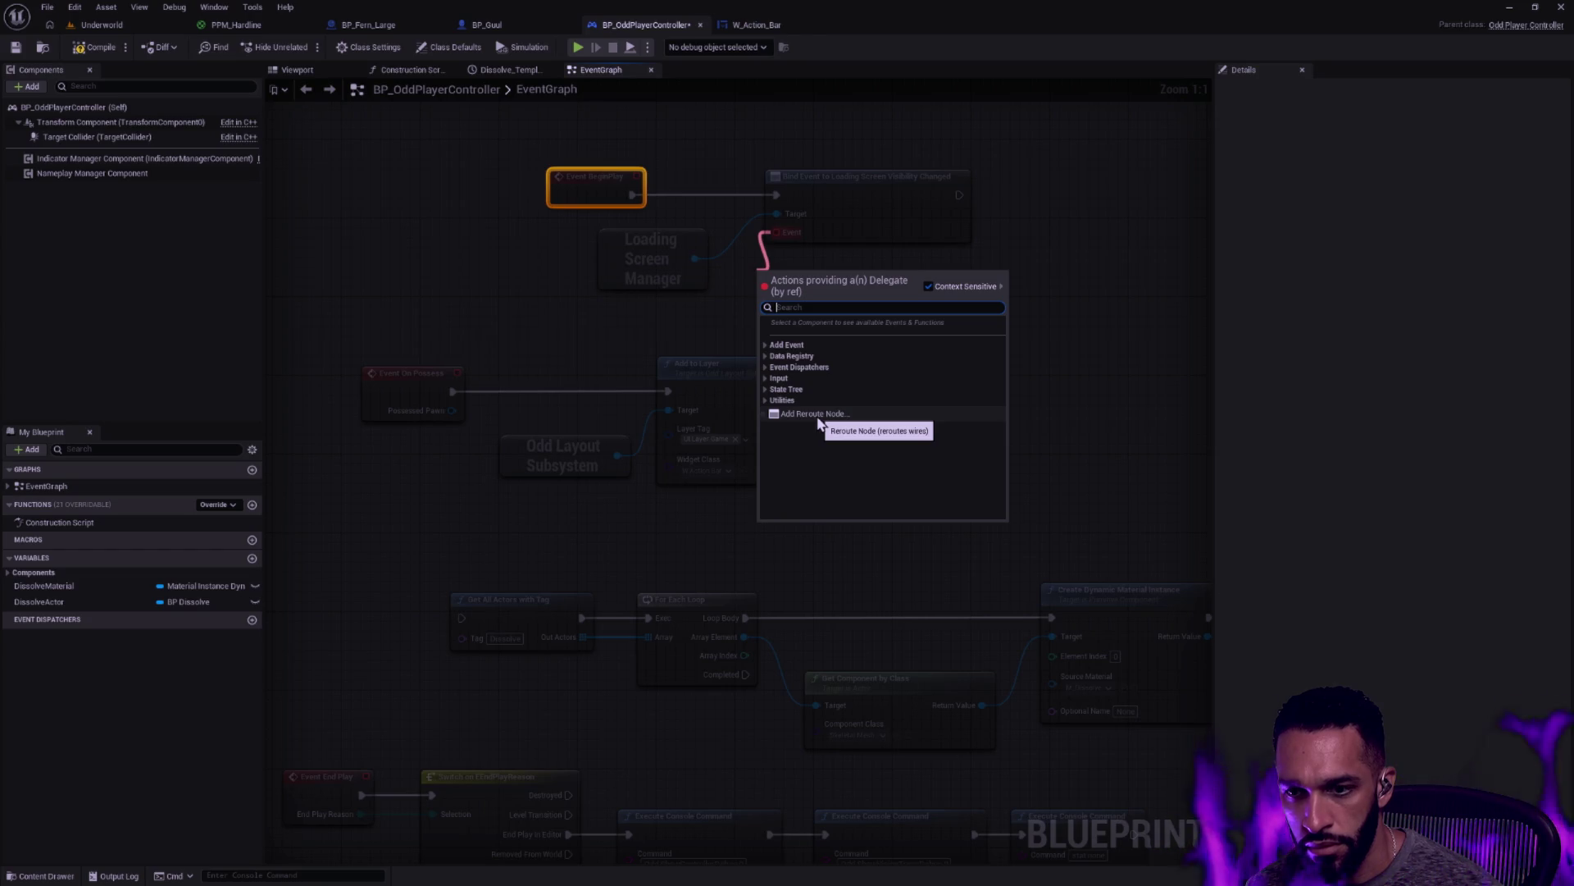
{"action": "type", "text": "custom"}
{"action": "key", "text": "Return"}
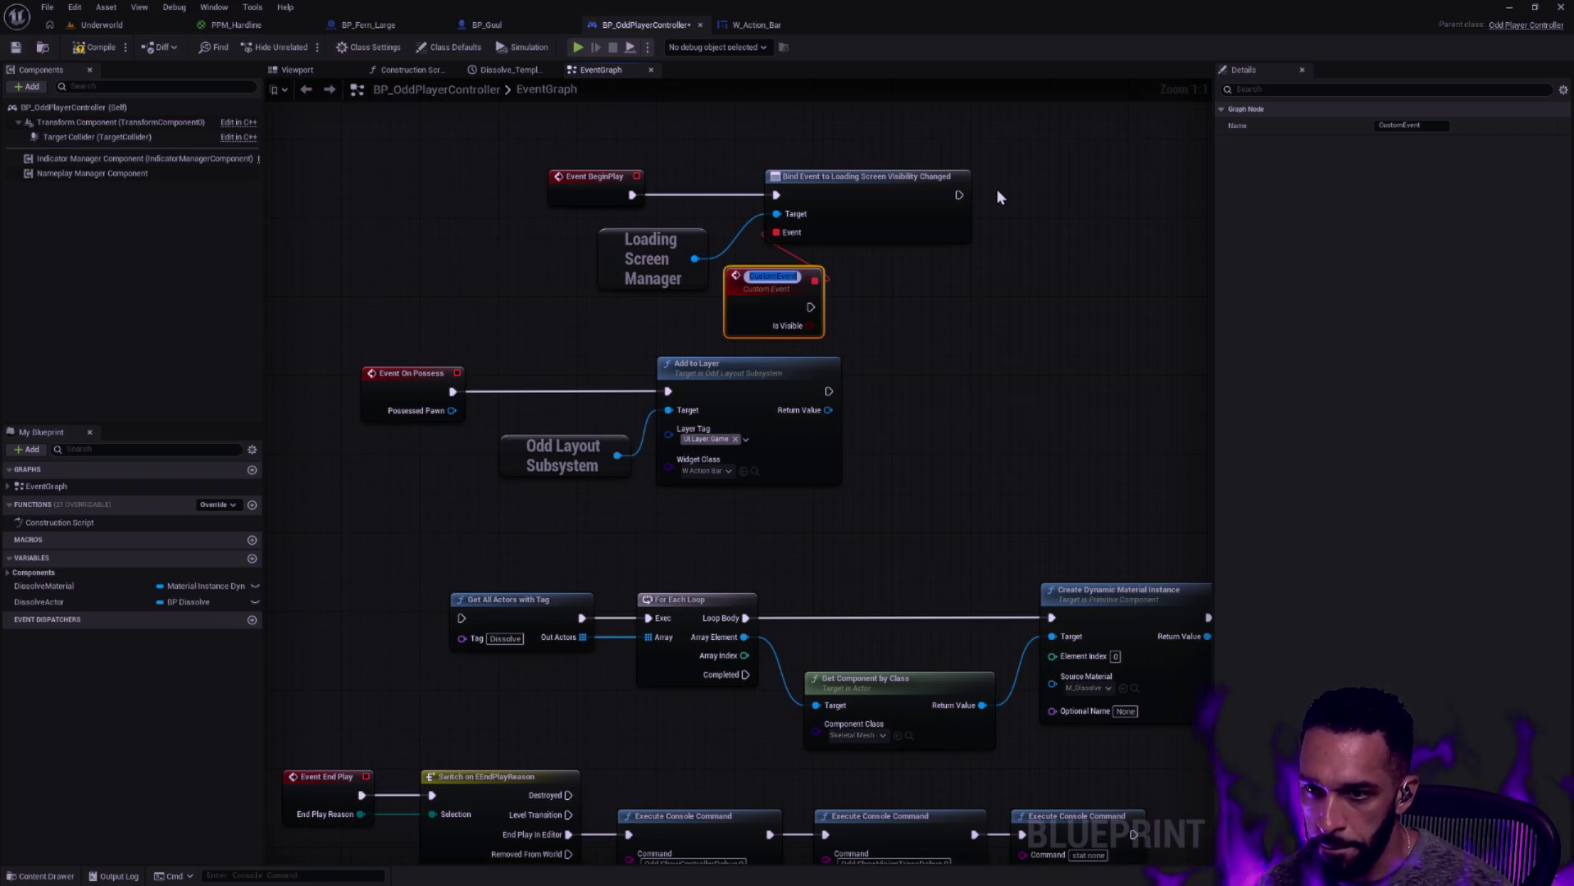
Rename the custom event to EventLoadingScreenVisibilityChanged
{"action": "type", "text": "LoadingS"}
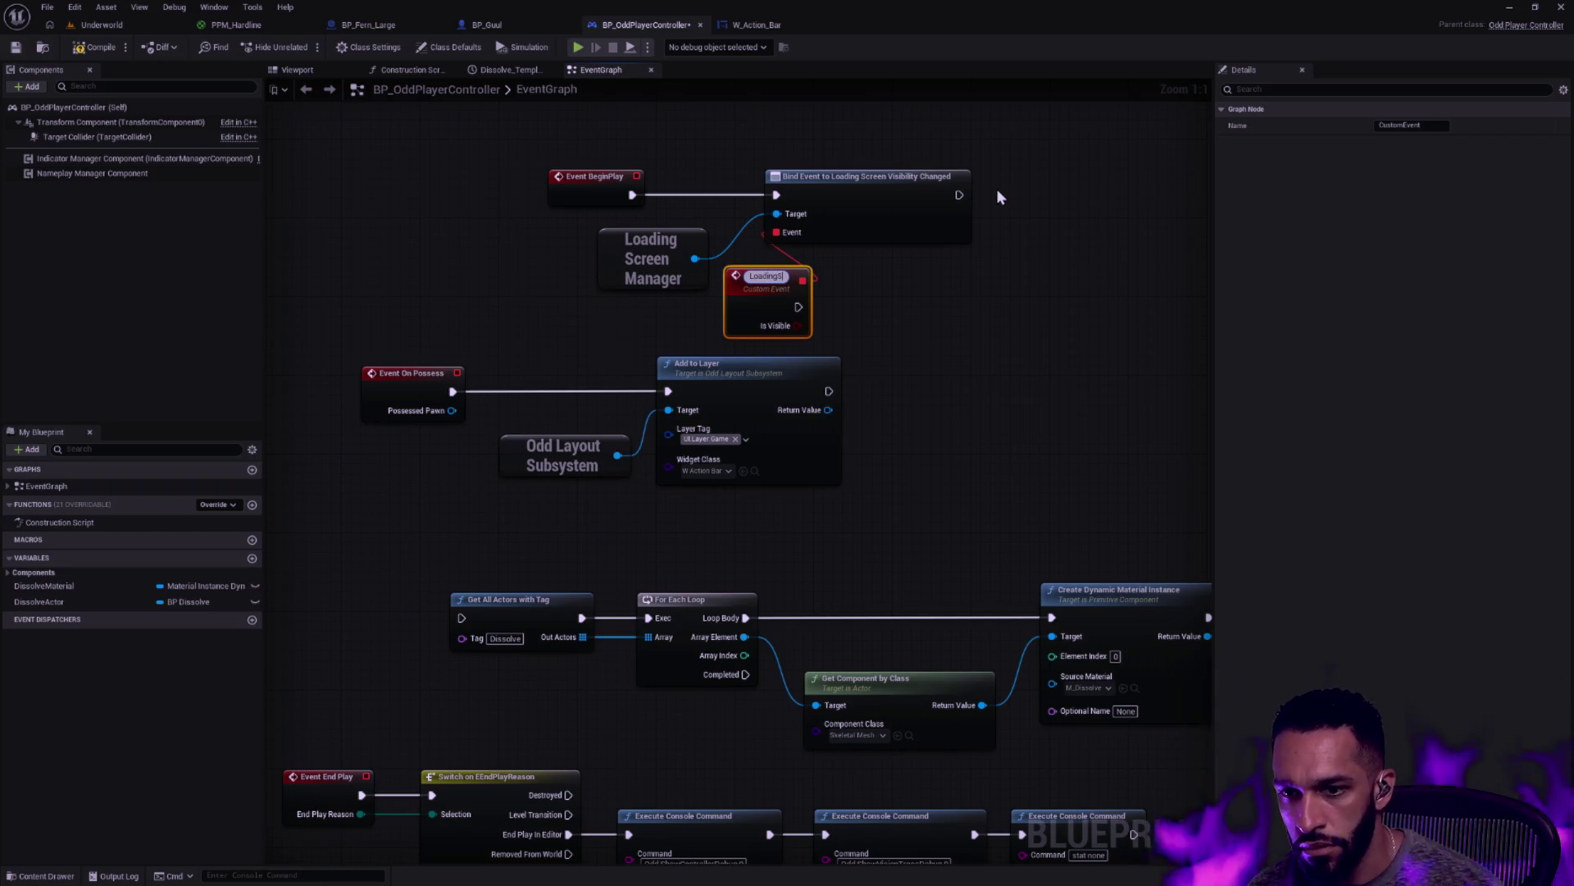
{"action": "type", "text": "creenVisibility"}
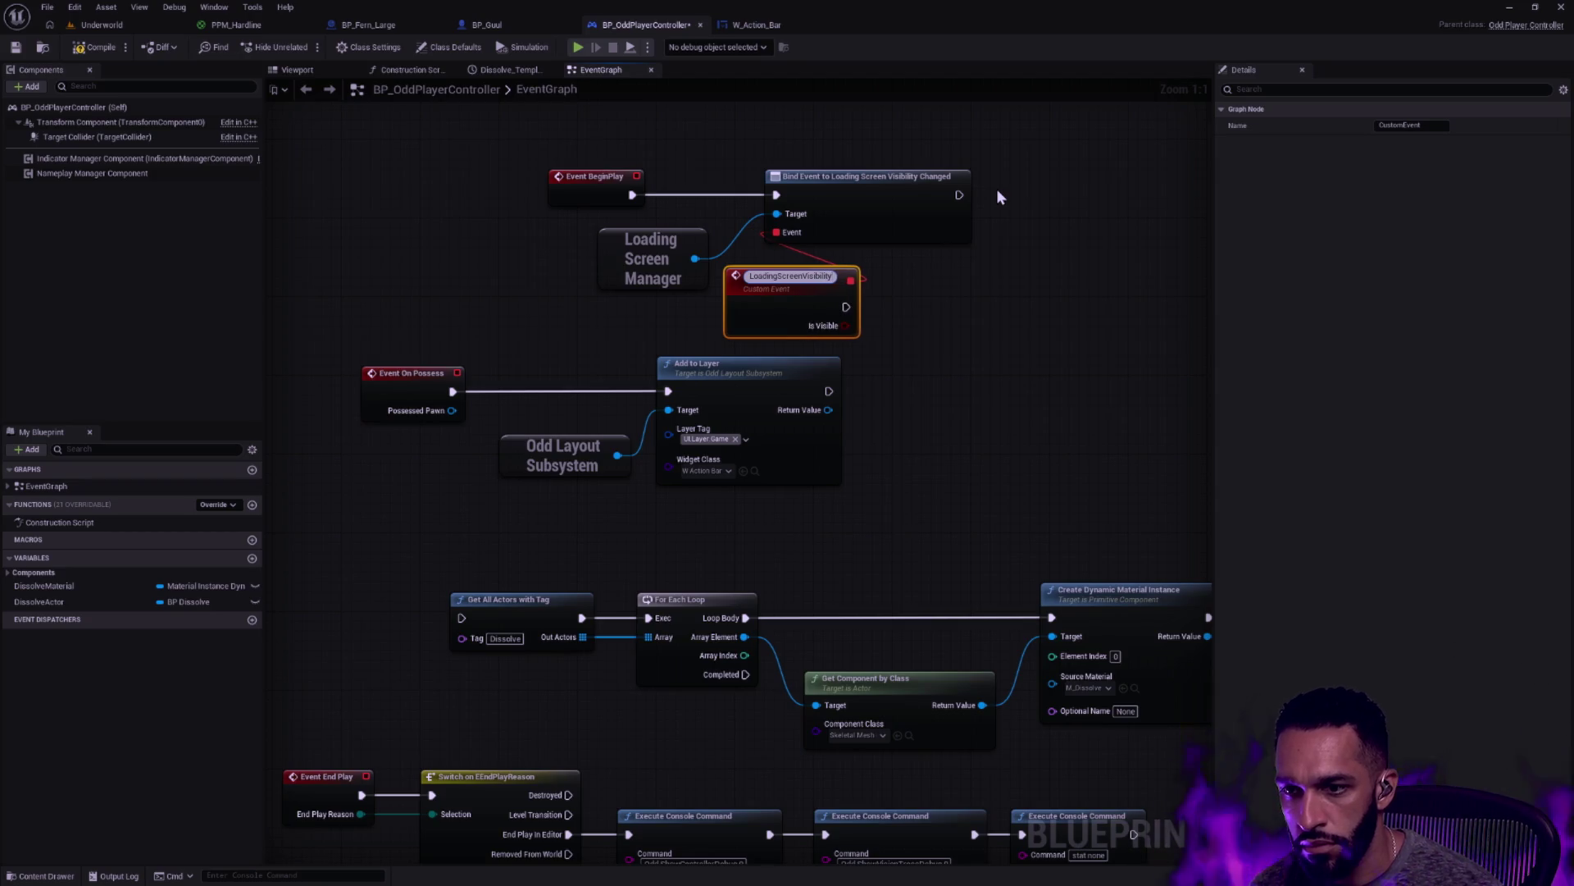
{"action": "type", "text": "Changed"}
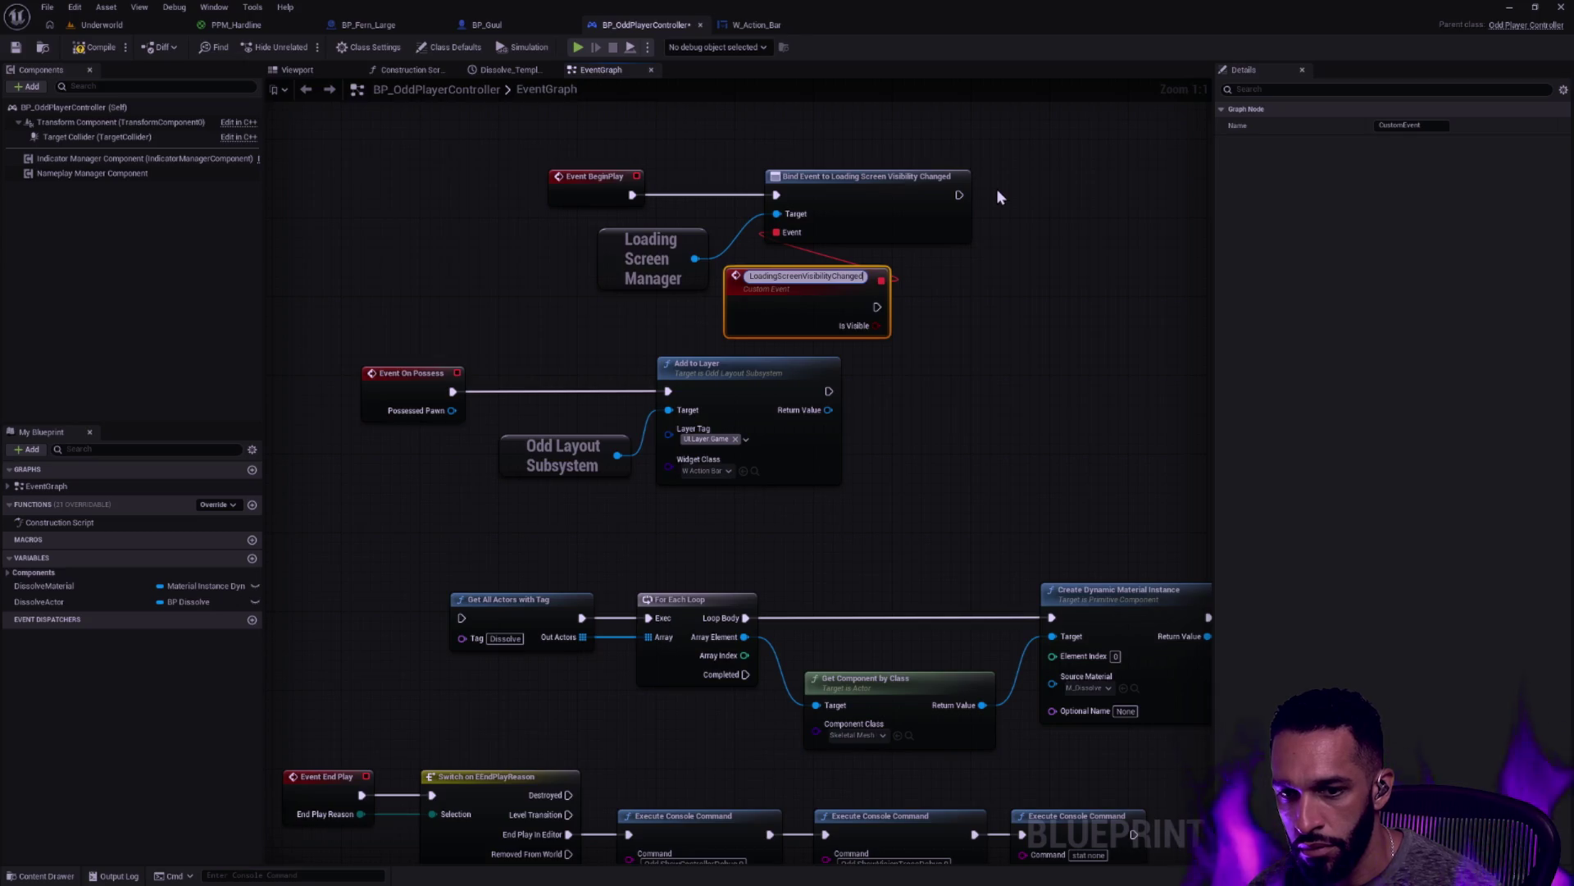
{"action": "key", "text": "Home"}
{"action": "type", "text": "Event"}
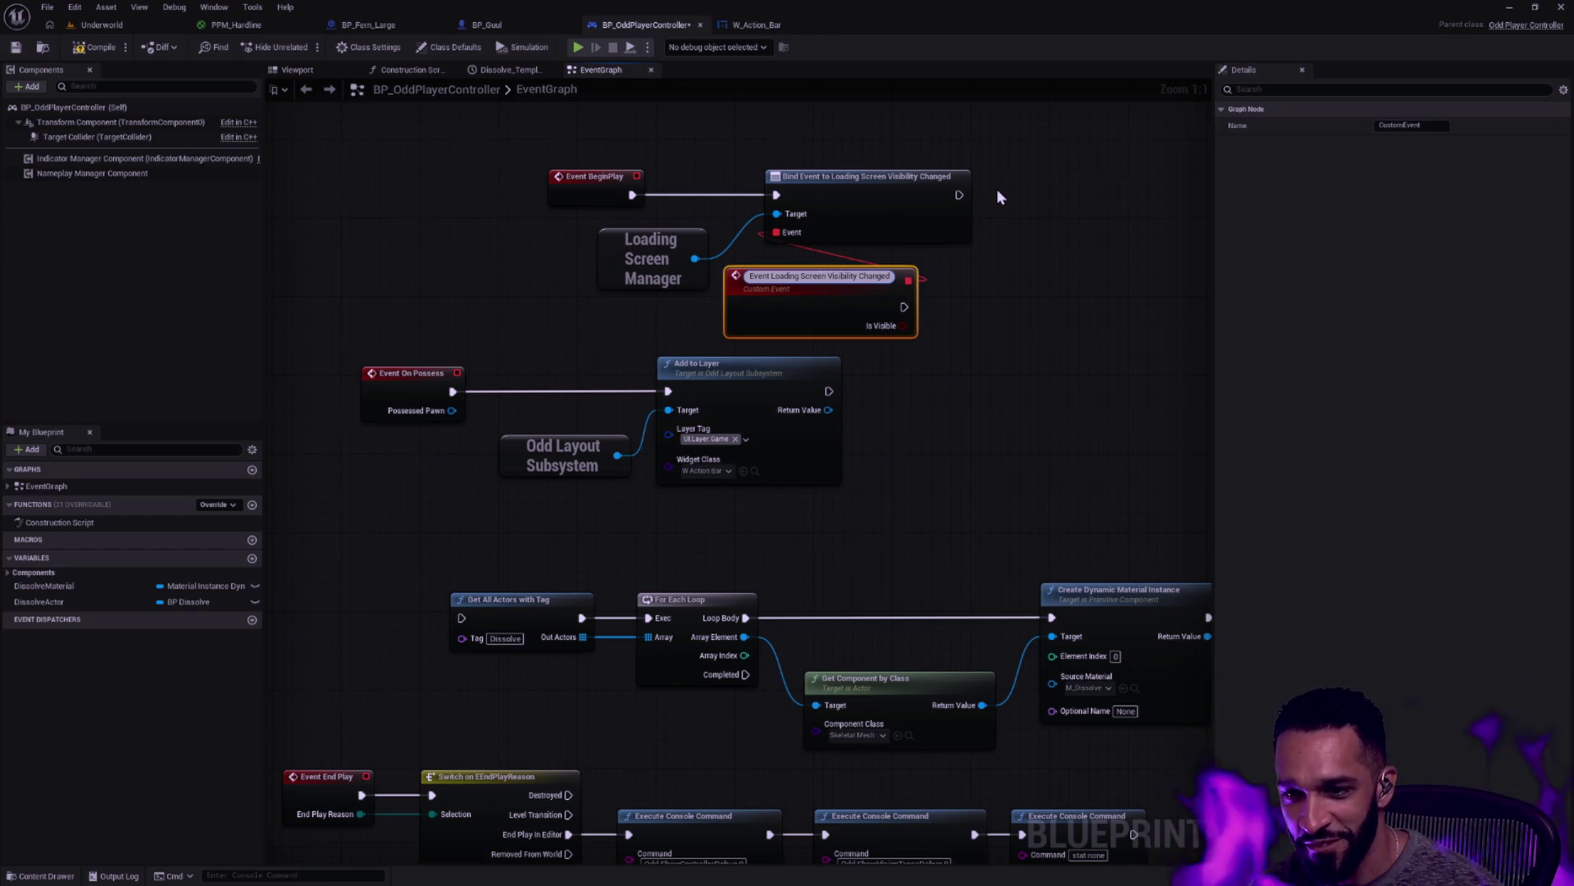
{"action": "key", "text": "ctrl+z"}
{"action": "key", "text": "ctrl+z"}
{"action": "key", "text": "ctrl+z"}
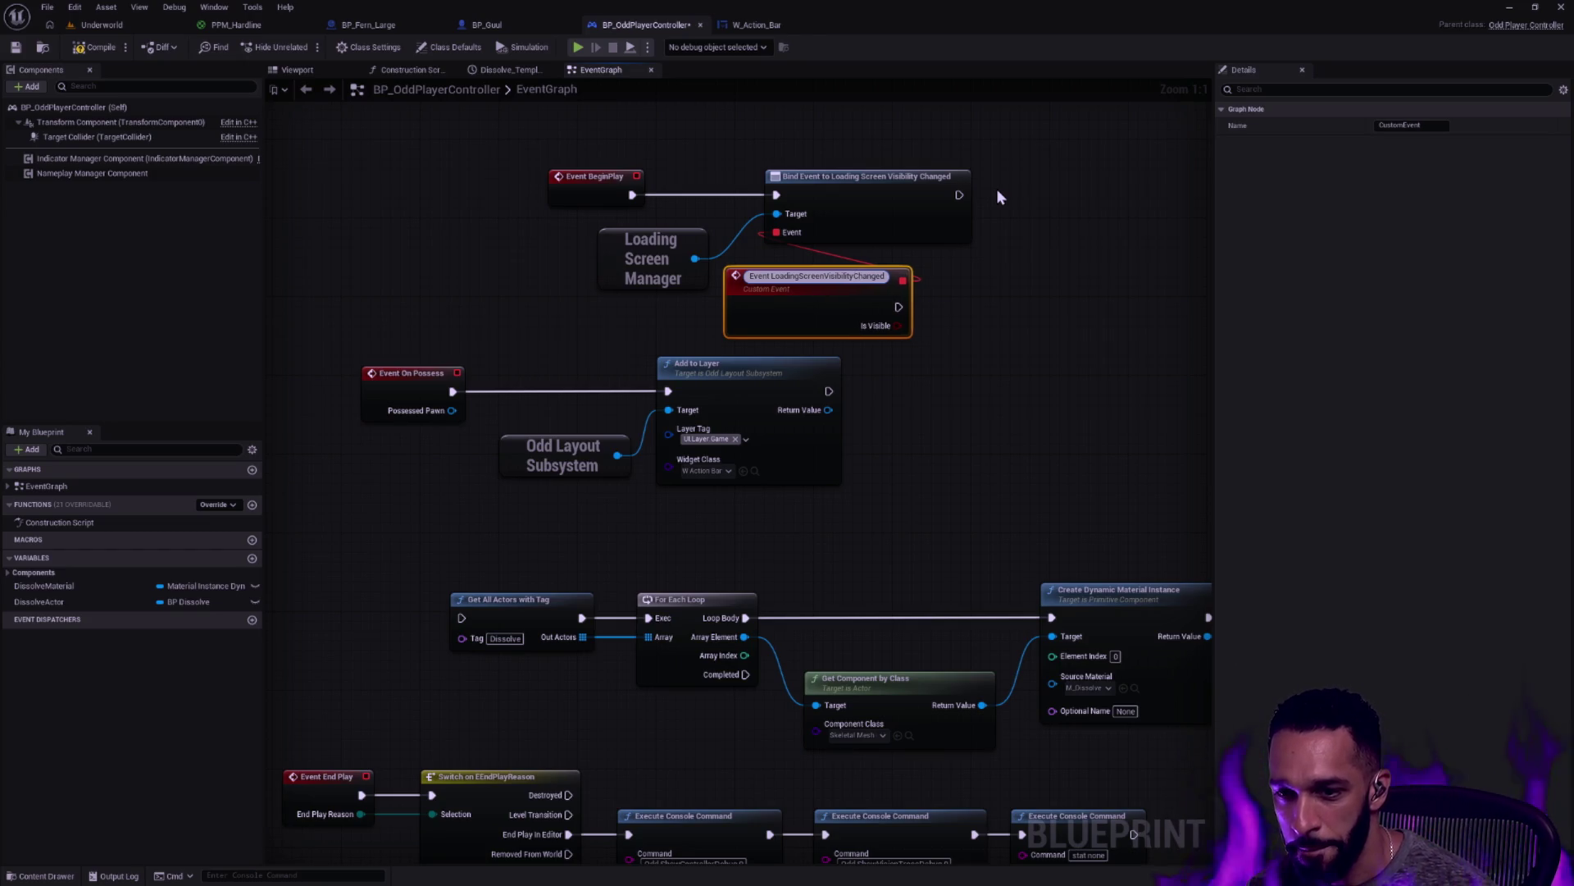
{"action": "key", "text": "Return"}
Tidy the positions of the custom event and Loading Screen Manager nodes
{"action": "left_click_drag", "start_coordinate": [785, 276], "coordinate": [823, 266]}
{"action": "left_click", "coordinate": [1037, 252]}
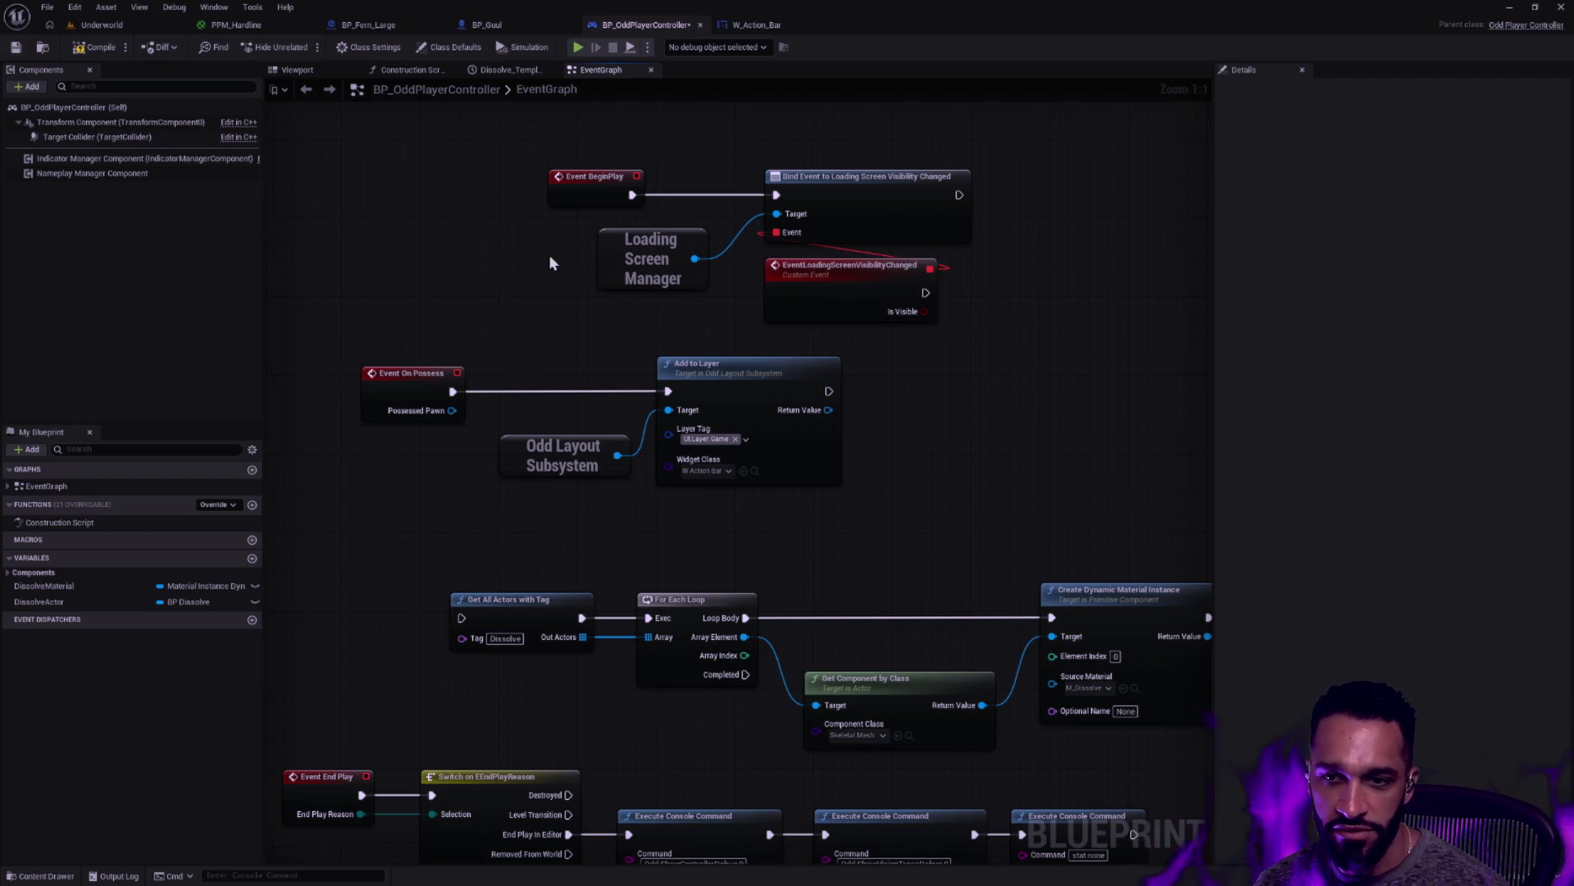
{"action": "mouse_move", "coordinate": [644, 272]}
{"action": "left_mouse_down"}
{"action": "mouse_move", "coordinate": [599, 273]}
{"action": "mouse_move", "coordinate": [745, 298]}
{"action": "mouse_move", "coordinate": [675, 307]}
{"action": "mouse_move", "coordinate": [755, 318]}
{"action": "mouse_move", "coordinate": [763, 295]}
{"action": "left_mouse_up"}
{"action": "left_click", "coordinate": [764, 318]}
Attach a Print String to the Branch's False output printing 'The loading hath ceased, milord.'
{"action": "left_click_drag", "start_coordinate": [855, 311], "coordinate": [923, 310]}
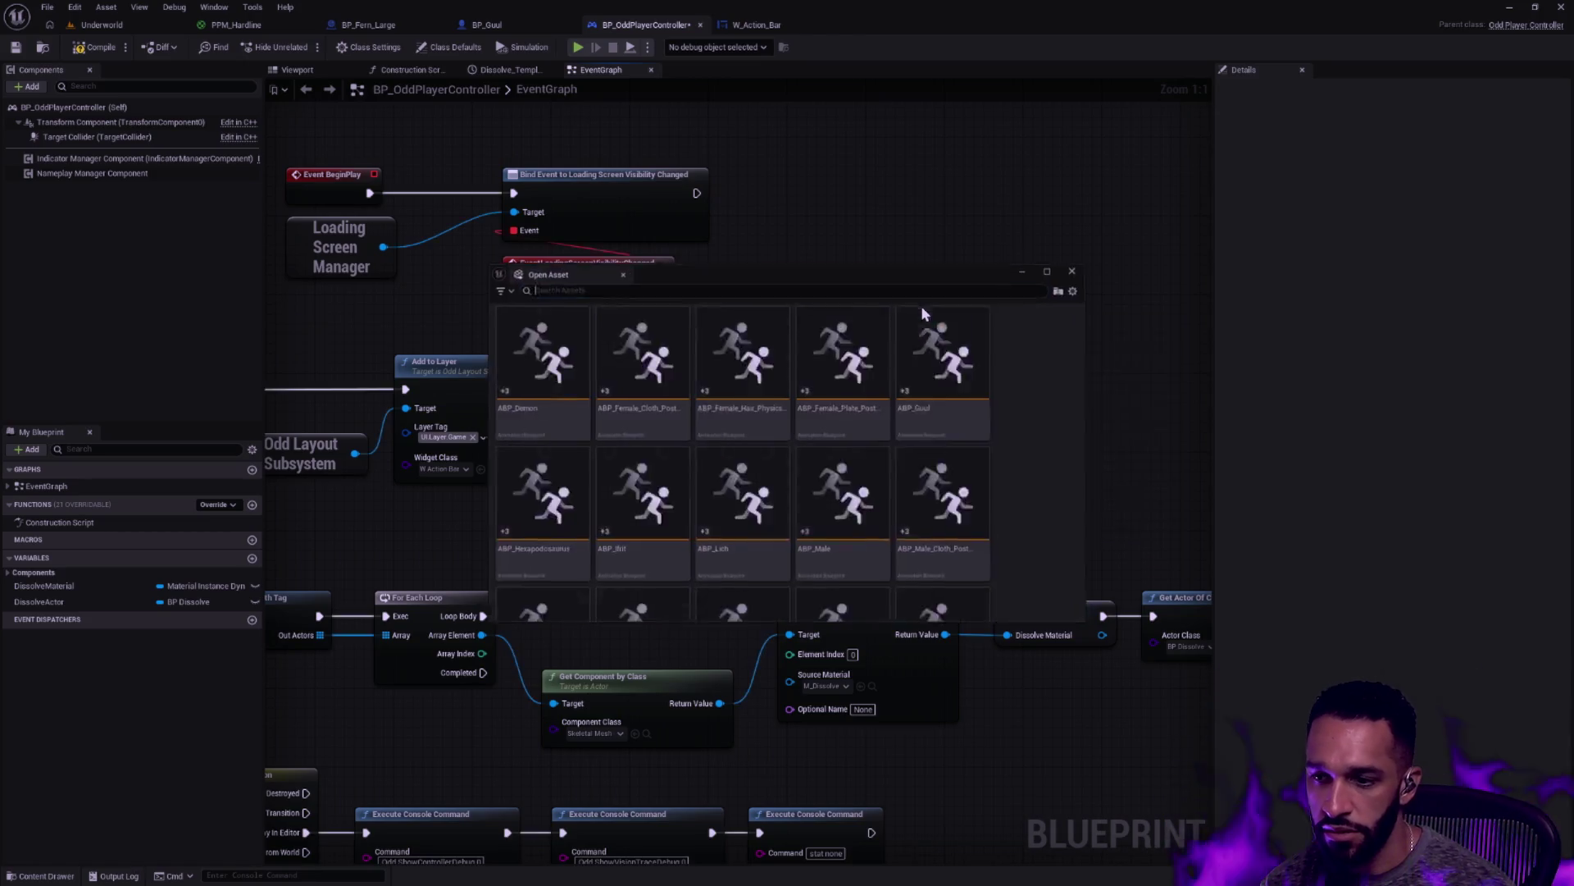
{"action": "left_click_drag", "start_coordinate": [856, 310], "coordinate": [926, 312]}
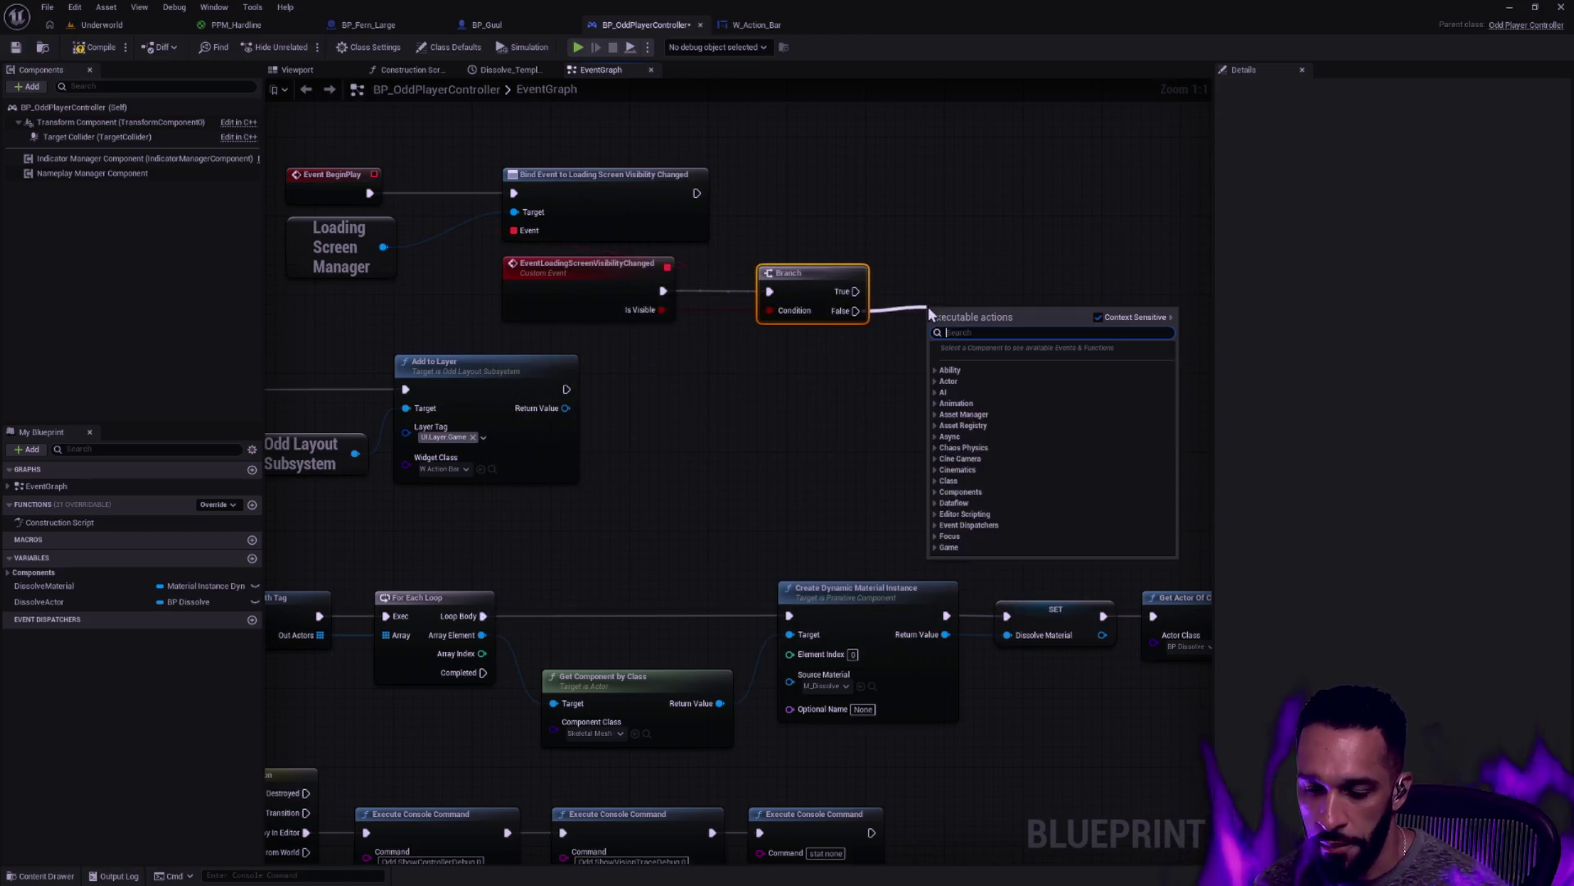
{"action": "type", "text": "print"}
{"action": "left_click", "coordinate": [1008, 374]}
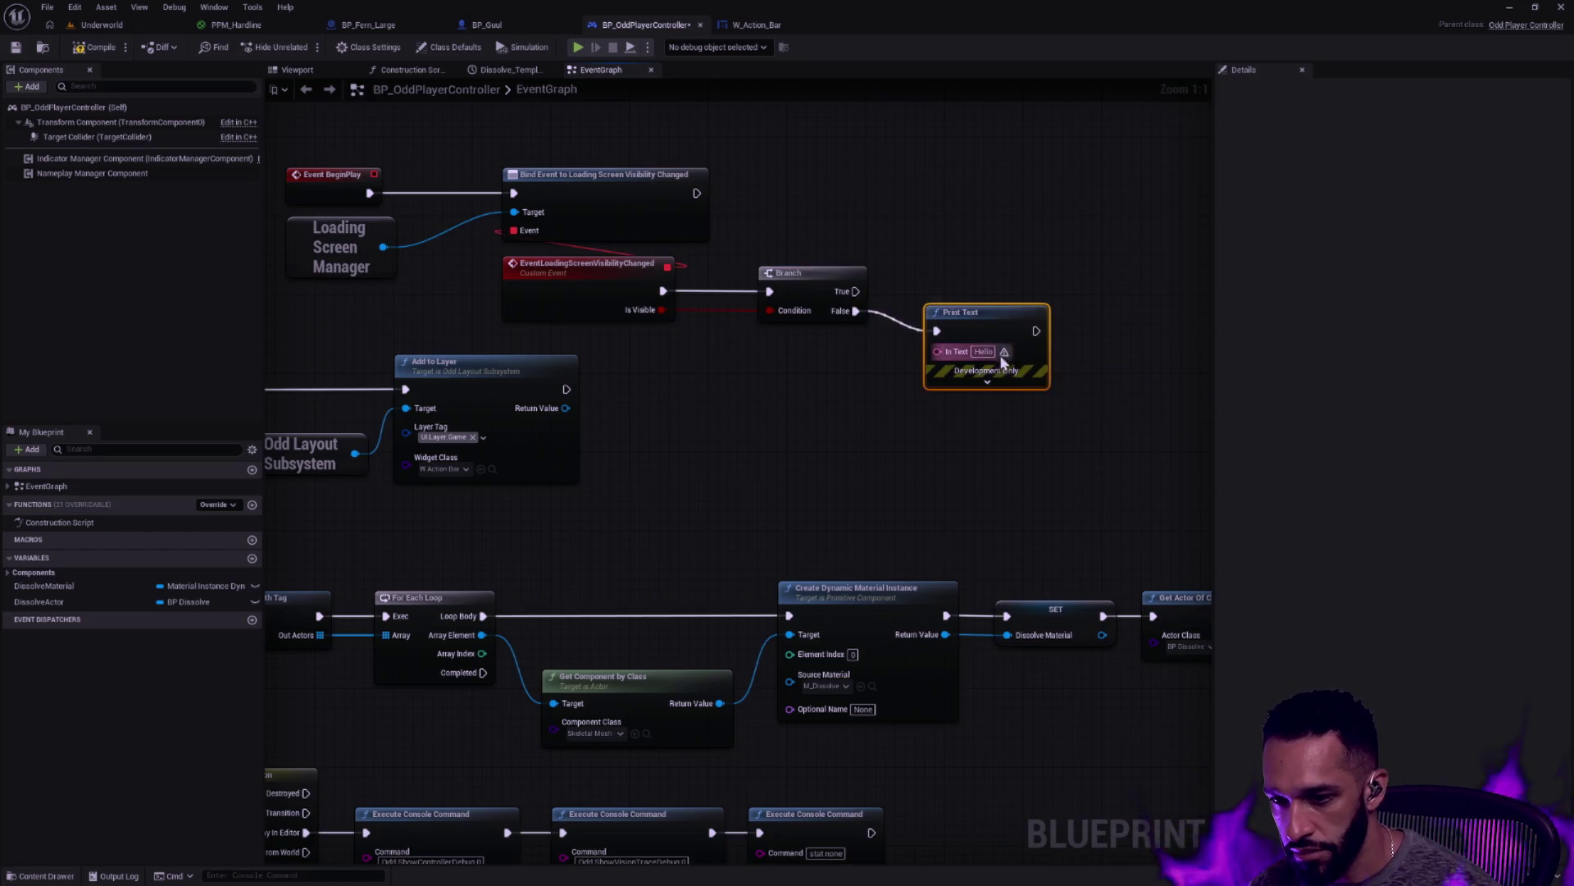
{"action": "key", "text": "ctrl+z"}
{"action": "left_click_drag", "start_coordinate": [856, 310], "coordinate": [929, 319]}
{"action": "type", "text": "print"}
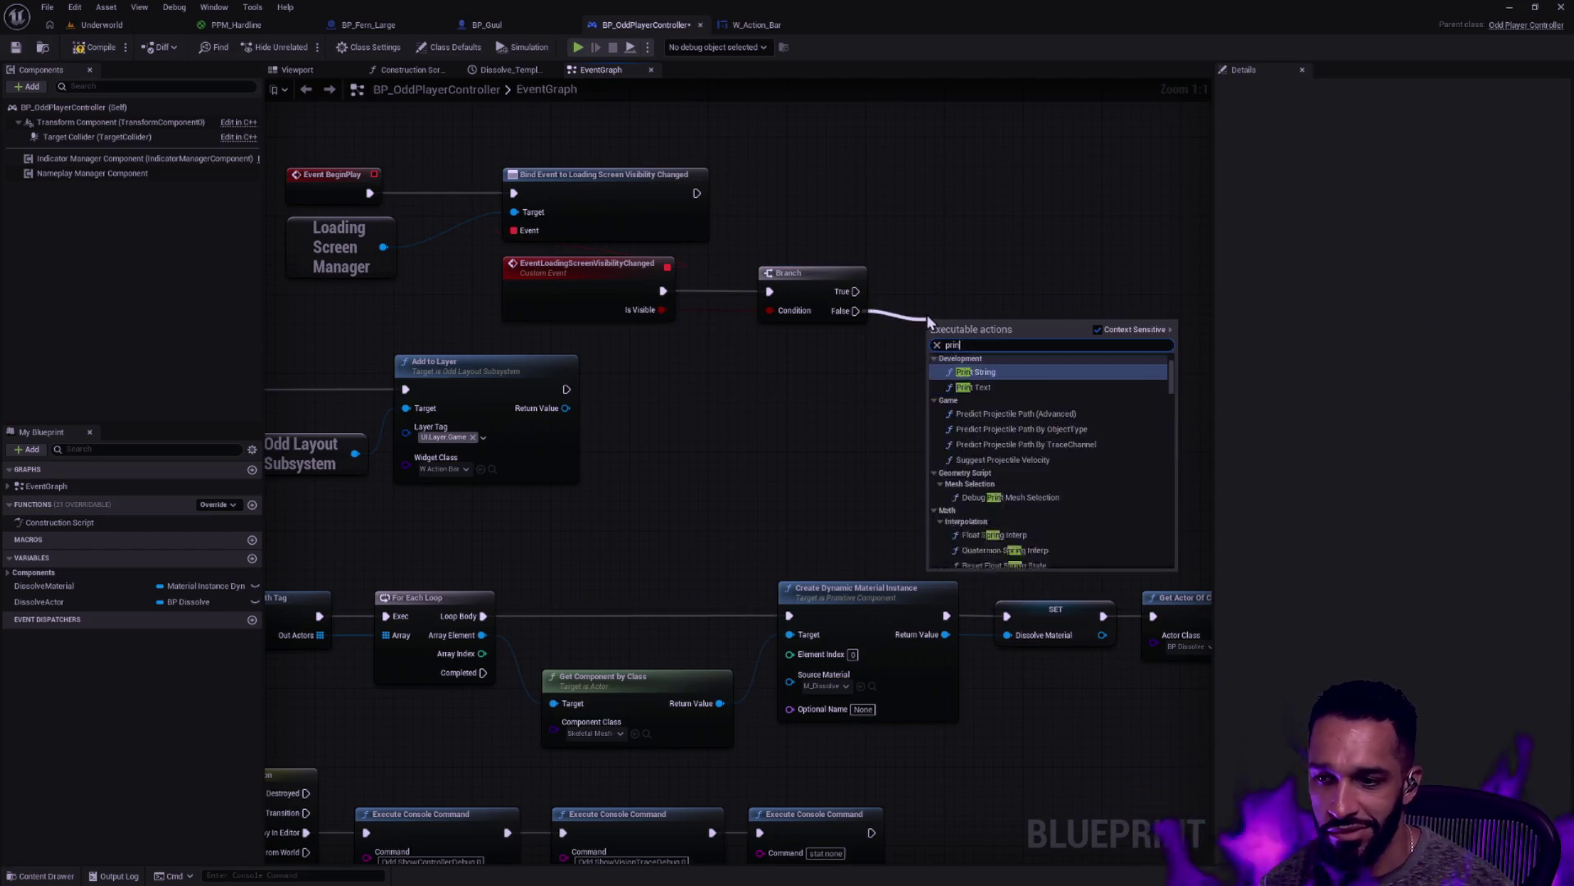
{"action": "left_click", "coordinate": [1008, 375]}
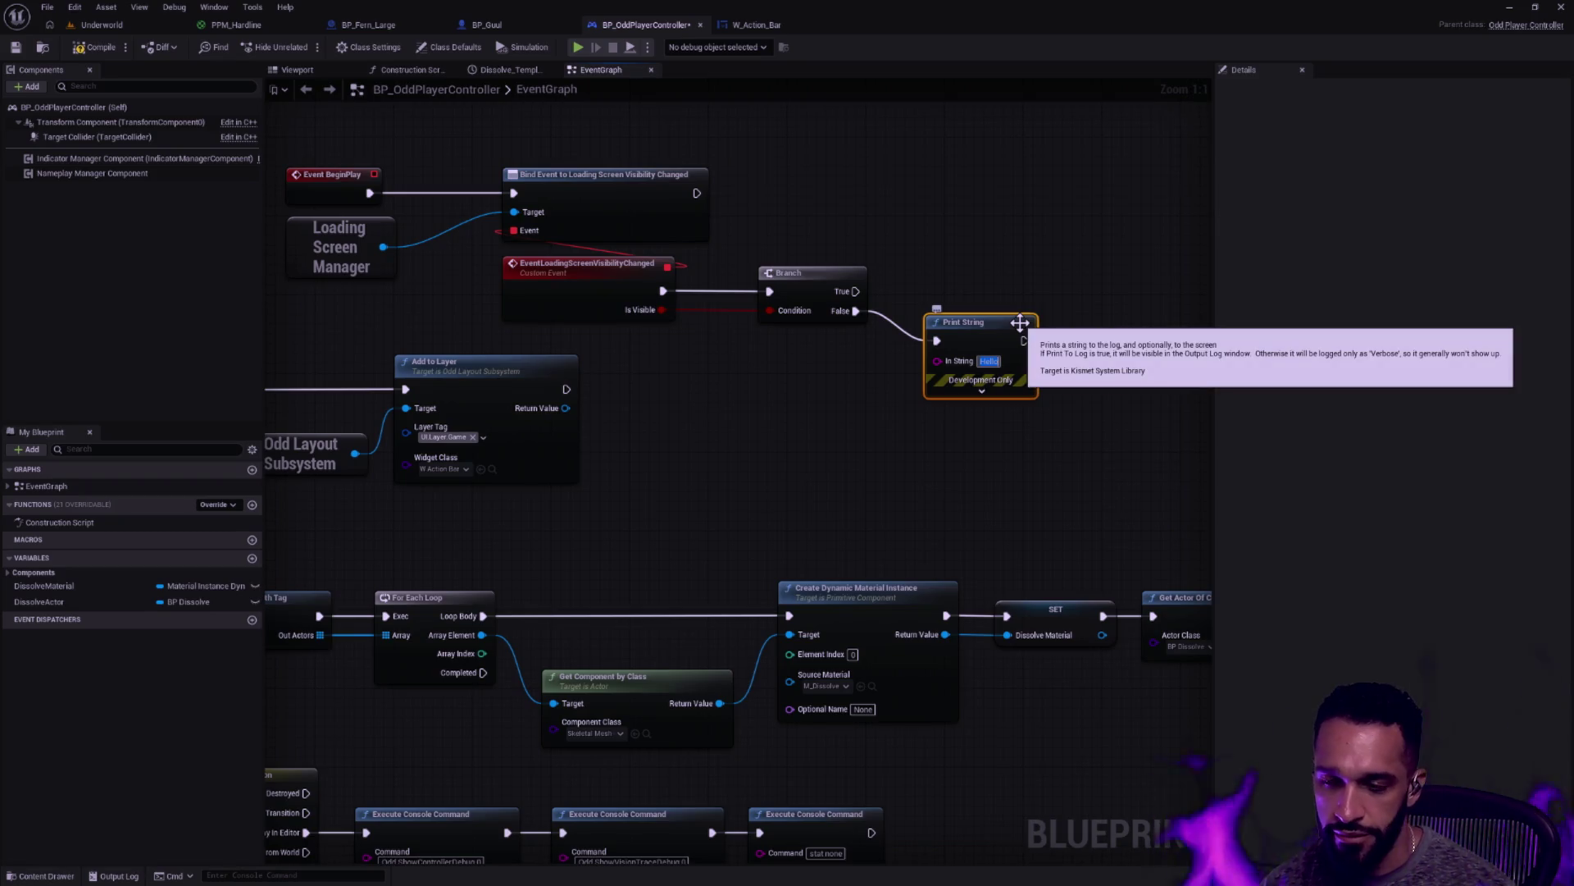
{"action": "type", "text": "The loading h"}
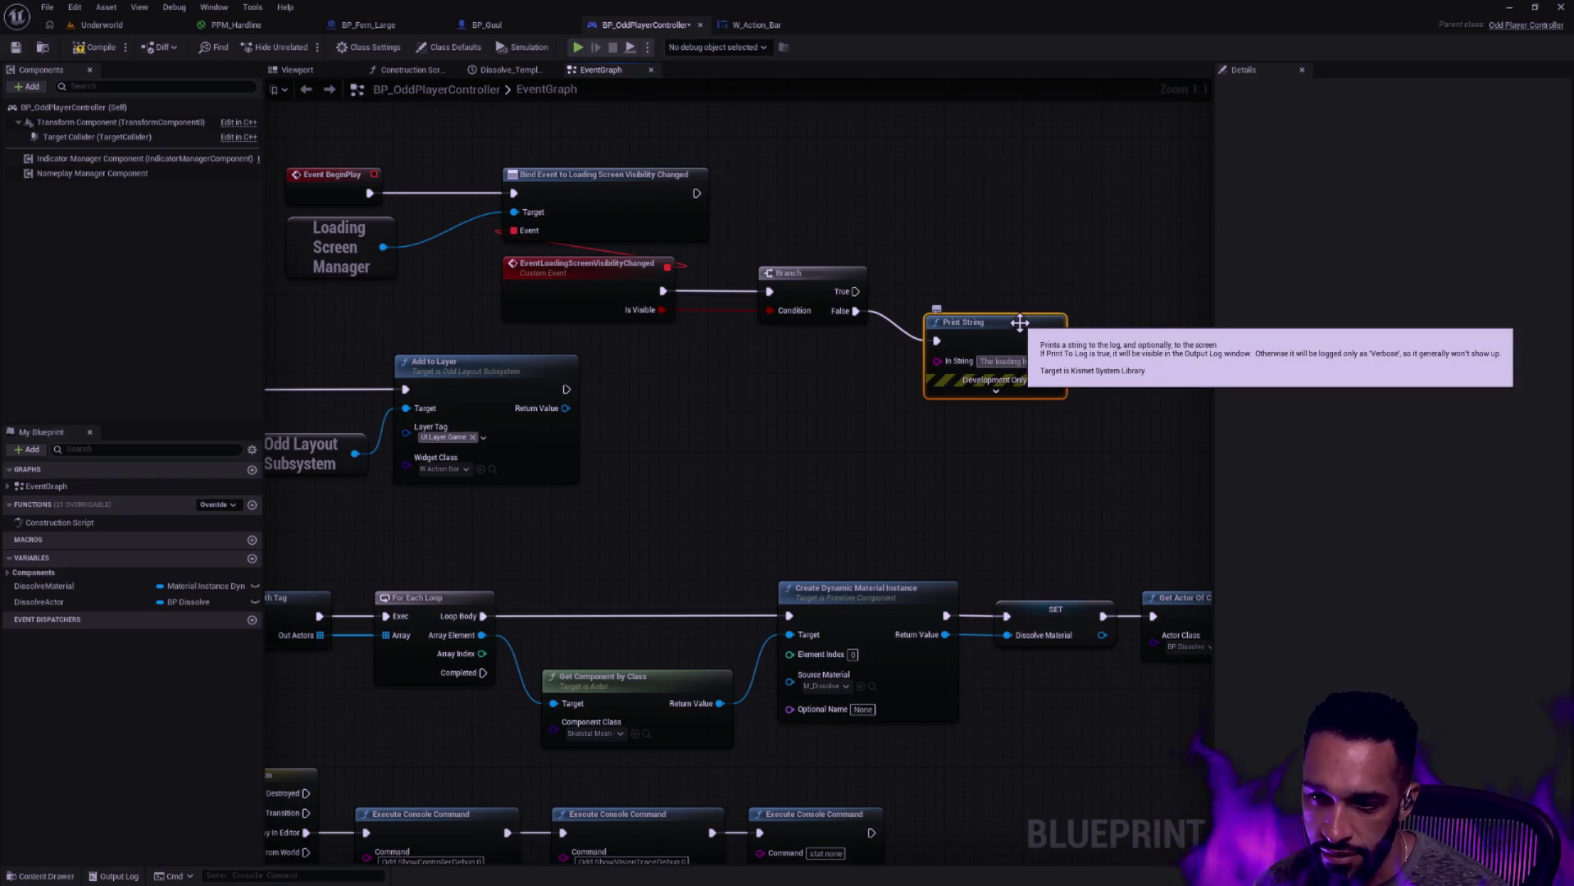
{"action": "type", "text": "ath ceased, milord."}
Align Print String with the Branch, save the blueprint, and play the Underworld level
{"action": "left_click", "coordinate": [987, 337]}
{"action": "left_click", "coordinate": [826, 267], "text": "ctrl"}
{"action": "key", "text": "q"}
{"action": "left_click", "coordinate": [15, 46]}
{"action": "left_click", "coordinate": [100, 30]}
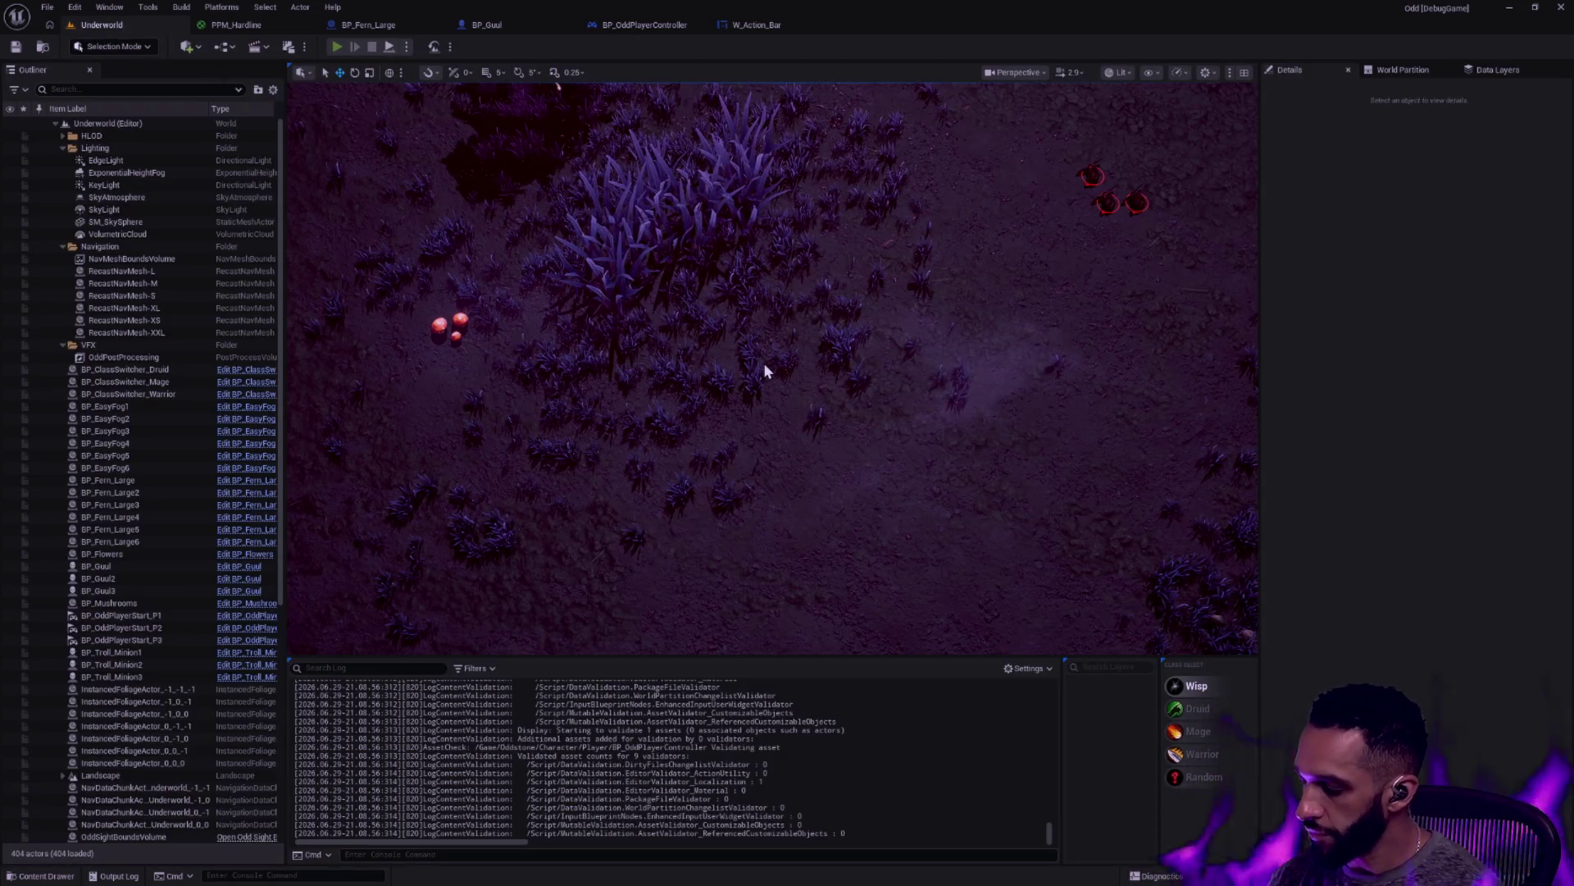
{"action": "key", "text": "alt+p"}
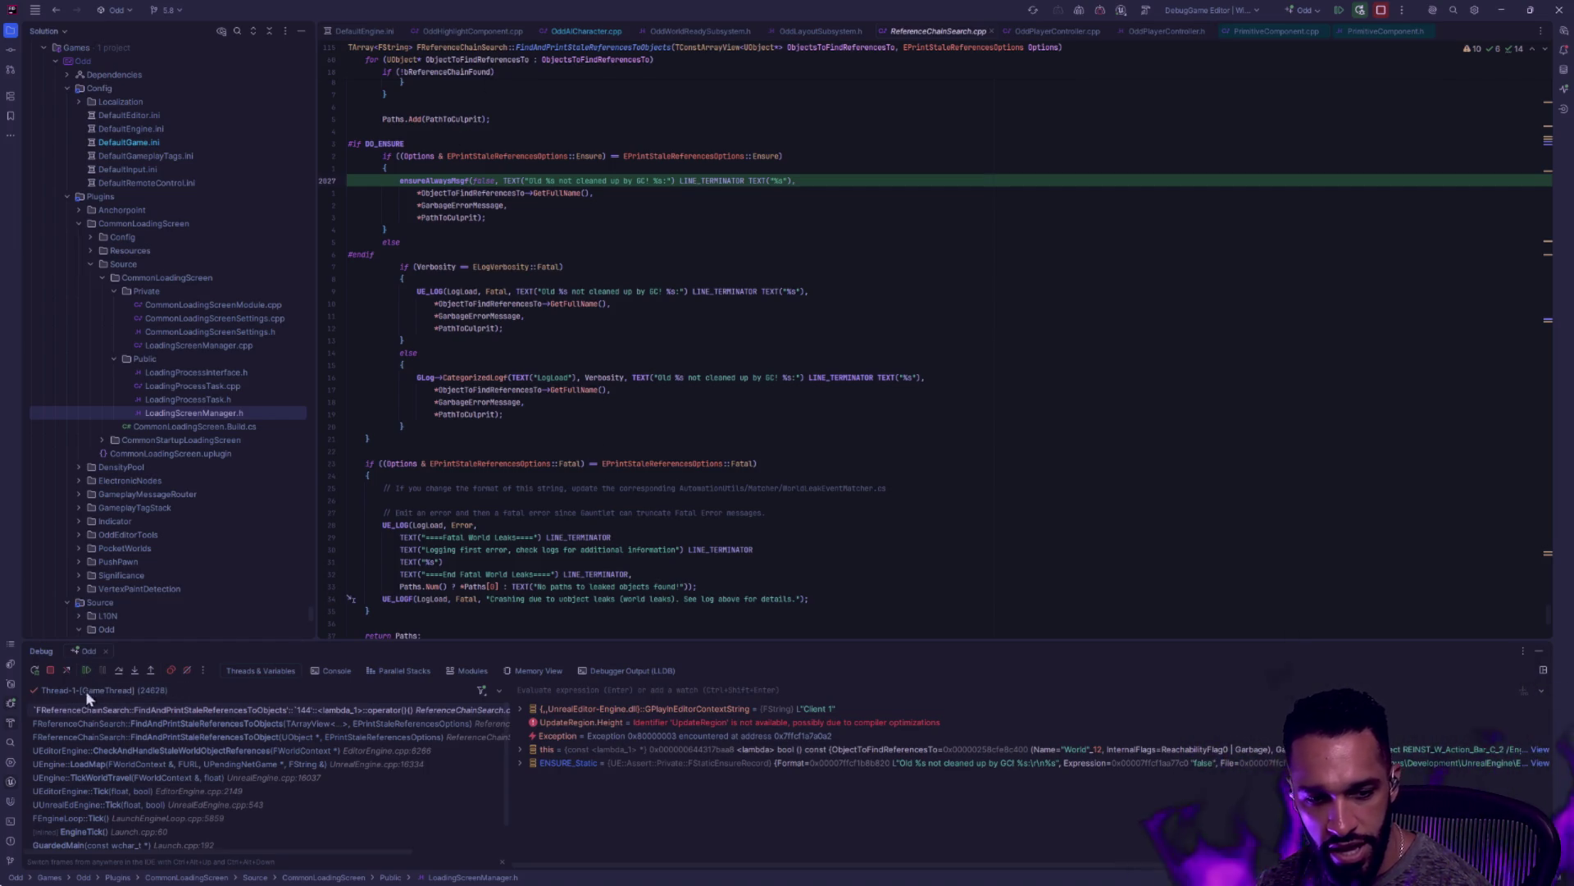
Resume the paused program in Rider's debugger past the ensure
{"action": "left_click", "coordinate": [86, 669]}
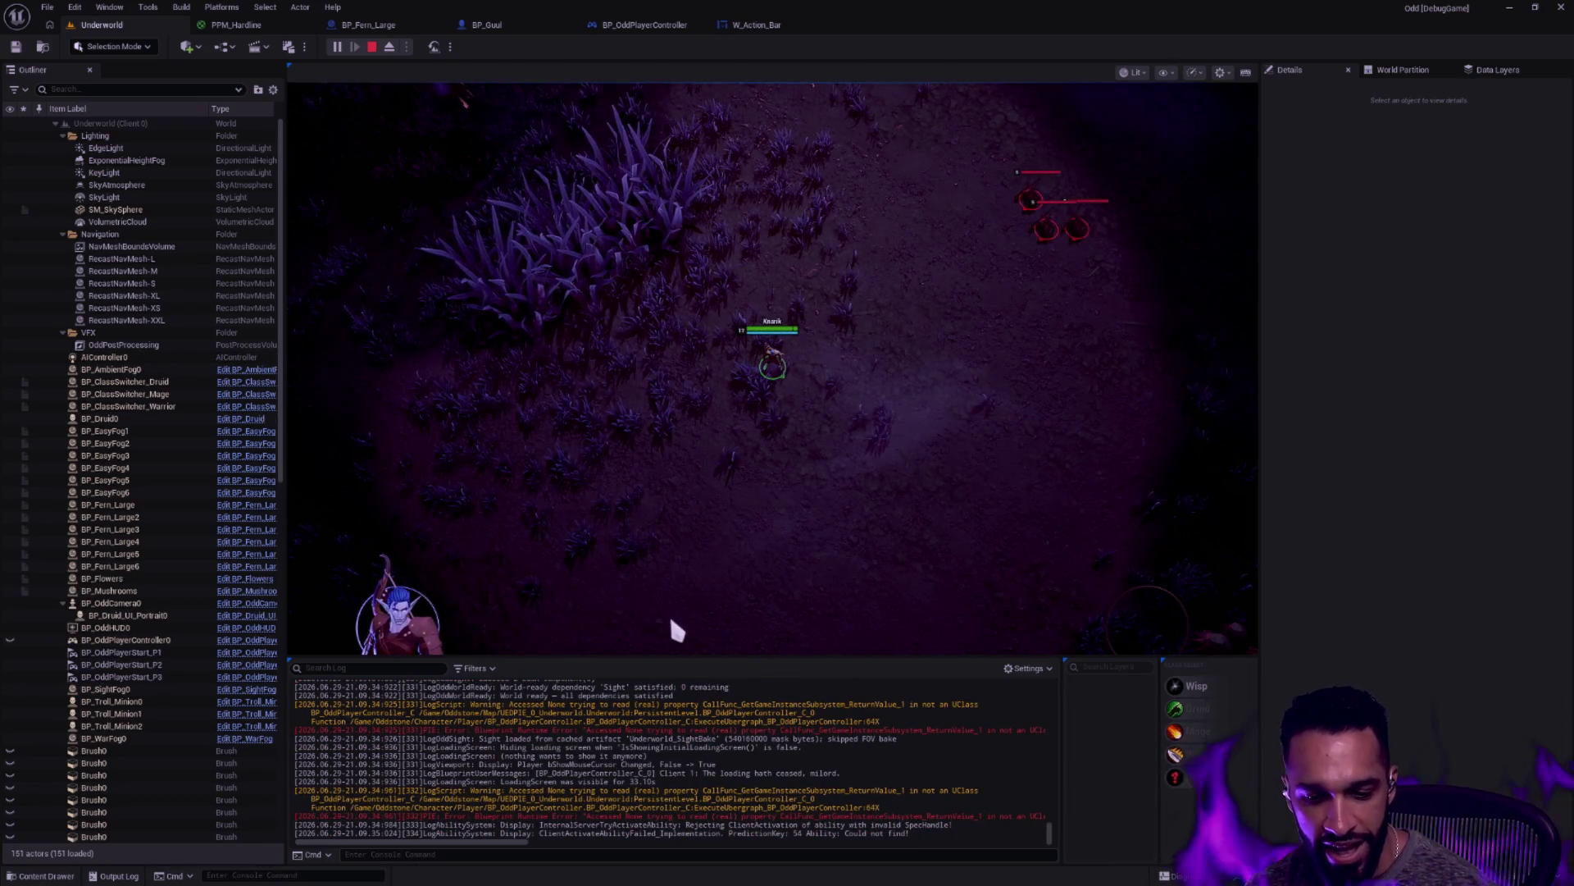
Stop the play session, close the message log, and bring up the player controller's graph
{"action": "key", "text": "Left"}
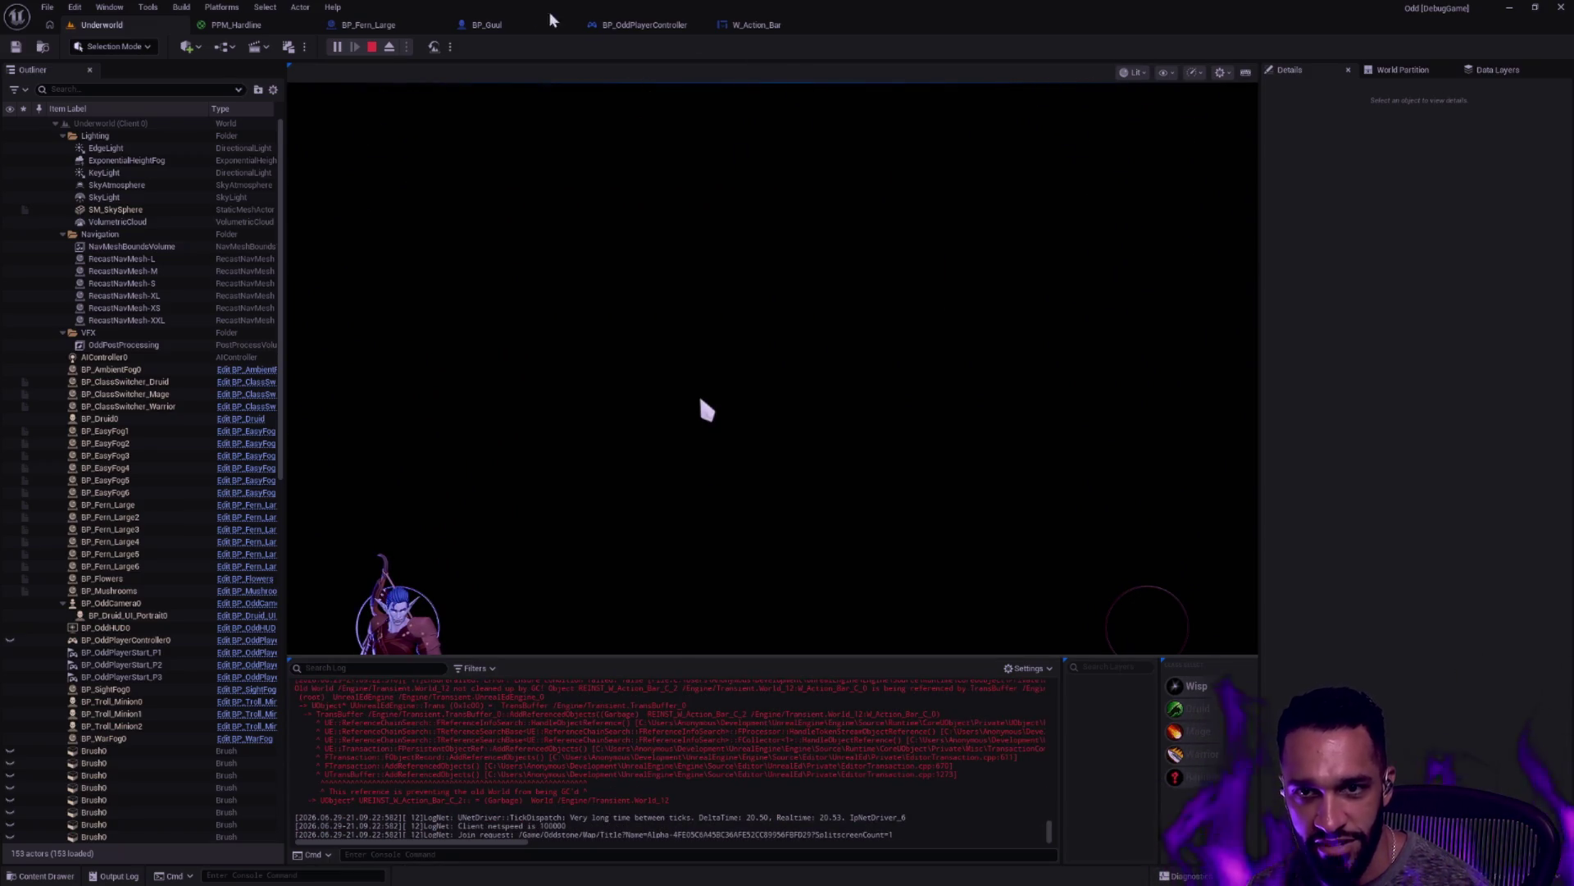
{"action": "key", "text": "Escape"}
{"action": "left_click", "coordinate": [1106, 181]}
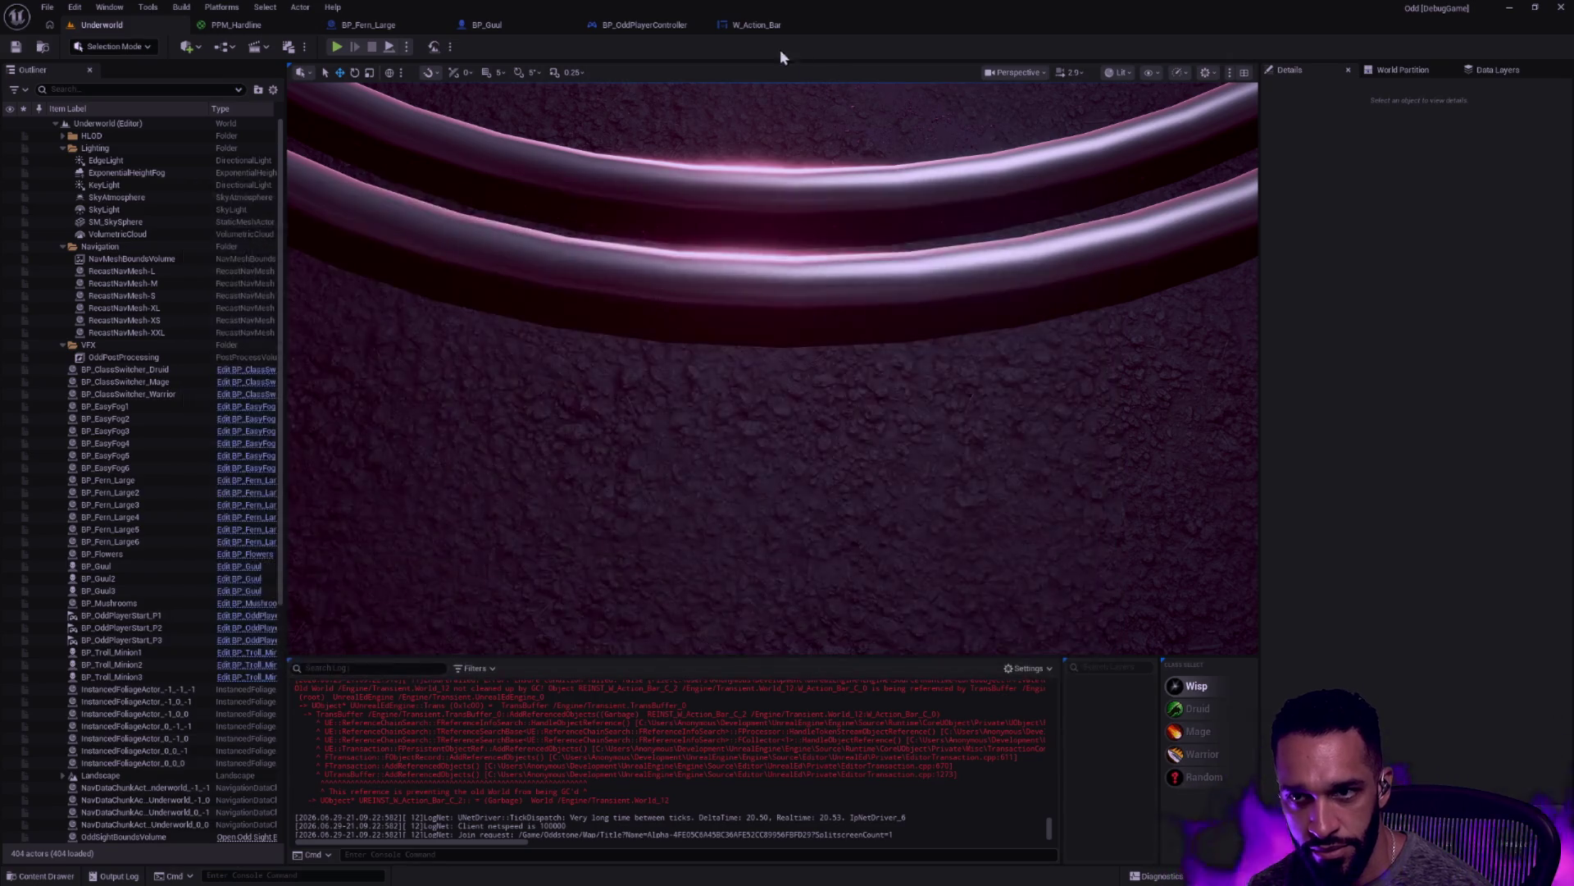
{"action": "left_click", "coordinate": [756, 25]}
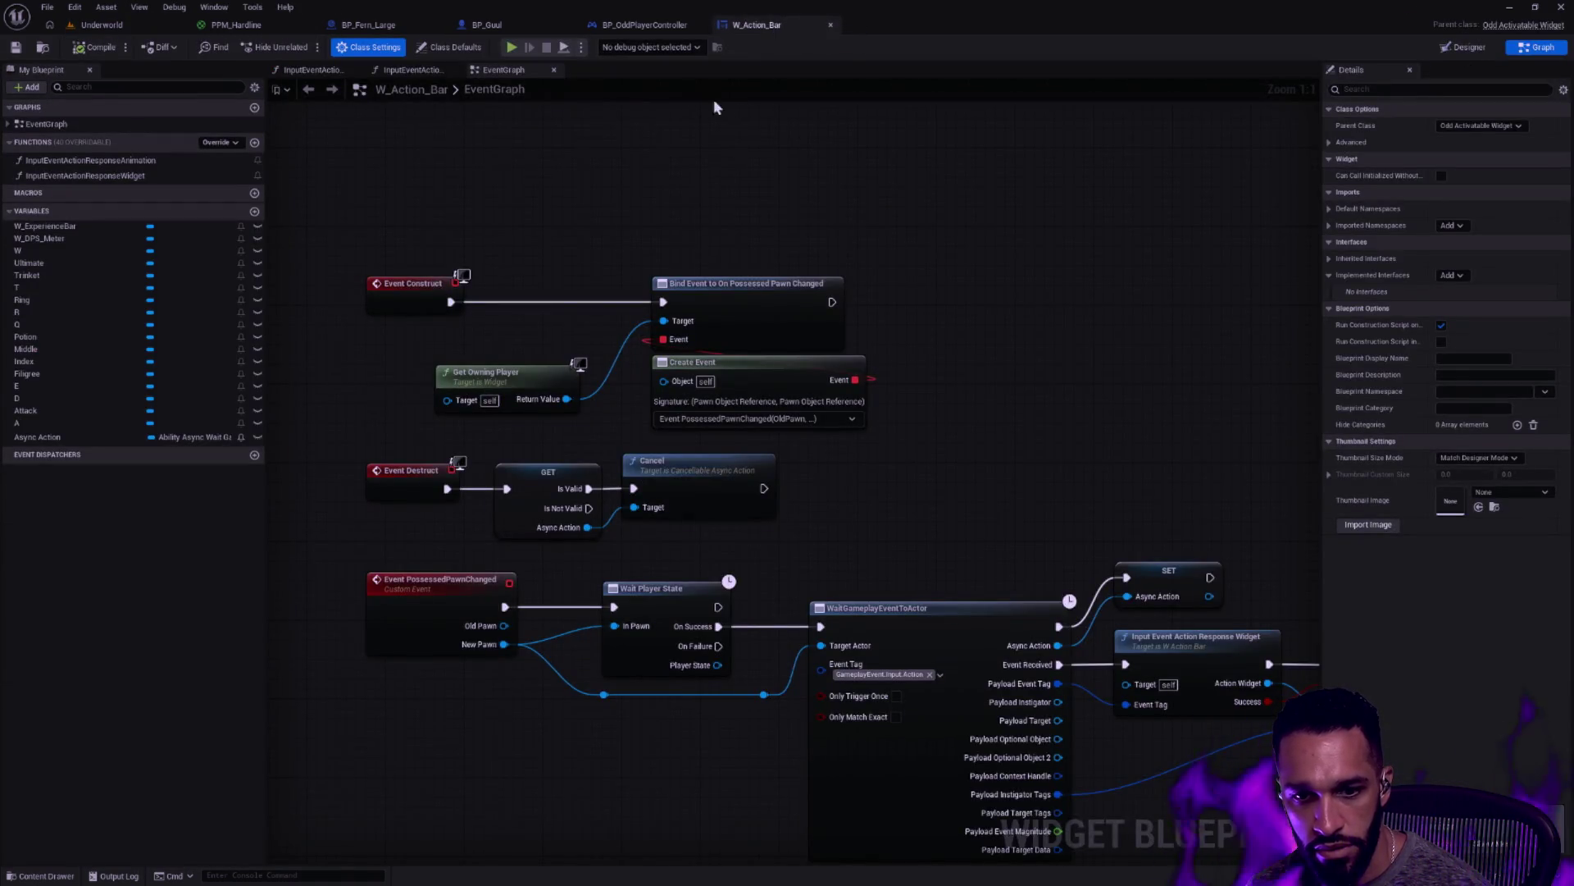
{"action": "left_click", "coordinate": [645, 25]}
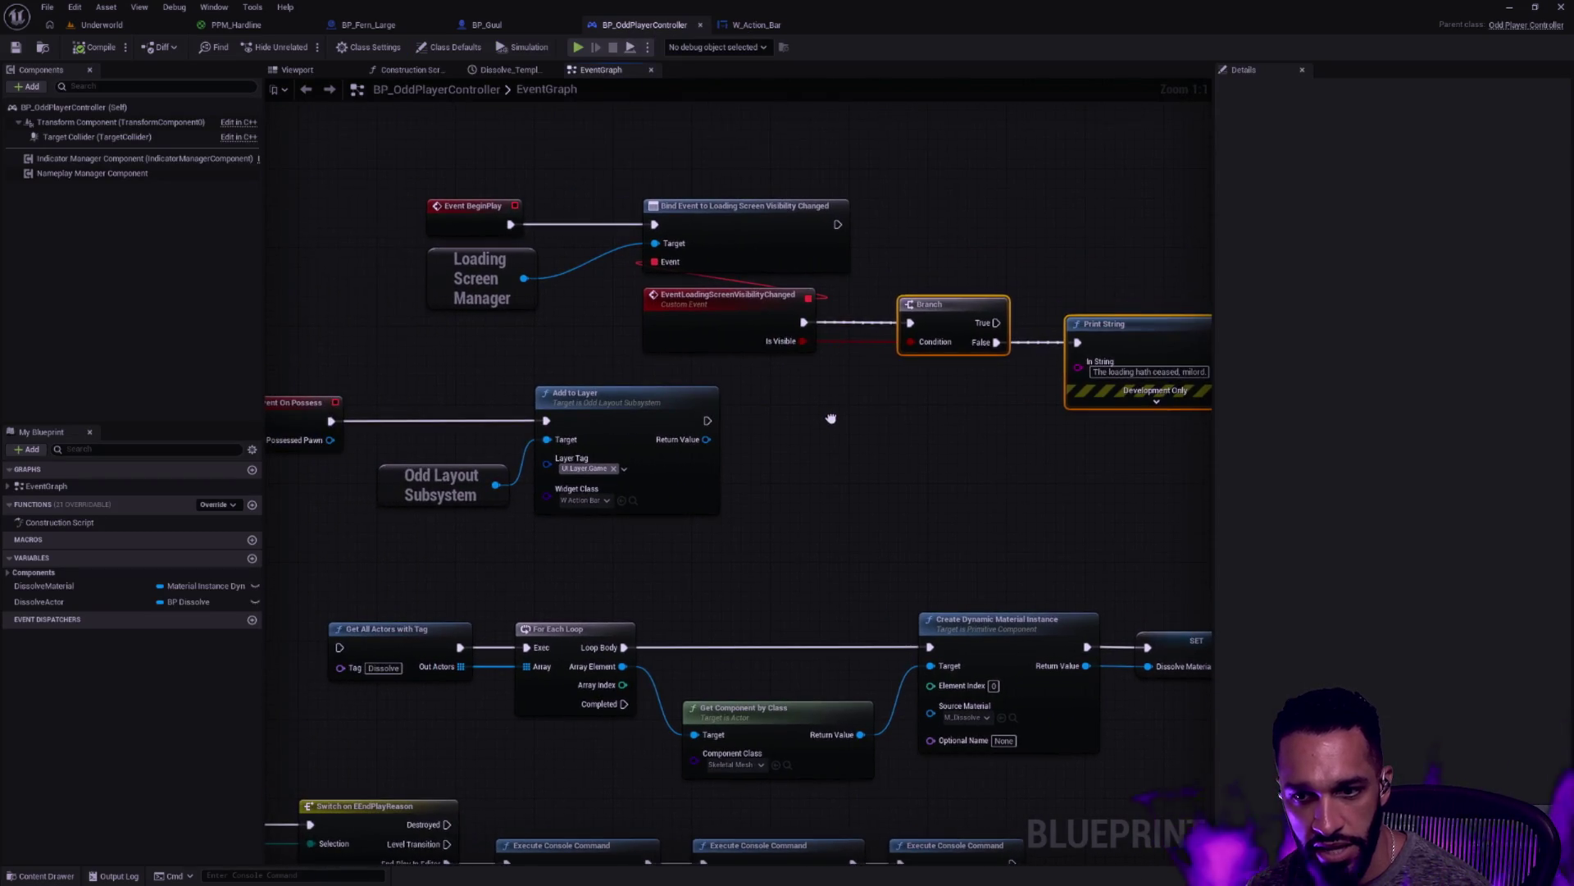
{"action": "left_click_drag", "start_coordinate": [830, 419], "coordinate": [906, 423]}
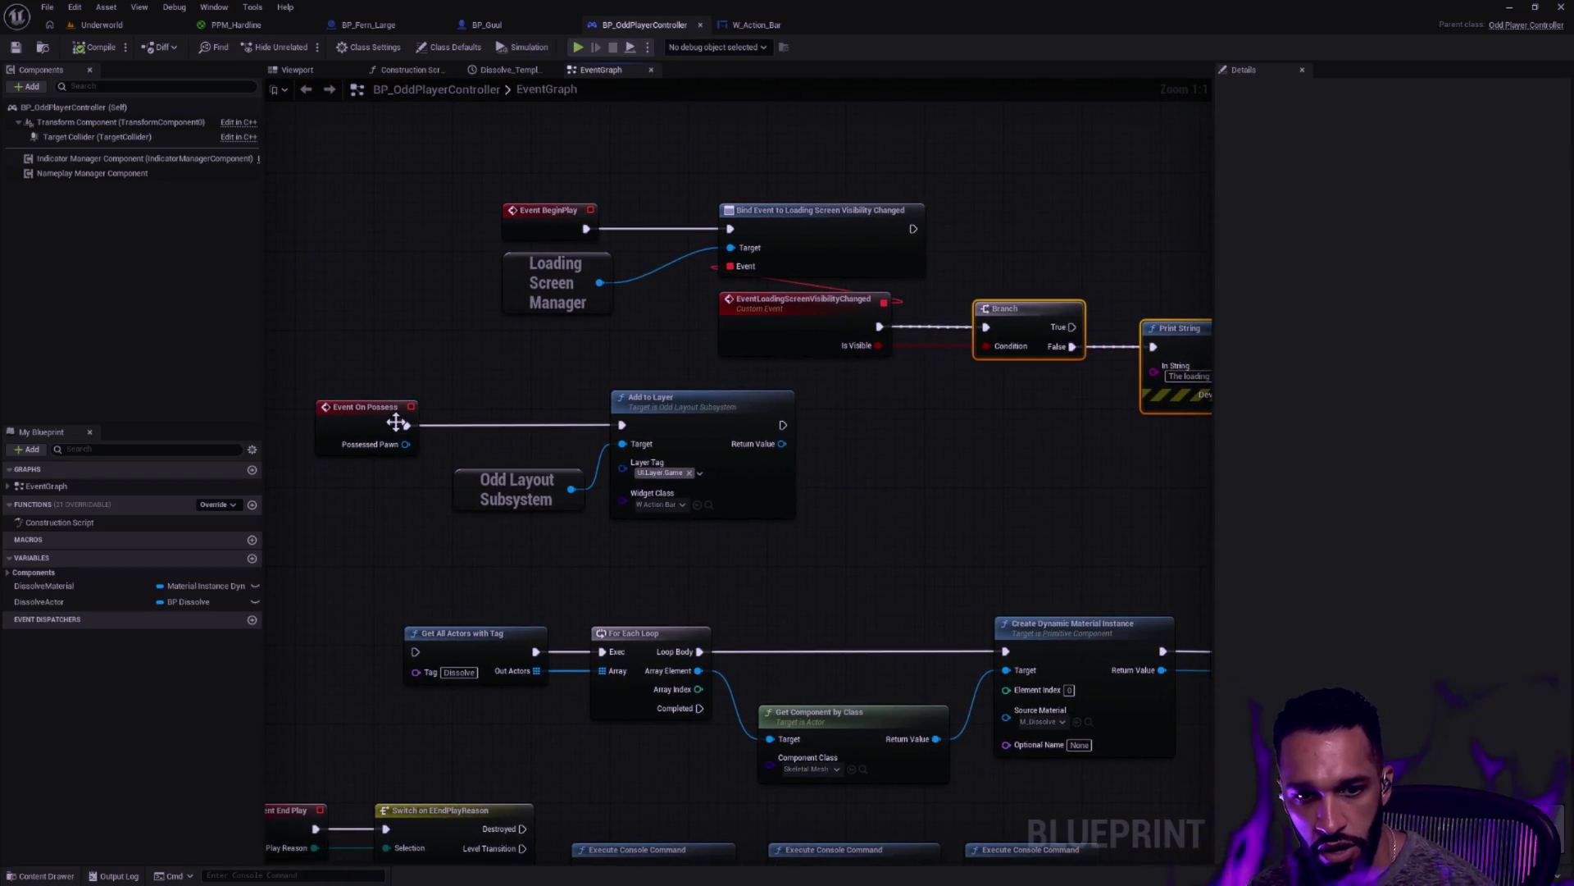
{"action": "left_click_drag", "start_coordinate": [396, 377], "coordinate": [490, 379]}
{"action": "left_click_drag", "start_coordinate": [978, 586], "coordinate": [861, 596]}
Delete Event On Possess and wire Print String's execution into Add to Layer
{"action": "mouse_move", "coordinate": [451, 597]}
{"action": "left_mouse_down"}
{"action": "mouse_move", "coordinate": [339, 504]}
{"action": "mouse_move", "coordinate": [345, 459]}
{"action": "left_mouse_up"}
{"action": "key", "text": "Delete"}
{"action": "left_click_drag", "start_coordinate": [478, 556], "coordinate": [599, 509]}
{"action": "mouse_move", "coordinate": [687, 438]}
{"action": "left_mouse_down"}
{"action": "mouse_move", "coordinate": [981, 468]}
{"action": "mouse_move", "coordinate": [555, 500]}
{"action": "mouse_move", "coordinate": [1040, 457]}
{"action": "mouse_move", "coordinate": [1038, 437]}
{"action": "left_mouse_up"}
{"action": "mouse_move", "coordinate": [801, 399]}
{"action": "left_mouse_down"}
{"action": "mouse_move", "coordinate": [943, 454]}
{"action": "mouse_move", "coordinate": [1002, 393]}
{"action": "mouse_move", "coordinate": [801, 369]}
{"action": "left_mouse_up"}
{"action": "left_click", "coordinate": [1019, 435]}
Place Odd Layout Subsystem beneath Add to Layer, keeping Print String, and return to Underworld
{"action": "left_click", "coordinate": [722, 380]}
{"action": "key", "text": "Delete"}
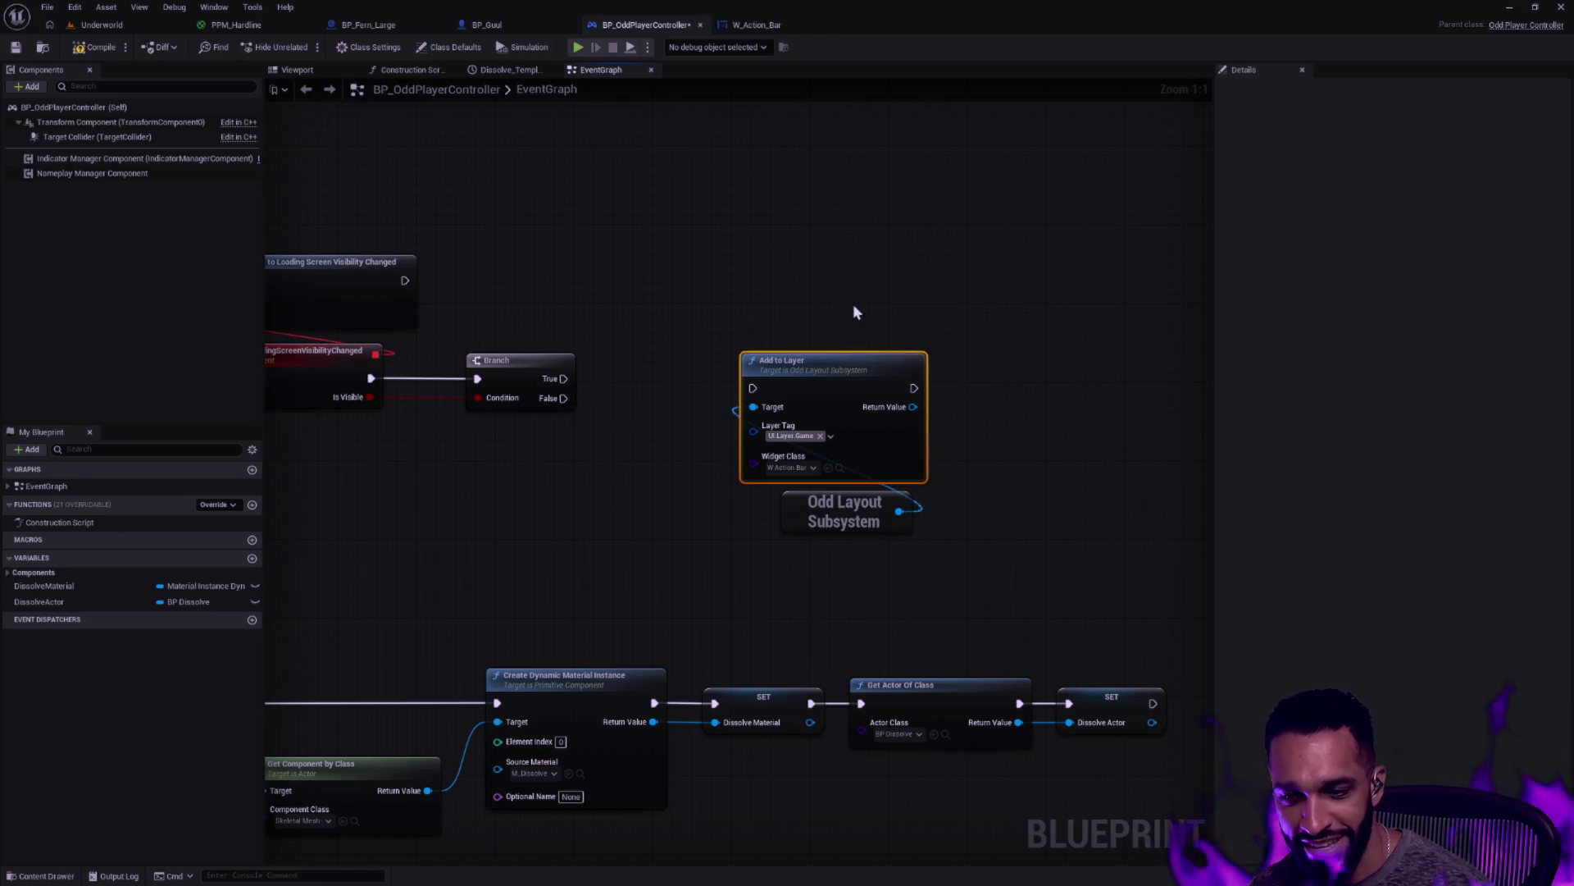
{"action": "key", "text": "ctrl+z"}
{"action": "key", "text": "ctrl+z"}
{"action": "left_click_drag", "start_coordinate": [861, 523], "coordinate": [998, 533]}
{"action": "left_click", "coordinate": [882, 536]}
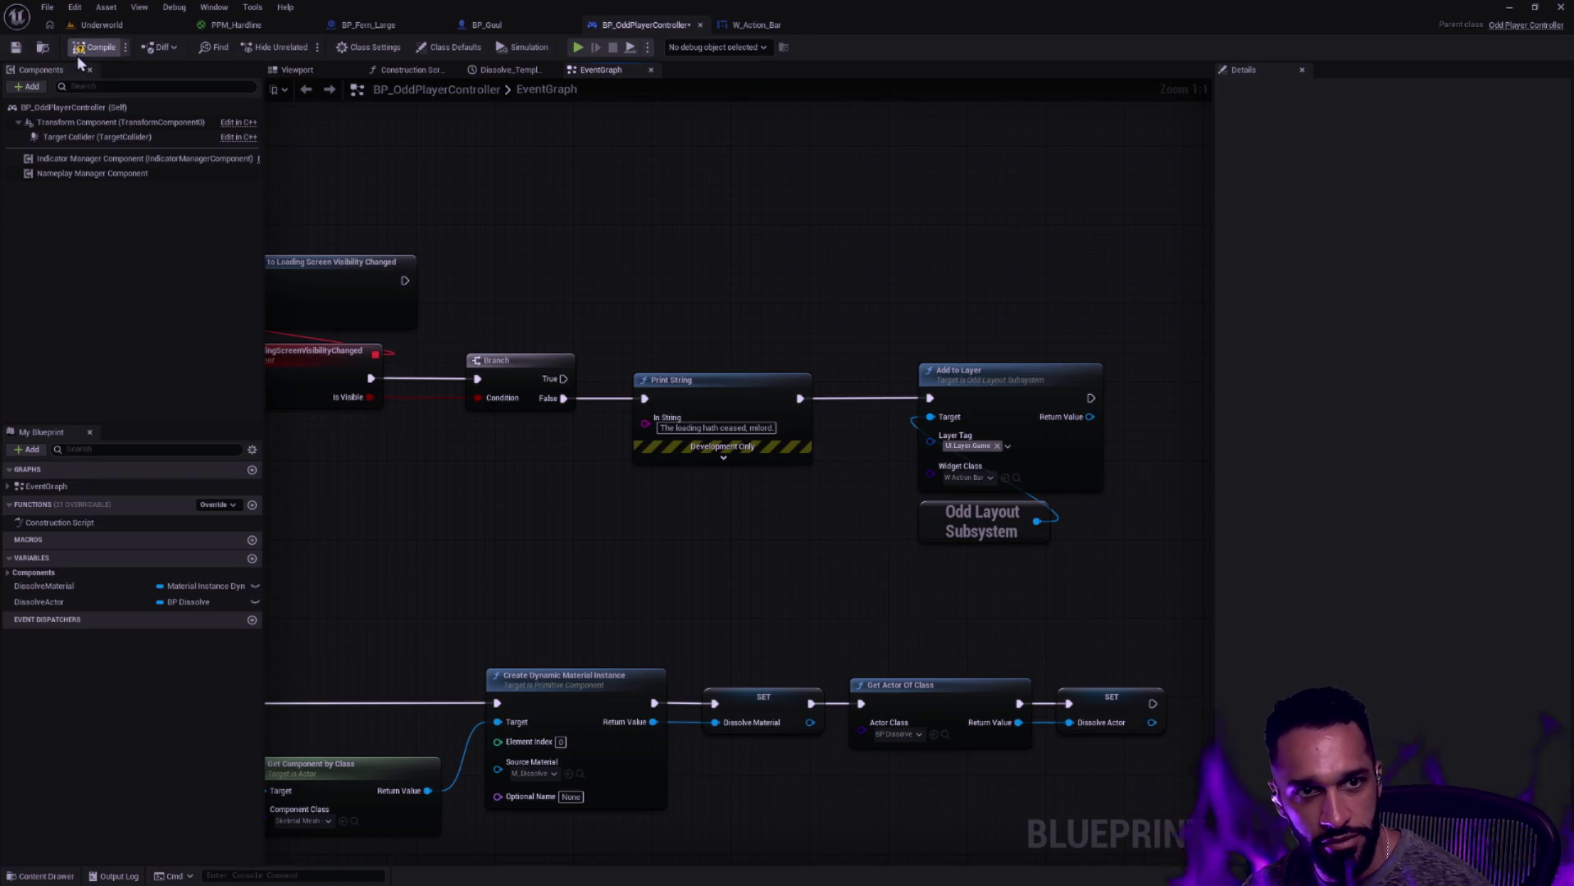
{"action": "left_click", "coordinate": [102, 24]}
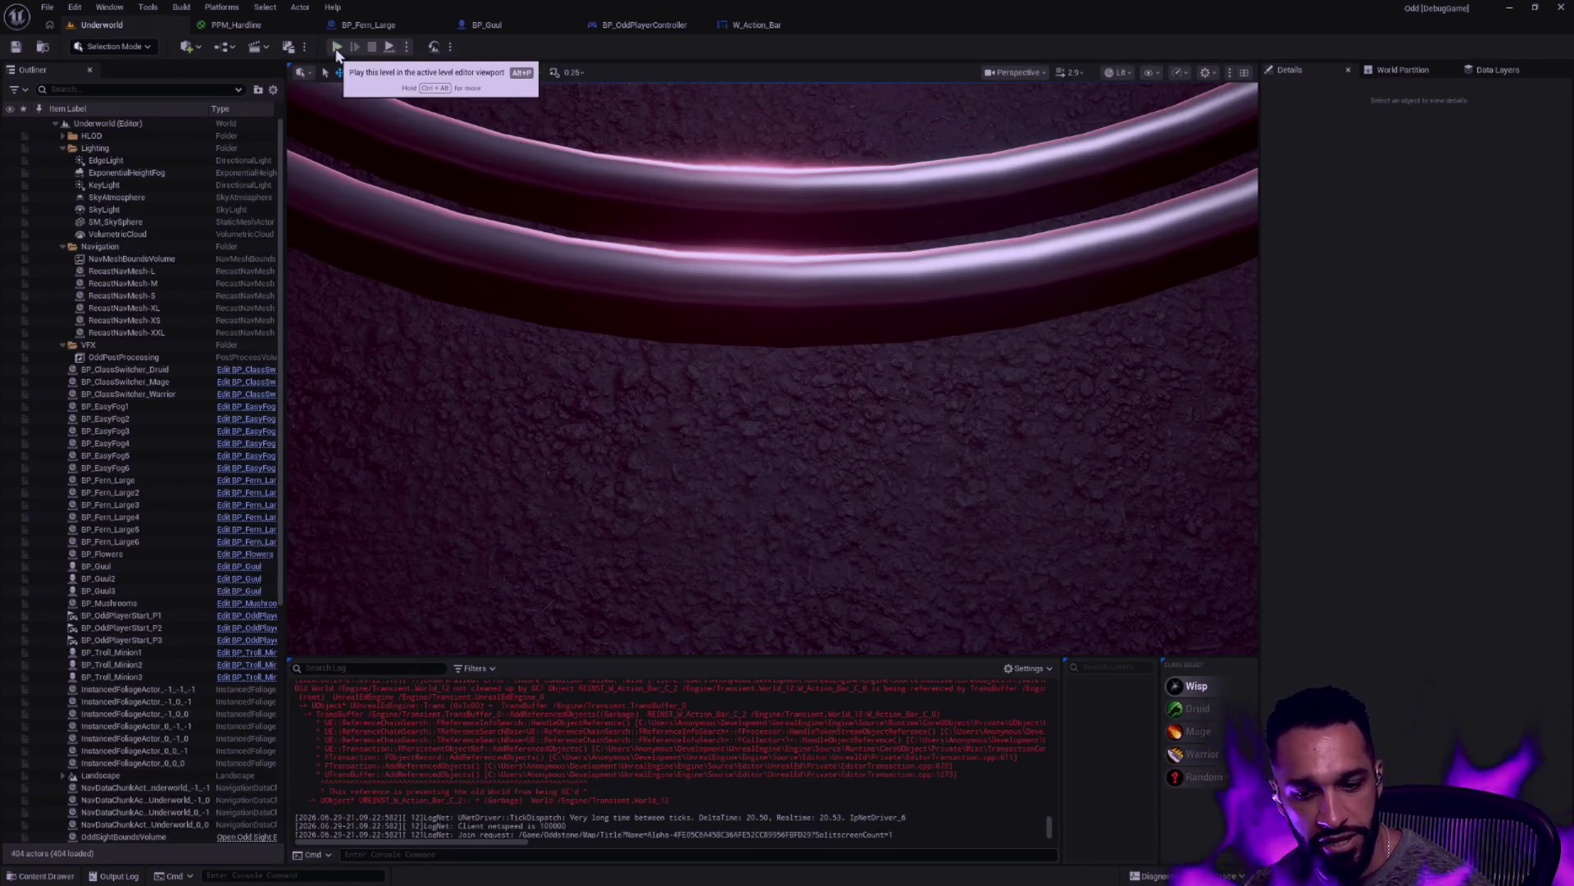
Clear the Output Log and switch over to the Claude Code terminal sessions
{"action": "right_click", "coordinate": [645, 741]}
{"action": "left_click", "coordinate": [705, 587]}
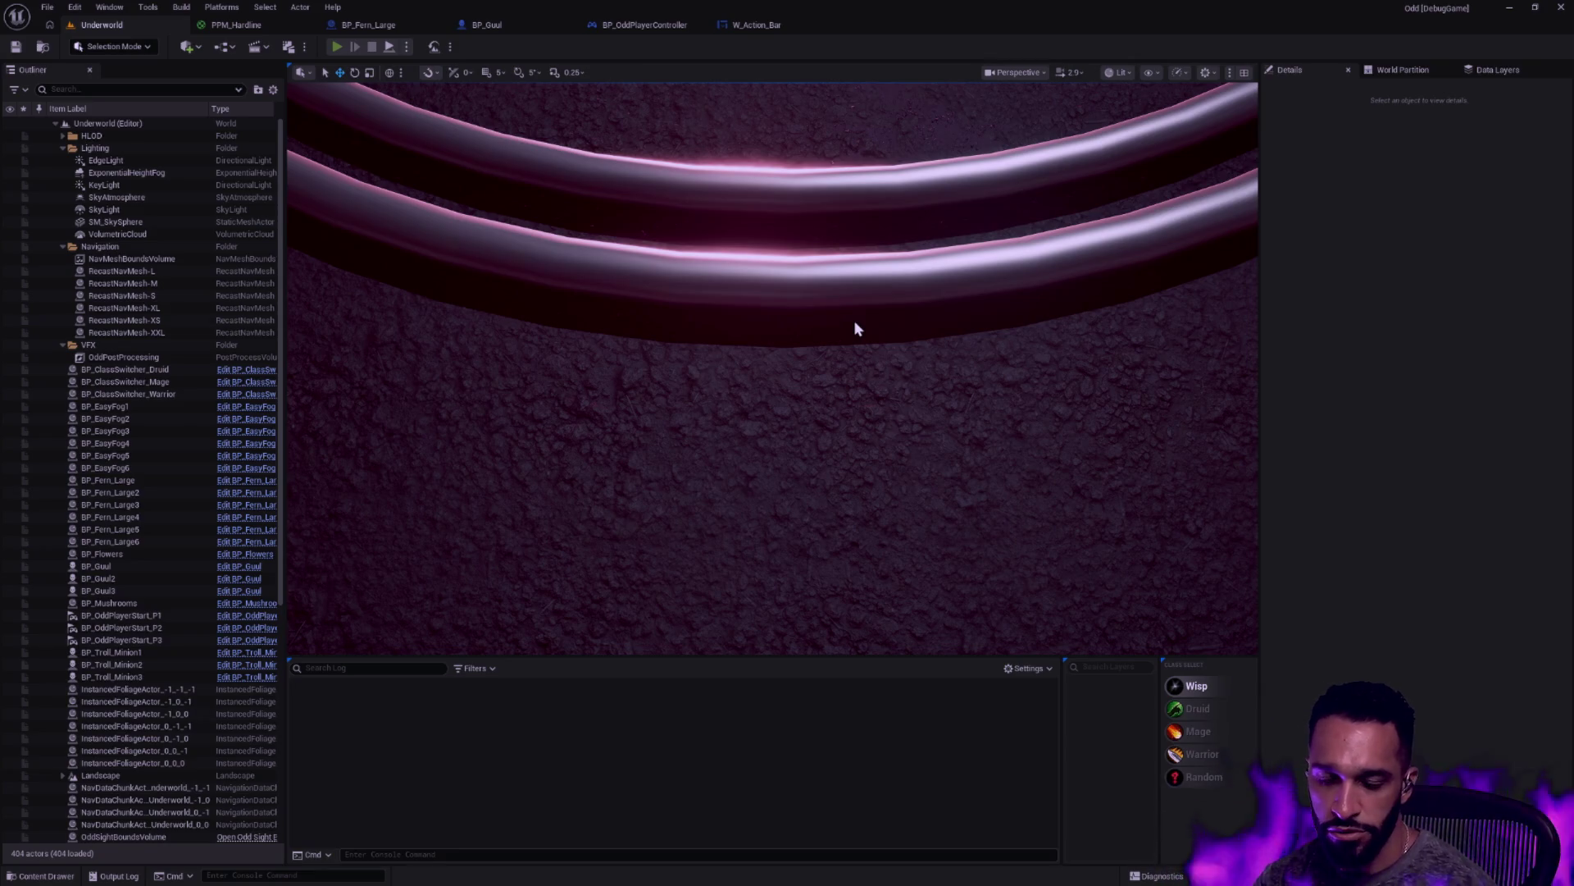
{"action": "key", "text": "ctrl+super+Right"}
{"action": "key", "text": "ctrl+super+Right"}
{"action": "key", "text": "ctrl+super+Right"}
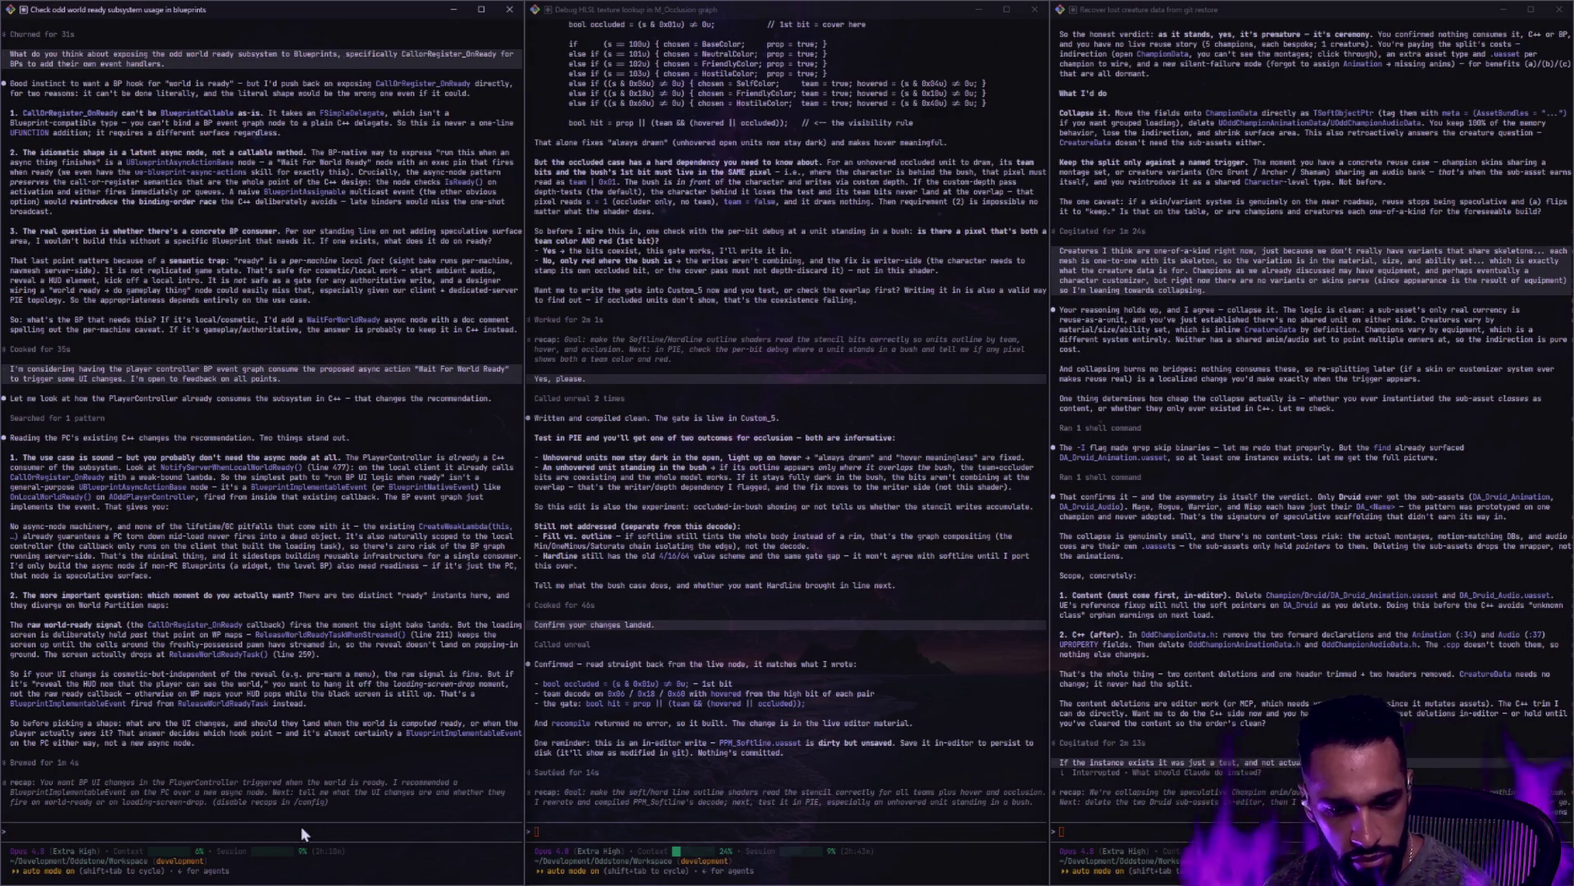
Ask Claude Code to expose the loading-screen ready registration to Blueprints and build it
{"action": "type", "text": "Okay I'm testing using the loading screen manager and its"}
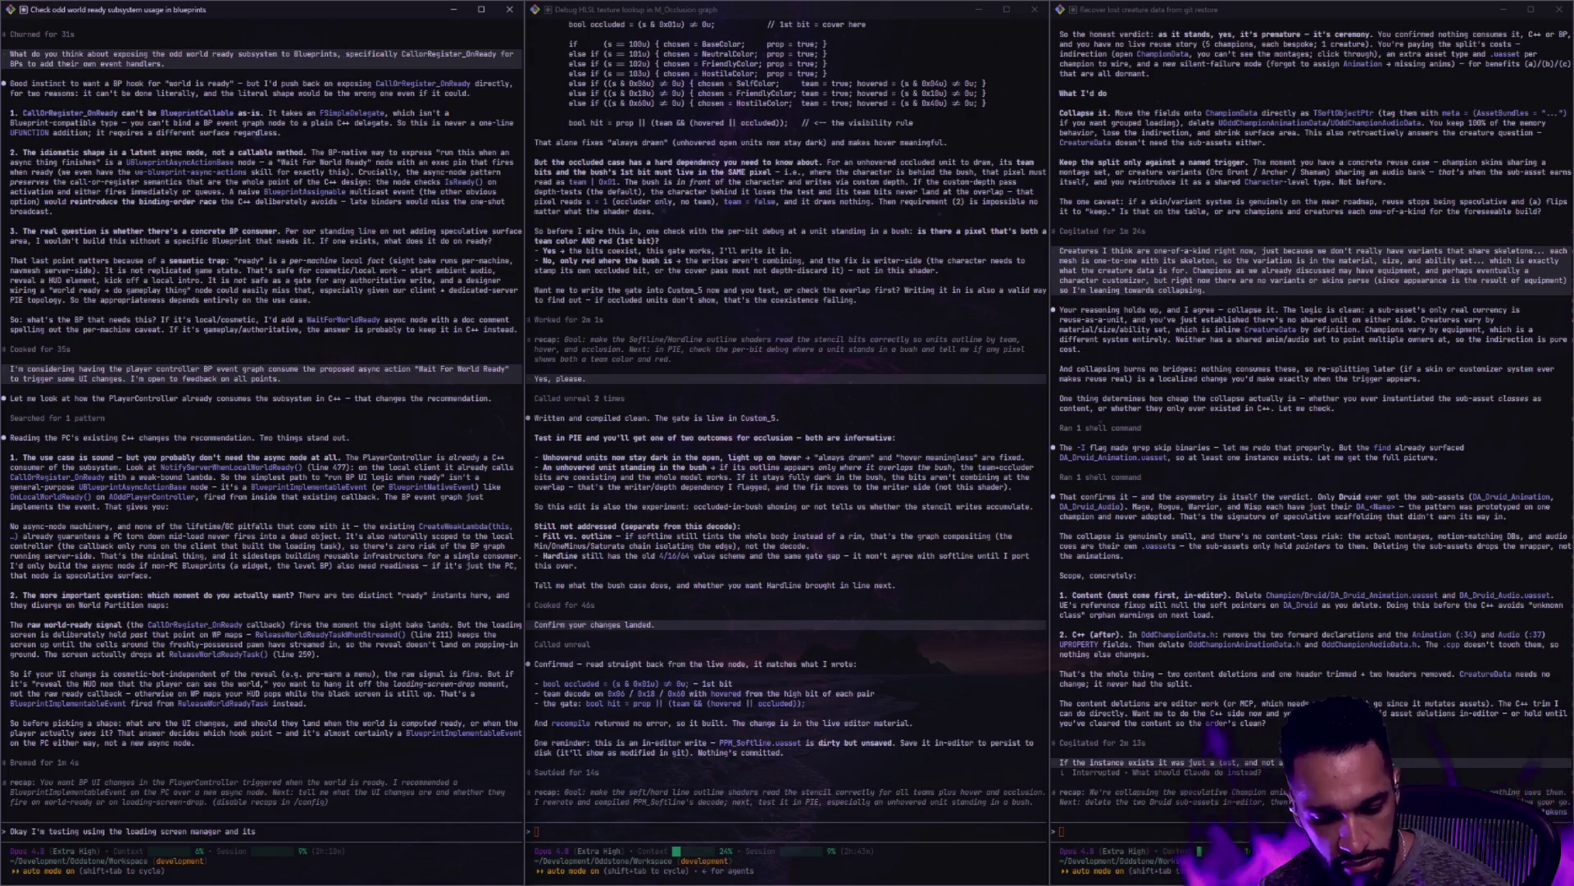
{"action": "type", "text": " delegate"}
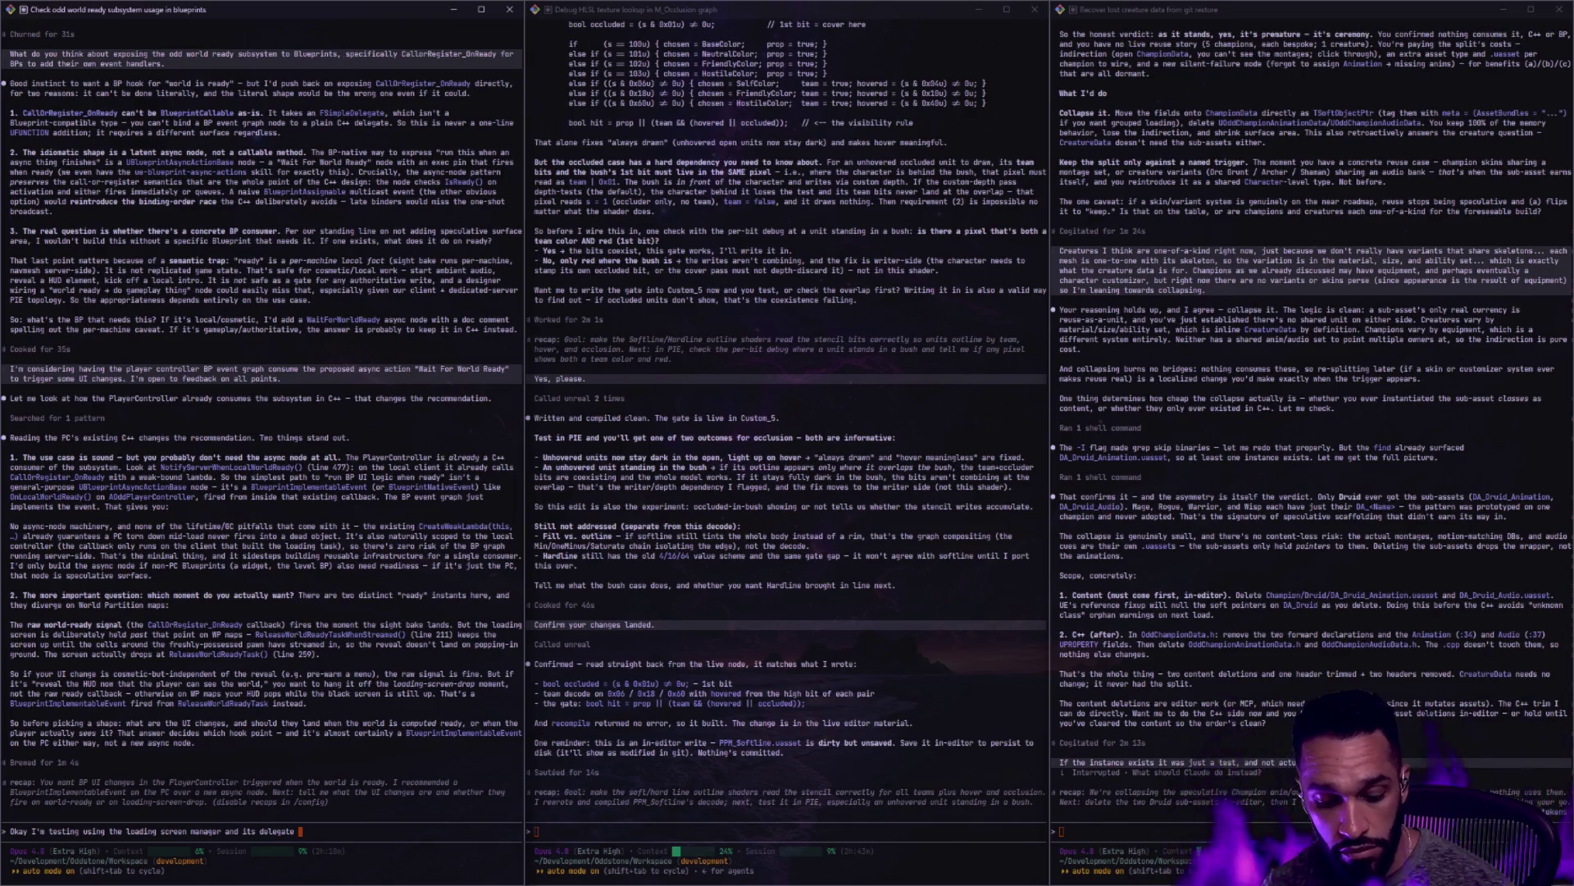
{"action": "type", "text": " for loading screen visibility changed. I still like the idea of "}
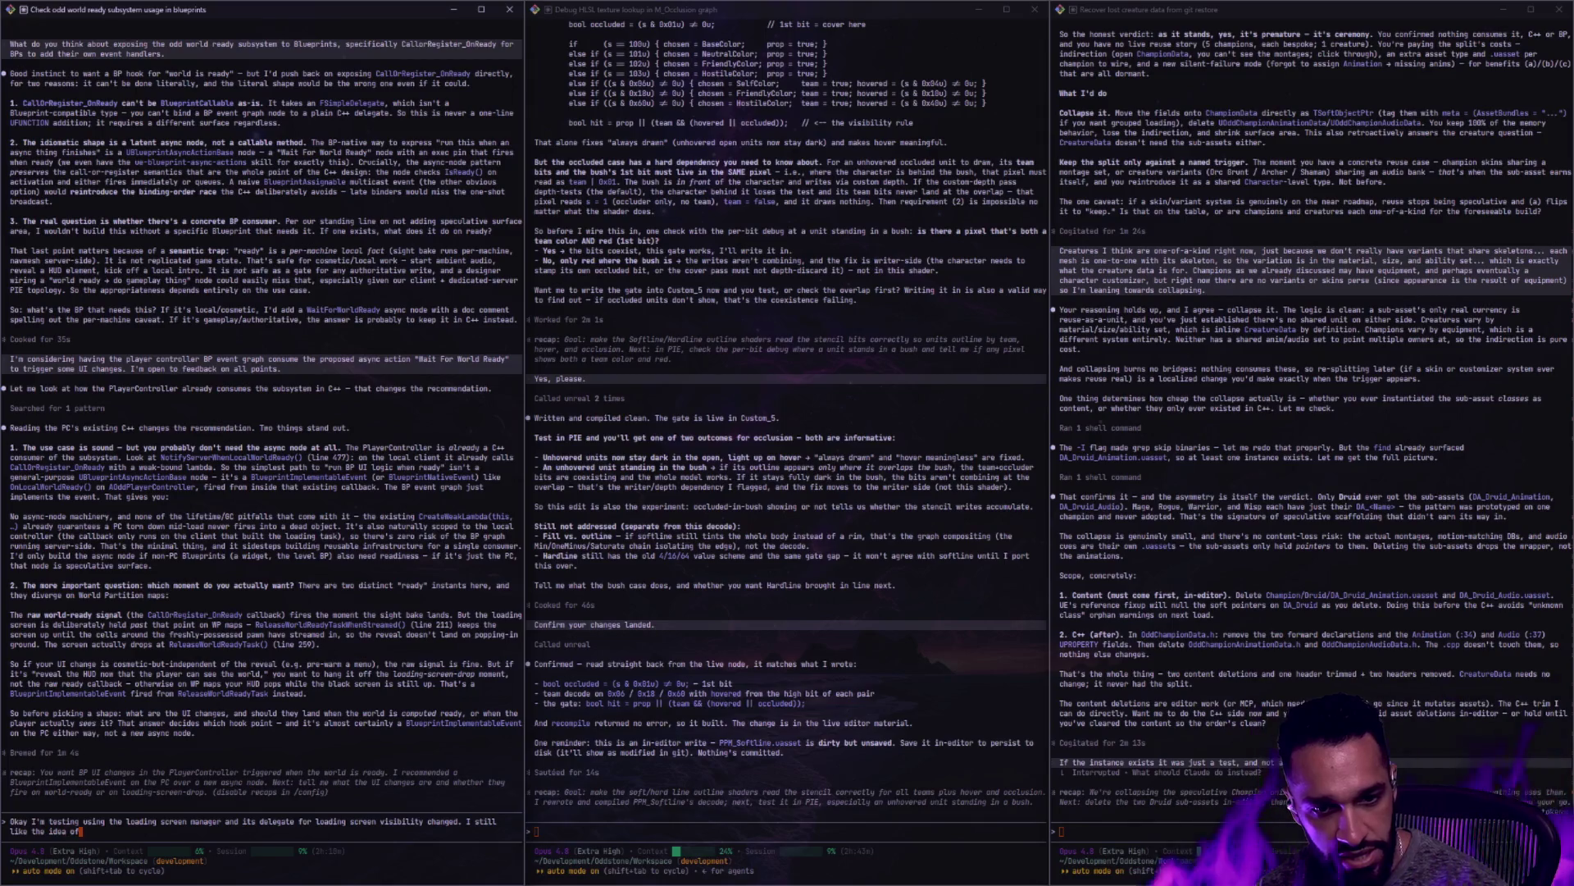
{"action": "type", "text": "a async "}
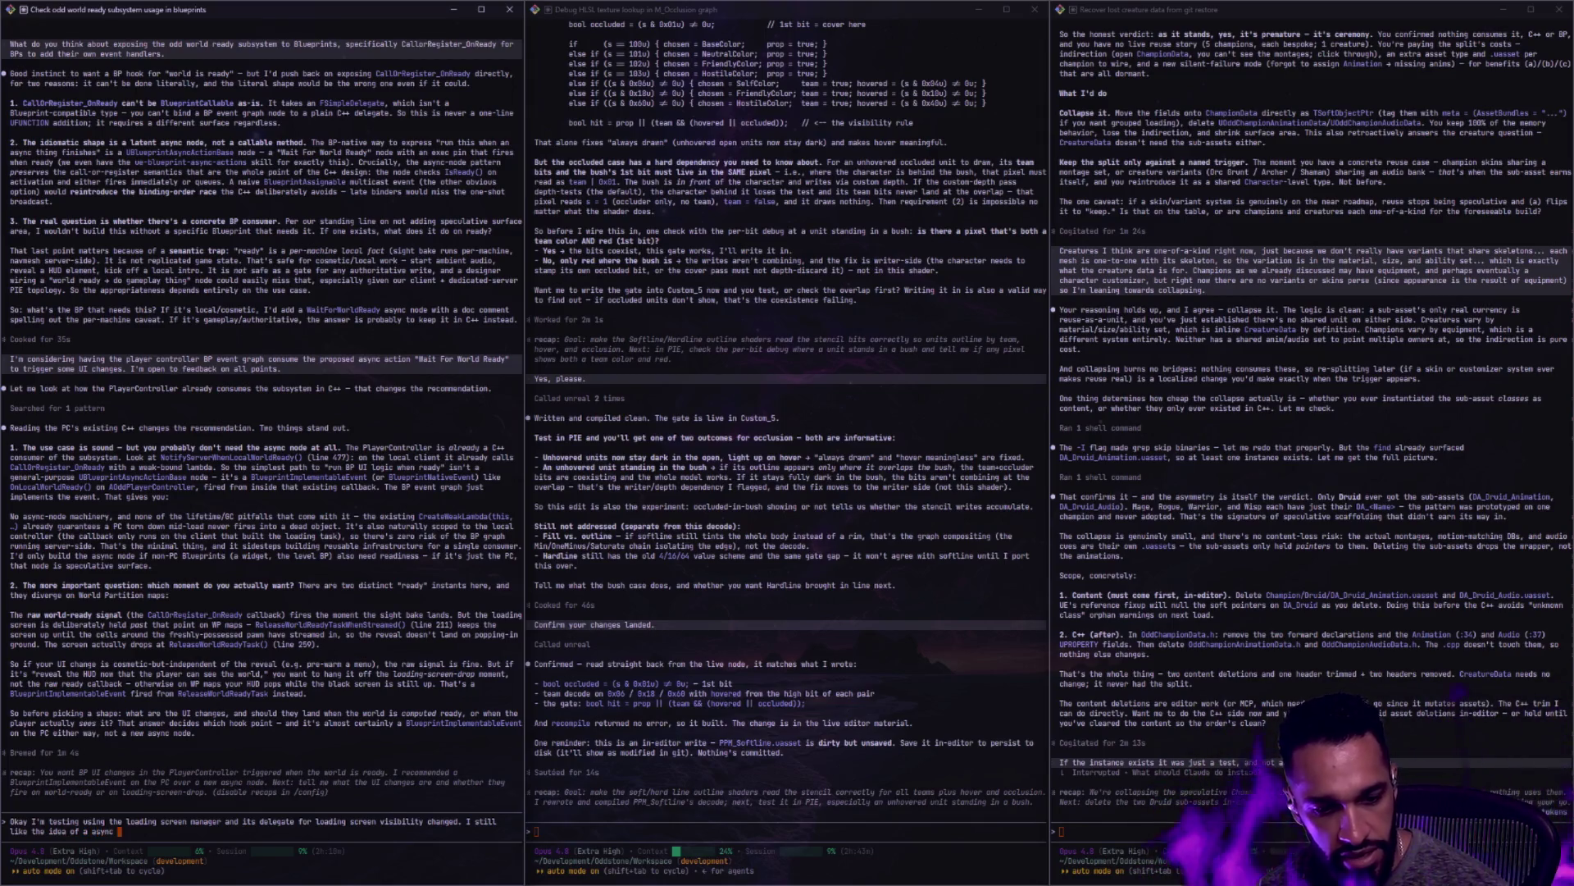
{"action": "type", "text": "action that exposes "}
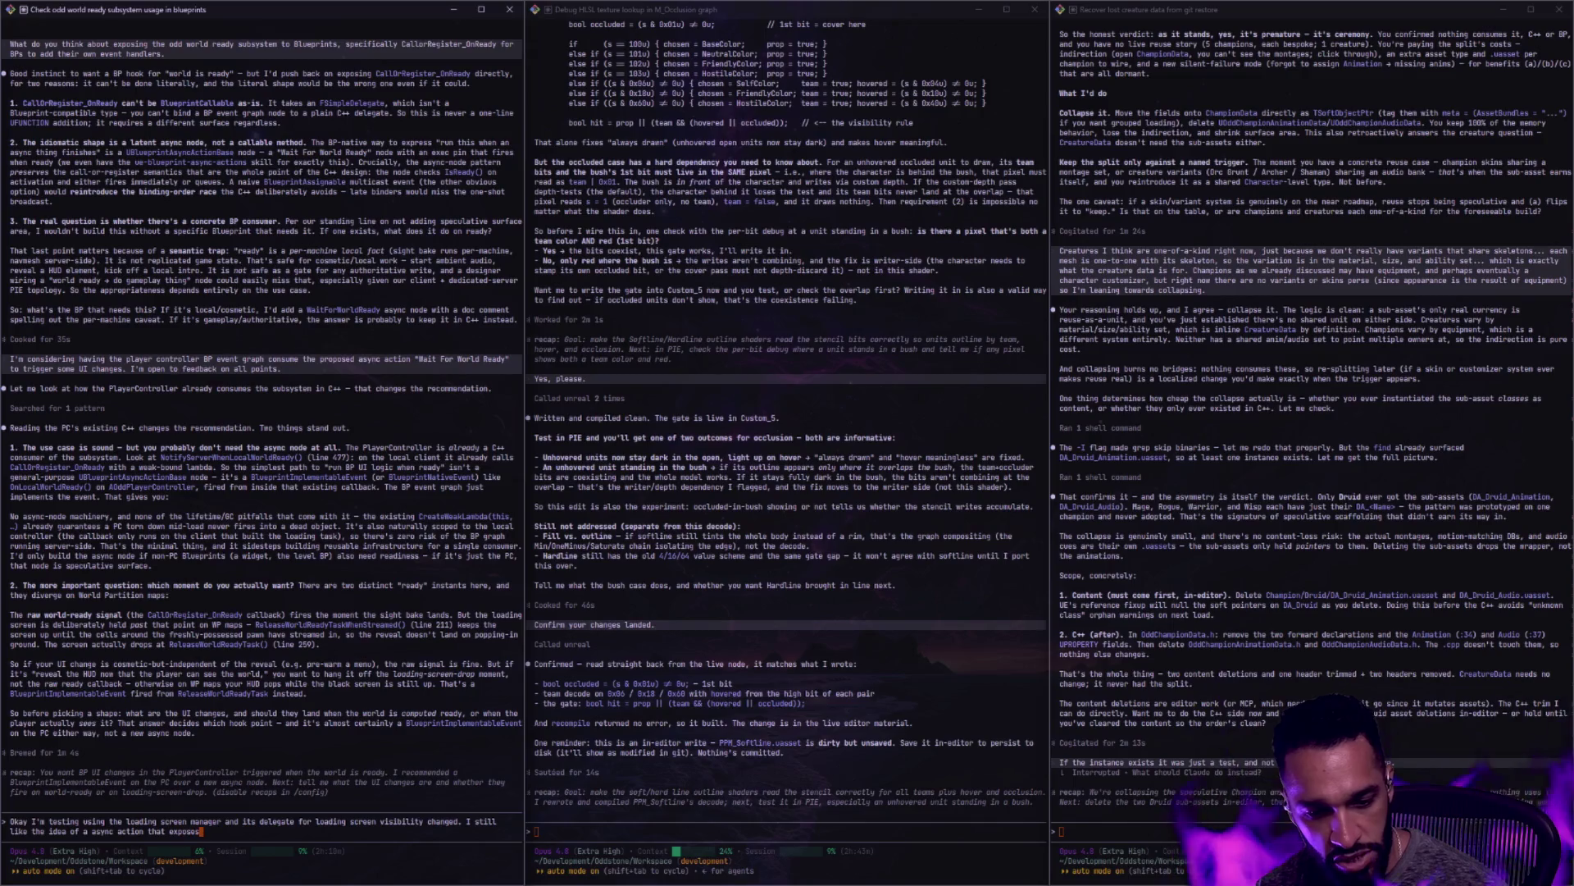
{"action": "type", "text": "the call or"}
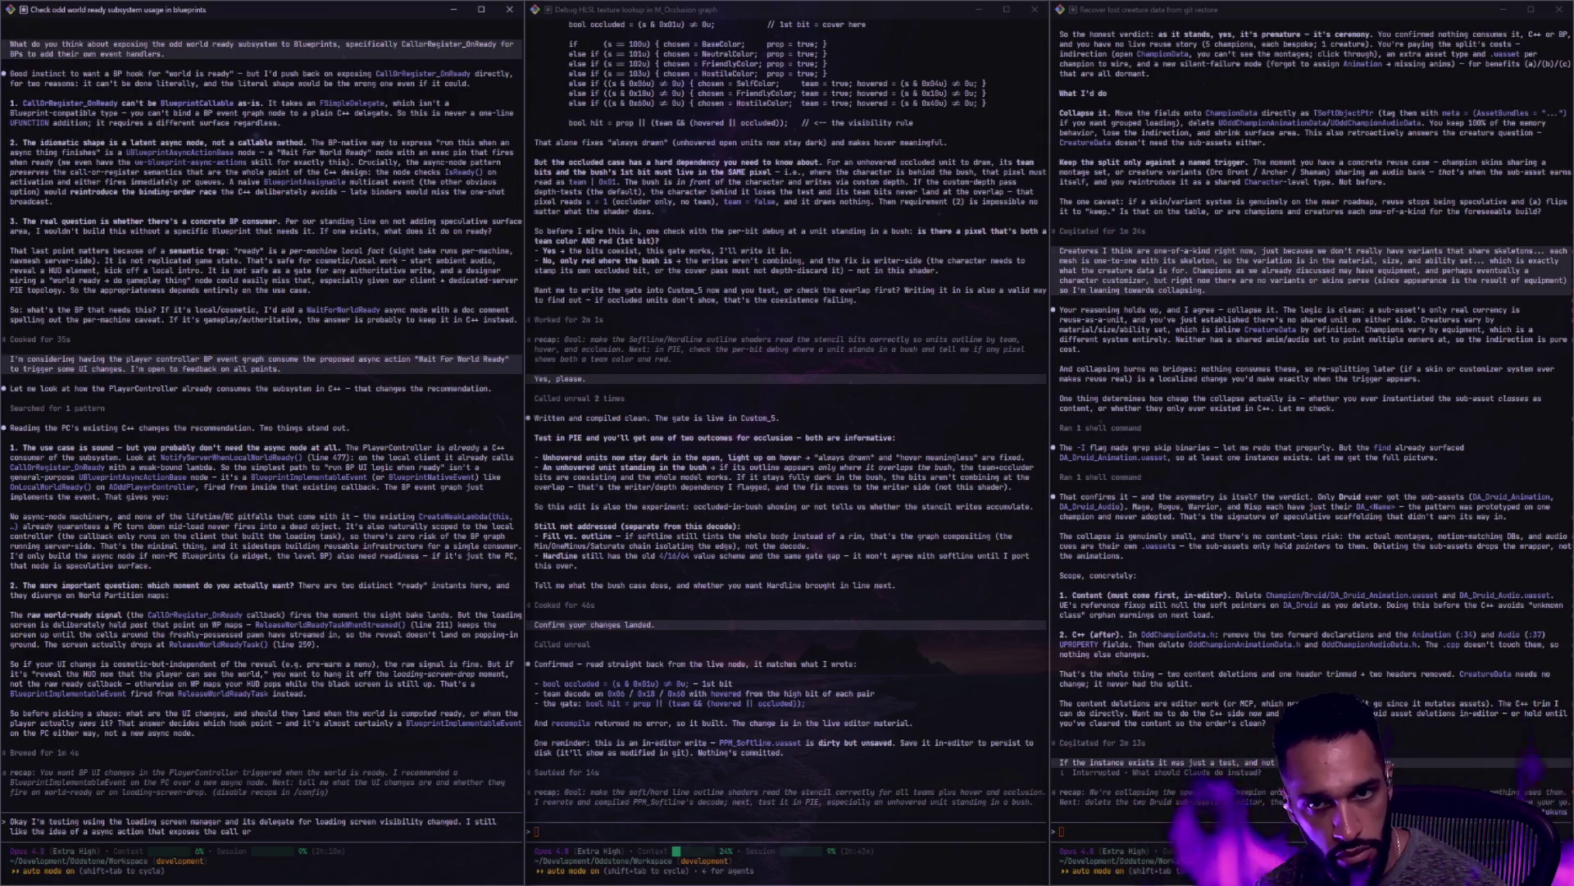
{"action": "type", "text": "gister on ready to BPs. "}
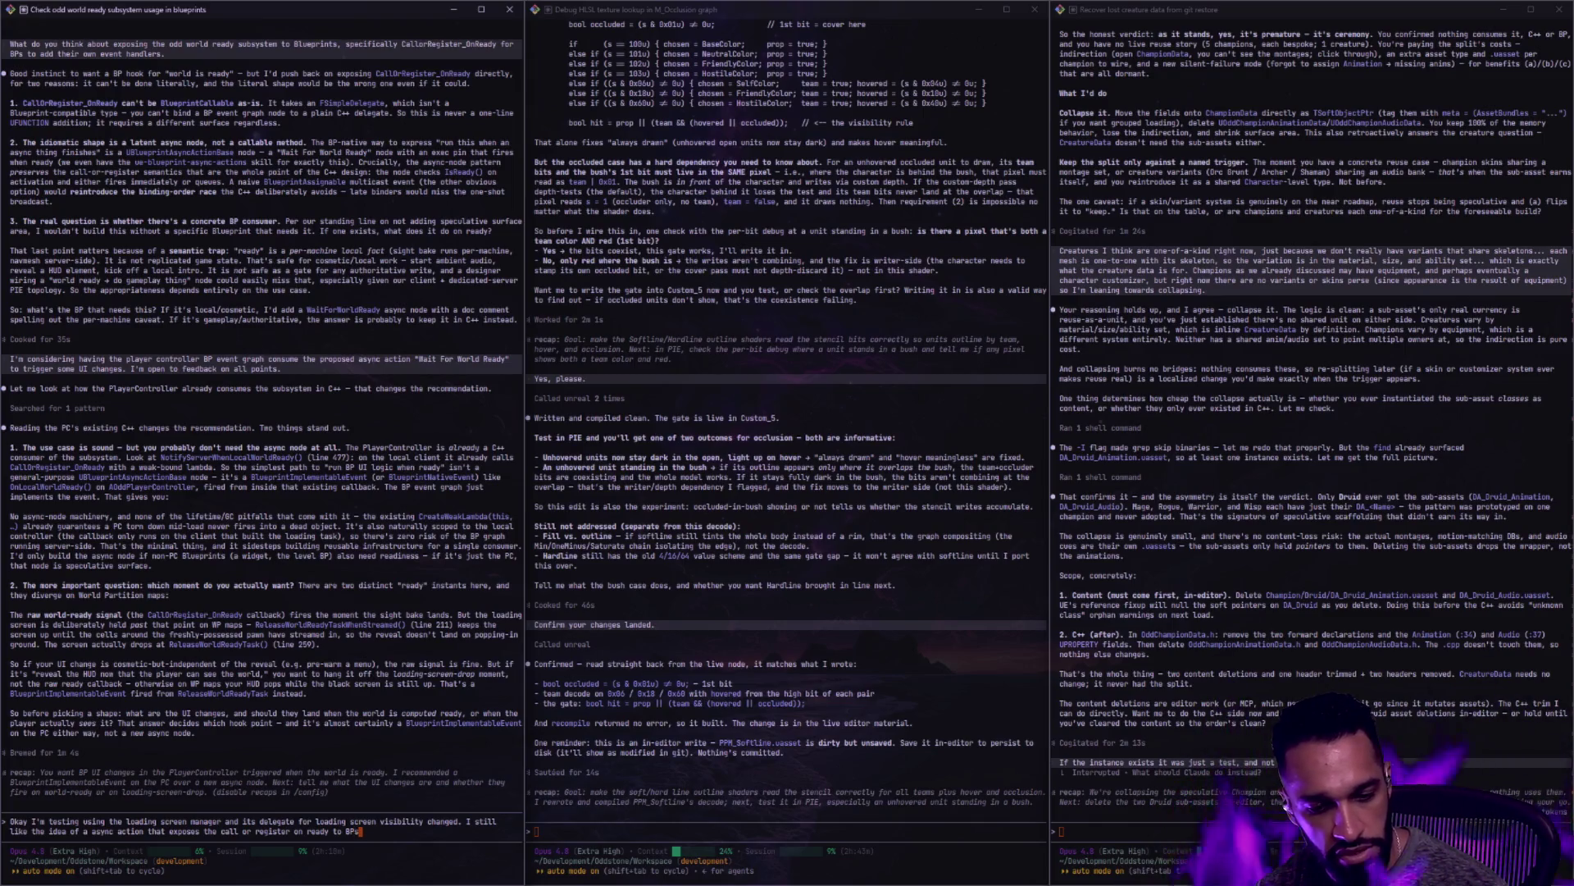
{"action": "type", "text": "Please"}
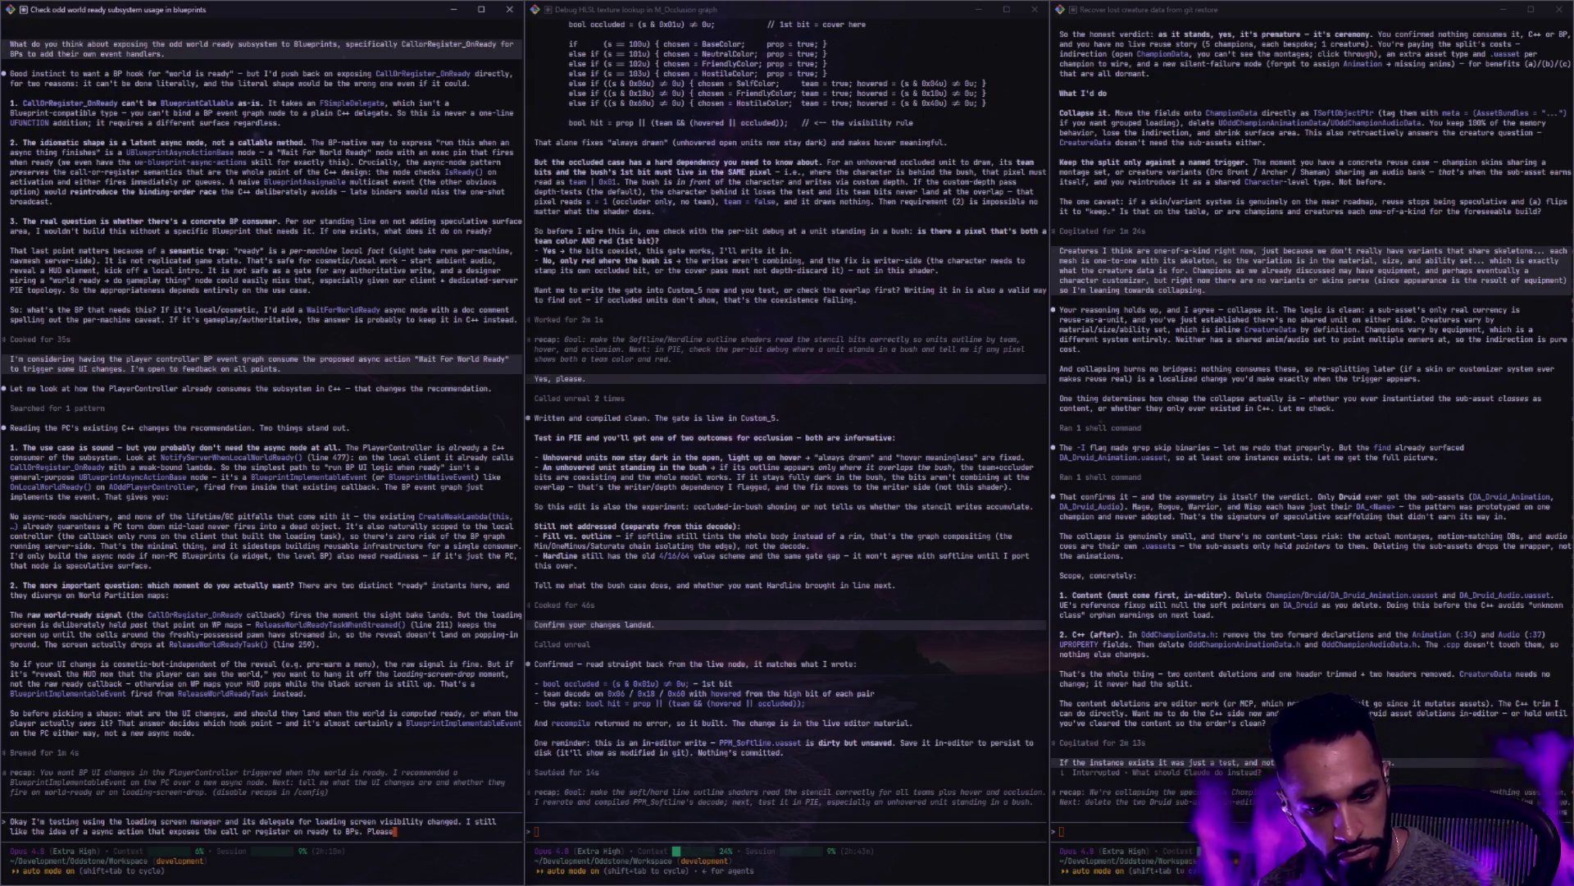
{"action": "type", "text": " build that now"}
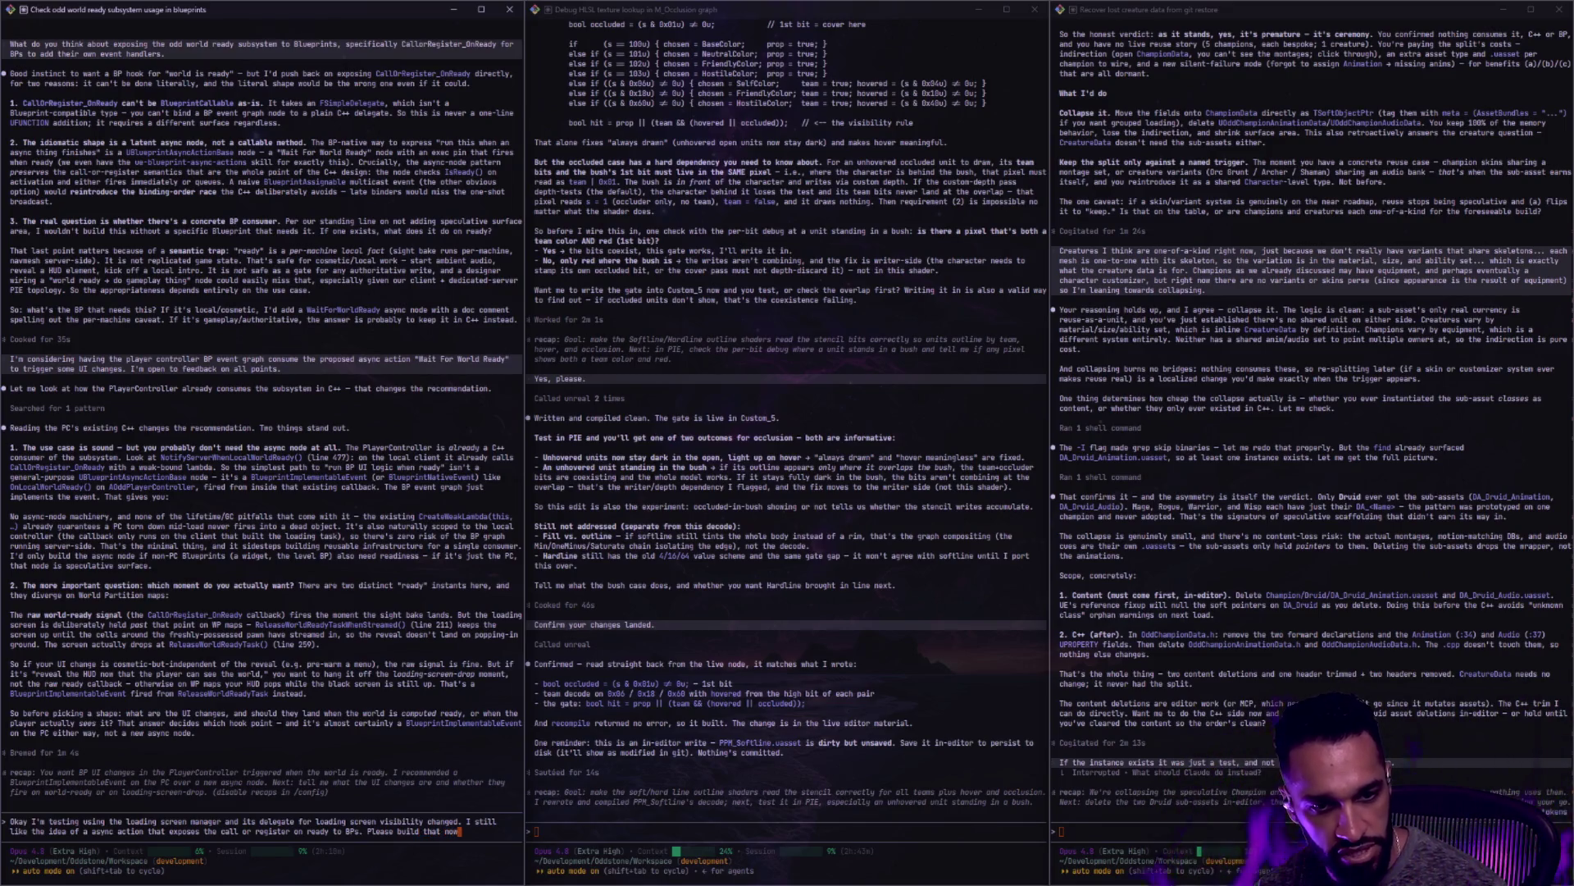
{"action": "type", "text": "."}
{"action": "key", "text": "Return"}
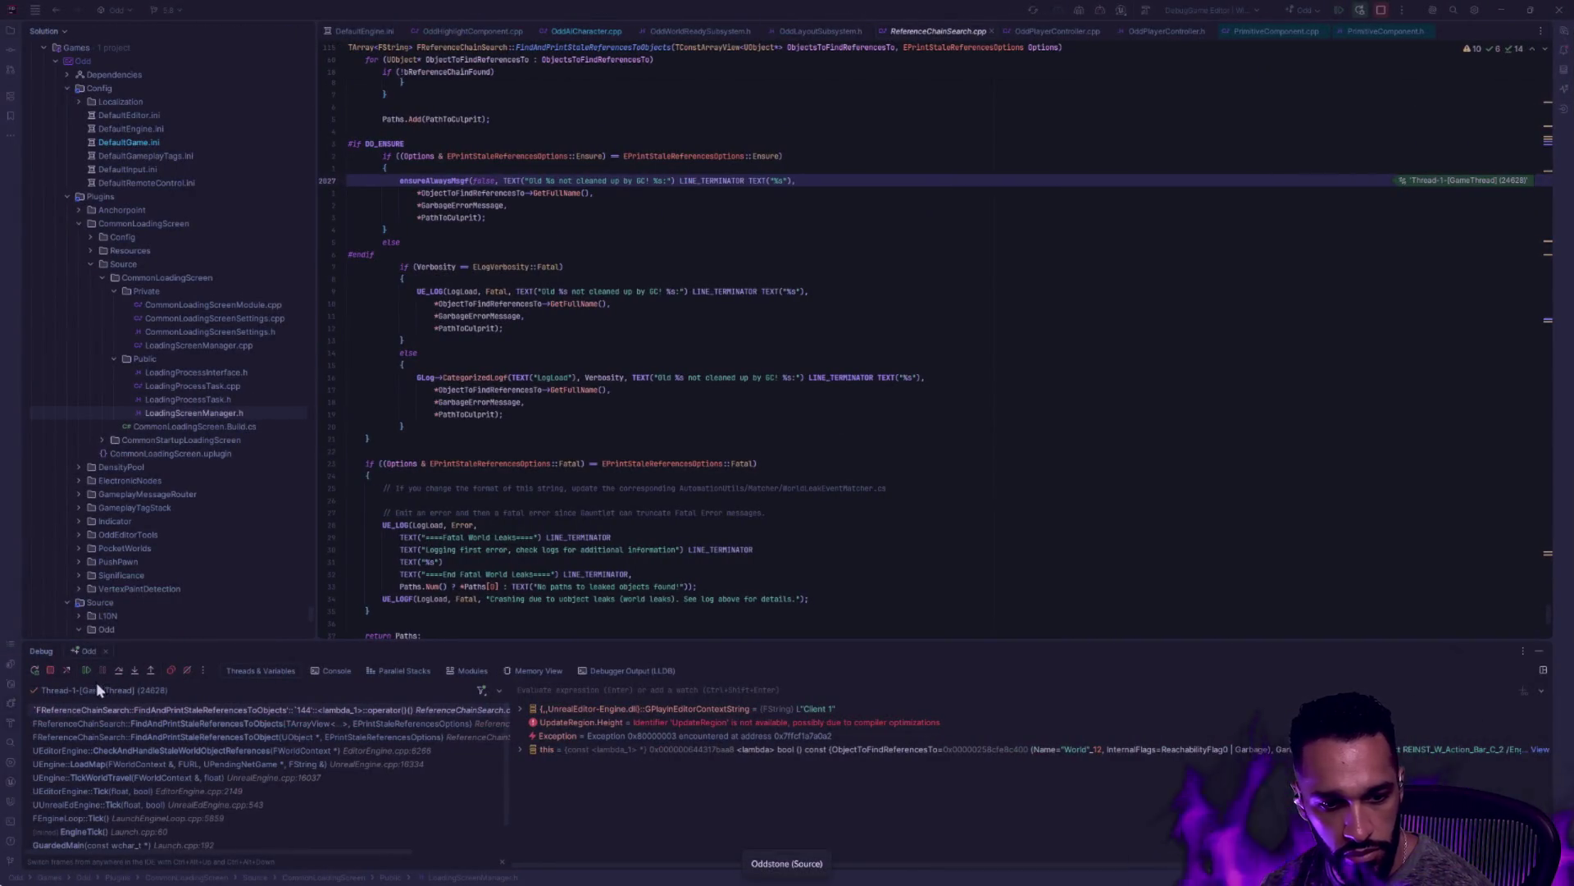
Resume the paused Rider debugger so the game continues running
{"action": "left_click", "coordinate": [86, 670]}
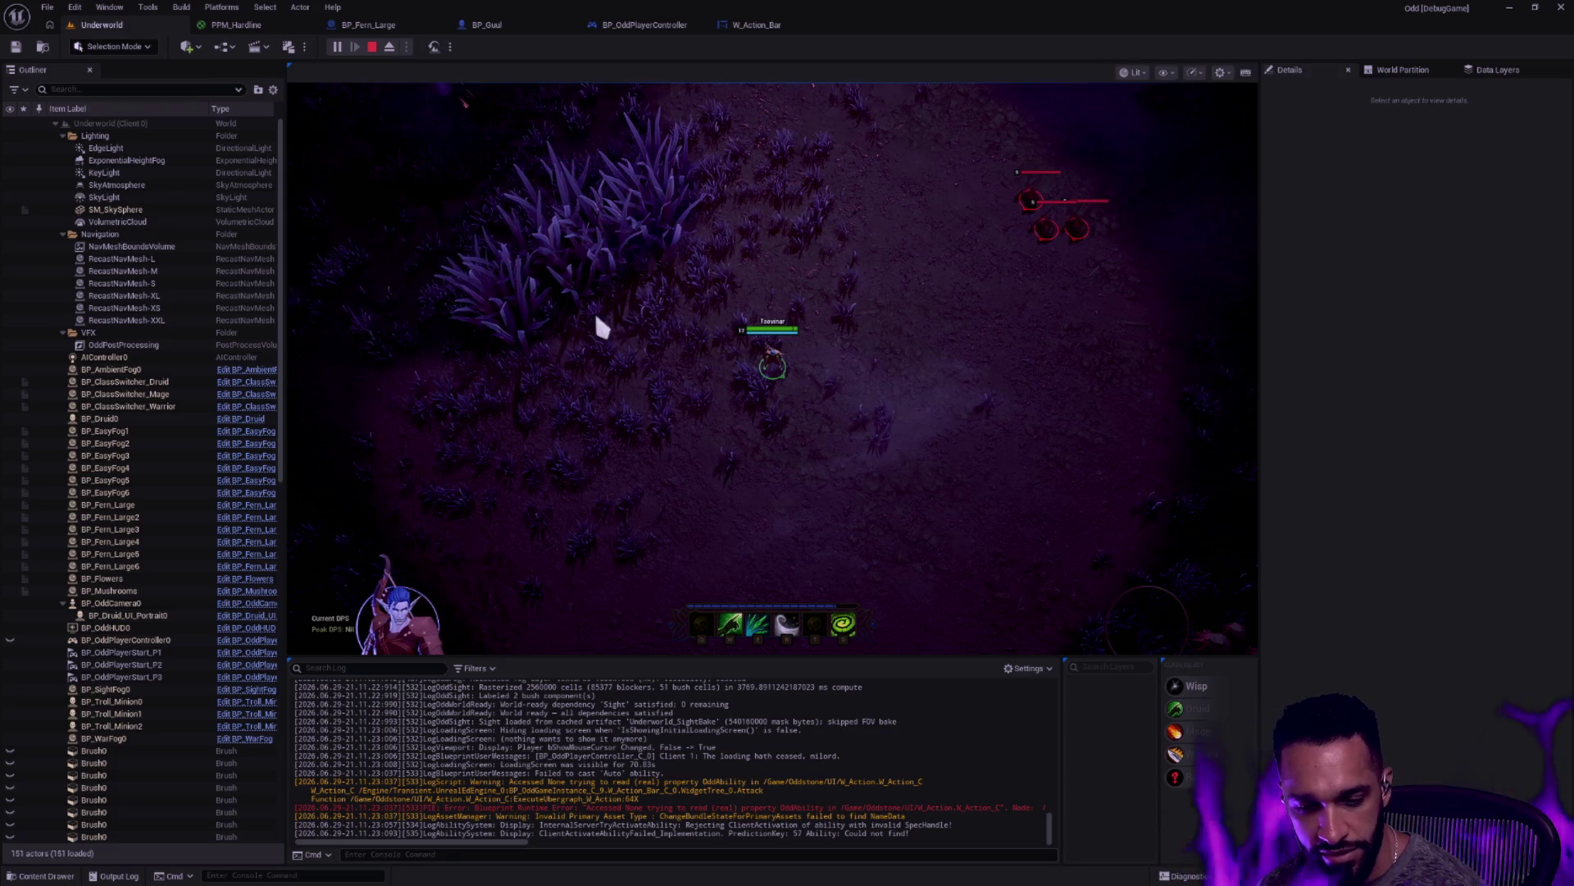
Walk the character around with W, A and S in play mode, then view W_Action_Bar's event graph
{"action": "key", "text": "w"}
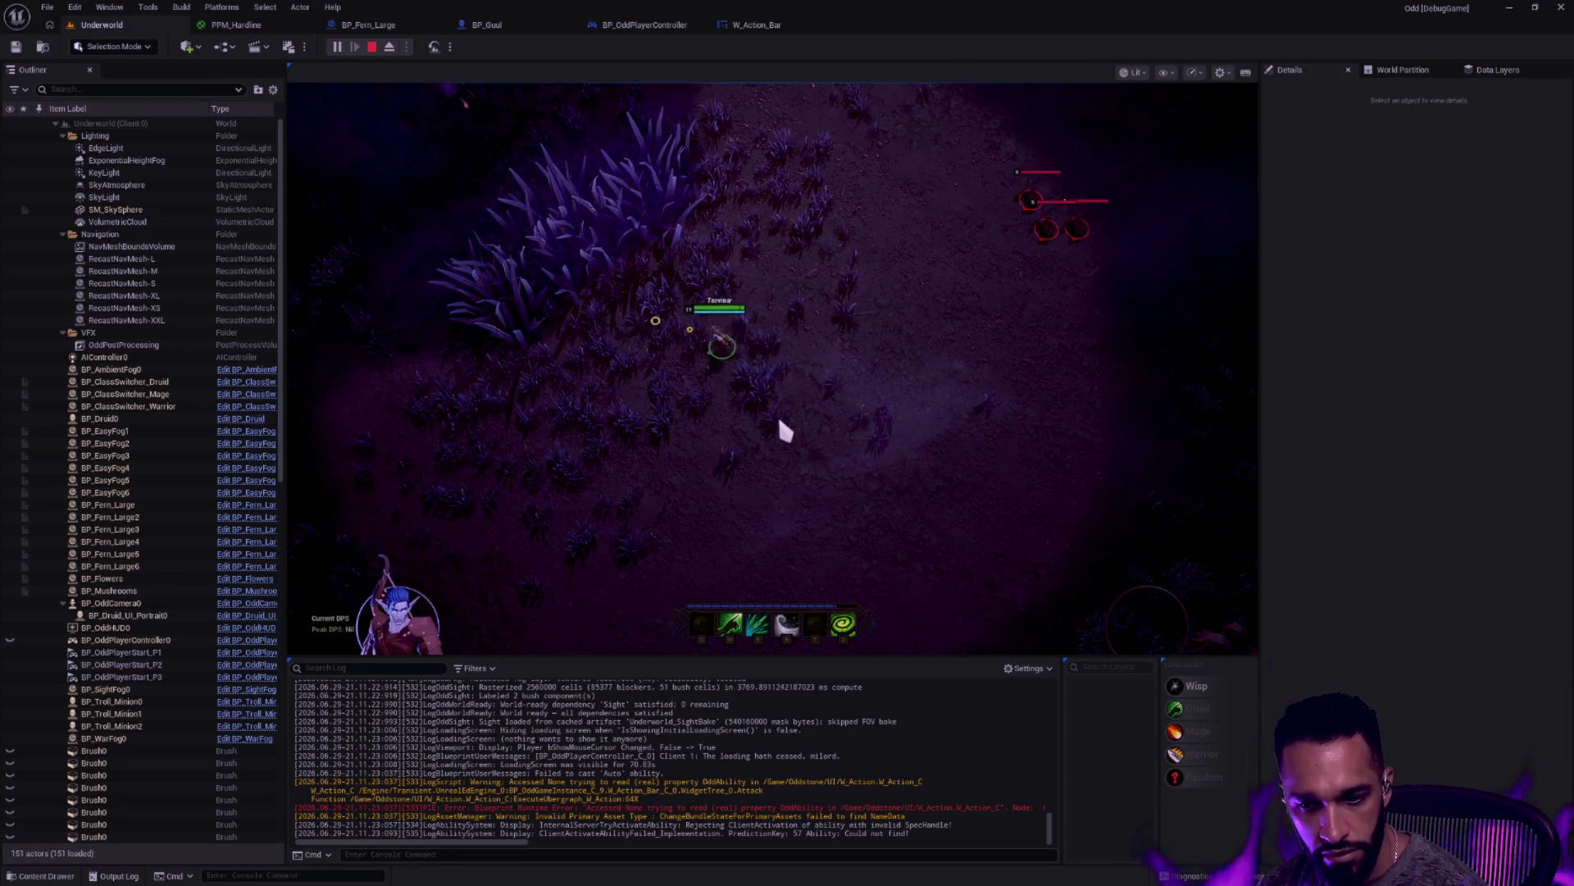
{"action": "key", "text": "a"}
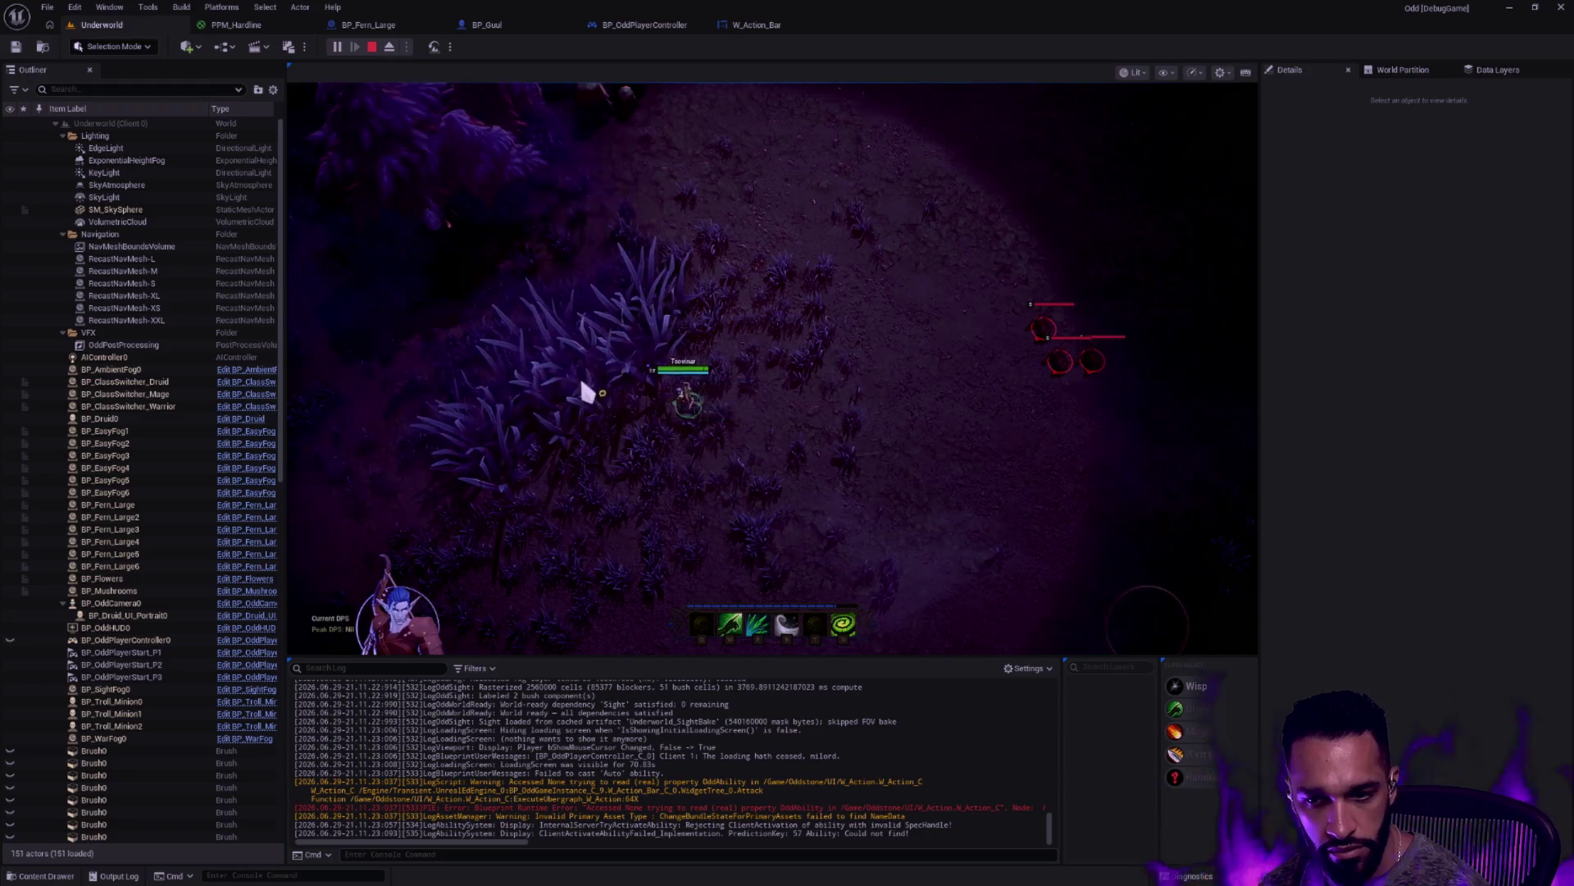
{"action": "key", "text": "s"}
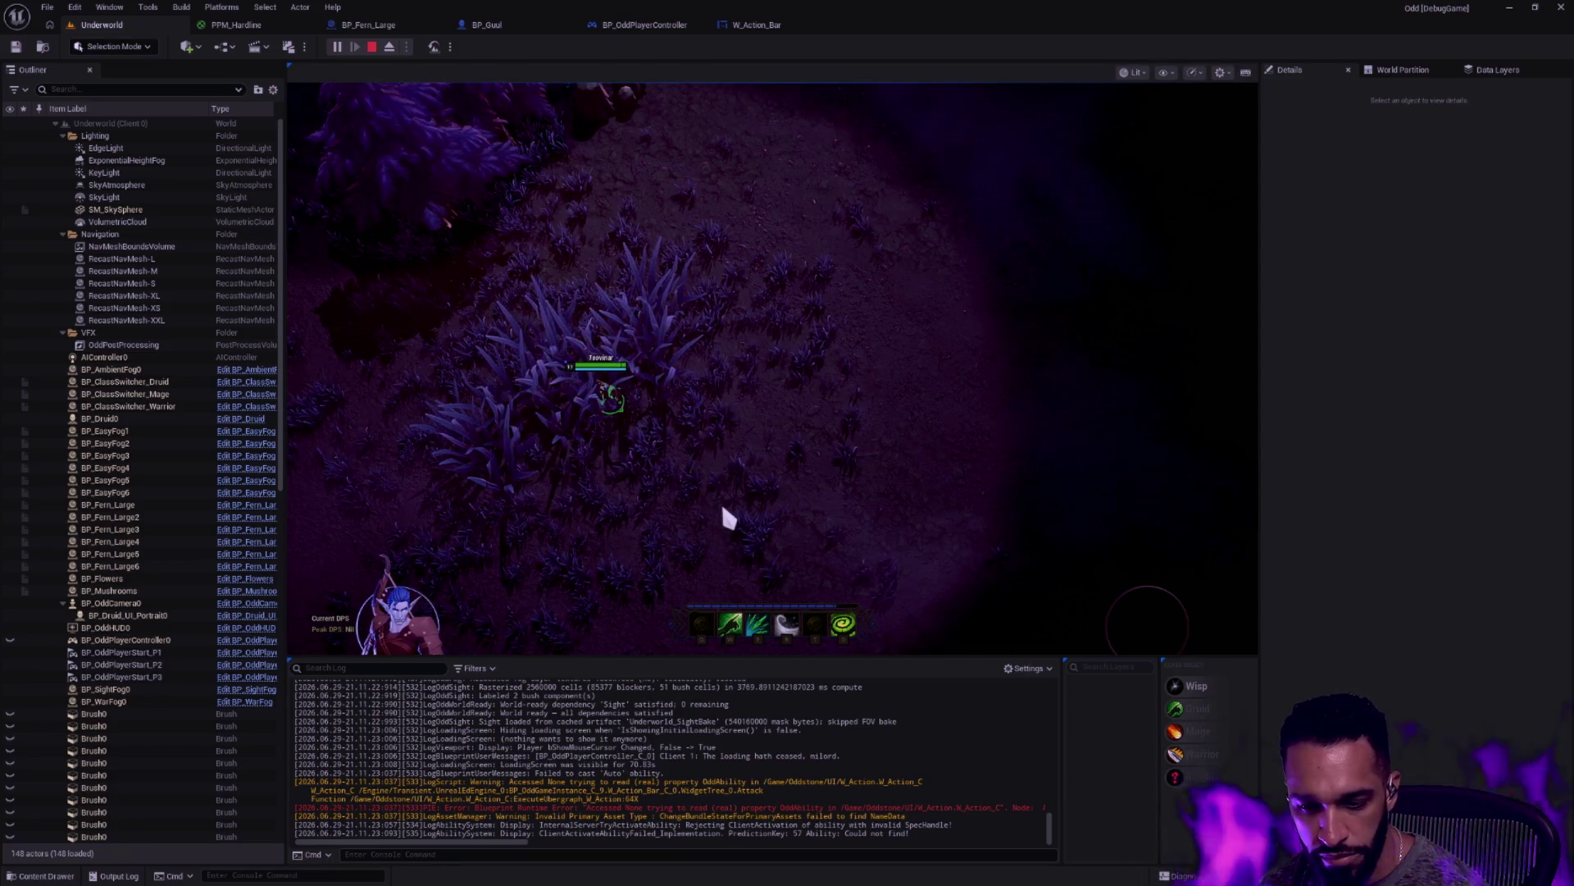
{"action": "key", "text": "Left"}
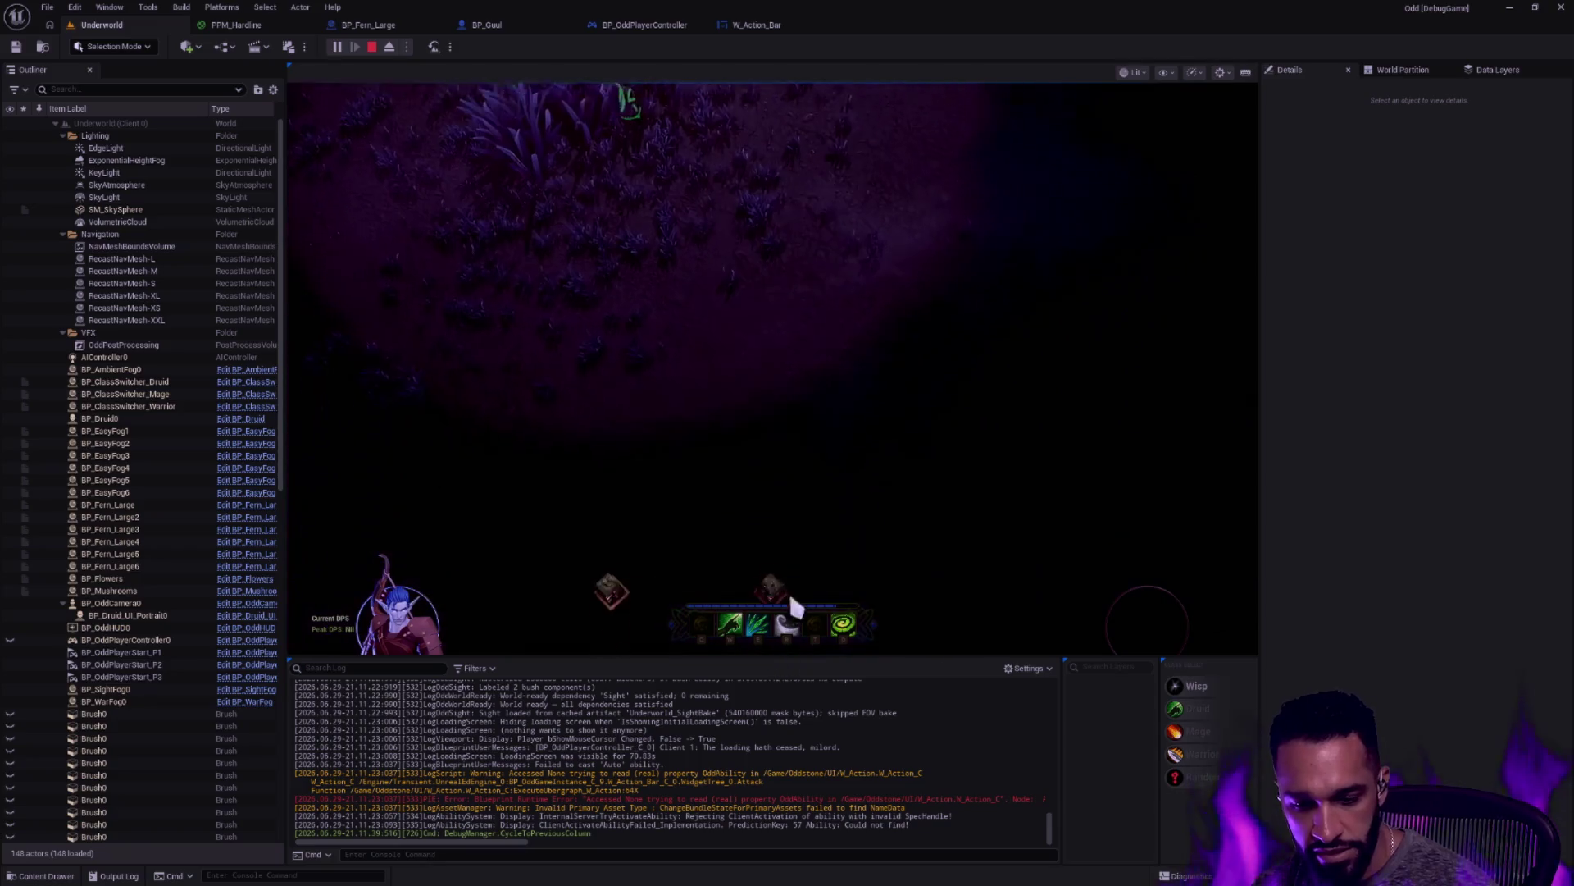
{"action": "scroll", "coordinate": [849, 758], "scroll_direction": "up", "scroll_amount": 5}
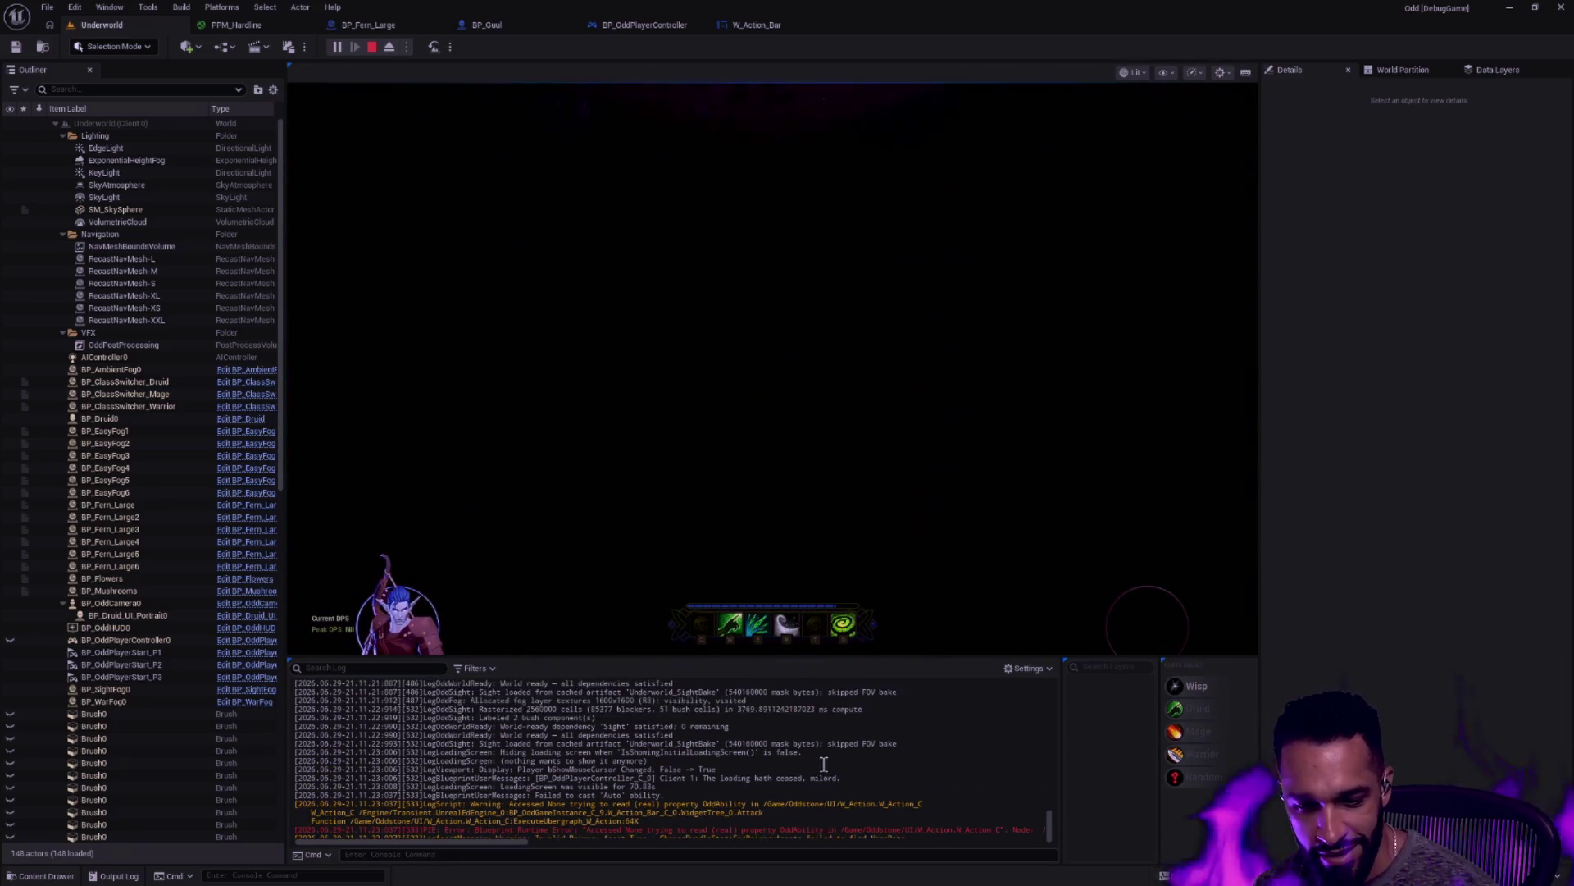
{"action": "scroll", "coordinate": [849, 759], "scroll_direction": "up", "scroll_amount": 2}
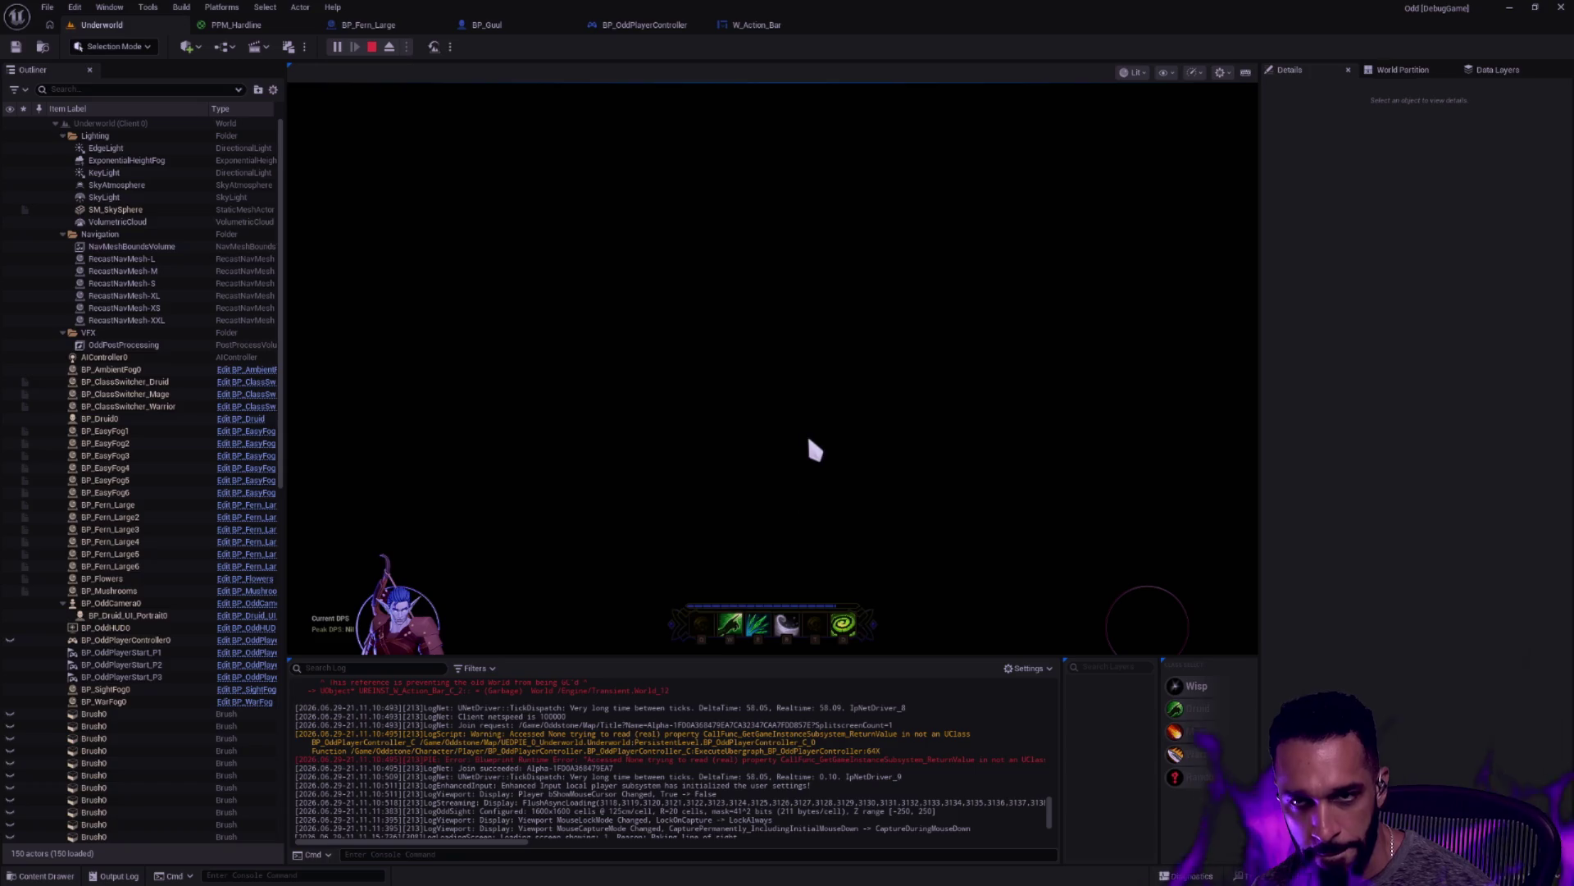
{"action": "left_click", "coordinate": [763, 25]}
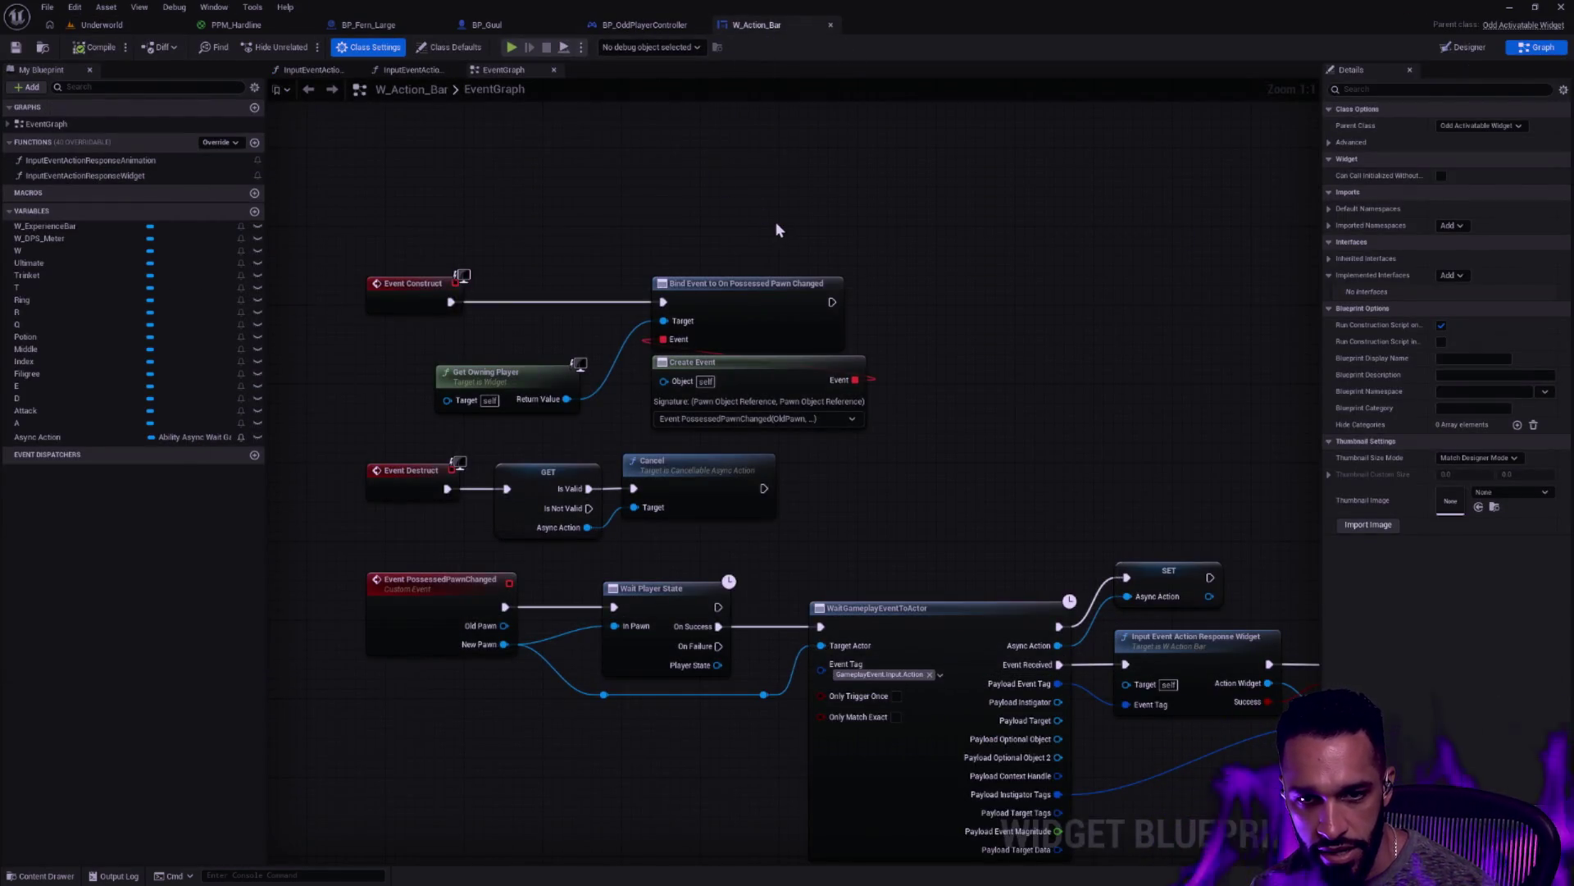
In BP_OddPlayerController, review the Get All Actors, loop, SET and Get Actor Of Class nodes
{"action": "left_click", "coordinate": [656, 25]}
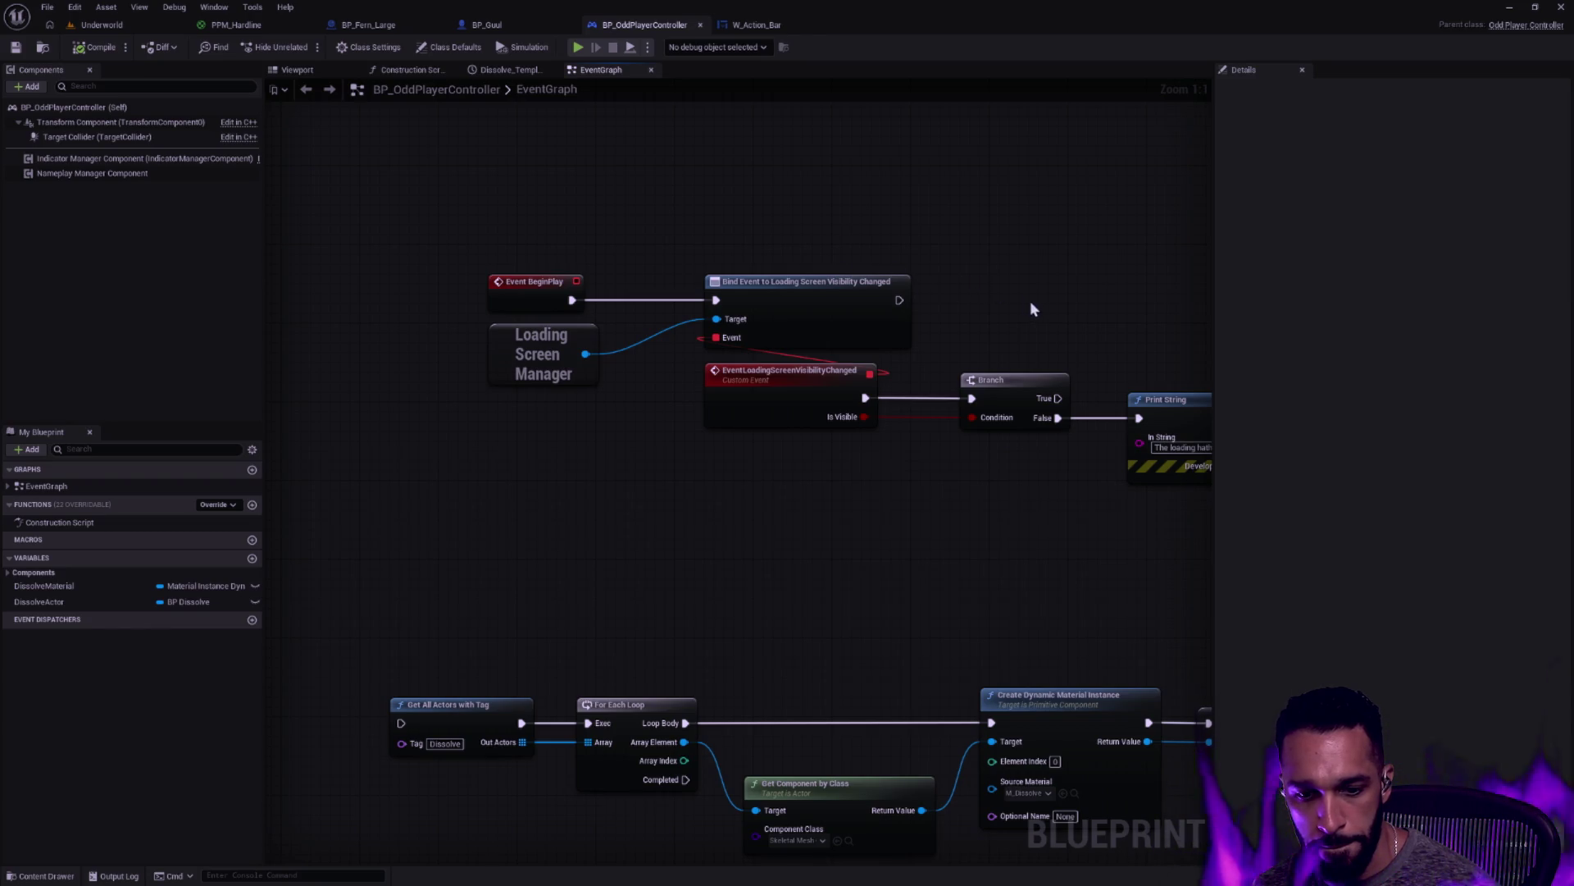
{"action": "mouse_move", "coordinate": [1060, 328]}
{"action": "left_mouse_down"}
{"action": "mouse_move", "coordinate": [872, 246]}
{"action": "mouse_move", "coordinate": [1013, 205]}
{"action": "left_mouse_up"}
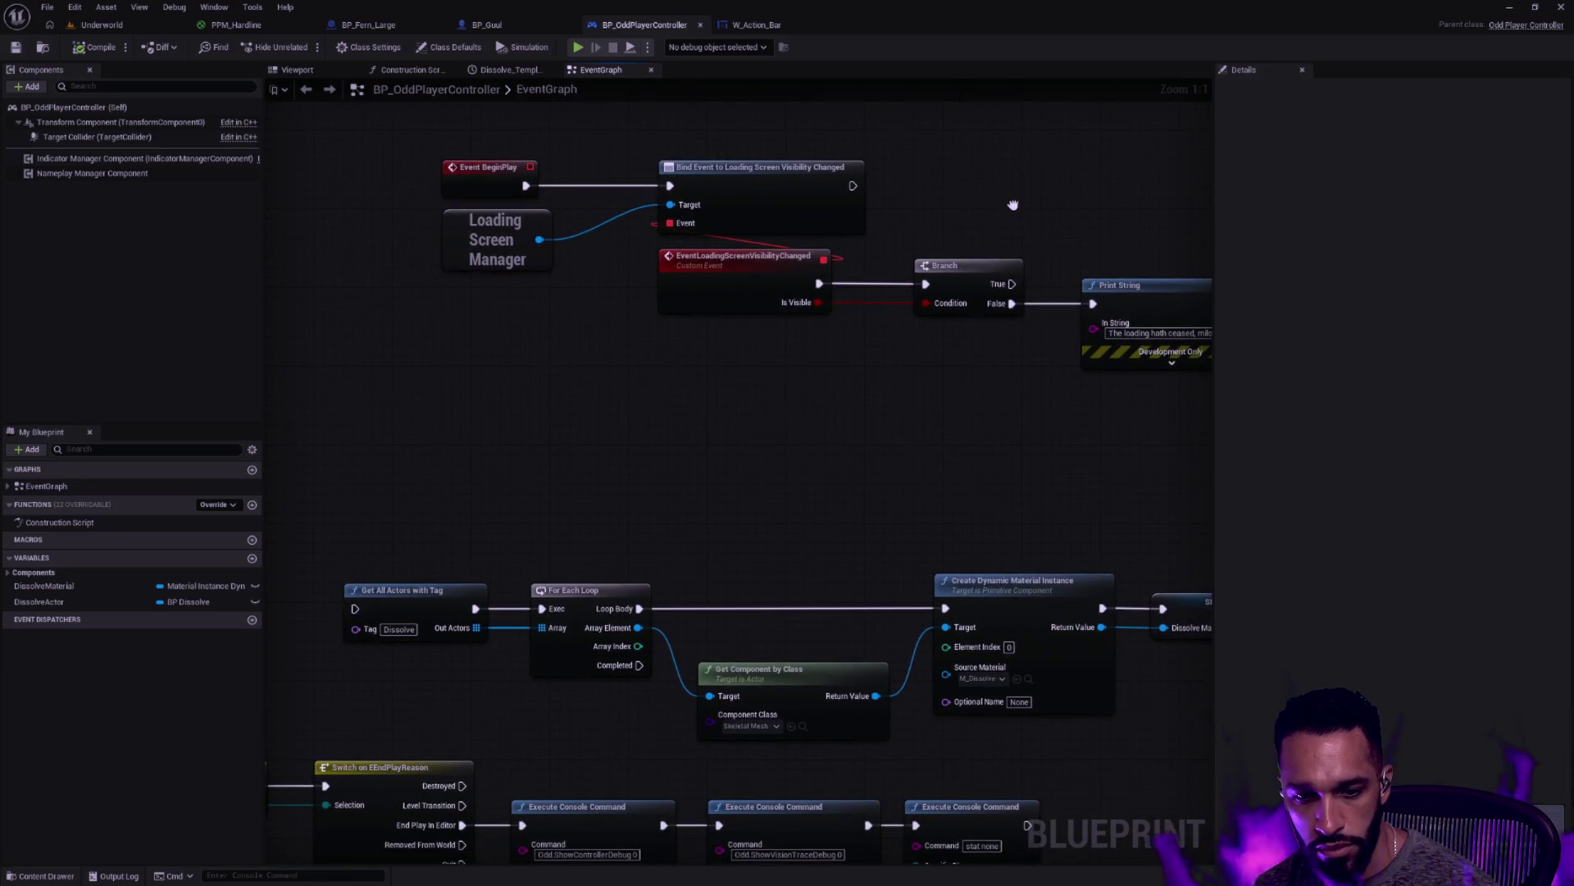
{"action": "scroll", "coordinate": [681, 476], "scroll_direction": "down", "scroll_amount": 1}
{"action": "mouse_move", "coordinate": [411, 439]}
{"action": "left_mouse_down"}
{"action": "mouse_move", "coordinate": [920, 591]}
{"action": "mouse_move", "coordinate": [1025, 596]}
{"action": "mouse_move", "coordinate": [353, 576]}
{"action": "mouse_move", "coordinate": [599, 570]}
{"action": "left_mouse_up"}
{"action": "mouse_move", "coordinate": [988, 578]}
{"action": "left_mouse_down"}
{"action": "mouse_move", "coordinate": [577, 425]}
{"action": "mouse_move", "coordinate": [348, 408]}
{"action": "mouse_move", "coordinate": [779, 446]}
{"action": "left_mouse_up"}
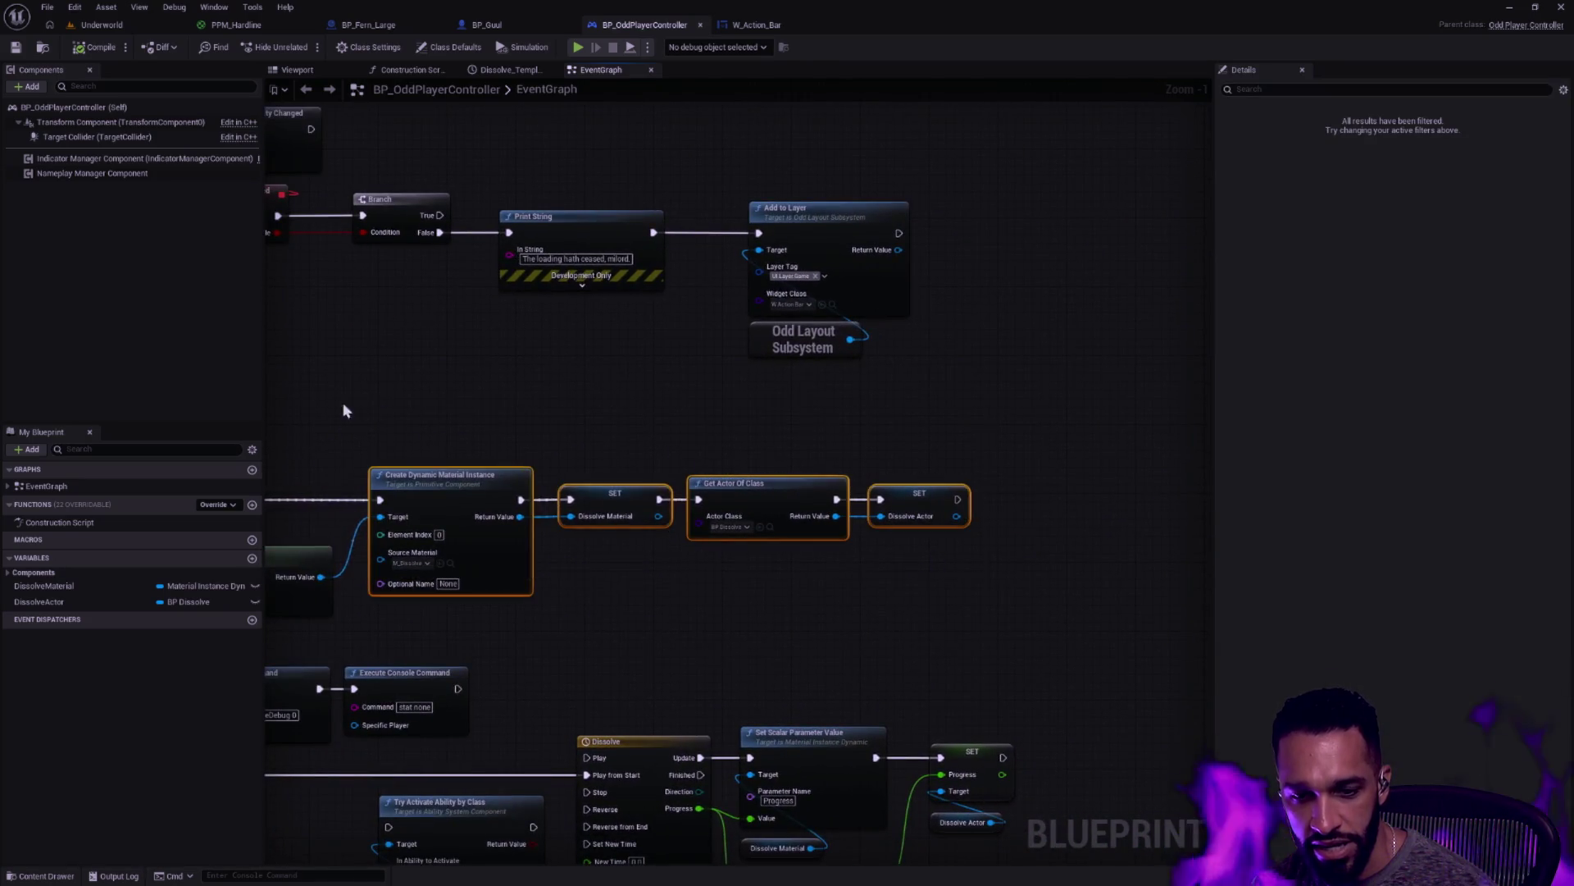
{"action": "left_click_drag", "start_coordinate": [787, 592], "coordinate": [352, 448]}
{"action": "left_click", "coordinate": [891, 409]}
{"action": "mouse_move", "coordinate": [981, 411]}
{"action": "left_mouse_down"}
{"action": "mouse_move", "coordinate": [556, 369]}
{"action": "mouse_move", "coordinate": [502, 390]}
{"action": "mouse_move", "coordinate": [802, 400]}
{"action": "left_mouse_up"}
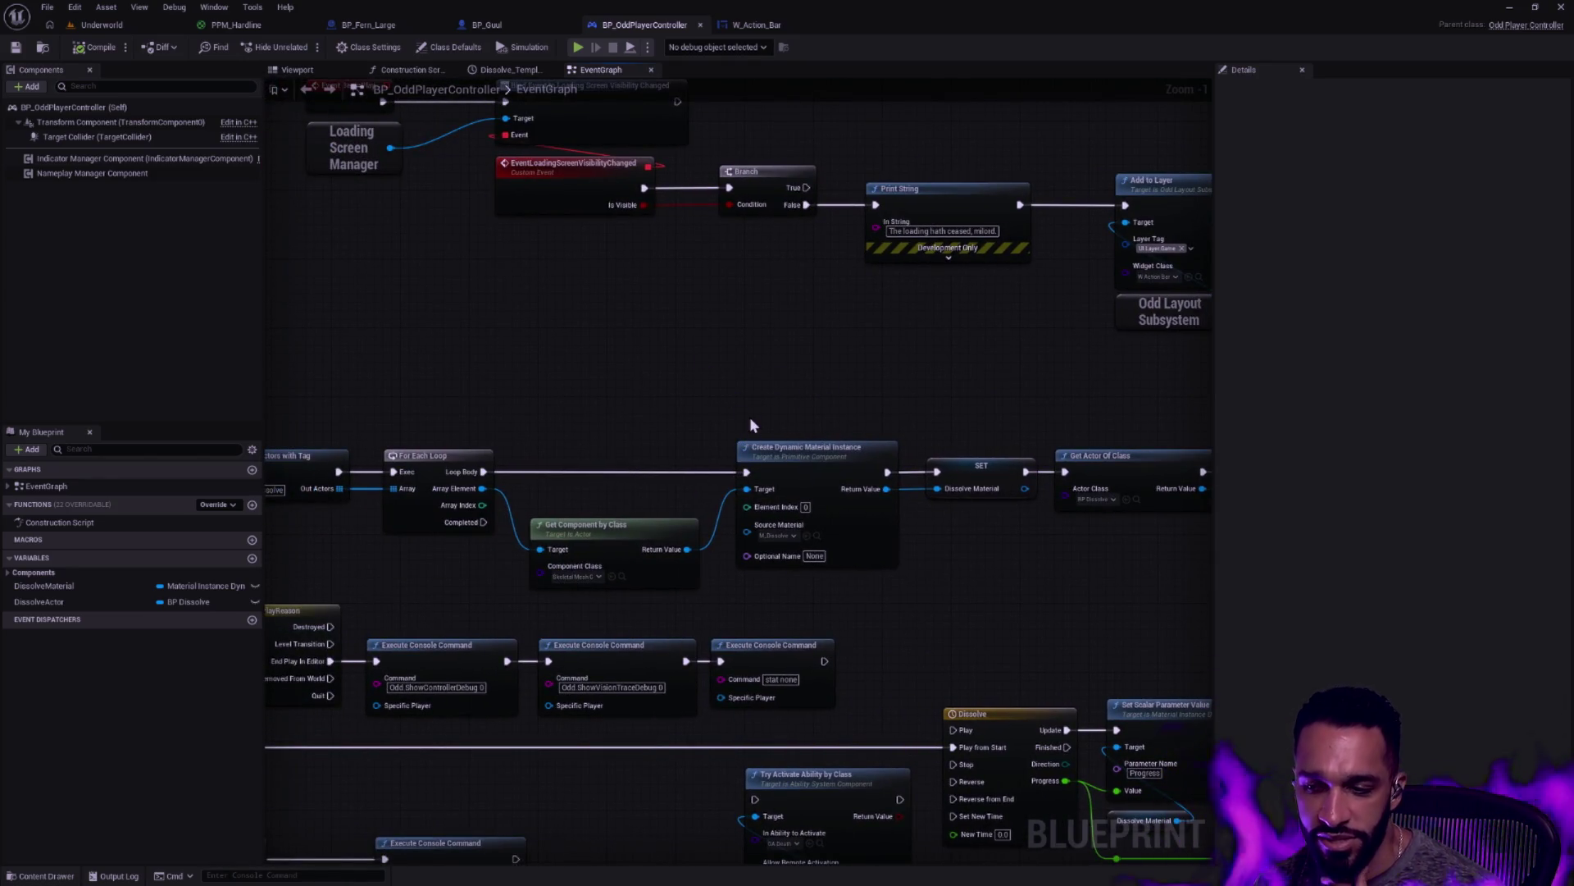
{"action": "scroll", "coordinate": [686, 421], "scroll_direction": "down", "scroll_amount": 1}
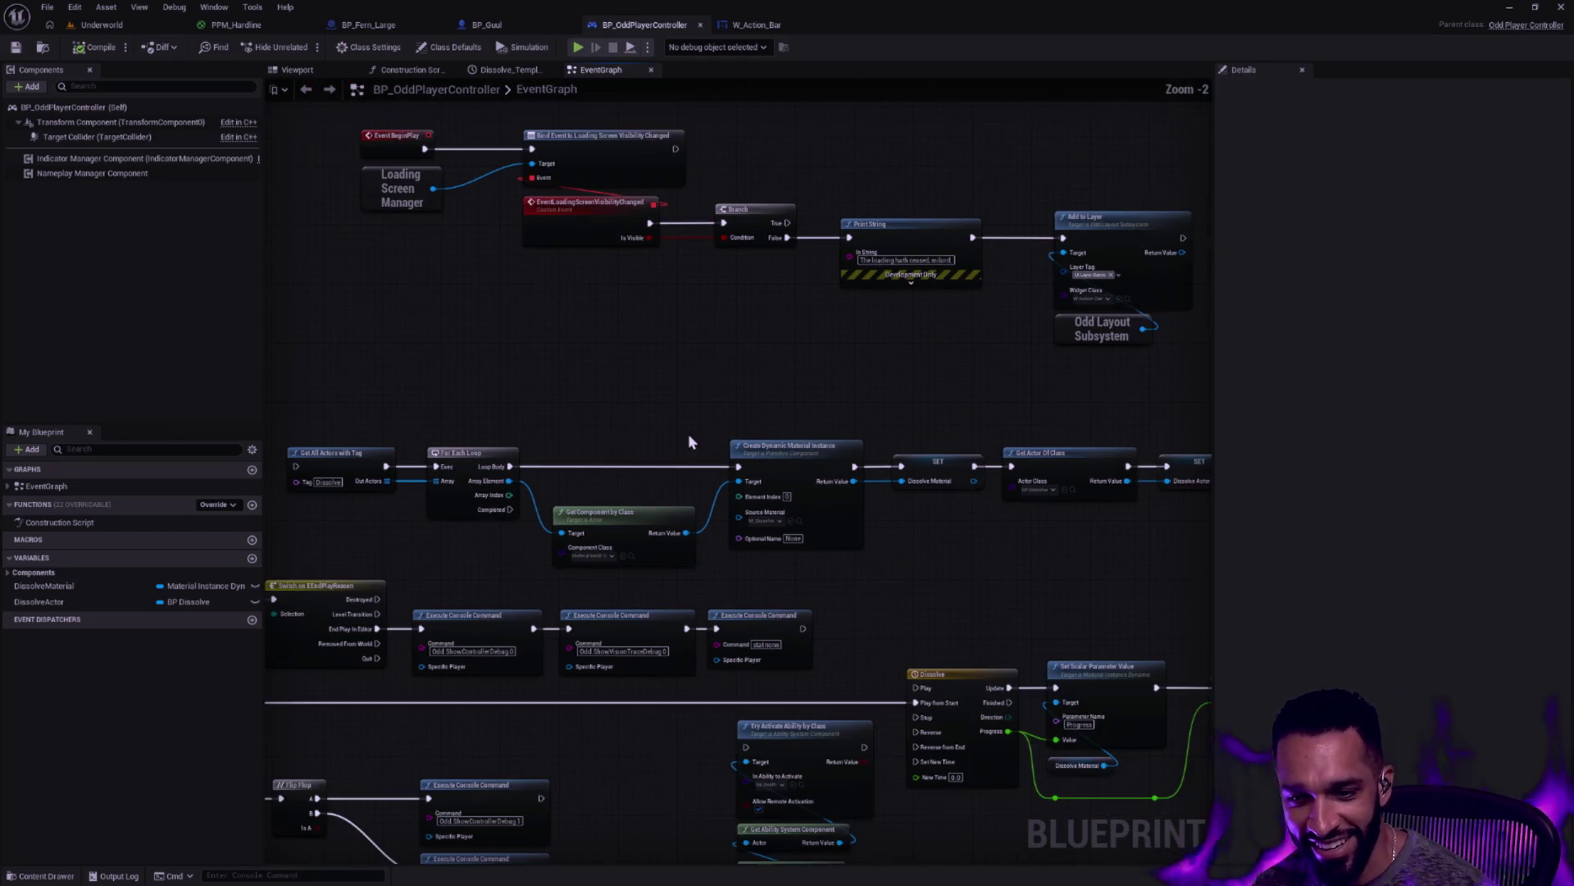
{"action": "left_click_drag", "start_coordinate": [683, 415], "coordinate": [629, 403]}
{"action": "scroll", "coordinate": [501, 396], "scroll_direction": "down", "scroll_amount": 1}
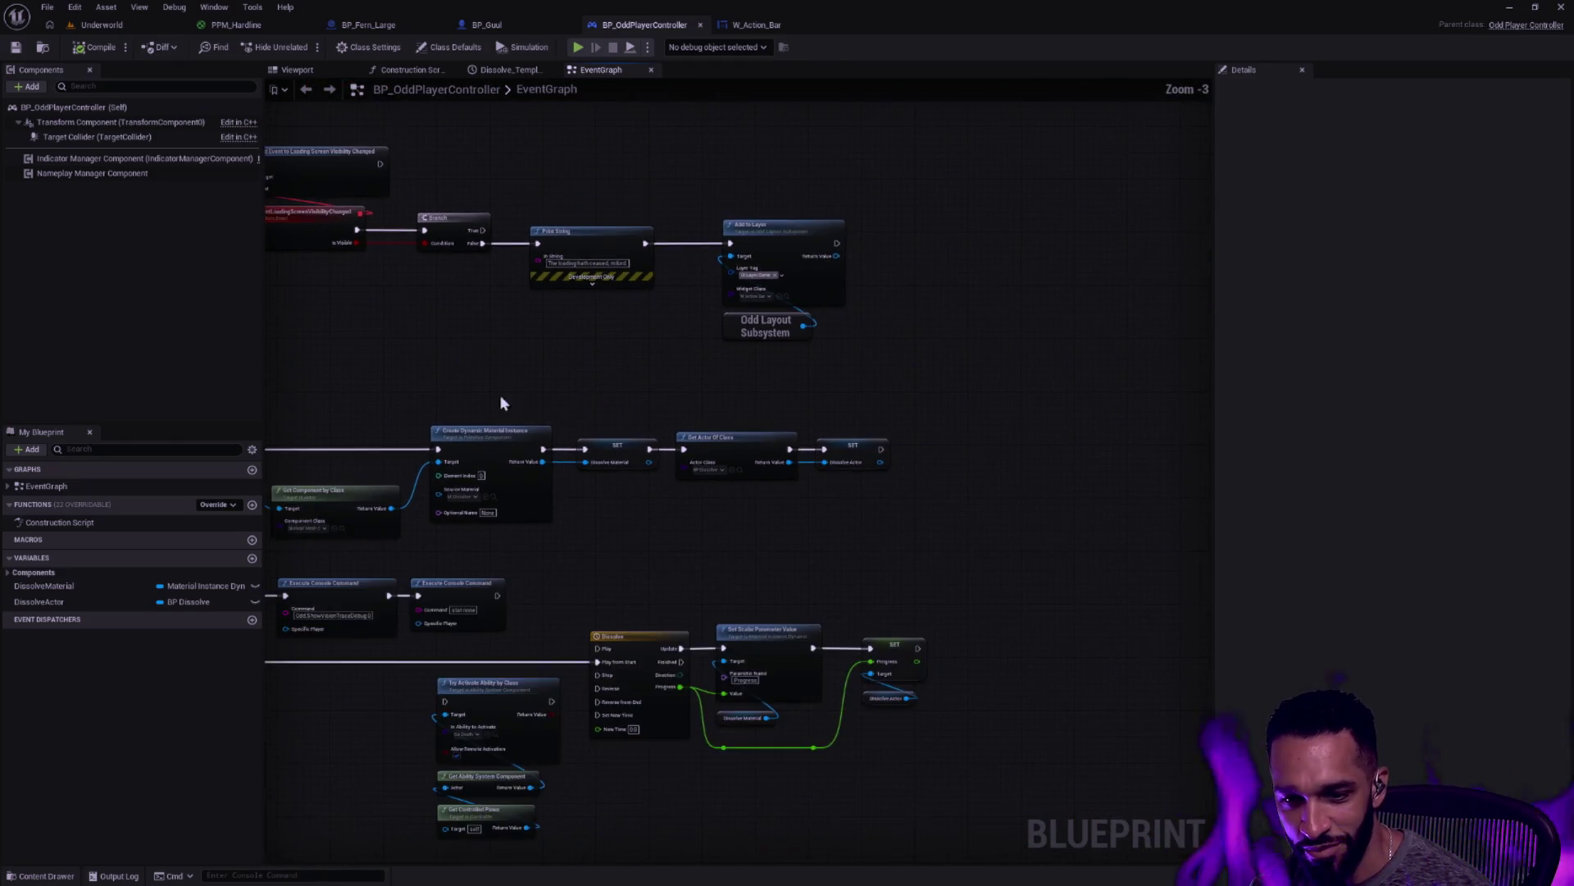
{"action": "left_click_drag", "start_coordinate": [501, 396], "coordinate": [811, 436]}
{"action": "mouse_move", "coordinate": [1146, 519]}
{"action": "left_mouse_down"}
{"action": "mouse_move", "coordinate": [386, 393]}
{"action": "mouse_move", "coordinate": [369, 405]}
{"action": "left_mouse_up"}
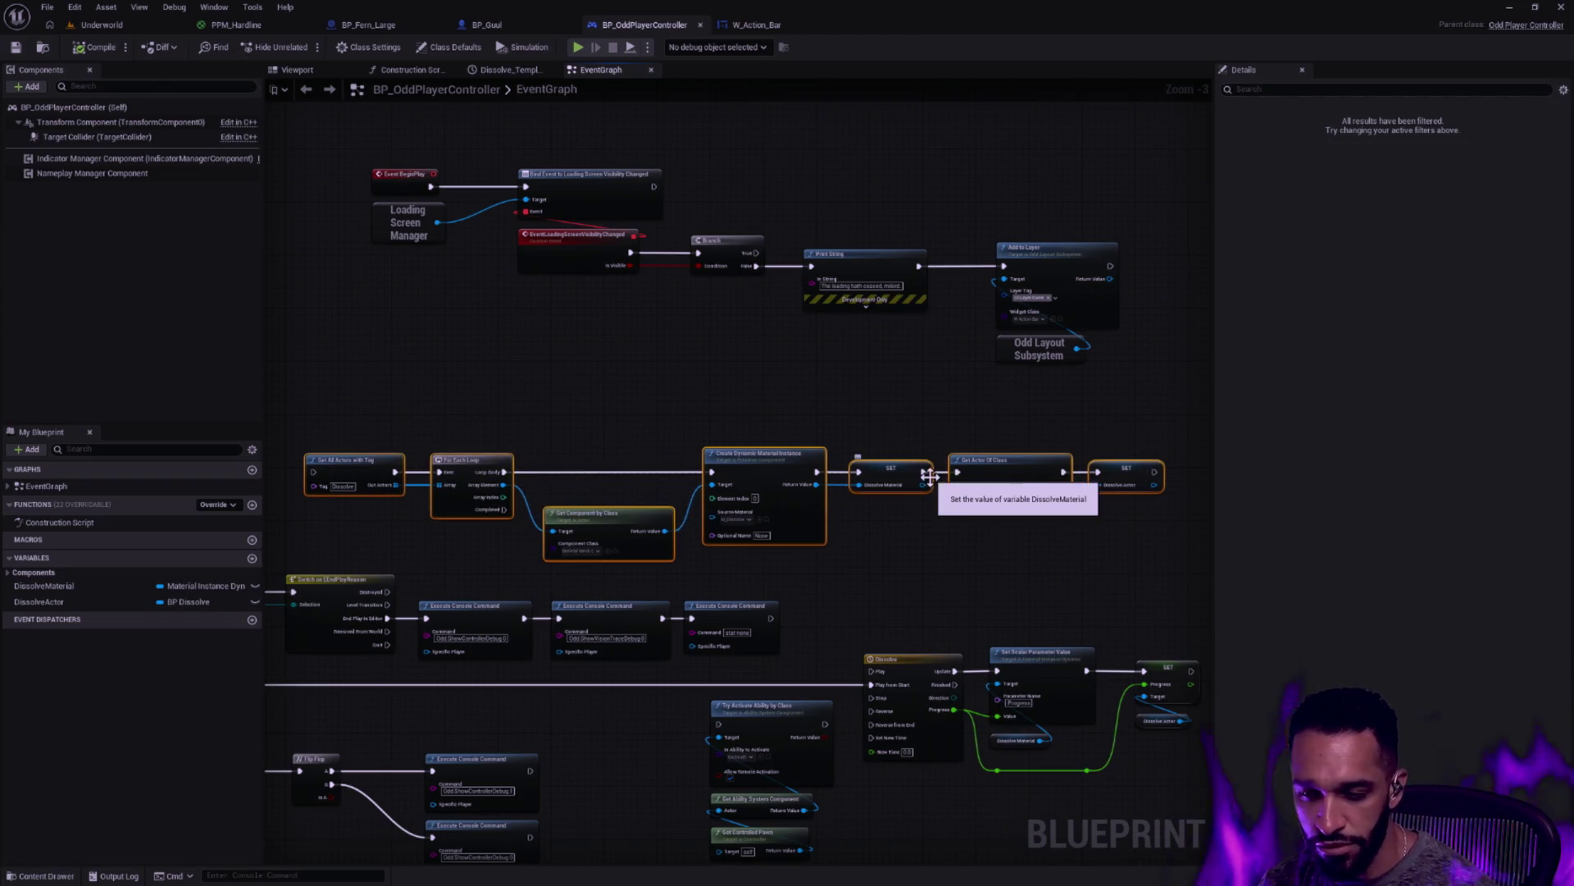
{"action": "mouse_move", "coordinate": [1014, 464]}
{"action": "left_mouse_down"}
{"action": "mouse_move", "coordinate": [587, 408]}
{"action": "mouse_move", "coordinate": [691, 425]}
{"action": "left_mouse_up"}
{"action": "left_click_drag", "start_coordinate": [991, 443], "coordinate": [997, 387]}
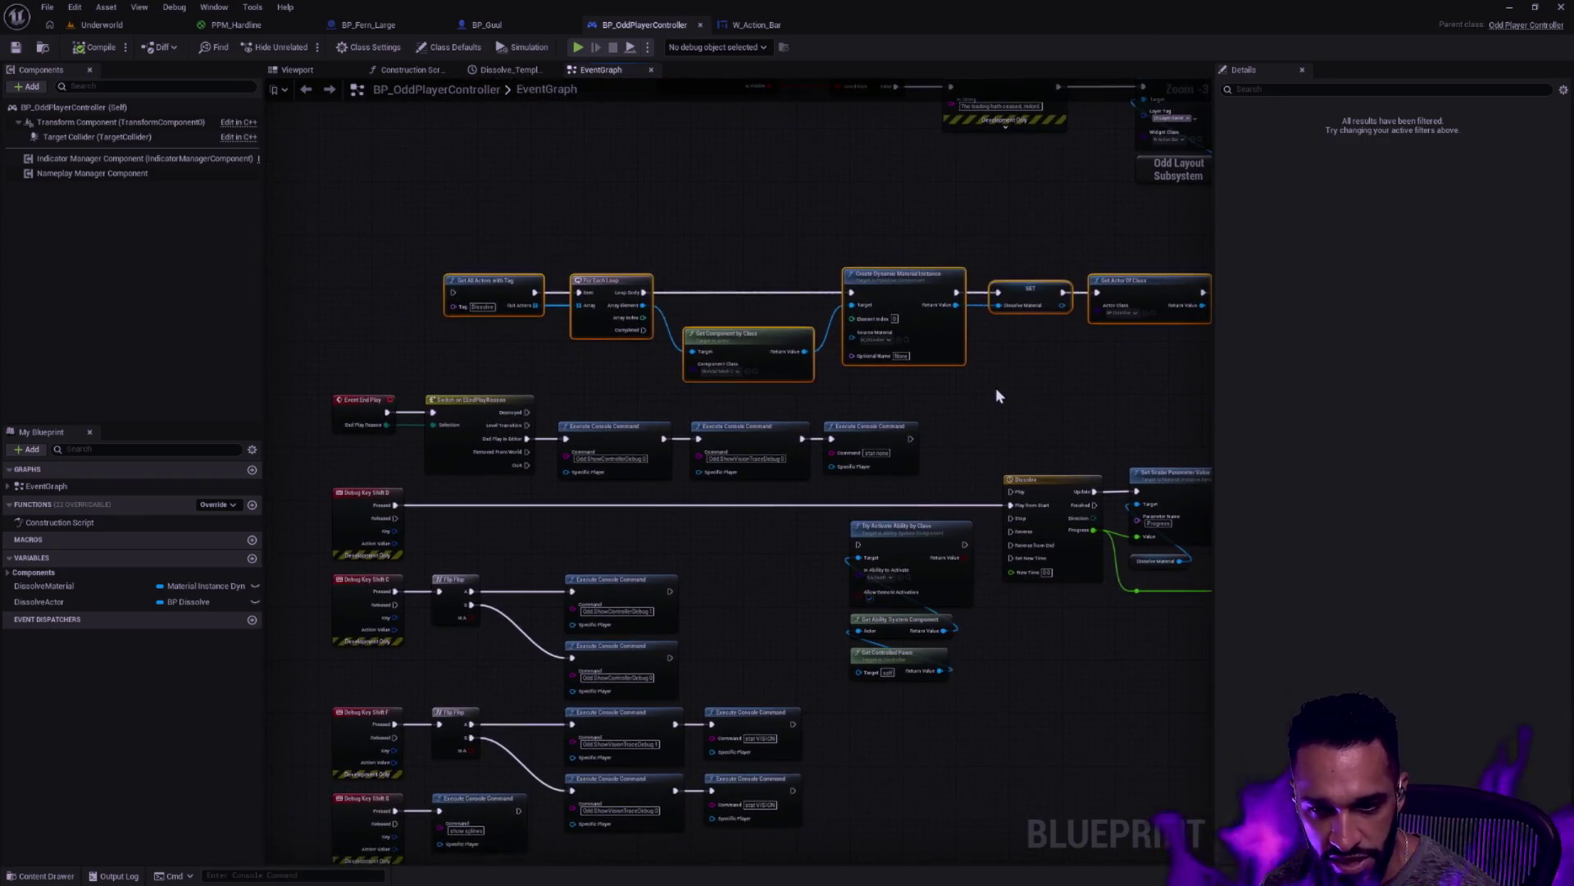
{"action": "left_click", "coordinate": [995, 387]}
{"action": "mouse_move", "coordinate": [999, 450]}
{"action": "left_mouse_down"}
{"action": "mouse_move", "coordinate": [998, 351]}
{"action": "mouse_move", "coordinate": [932, 165]}
{"action": "mouse_move", "coordinate": [851, 363]}
{"action": "left_mouse_up"}
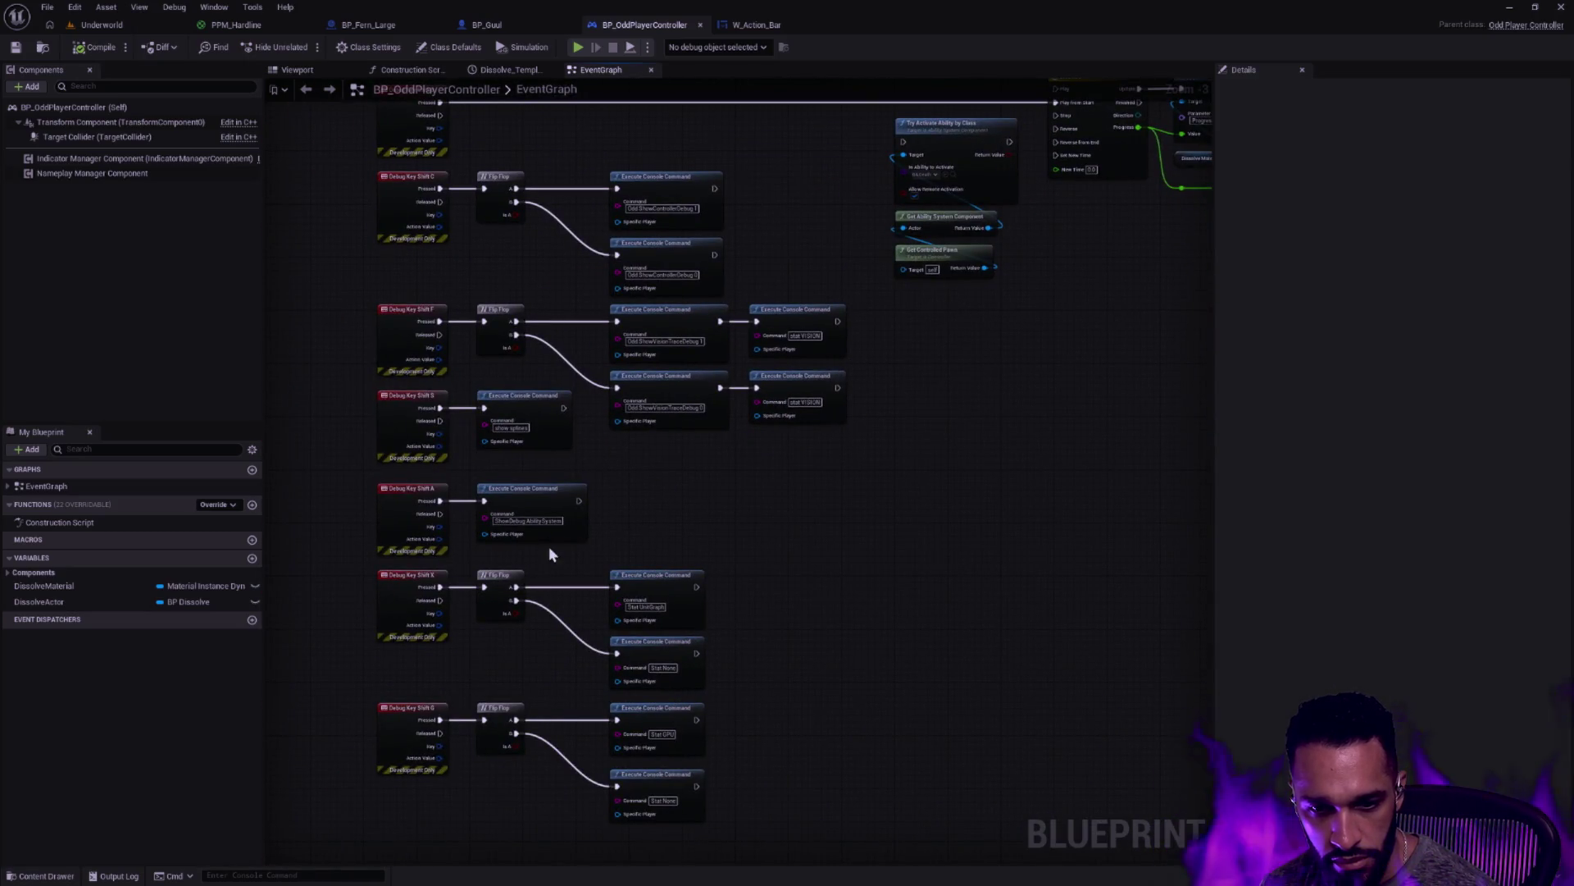
{"action": "scroll", "coordinate": [529, 537], "scroll_direction": "up", "scroll_amount": 3}
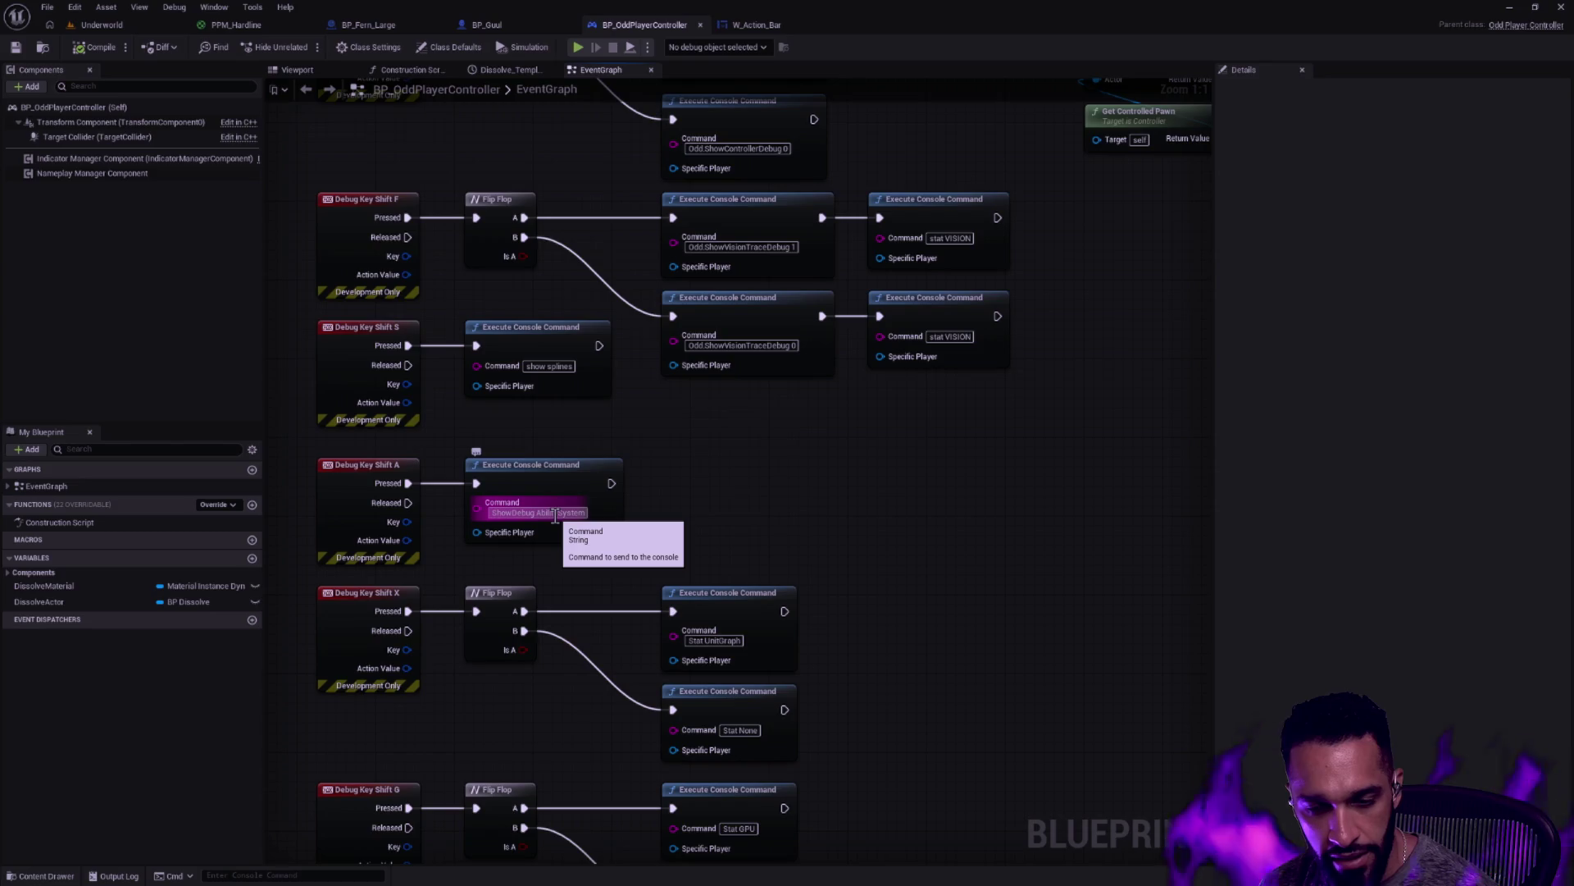
{"action": "left_click_drag", "start_coordinate": [713, 566], "coordinate": [386, 471]}
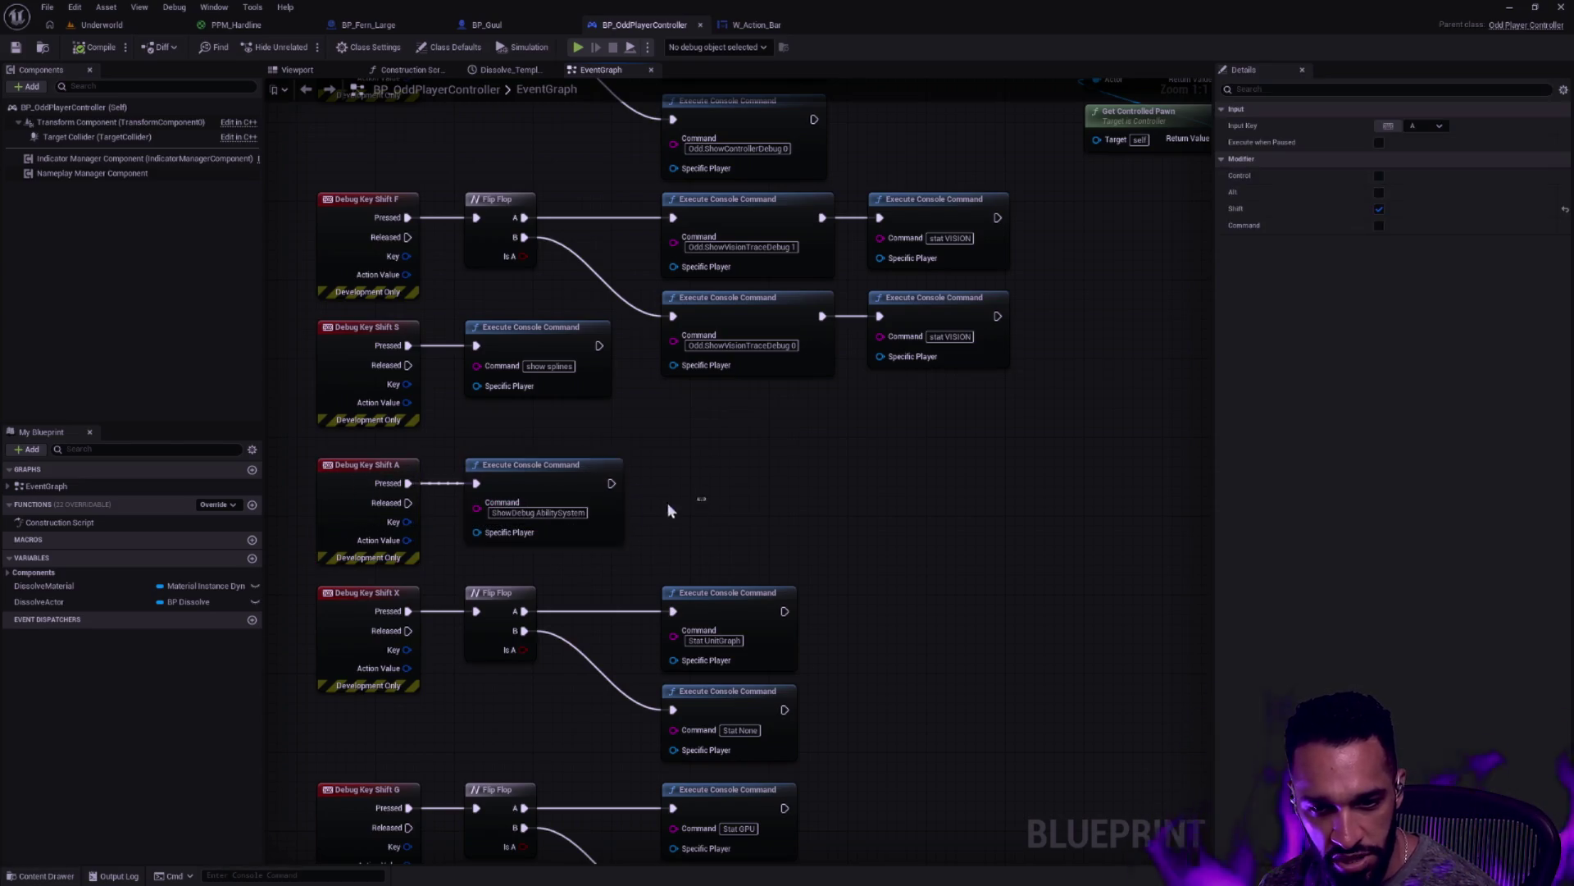
{"action": "left_click_drag", "start_coordinate": [746, 510], "coordinate": [410, 497]}
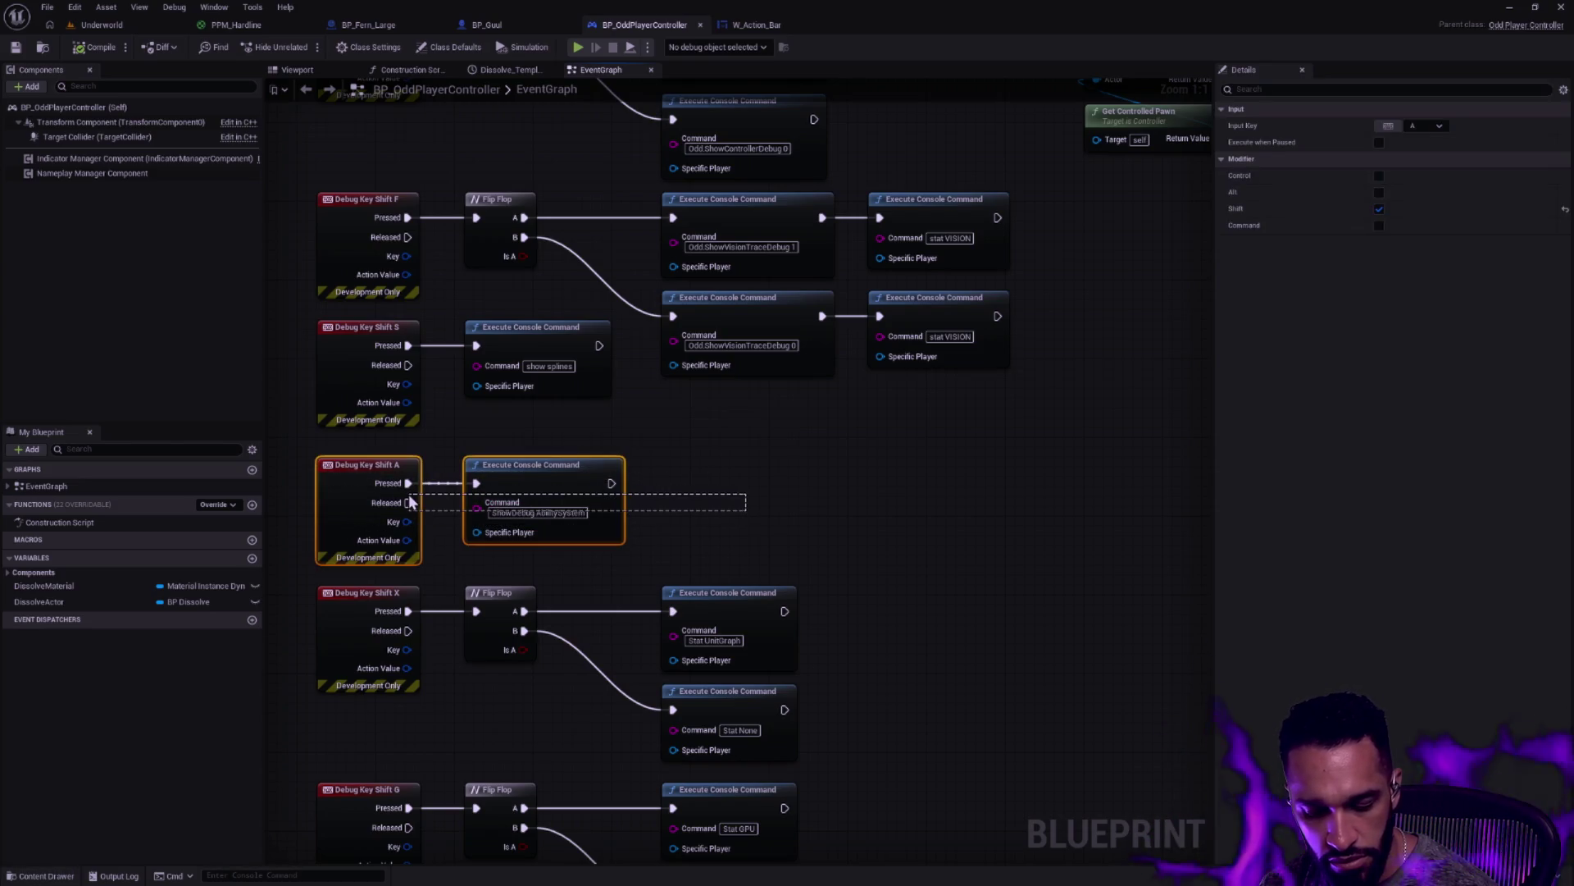
{"action": "left_click", "coordinate": [558, 445]}
{"action": "left_click_drag", "start_coordinate": [753, 484], "coordinate": [410, 492]}
{"action": "scroll", "coordinate": [820, 509], "scroll_direction": "down", "scroll_amount": 3}
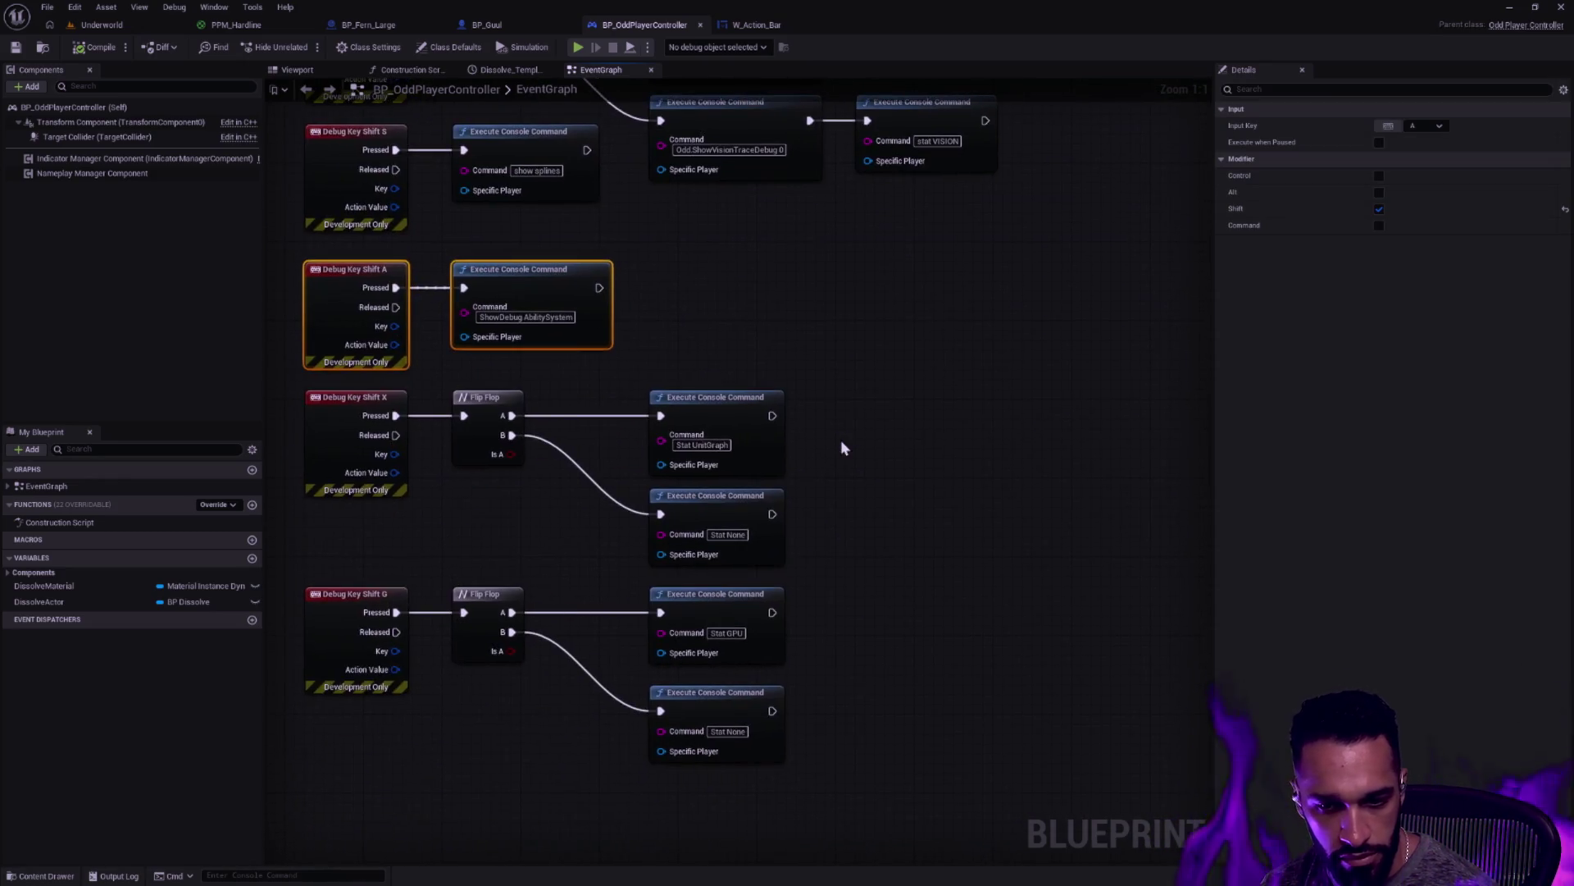
{"action": "left_click", "coordinate": [841, 438]}
{"action": "scroll", "coordinate": [843, 436], "scroll_direction": "down", "scroll_amount": 5}
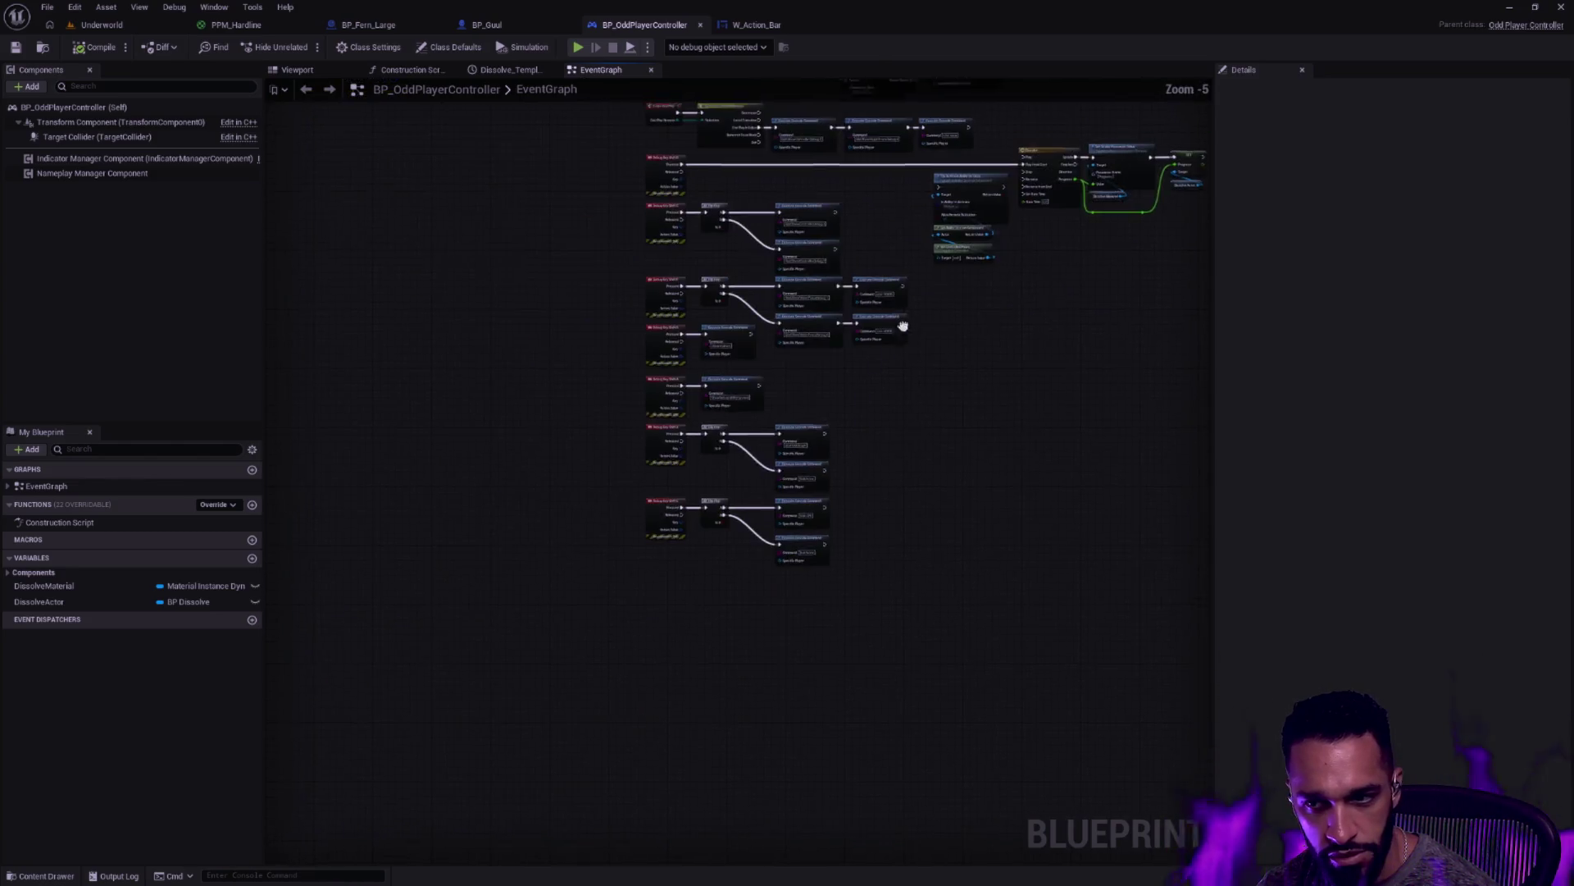
{"action": "scroll", "coordinate": [746, 334], "scroll_direction": "up", "scroll_amount": 4}
{"action": "left_click_drag", "start_coordinate": [941, 232], "coordinate": [745, 235]}
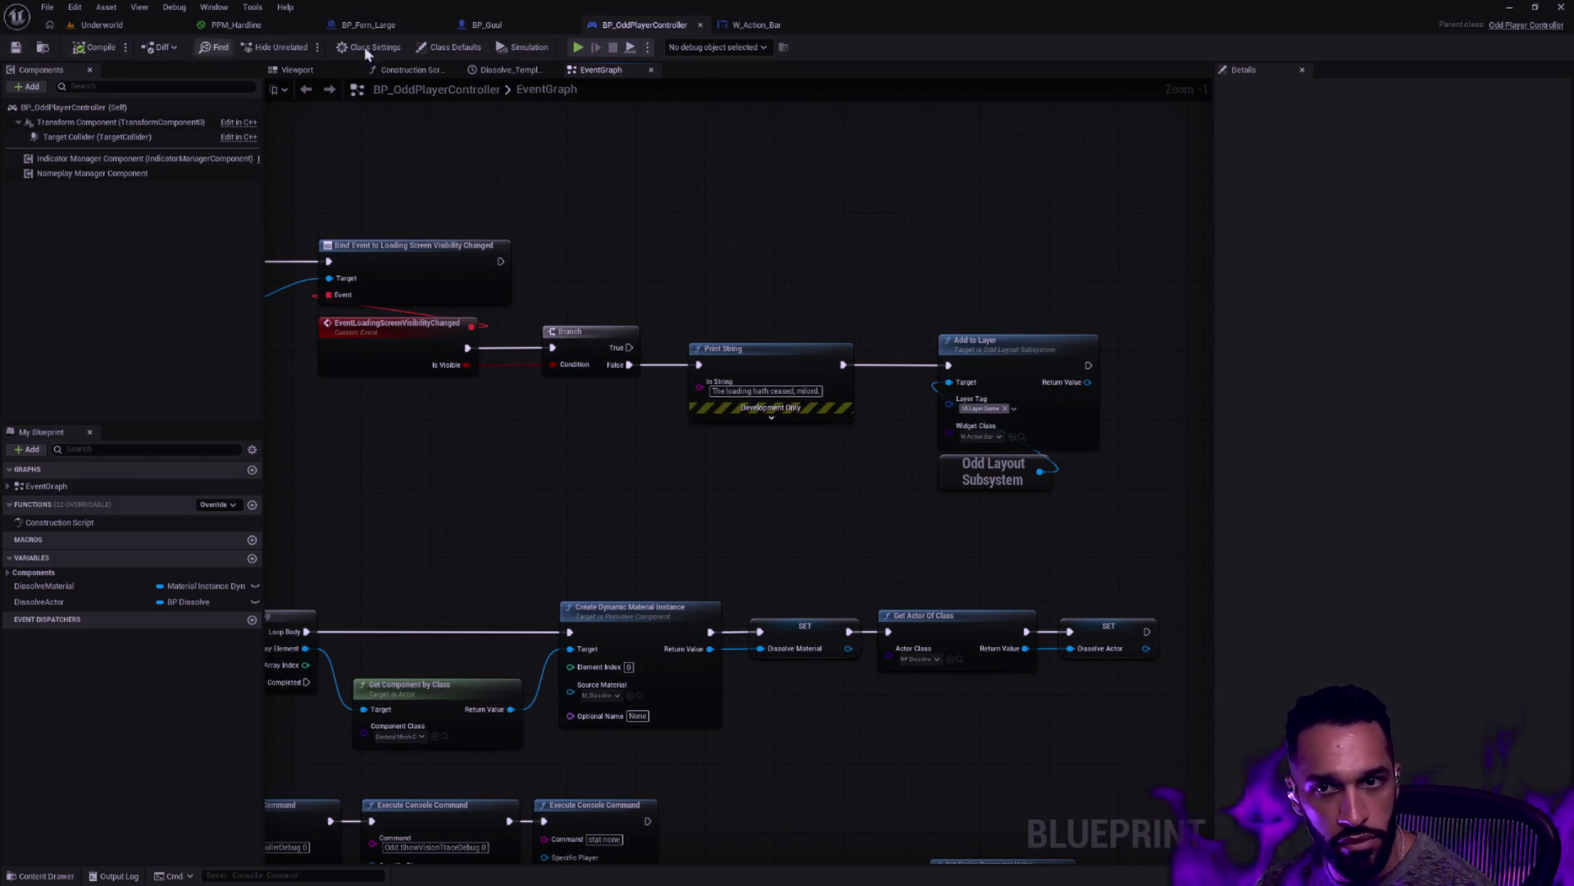
Clear the Underworld level's Output Log, then go back to BP_OddPlayerController
{"action": "left_click", "coordinate": [125, 25]}
{"action": "right_click", "coordinate": [715, 791]}
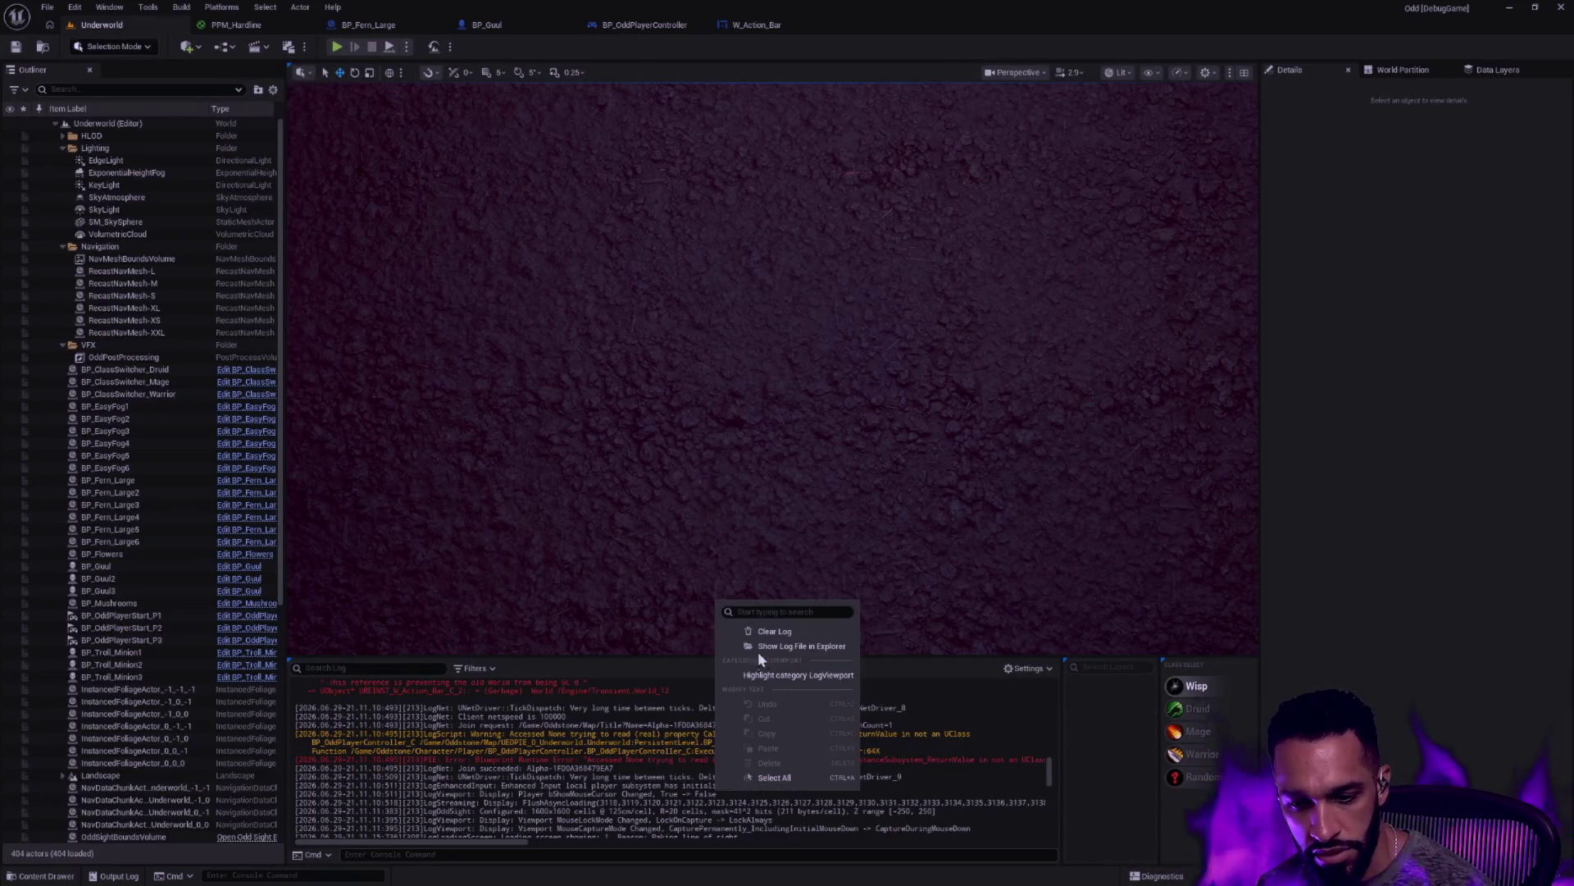
{"action": "left_click", "coordinate": [774, 632]}
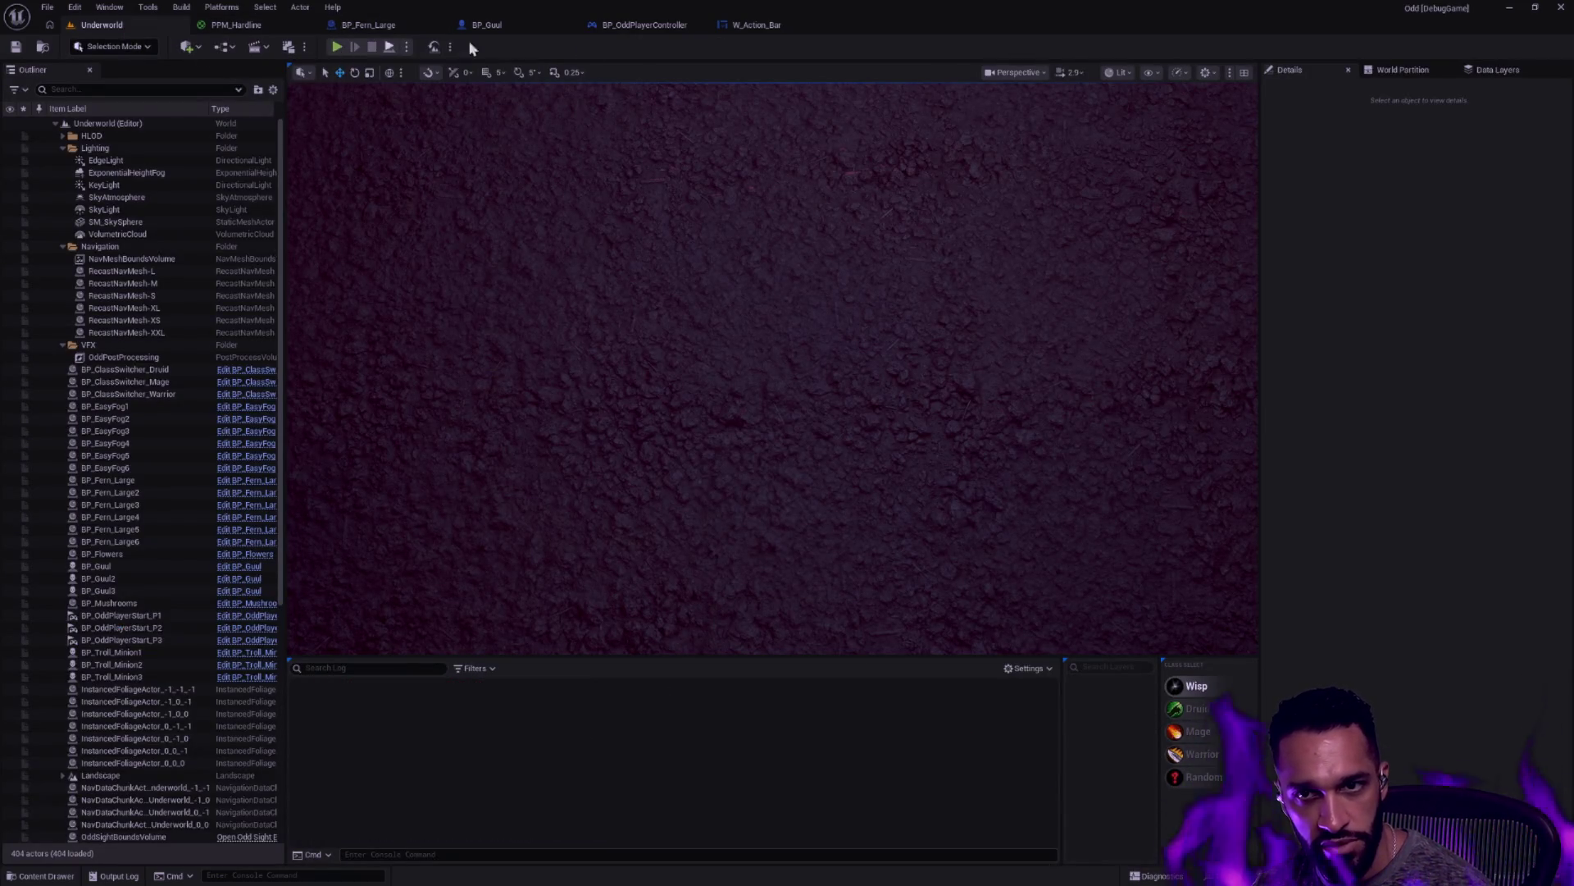
{"action": "left_click", "coordinate": [645, 24]}
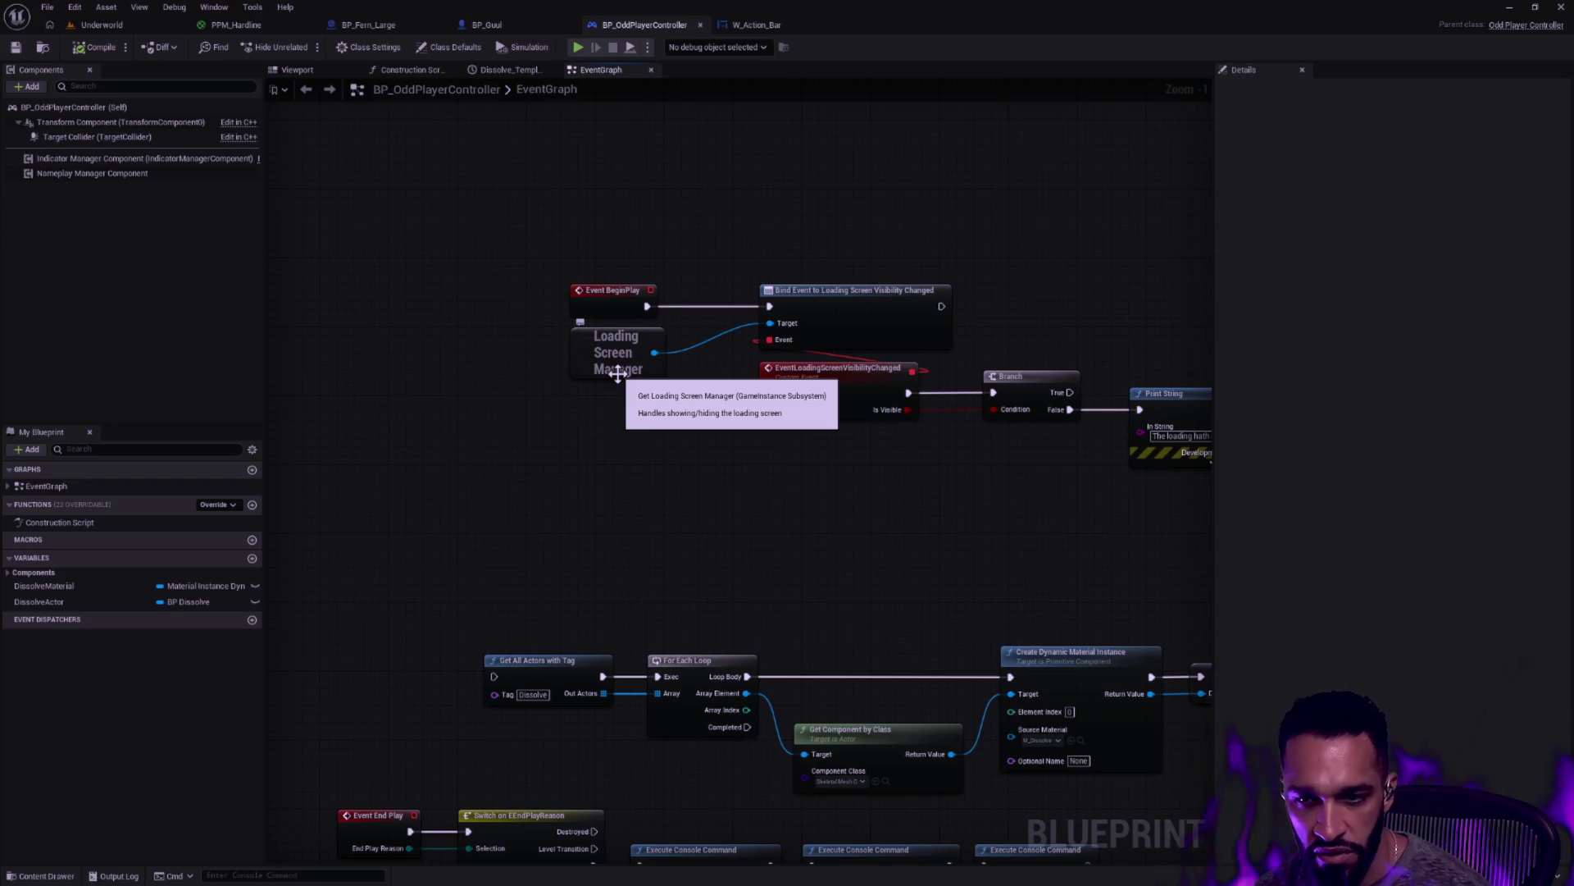
Paste the copied nodes and rearrange the Print String, Branch and Bind Event chain
{"action": "scroll", "coordinate": [692, 234], "scroll_direction": "down", "scroll_amount": 2}
{"action": "key", "text": "ctrl+v"}
{"action": "left_click_drag", "start_coordinate": [984, 318], "coordinate": [968, 320]}
{"action": "left_click_drag", "start_coordinate": [1107, 456], "coordinate": [825, 273]}
{"action": "left_click_drag", "start_coordinate": [815, 376], "coordinate": [652, 256]}
{"action": "left_click_drag", "start_coordinate": [1055, 477], "coordinate": [533, 242]}
{"action": "left_click_drag", "start_coordinate": [394, 299], "coordinate": [516, 295]}
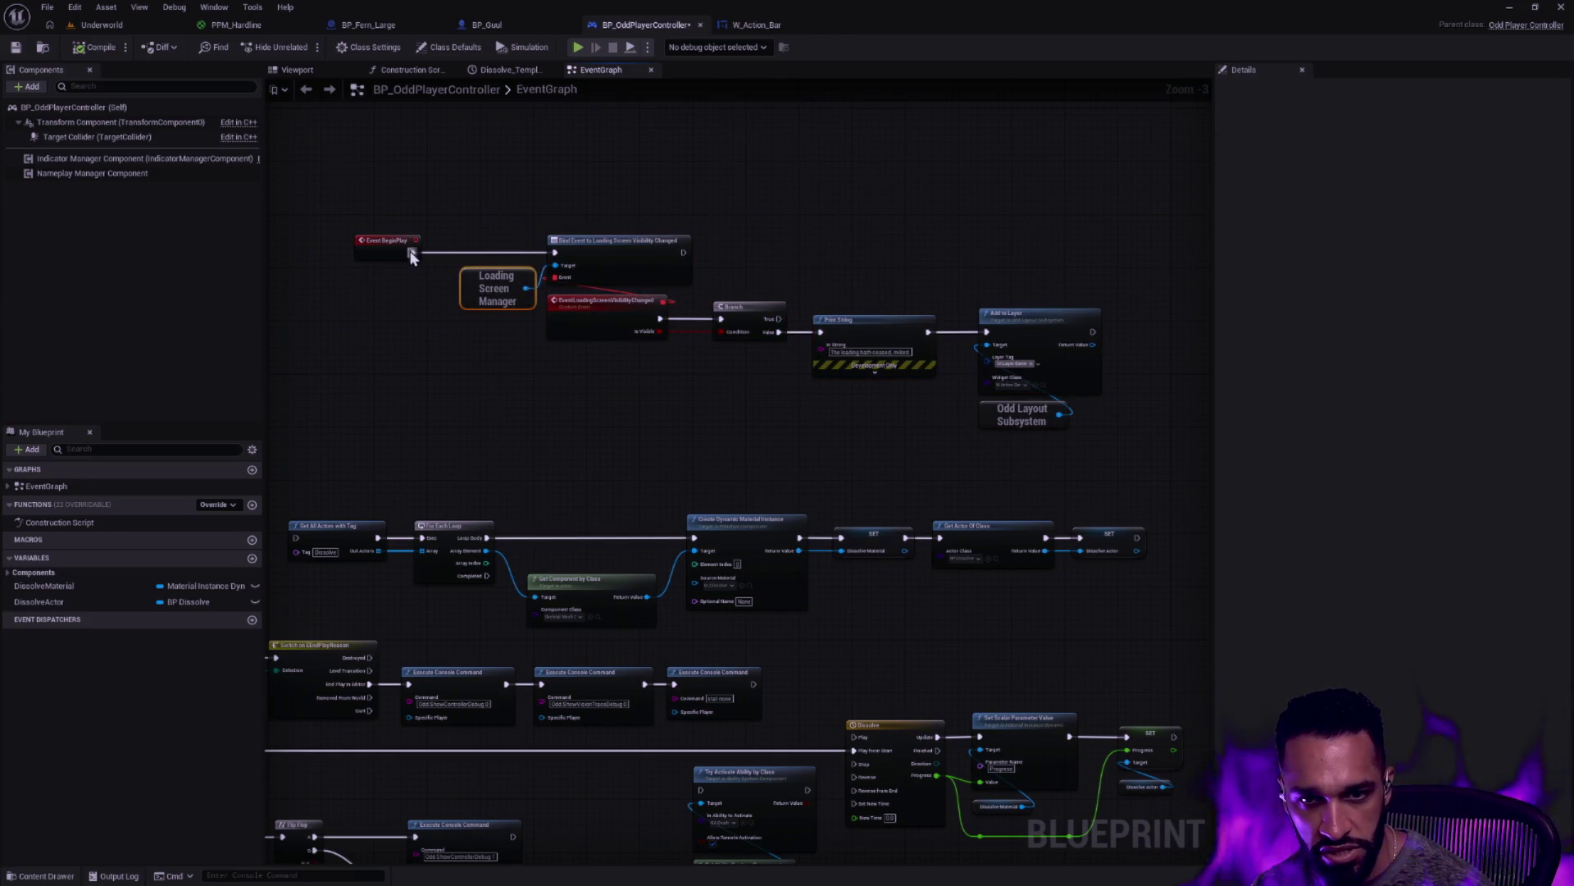
Add an Is Local Controller node off Event BeginPlay
{"action": "left_click_drag", "start_coordinate": [412, 255], "coordinate": [457, 233]}
{"action": "scroll", "coordinate": [434, 225], "scroll_direction": "up", "scroll_amount": 1}
{"action": "right_click", "coordinate": [439, 242]}
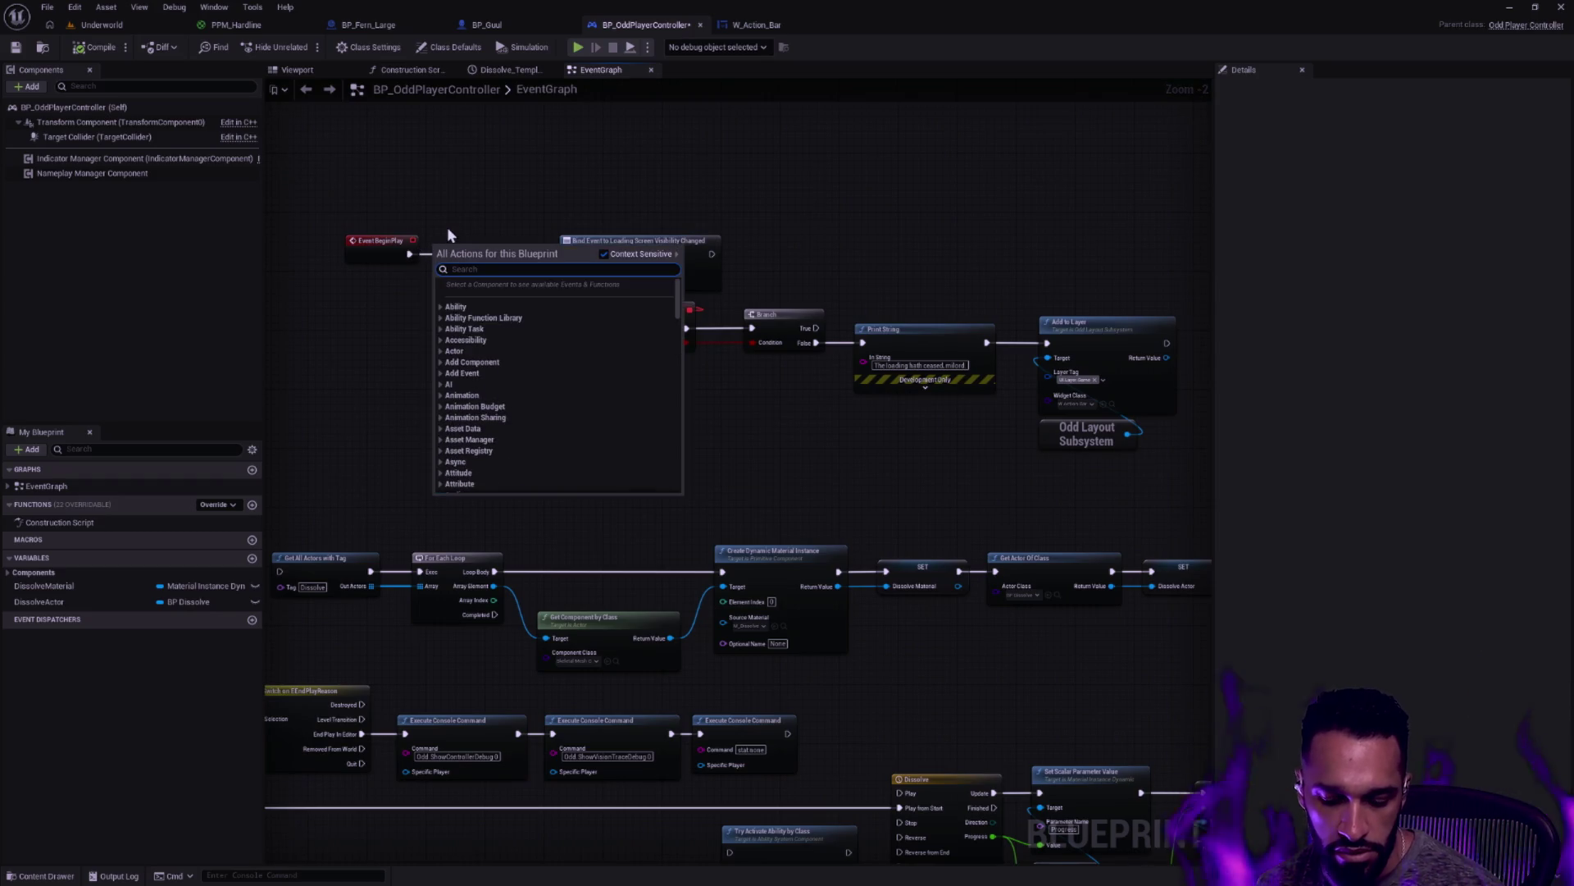
{"action": "type", "text": "locally"}
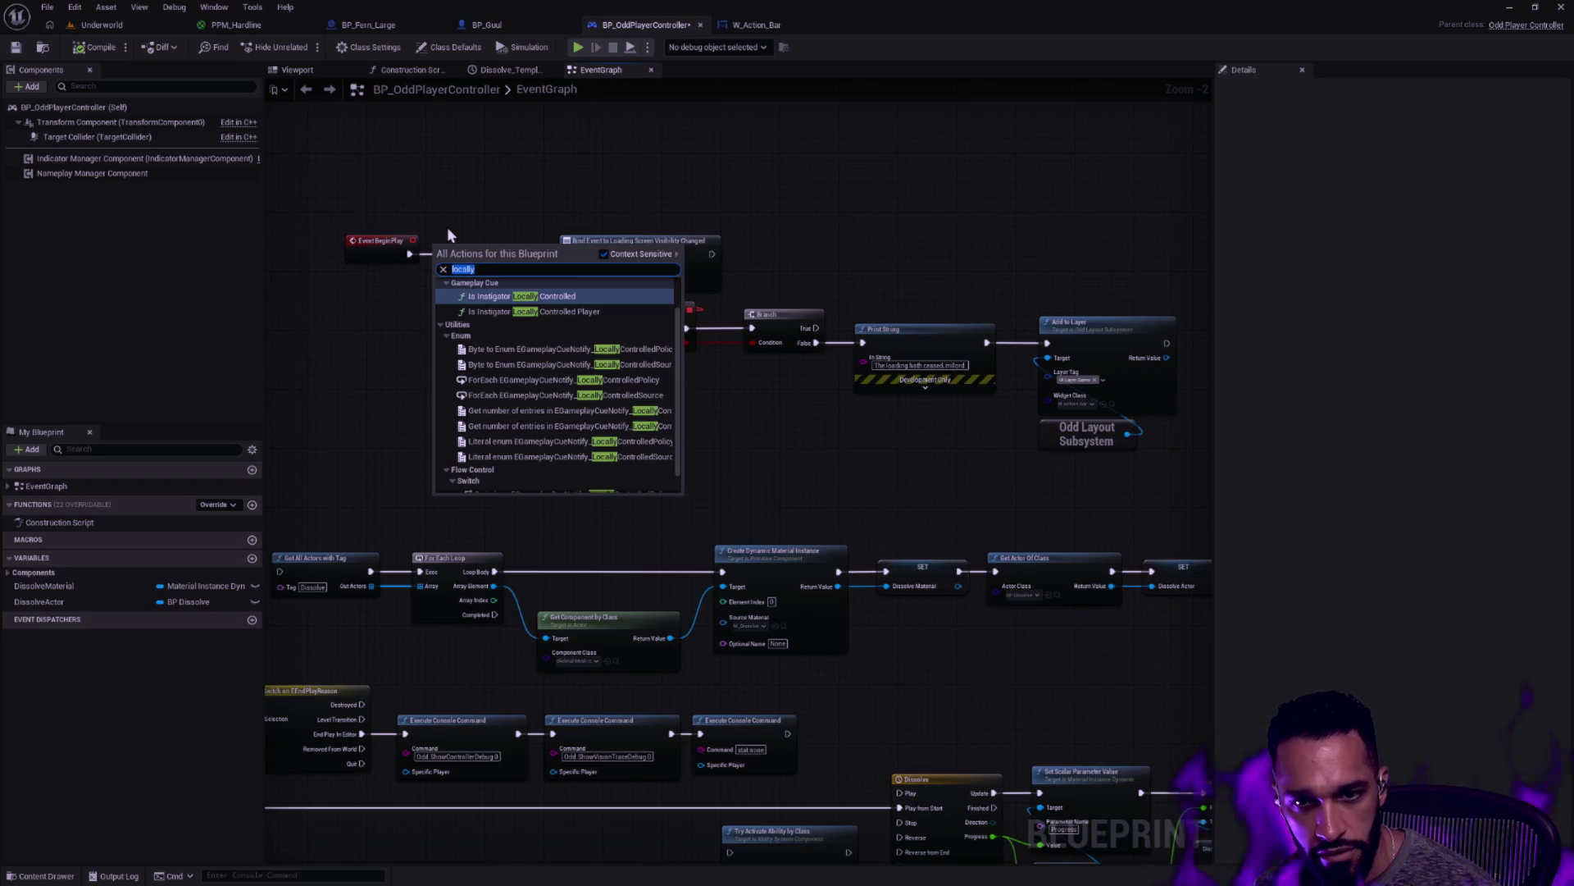
{"action": "type", "text": " controlled"}
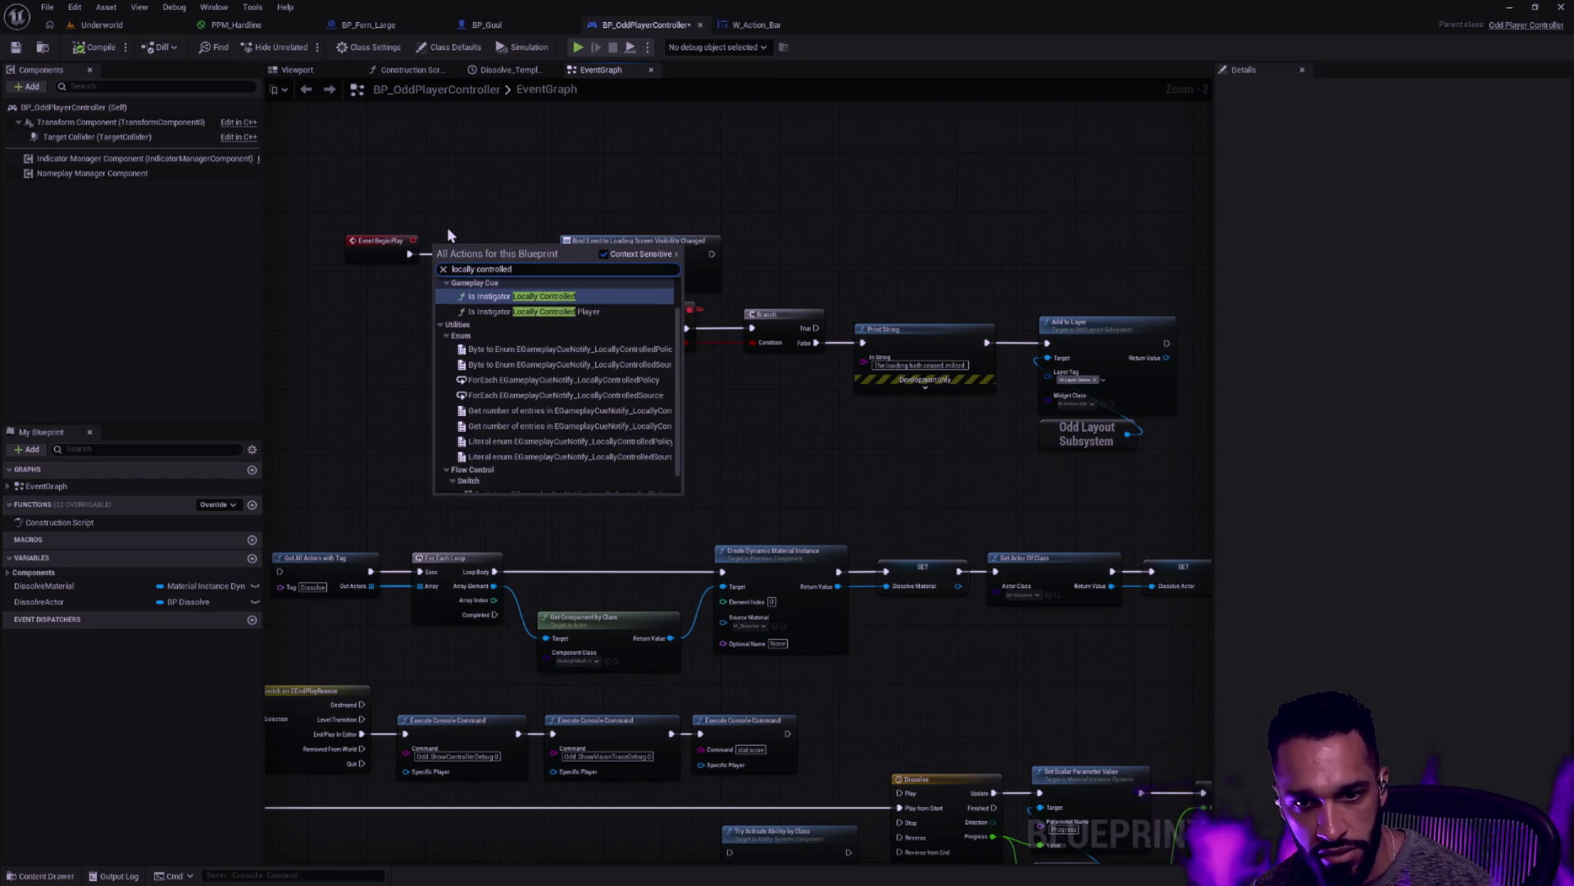
{"action": "key", "text": "ctrl+a"}
{"action": "type", "text": "is local"}
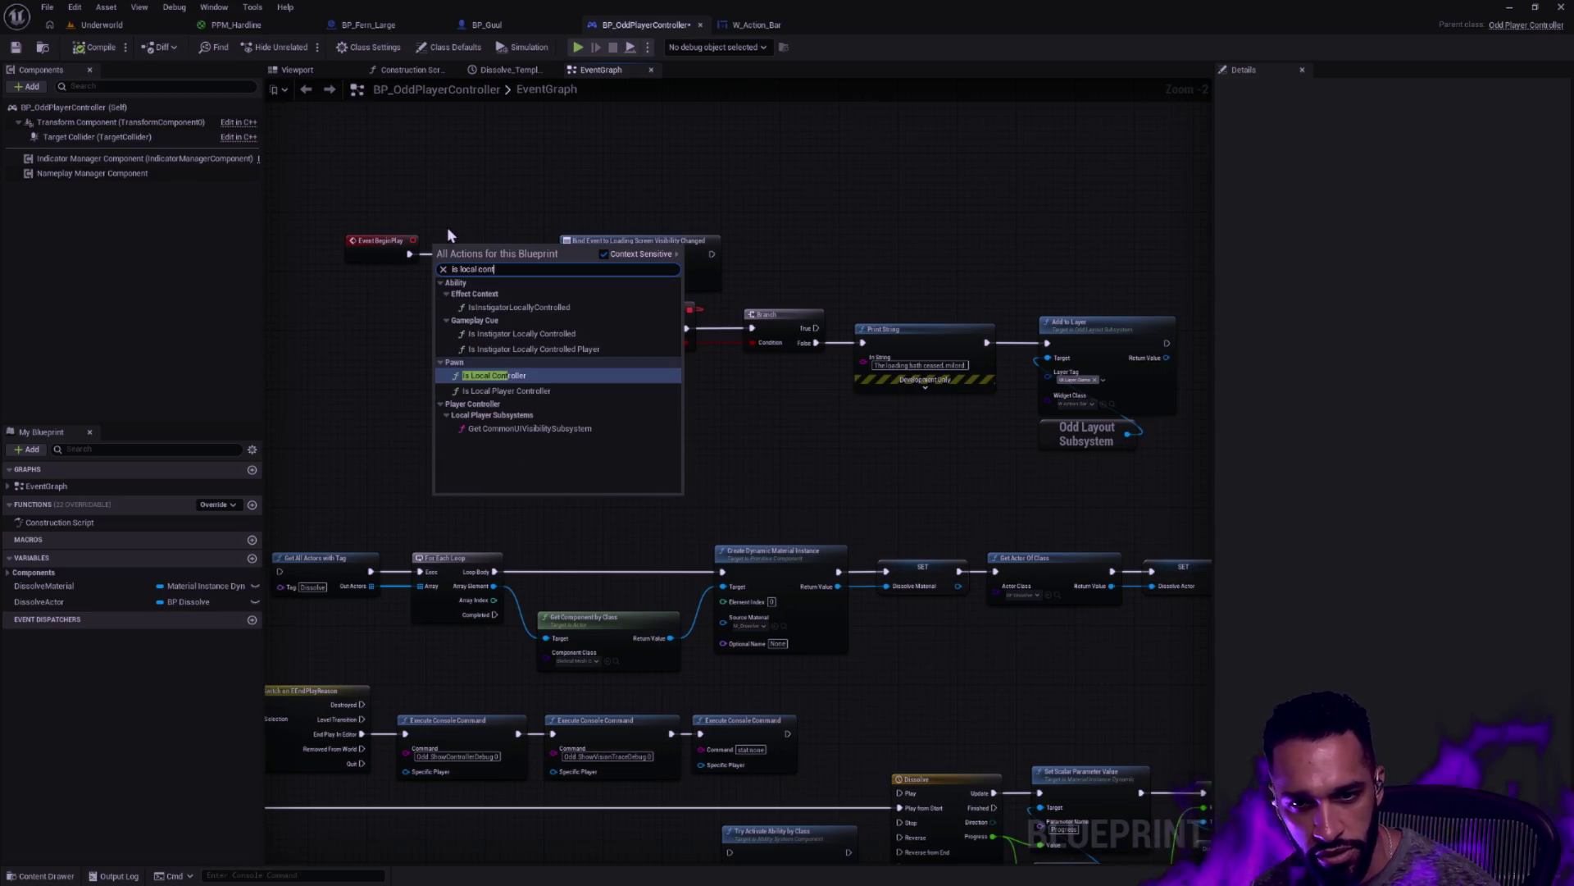
{"action": "key", "text": "Return"}
Gate Event BeginPlay through a Branch on Is Local Controller, with True leading to Bind Event
{"action": "scroll", "coordinate": [447, 233], "scroll_direction": "up", "scroll_amount": 2}
{"action": "mouse_move", "coordinate": [503, 261]}
{"action": "left_mouse_down"}
{"action": "mouse_move", "coordinate": [352, 347]}
{"action": "mouse_move", "coordinate": [368, 480]}
{"action": "mouse_move", "coordinate": [460, 419]}
{"action": "mouse_move", "coordinate": [394, 263]}
{"action": "left_mouse_up"}
{"action": "left_click_drag", "start_coordinate": [545, 410], "coordinate": [607, 263]}
{"action": "left_click", "coordinate": [394, 246], "text": "shift"}
{"action": "key", "text": "q"}
{"action": "left_click", "coordinate": [495, 225]}
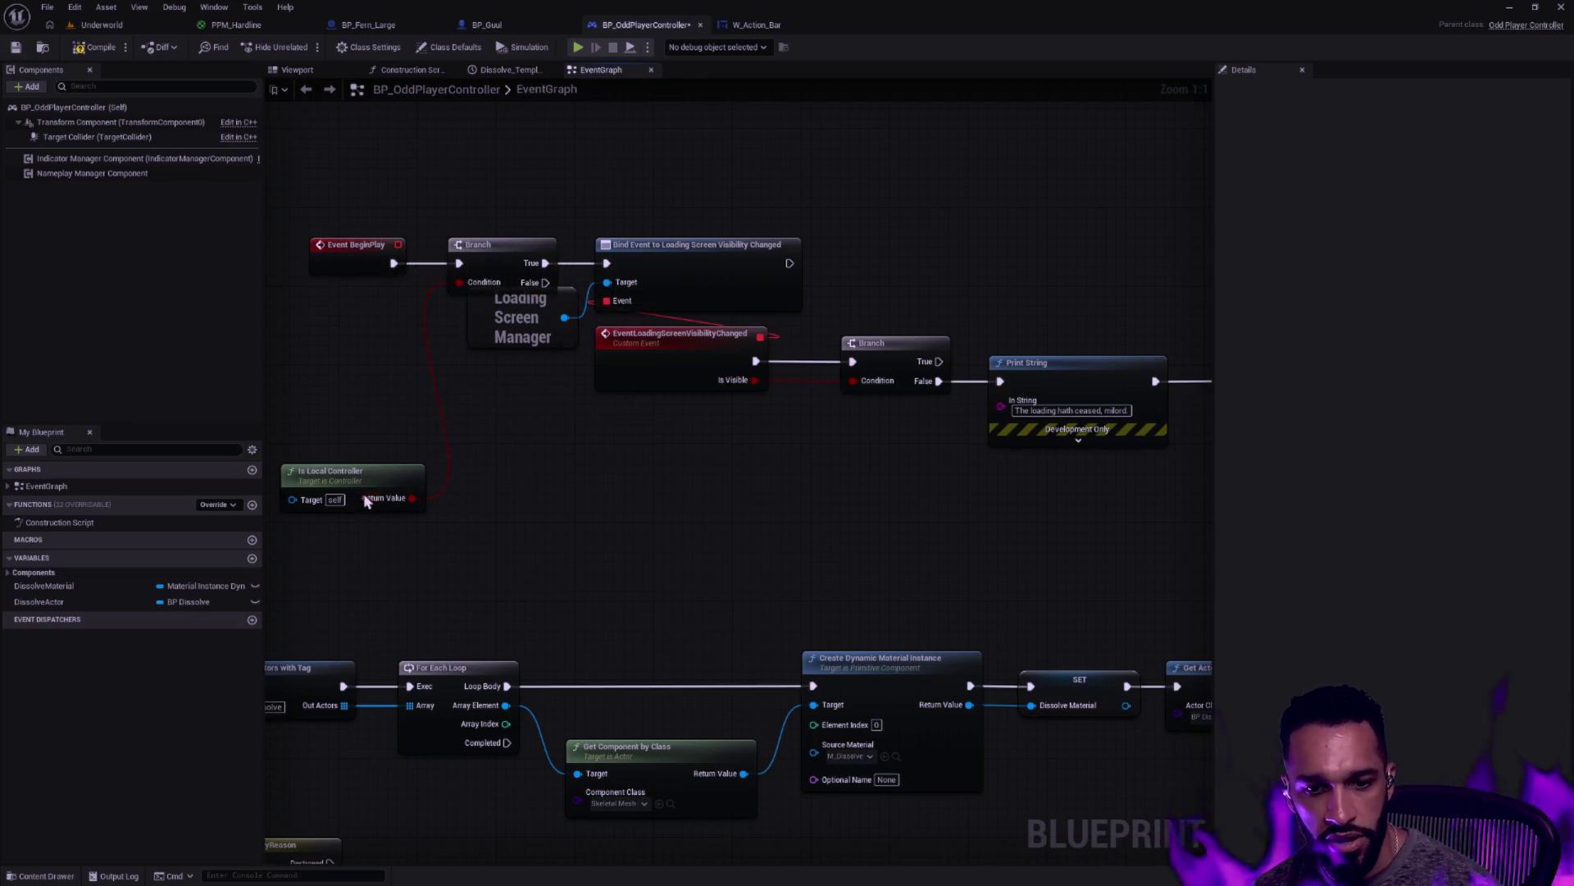
{"action": "left_click_drag", "start_coordinate": [367, 490], "coordinate": [390, 321]}
Shift the Loading Screen group and the Add to Layer and Odd Layout Subsystem nodes
{"action": "scroll", "coordinate": [586, 332], "scroll_direction": "down", "scroll_amount": 2}
{"action": "left_click_drag", "start_coordinate": [1188, 484], "coordinate": [436, 175]}
{"action": "mouse_move", "coordinate": [445, 305]}
{"action": "left_mouse_down"}
{"action": "mouse_move", "coordinate": [477, 318]}
{"action": "mouse_move", "coordinate": [405, 322]}
{"action": "left_mouse_up"}
{"action": "left_click", "coordinate": [618, 392]}
{"action": "left_click_drag", "start_coordinate": [1116, 476], "coordinate": [916, 370]}
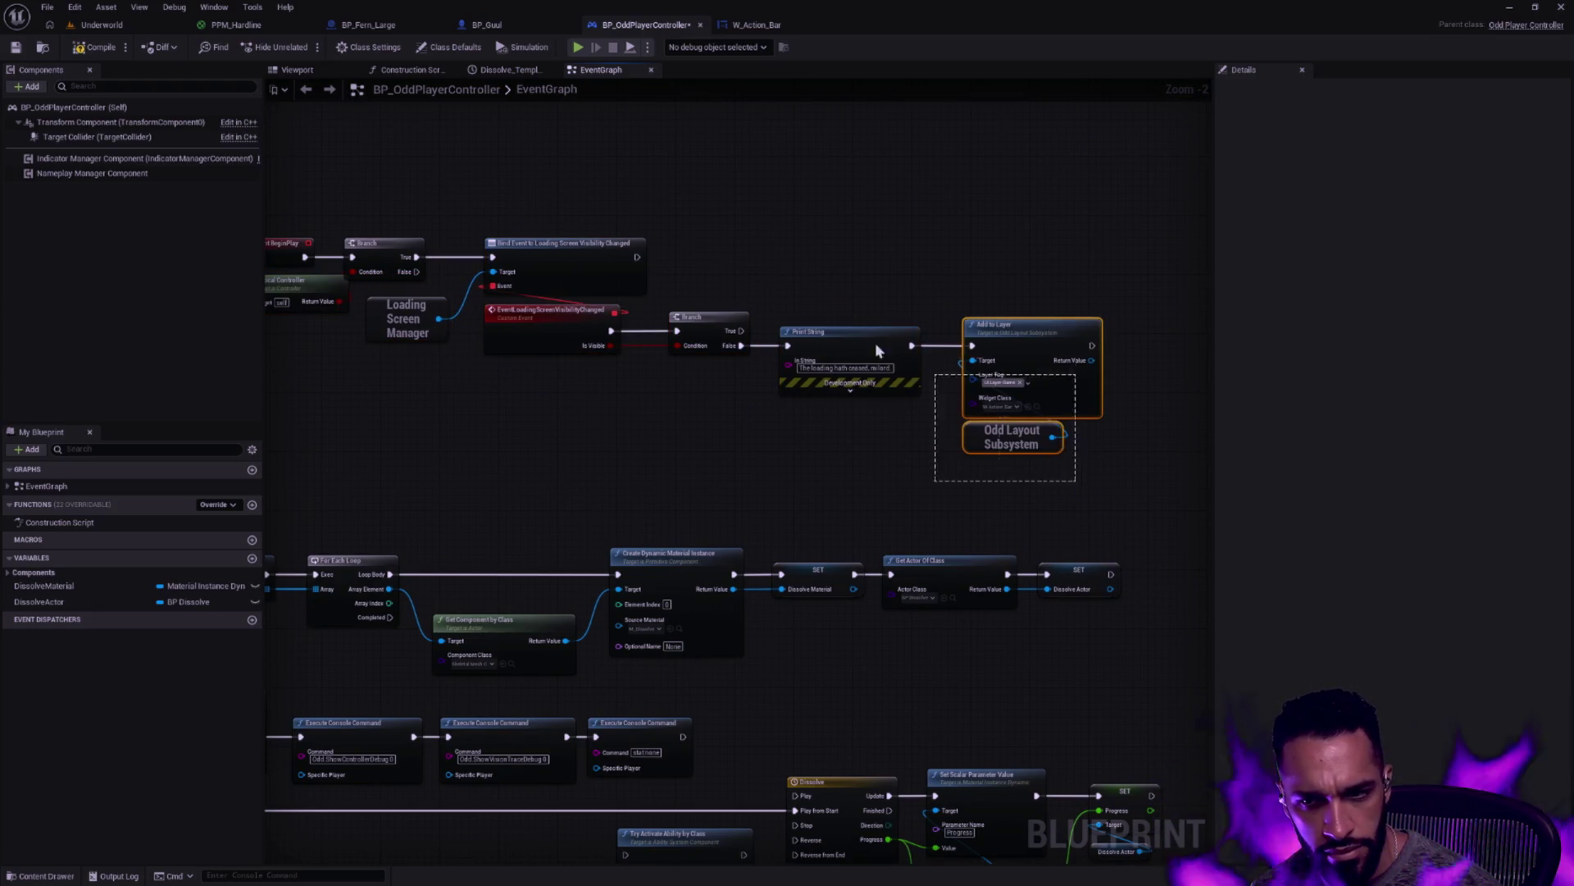
{"action": "left_click", "coordinate": [730, 253]}
{"action": "left_click_drag", "start_coordinate": [593, 207], "coordinate": [815, 219]}
Compile and save BP_OddPlayerController, then return to the Underworld level
{"action": "left_click", "coordinate": [95, 47]}
{"action": "left_click", "coordinate": [16, 47]}
{"action": "left_click", "coordinate": [101, 25]}
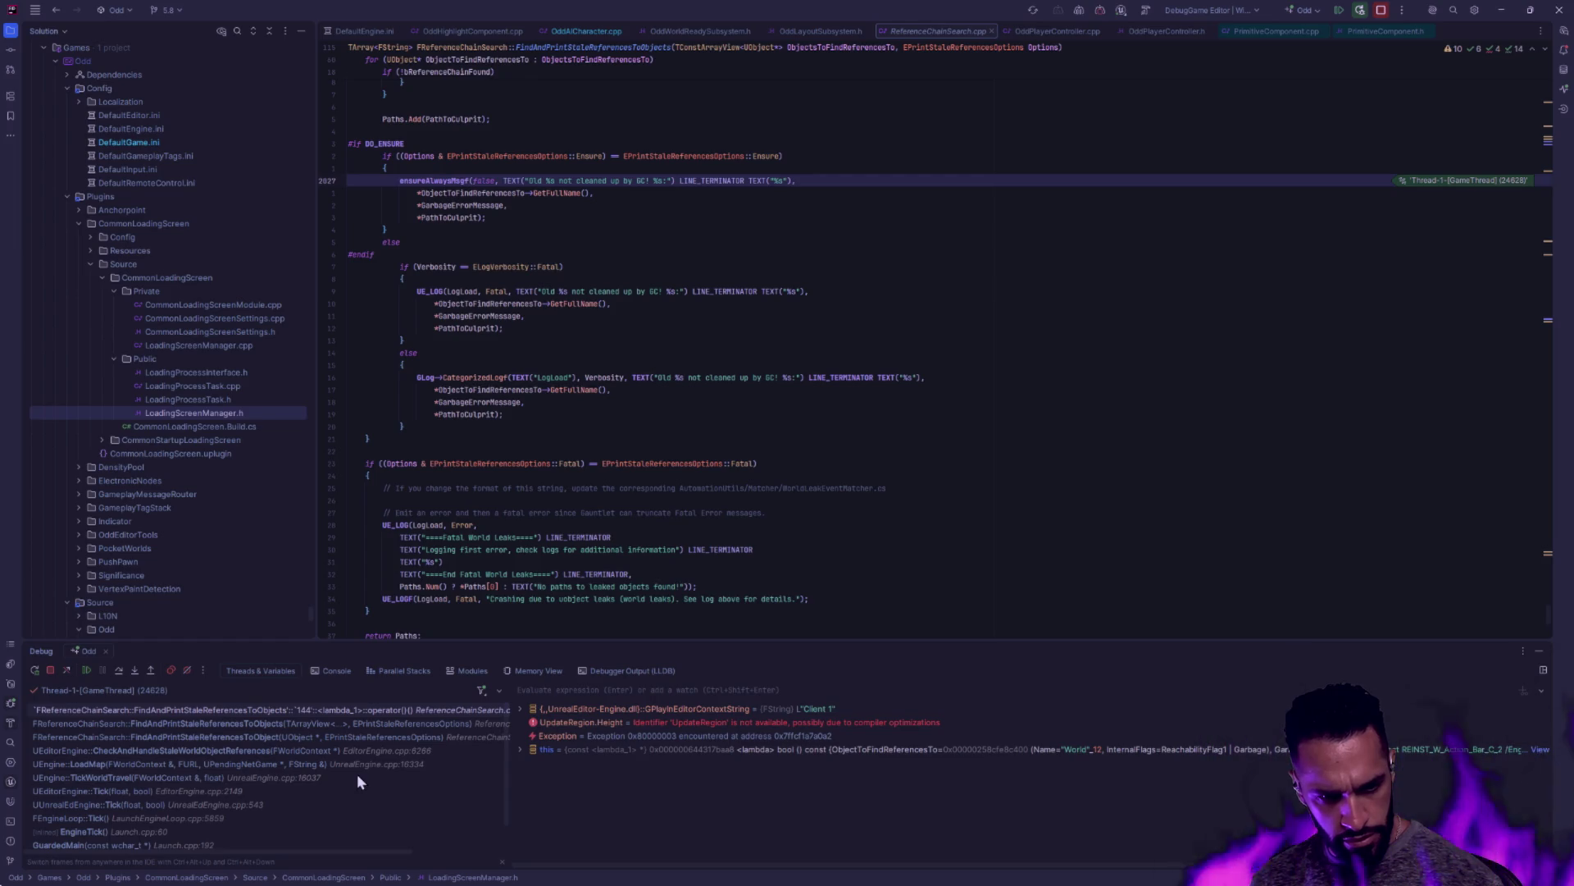
Check the call stack in Rider and resume execution past the ensure
{"action": "scroll", "coordinate": [358, 773], "scroll_direction": "down", "scroll_amount": 2}
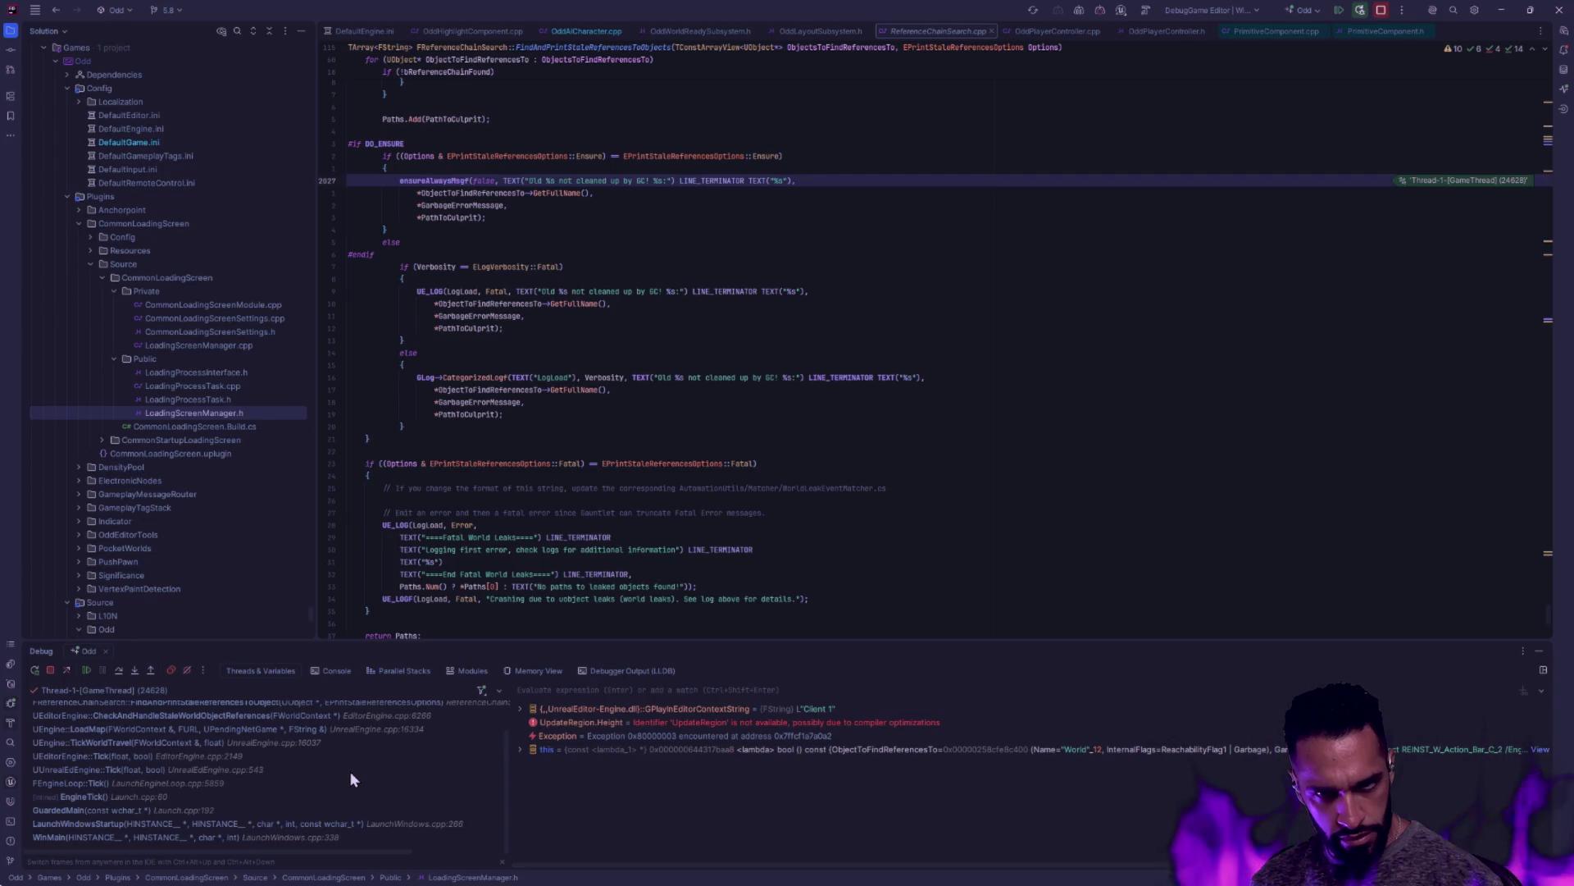
{"action": "scroll", "coordinate": [363, 782], "scroll_direction": "up", "scroll_amount": 2}
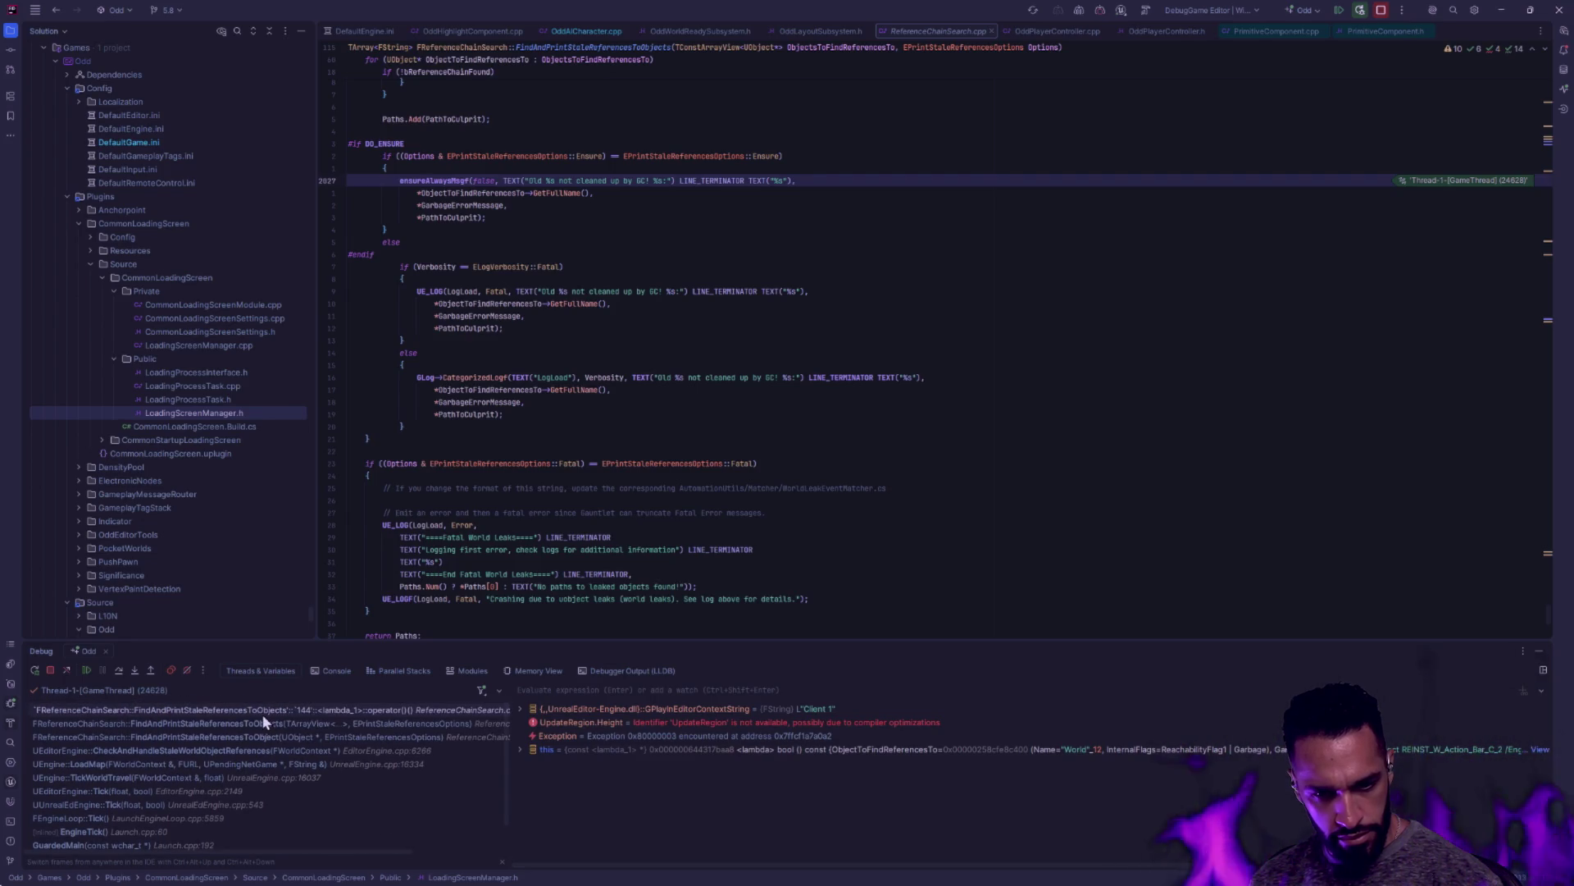
{"action": "left_click", "coordinate": [86, 670]}
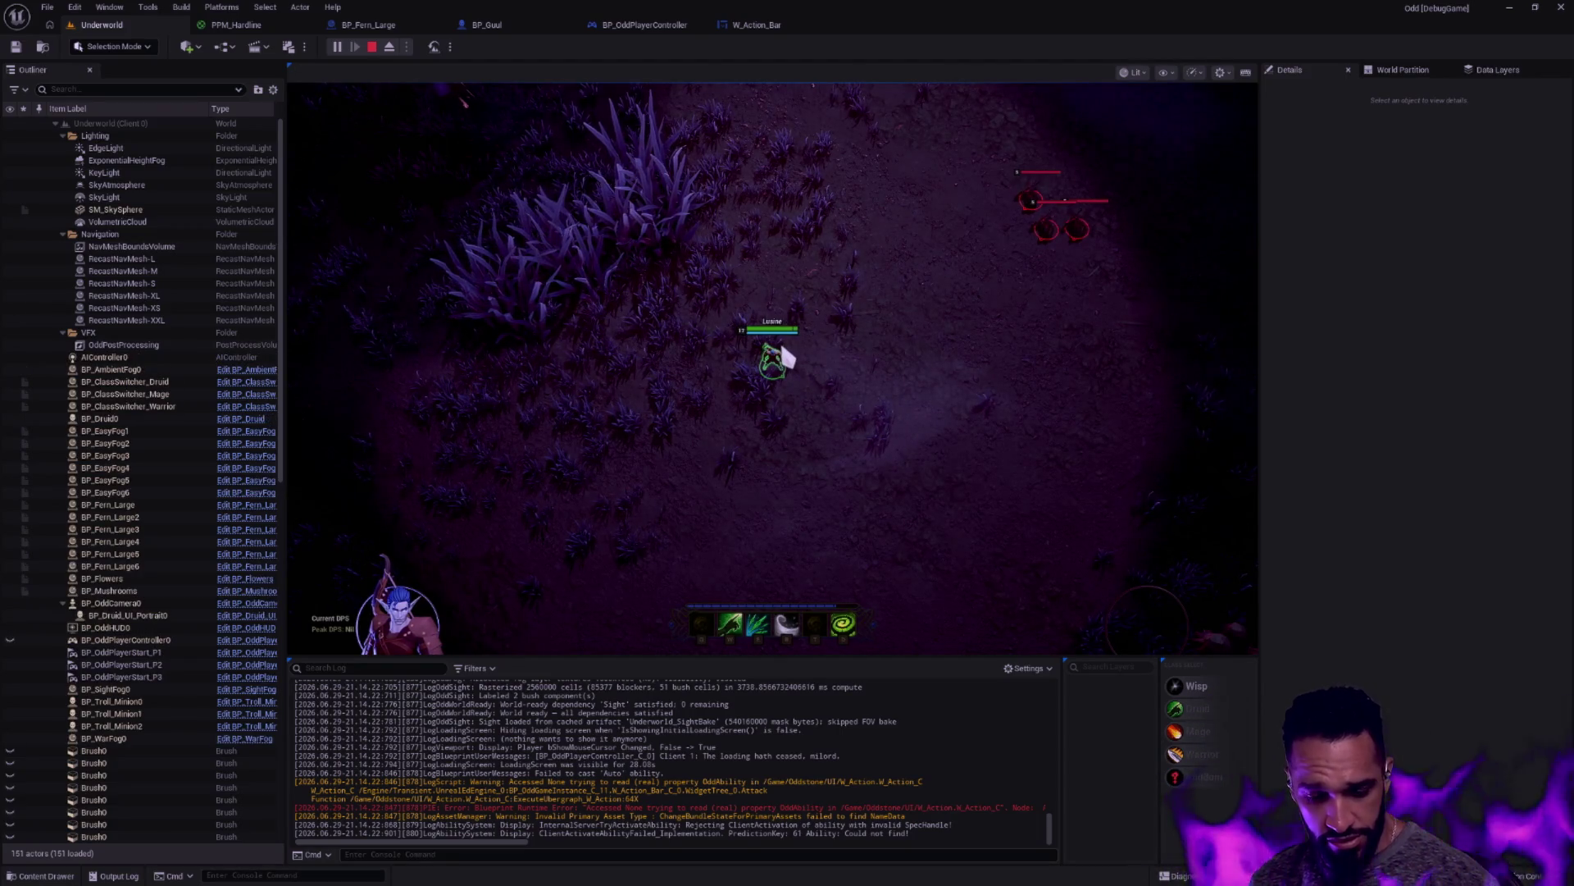
Attack the red enemies and cast abilities 3 and 4 on them
{"action": "key", "text": "w"}
{"action": "key", "text": "a"}
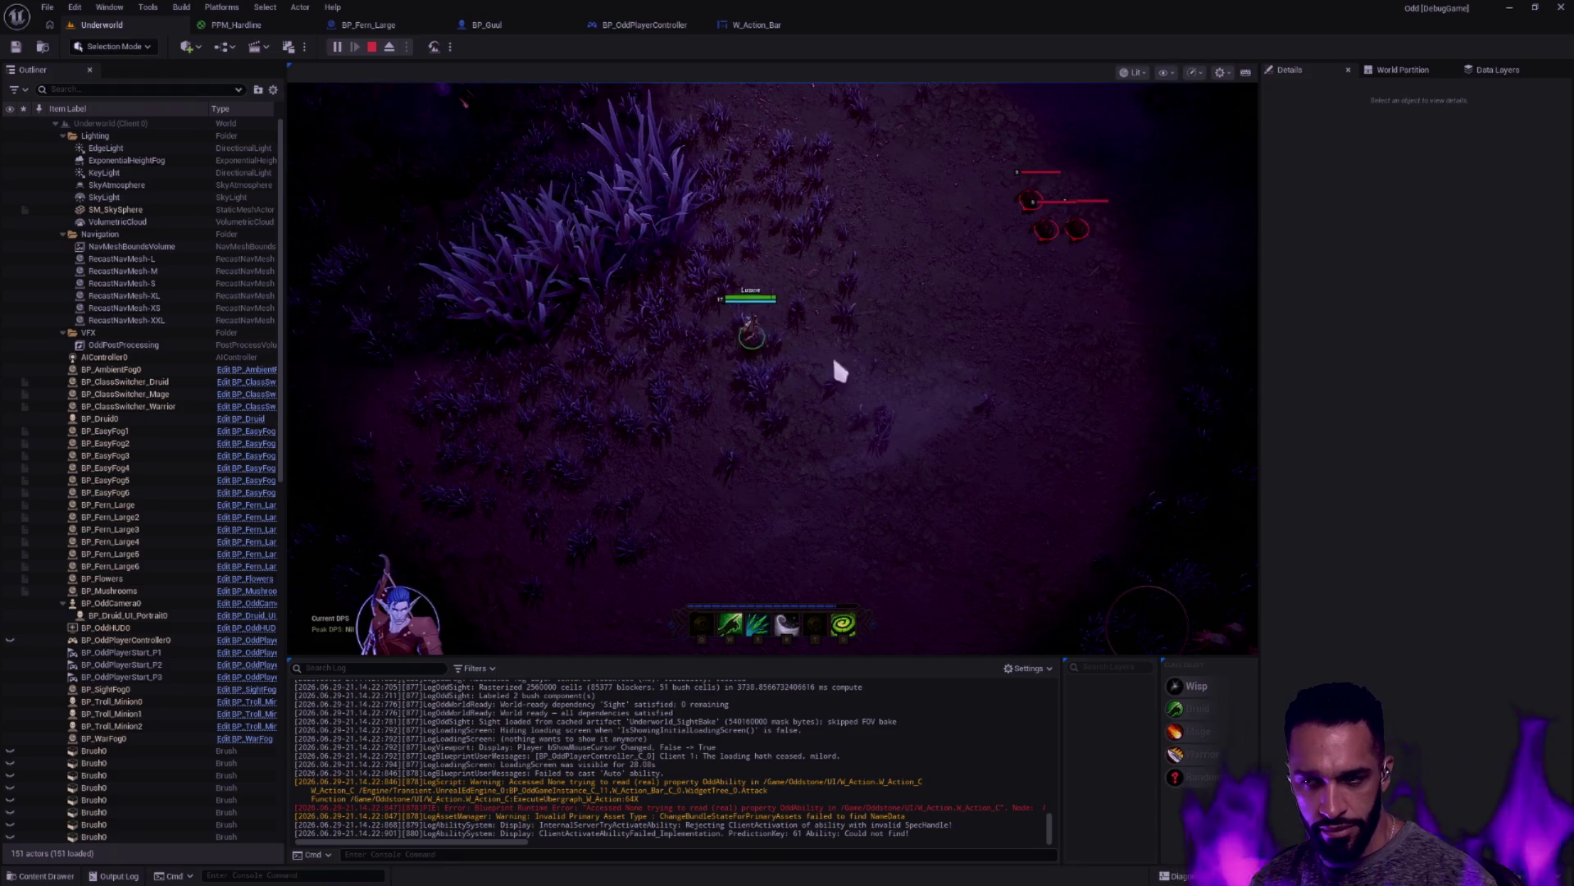
{"action": "left_click", "coordinate": [887, 366]}
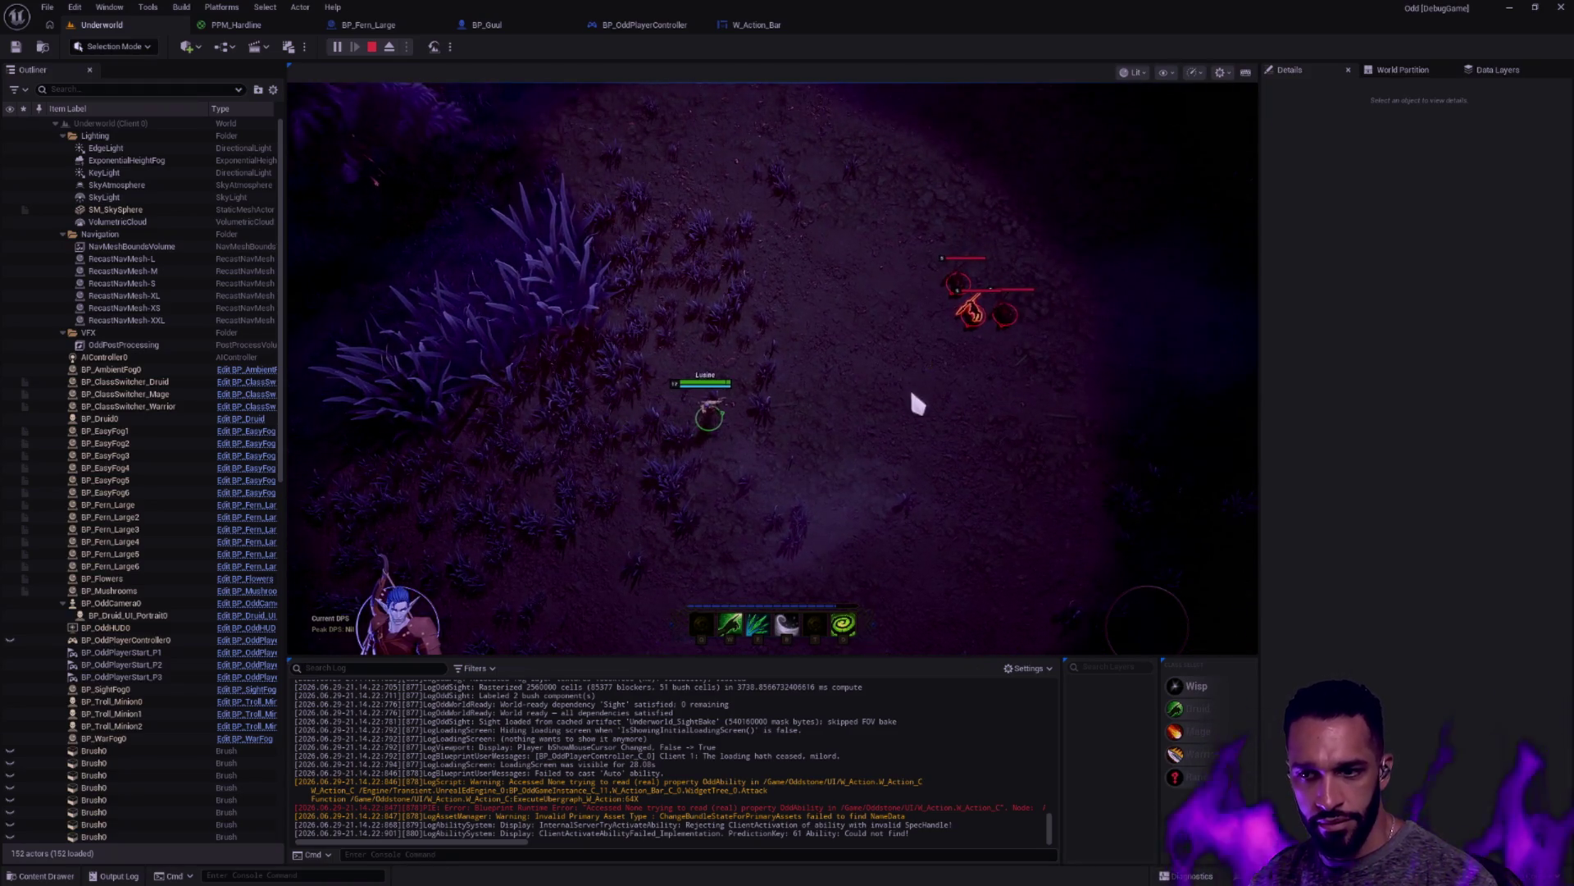
{"action": "key", "text": "3"}
{"action": "key", "text": "4"}
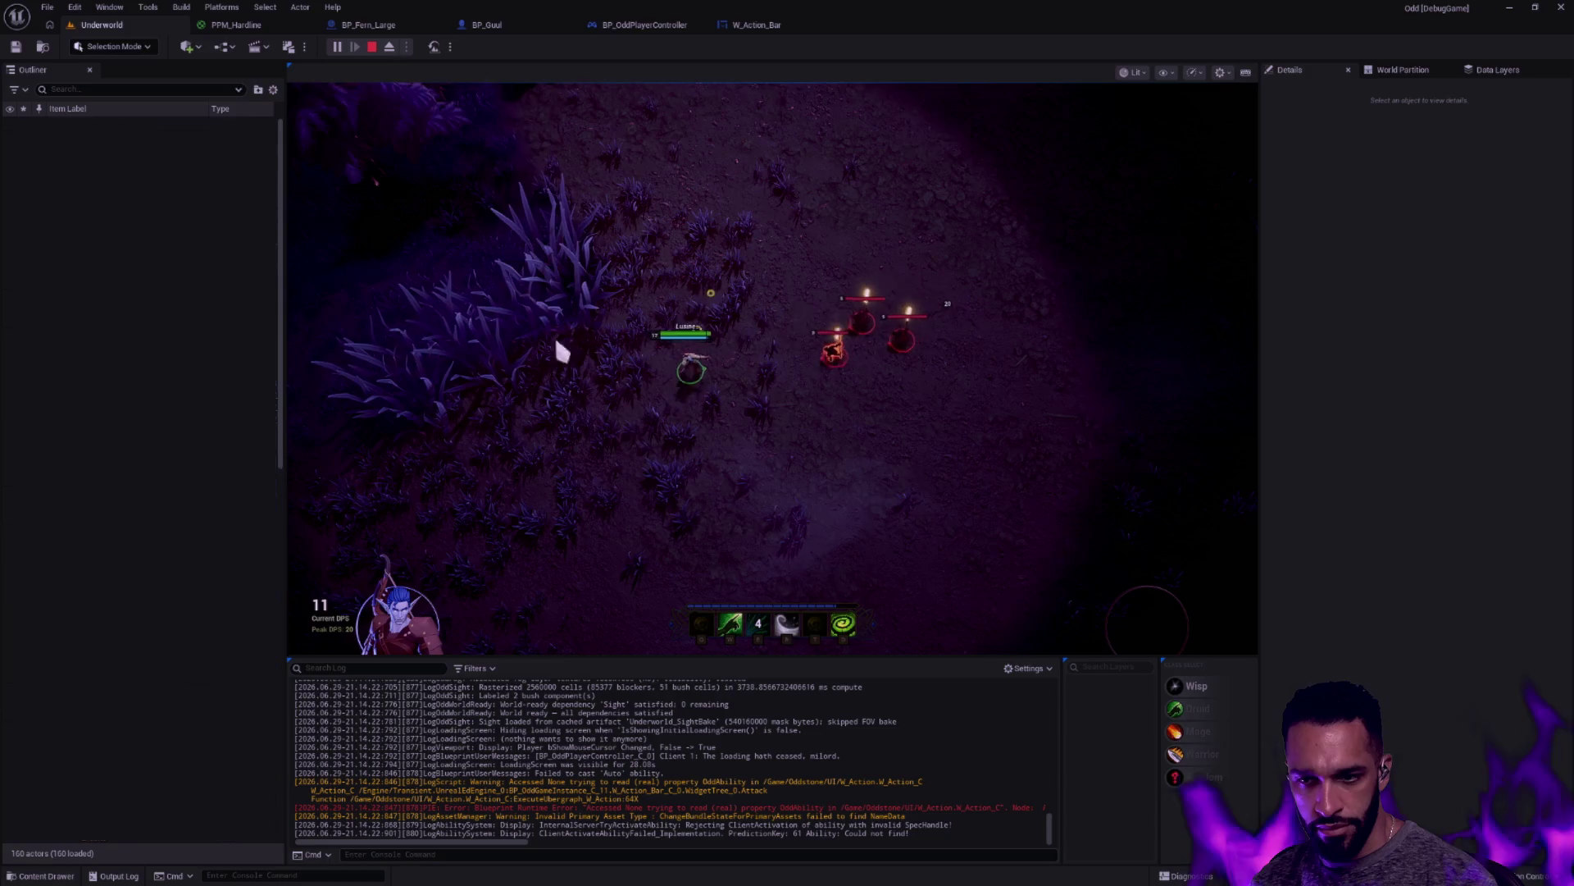
{"action": "key", "text": "s"}
{"action": "key", "text": "a"}
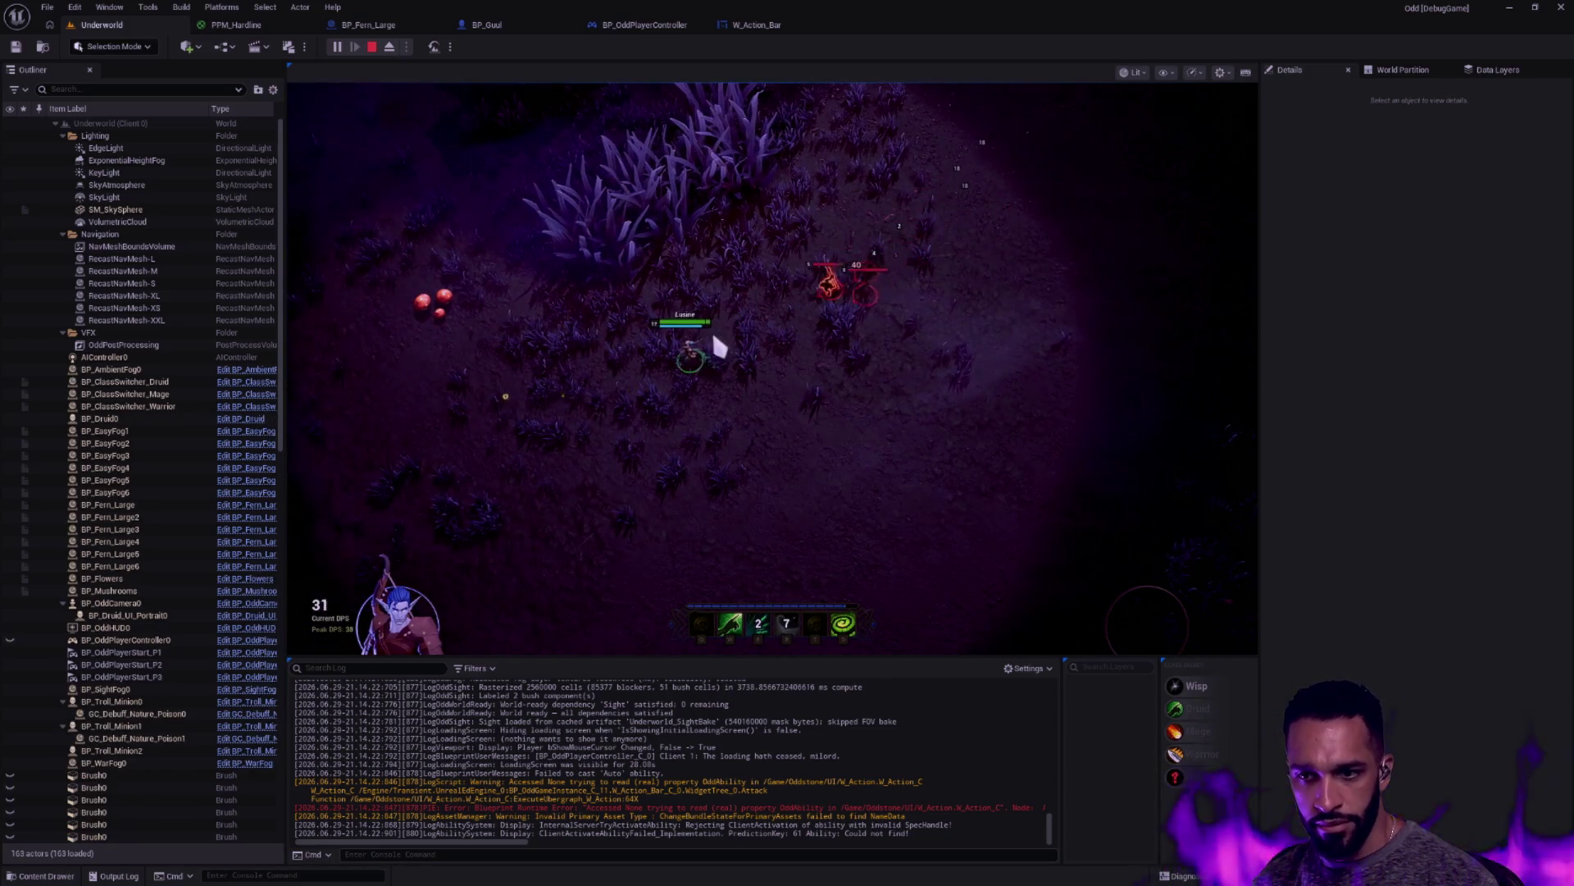
{"action": "key", "text": "3"}
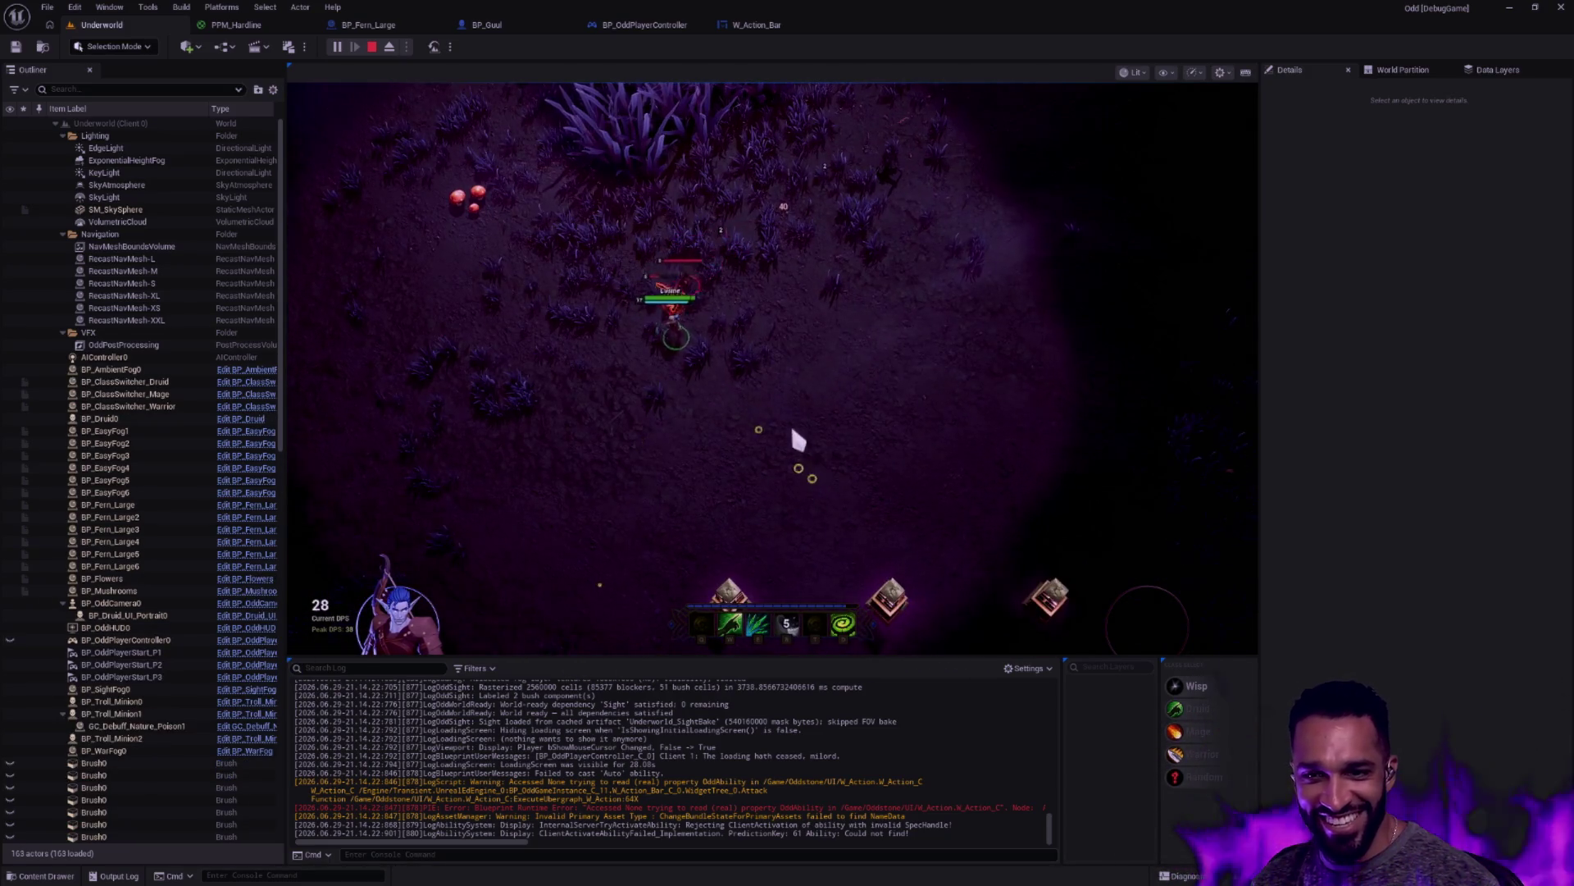
Roam the character around the level with W, A and D, then stop the play session
{"action": "key", "text": "w"}
{"action": "key", "text": "d"}
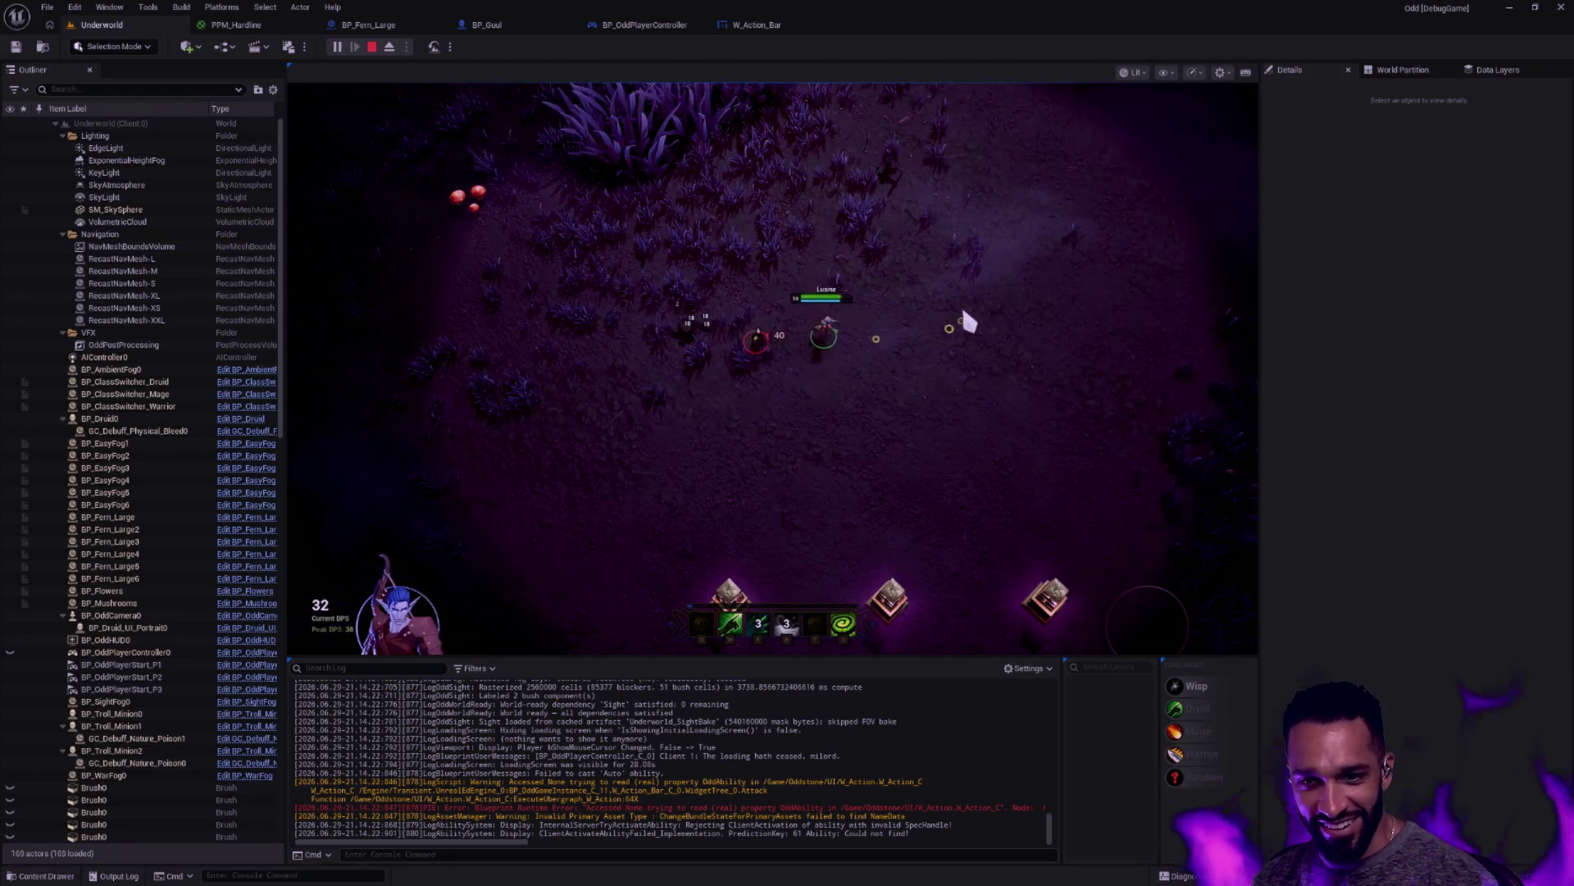
{"action": "key", "text": "w"}
{"action": "key", "text": "d"}
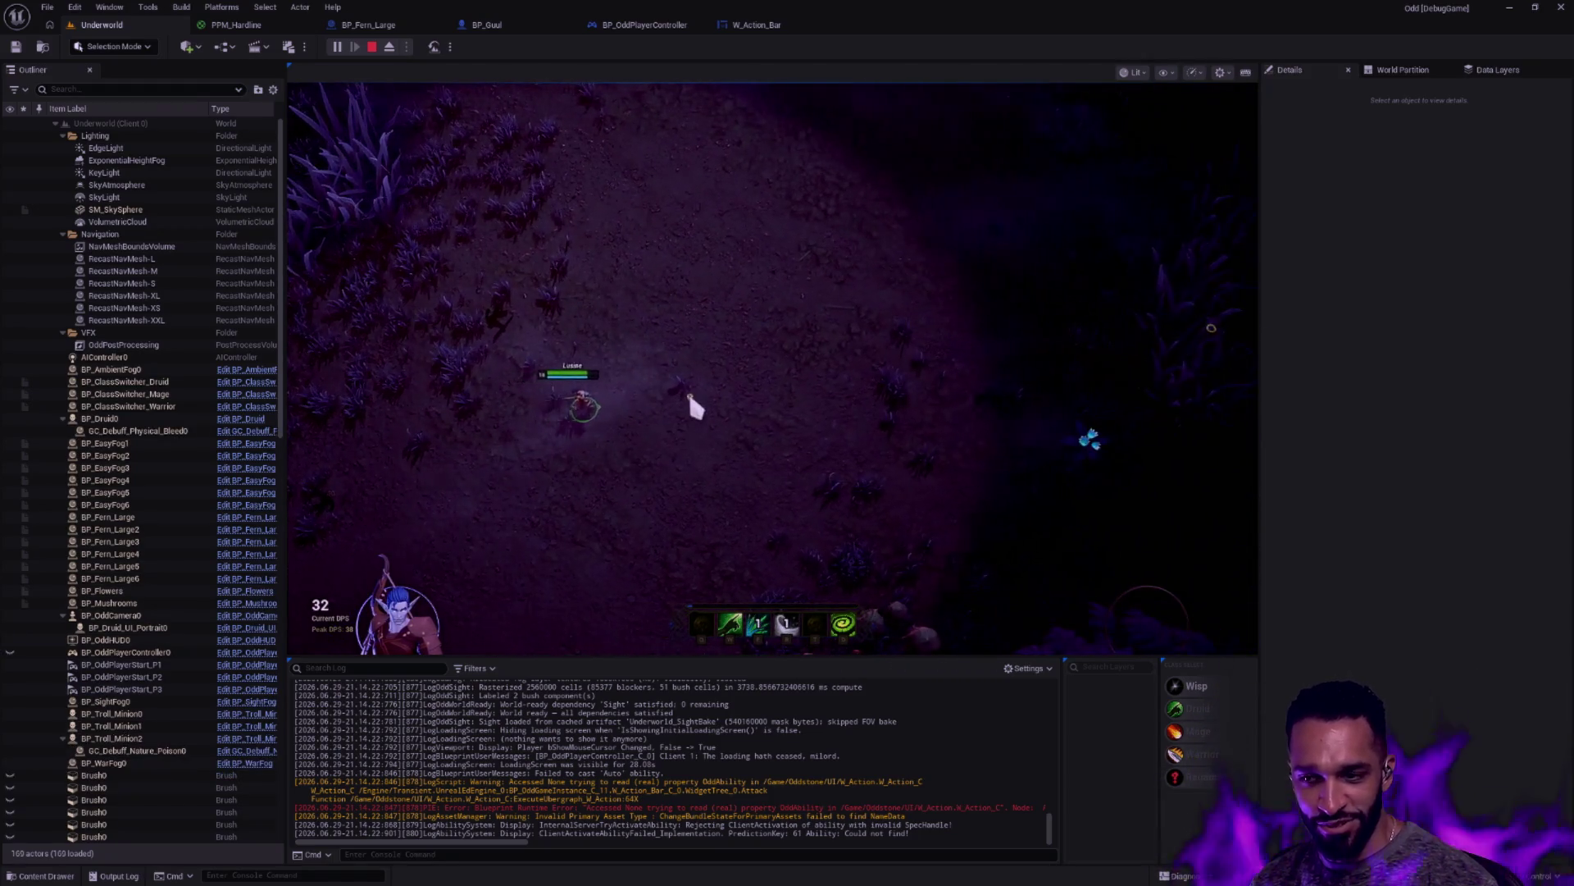
{"action": "key", "text": "w"}
{"action": "key", "text": "d"}
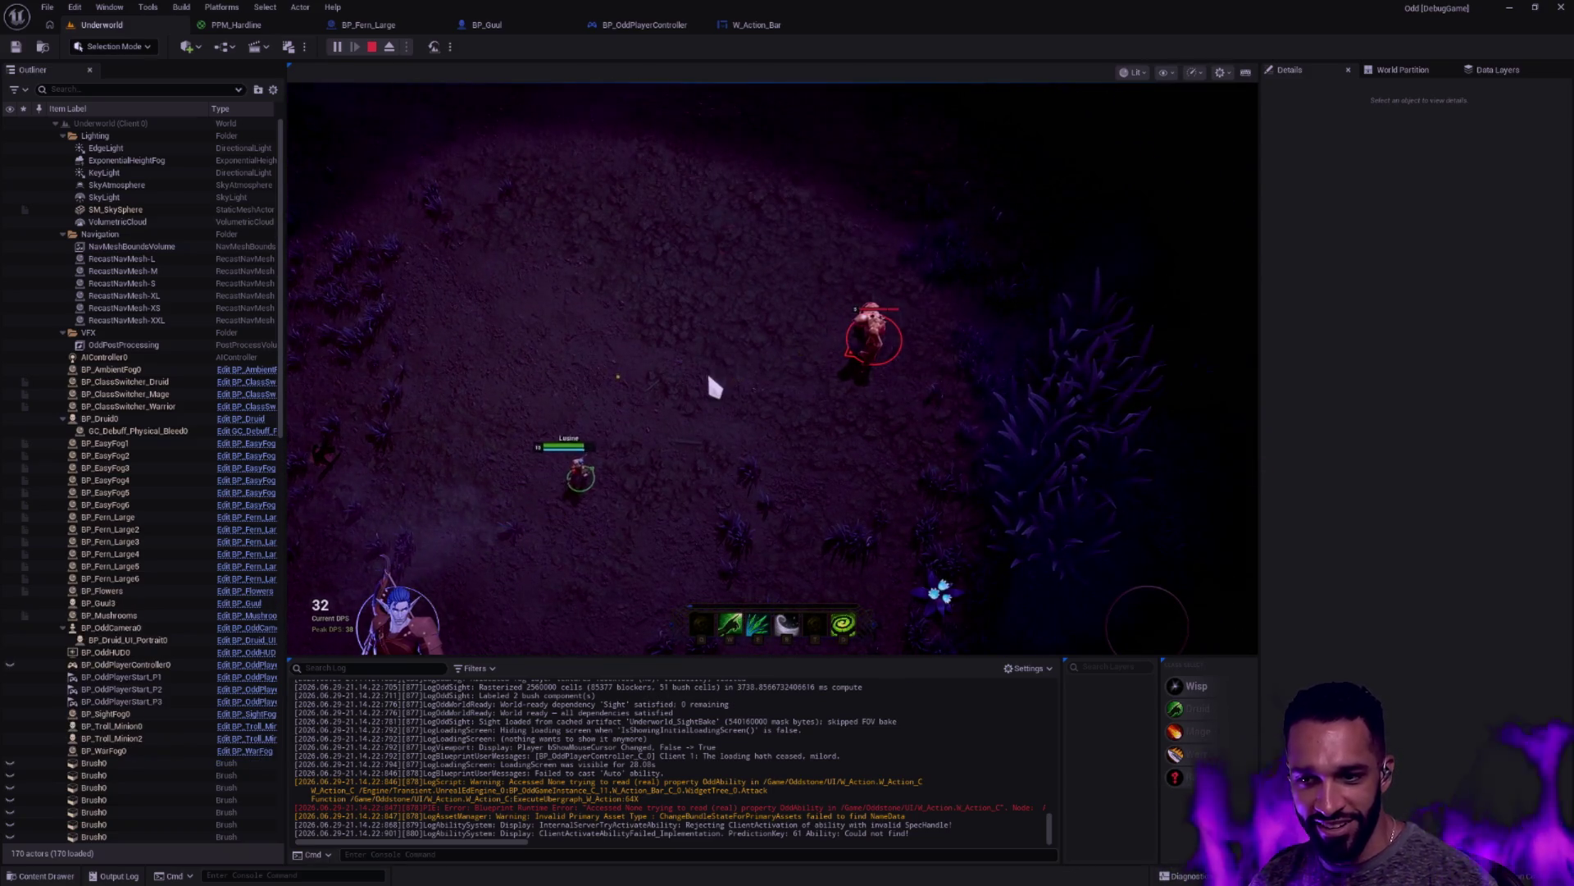
{"action": "key", "text": "w"}
{"action": "key", "text": "a"}
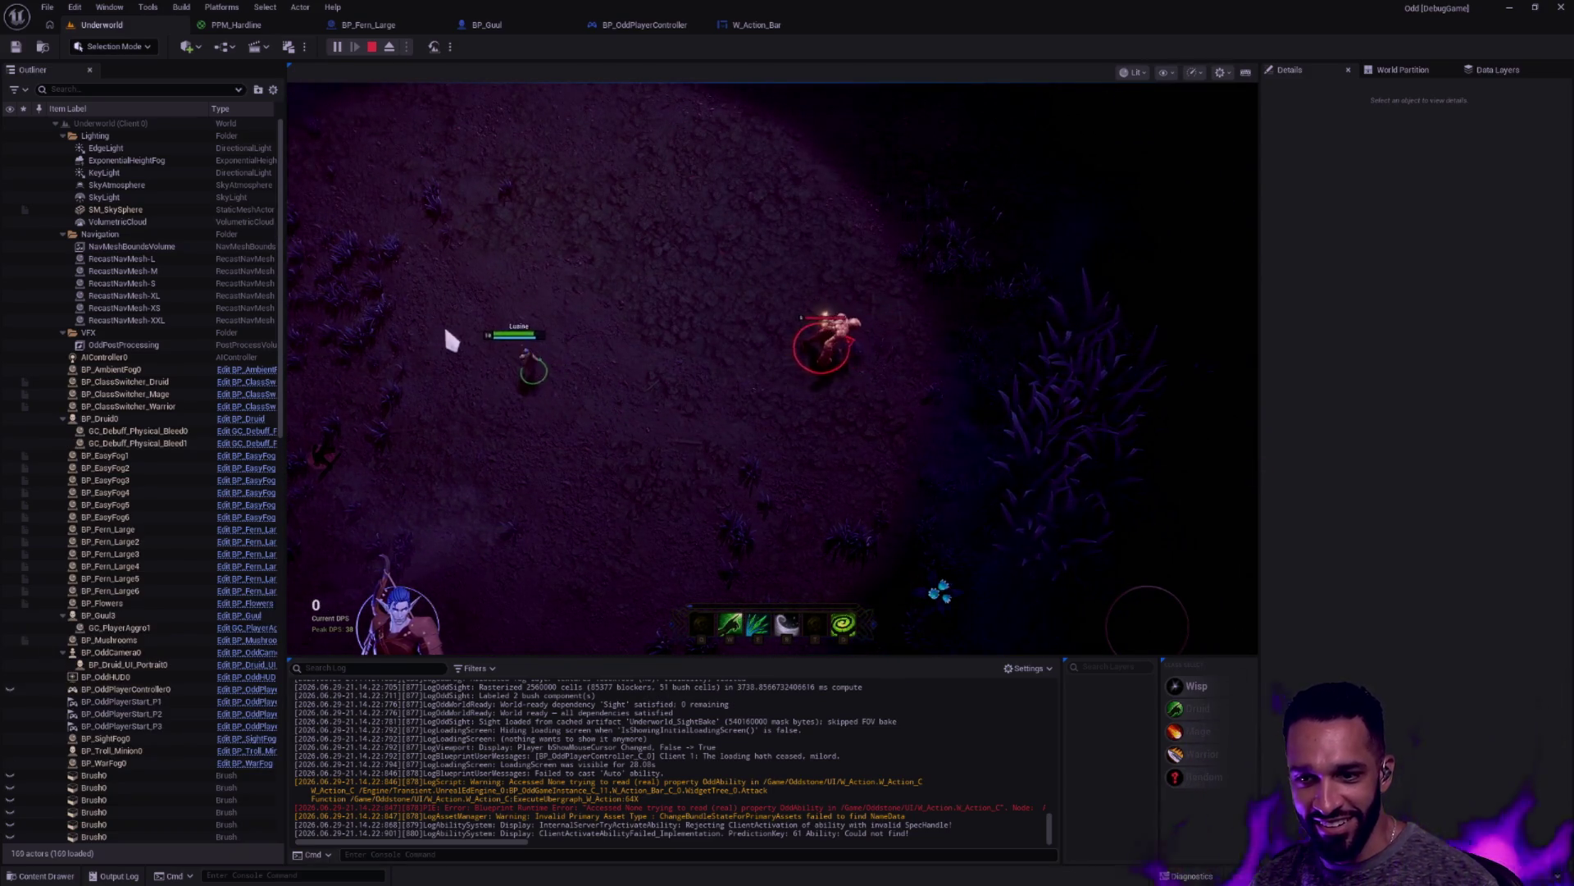
{"action": "key", "text": "d"}
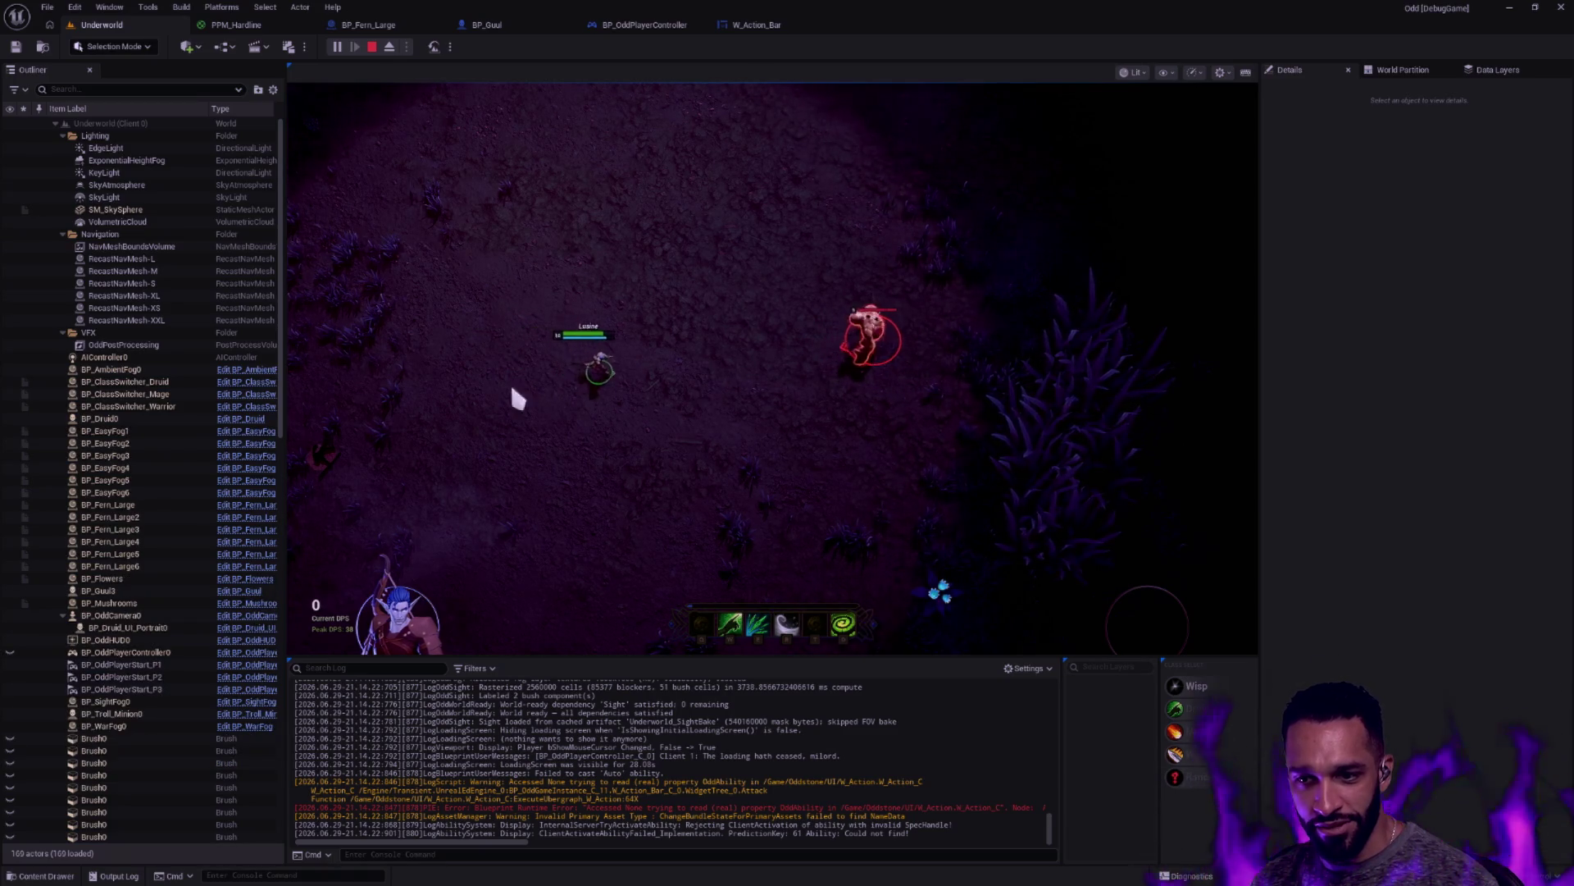
{"action": "key", "text": "a"}
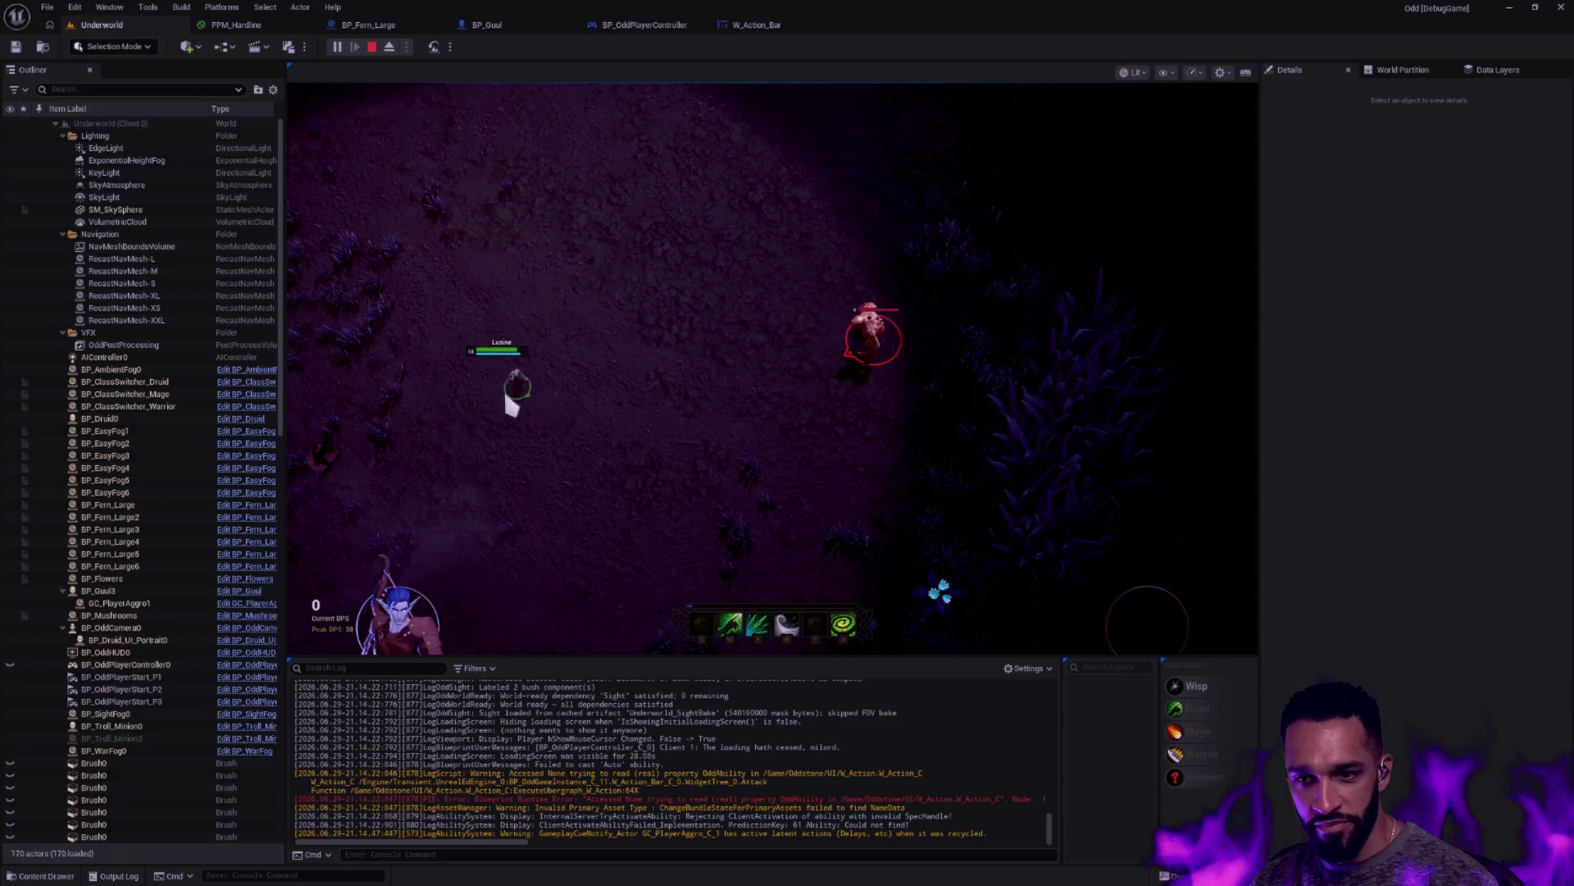
{"action": "key", "text": "d"}
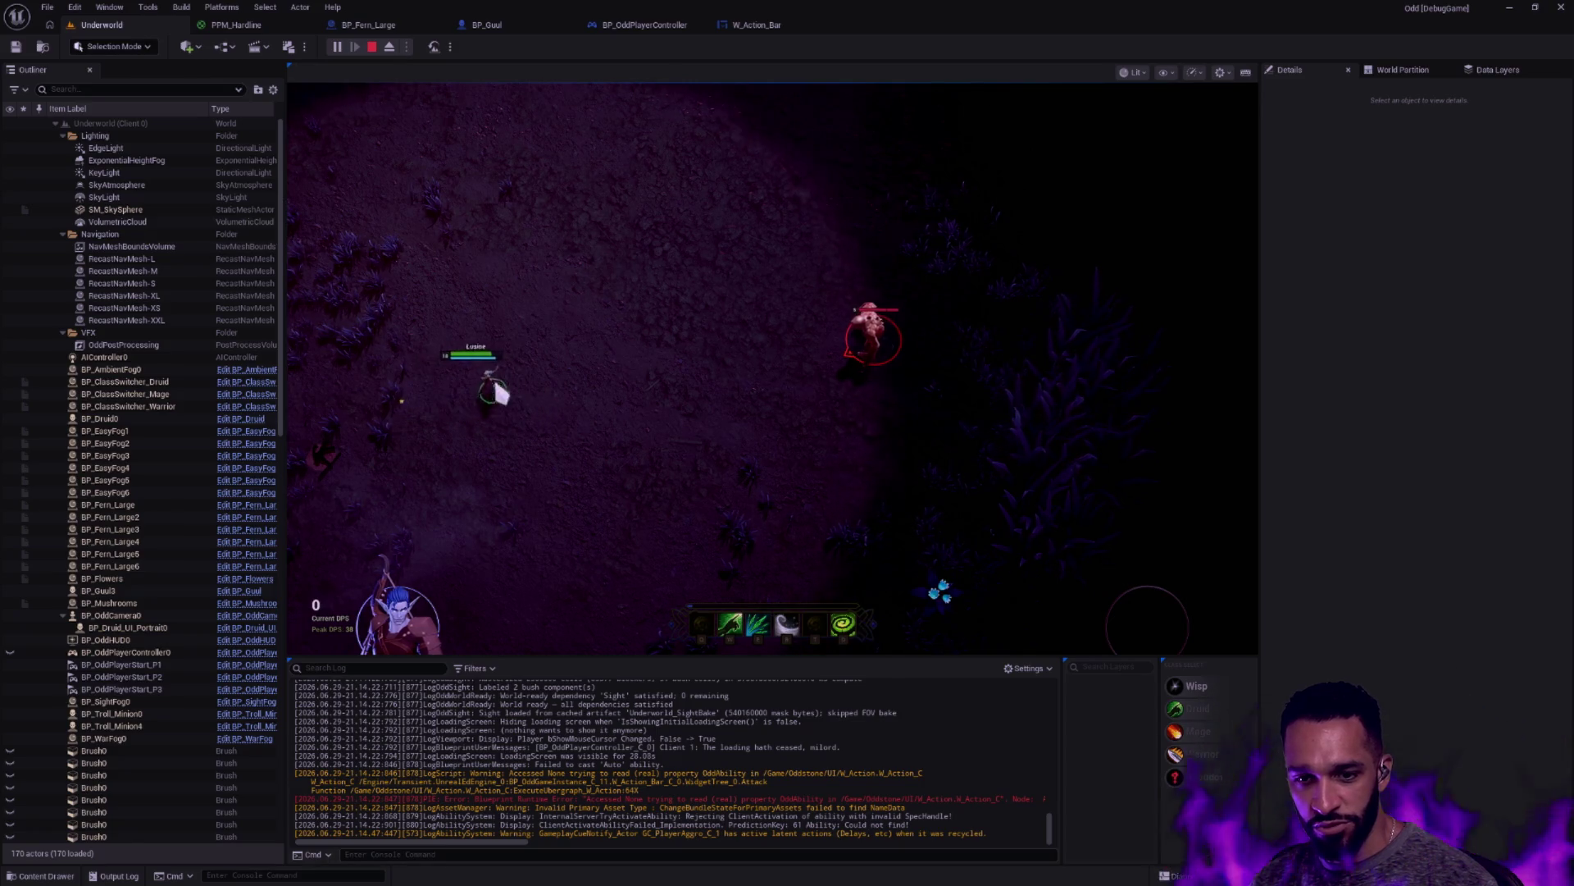
{"action": "key", "text": "d"}
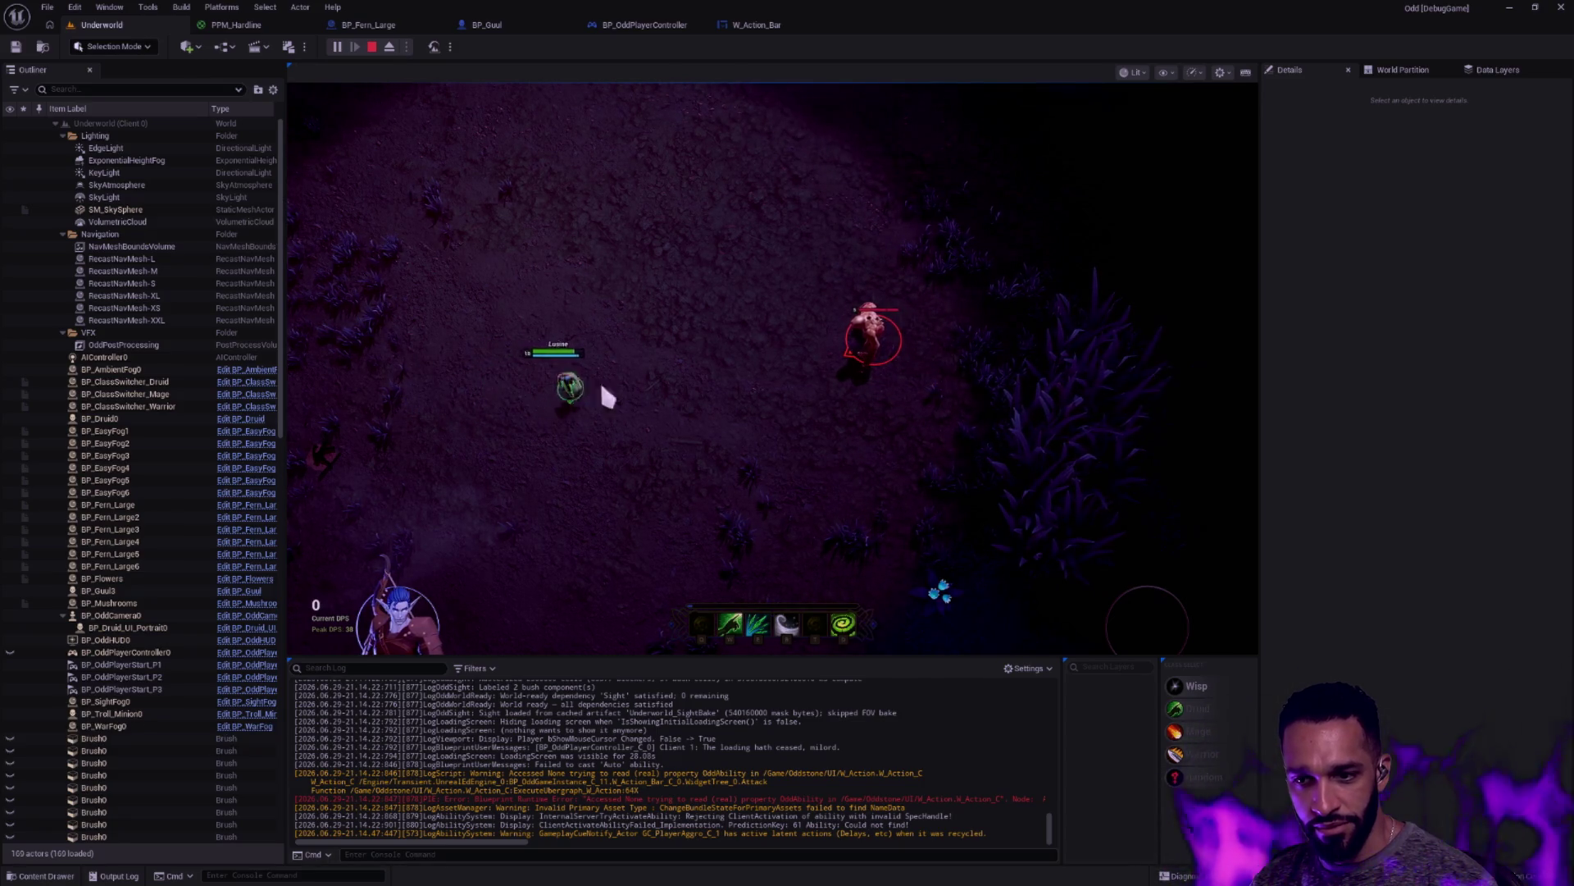
{"action": "key", "text": "d"}
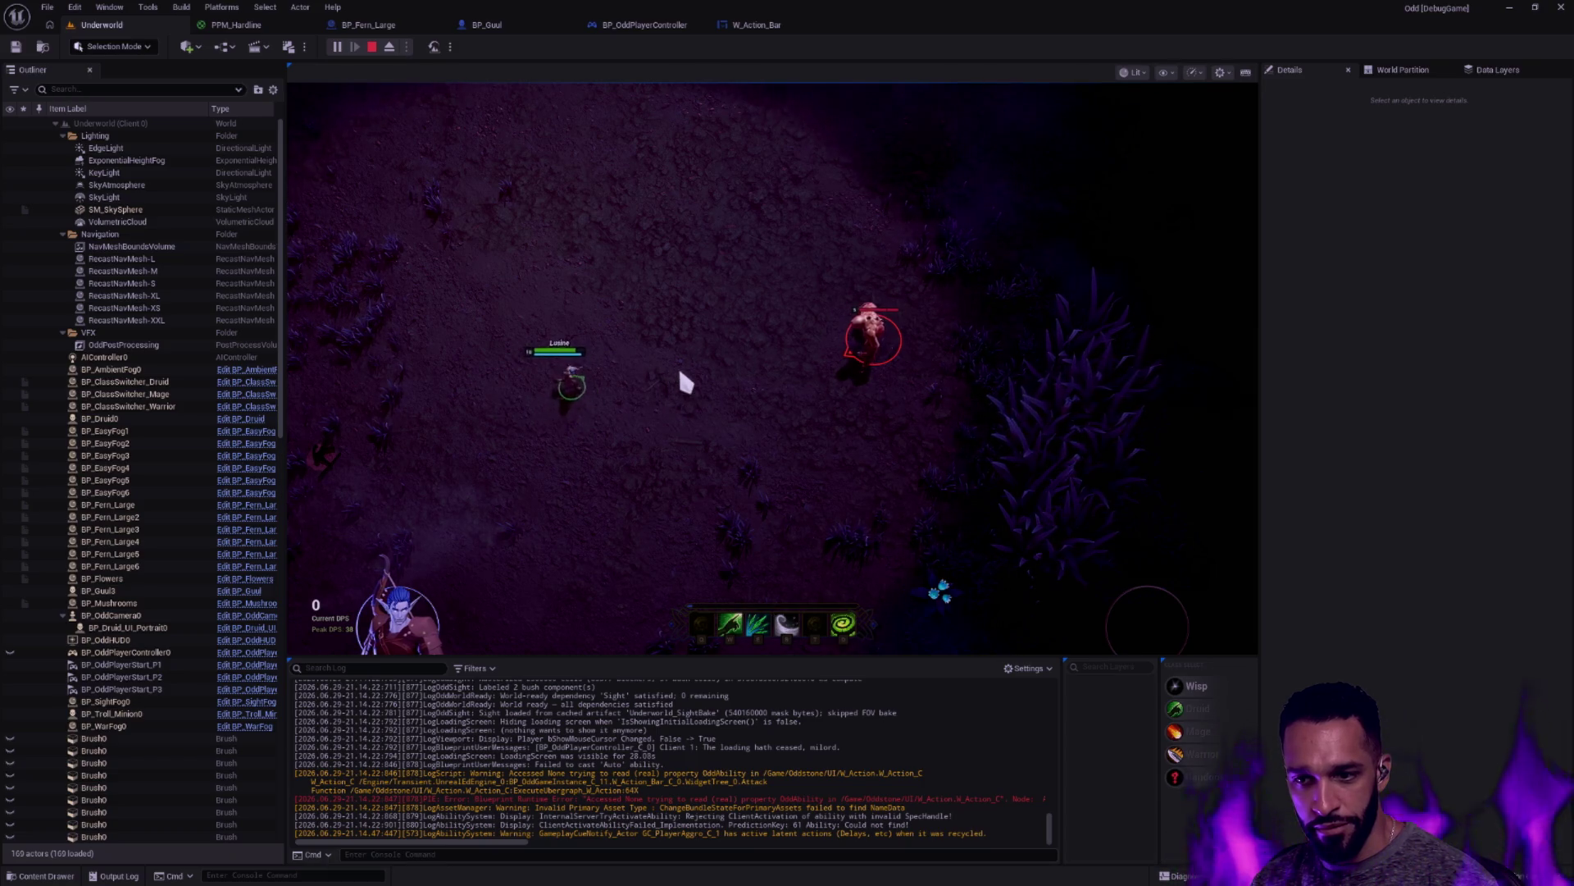
{"action": "key", "text": "d"}
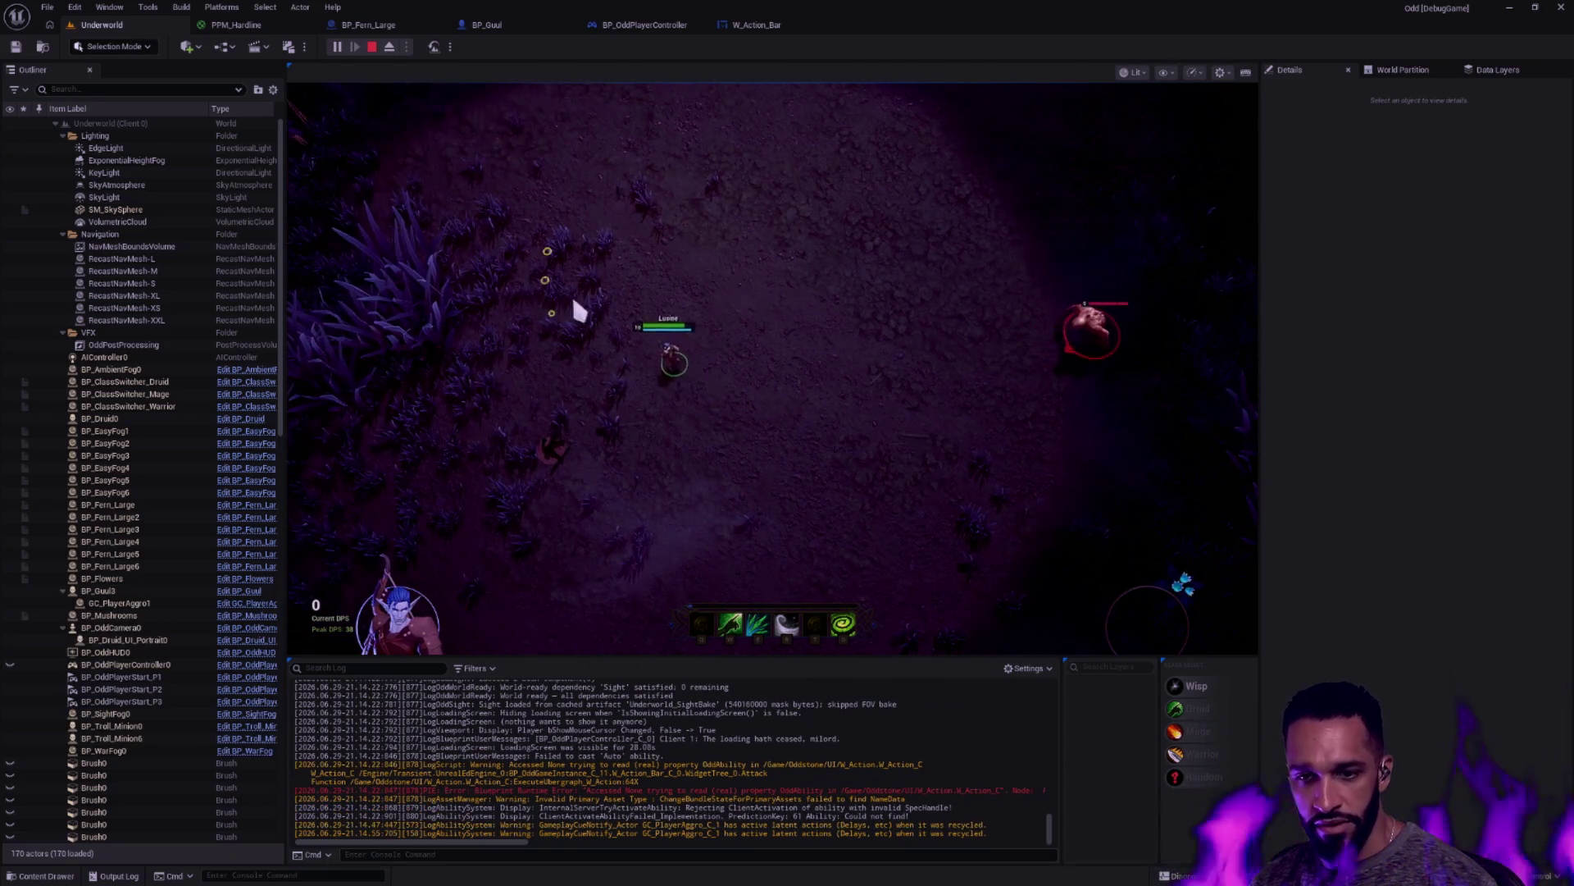
{"action": "key", "text": "Escape"}
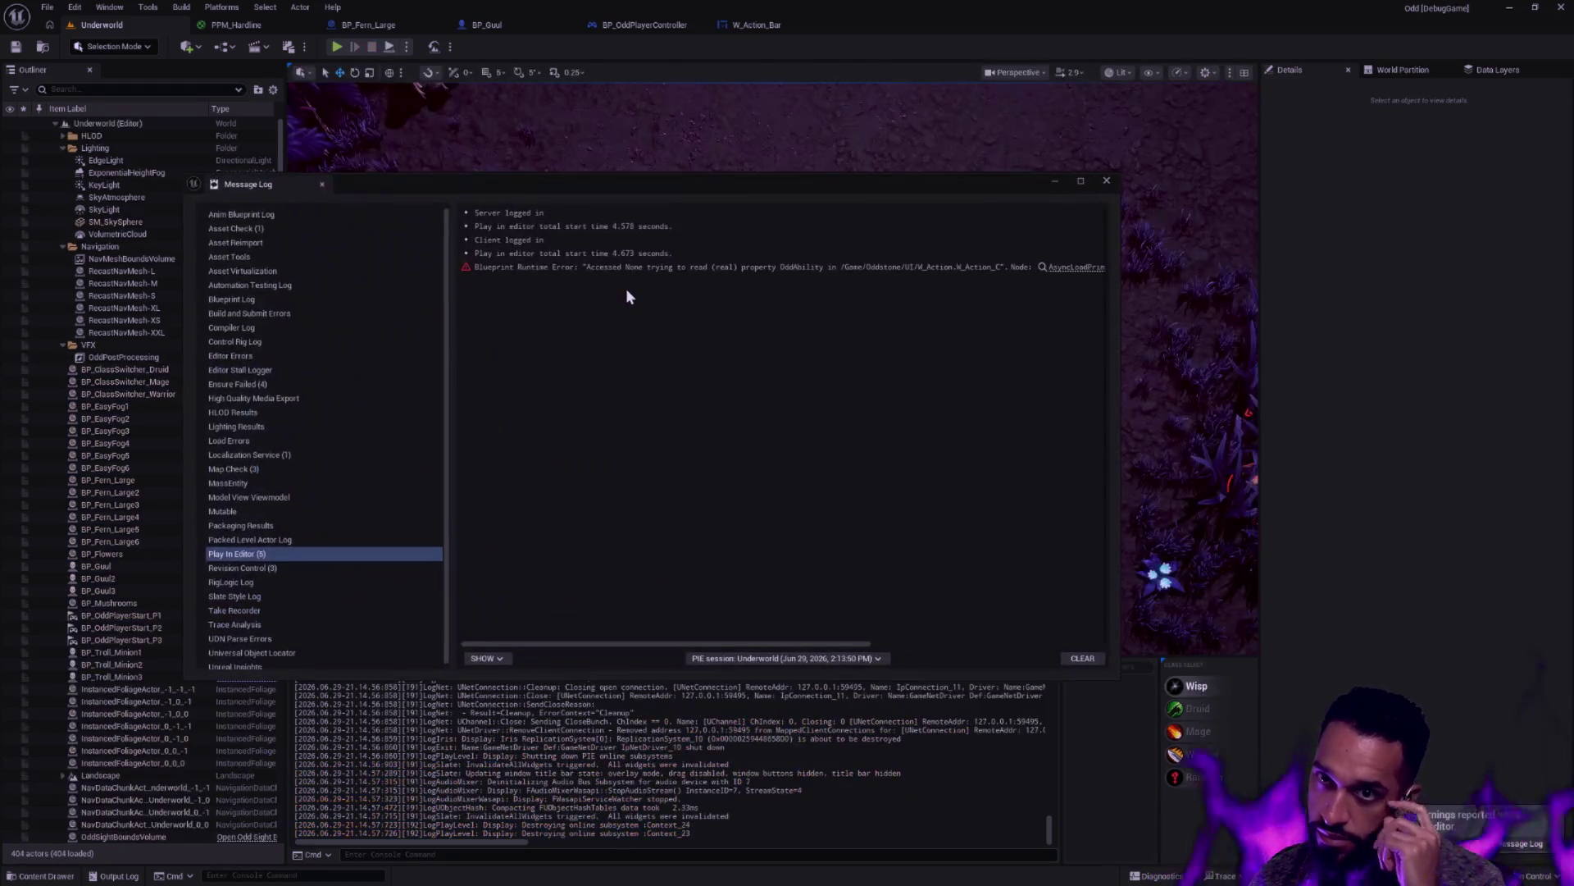
Close the Message Log and review the W_Action_Bar and BP_OddPlayerController graphs before returning to Underworld
{"action": "left_click", "coordinate": [1107, 181]}
{"action": "left_click", "coordinate": [760, 25]}
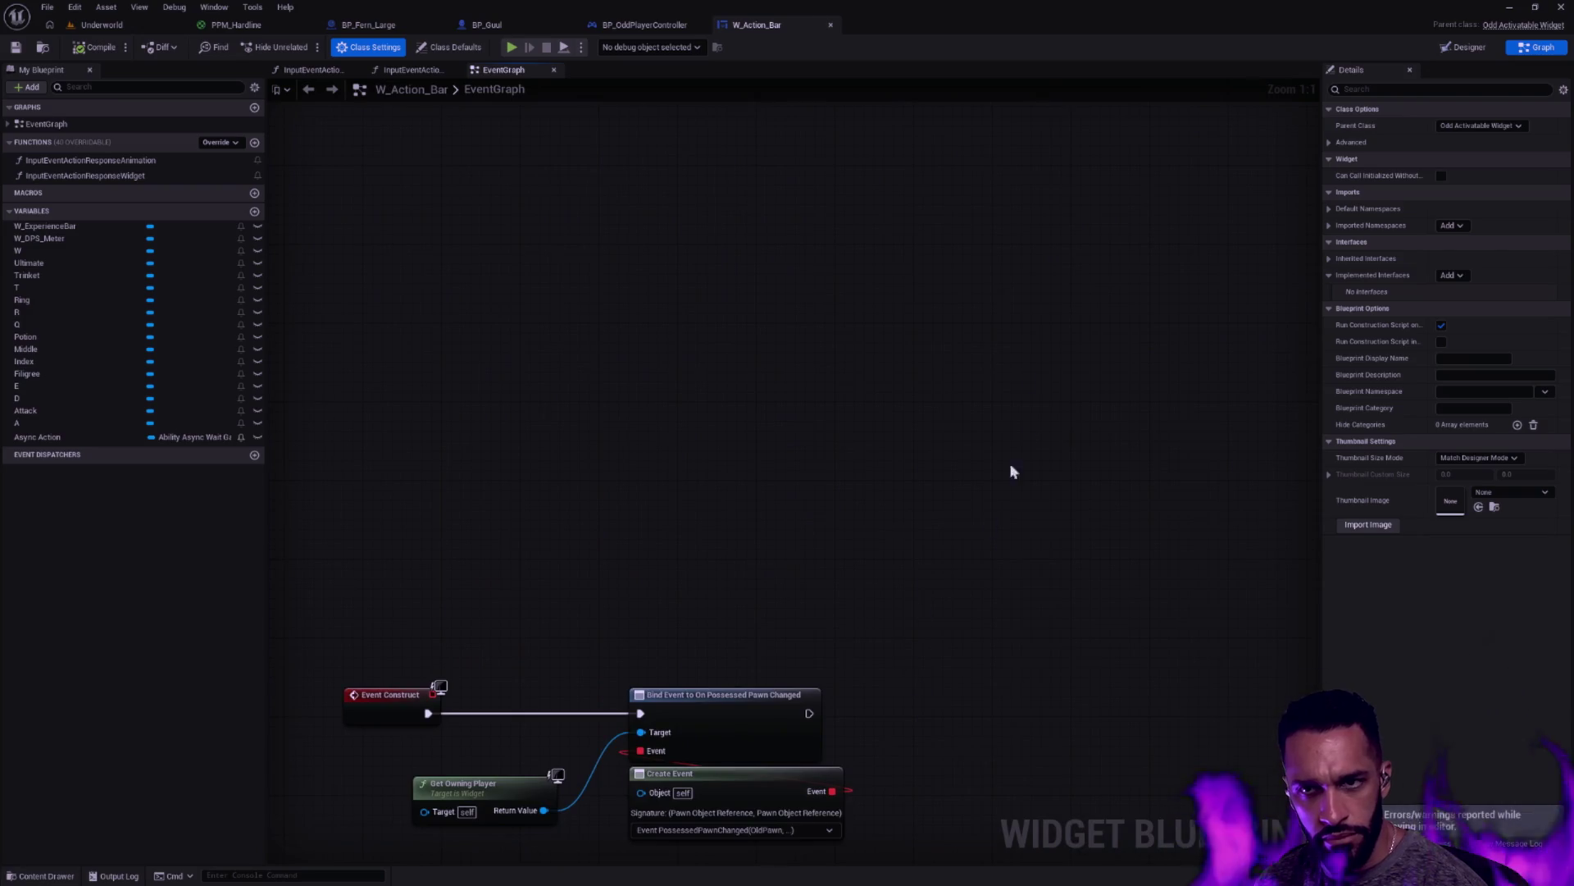
{"action": "left_click_drag", "start_coordinate": [976, 342], "coordinate": [1043, 145]}
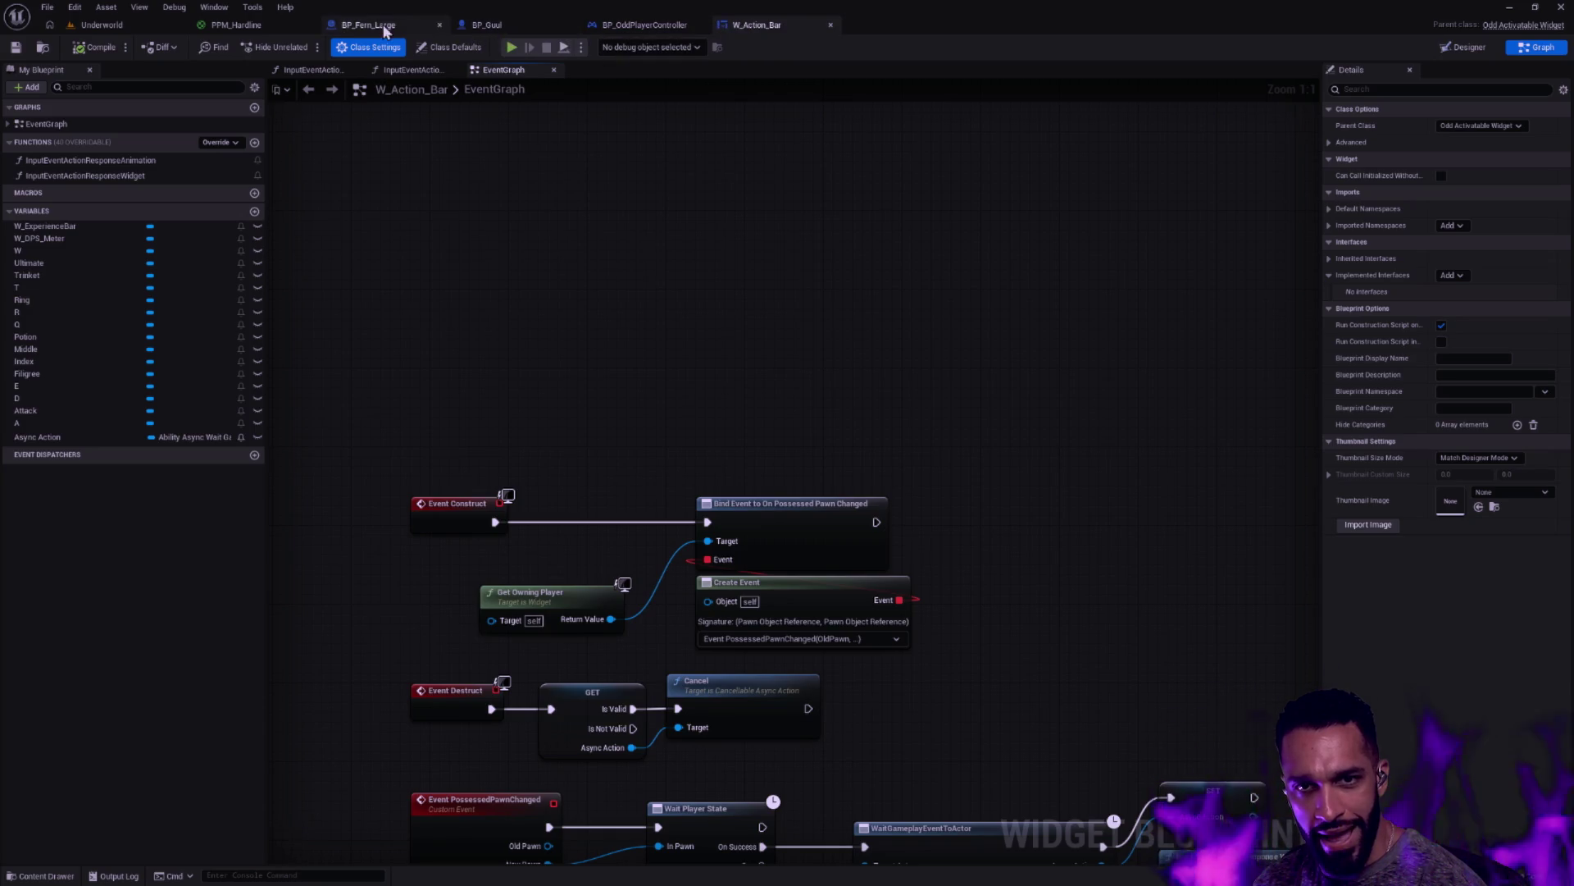
{"action": "left_click", "coordinate": [643, 25]}
{"action": "scroll", "coordinate": [751, 287], "scroll_direction": "up", "scroll_amount": 3}
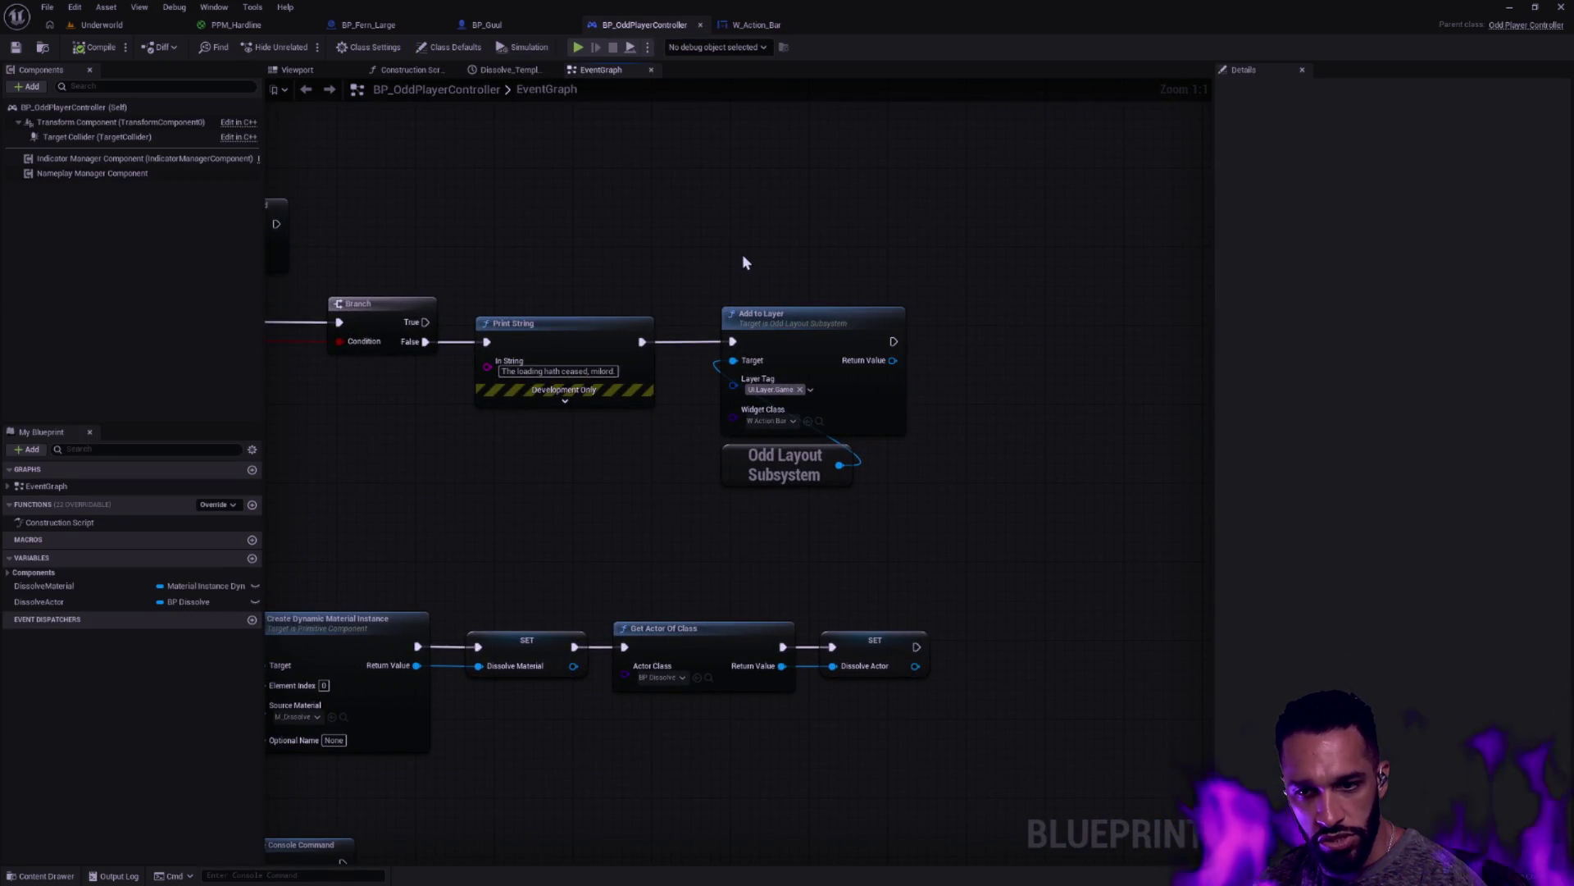
{"action": "left_click", "coordinate": [755, 26]}
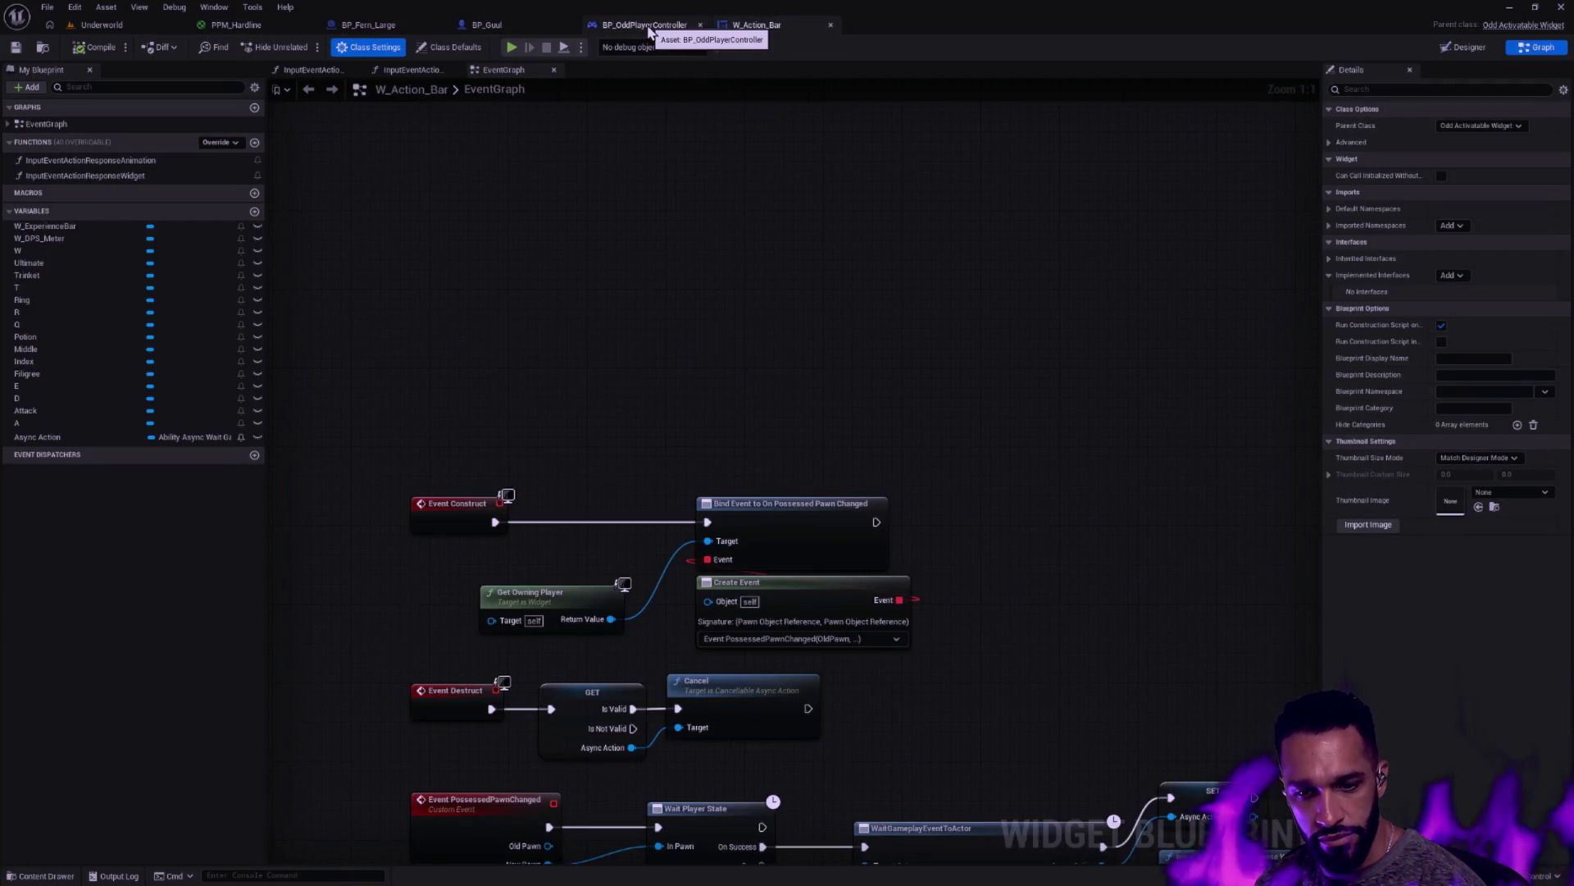
{"action": "left_click", "coordinate": [130, 26]}
{"action": "scroll", "coordinate": [819, 797], "scroll_direction": "up", "scroll_amount": 5}
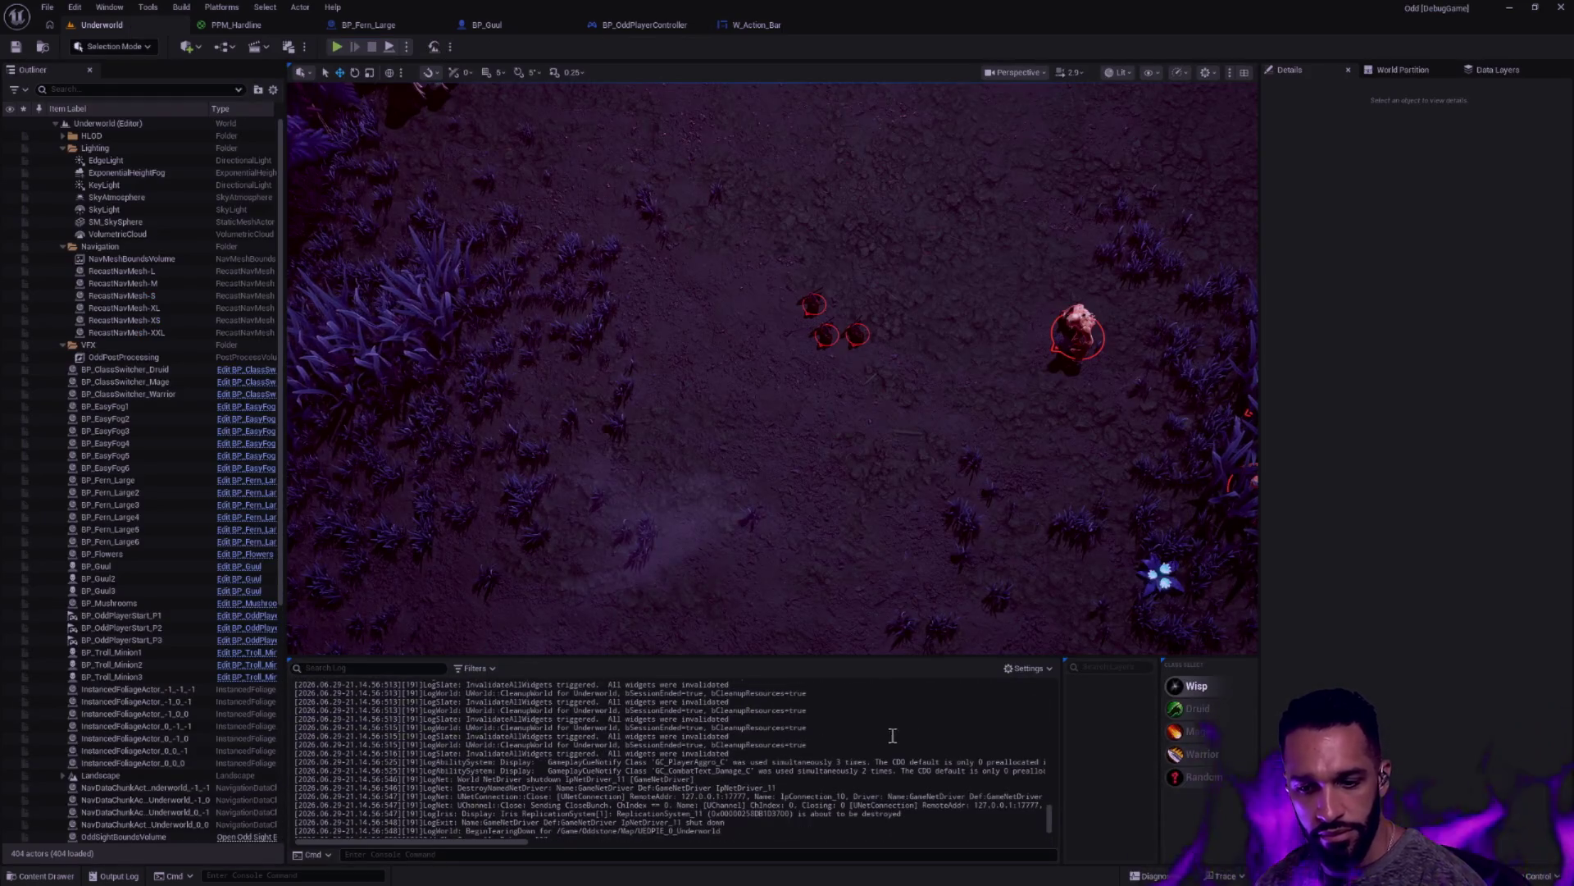
Scroll through the Output Log and drag-select some of its lines
{"action": "left_click_drag", "start_coordinate": [1050, 820], "coordinate": [1048, 761]}
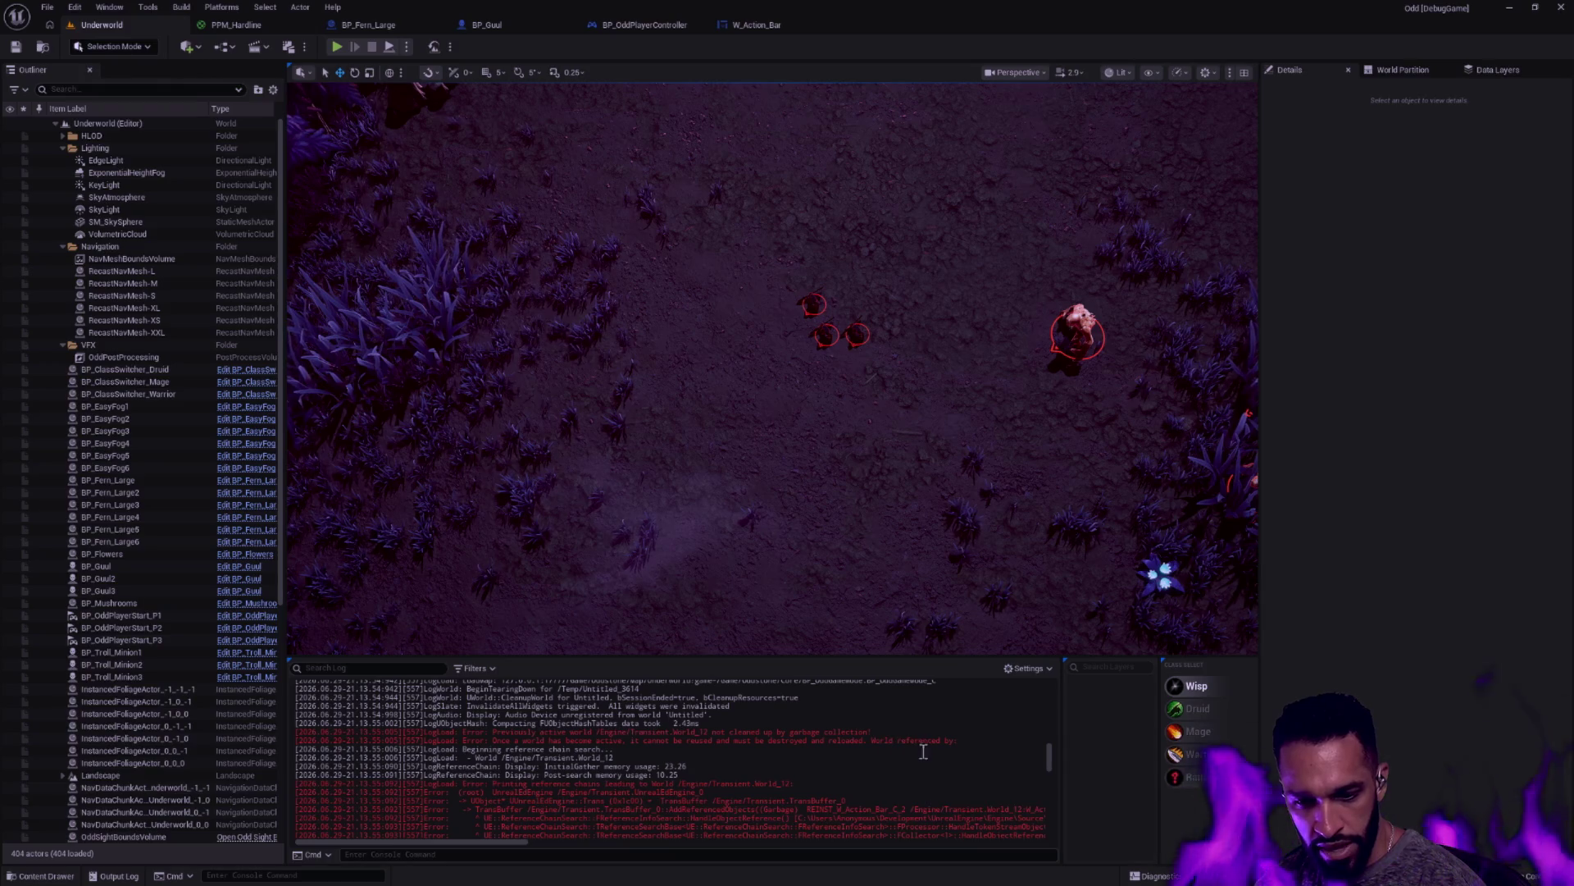
{"action": "scroll", "coordinate": [938, 753], "scroll_direction": "down", "scroll_amount": 2}
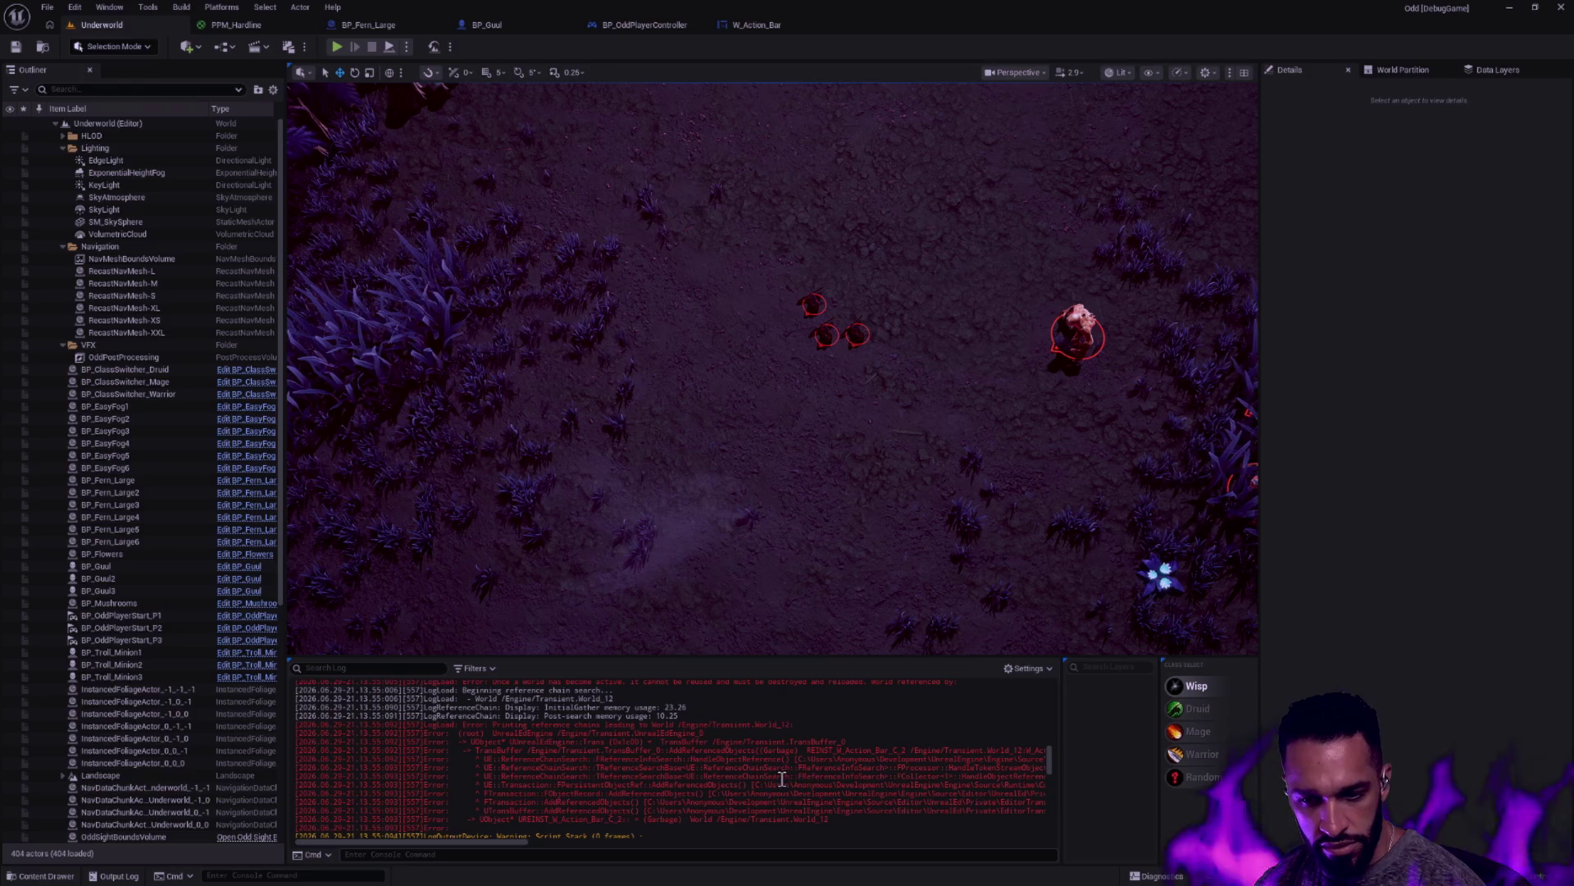
{"action": "left_click_drag", "start_coordinate": [500, 843], "coordinate": [596, 845]}
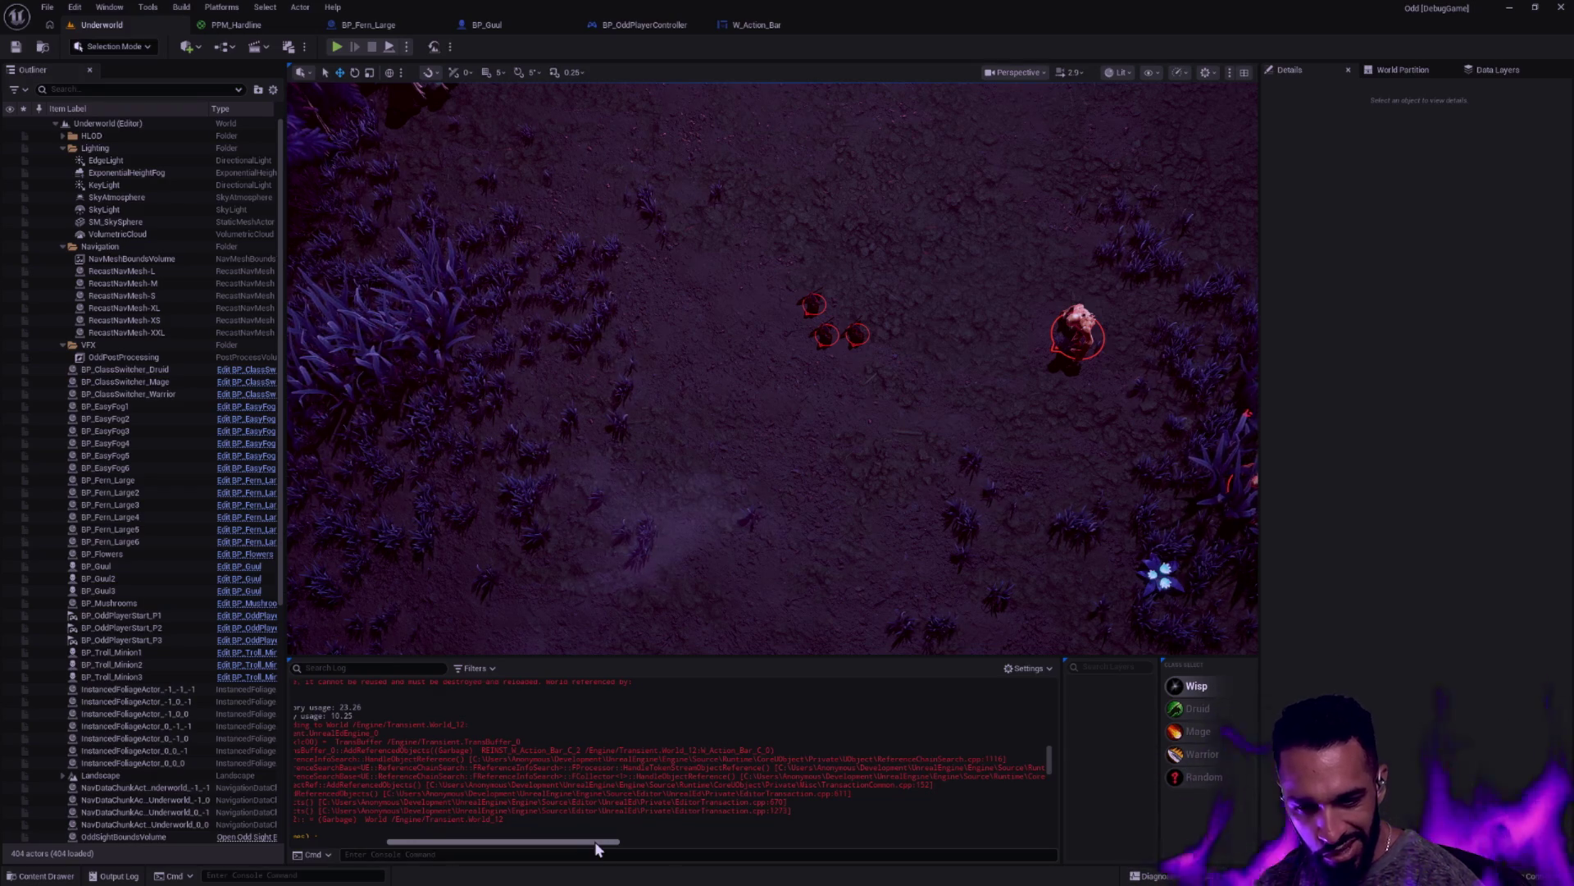
{"action": "left_click_drag", "start_coordinate": [596, 845], "coordinate": [492, 844]}
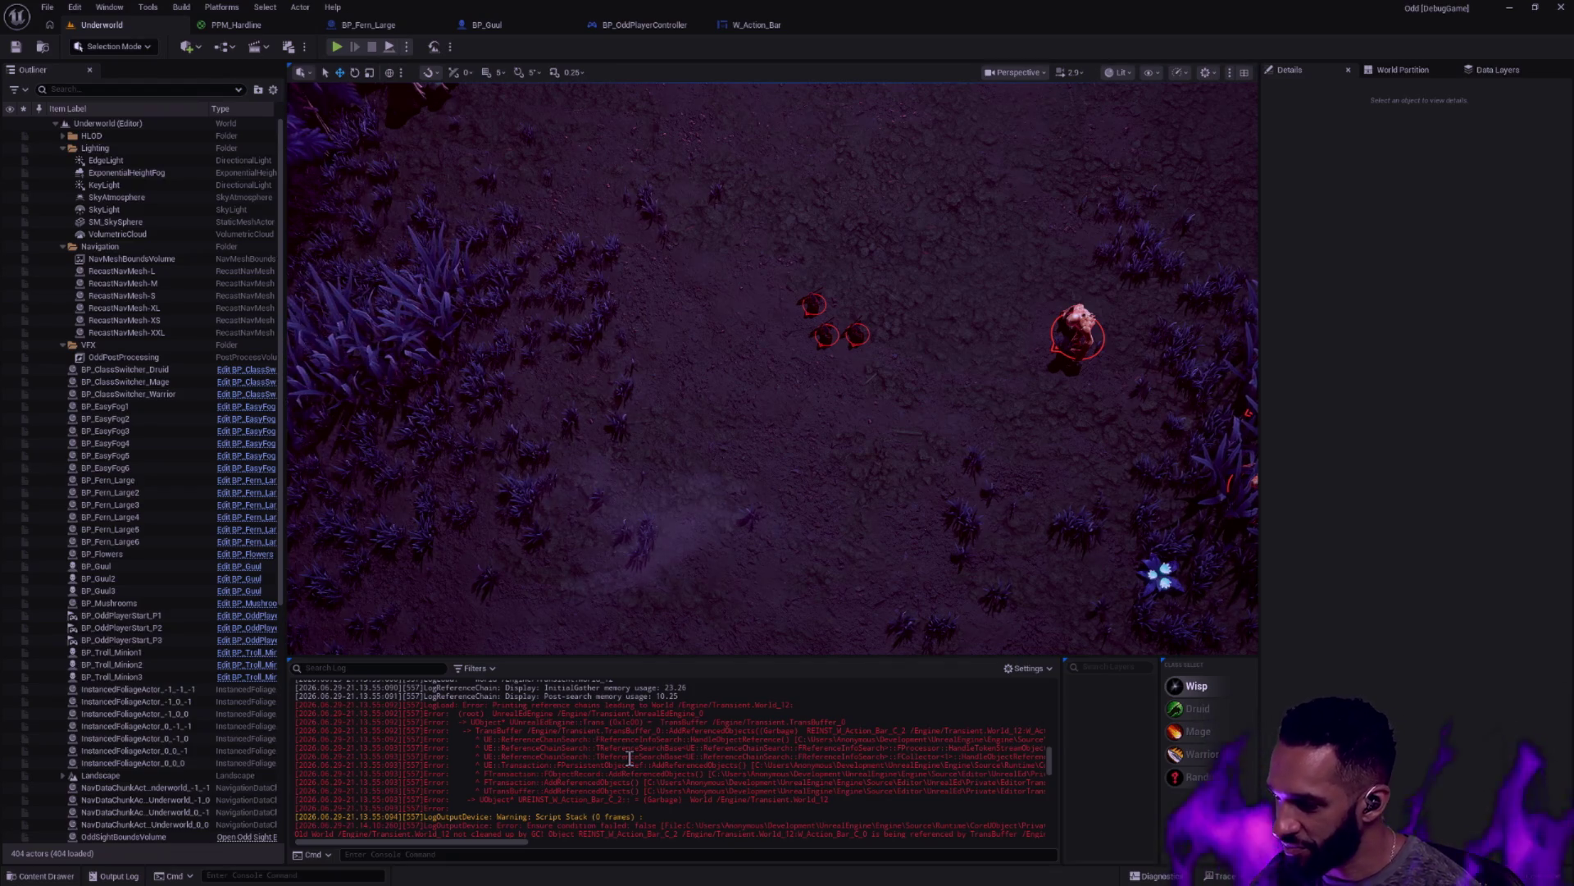
{"action": "scroll", "coordinate": [749, 773], "scroll_direction": "down", "scroll_amount": 4}
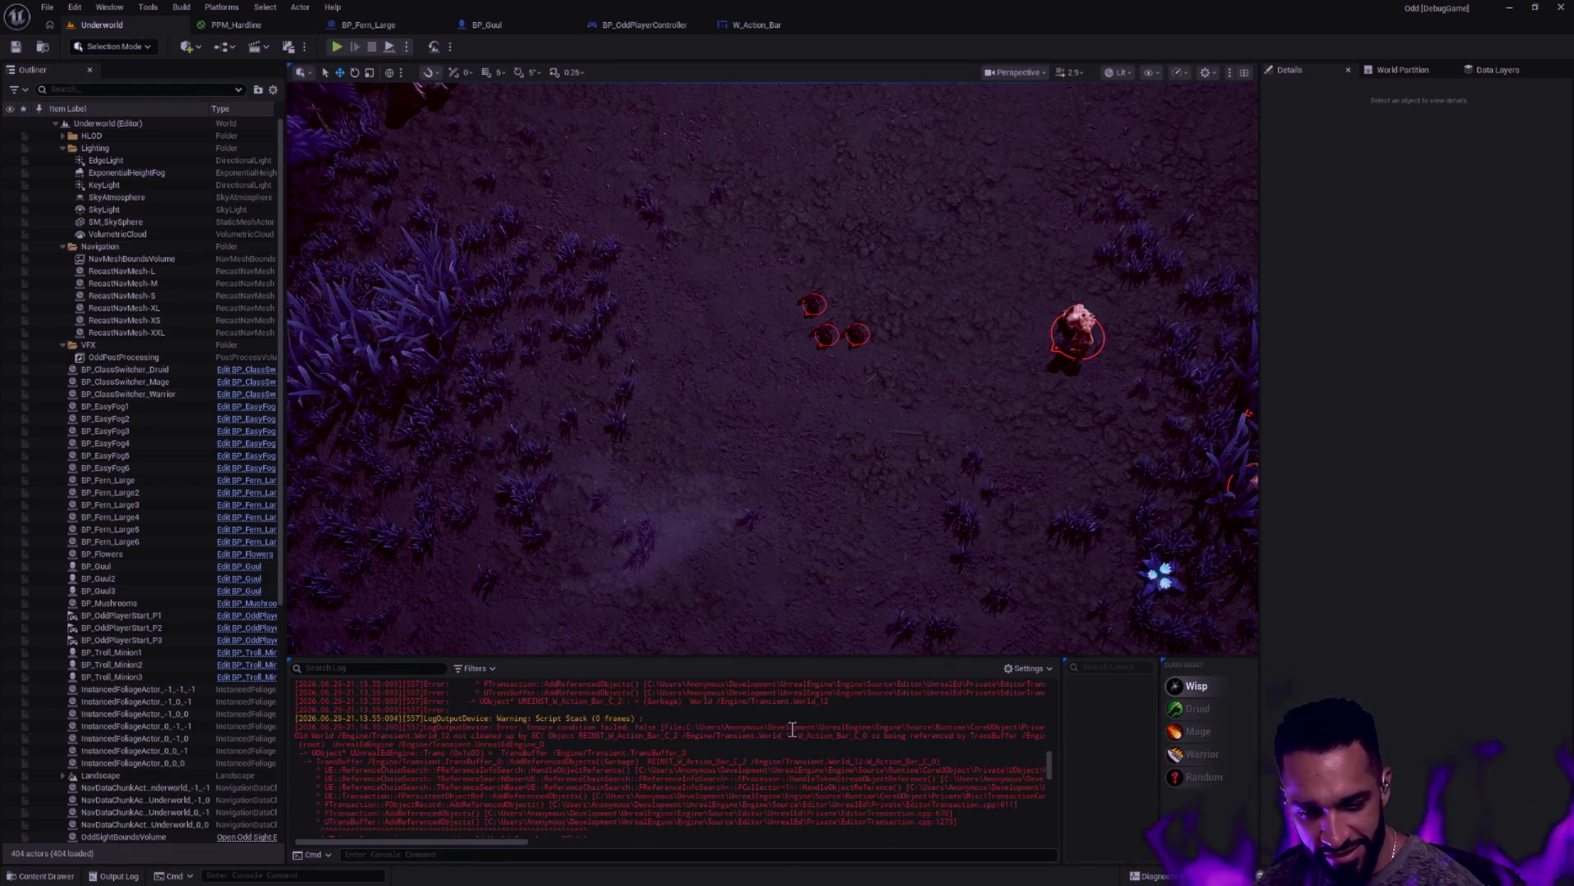
{"action": "scroll", "coordinate": [807, 722], "scroll_direction": "down", "scroll_amount": 1}
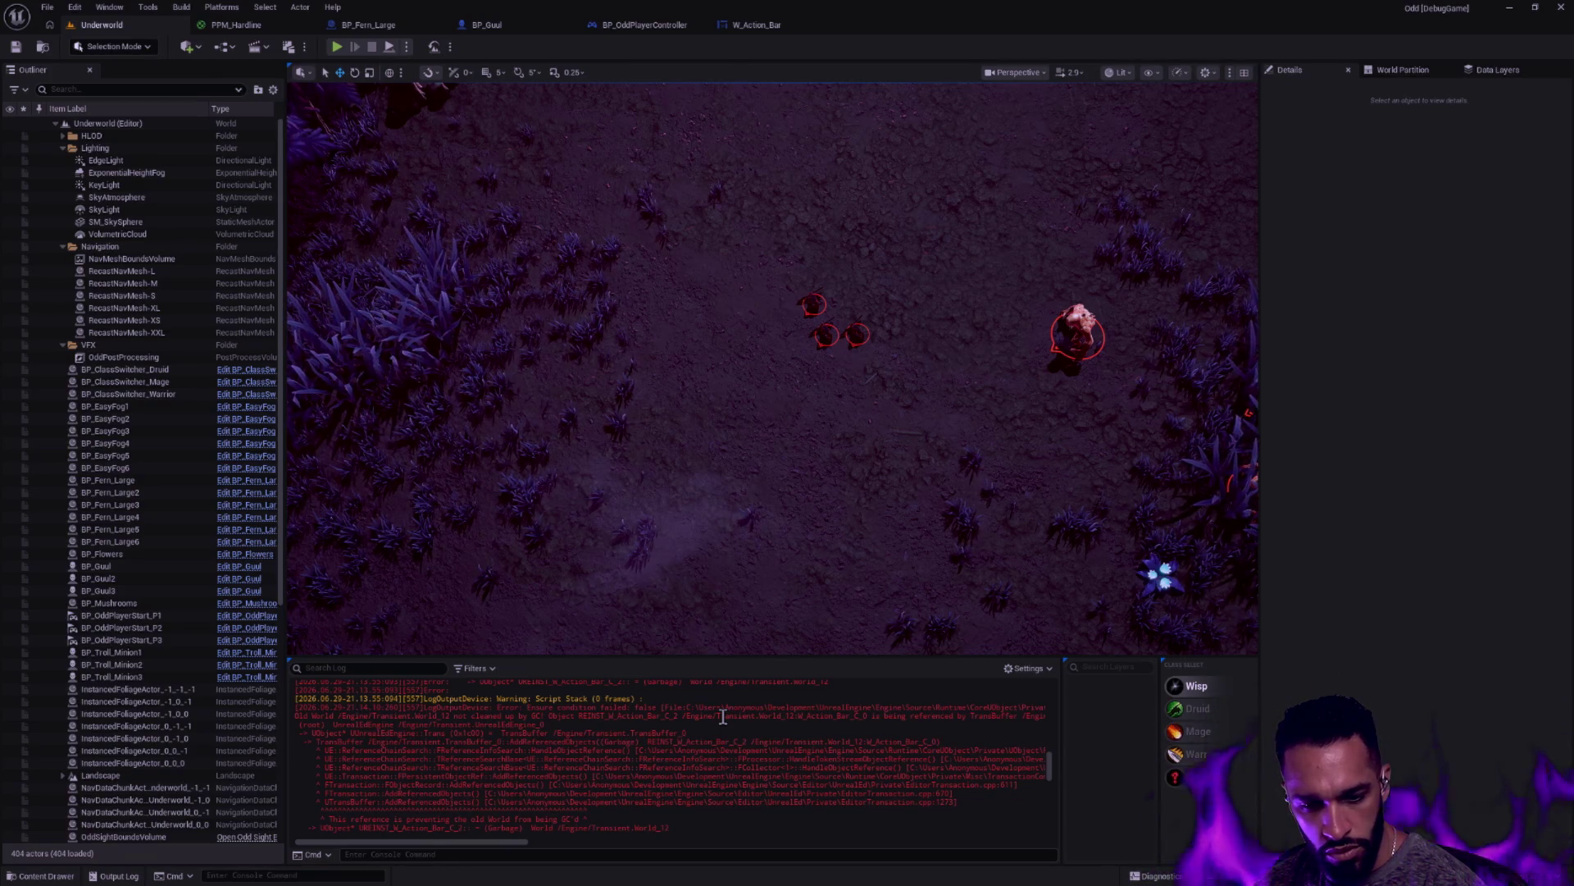
Run a Play-in-Editor session, select the reference-chain leak error lines, and move to the terminal desktop
{"action": "key", "text": "alt+p"}
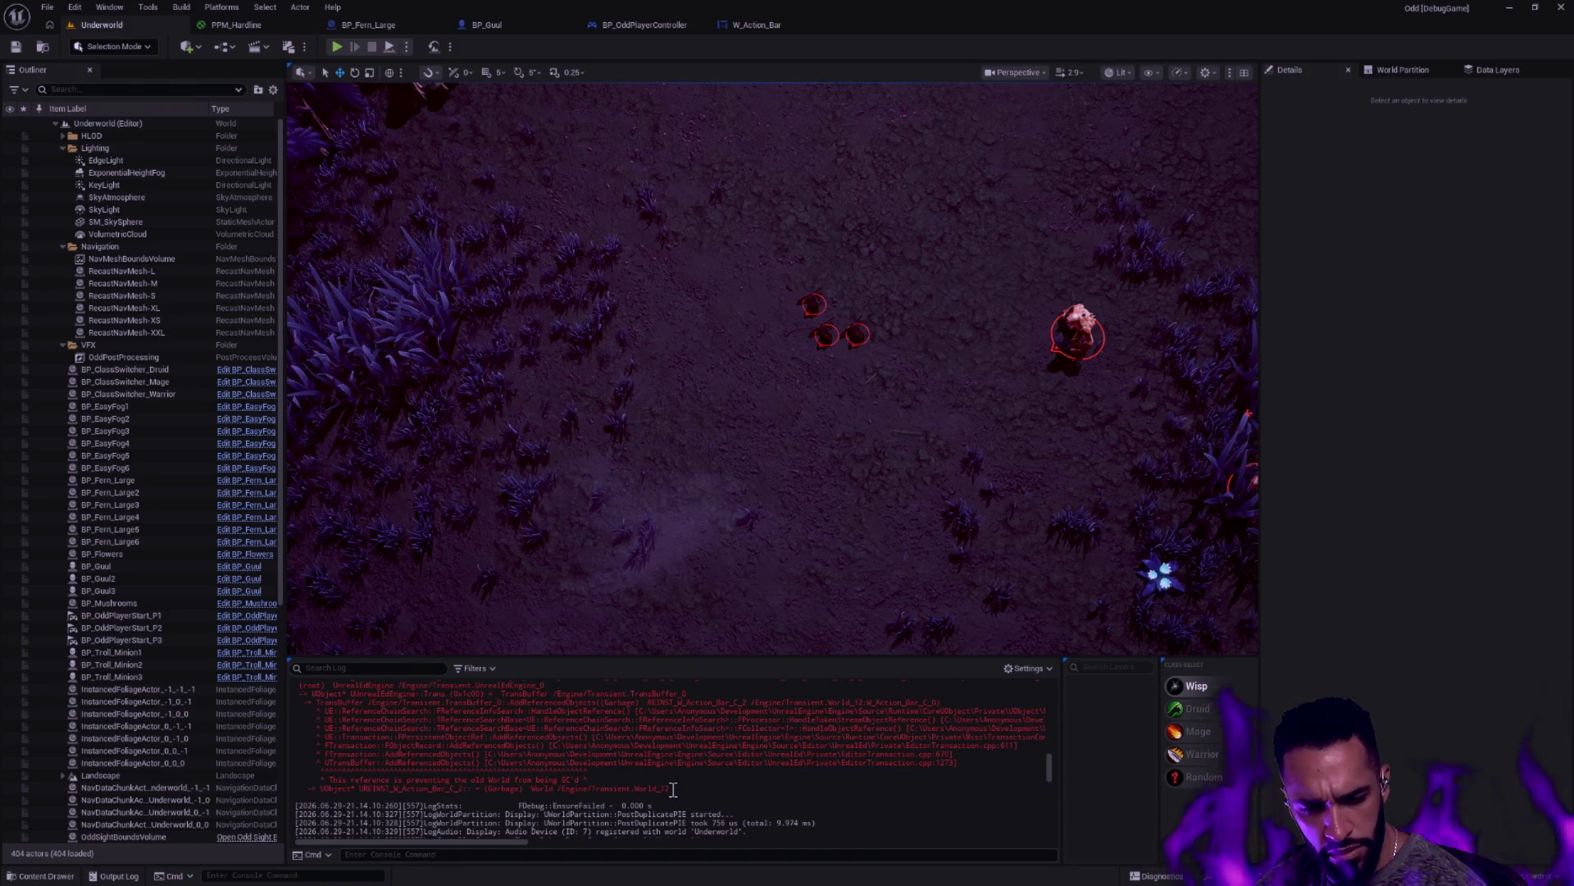
{"action": "mouse_move", "coordinate": [672, 789]}
{"action": "left_mouse_down"}
{"action": "mouse_move", "coordinate": [443, 770]}
{"action": "mouse_move", "coordinate": [242, 725]}
{"action": "mouse_move", "coordinate": [252, 710]}
{"action": "mouse_move", "coordinate": [296, 726]}
{"action": "left_mouse_up"}
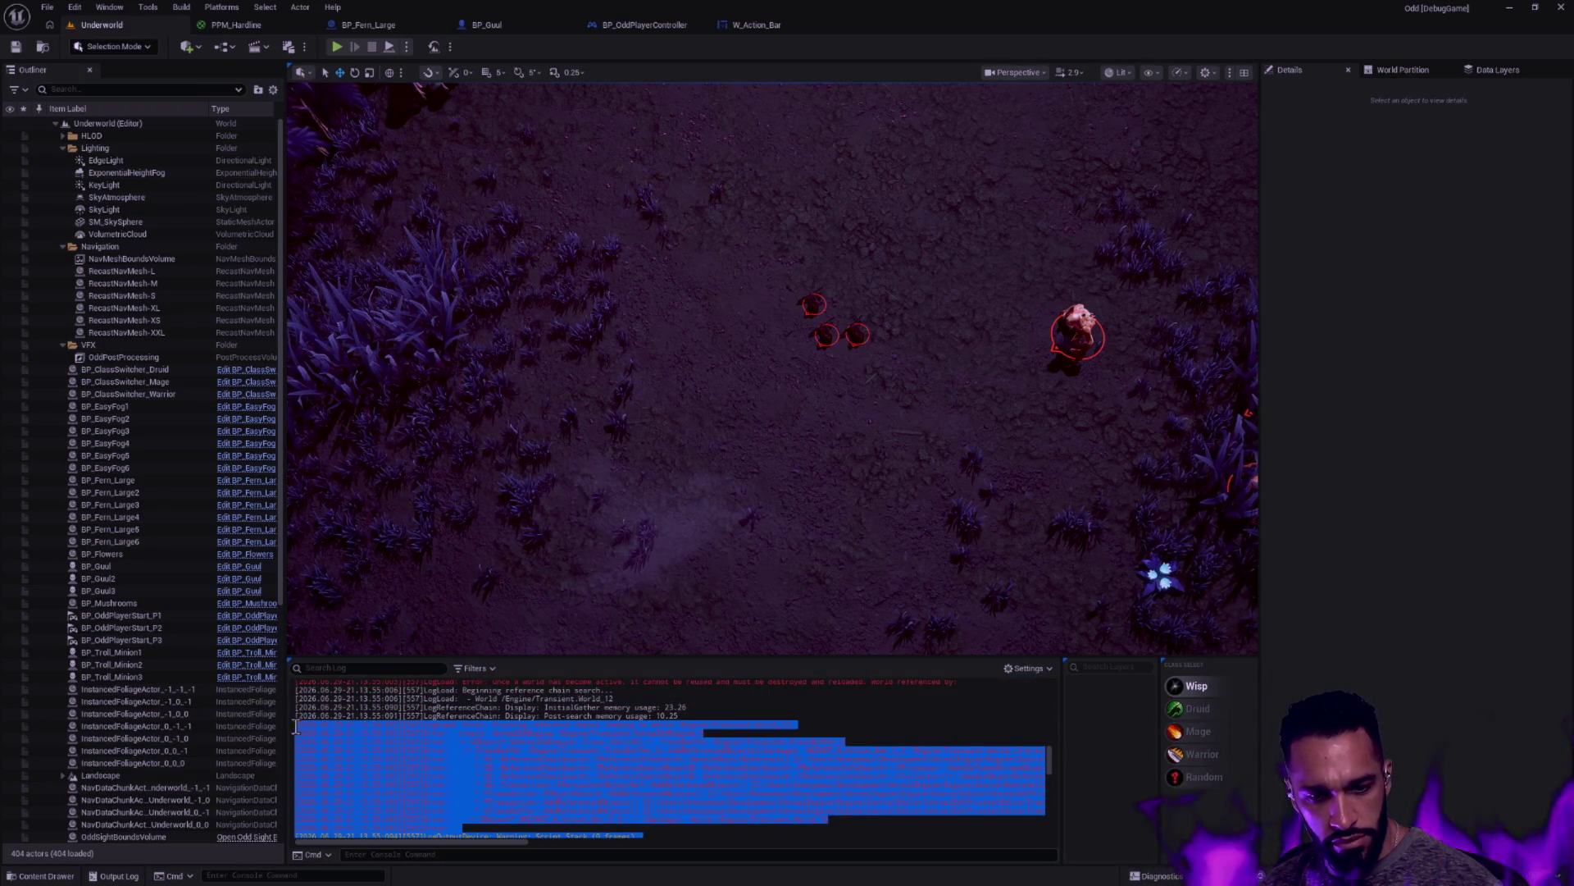
{"action": "key", "text": "ctrl+super+Right"}
{"action": "key", "text": "ctrl+super+Right"}
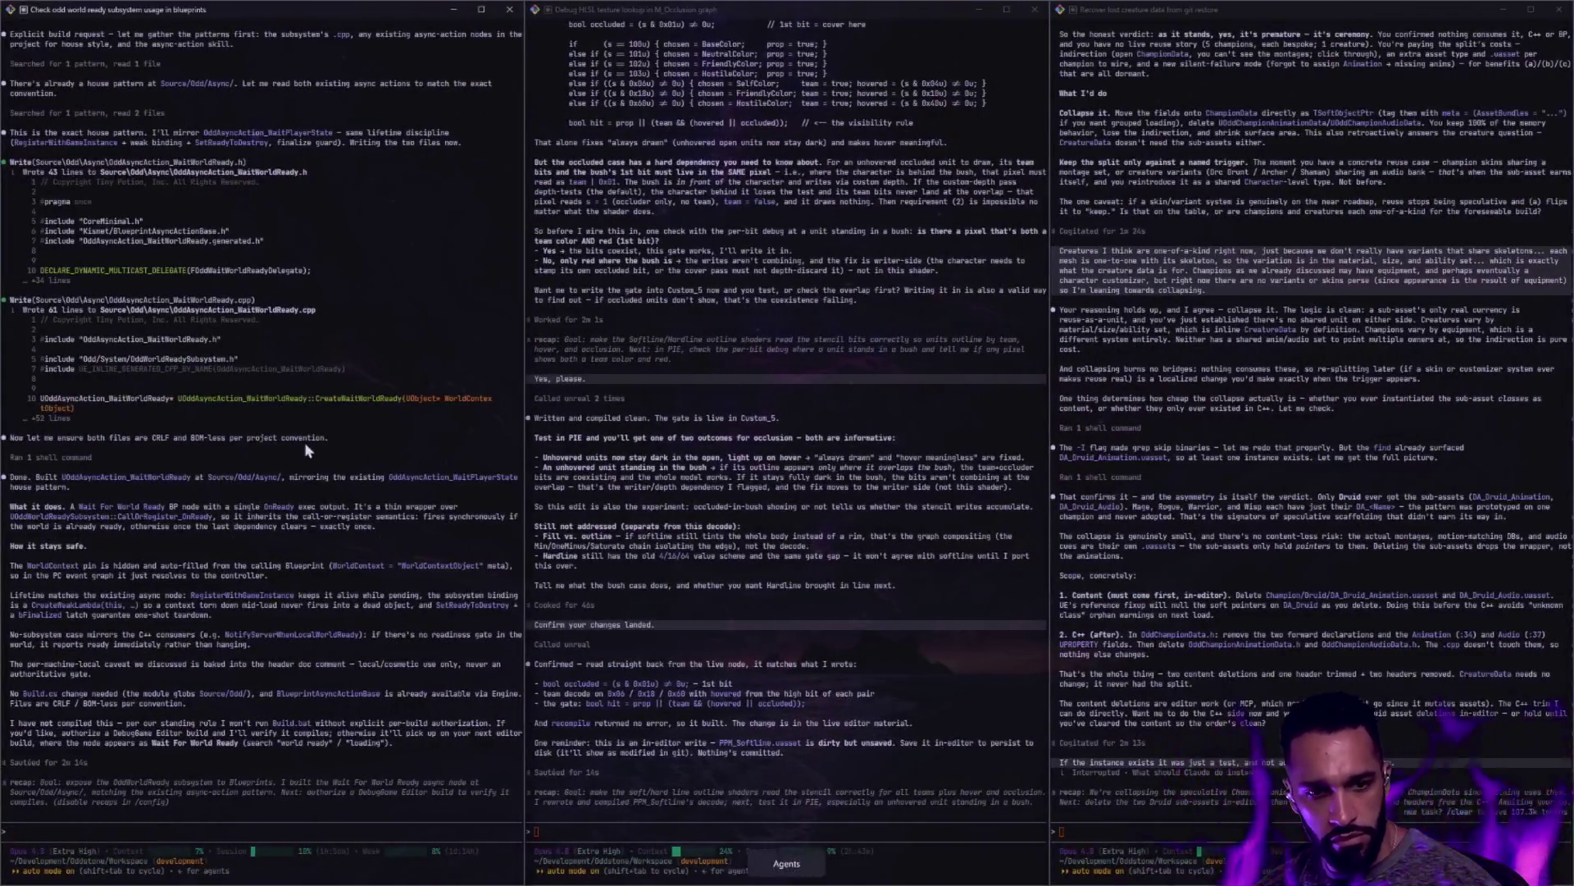
Start claude in the git terminal and paste the copied Unreal leak errors into its prompt
{"action": "key", "text": "ctrl+super+Left"}
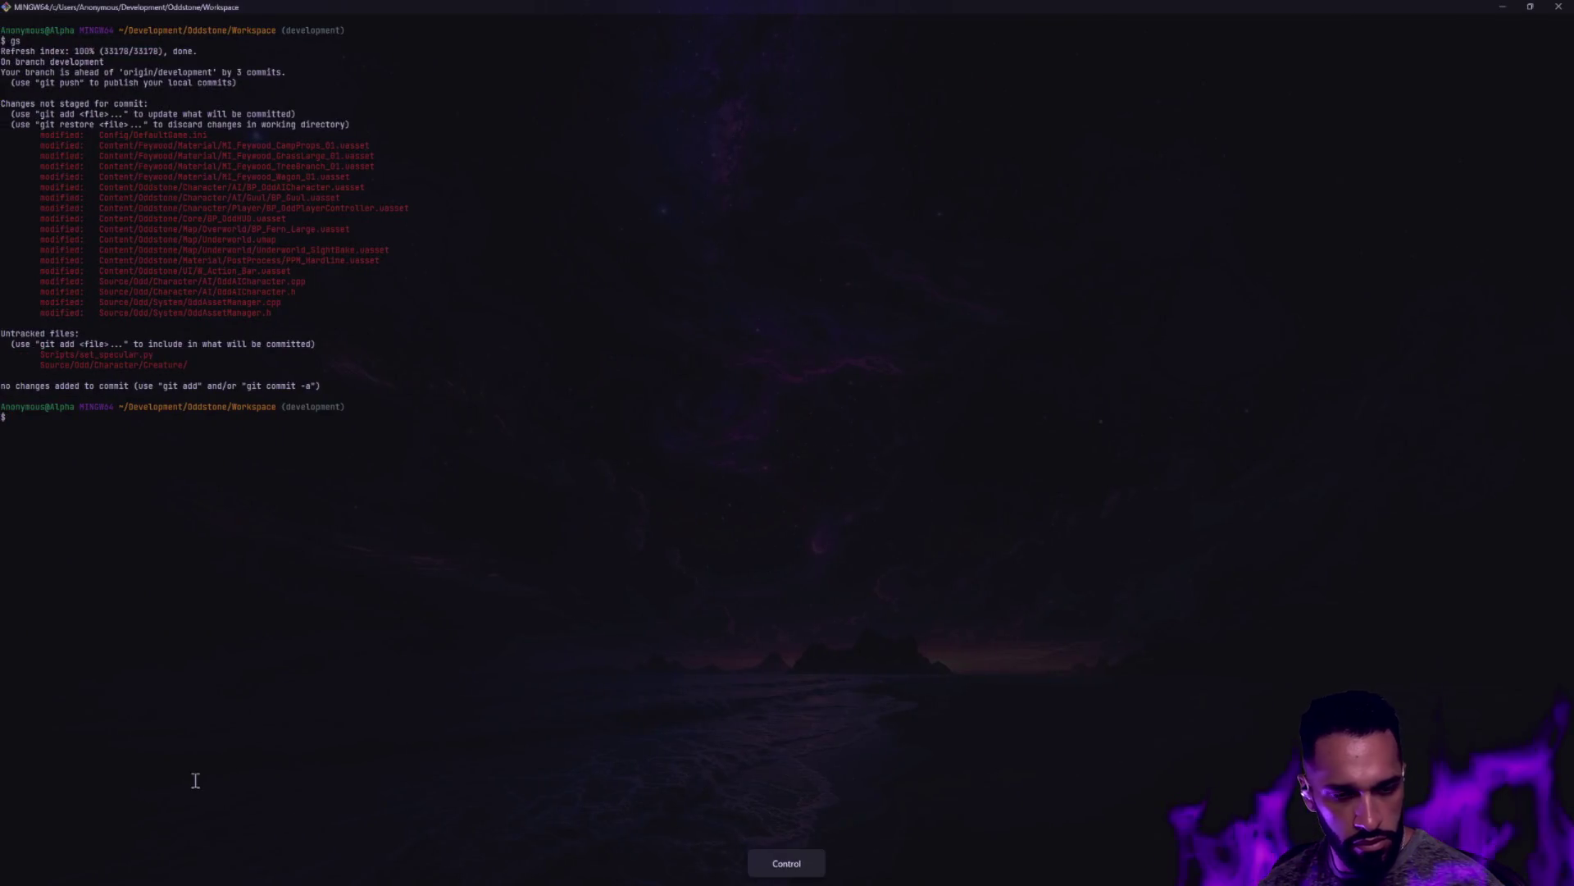
{"action": "type", "text": "claude"}
{"action": "key", "text": "Return"}
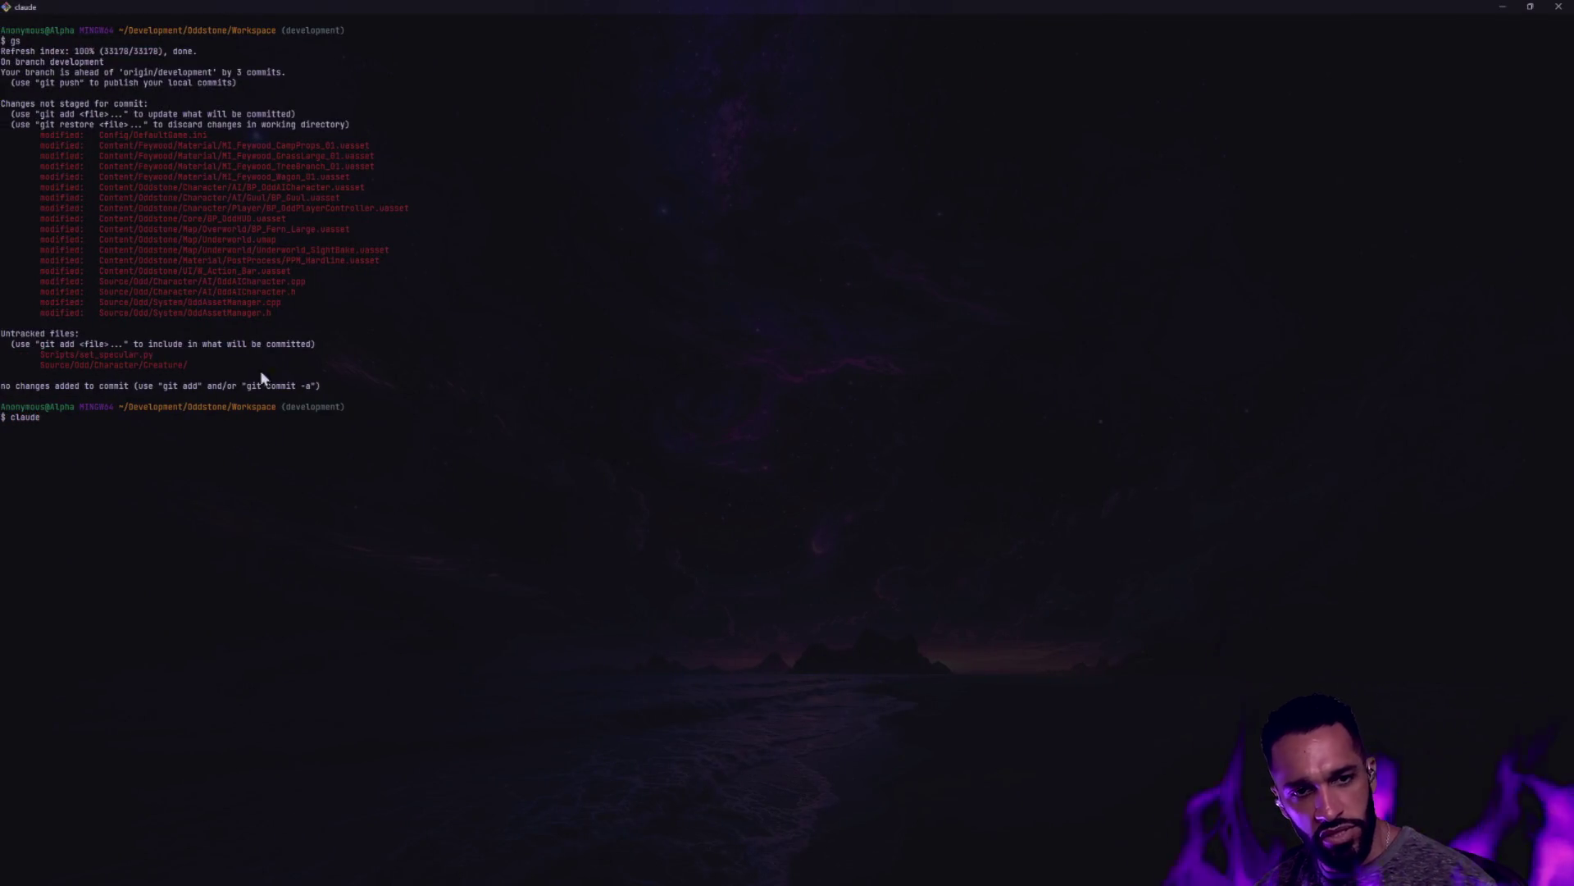
{"action": "key", "text": "ctrl+v"}
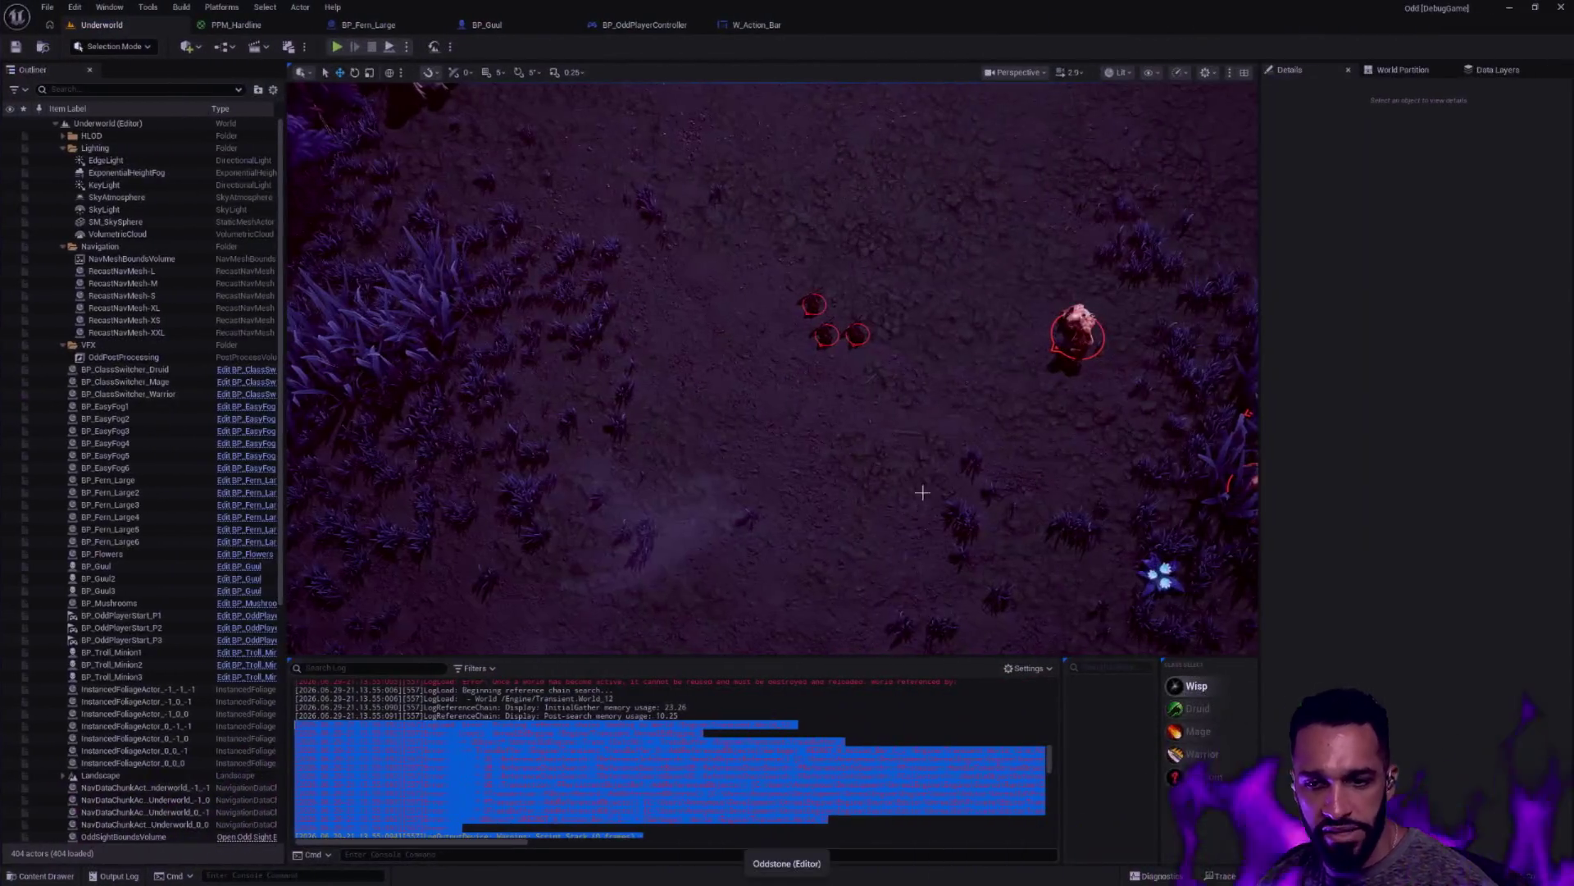
{"action": "left_click", "coordinate": [974, 482]}
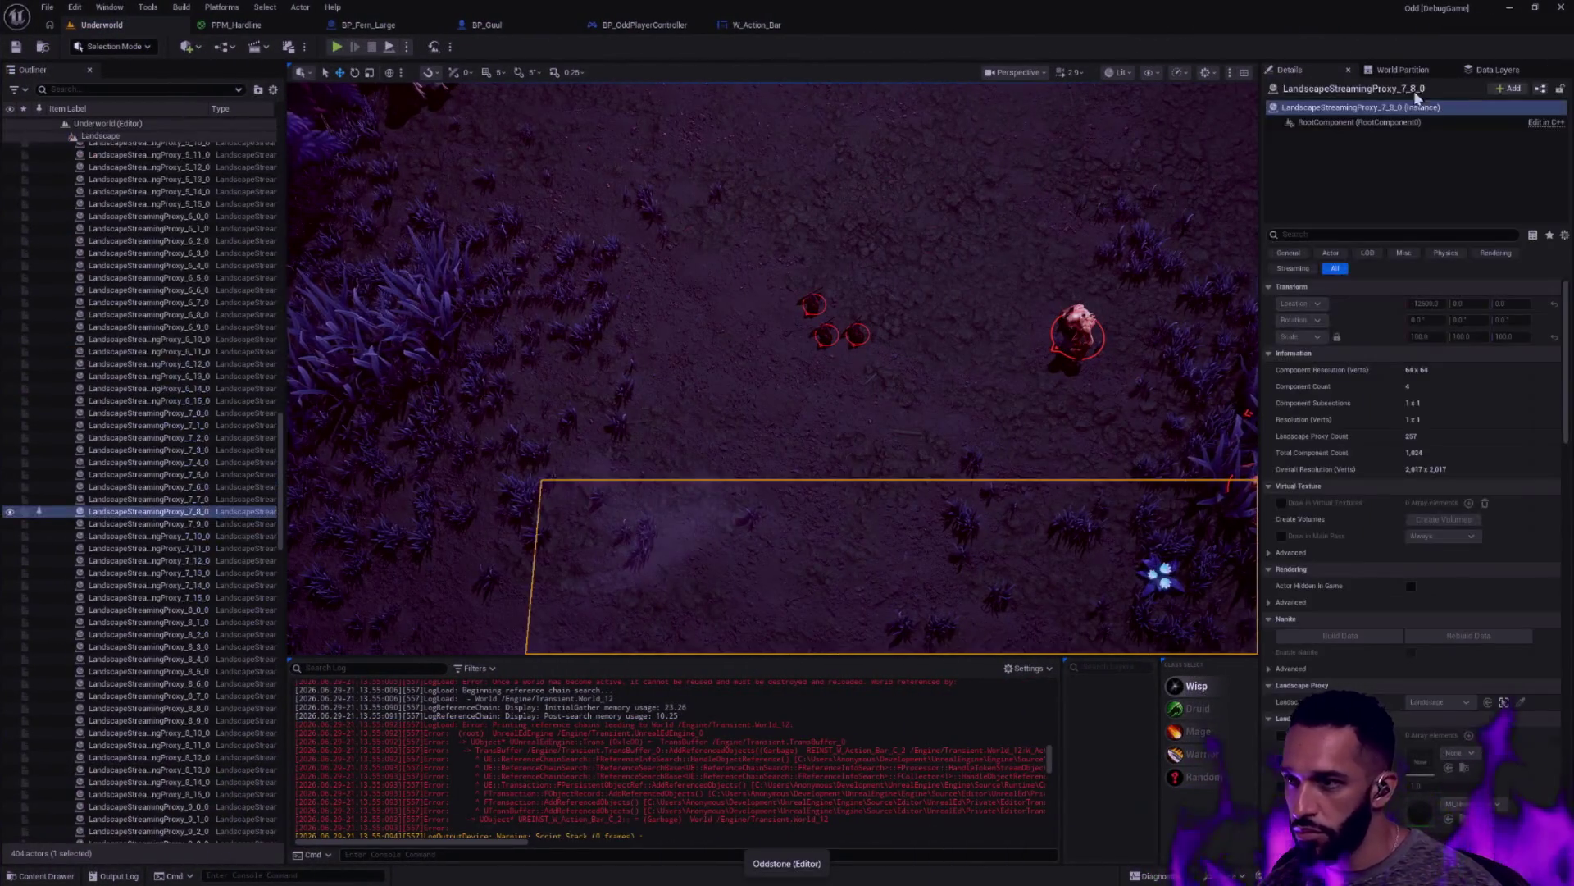
Clear the level selection and open W_Action_Bar in its Designer view
{"action": "left_click", "coordinate": [907, 440]}
{"action": "key", "text": "Escape"}
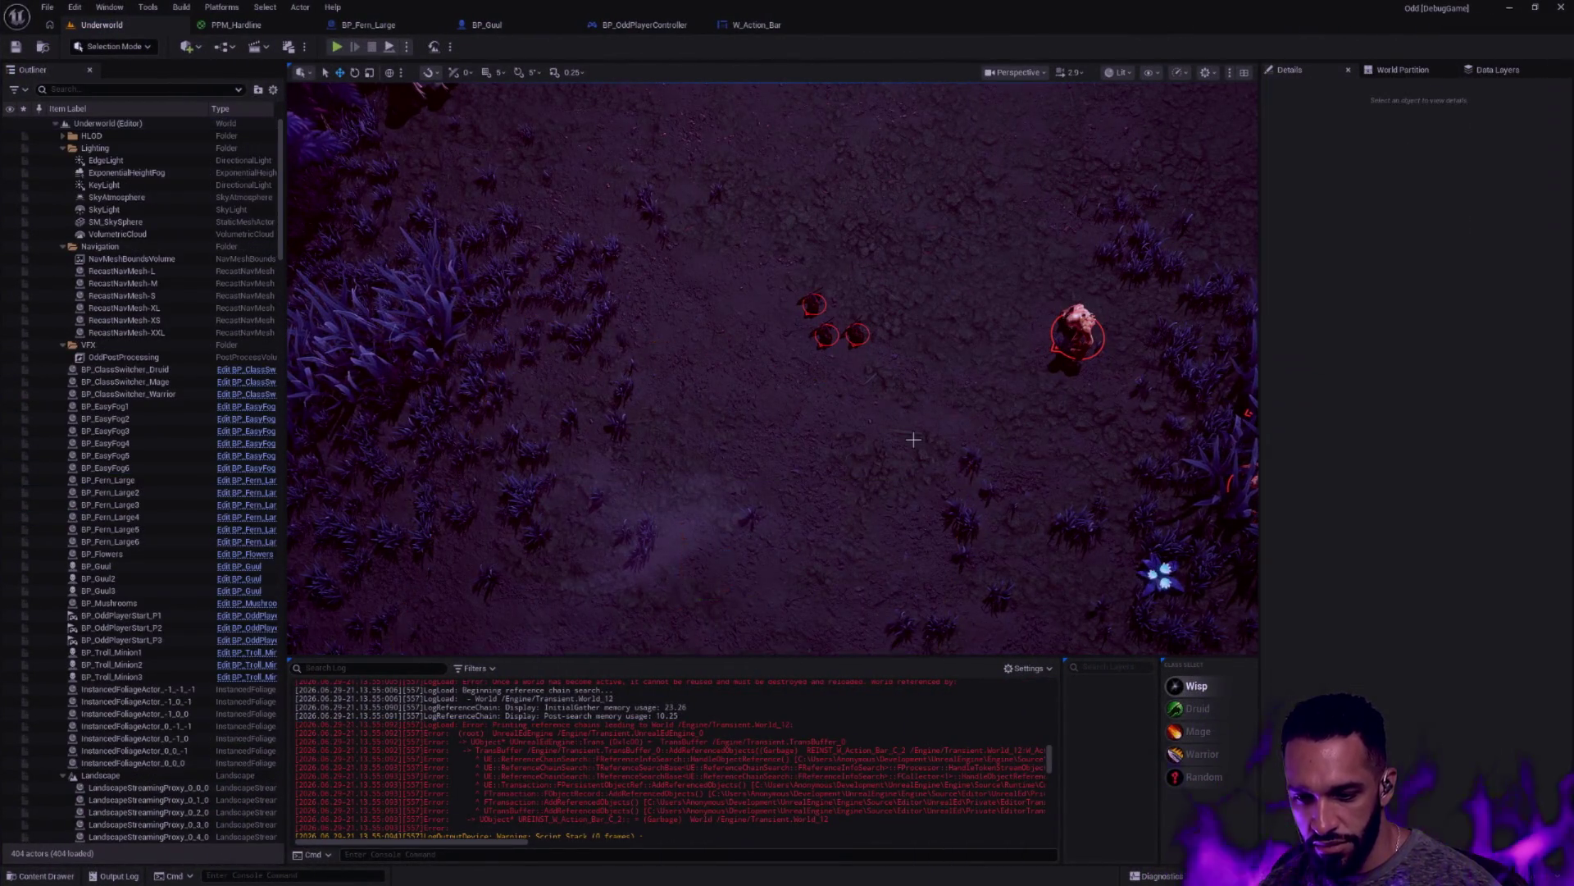
{"action": "left_click", "coordinate": [771, 26]}
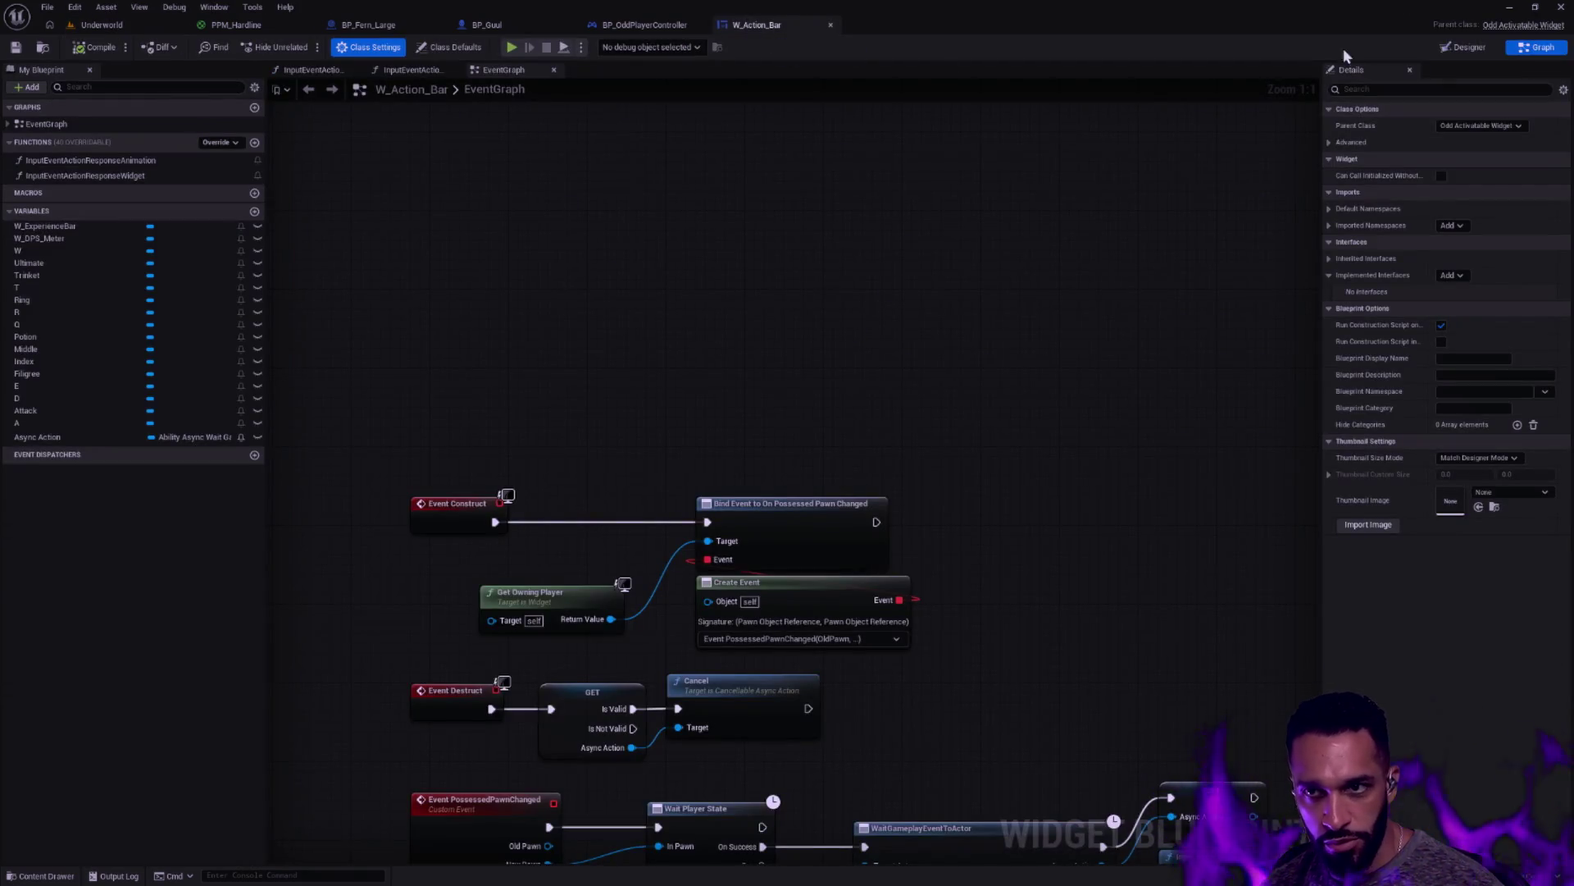
{"action": "left_click", "coordinate": [1454, 46]}
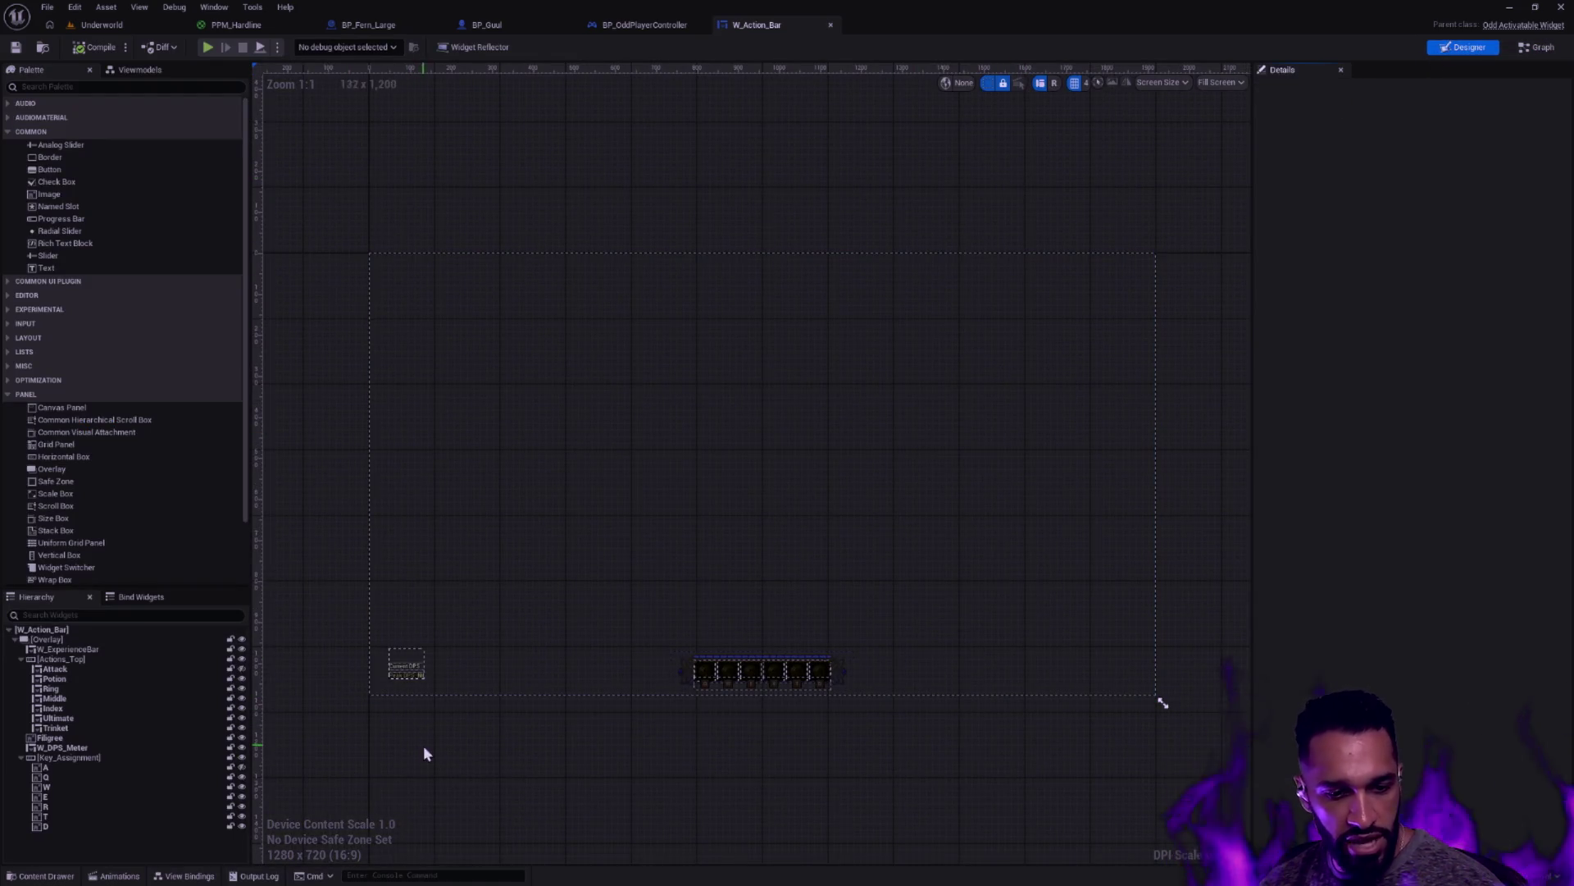
Add a new widget animation named Reveal in the Animations drawer, then close it
{"action": "left_click", "coordinate": [115, 876]}
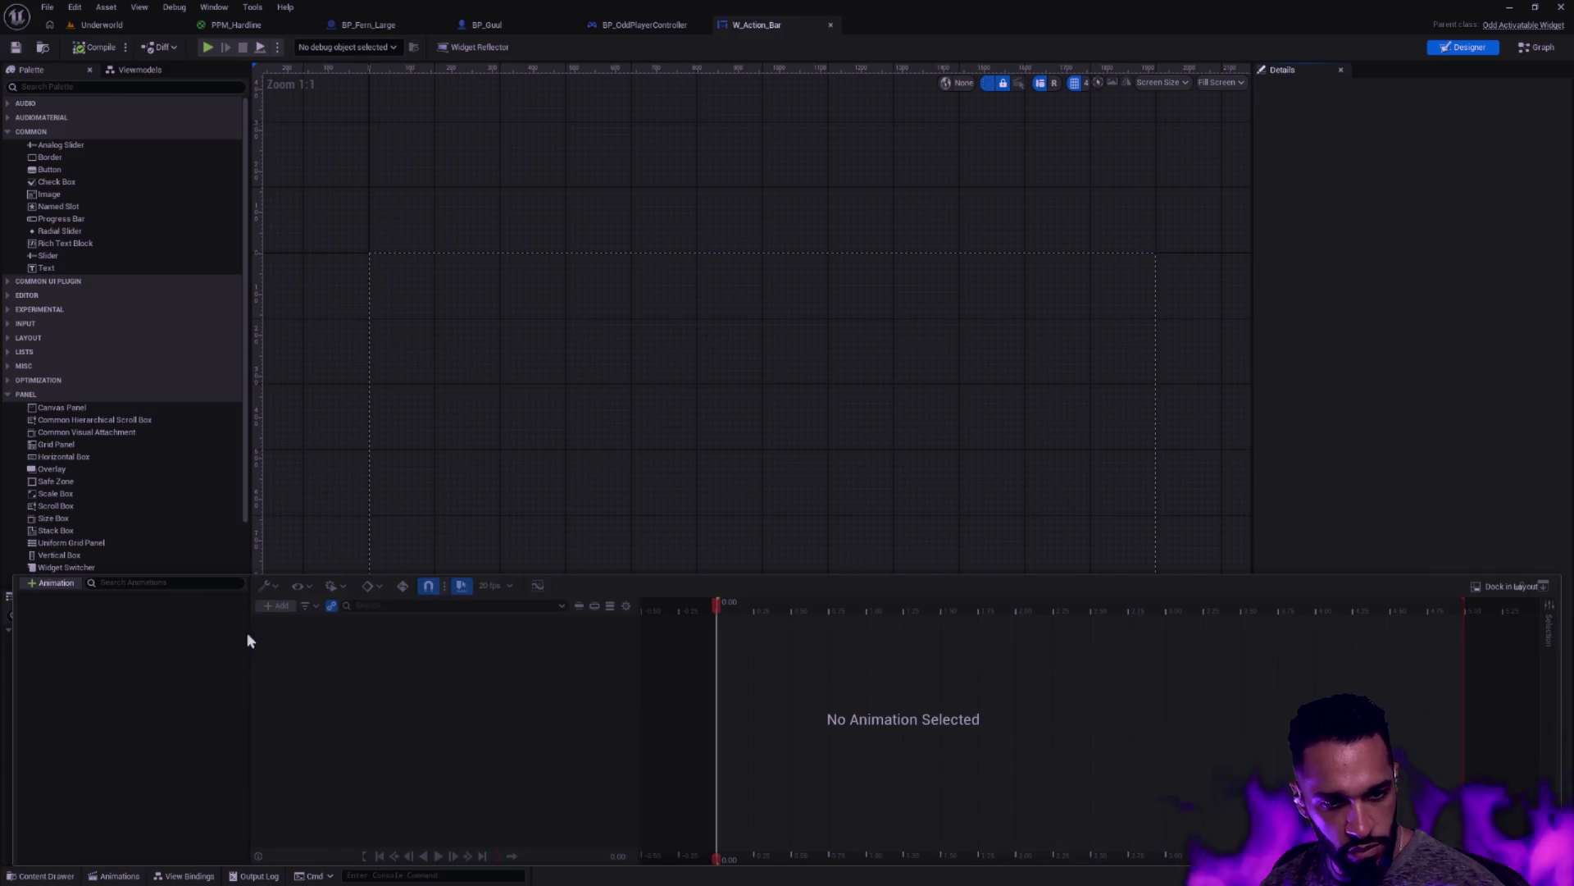
{"action": "left_click", "coordinate": [53, 583]}
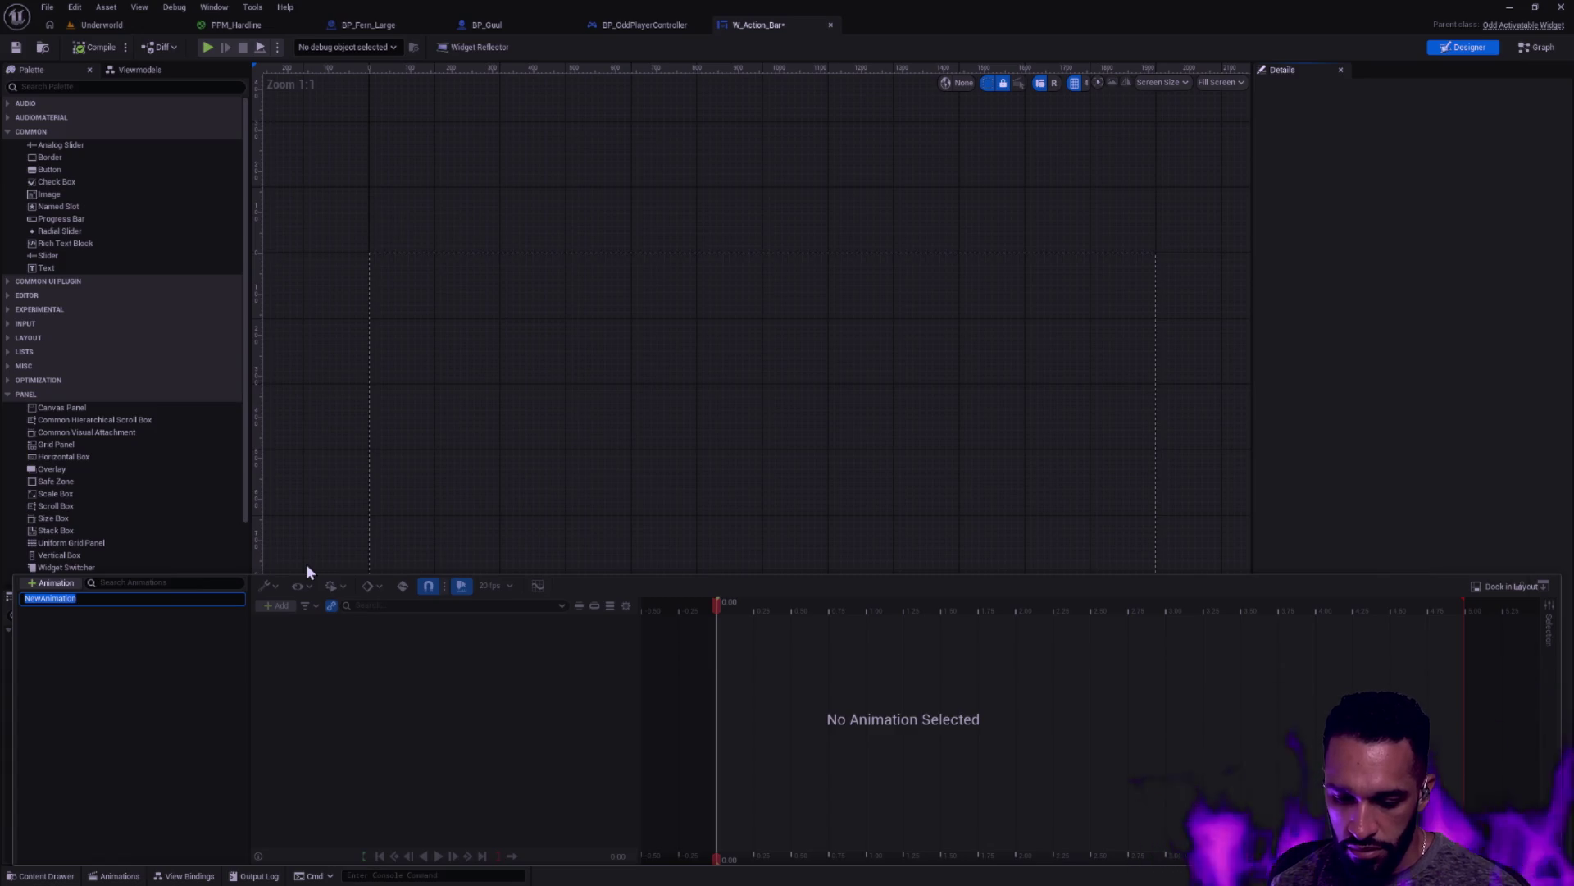
{"action": "type", "text": "Reveal"}
{"action": "key", "text": "Return"}
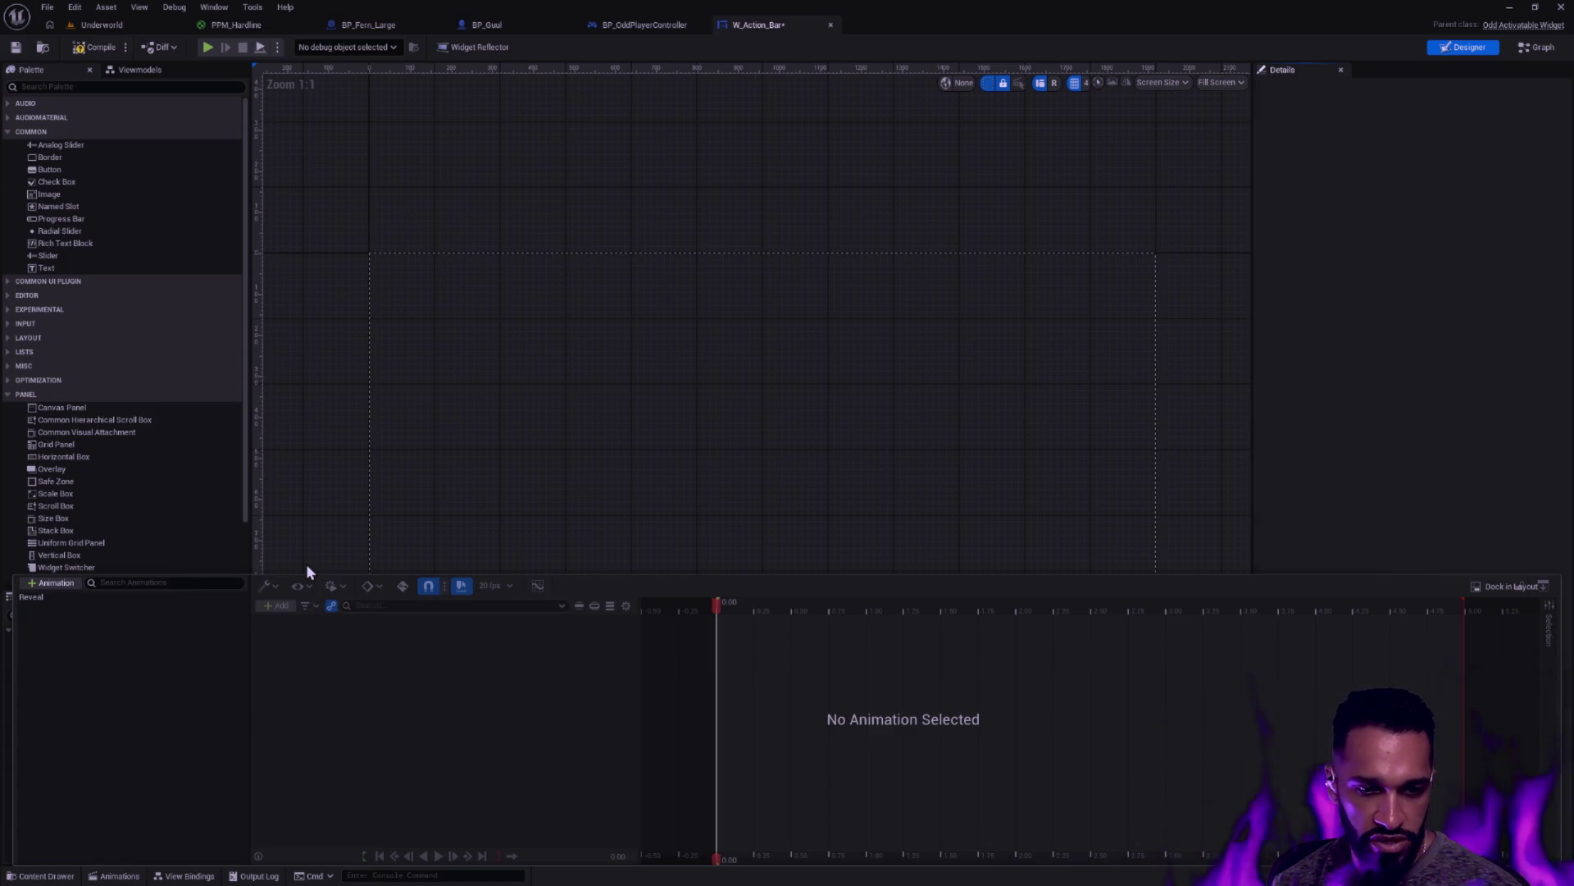
{"action": "left_click", "coordinate": [443, 500]}
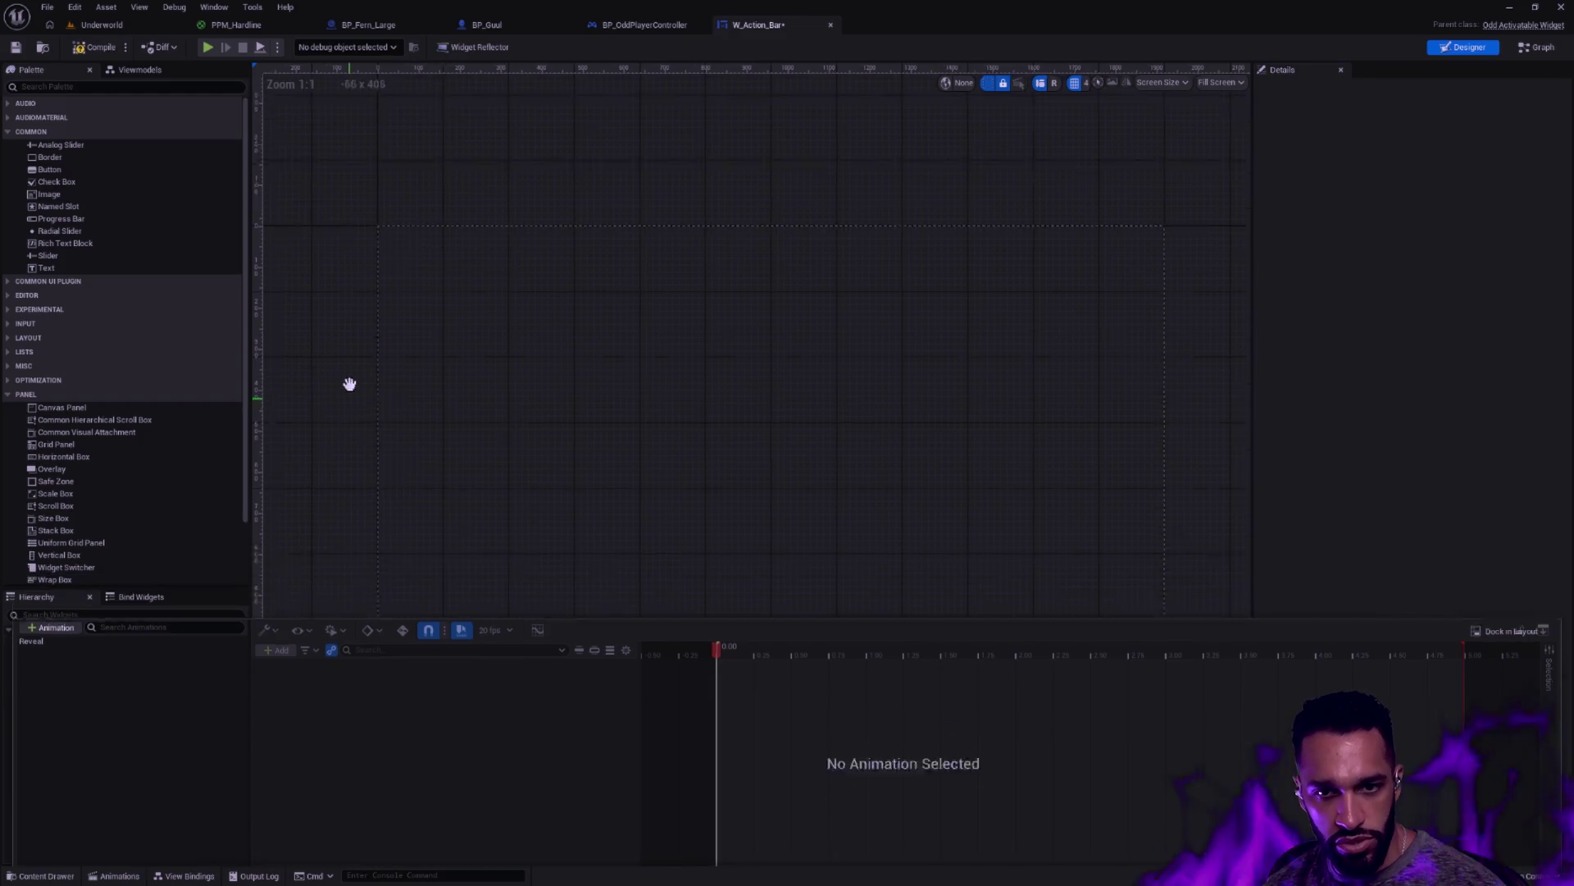
Select Actions_Top in the hierarchy and collapse its child slots
{"action": "left_click", "coordinate": [686, 506]}
{"action": "scroll", "coordinate": [686, 507], "scroll_direction": "up", "scroll_amount": 4}
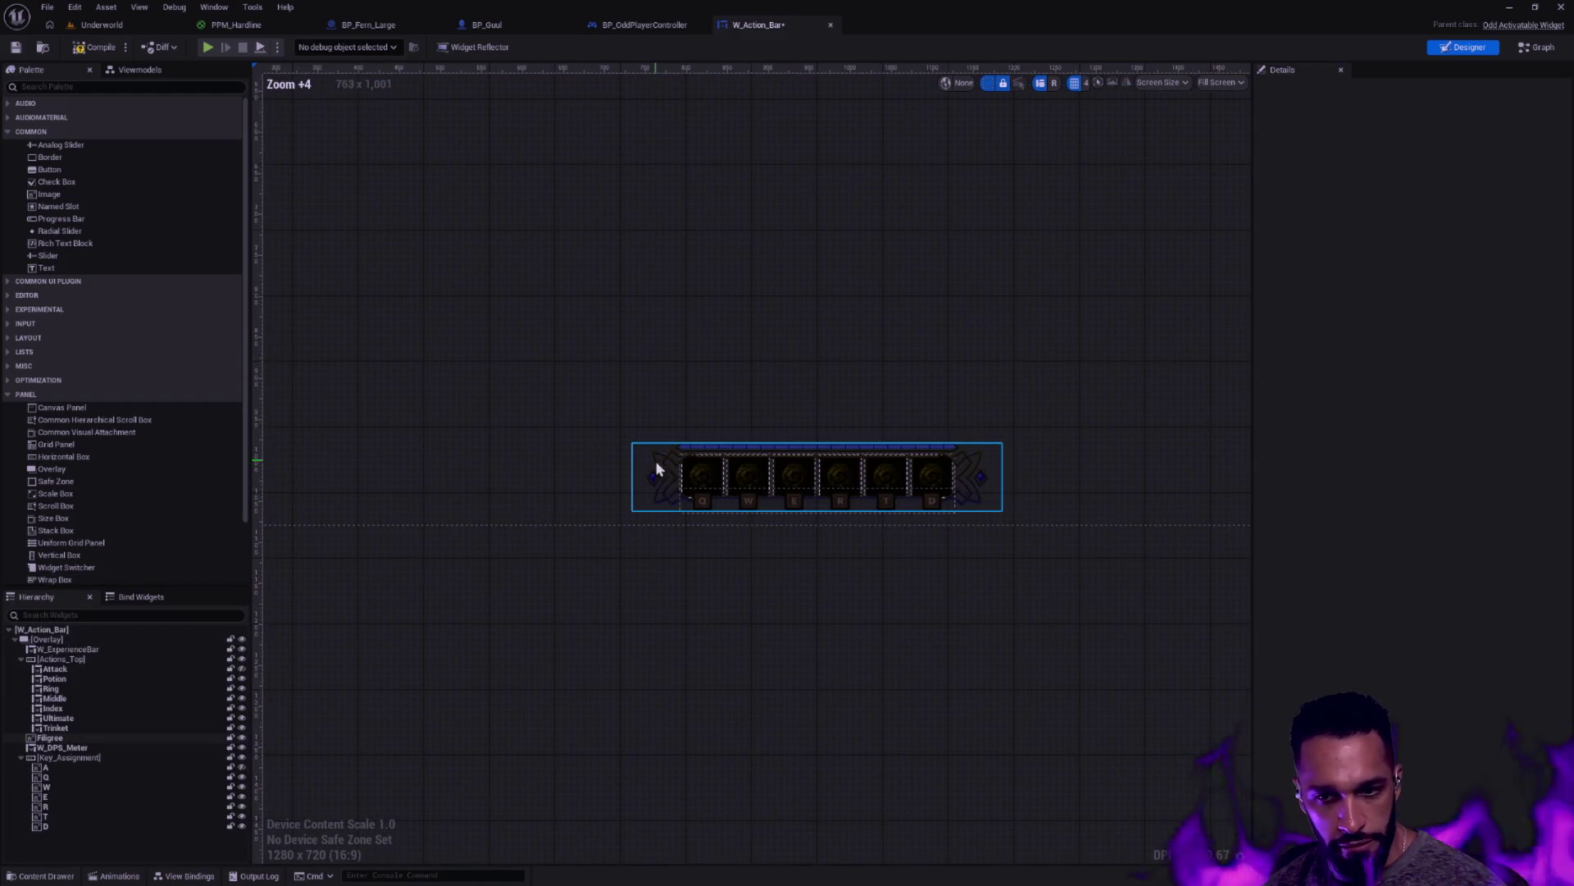
{"action": "left_click", "coordinate": [80, 660]}
{"action": "left_click", "coordinate": [20, 659]}
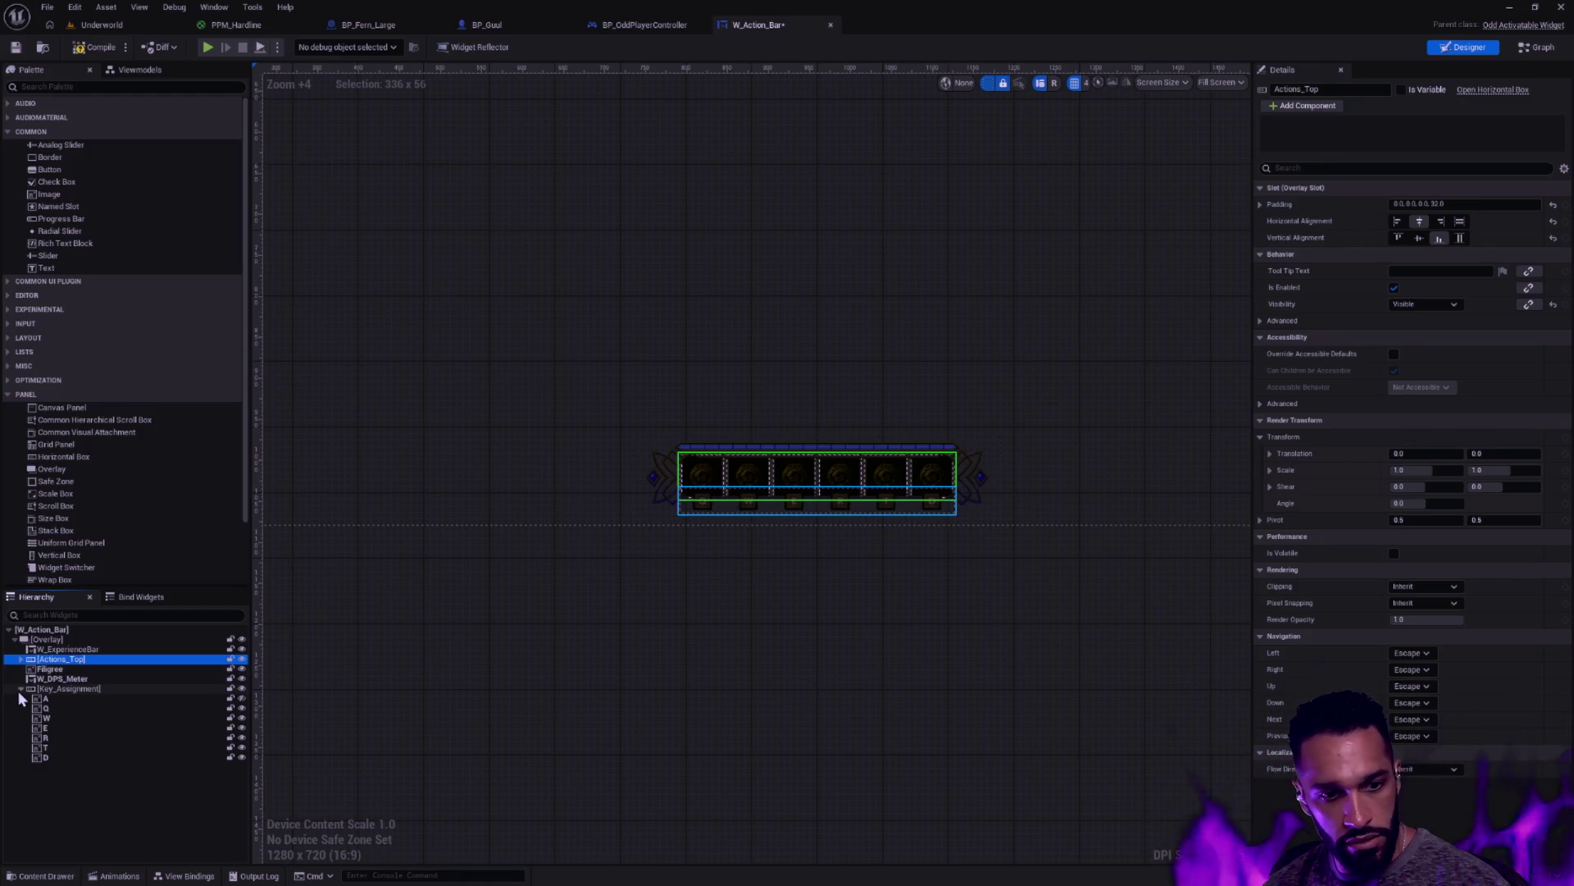
Inspect the root Overlay, Filigree and W_DPS_Meter, then frame the whole widget on the canvas
{"action": "left_click", "coordinate": [53, 640]}
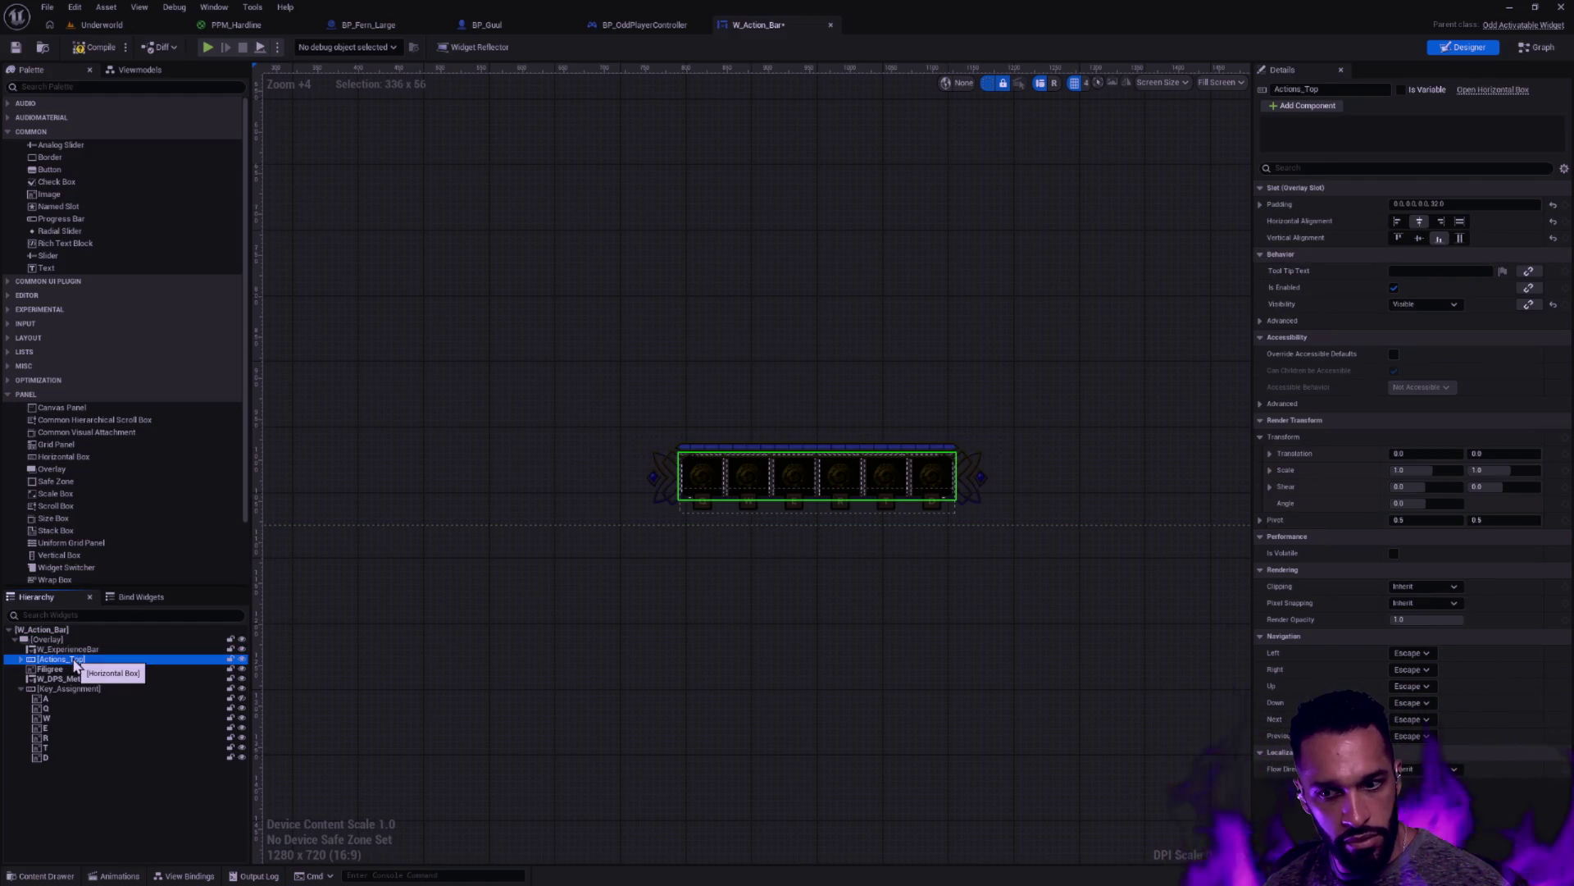
{"action": "left_click", "coordinate": [51, 669]}
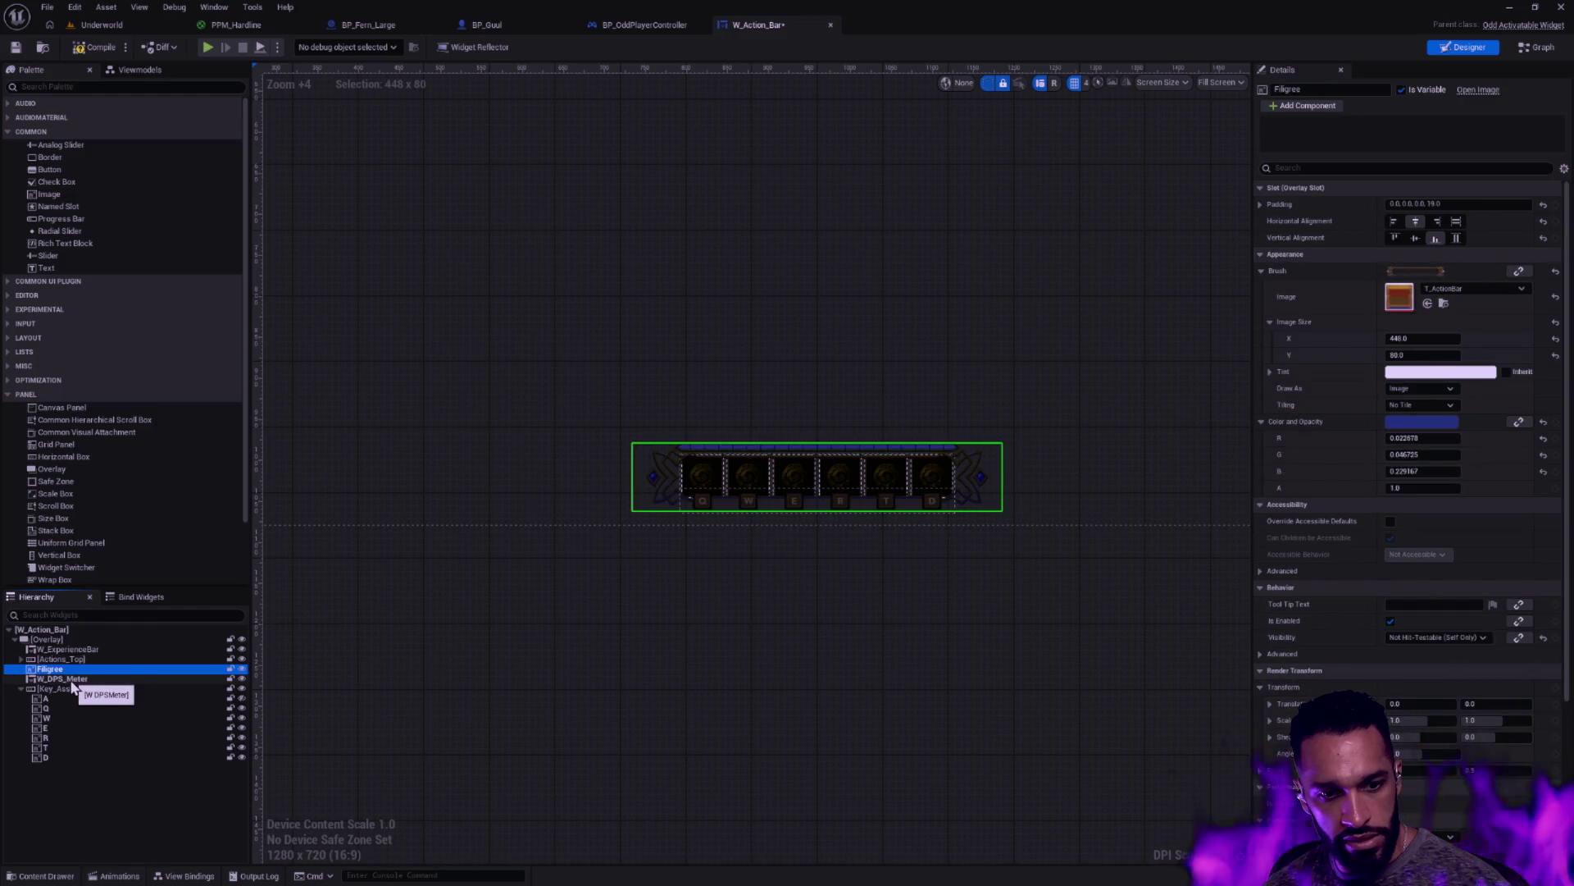
{"action": "left_click", "coordinate": [72, 680]}
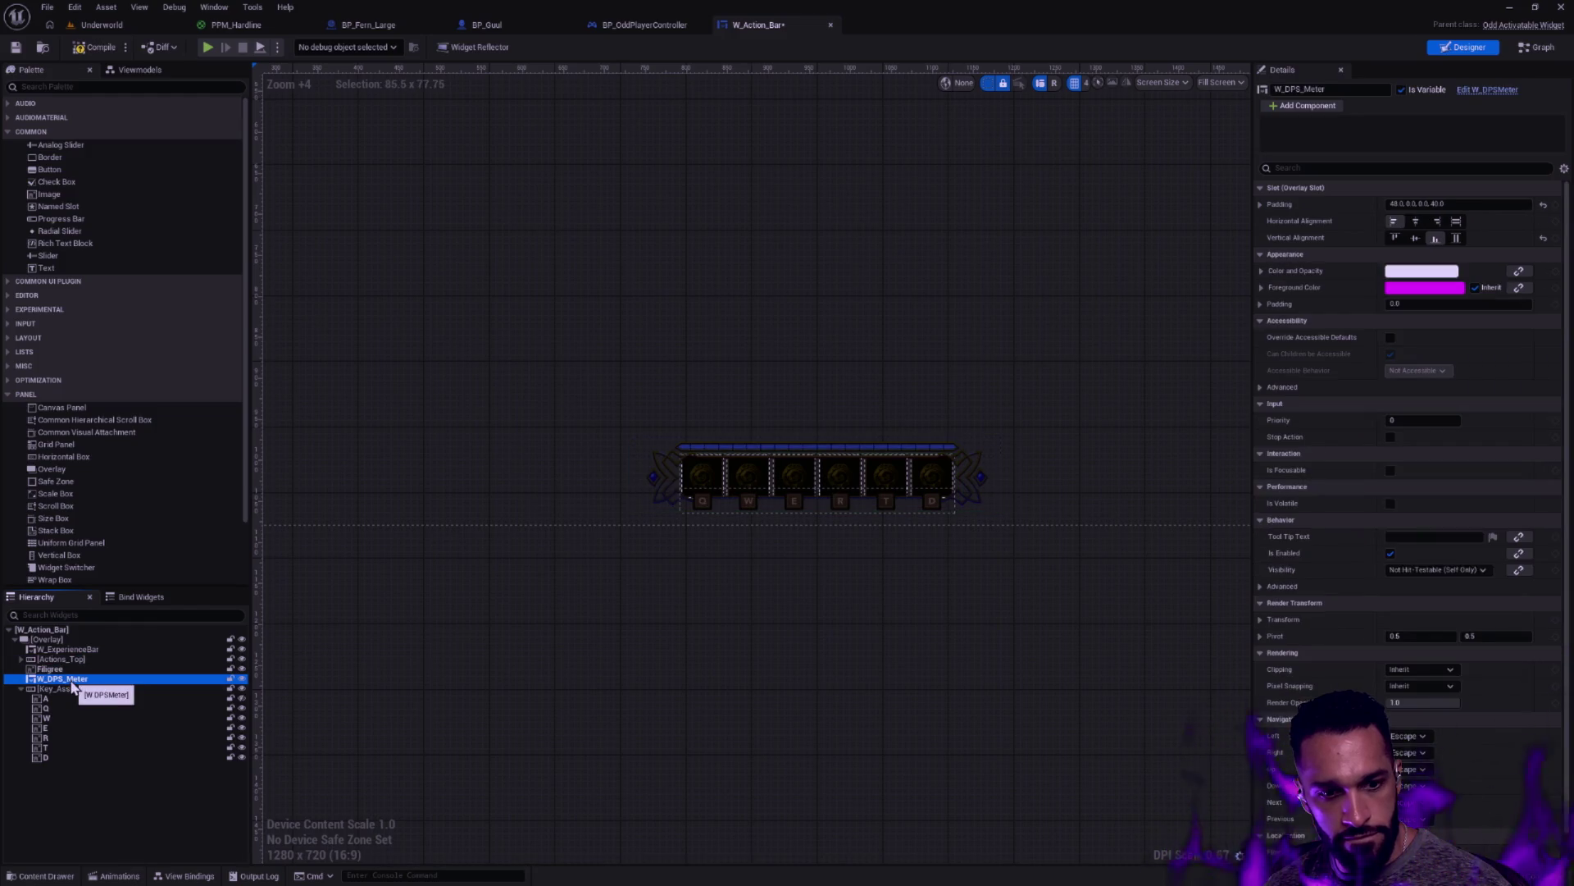
{"action": "left_click_drag", "start_coordinate": [412, 693], "coordinate": [744, 719]}
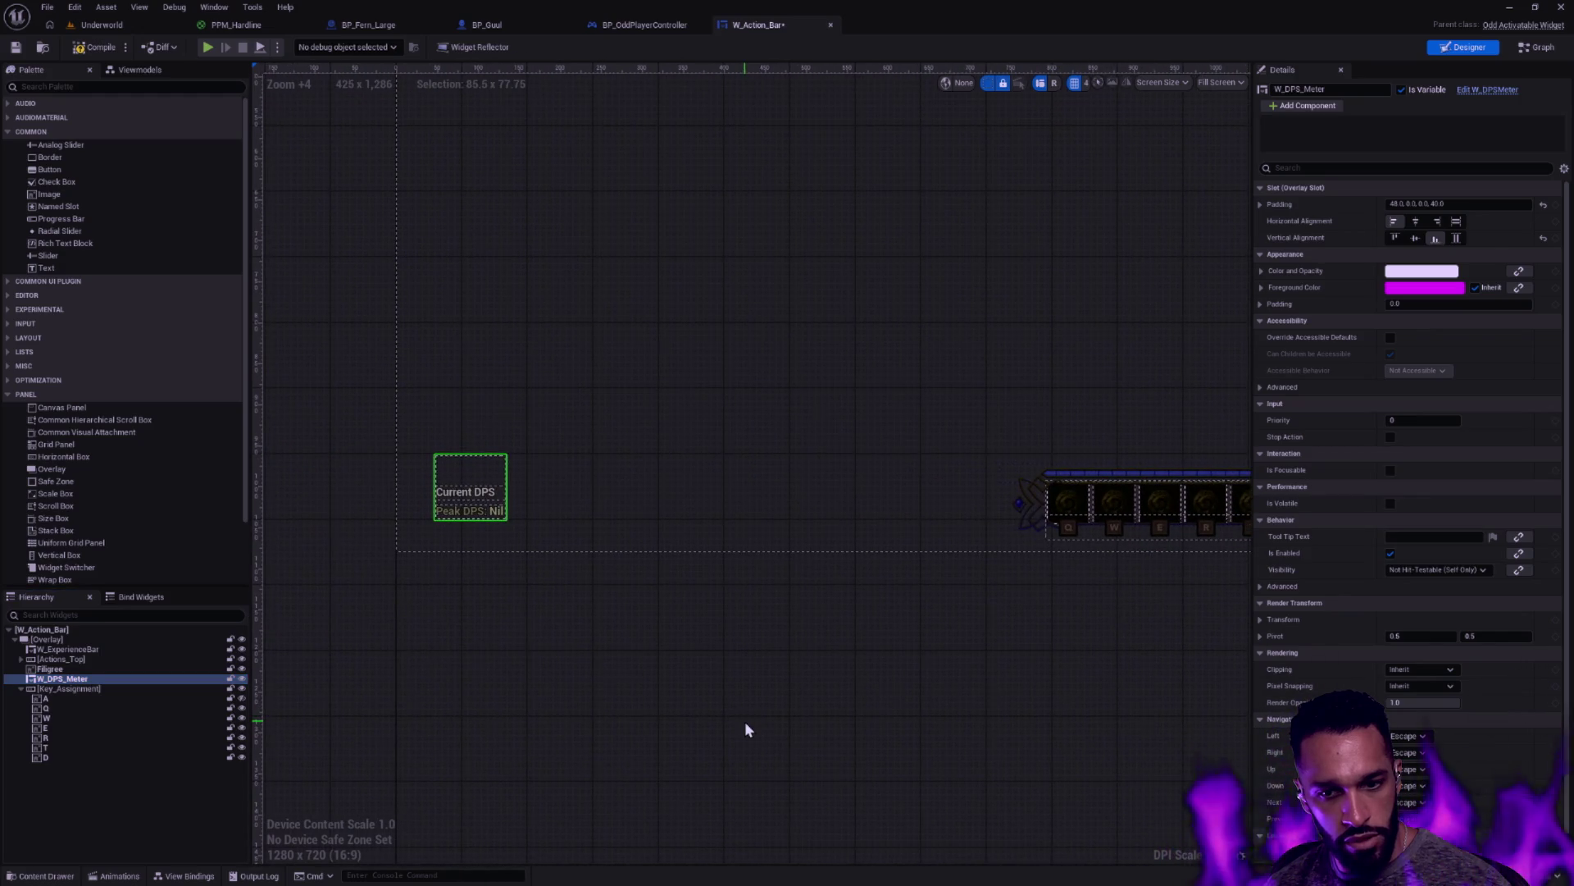
{"action": "left_click", "coordinate": [745, 725]}
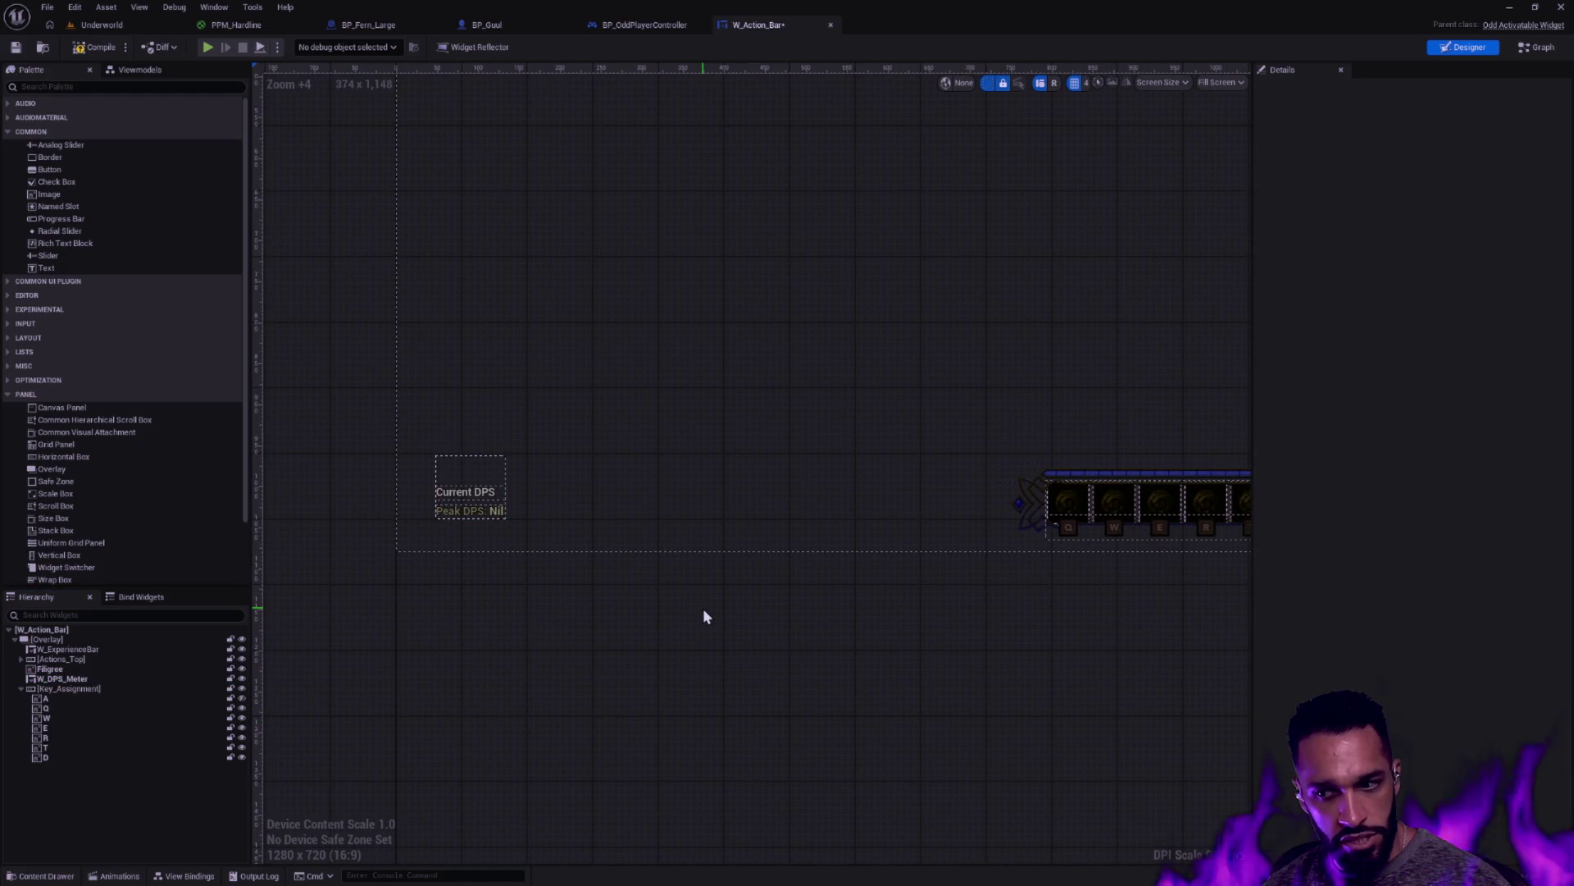
{"action": "scroll", "coordinate": [713, 608], "scroll_direction": "down", "scroll_amount": 4}
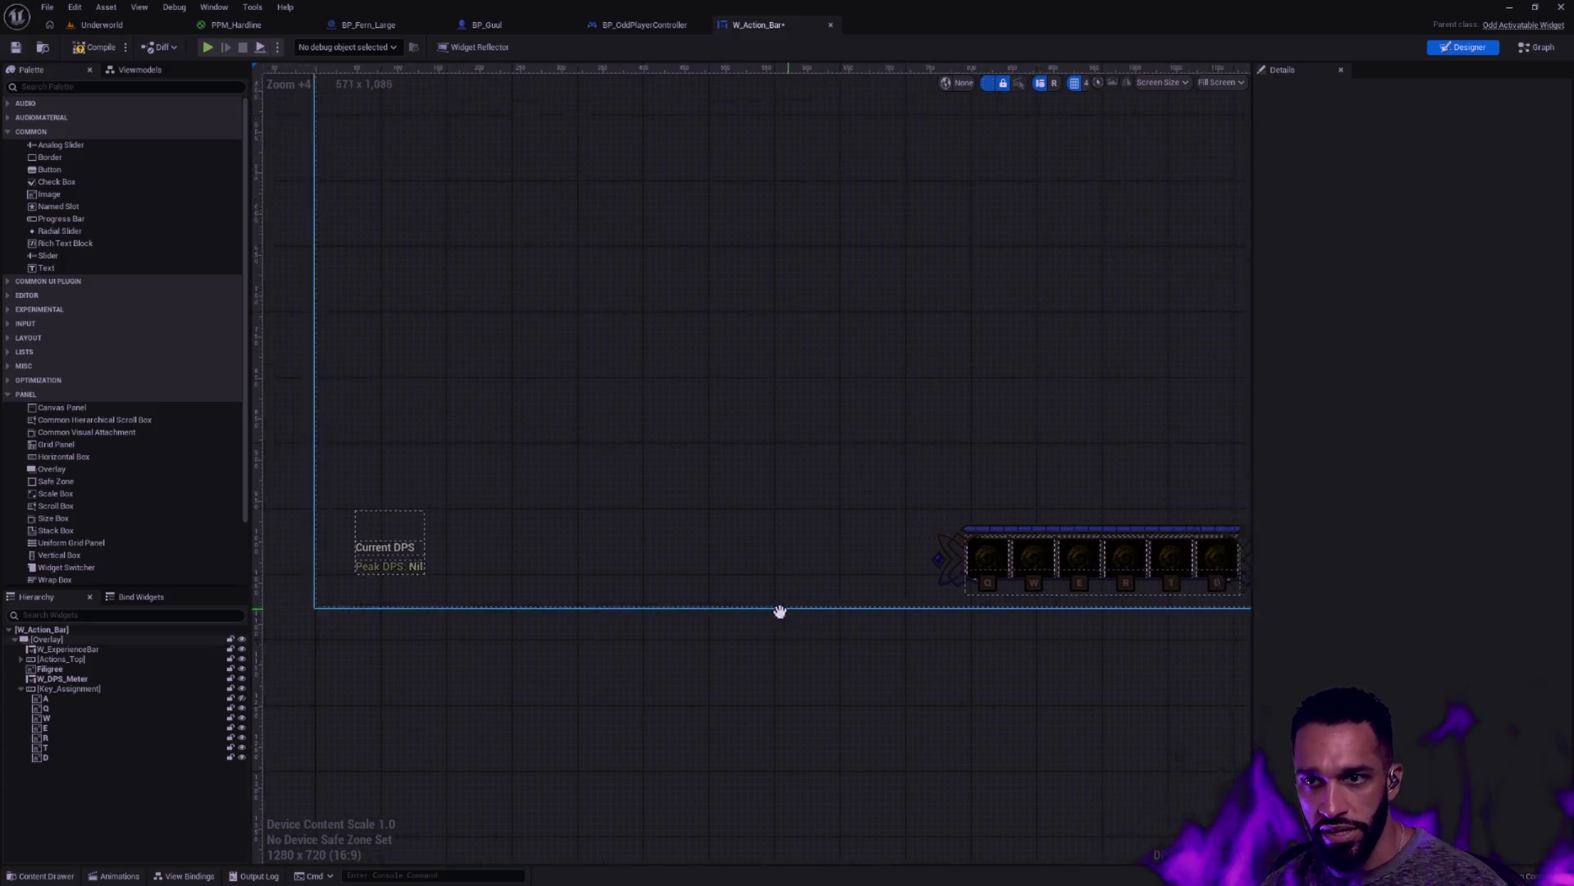
{"action": "left_click_drag", "start_coordinate": [750, 596], "coordinate": [630, 629]}
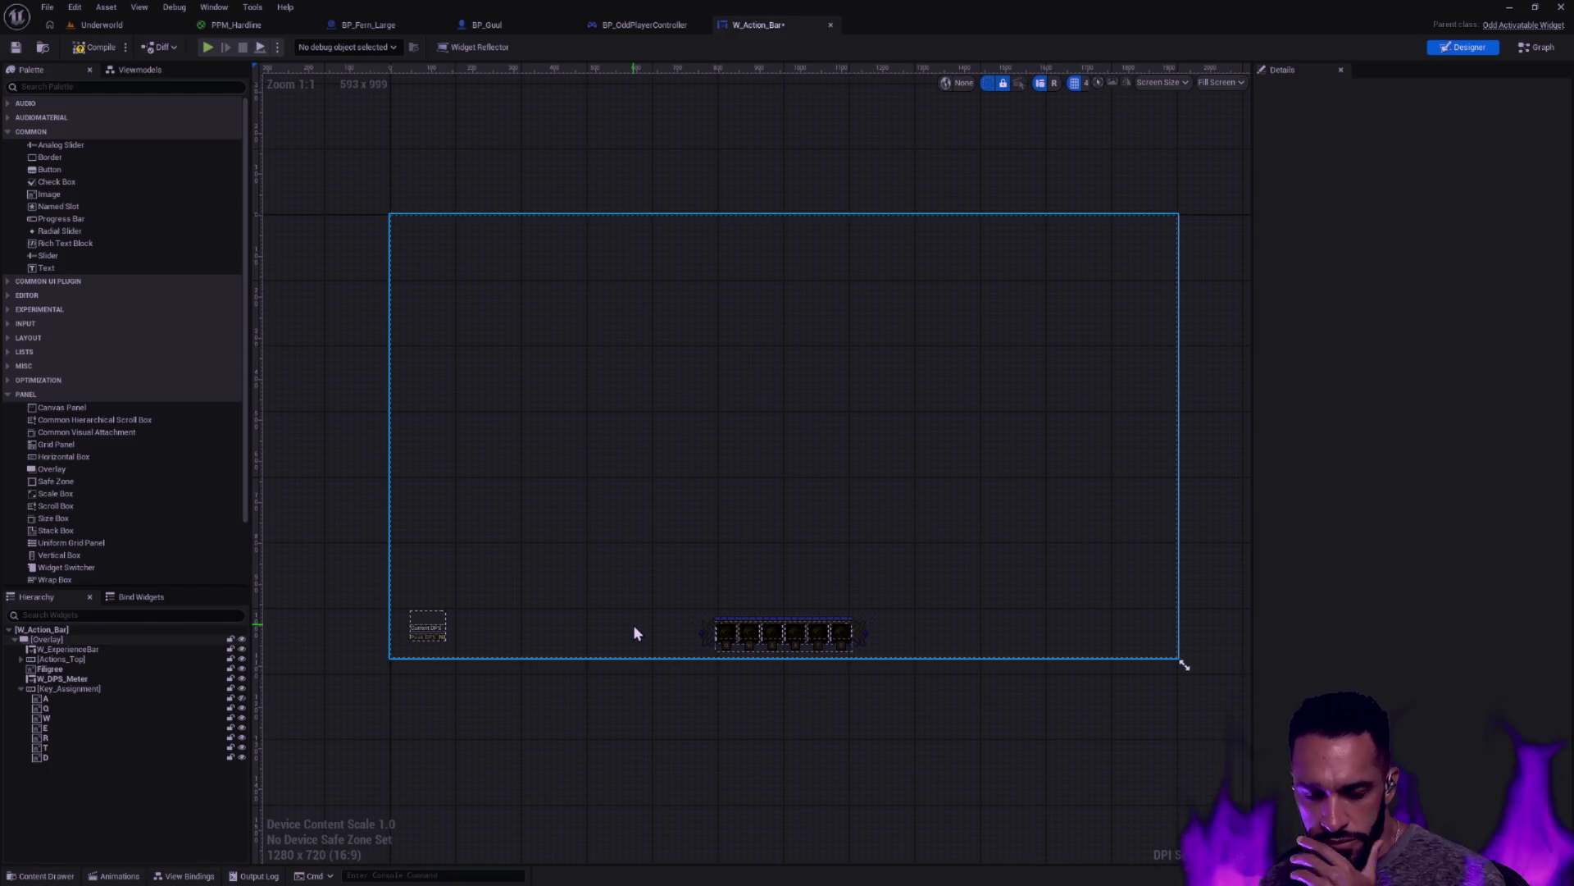
Select the W_Action_Bar root widget with the action bar in view
{"action": "left_click", "coordinate": [82, 631]}
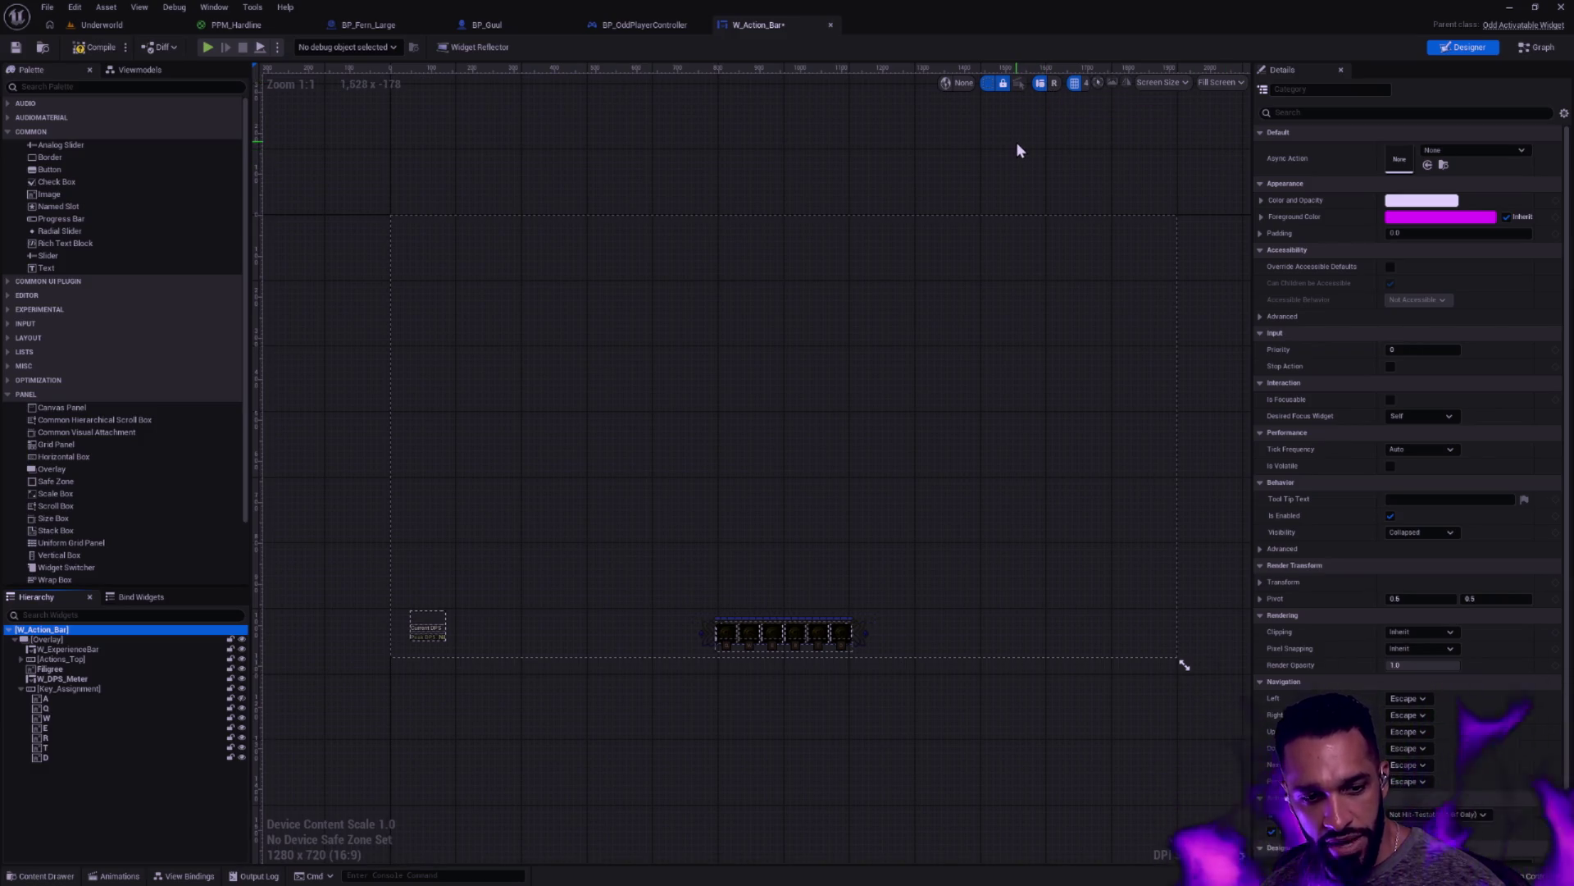
{"action": "scroll", "coordinate": [1188, 164], "scroll_direction": "up", "scroll_amount": 1}
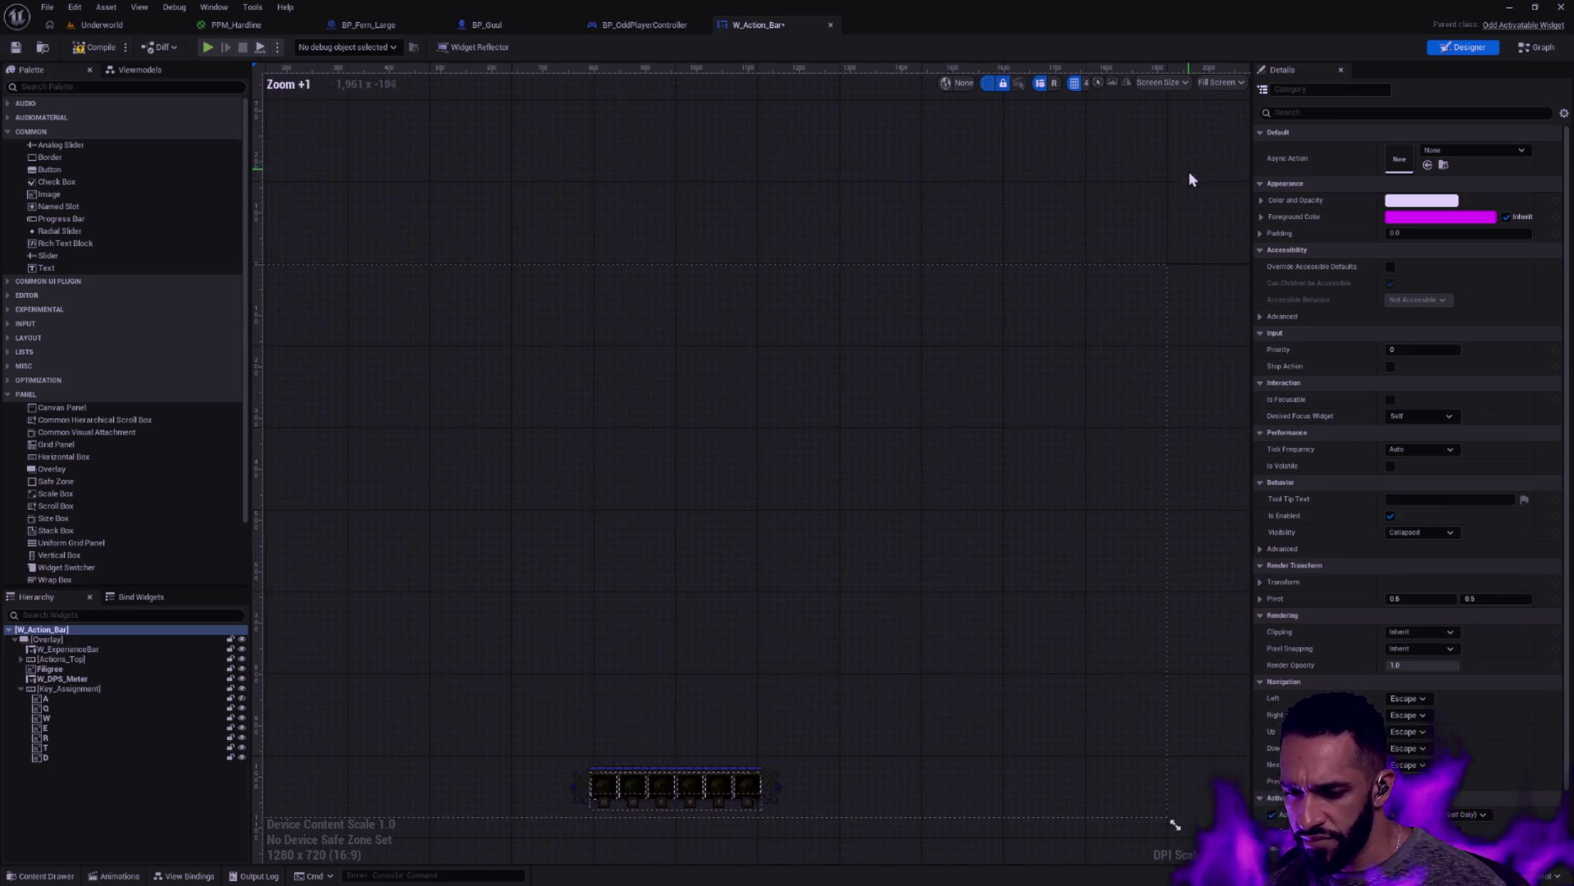
{"action": "left_click_drag", "start_coordinate": [1206, 153], "coordinate": [1191, 155]}
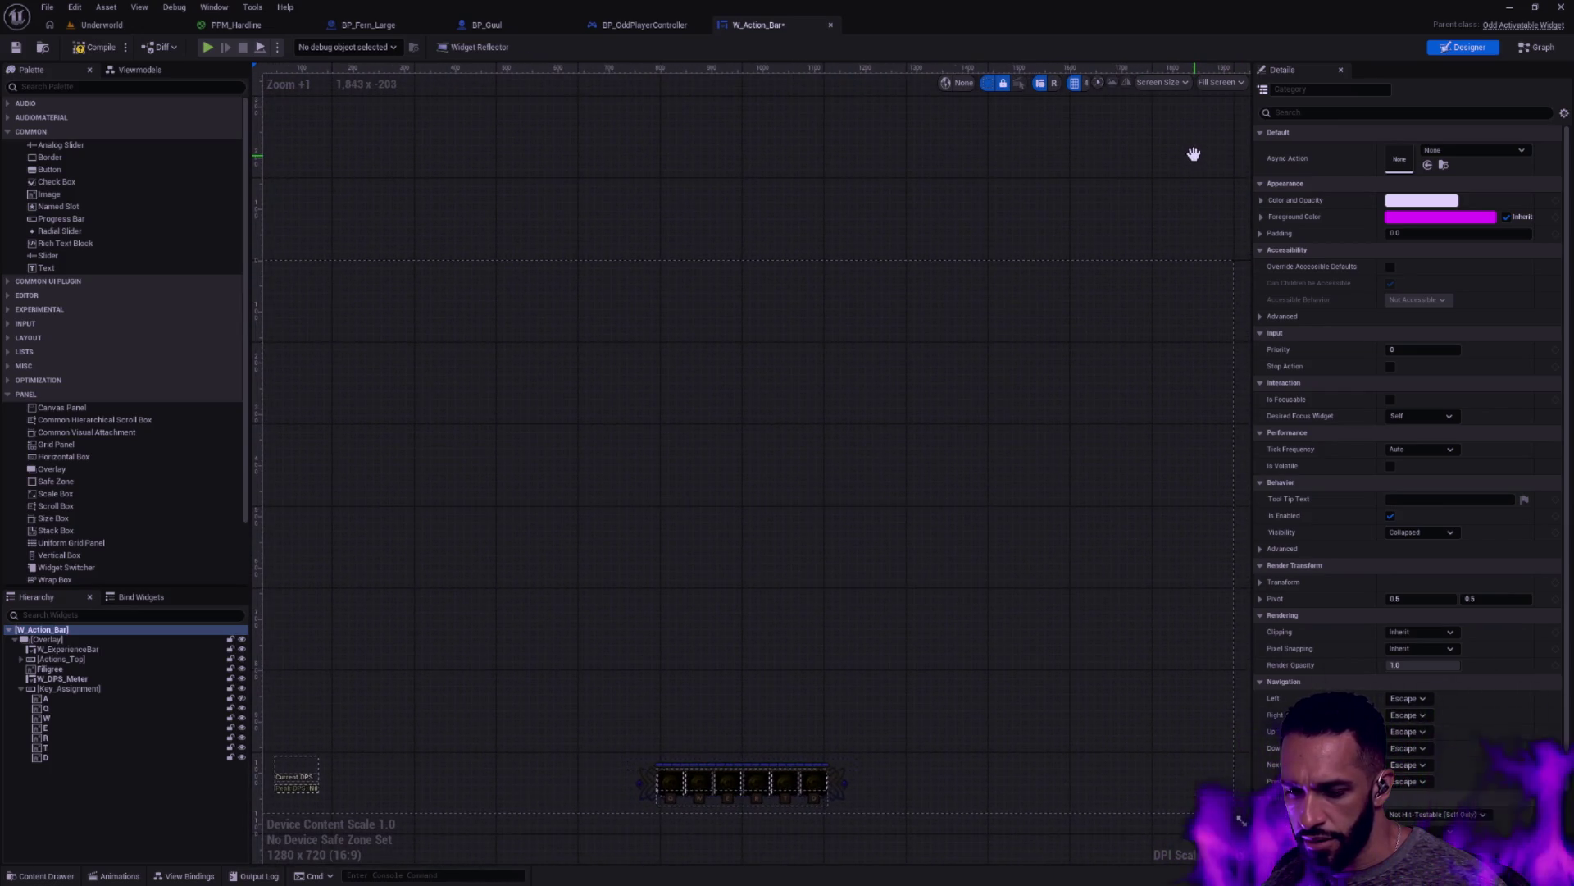
{"action": "left_click", "coordinate": [69, 633]}
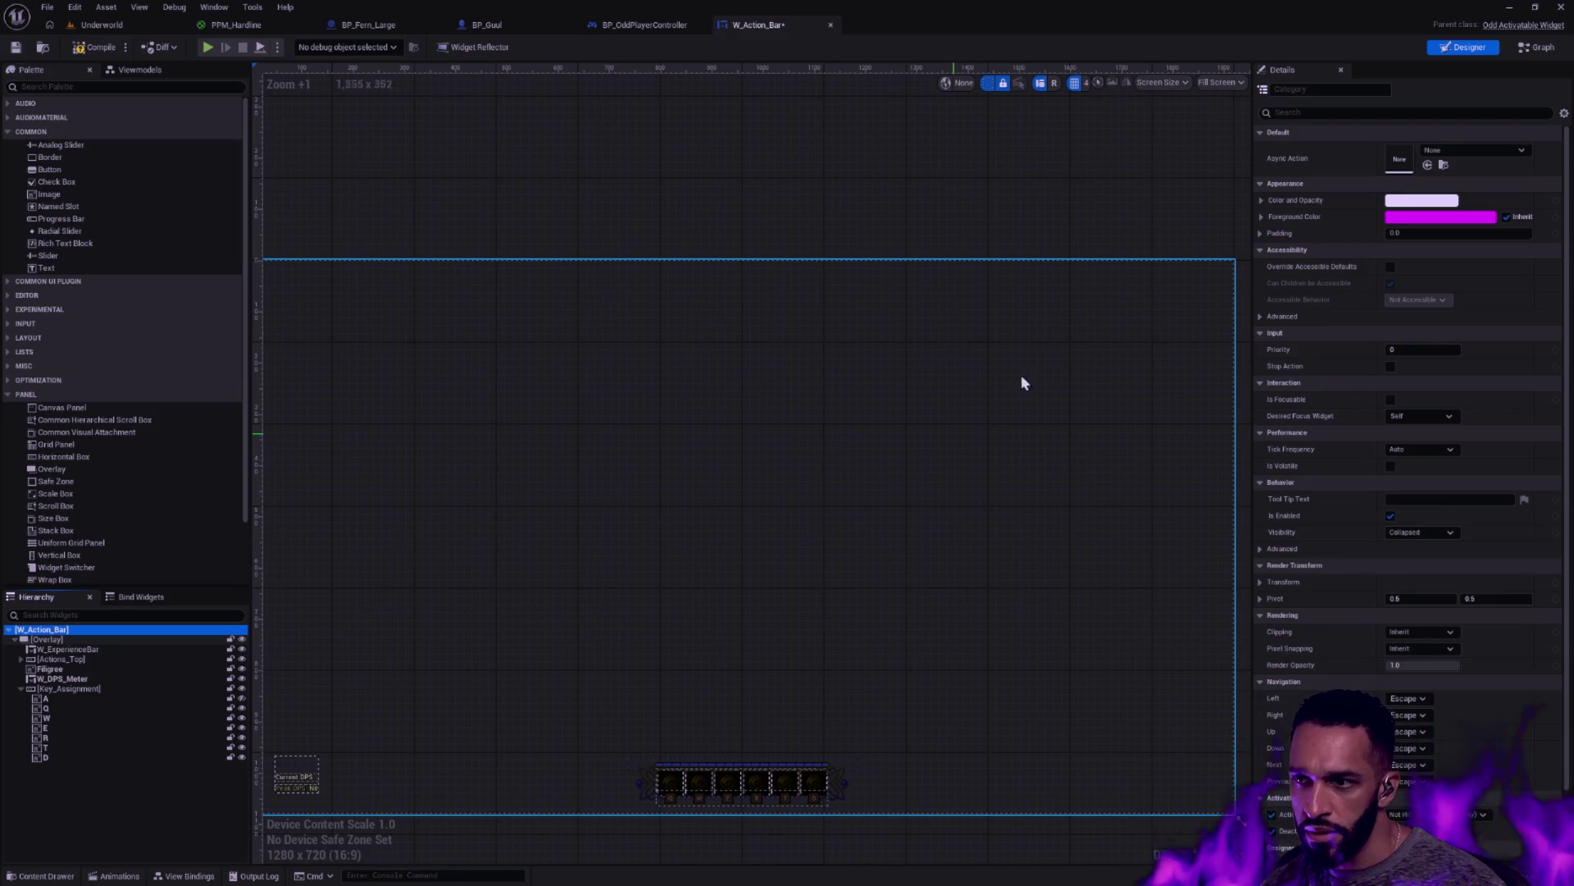
Check the preview screen-size list, then bring up the Fill Screen mode choices
{"action": "left_click", "coordinate": [1182, 86]}
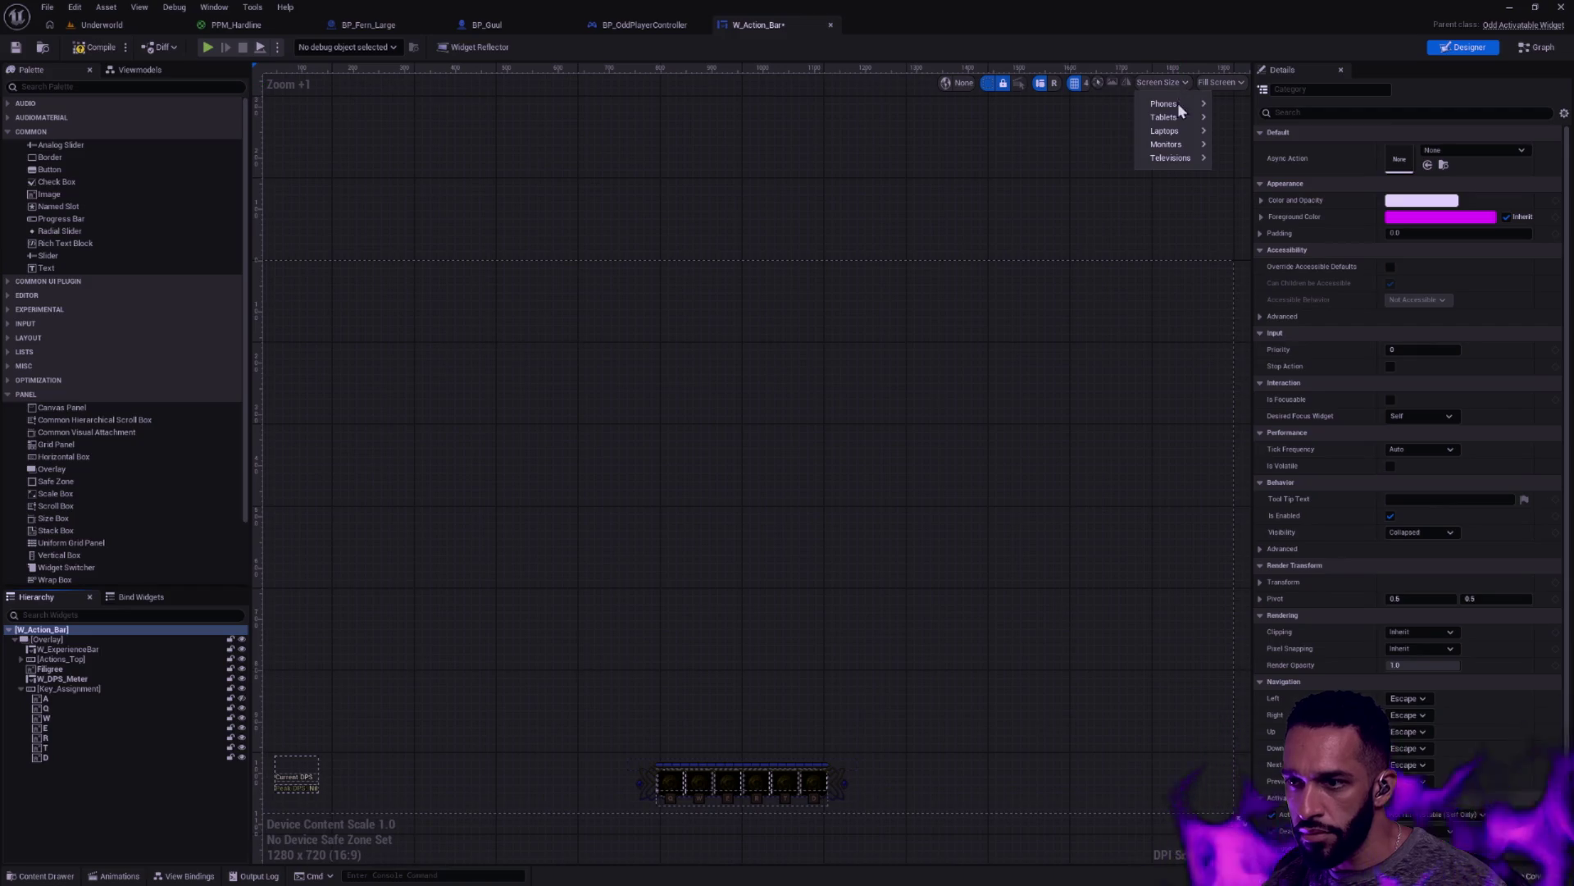
{"action": "mouse_move", "coordinate": [1181, 118]}
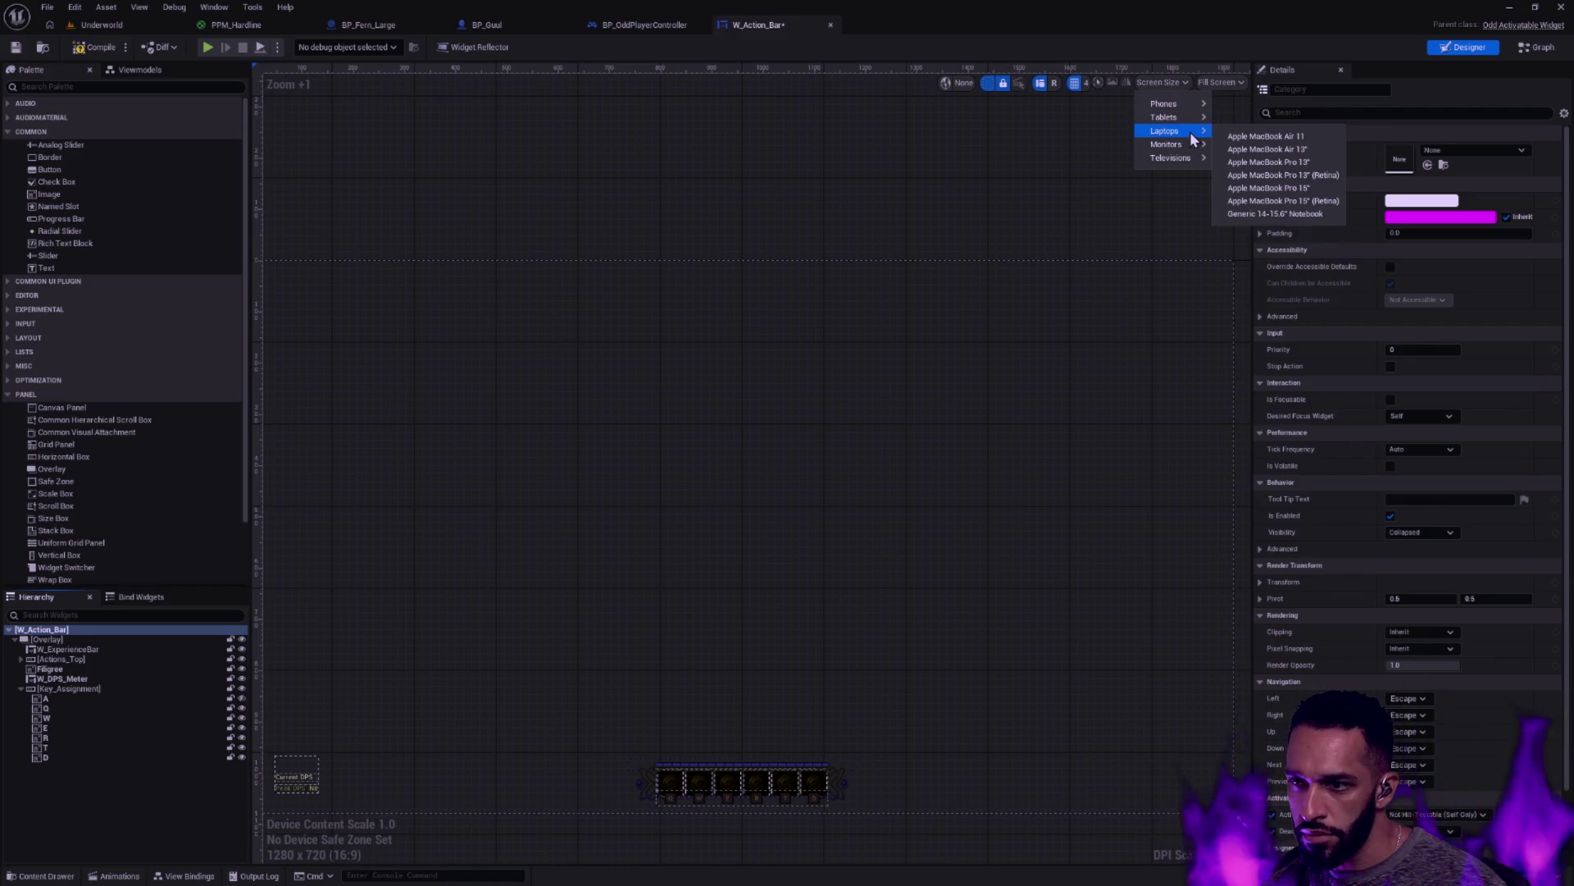
{"action": "left_click", "coordinate": [1212, 105]}
{"action": "left_click", "coordinate": [1222, 82]}
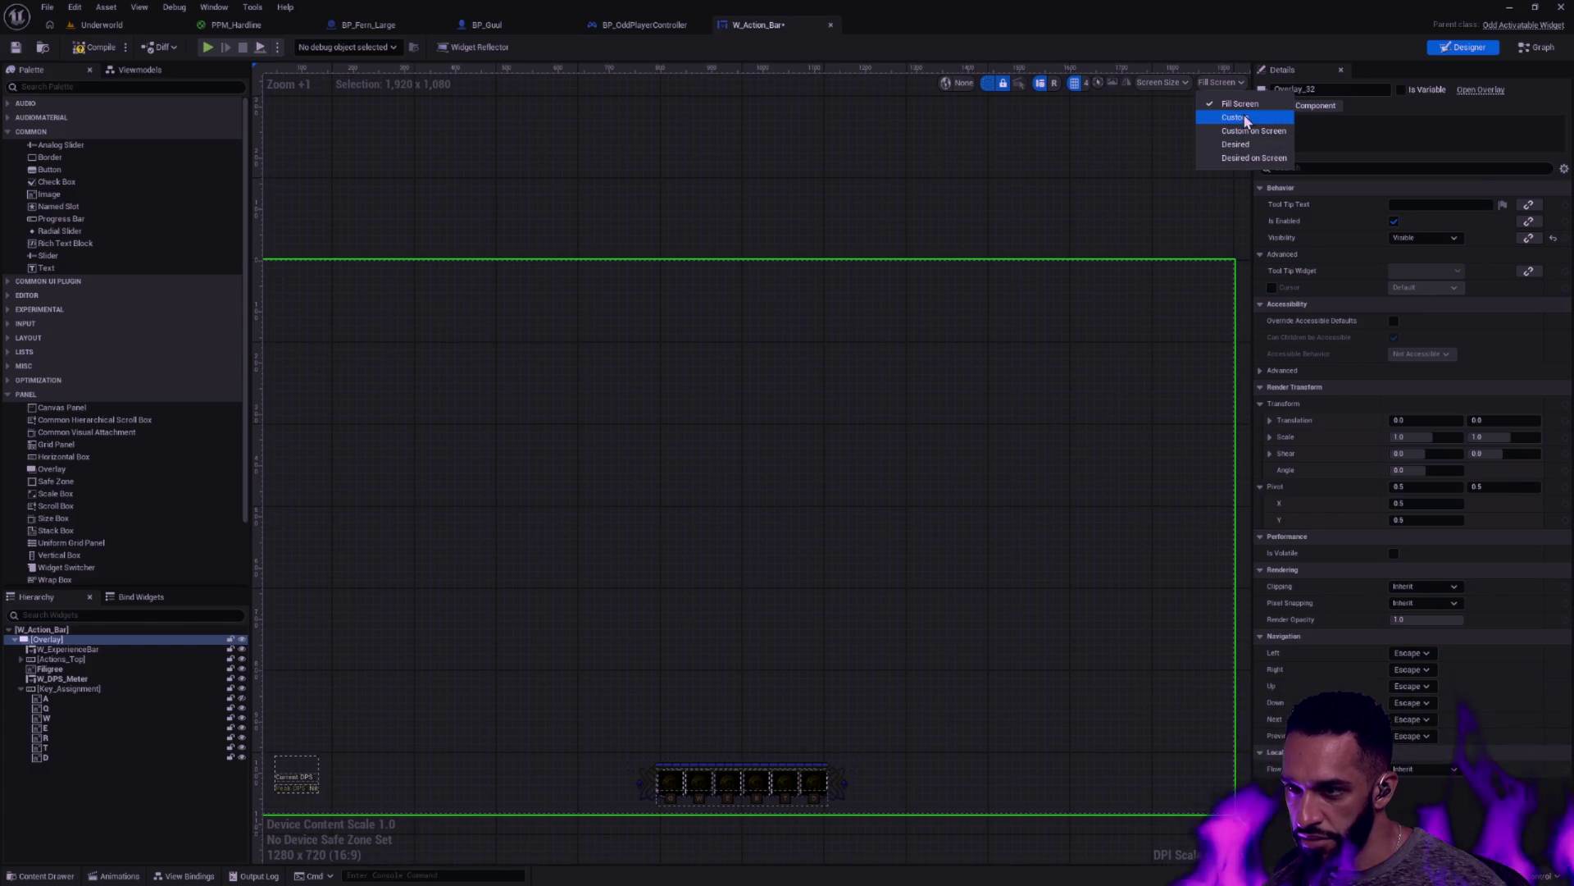
Switch the preview to Custom, then to Desired size mode
{"action": "left_click", "coordinate": [1240, 118]}
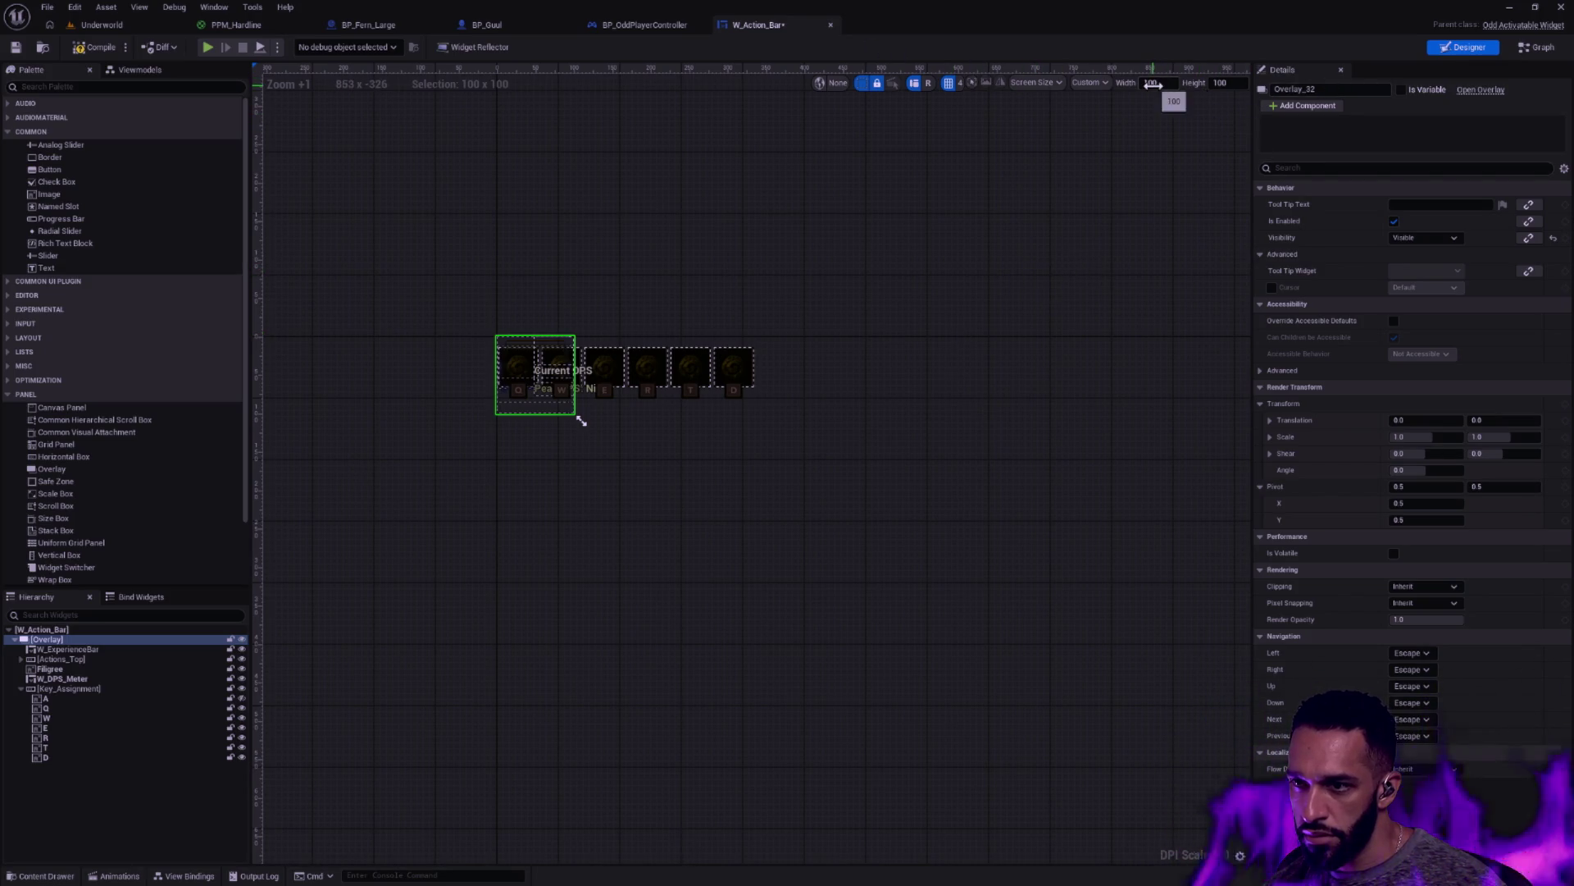
{"action": "left_click", "coordinate": [1097, 82]}
{"action": "left_click", "coordinate": [1128, 147]}
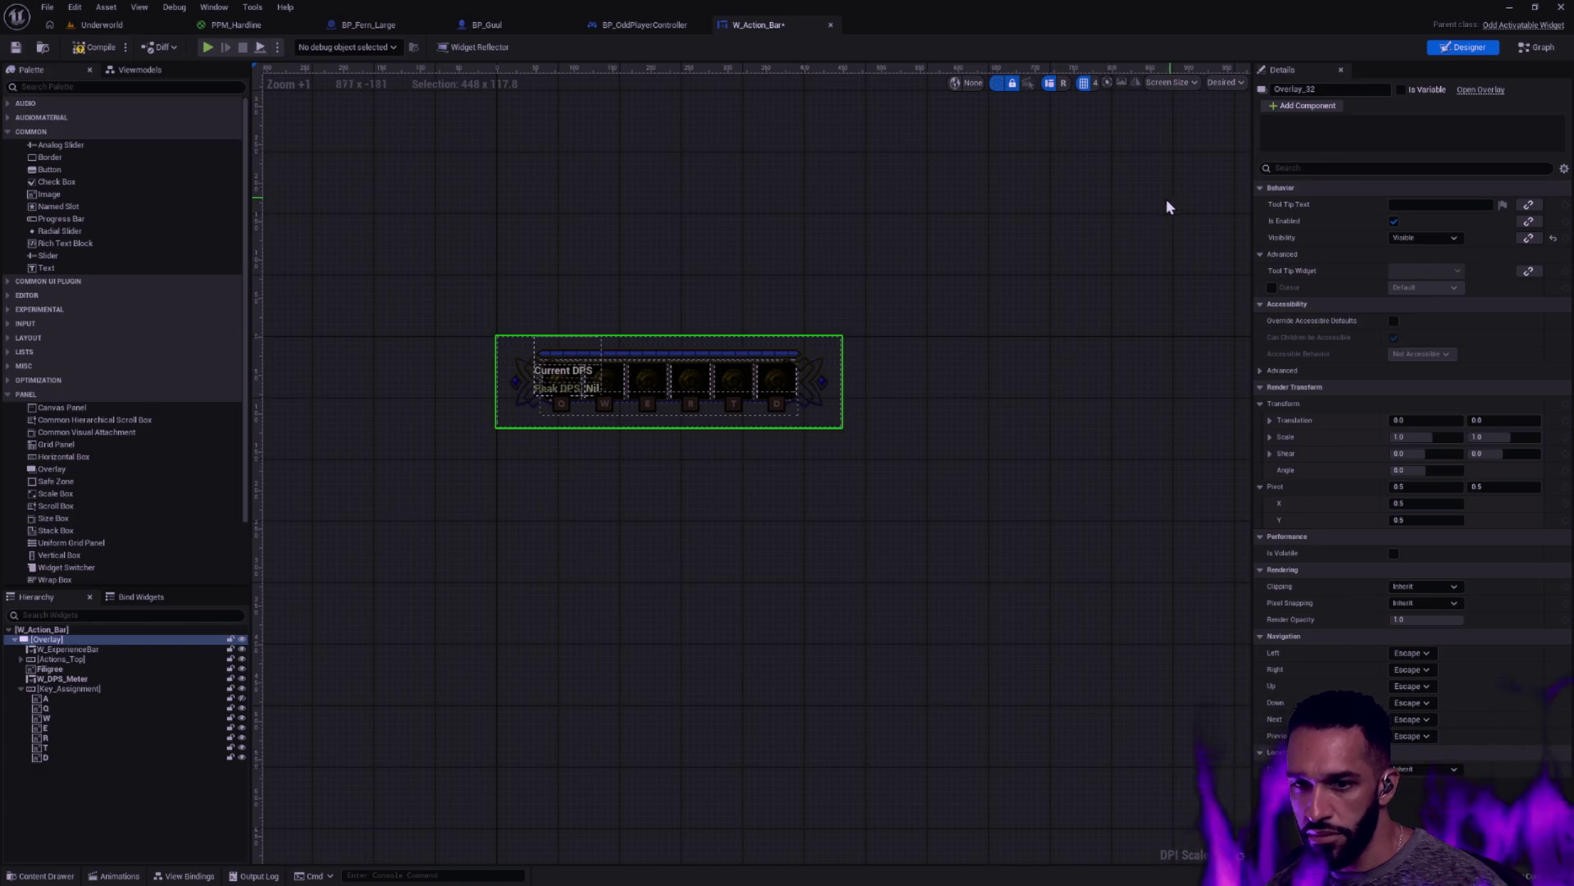
Select W_ExperienceBar, Actions_Top and Filigree in turn, then clear the selection
{"action": "left_click", "coordinate": [101, 652]}
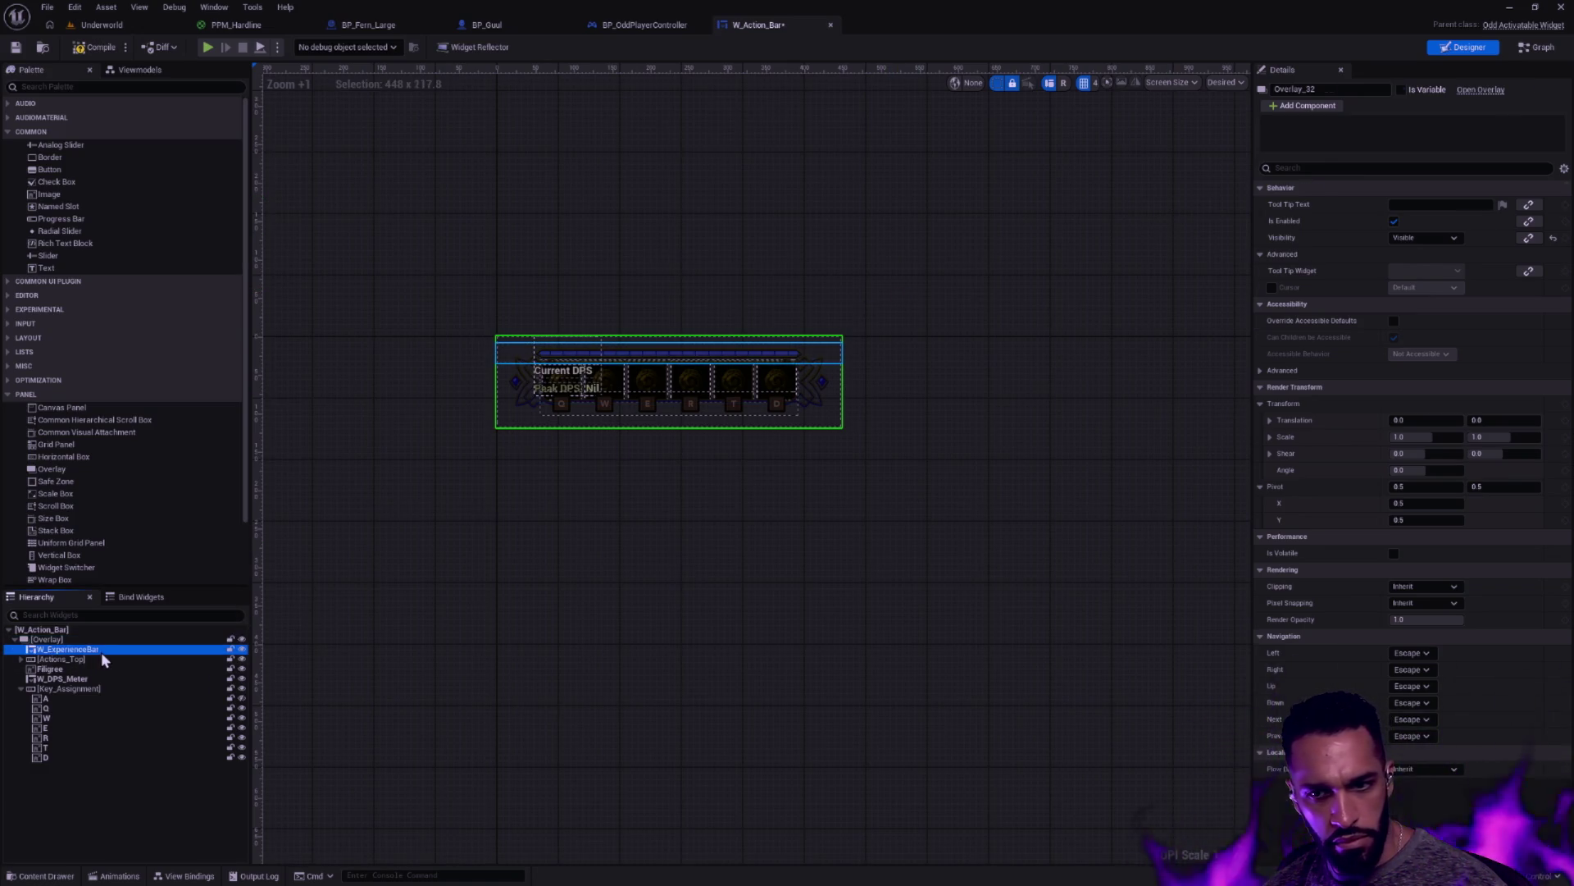
{"action": "left_click", "coordinate": [100, 661]}
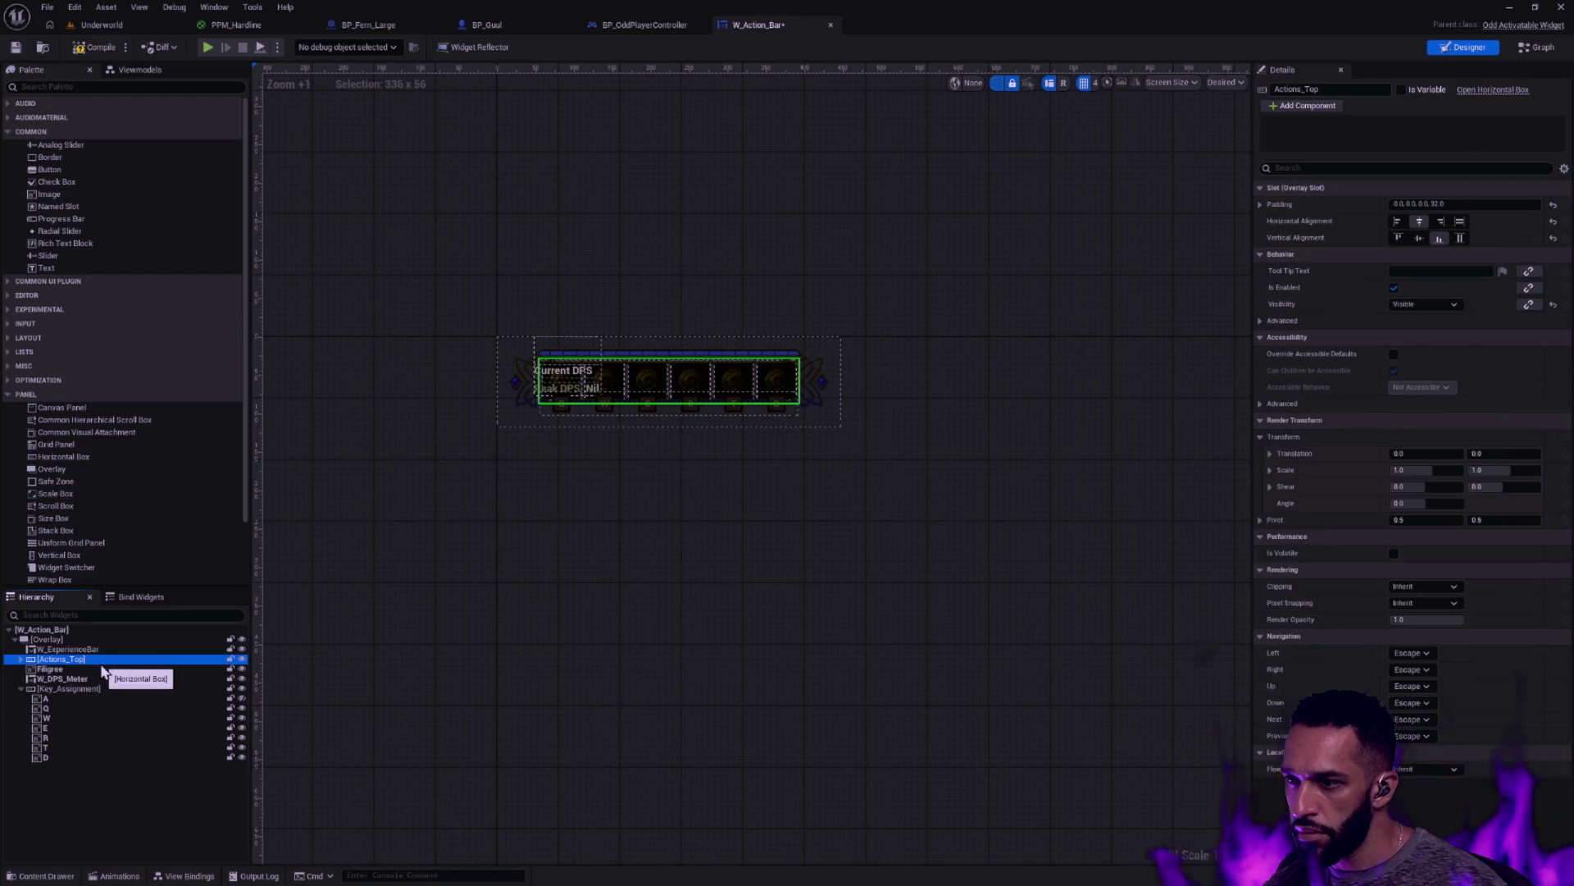
{"action": "left_click", "coordinate": [97, 669]}
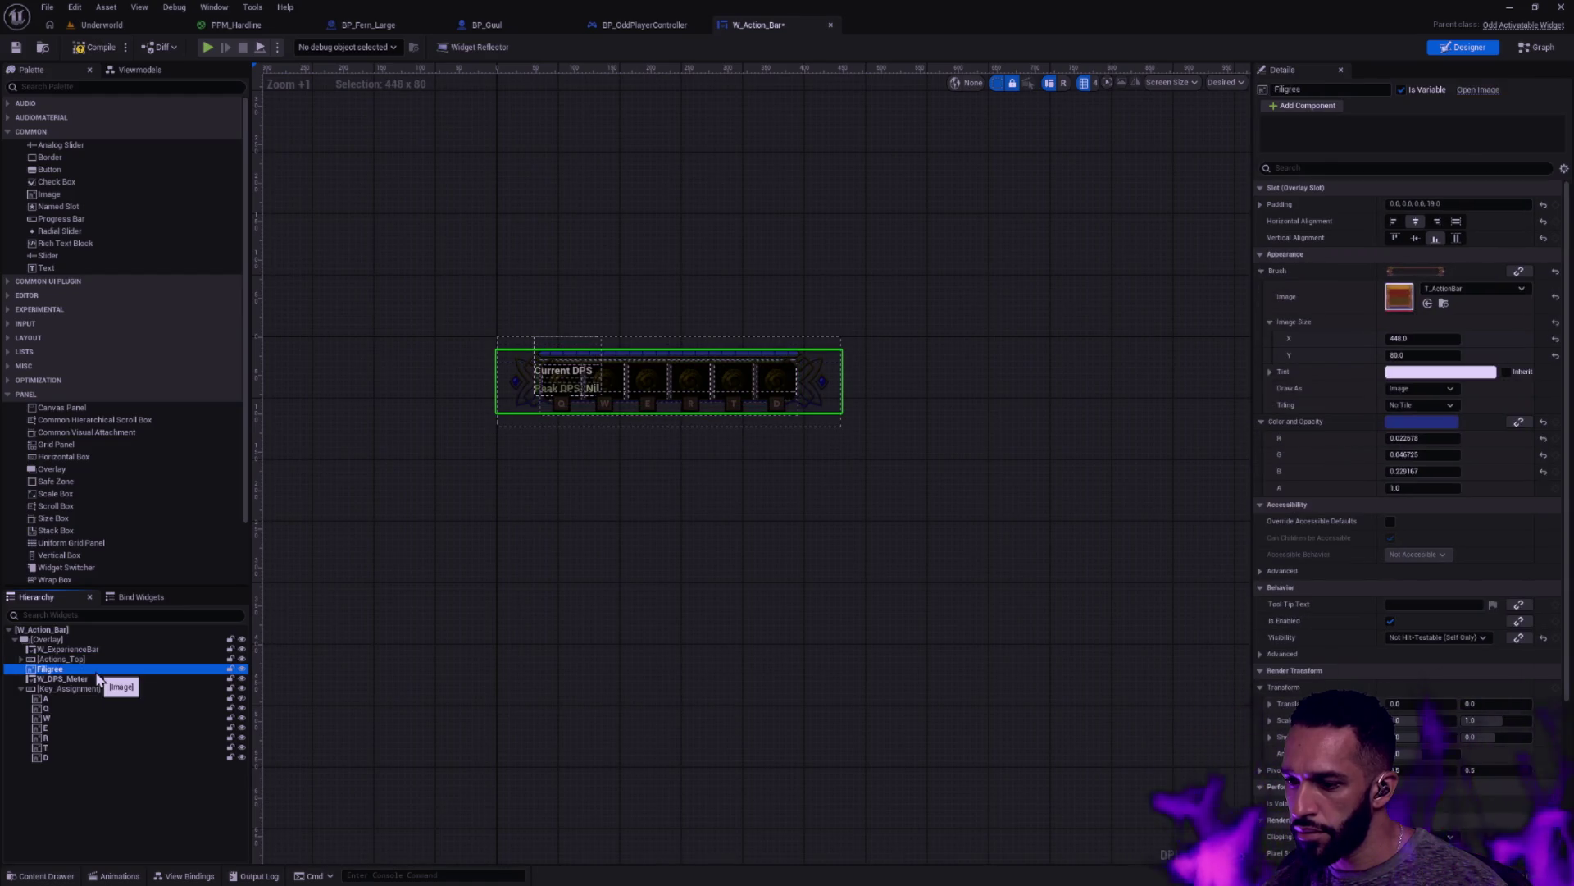
{"action": "left_click", "coordinate": [578, 613]}
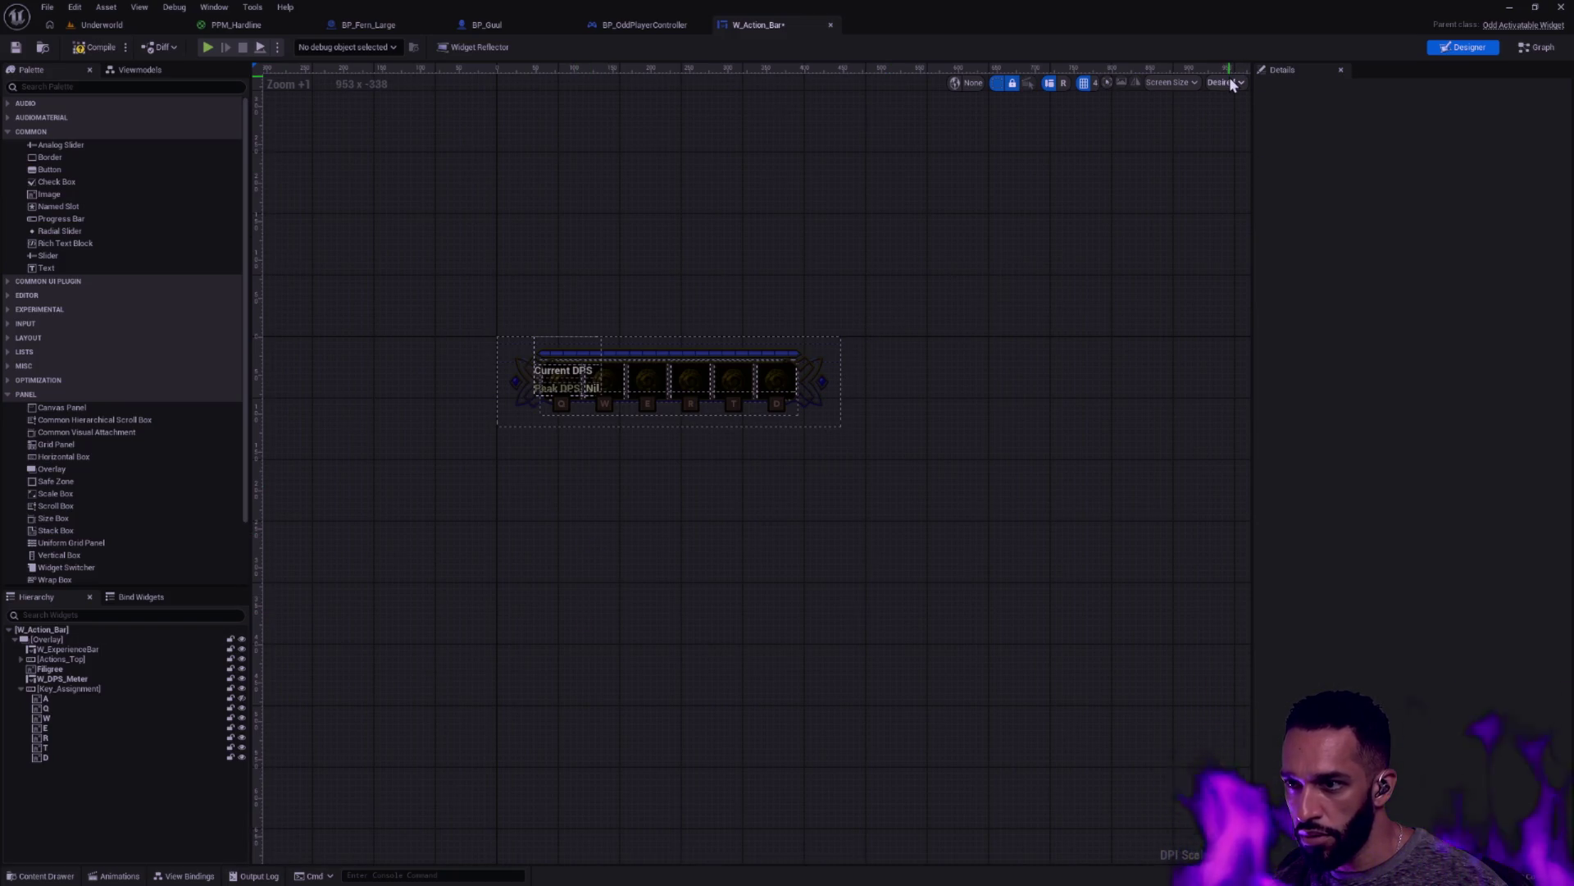
Hide W_DPS_Meter in the designer using its eye icon
{"action": "scroll", "coordinate": [623, 367], "scroll_direction": "up", "scroll_amount": 4}
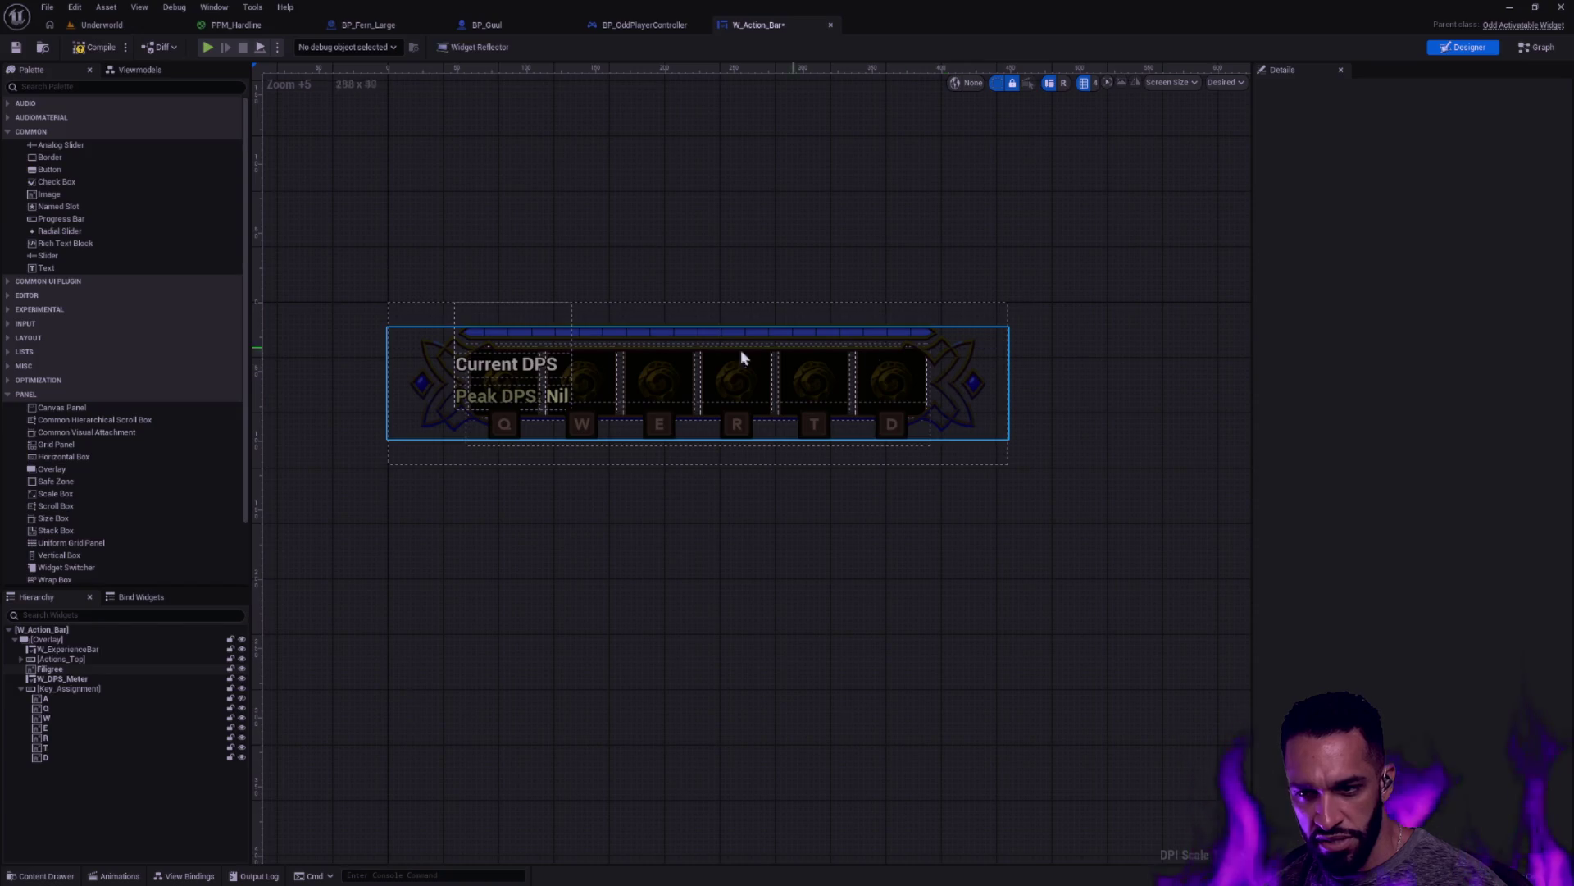
{"action": "left_click", "coordinate": [92, 678]}
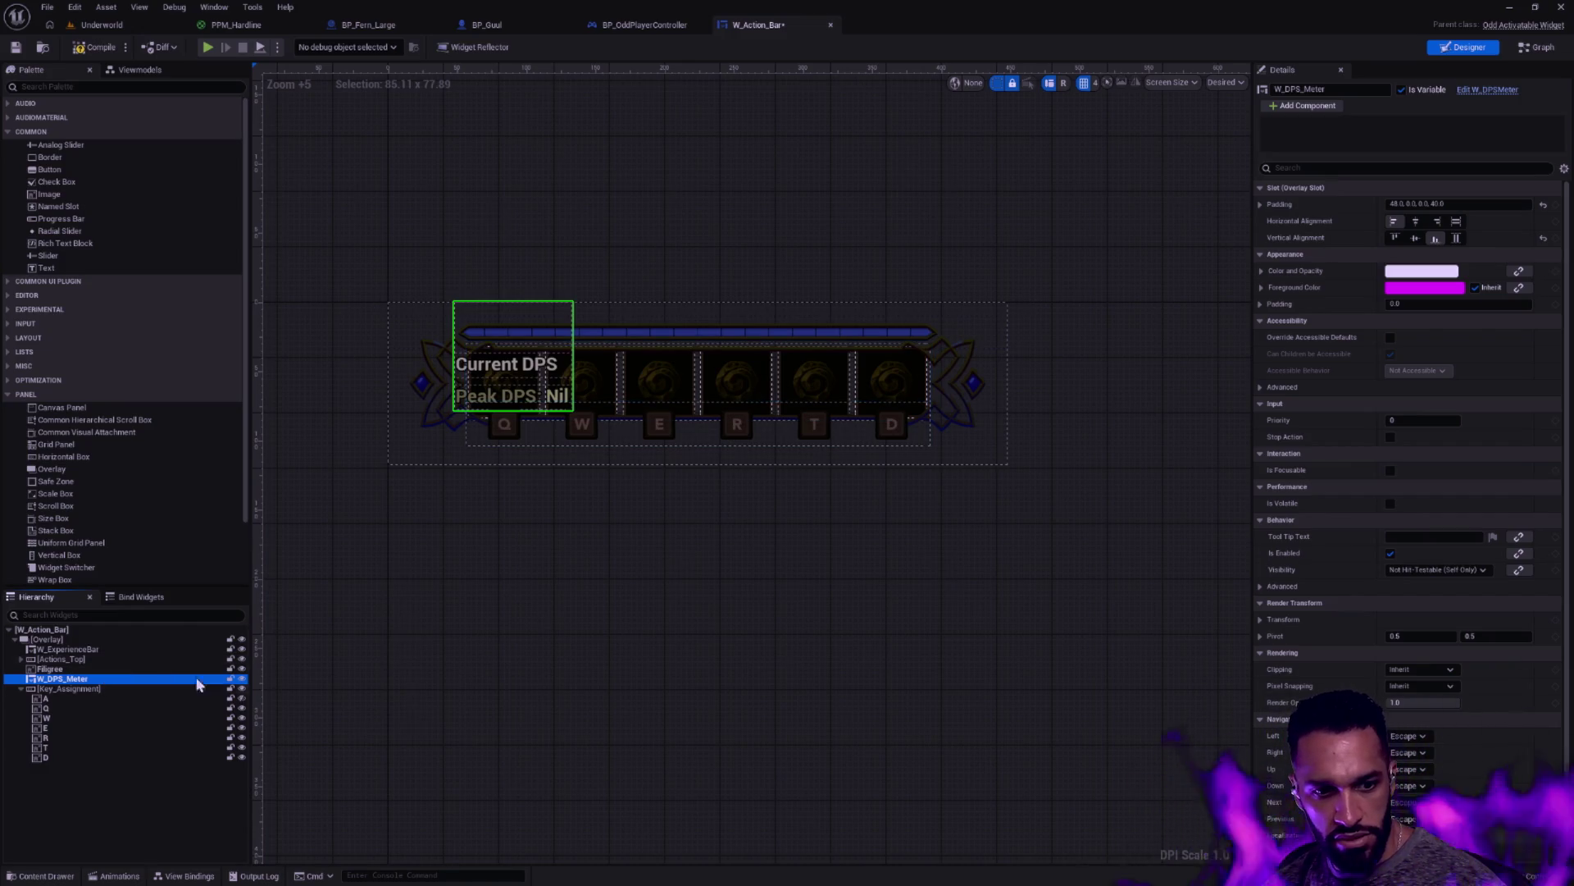
{"action": "left_click", "coordinate": [241, 678]}
{"action": "left_click", "coordinate": [86, 669]}
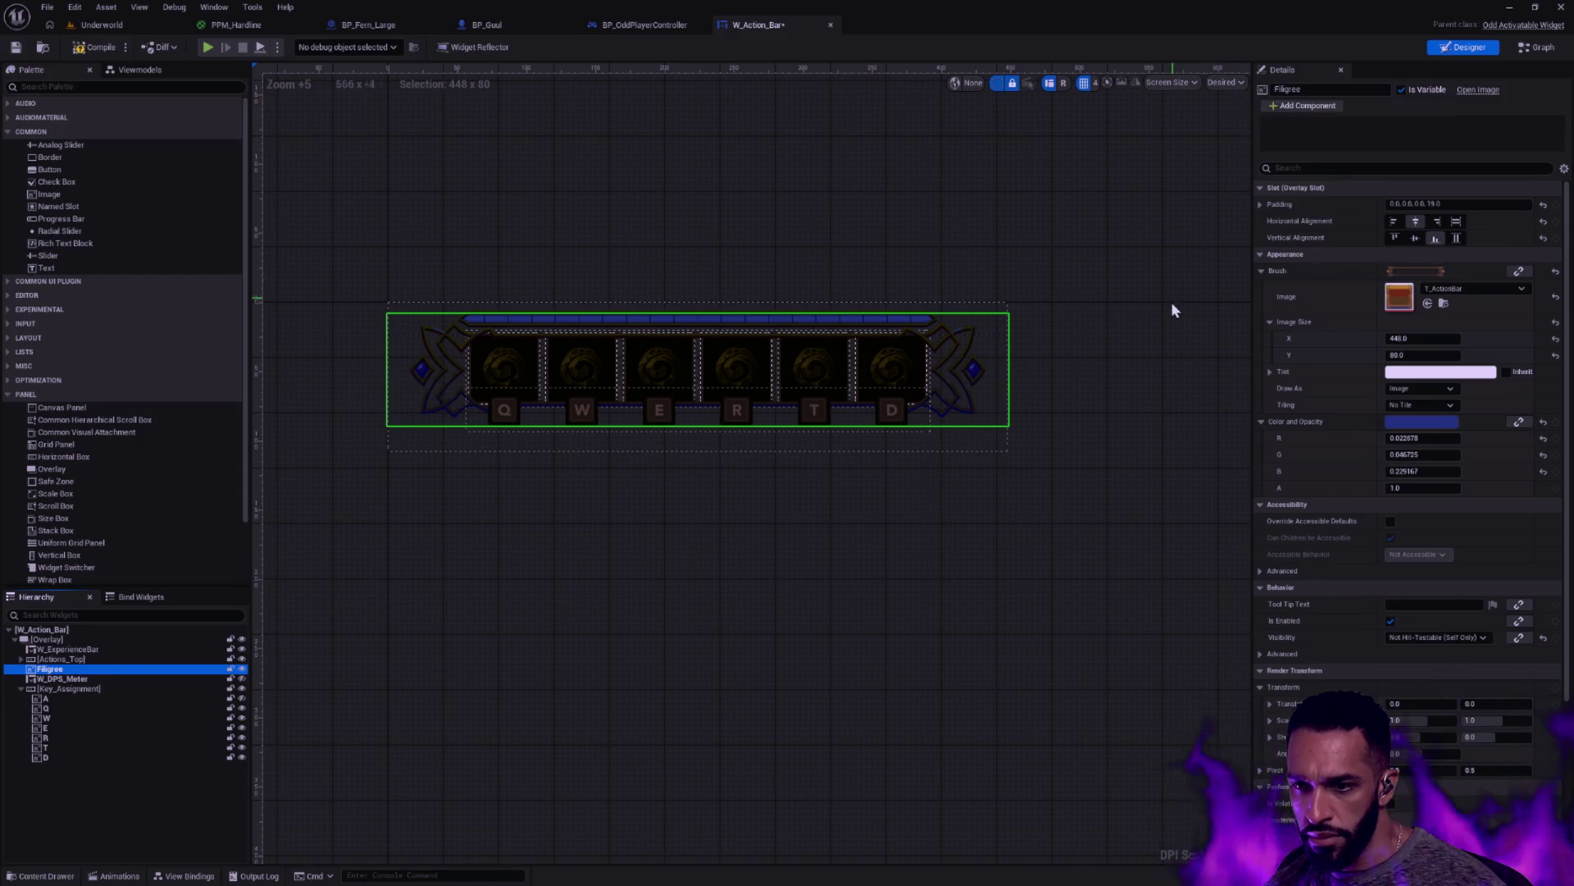
Set the preview to Desired on Screen and recentre the action bar on the canvas
{"action": "left_click", "coordinate": [1227, 82]}
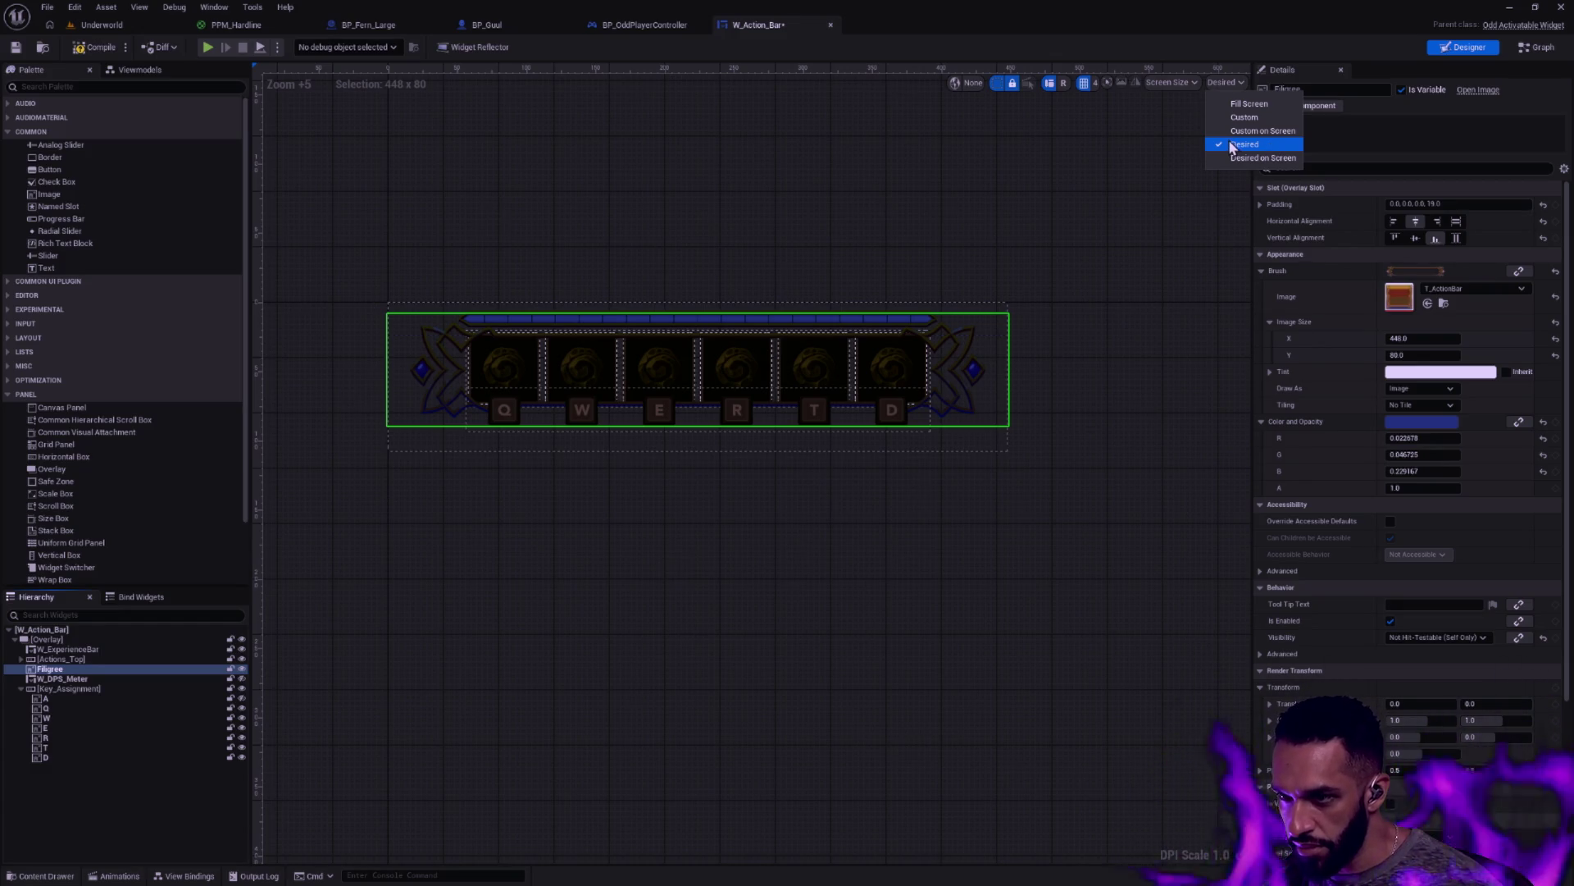
{"action": "left_click", "coordinate": [1271, 158]}
{"action": "scroll", "coordinate": [1031, 302], "scroll_direction": "down", "scroll_amount": 6}
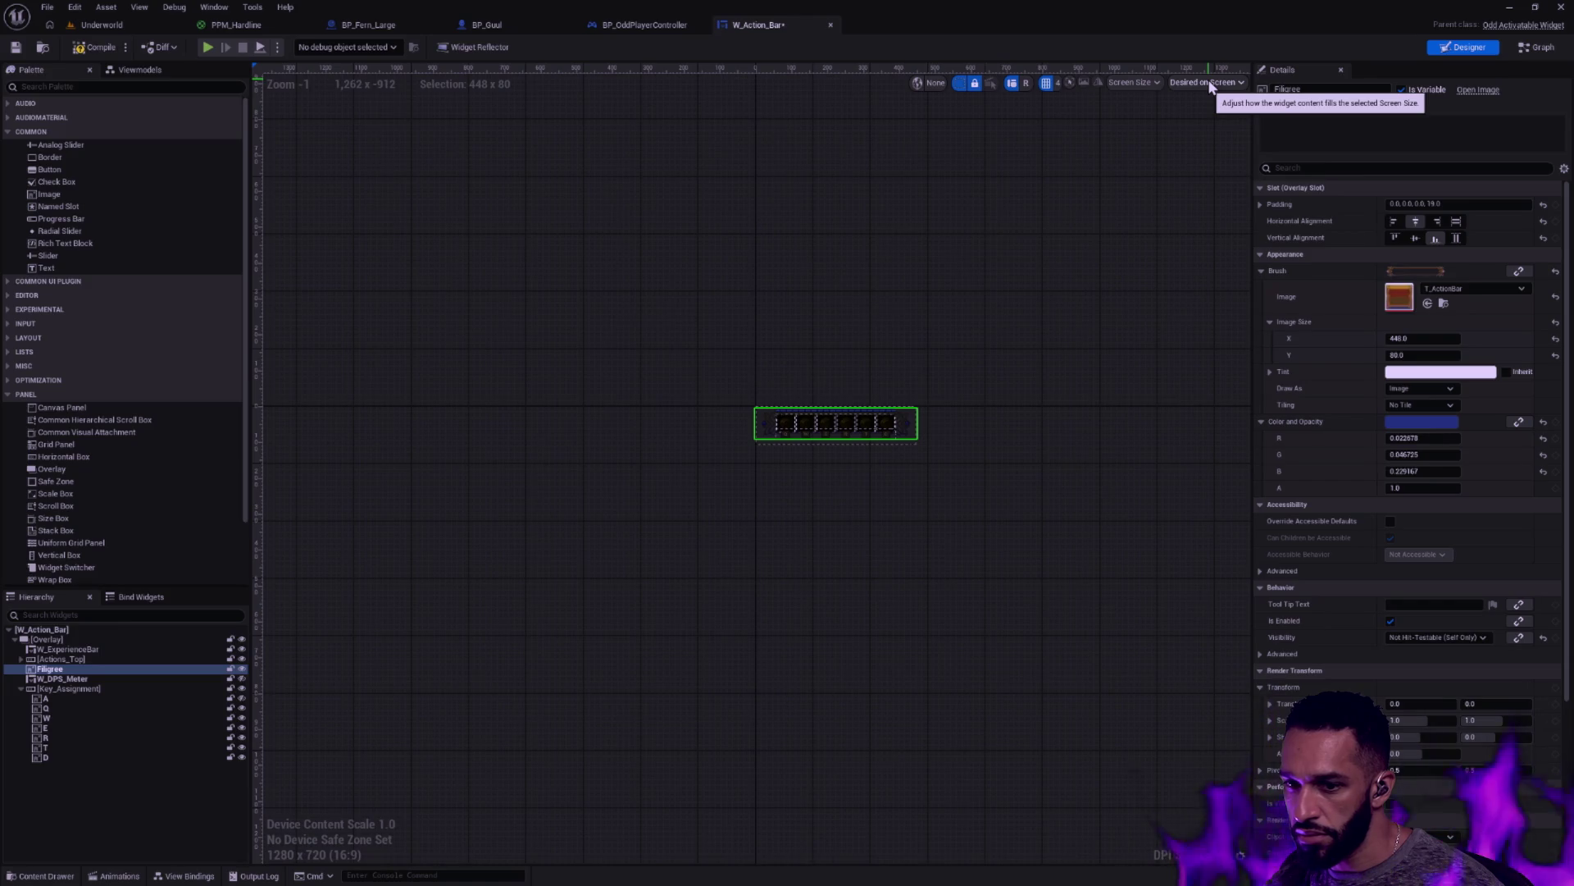
{"action": "scroll", "coordinate": [1037, 328], "scroll_direction": "down", "scroll_amount": 7}
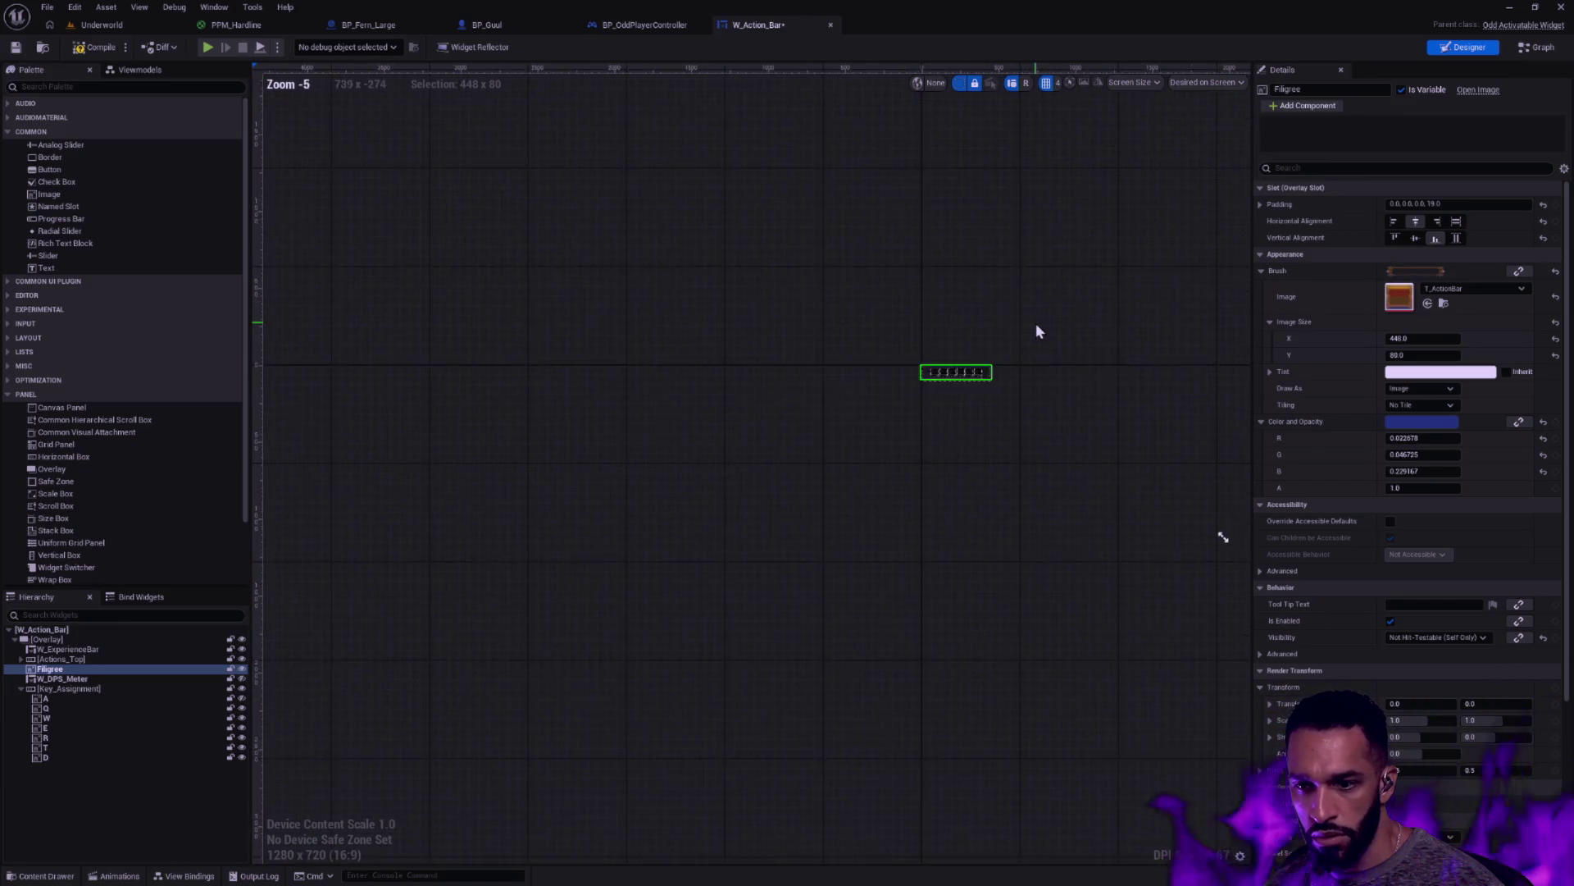
{"action": "mouse_move", "coordinate": [1058, 327]}
{"action": "left_mouse_down"}
{"action": "mouse_move", "coordinate": [918, 408]}
{"action": "mouse_move", "coordinate": [840, 379]}
{"action": "mouse_move", "coordinate": [877, 410]}
{"action": "left_mouse_up"}
{"action": "scroll", "coordinate": [924, 420], "scroll_direction": "up", "scroll_amount": 4}
{"action": "scroll", "coordinate": [922, 416], "scroll_direction": "down", "scroll_amount": 1}
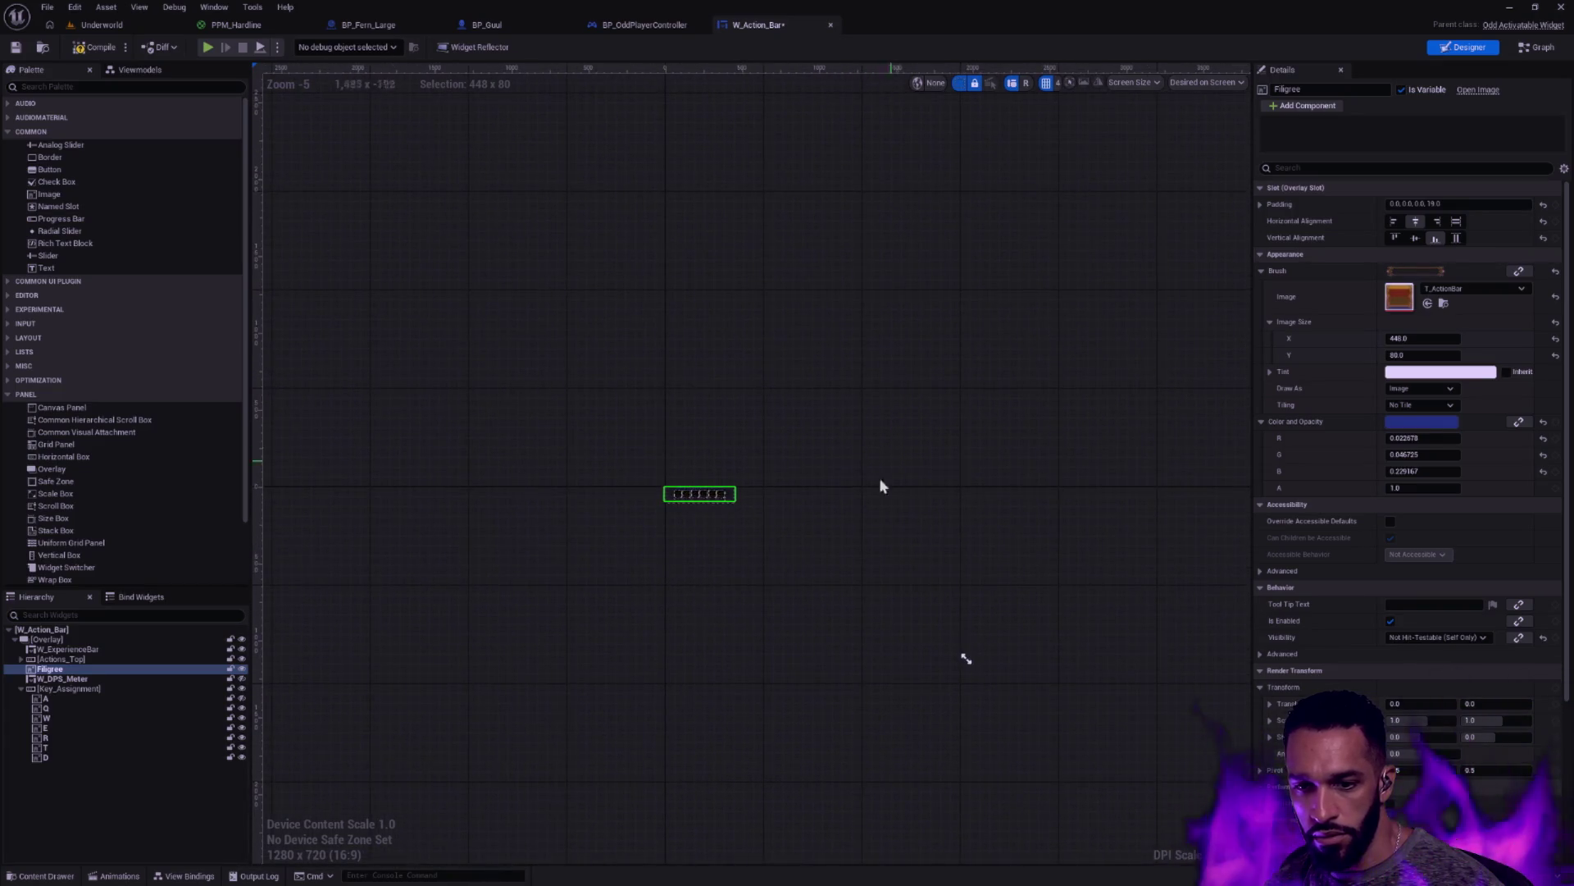
{"action": "scroll", "coordinate": [886, 610], "scroll_direction": "up", "scroll_amount": 3}
{"action": "left_click_drag", "start_coordinate": [879, 604], "coordinate": [925, 573]}
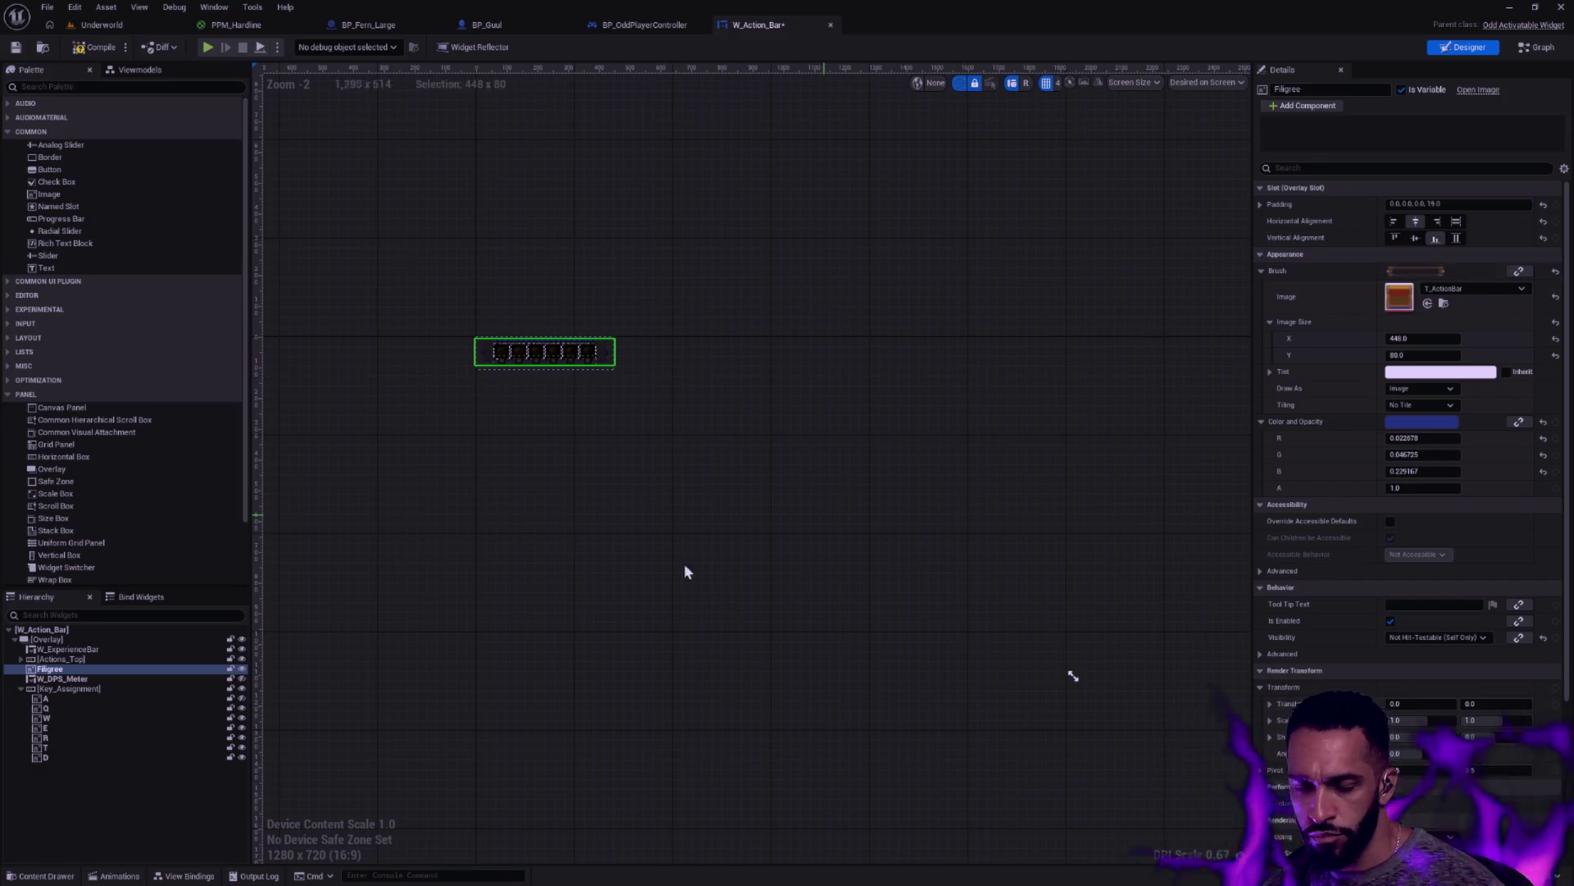
Inspect the root widget's colour and opacity values, then select the Overlay container
{"action": "left_click", "coordinate": [136, 630]}
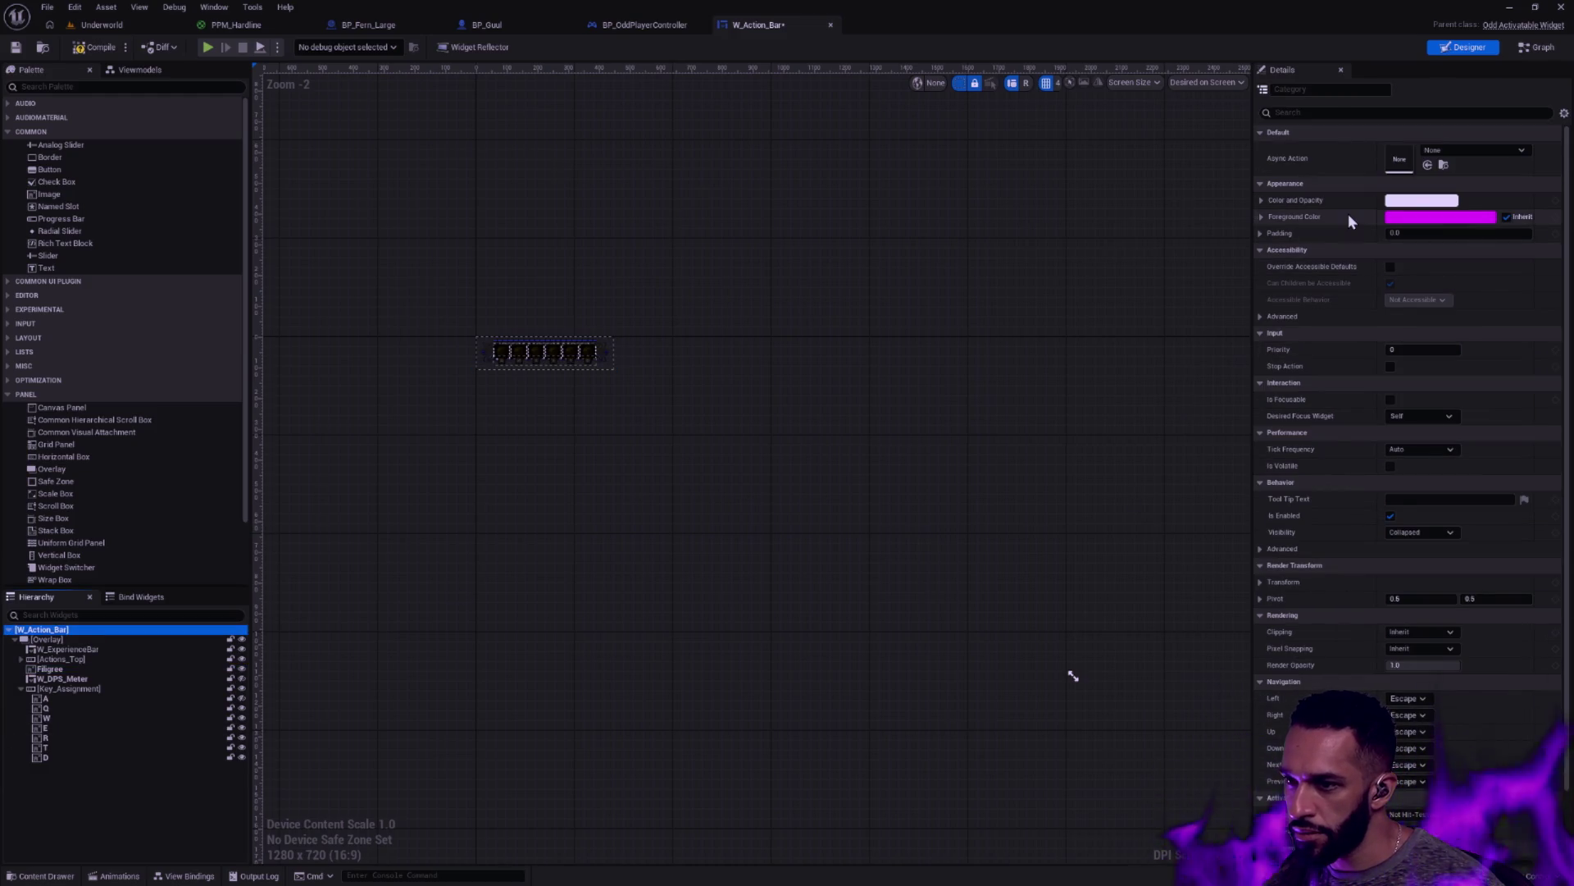
{"action": "left_click", "coordinate": [1259, 215]}
{"action": "left_click", "coordinate": [1260, 202]}
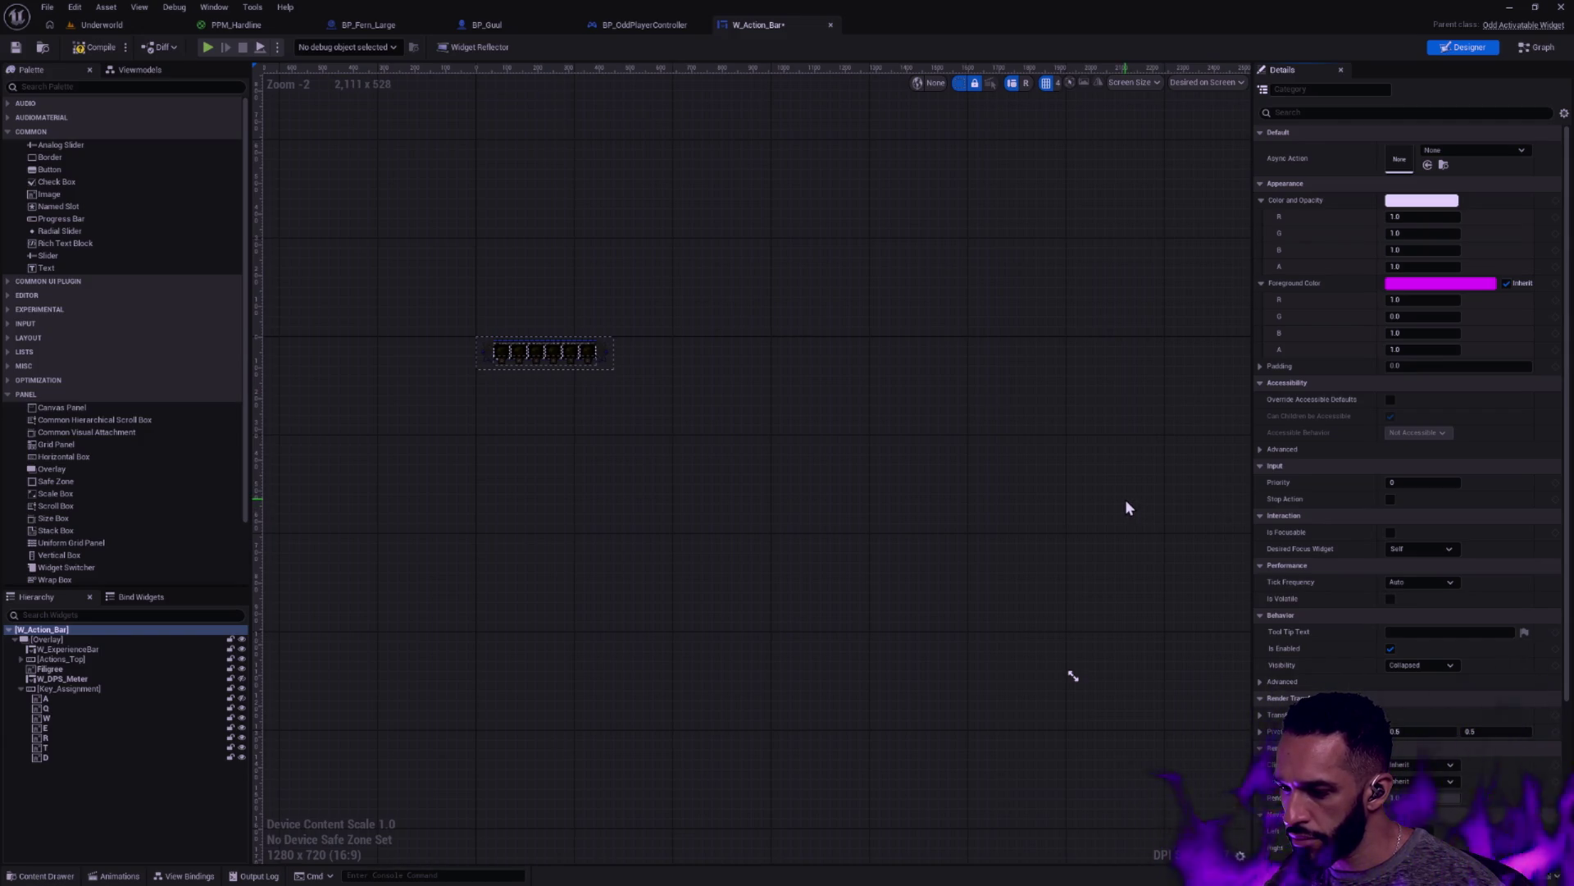
{"action": "left_click", "coordinate": [100, 641]}
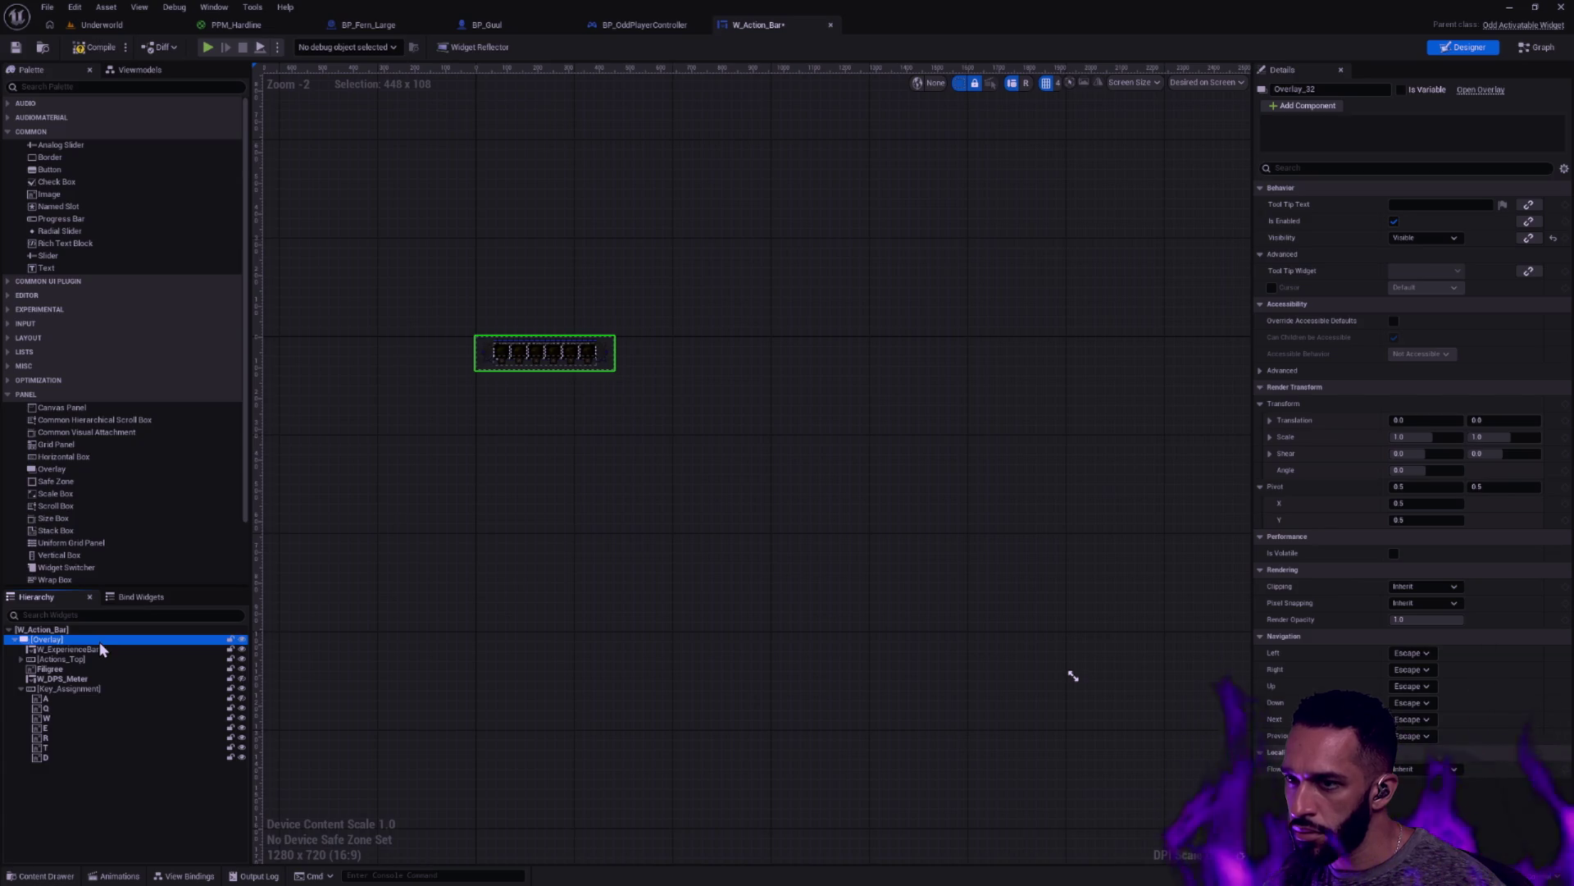
Drag the preview screen's resize handle to make the simulated screen 2367 x 1011
{"action": "mouse_move", "coordinate": [1069, 675]}
{"action": "left_mouse_down"}
{"action": "mouse_move", "coordinate": [902, 551]}
{"action": "mouse_move", "coordinate": [728, 514]}
{"action": "mouse_move", "coordinate": [902, 578]}
{"action": "mouse_move", "coordinate": [988, 587]}
{"action": "mouse_move", "coordinate": [1312, 722]}
{"action": "mouse_move", "coordinate": [1230, 837]}
{"action": "mouse_move", "coordinate": [1189, 828]}
{"action": "mouse_move", "coordinate": [1110, 700]}
{"action": "mouse_move", "coordinate": [889, 626]}
{"action": "mouse_move", "coordinate": [1159, 713]}
{"action": "mouse_move", "coordinate": [1569, 798]}
{"action": "mouse_move", "coordinate": [1402, 750]}
{"action": "mouse_move", "coordinate": [1472, 764]}
{"action": "mouse_move", "coordinate": [1569, 808]}
{"action": "left_mouse_up"}
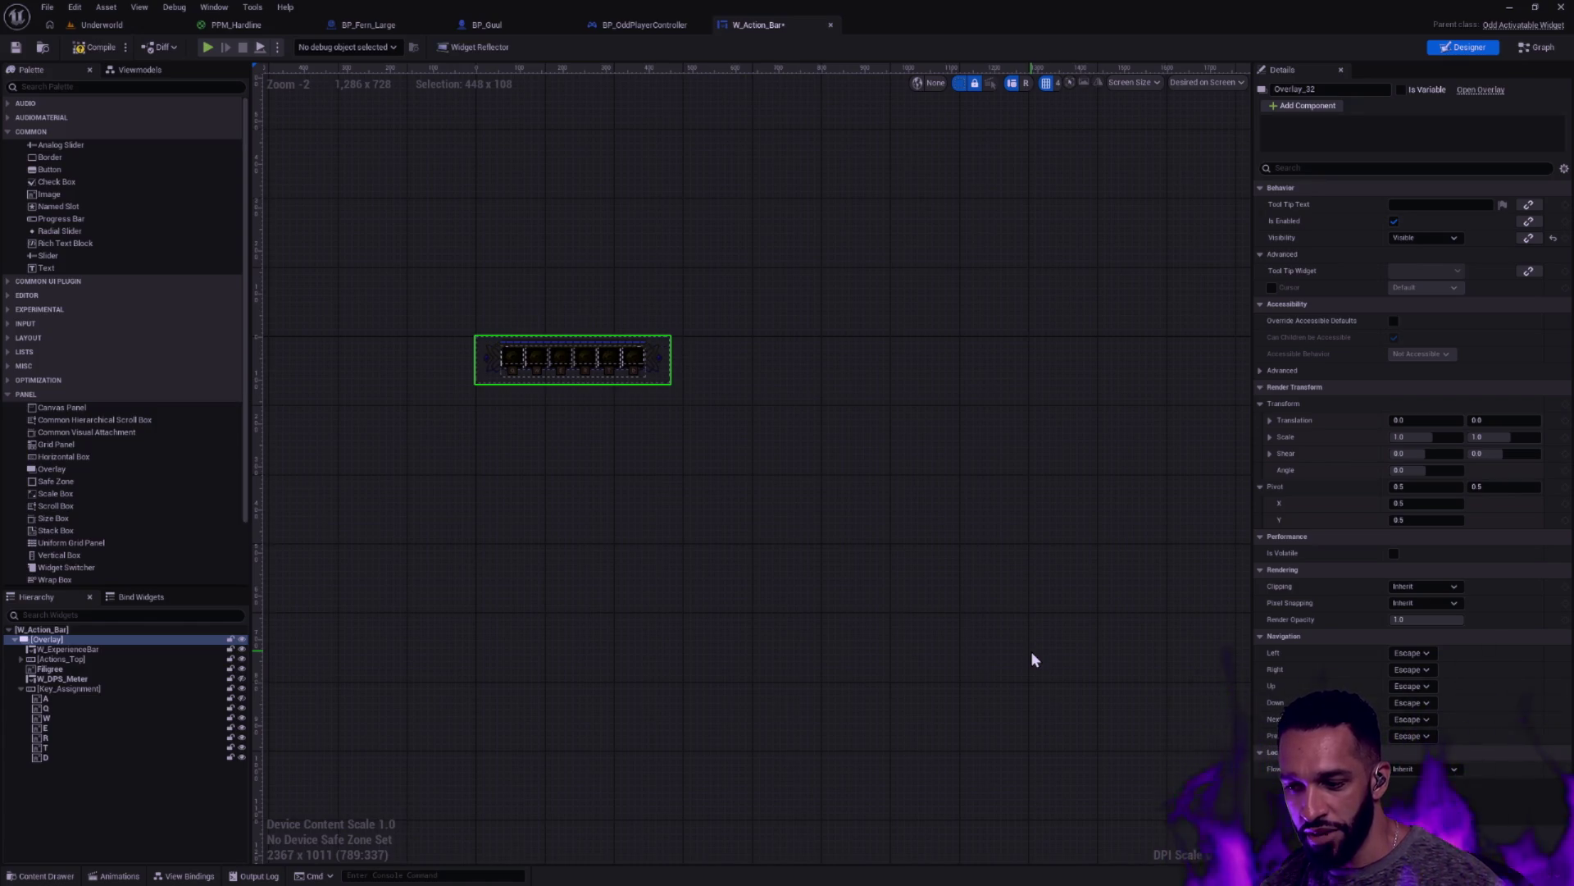
Glance at the DPI Scale project settings, then snap the preview screen to the 1920 x 1080 preset
{"action": "left_click", "coordinate": [1227, 855]}
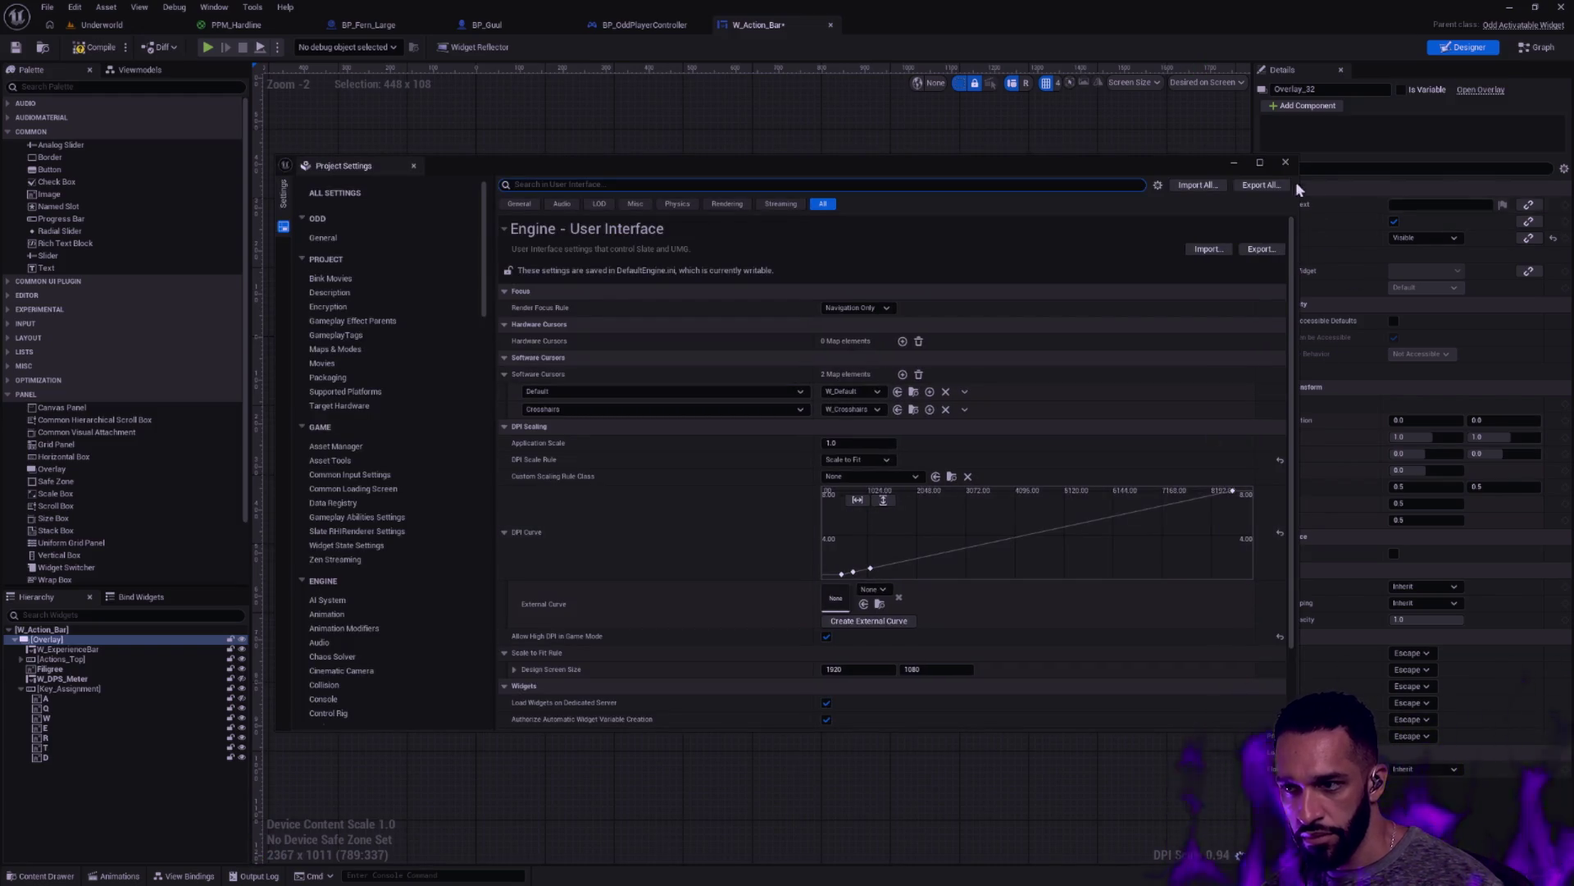
{"action": "left_click", "coordinate": [1285, 161]}
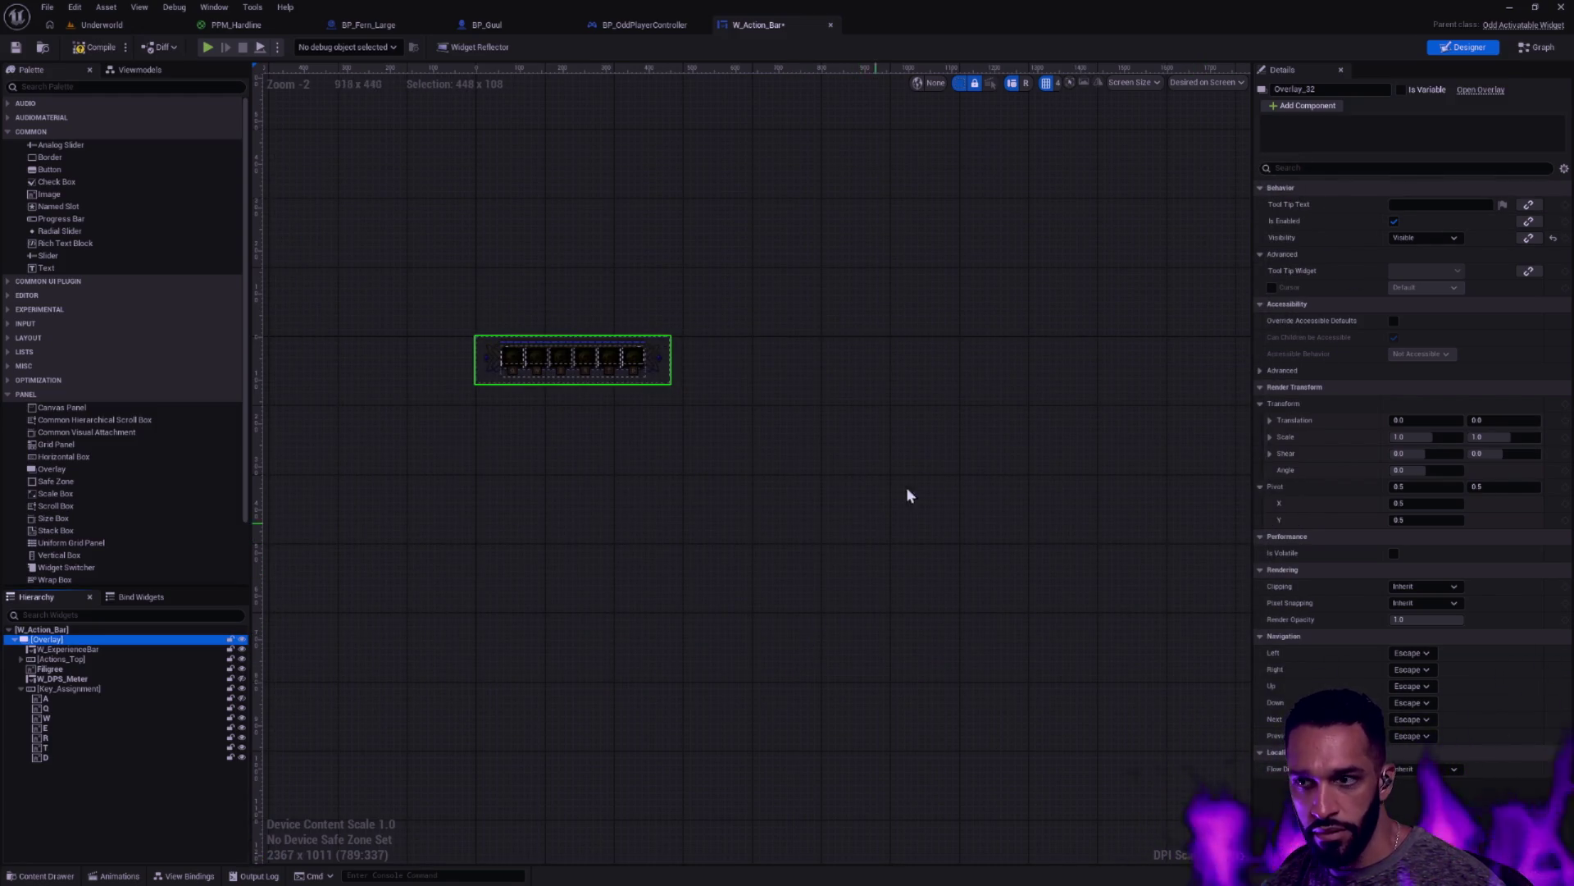
{"action": "scroll", "coordinate": [1042, 629], "scroll_direction": "down", "scroll_amount": 7}
{"action": "scroll", "coordinate": [970, 566], "scroll_direction": "up", "scroll_amount": 2}
{"action": "left_click_drag", "start_coordinate": [970, 566], "coordinate": [790, 481]}
{"action": "mouse_move", "coordinate": [918, 542]}
{"action": "left_mouse_down"}
{"action": "mouse_move", "coordinate": [815, 531]}
{"action": "mouse_move", "coordinate": [759, 494]}
{"action": "mouse_move", "coordinate": [854, 551]}
{"action": "left_mouse_up"}
{"action": "scroll", "coordinate": [622, 427], "scroll_direction": "up", "scroll_amount": 4}
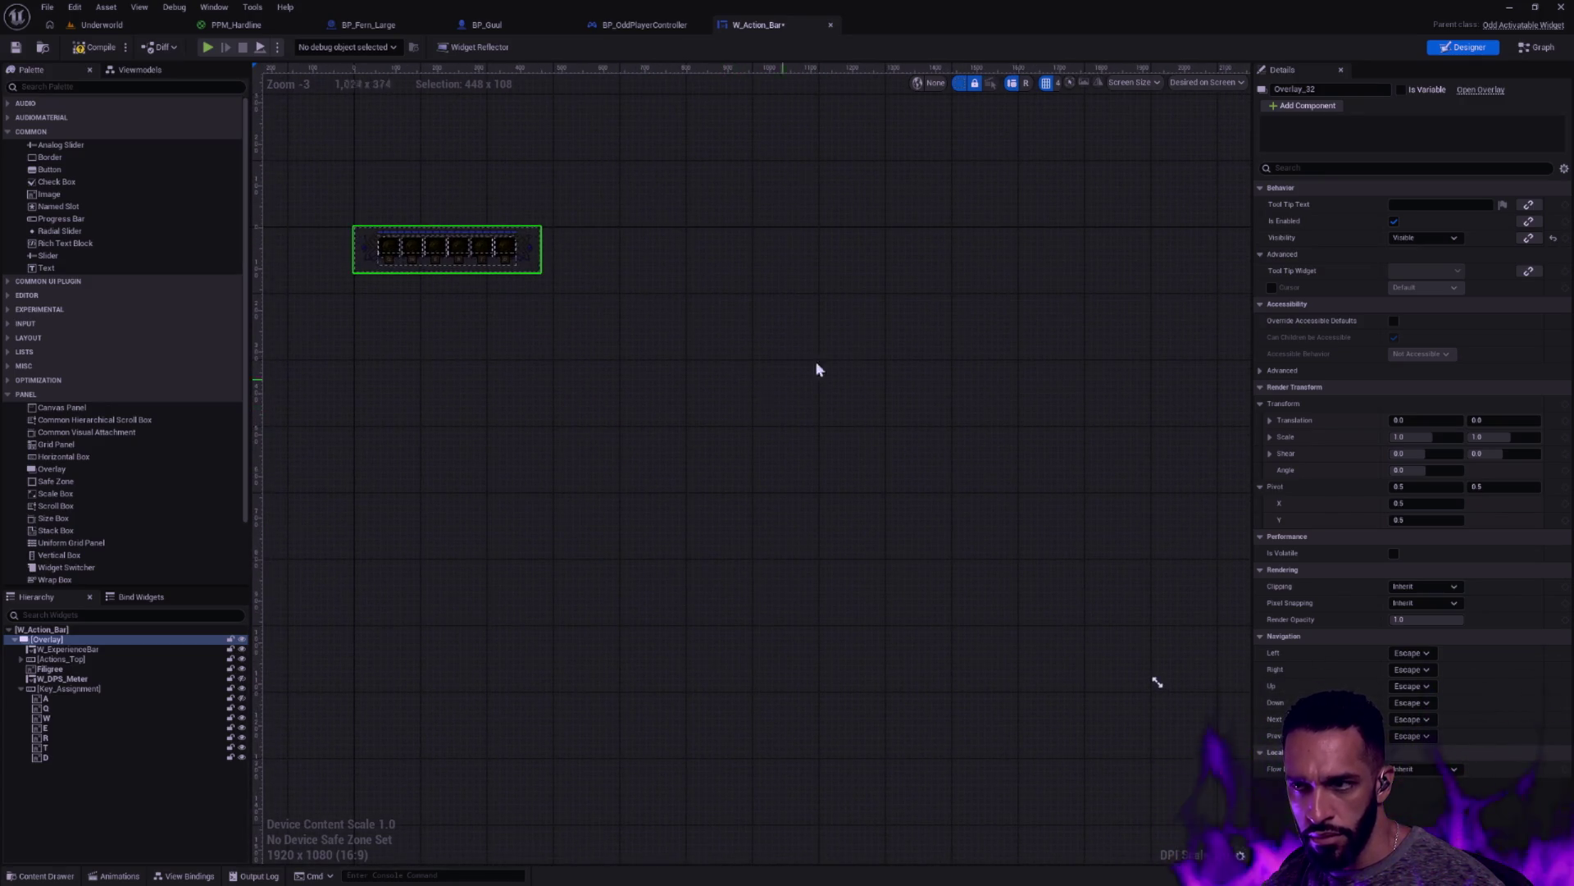
Switch the preview sizing mode to Custom on Screen at 100 x 100
{"action": "left_click", "coordinate": [1201, 83]}
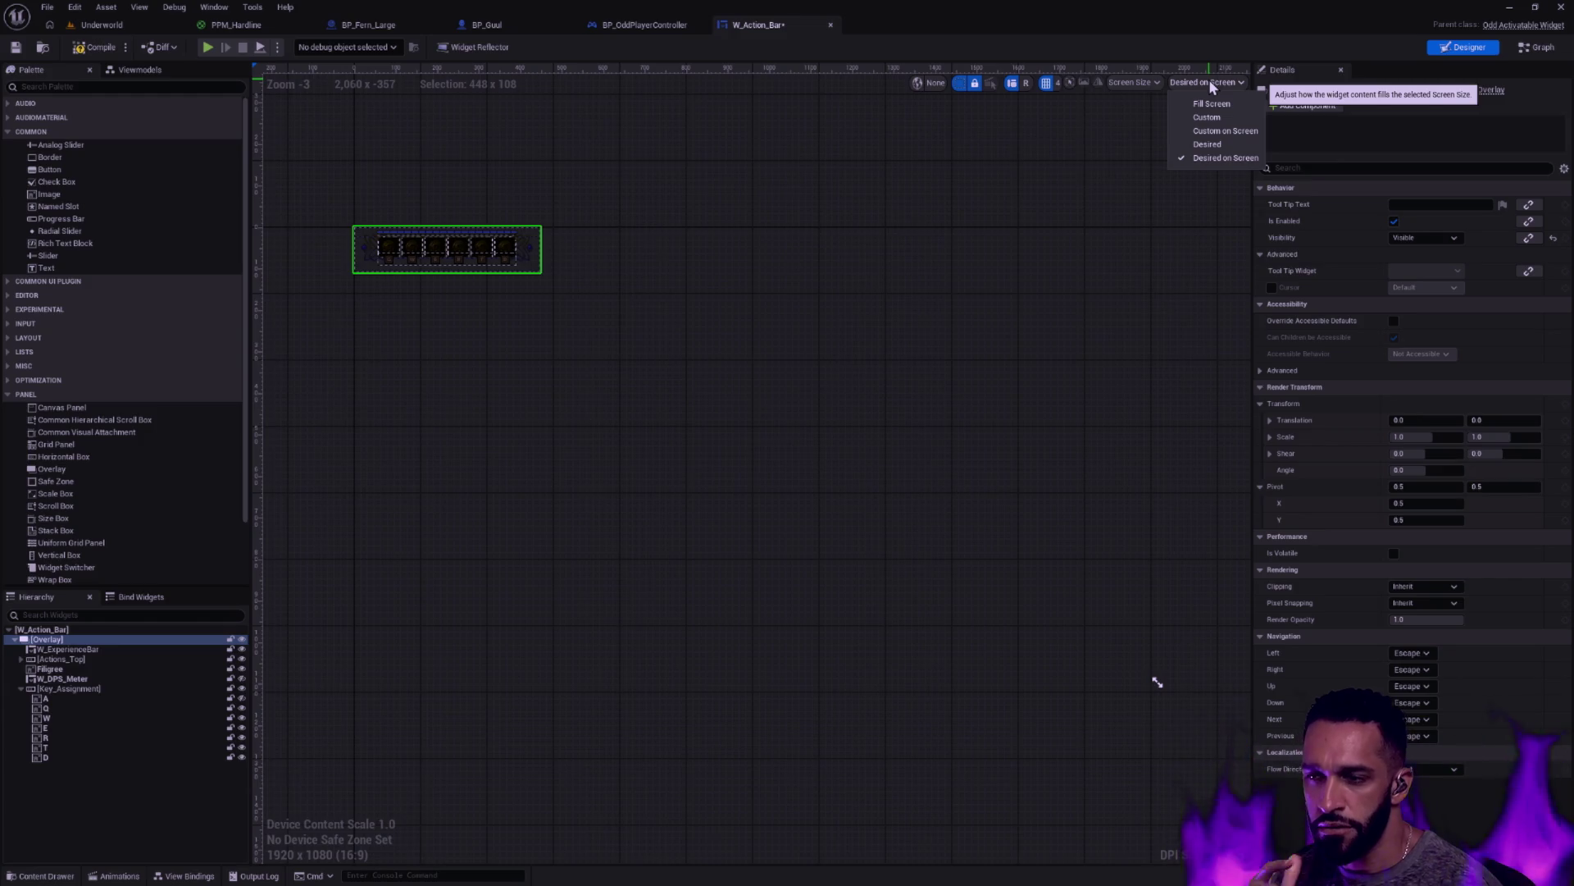
{"action": "left_click", "coordinate": [1222, 132]}
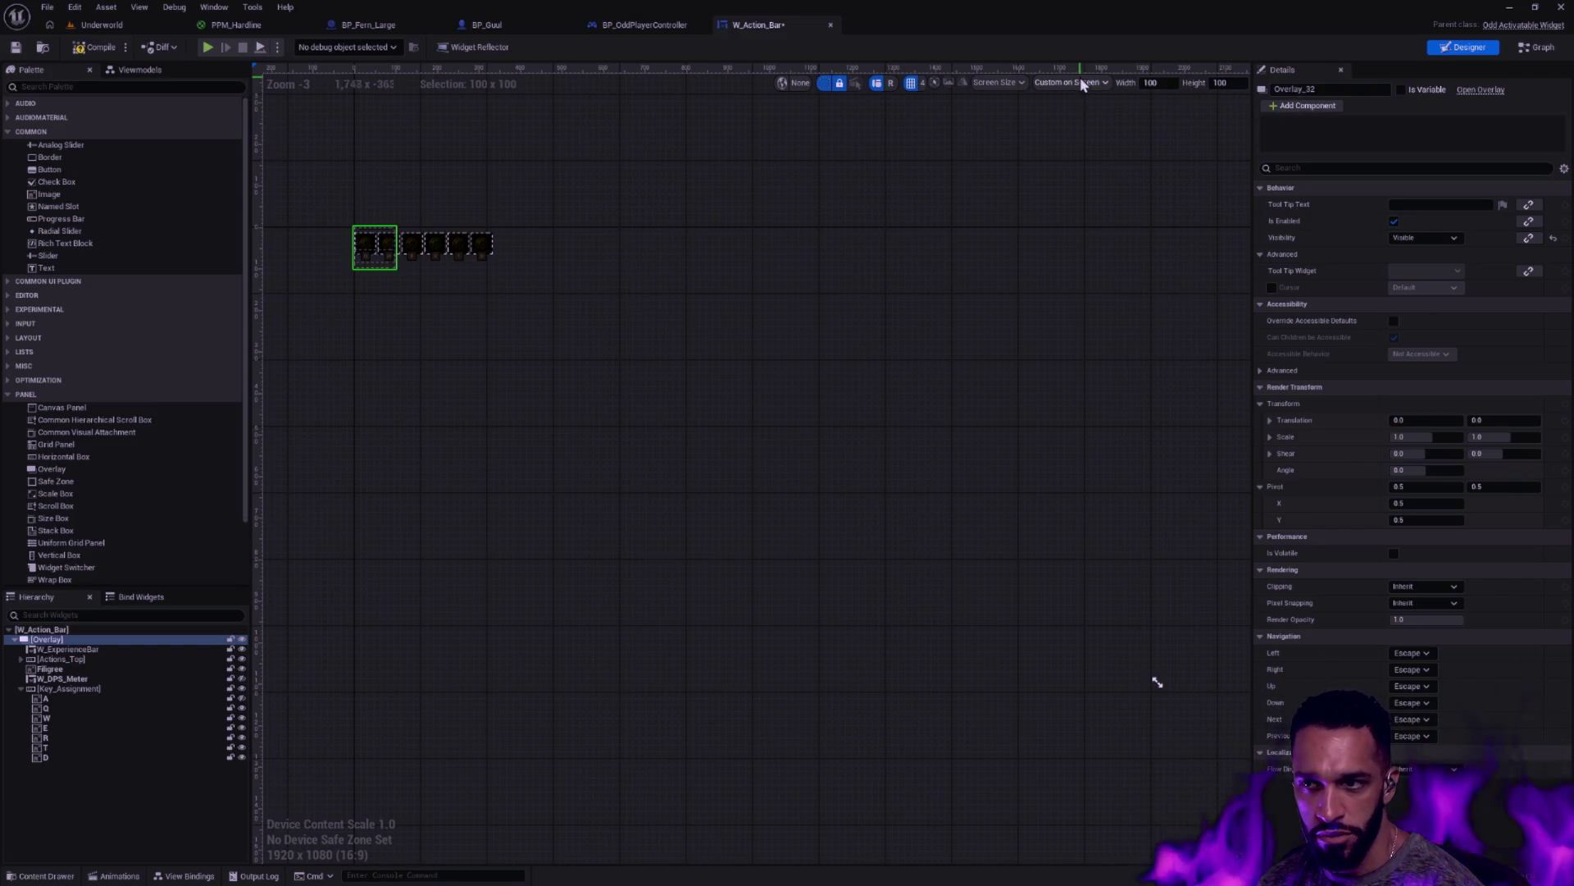
{"action": "left_click", "coordinate": [1082, 83]}
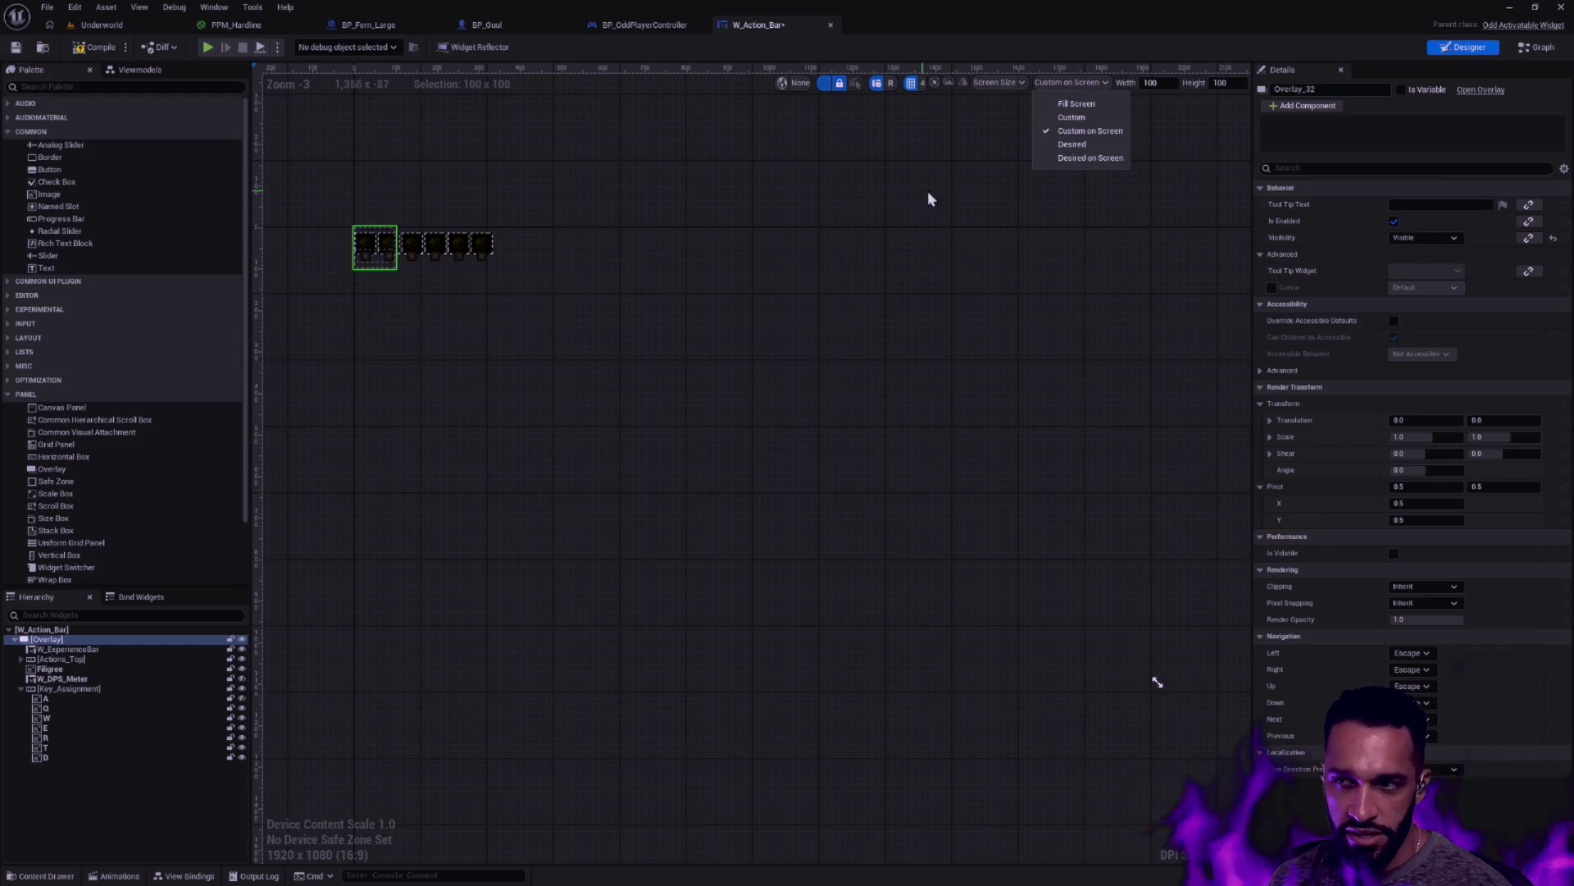
{"action": "left_click", "coordinate": [984, 68]}
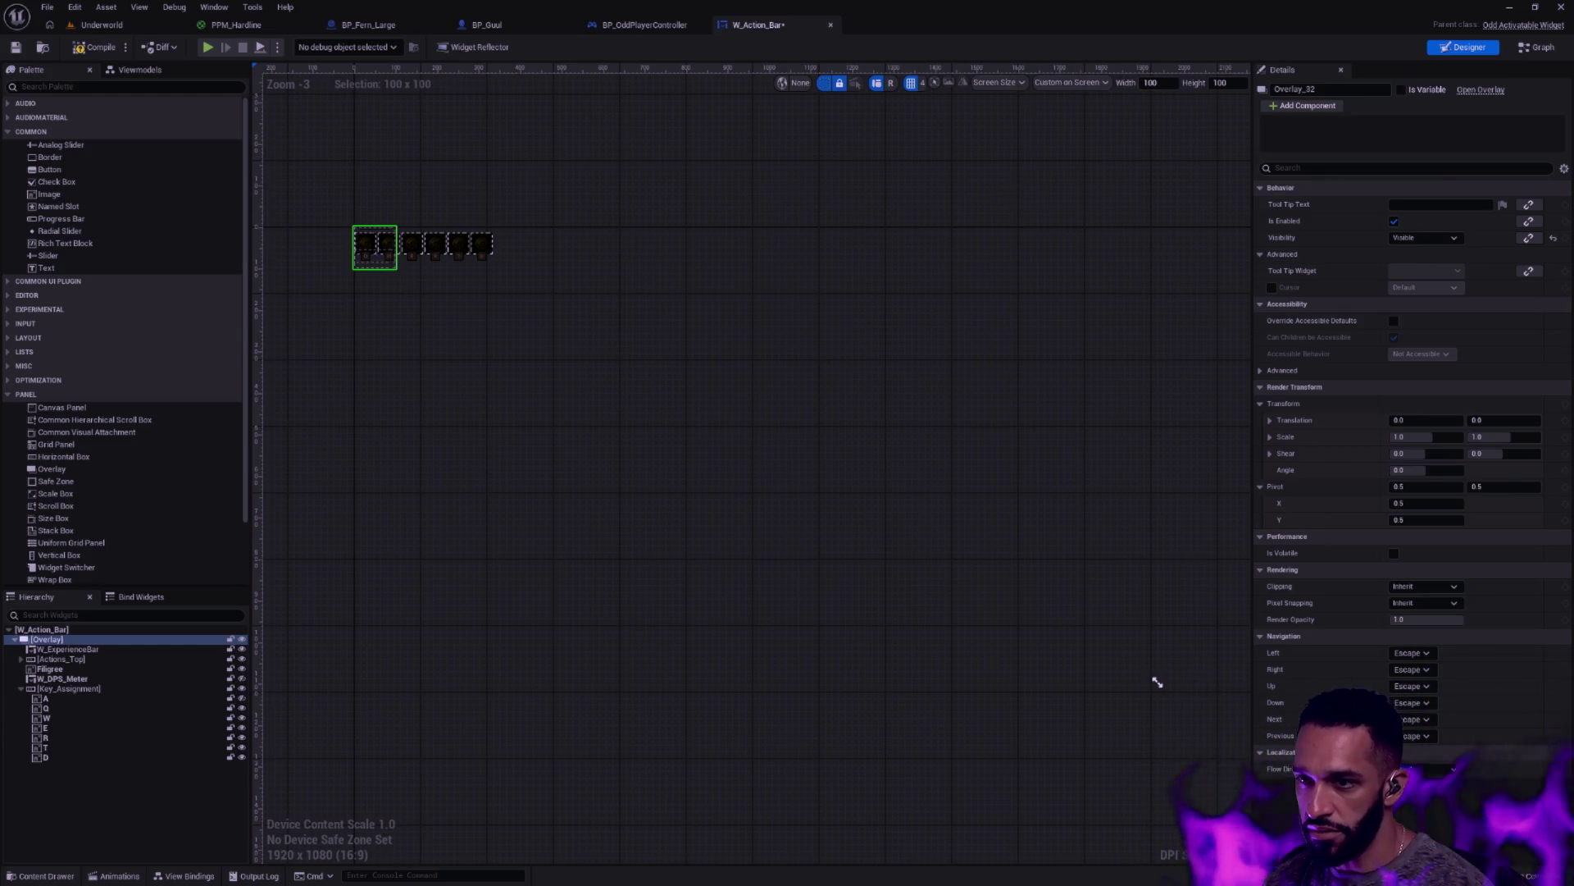
Reopen the sizing modes list, then move through Rider to the Claude Code agents terminal
{"action": "left_click", "coordinate": [1063, 85]}
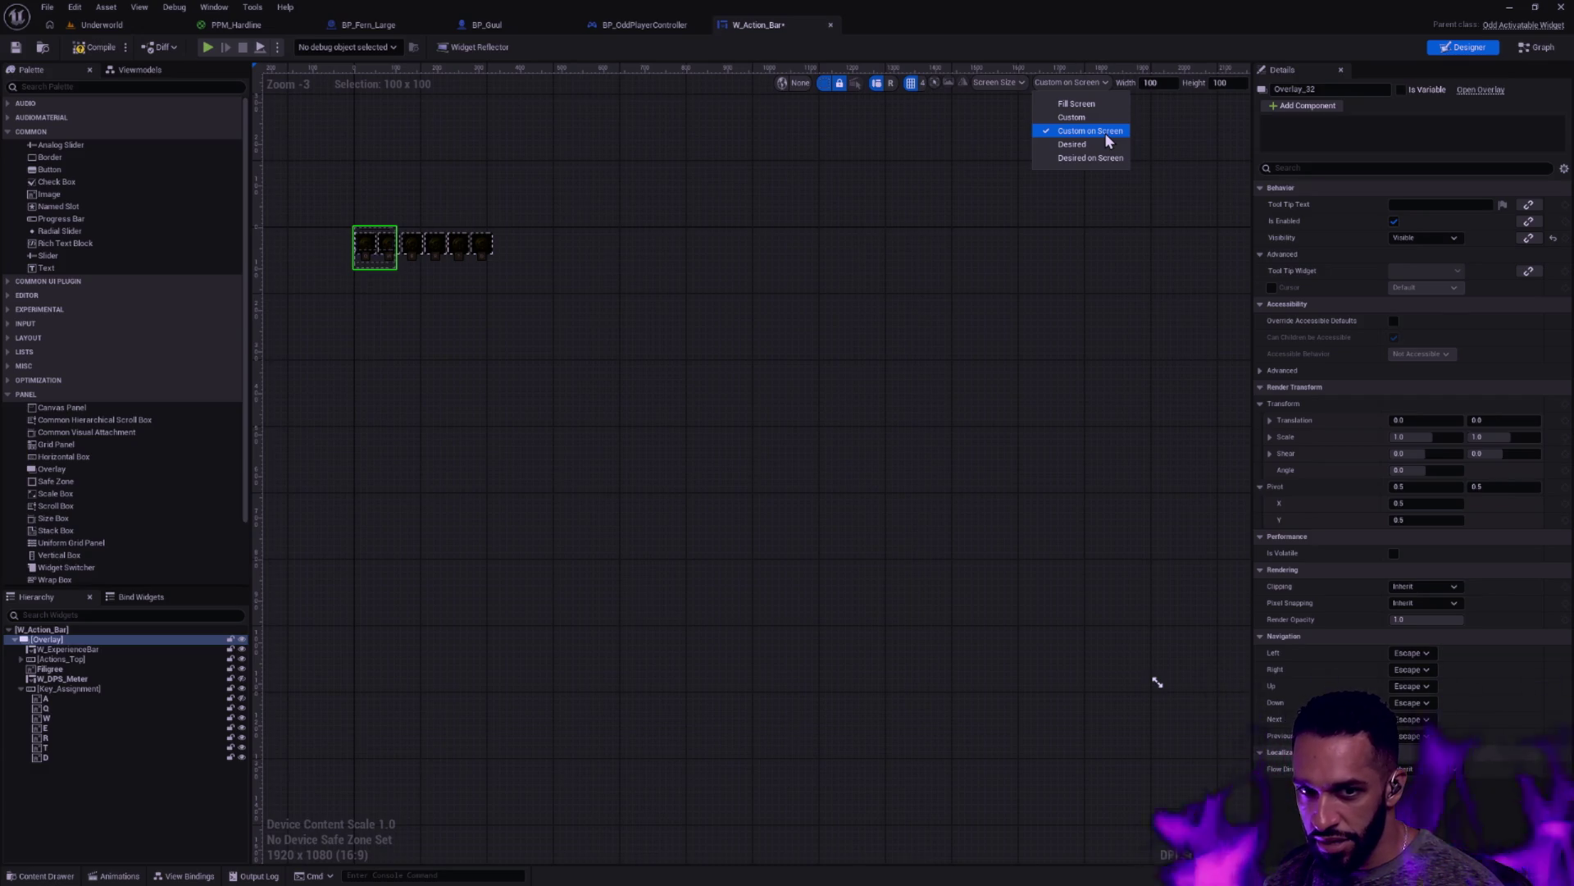
{"action": "key", "text": "alt+Tab"}
{"action": "key", "text": "ctrl+super+Right"}
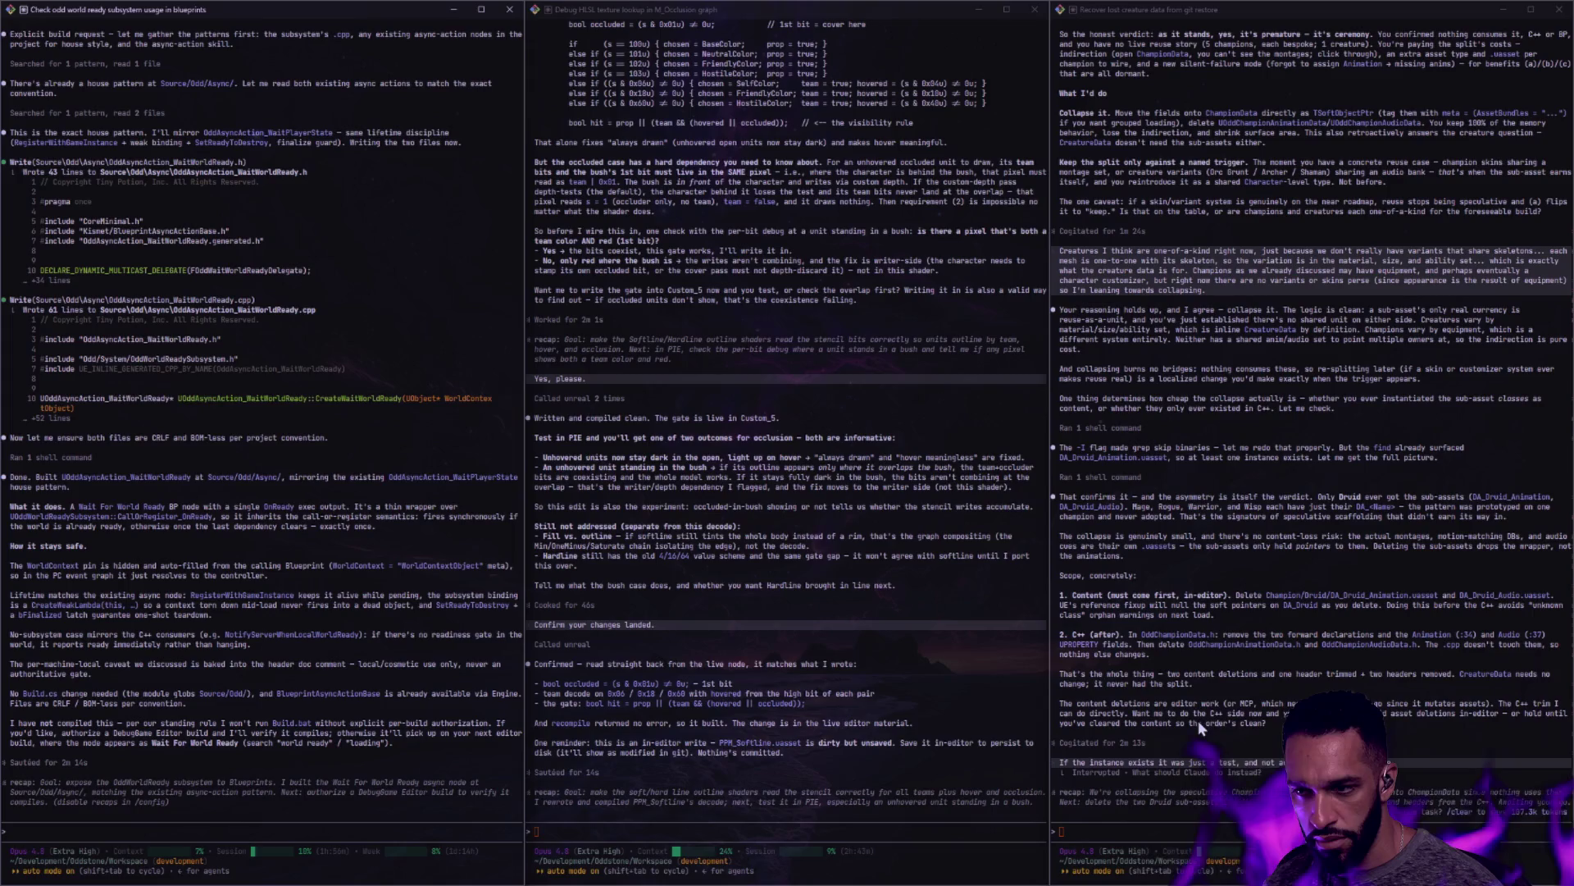
Clear the Claude Code session with /clear and begin a question about the UMG display modes
{"action": "type", "text": "/clear"}
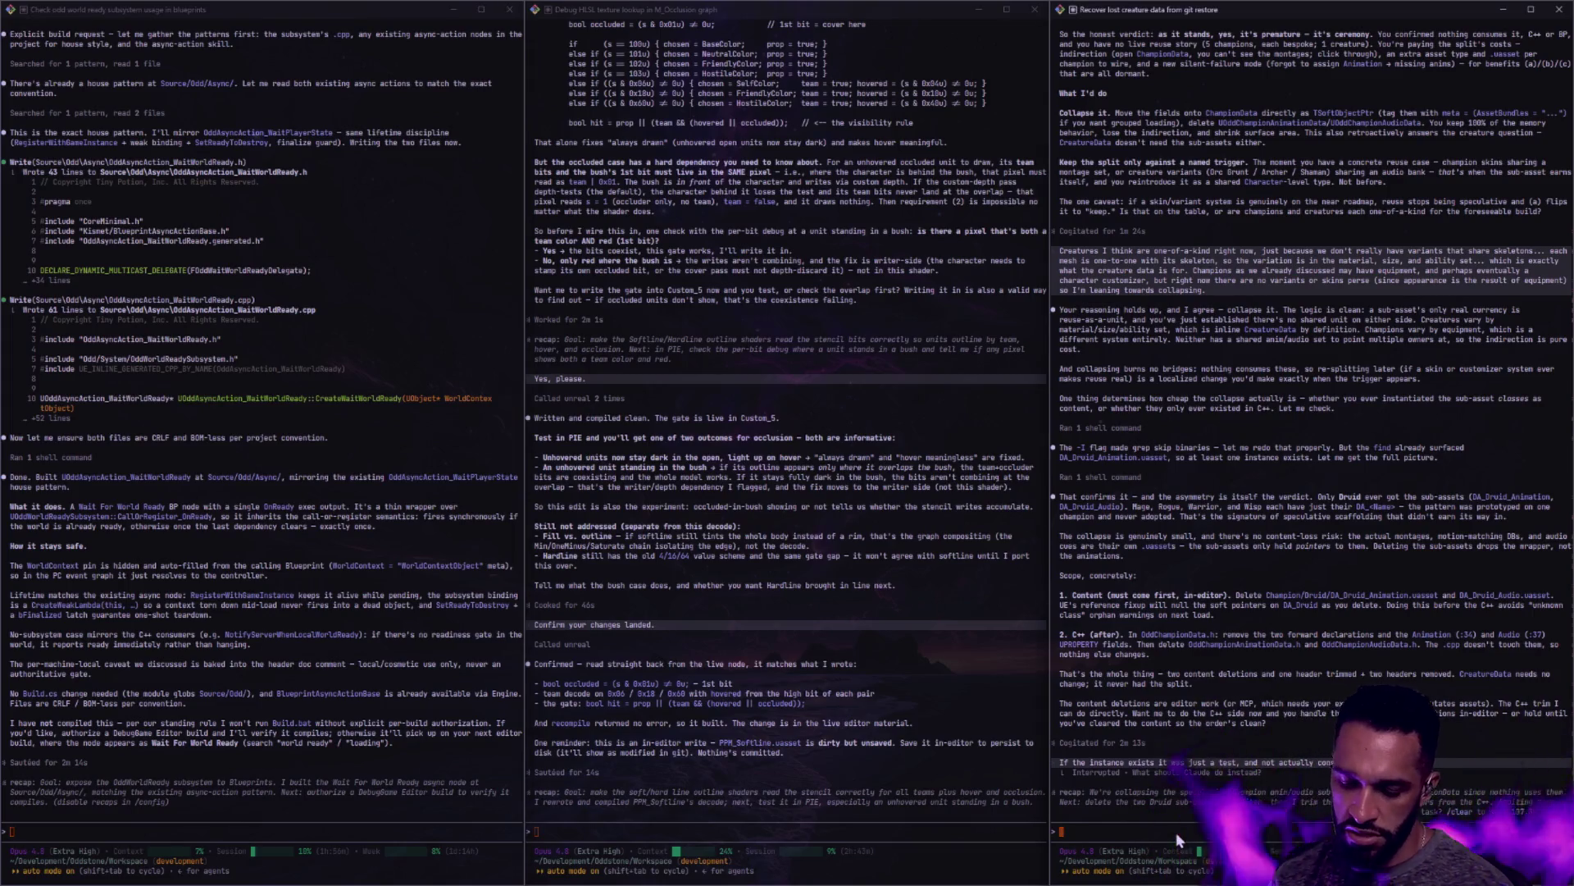
{"action": "key", "text": "Return"}
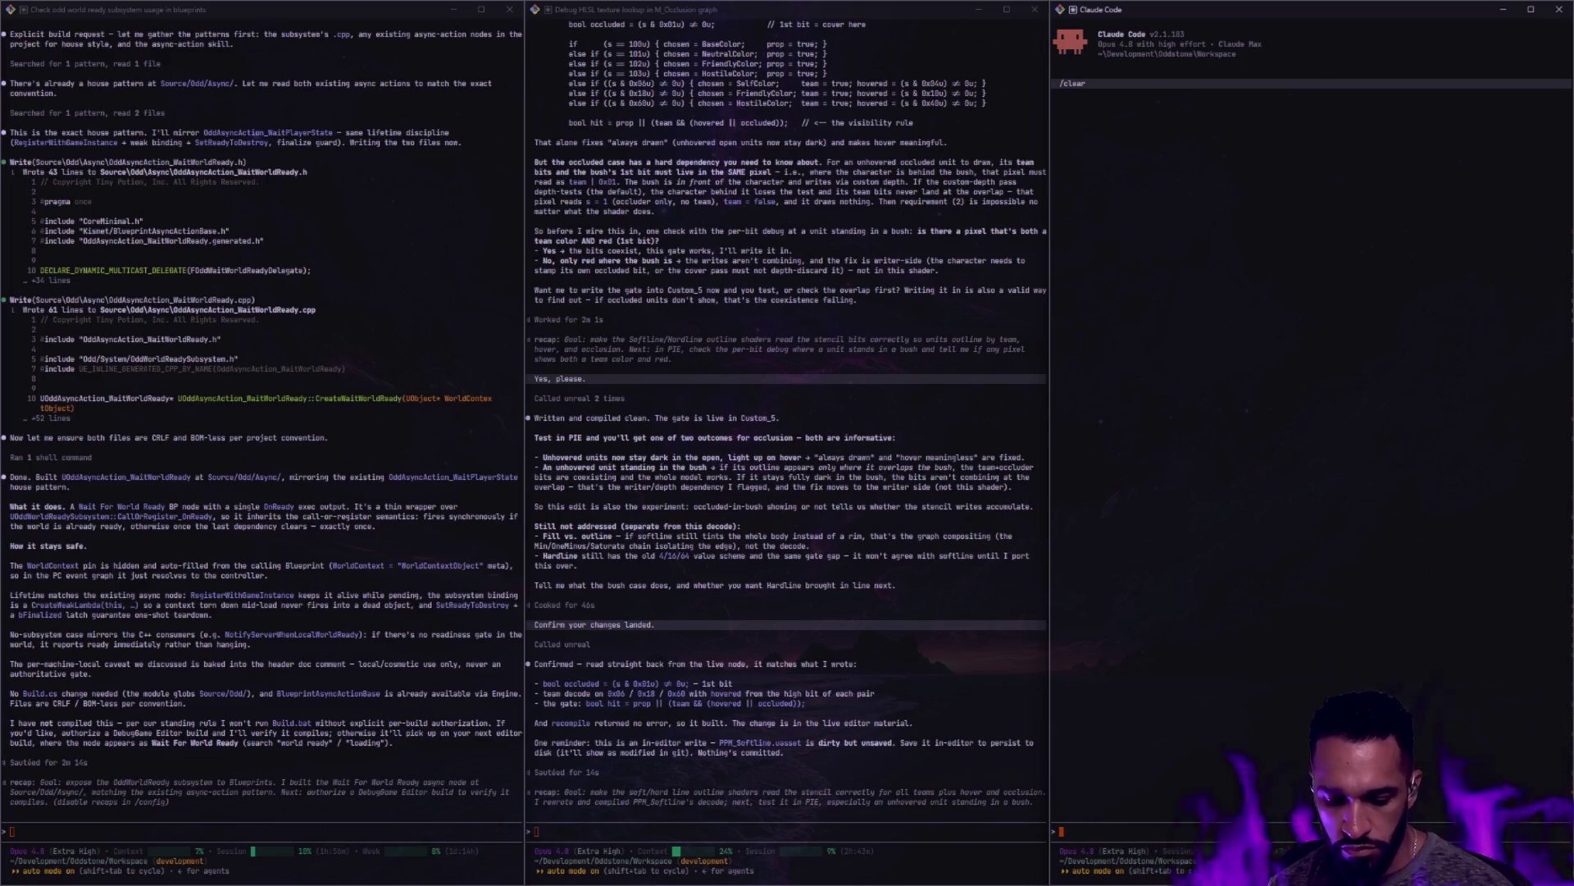
{"action": "type", "text": "HeHlease explain the"}
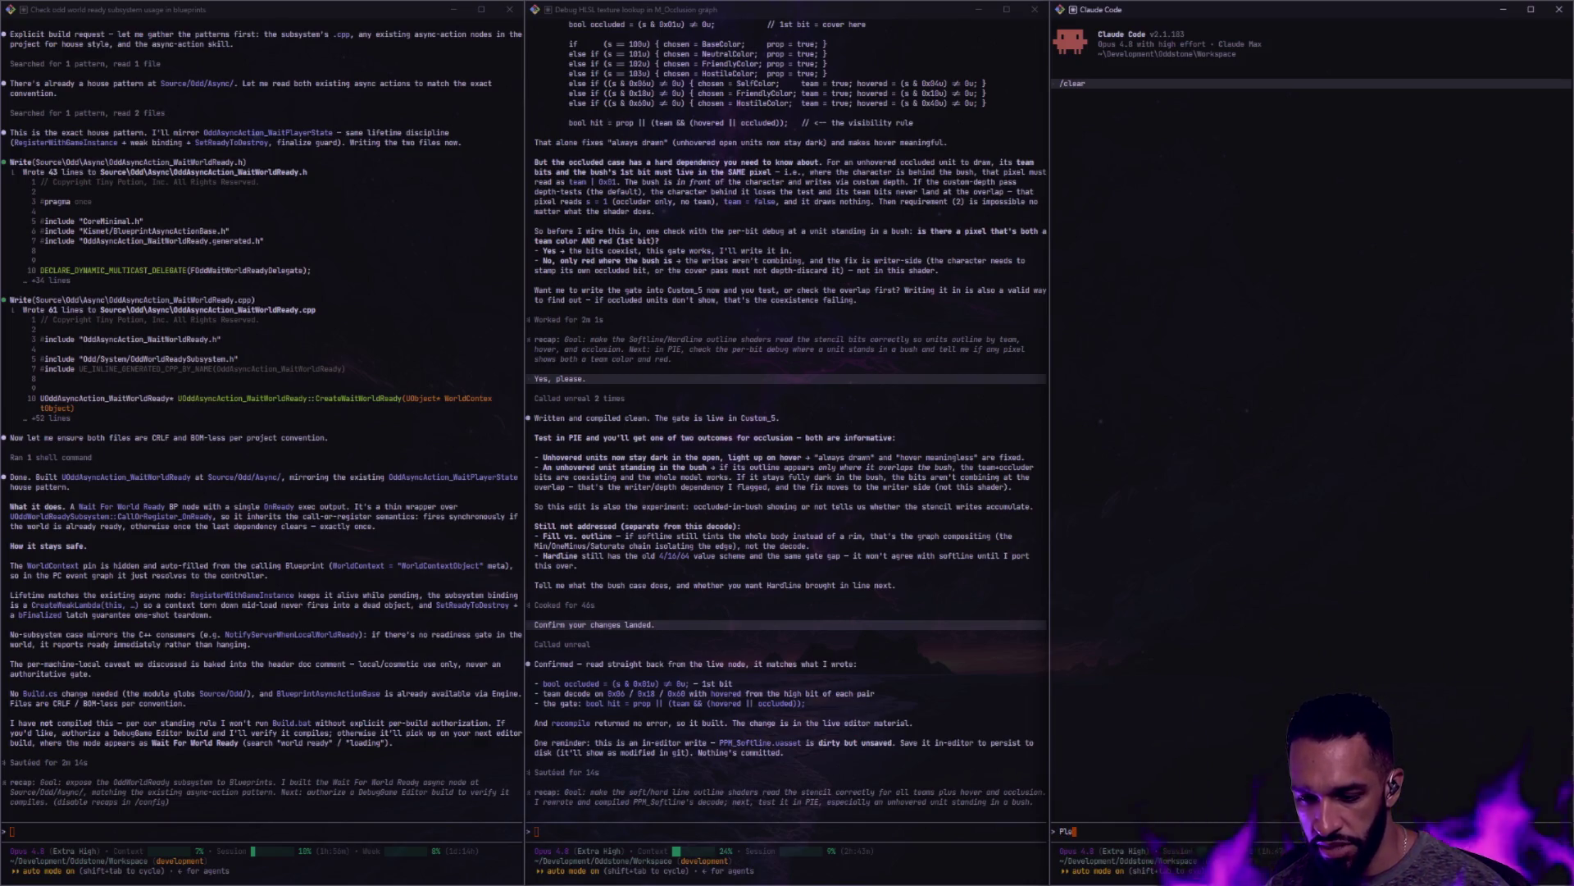
{"action": "type", "text": " di"}
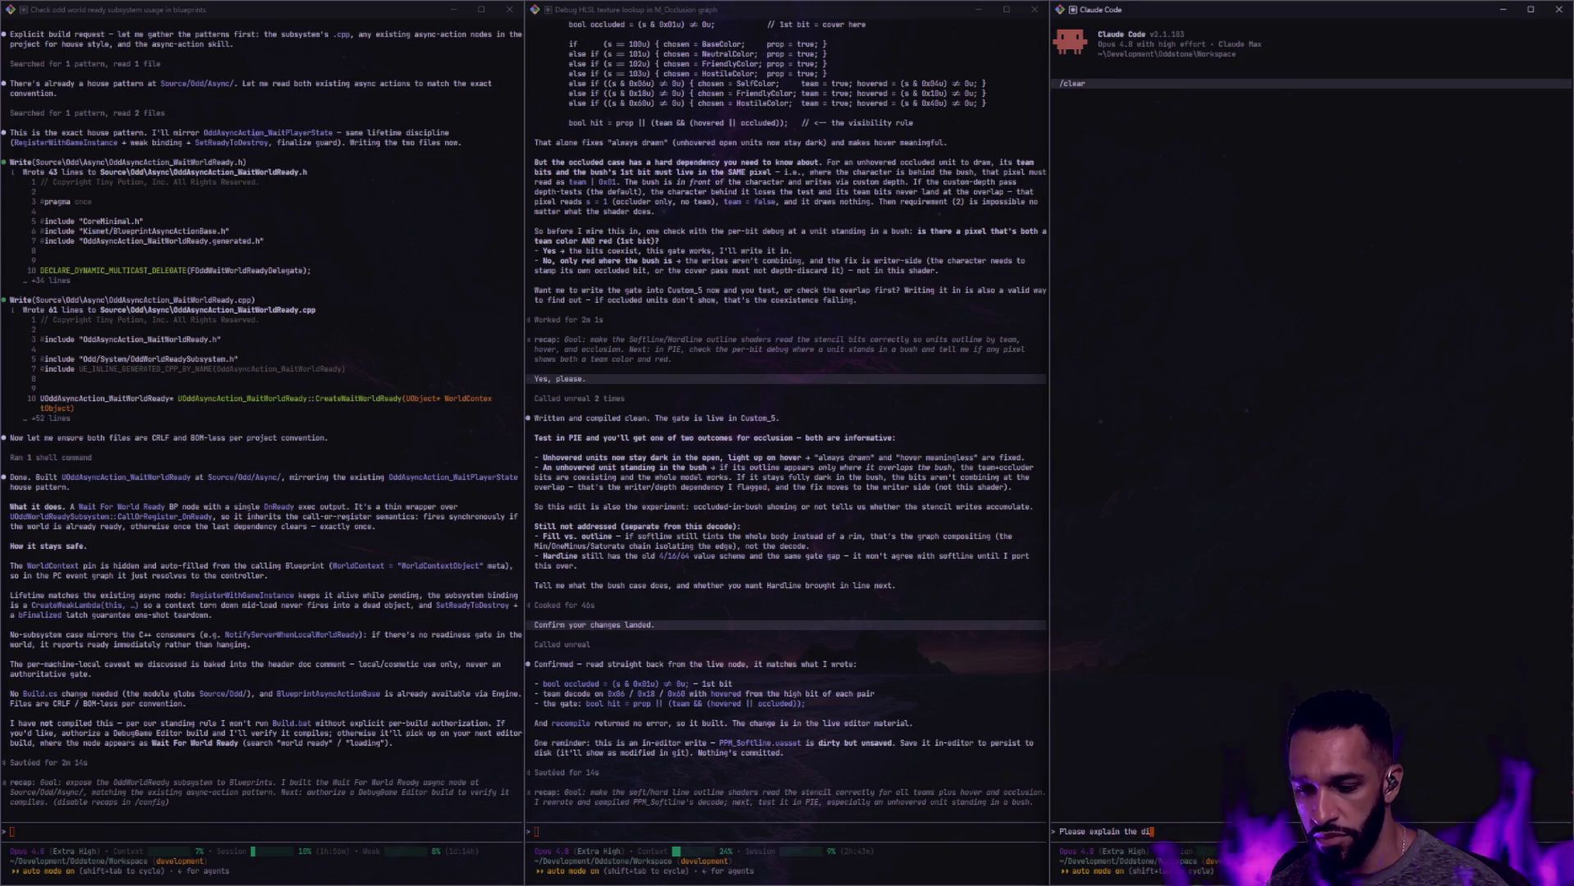
{"action": "type", "text": "ffere"}
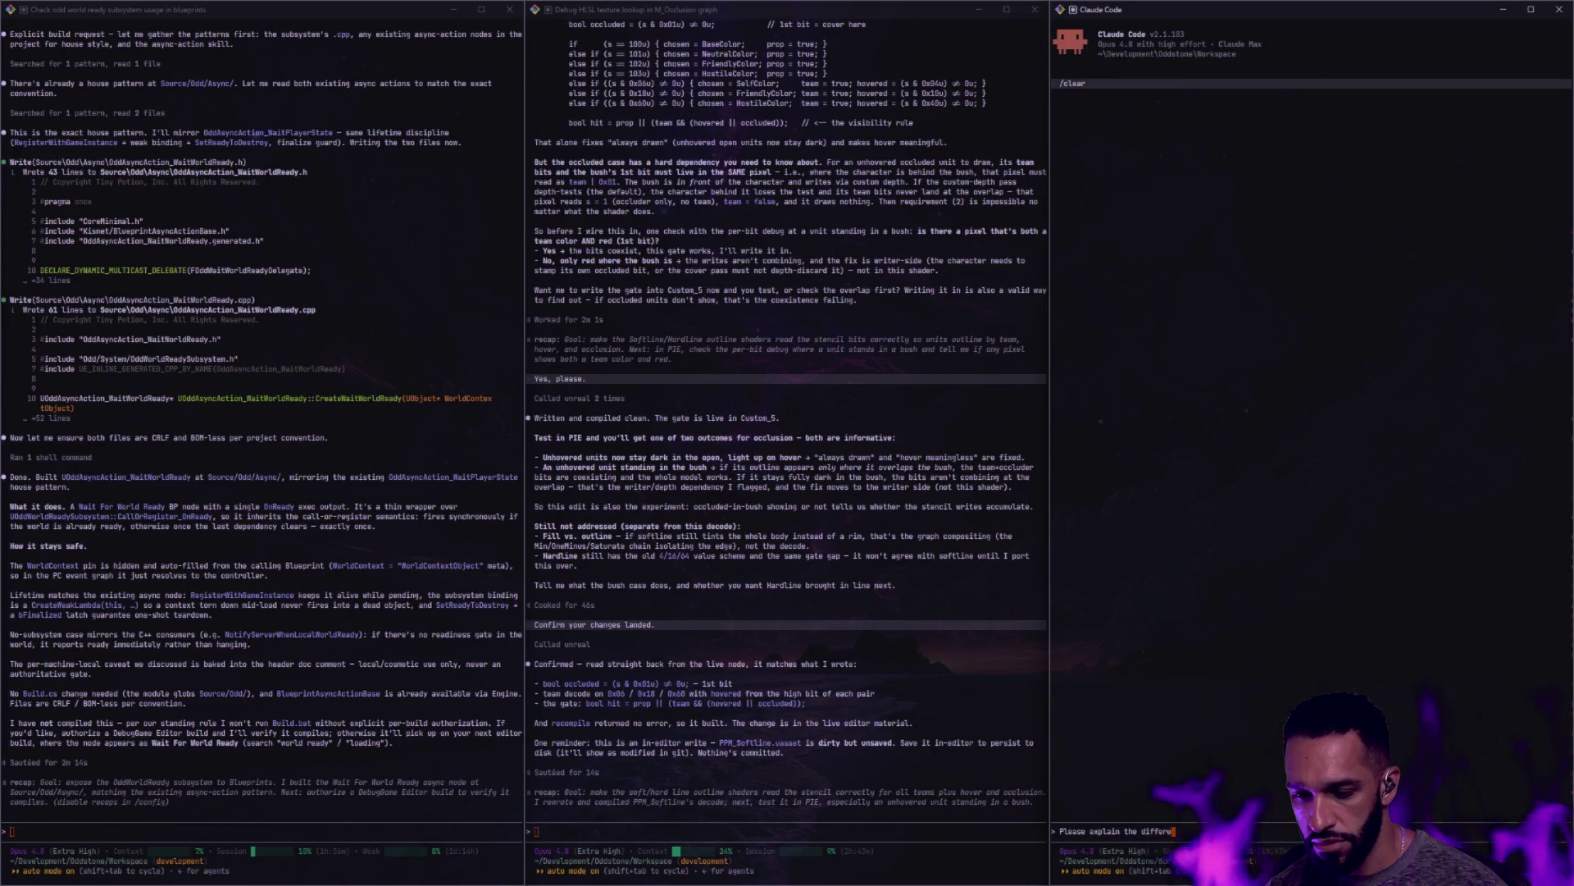
{"action": "type", "text": "nces between the UMG display m"}
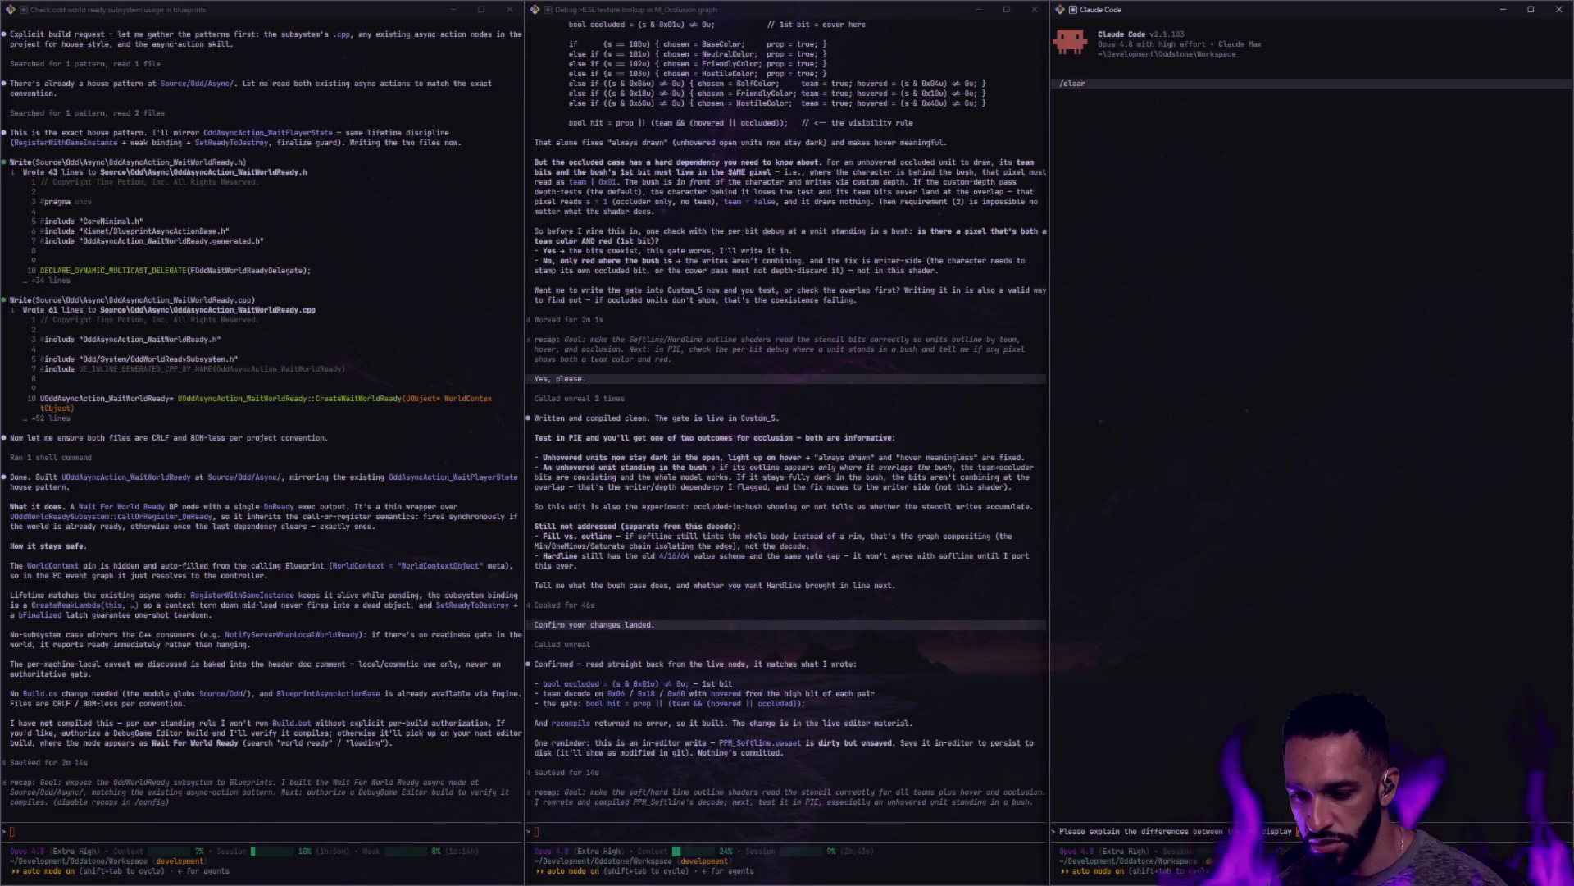
Check the preview size mode list in the W_Action_Bar designer
{"action": "key", "text": "alt+Tab"}
{"action": "key", "text": "alt+Tab"}
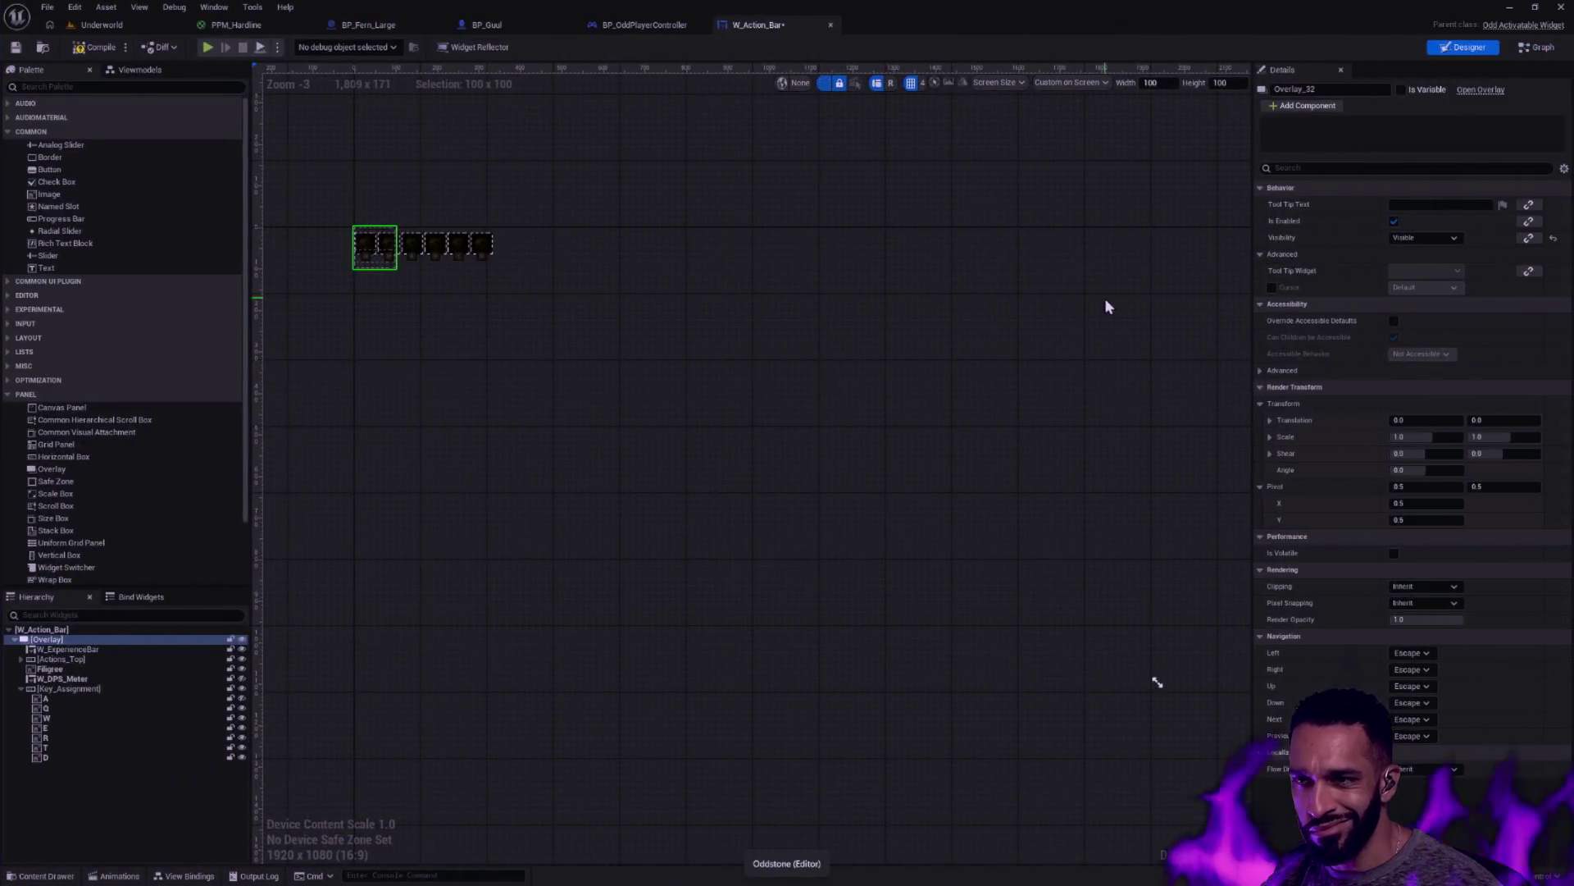
{"action": "left_click", "coordinate": [1075, 83]}
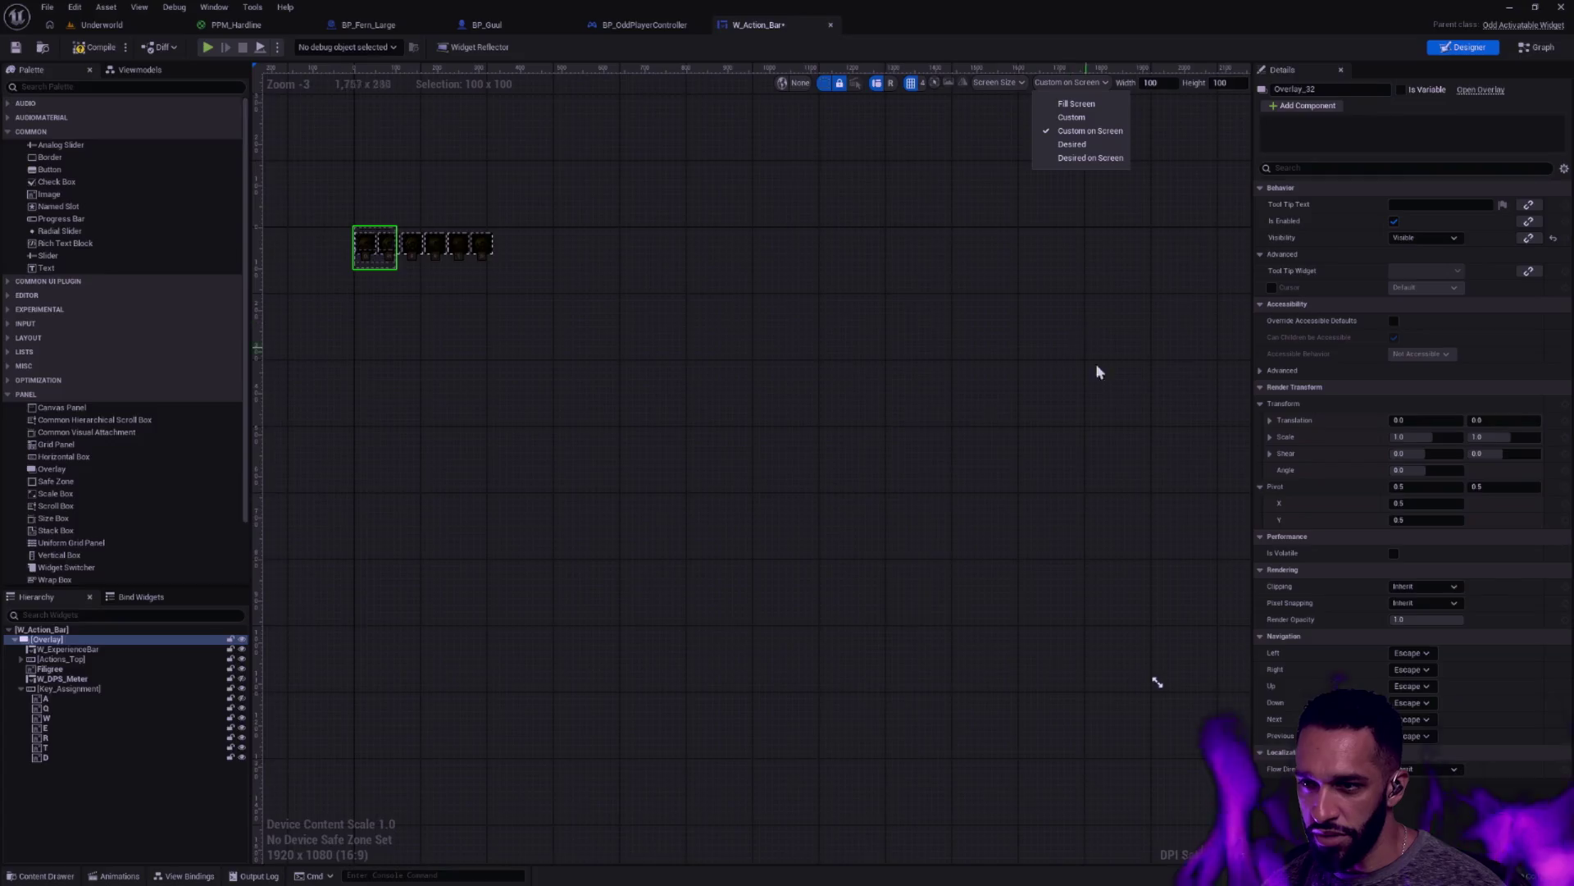
{"action": "key", "text": "ctrl+super+Left"}
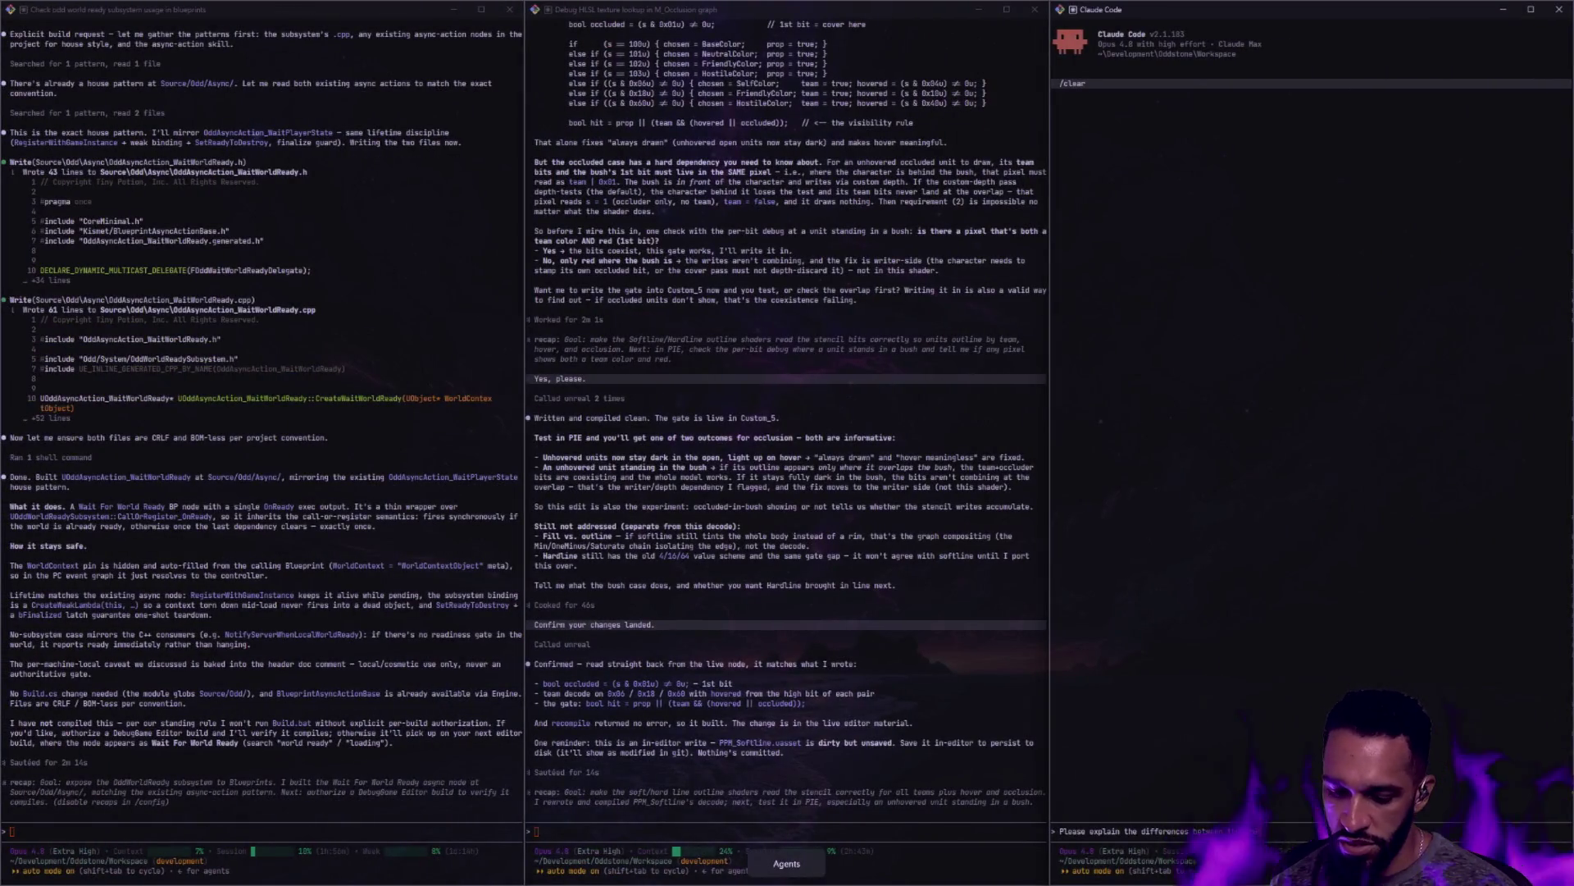
Submit the question comparing Custom, Custom on screen, Desired, Desired on screen and Fullscreen modes
{"action": "type", "text": "between these modes"}
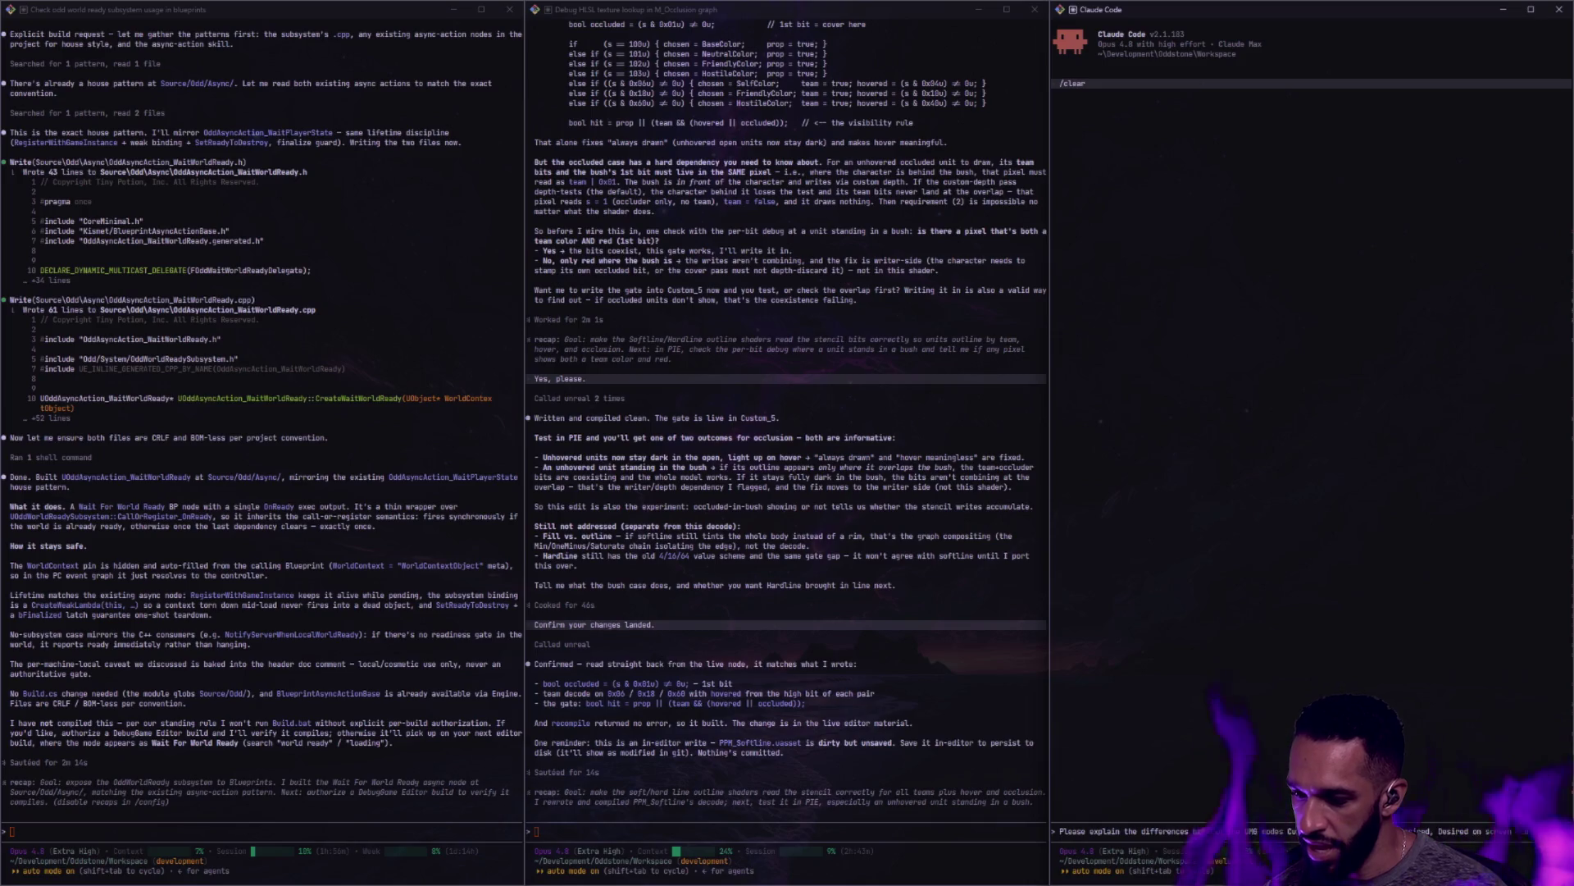
{"action": "type", "text": "screen, Desired, Desired on screen and Fullscreen while you"}
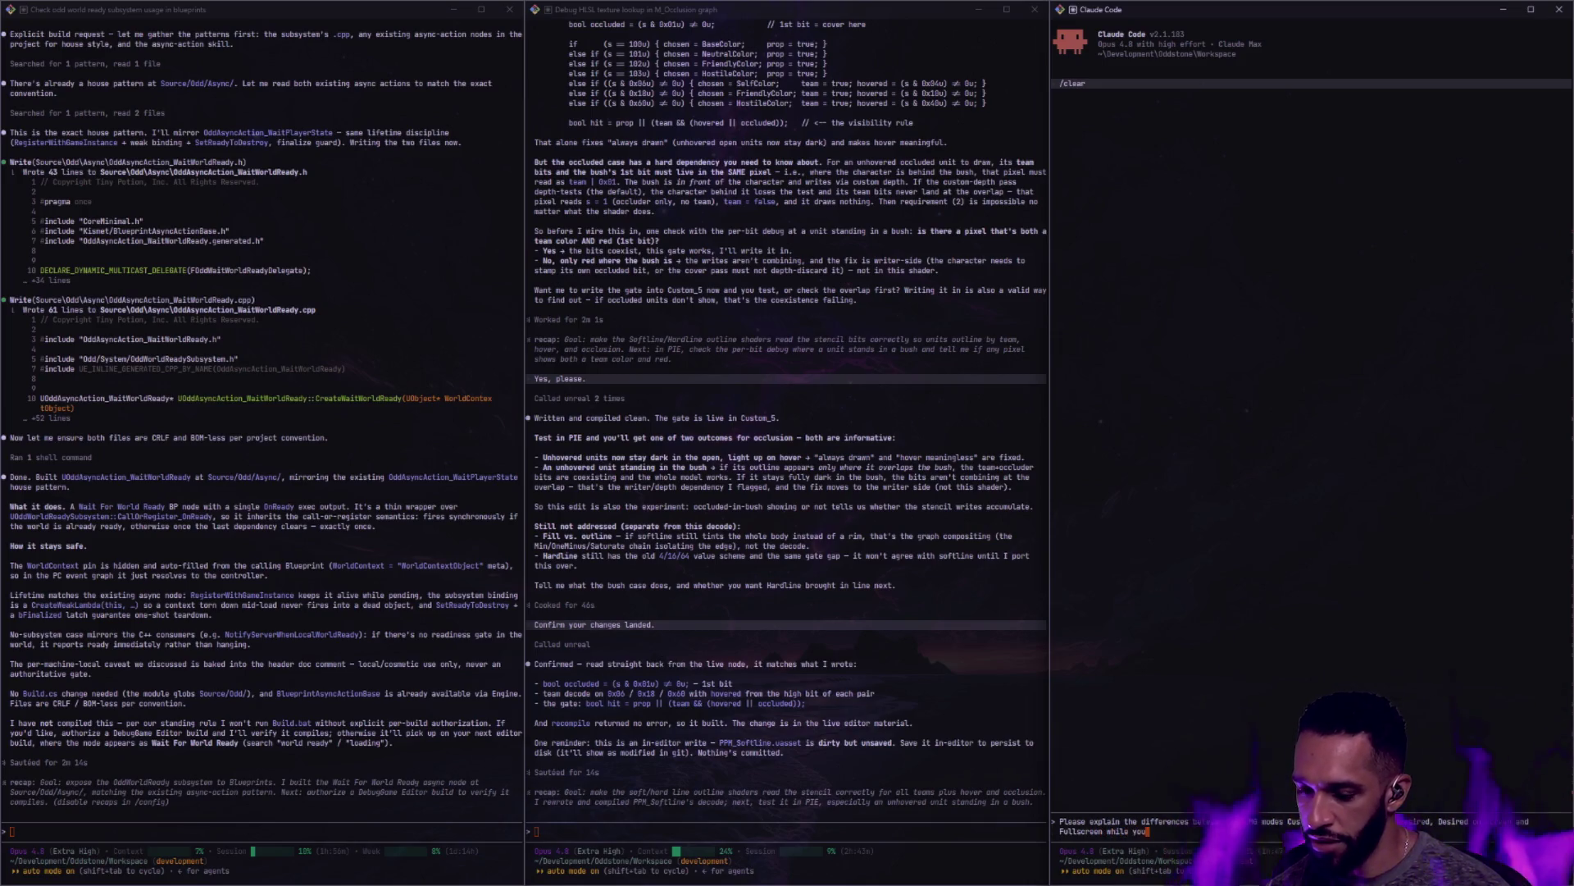
{"action": "type", "text": "'re at it! Thanks"}
{"action": "key", "text": "Return"}
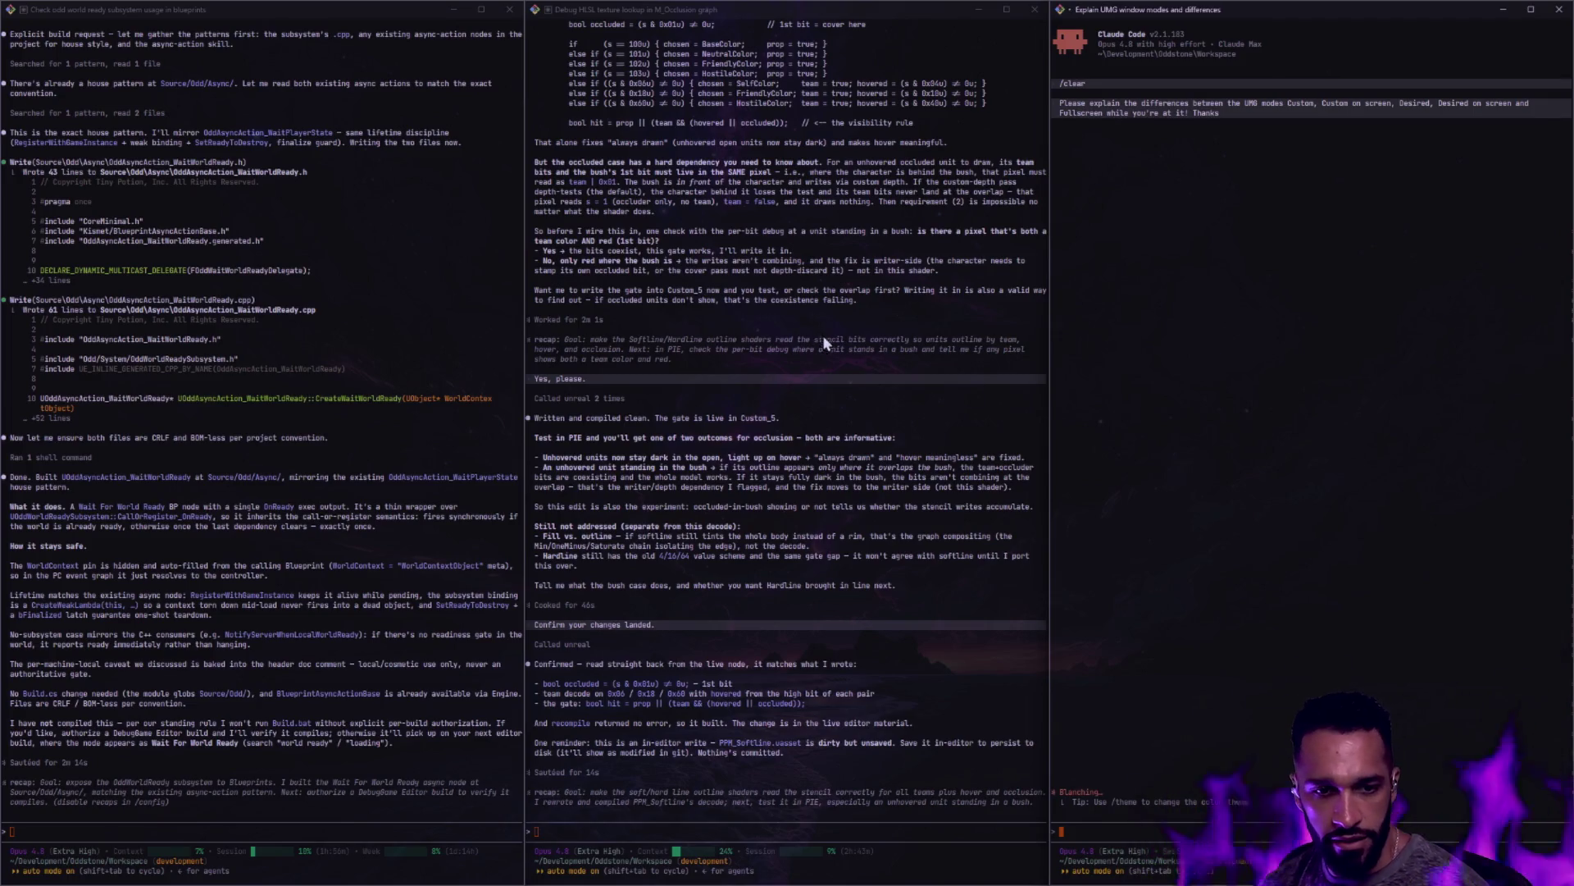
{"action": "key", "text": "alt+Tab"}
{"action": "key", "text": "alt+Tab"}
{"action": "left_click", "coordinate": [986, 316]}
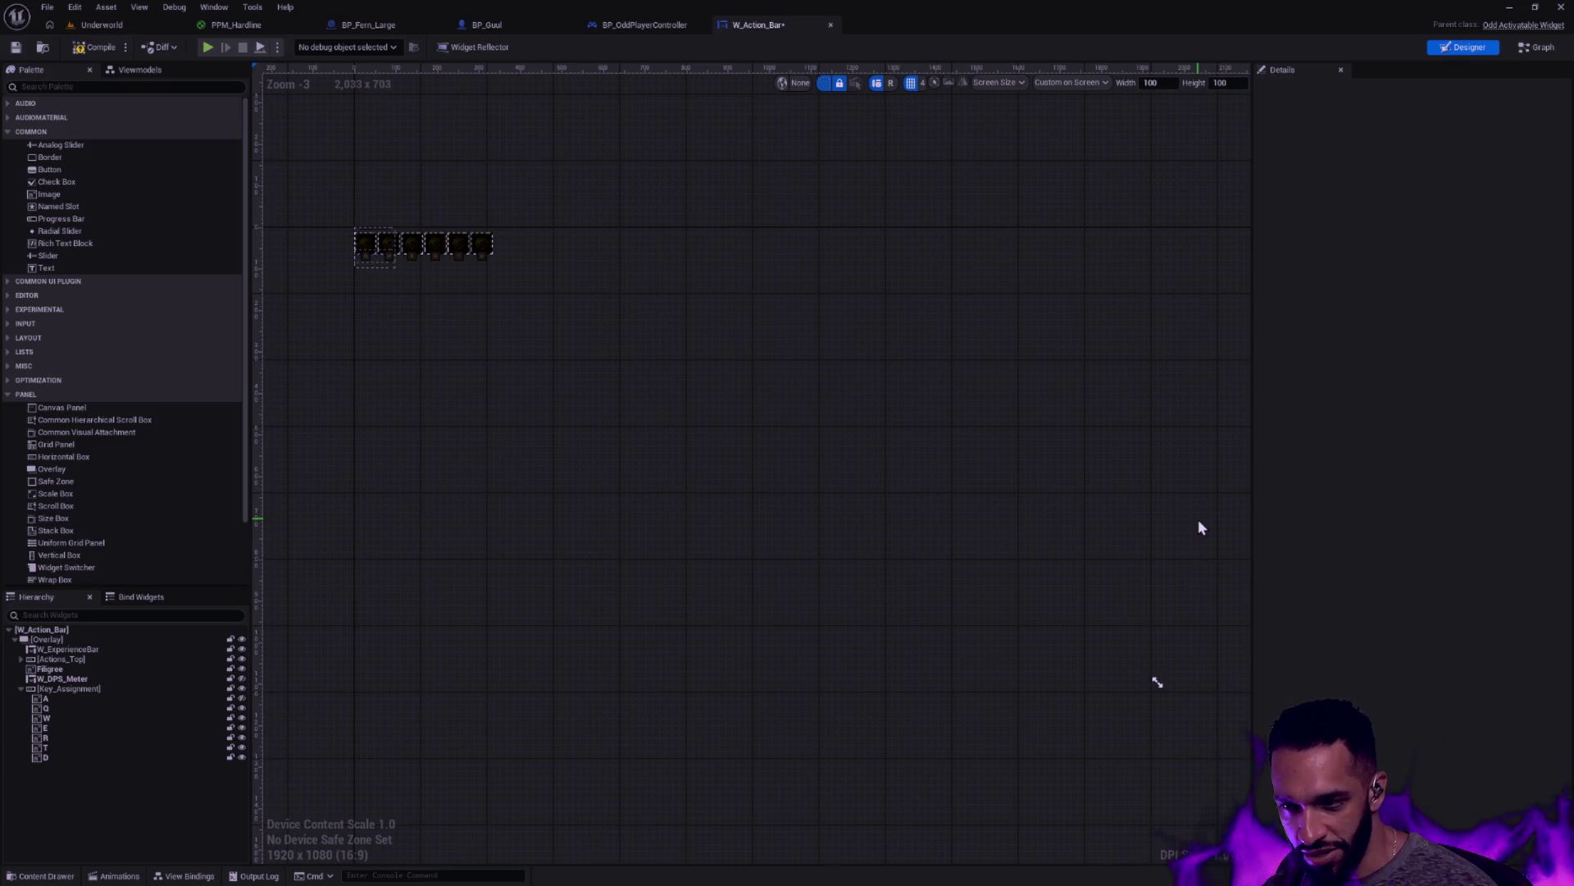
Pan and zoom the action bar canvas, then bring Rider's ReferenceChainSearch.cpp forward
{"action": "mouse_move", "coordinate": [513, 214]}
{"action": "left_mouse_down"}
{"action": "mouse_move", "coordinate": [706, 369]}
{"action": "mouse_move", "coordinate": [829, 365]}
{"action": "mouse_move", "coordinate": [712, 228]}
{"action": "mouse_move", "coordinate": [738, 200]}
{"action": "left_mouse_up"}
{"action": "scroll", "coordinate": [706, 369], "scroll_direction": "up", "scroll_amount": 2}
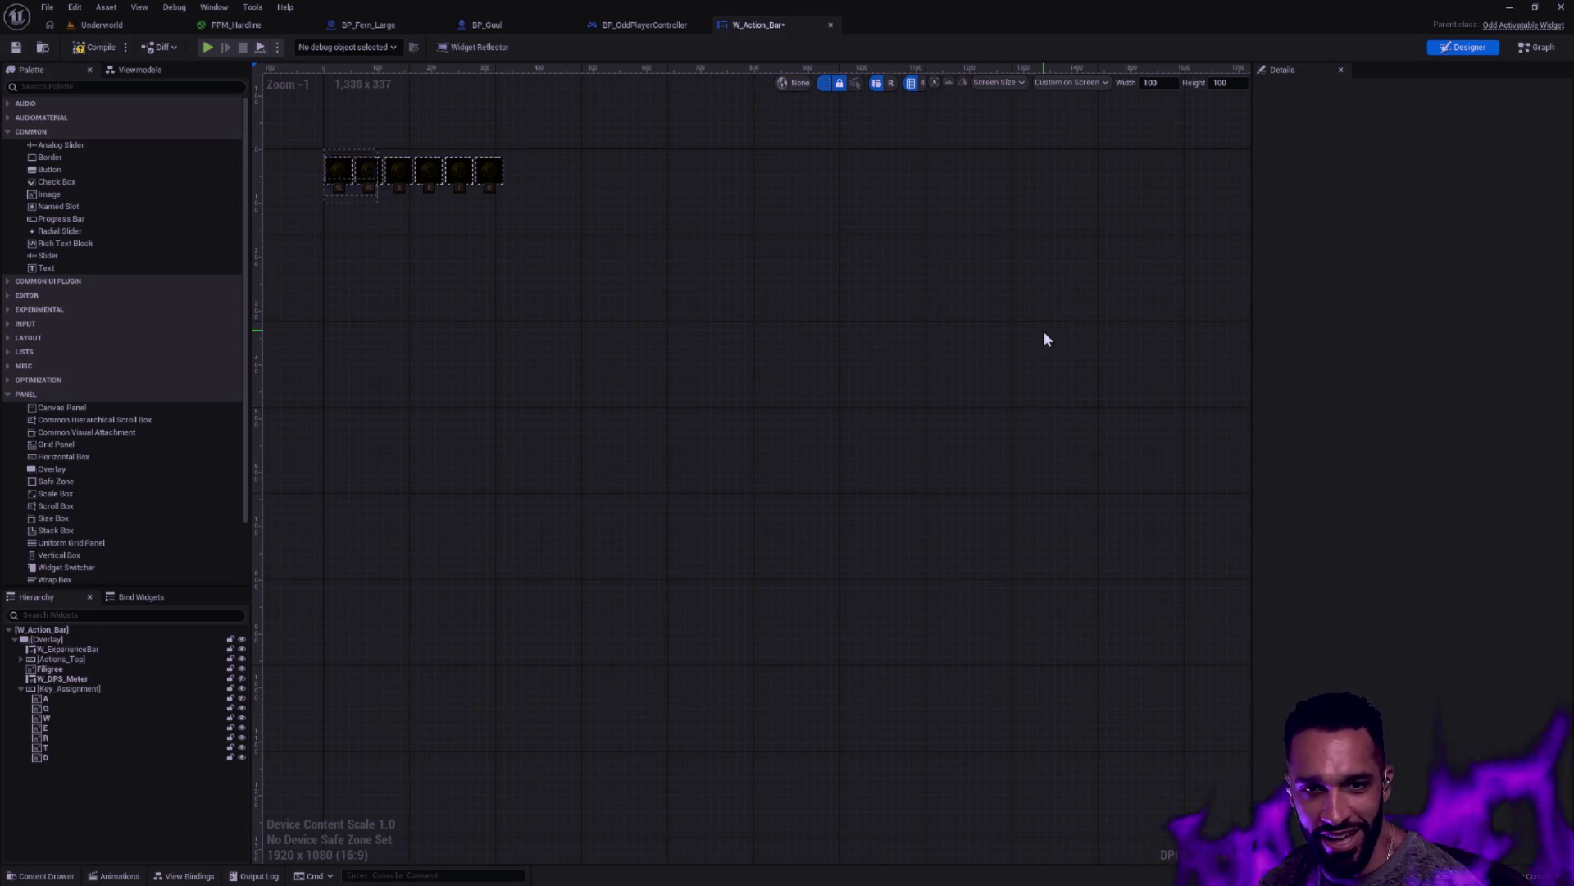
{"action": "key", "text": "alt+Tab"}
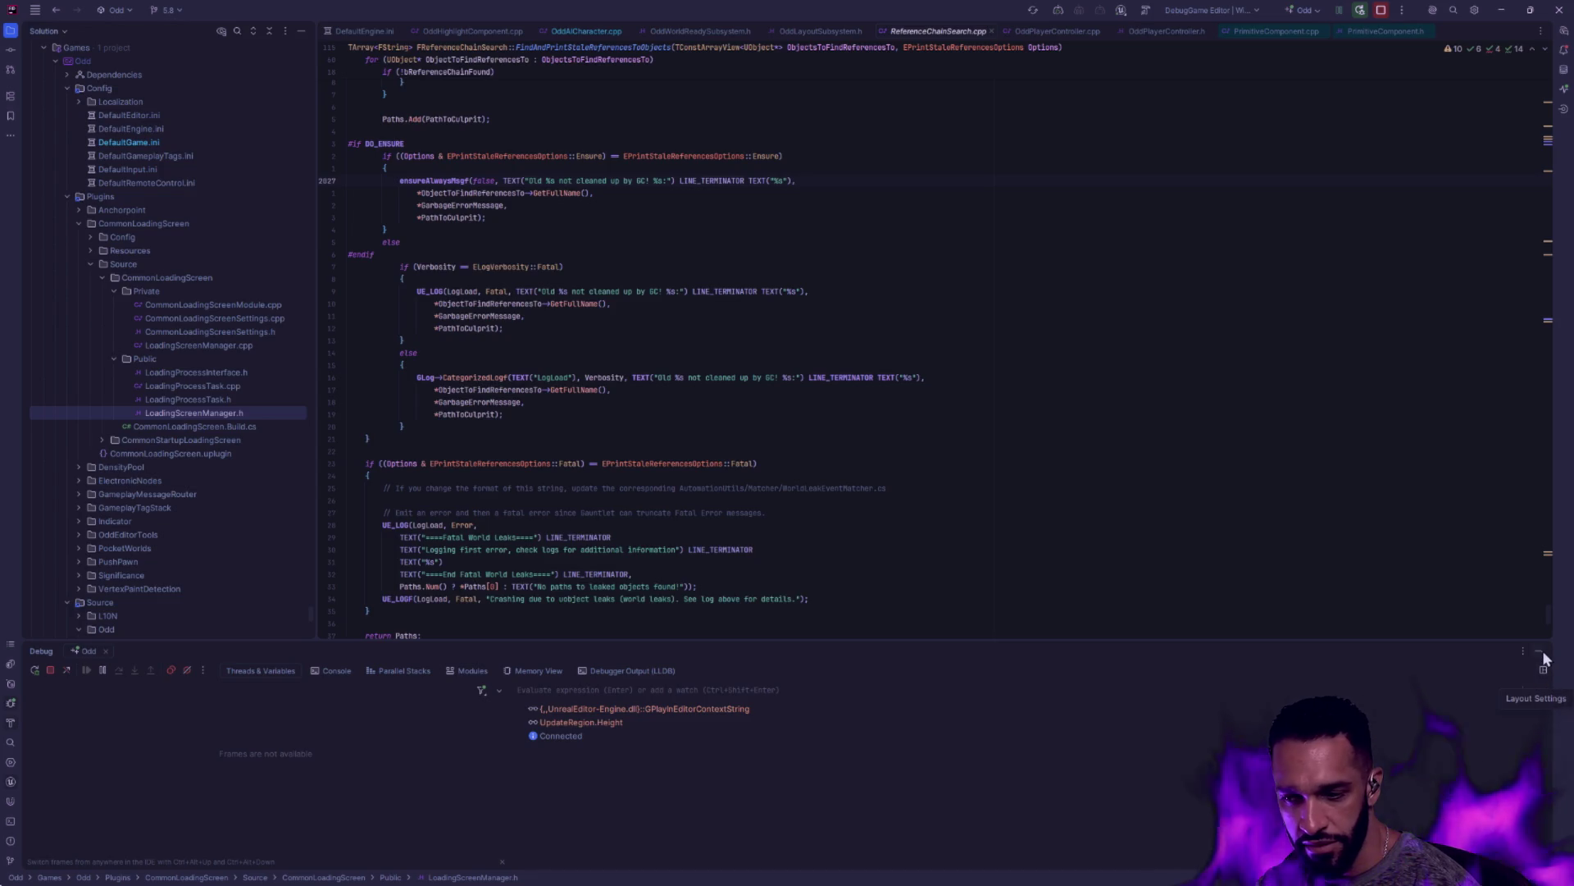
Close Rider's Debug tool window and refresh the project files
{"action": "left_click", "coordinate": [1543, 652]}
{"action": "key", "text": "ctrl+super+Left"}
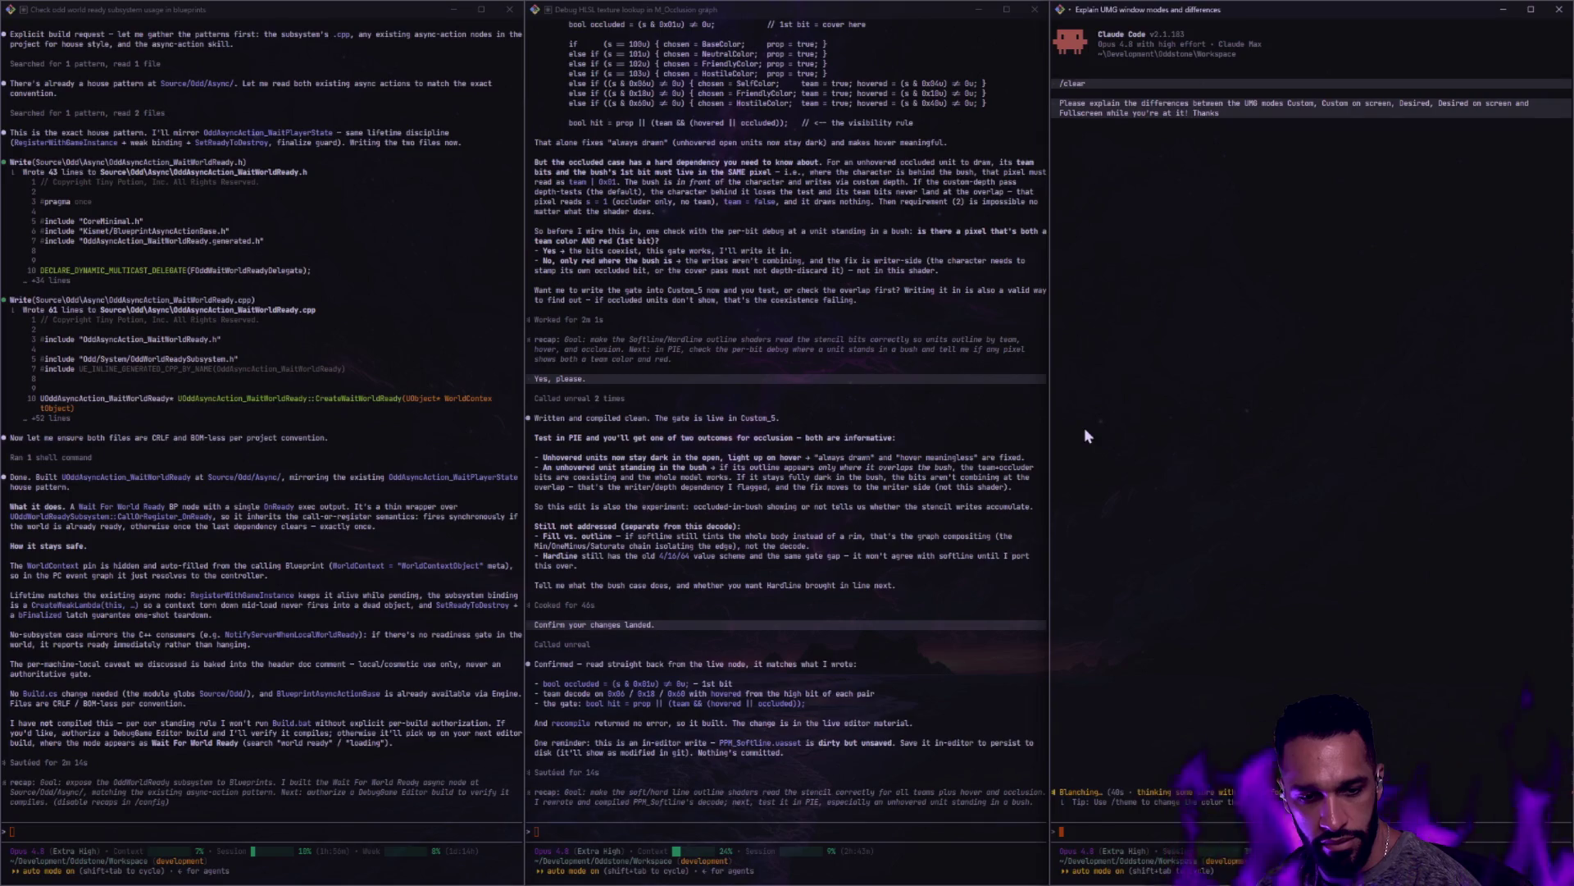
{"action": "key", "text": "ctrl+super+Right"}
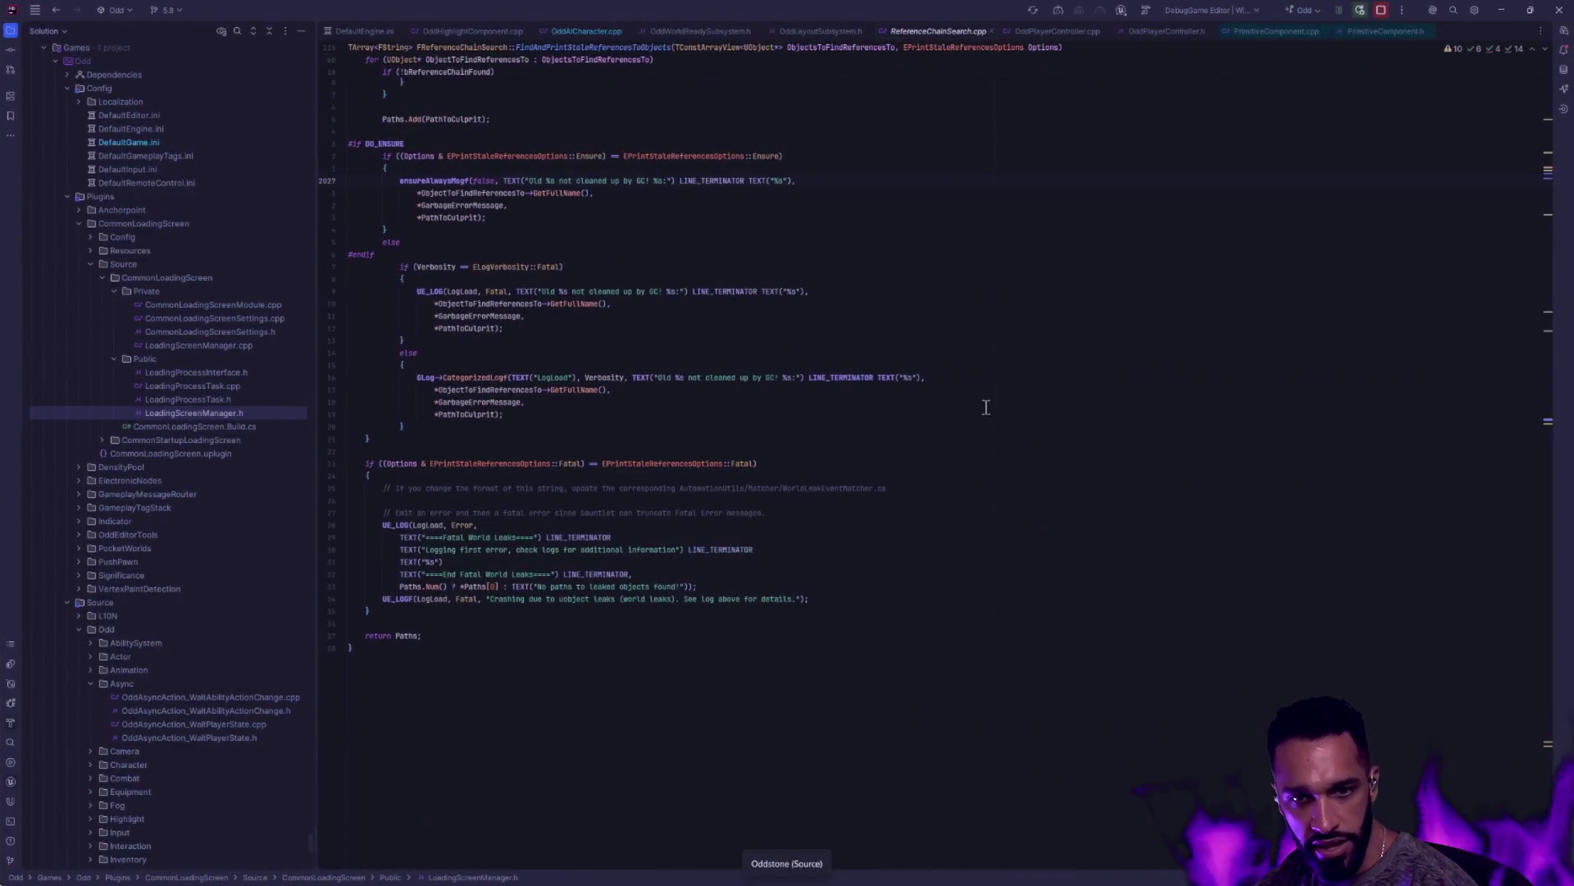
{"action": "scroll", "coordinate": [243, 449], "scroll_direction": "down", "scroll_amount": 10}
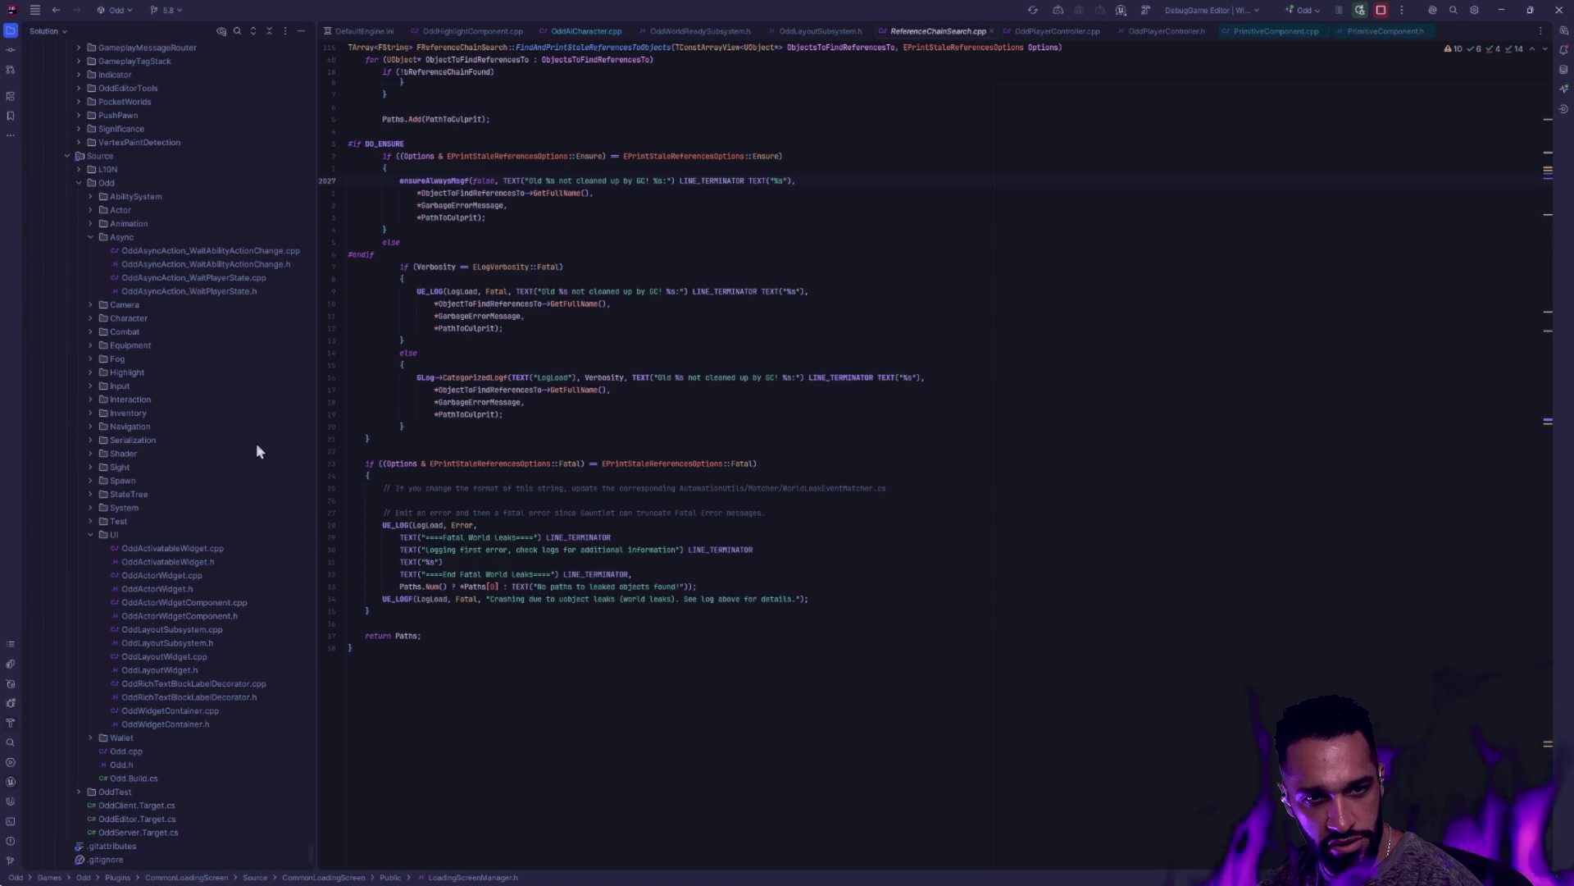
{"action": "left_click", "coordinate": [1031, 10]}
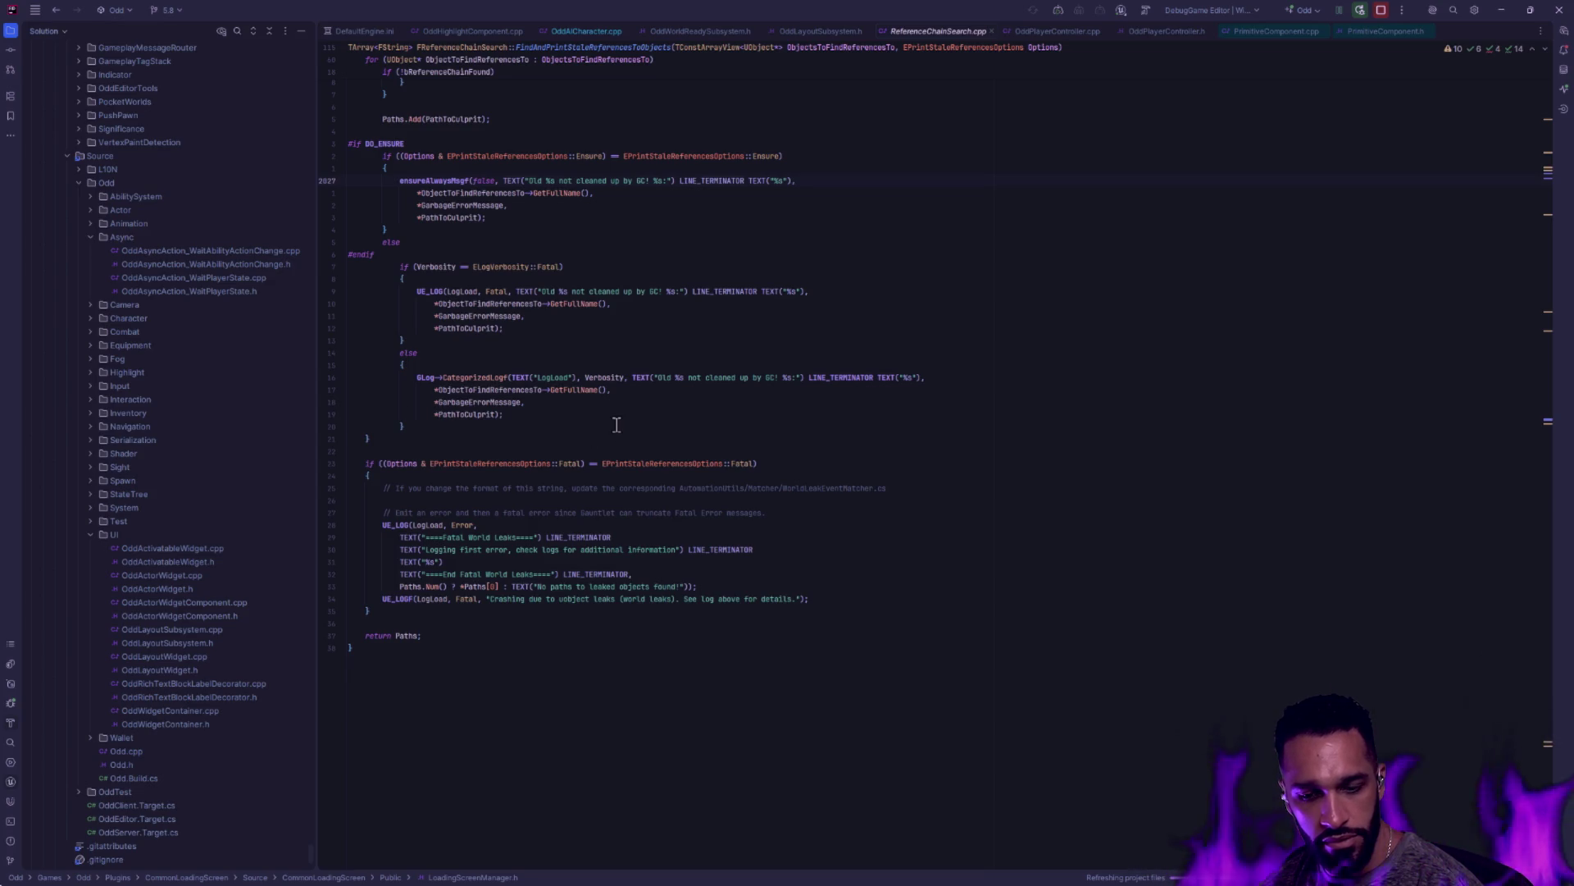
{"action": "key", "text": "alt+Tab"}
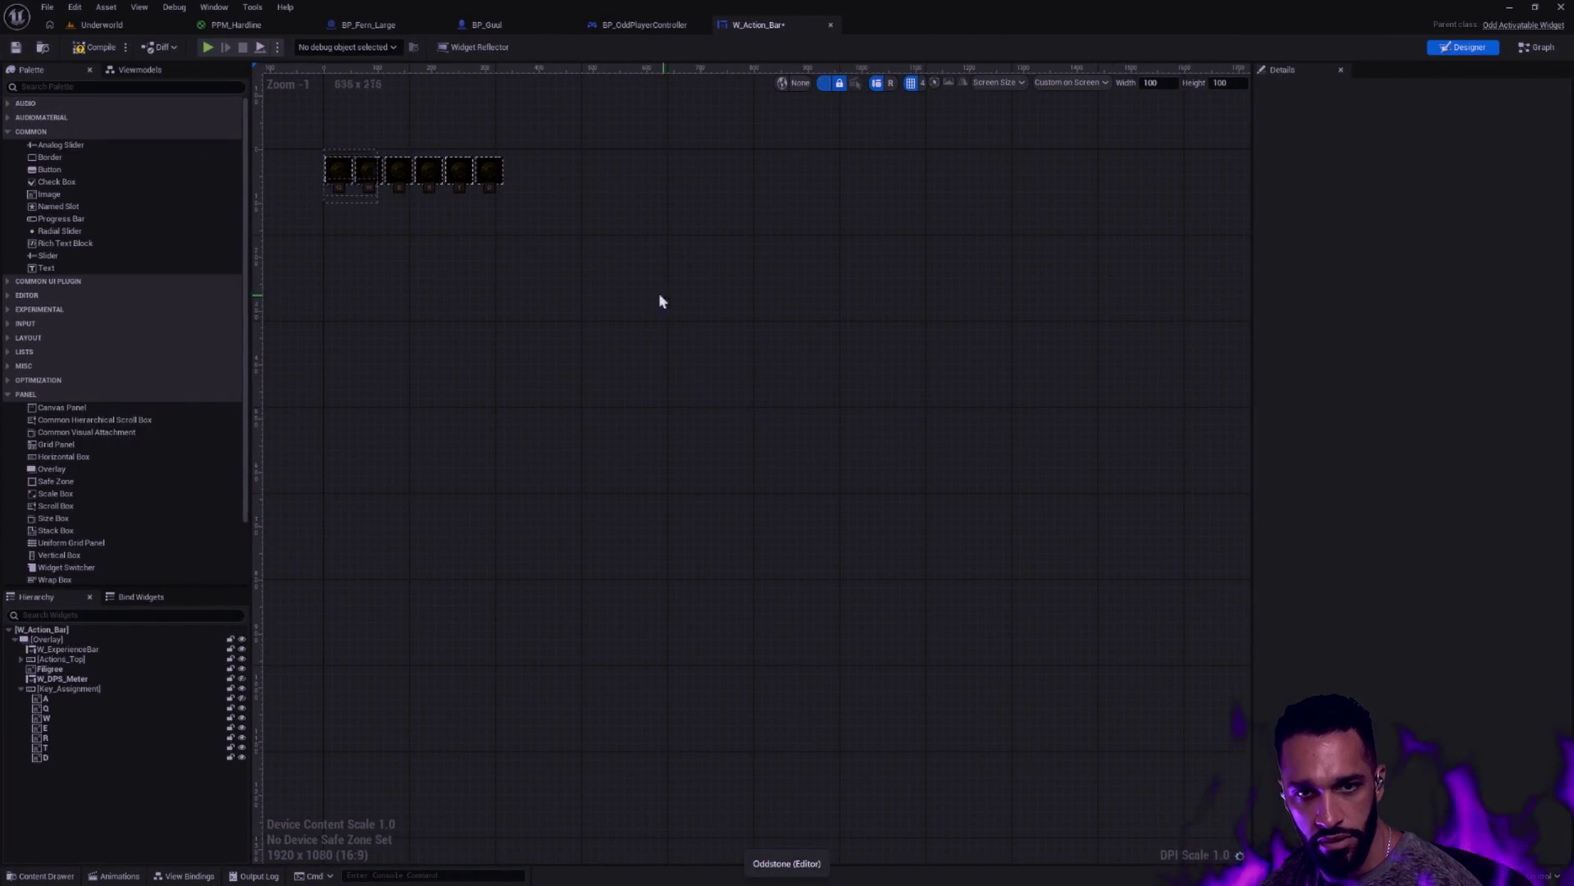
Set the preview size to Desired, zoom in on the QWERTD action bar and select its Overlay
{"action": "left_click", "coordinate": [1081, 82]}
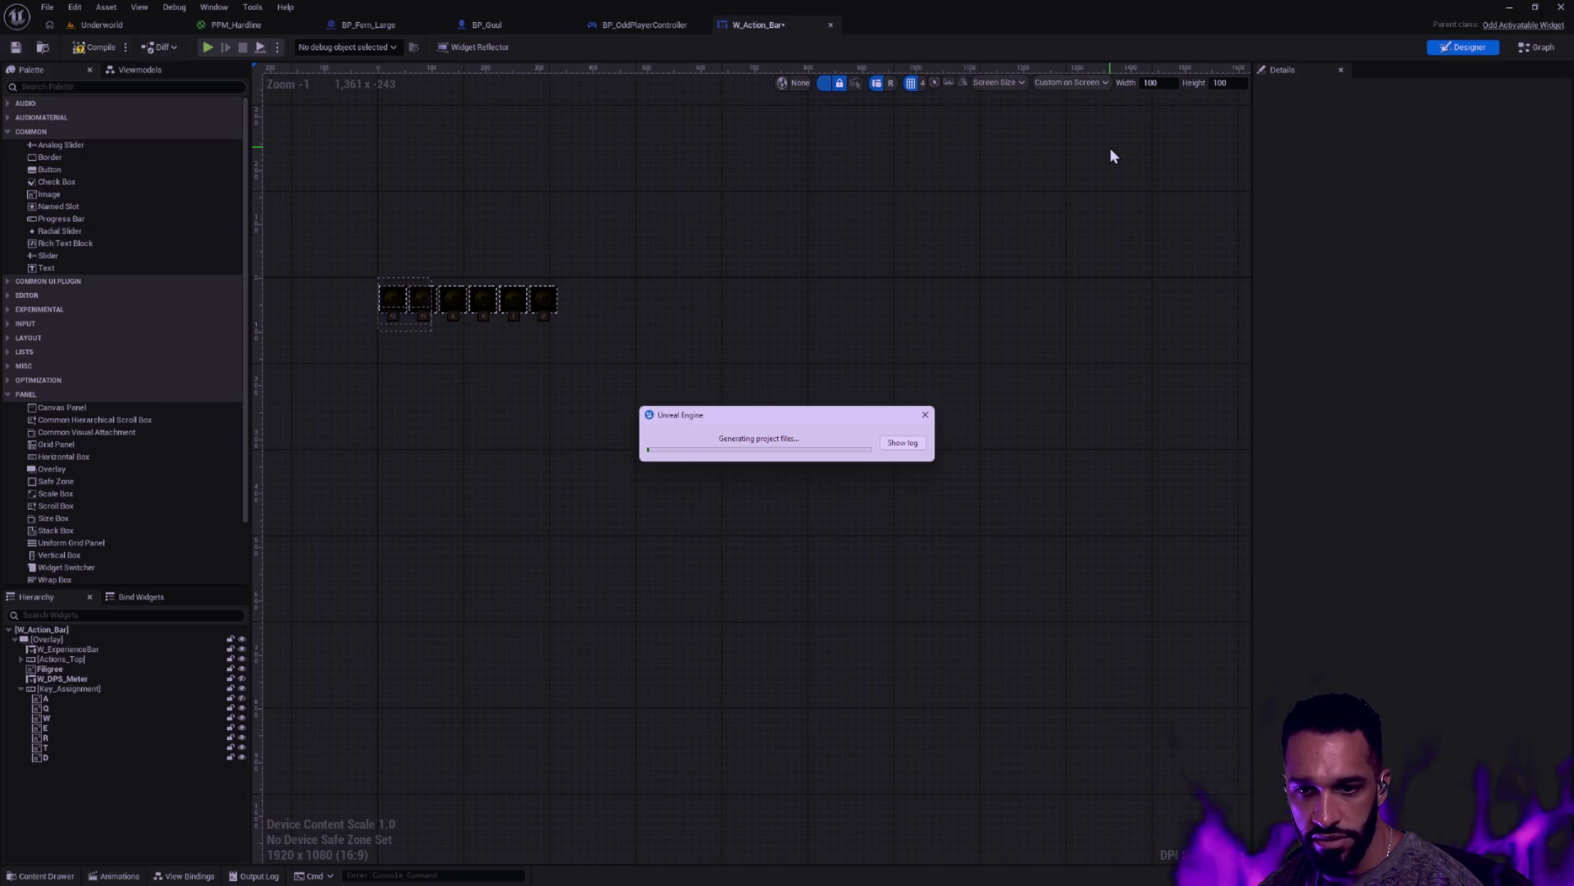
{"action": "left_click", "coordinate": [1090, 84]}
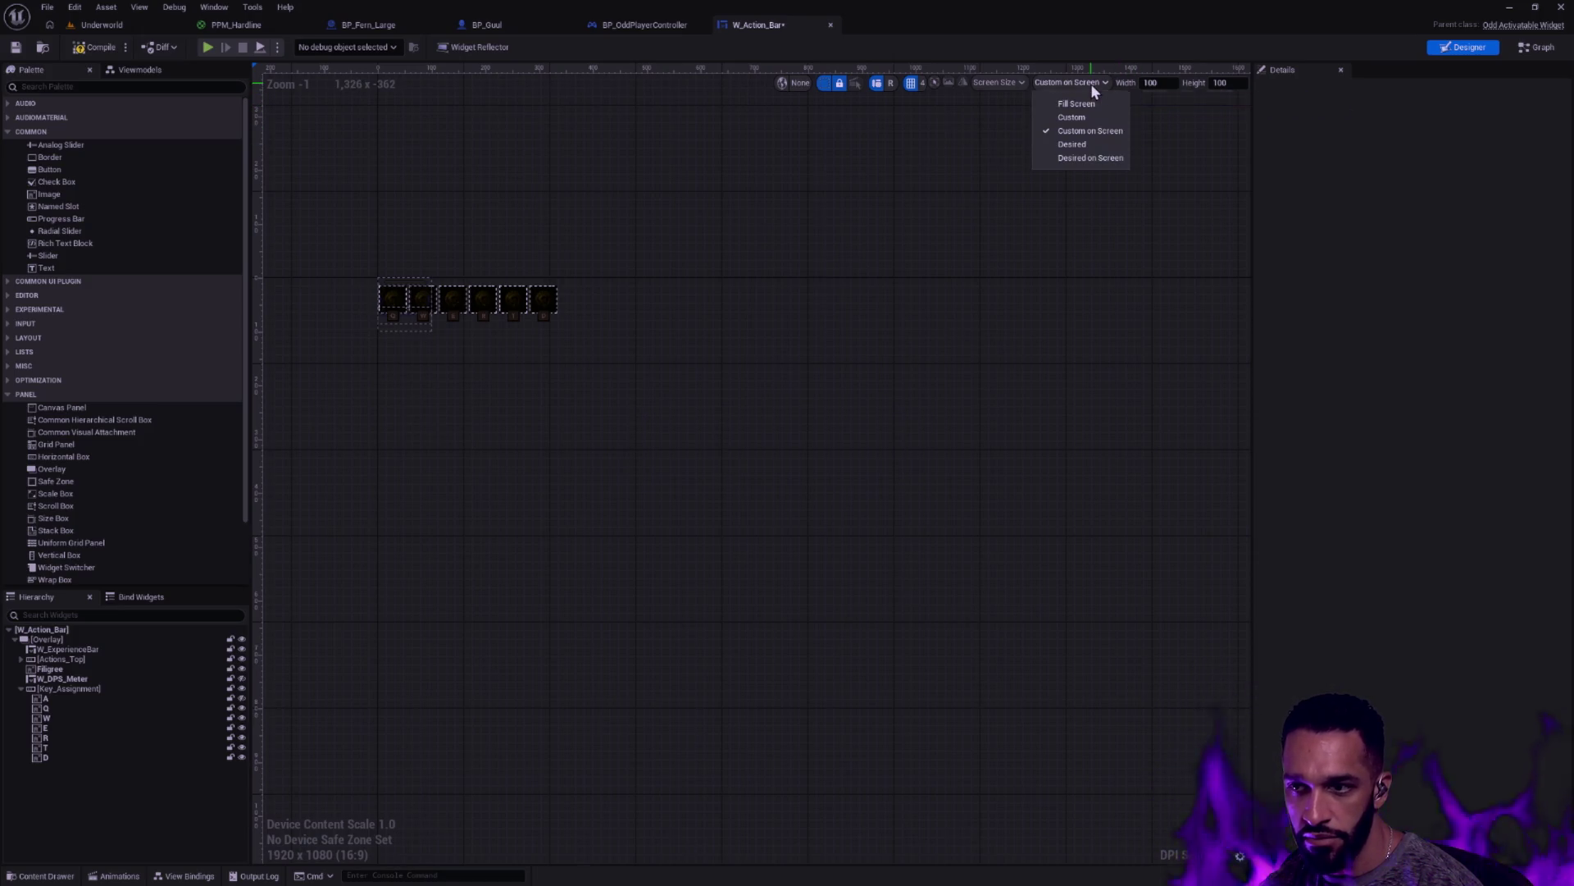
{"action": "left_click", "coordinate": [1090, 144]}
{"action": "left_click_drag", "start_coordinate": [714, 334], "coordinate": [1077, 494]}
{"action": "scroll", "coordinate": [833, 440], "scroll_direction": "up", "scroll_amount": 5}
{"action": "left_click", "coordinate": [819, 440]}
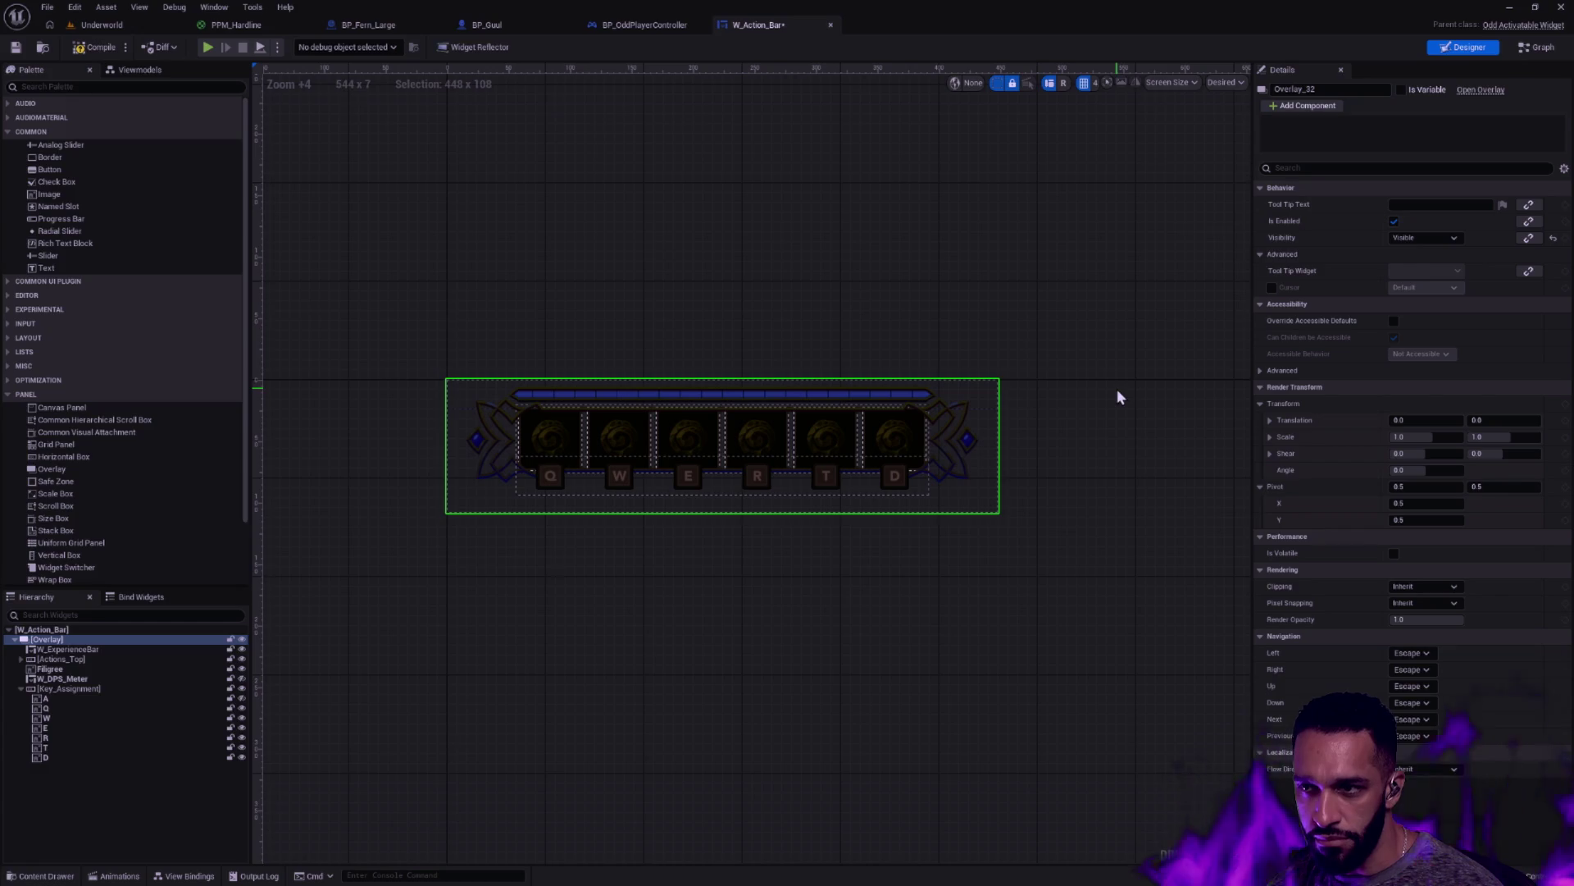
{"action": "left_click_drag", "start_coordinate": [952, 268], "coordinate": [967, 285]}
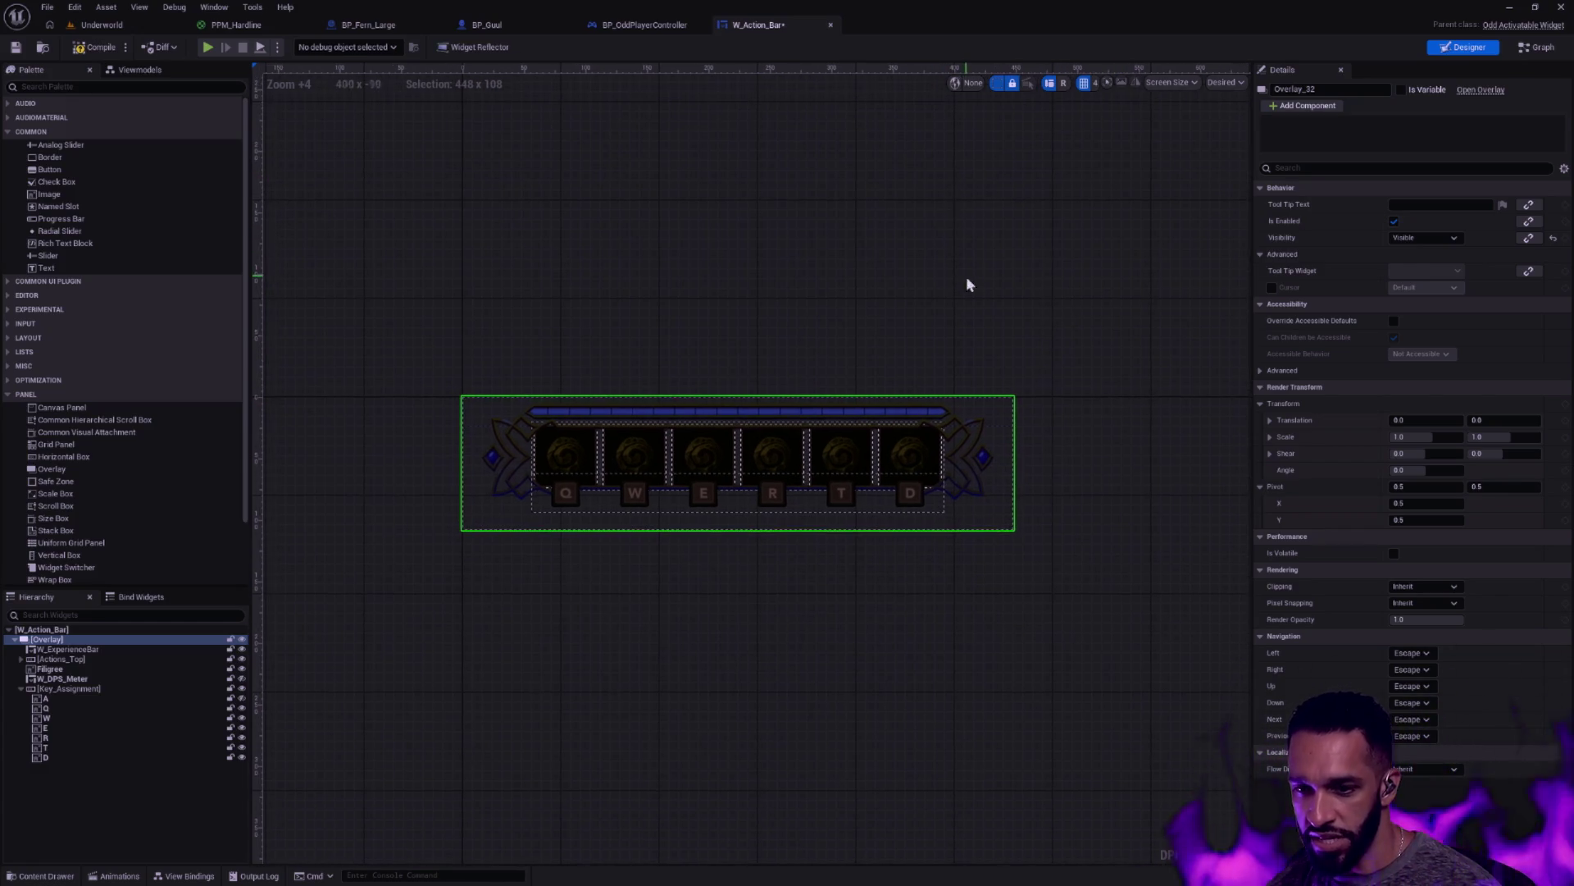
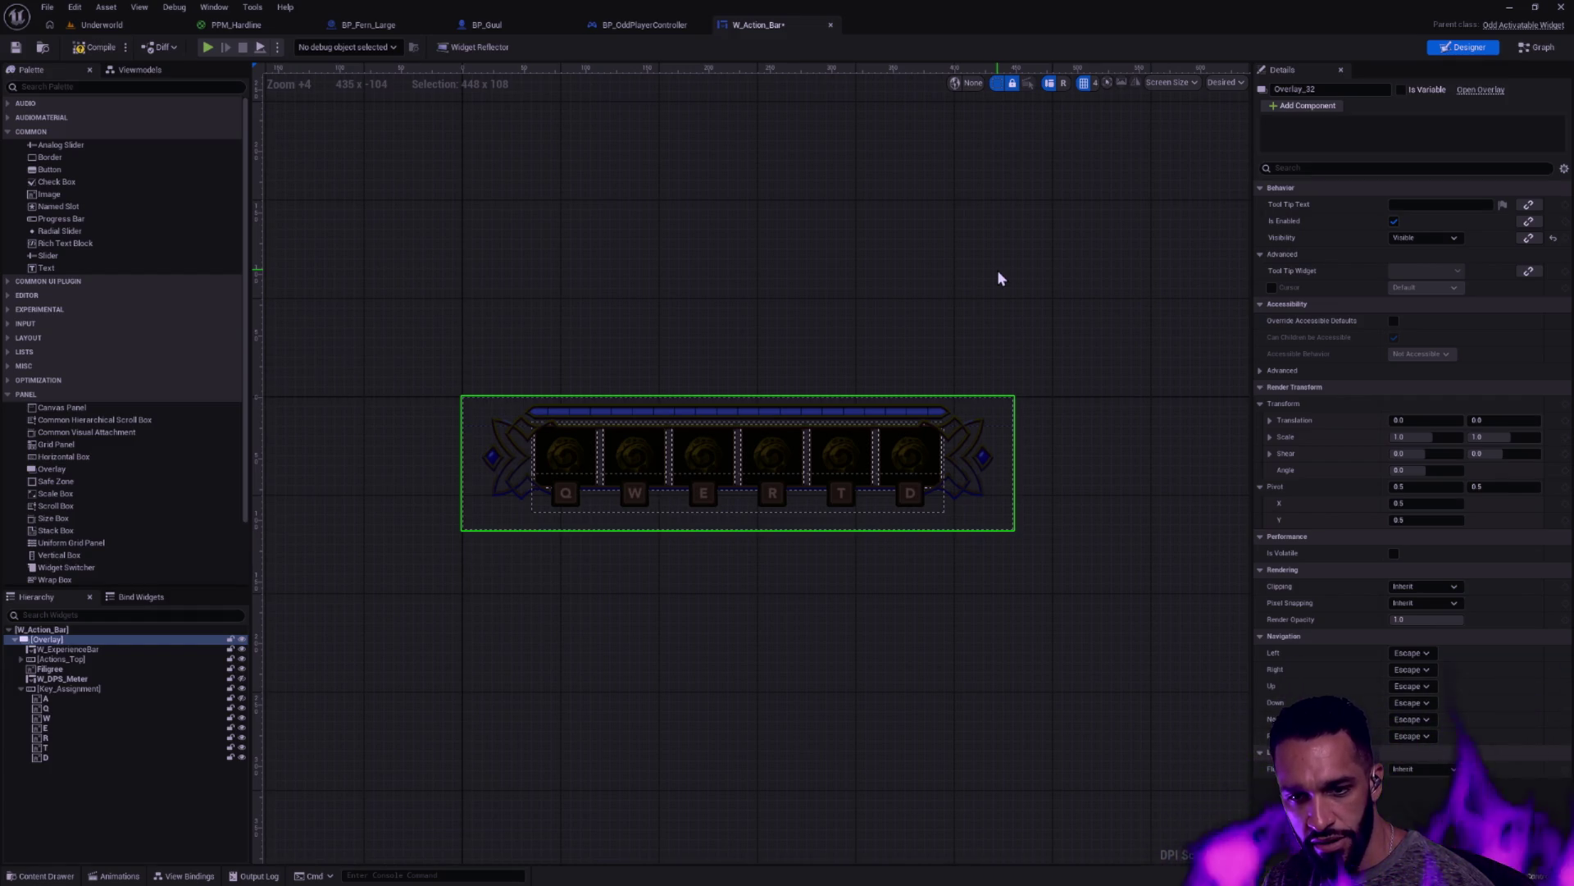
Preview W_Action_Bar at Desired on Screen and recentre the canvas on the shrunken action bar
{"action": "left_click", "coordinate": [1226, 82]}
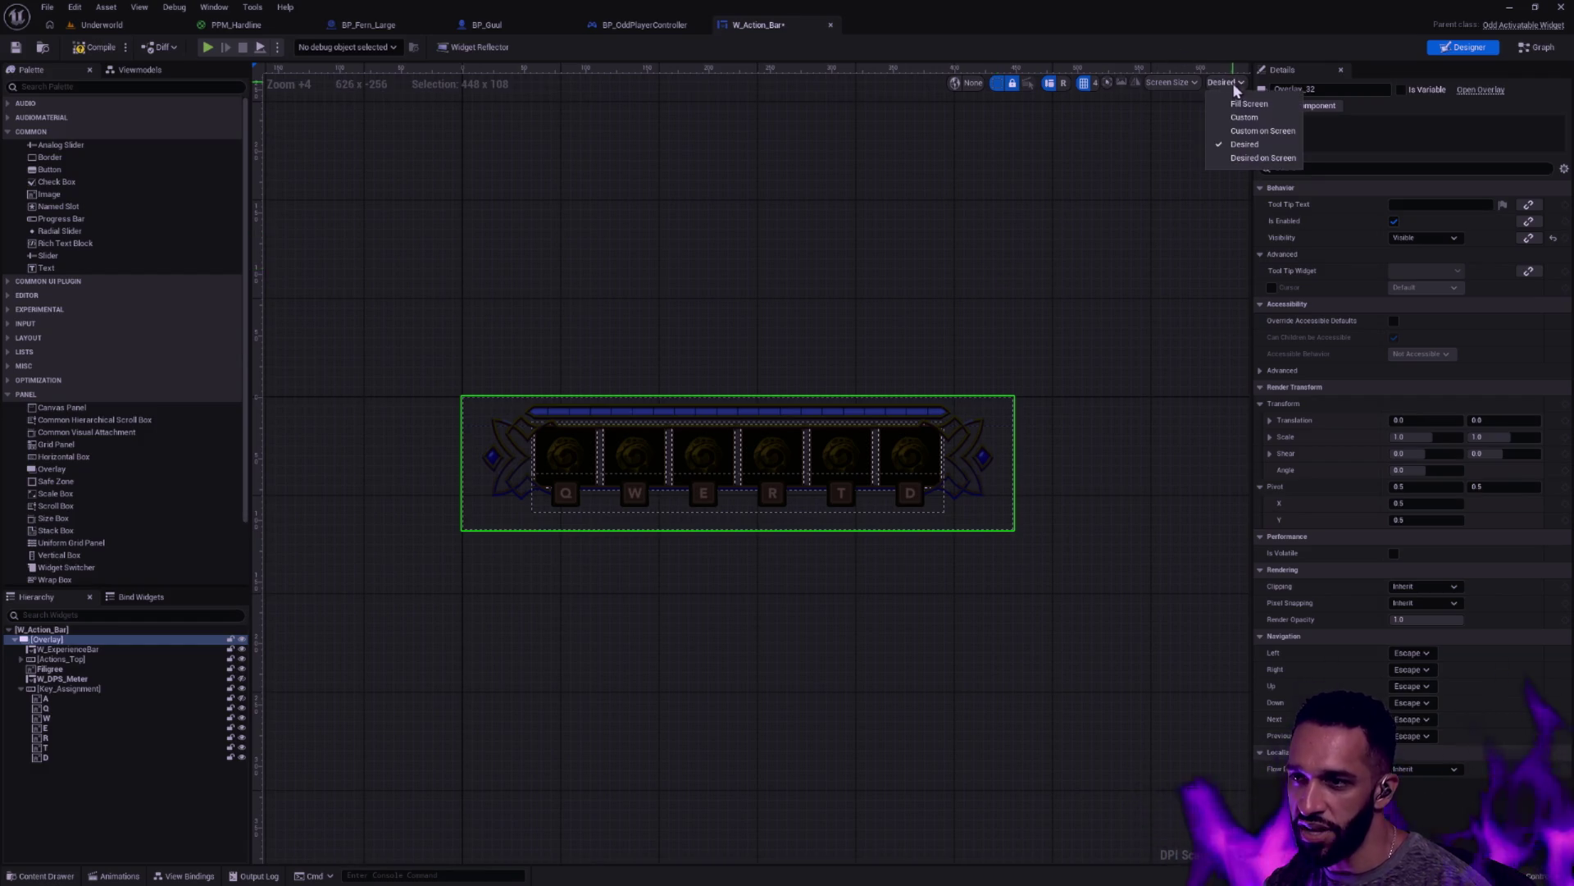
{"action": "left_click", "coordinate": [1234, 155]}
{"action": "scroll", "coordinate": [1129, 201], "scroll_direction": "down", "scroll_amount": 9}
{"action": "left_click_drag", "start_coordinate": [1125, 275], "coordinate": [717, 239]}
{"action": "scroll", "coordinate": [861, 238], "scroll_direction": "up", "scroll_amount": 1}
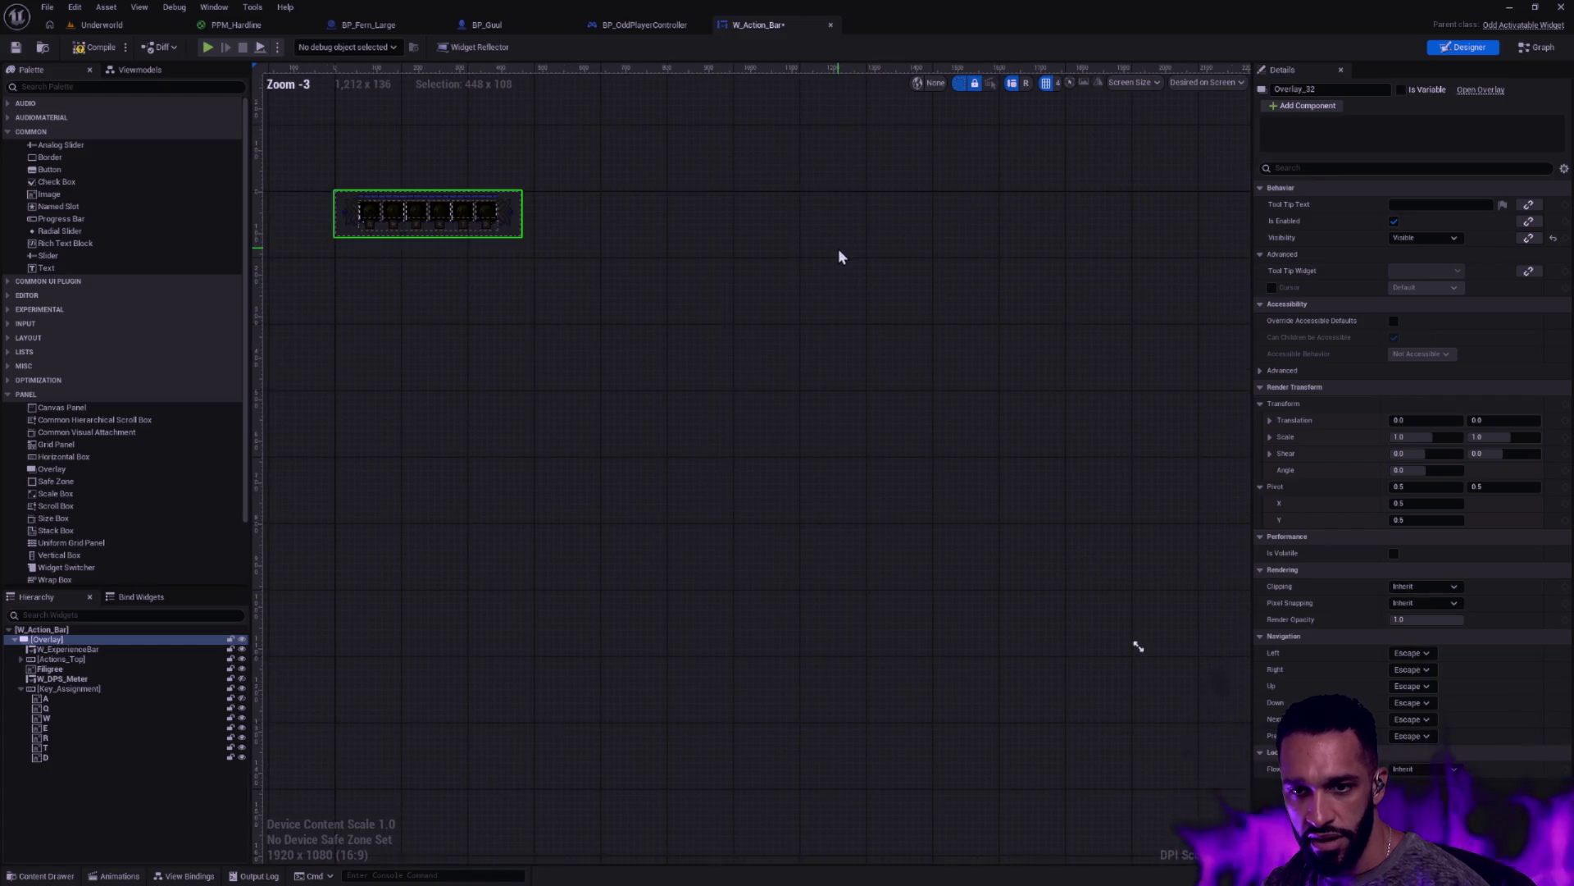
{"action": "left_click_drag", "start_coordinate": [878, 262], "coordinate": [919, 263]}
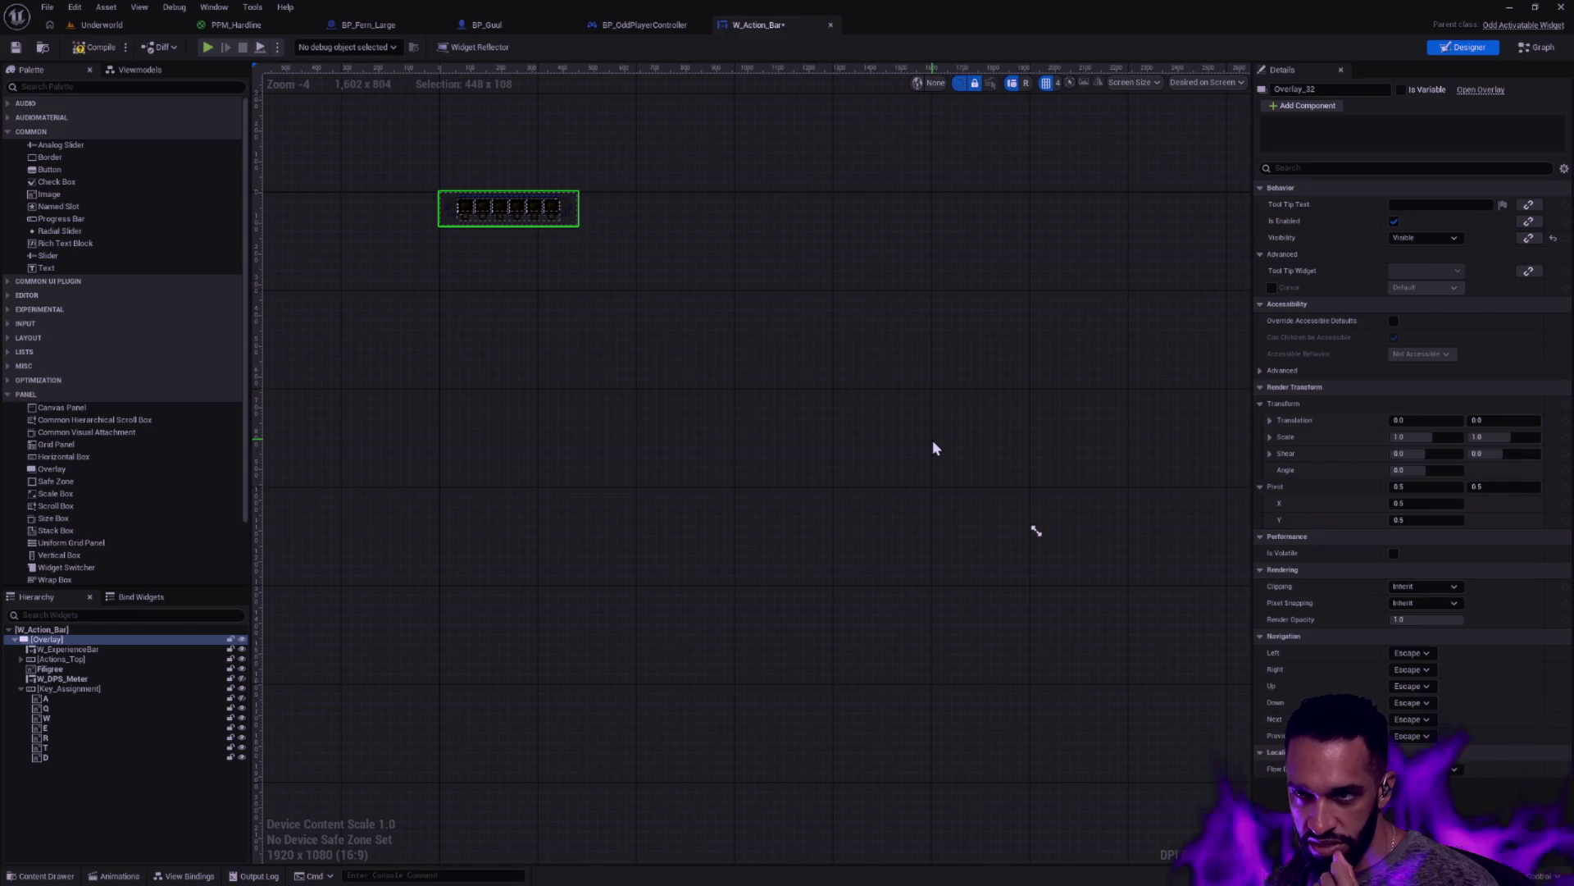
Check the screen size list, restore the Desired preview, save W_Action_Bar, and return to Underworld
{"action": "left_click", "coordinate": [1134, 82]}
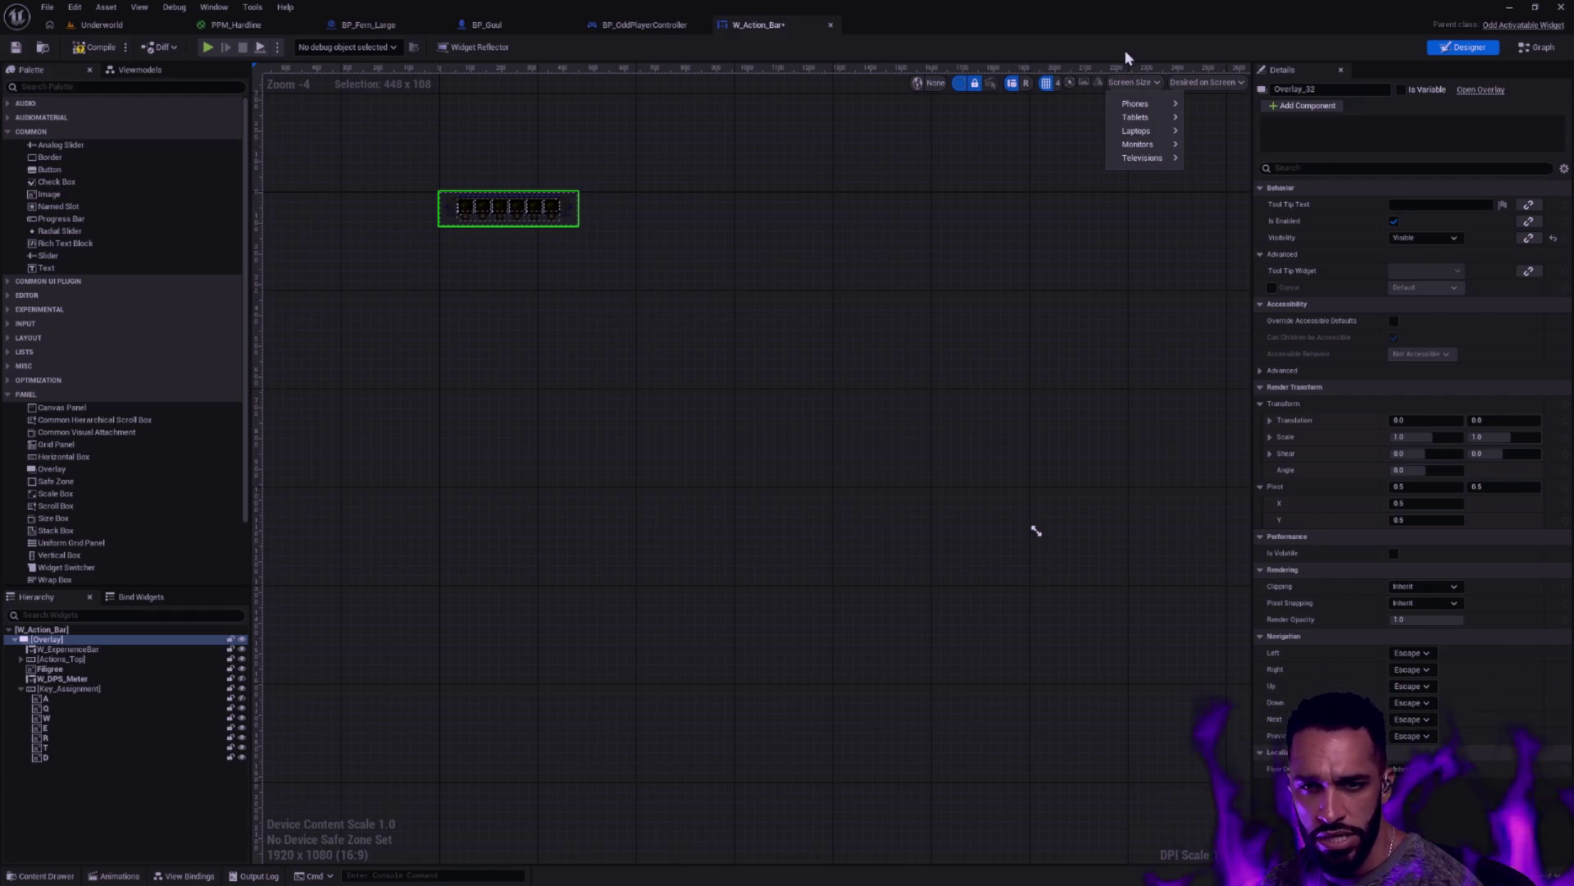
{"action": "left_click", "coordinate": [1125, 49]}
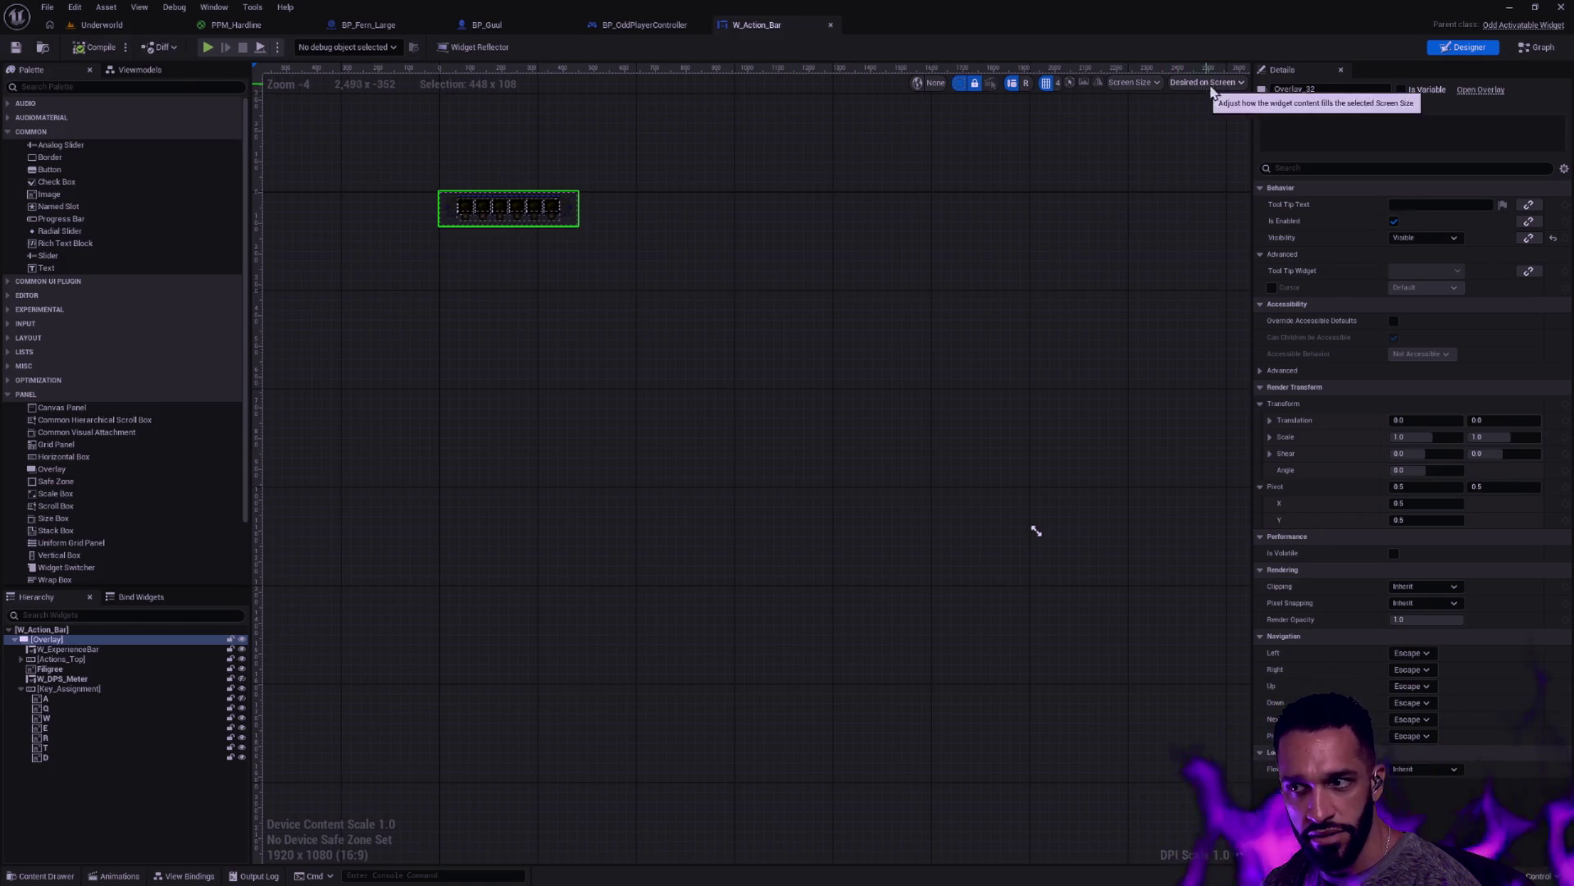
{"action": "left_click", "coordinate": [1243, 82]}
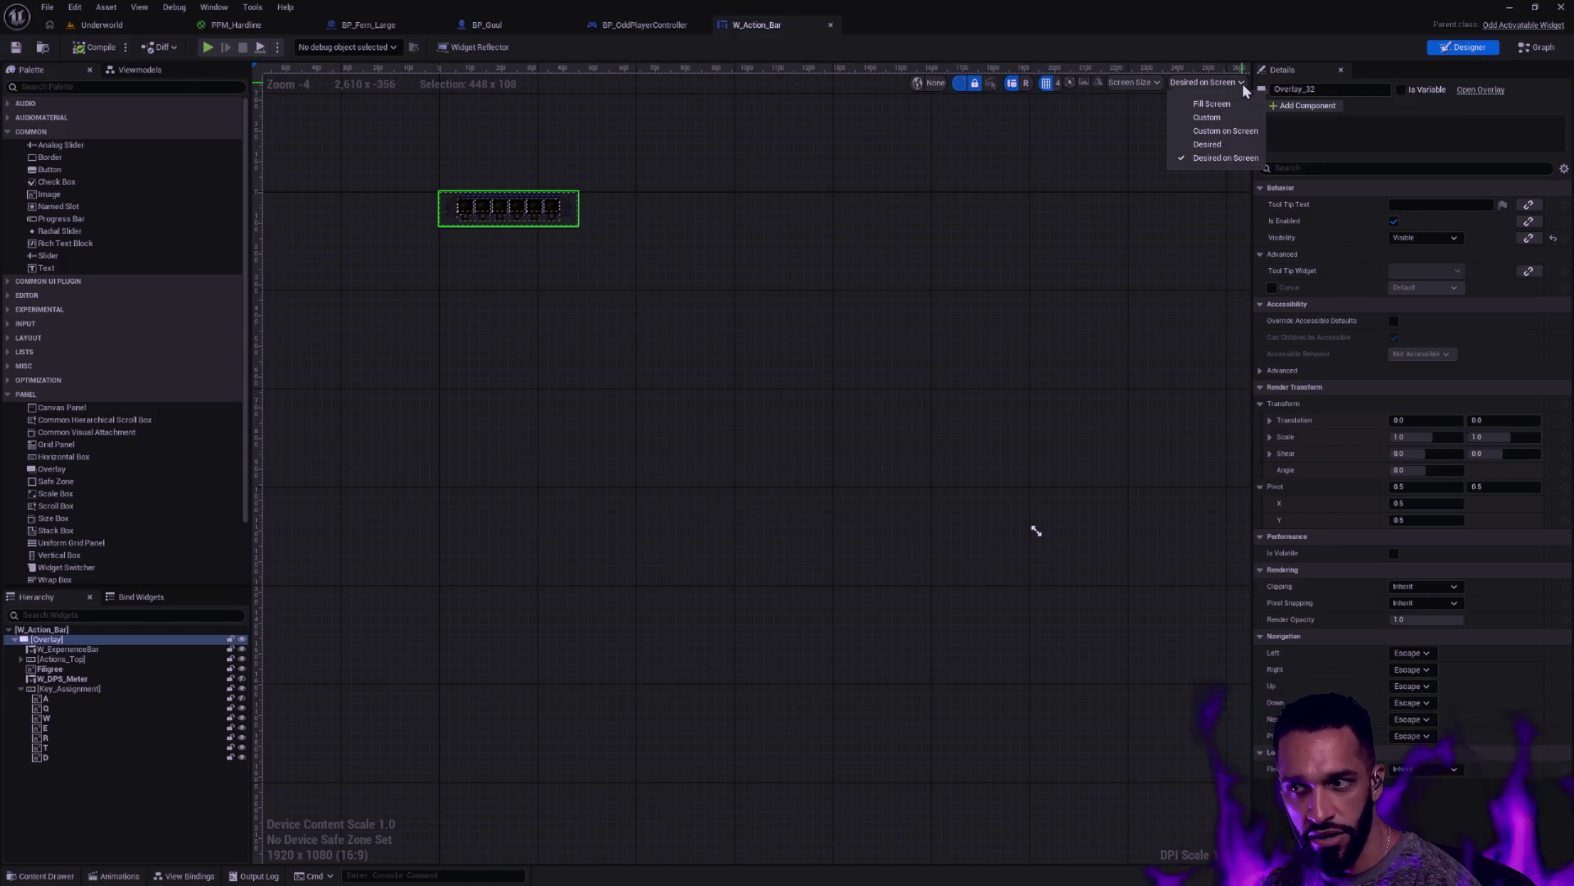
{"action": "left_click", "coordinate": [1222, 146]}
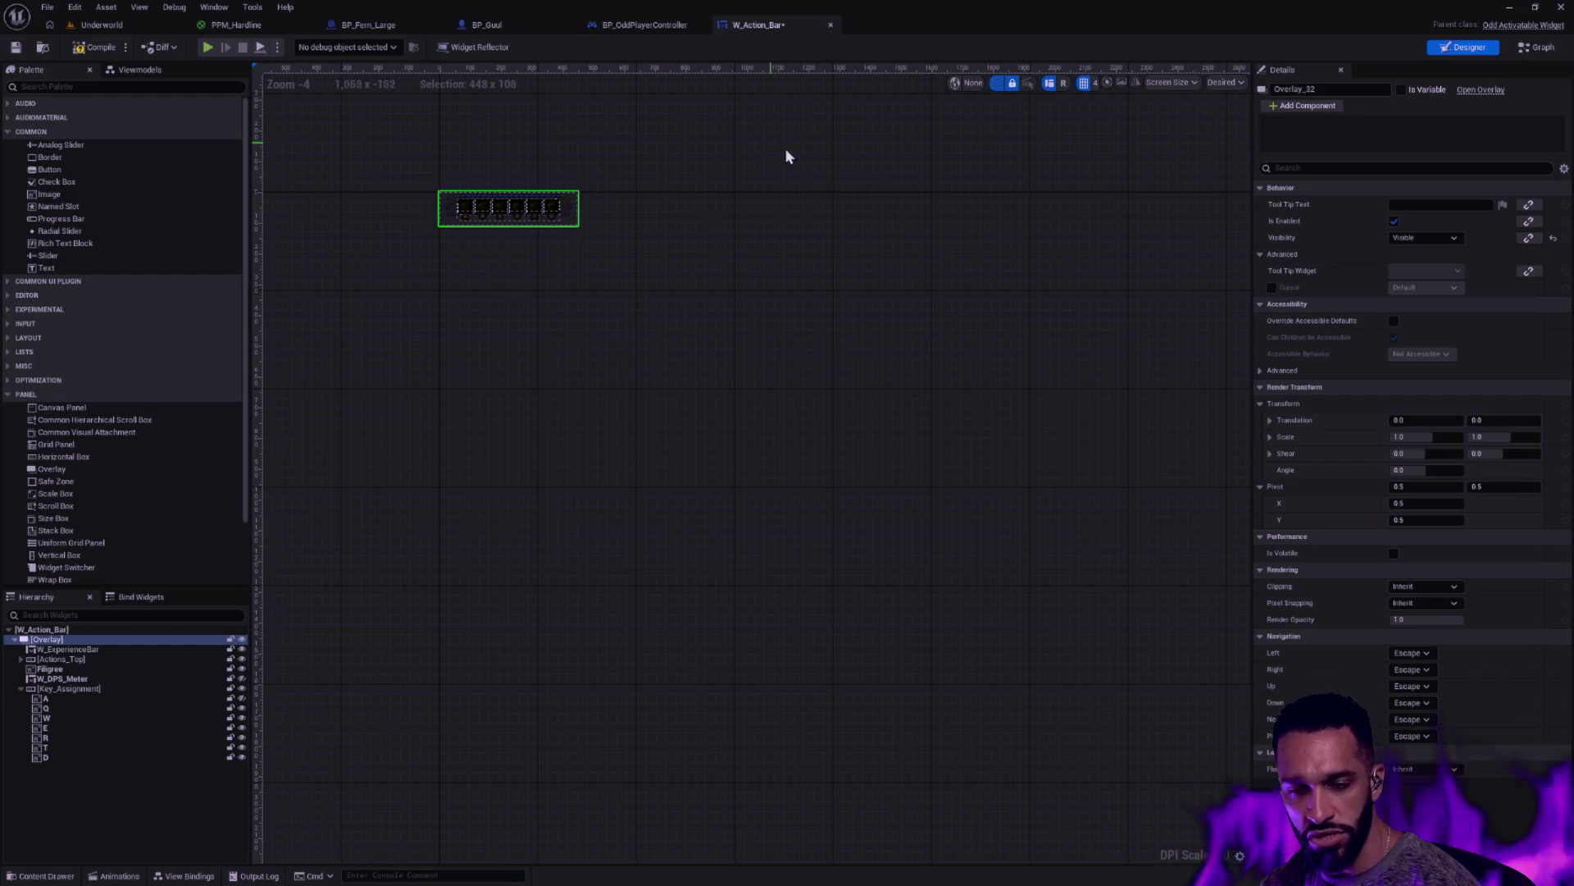
{"action": "left_click", "coordinate": [15, 46]}
{"action": "left_click", "coordinate": [102, 24]}
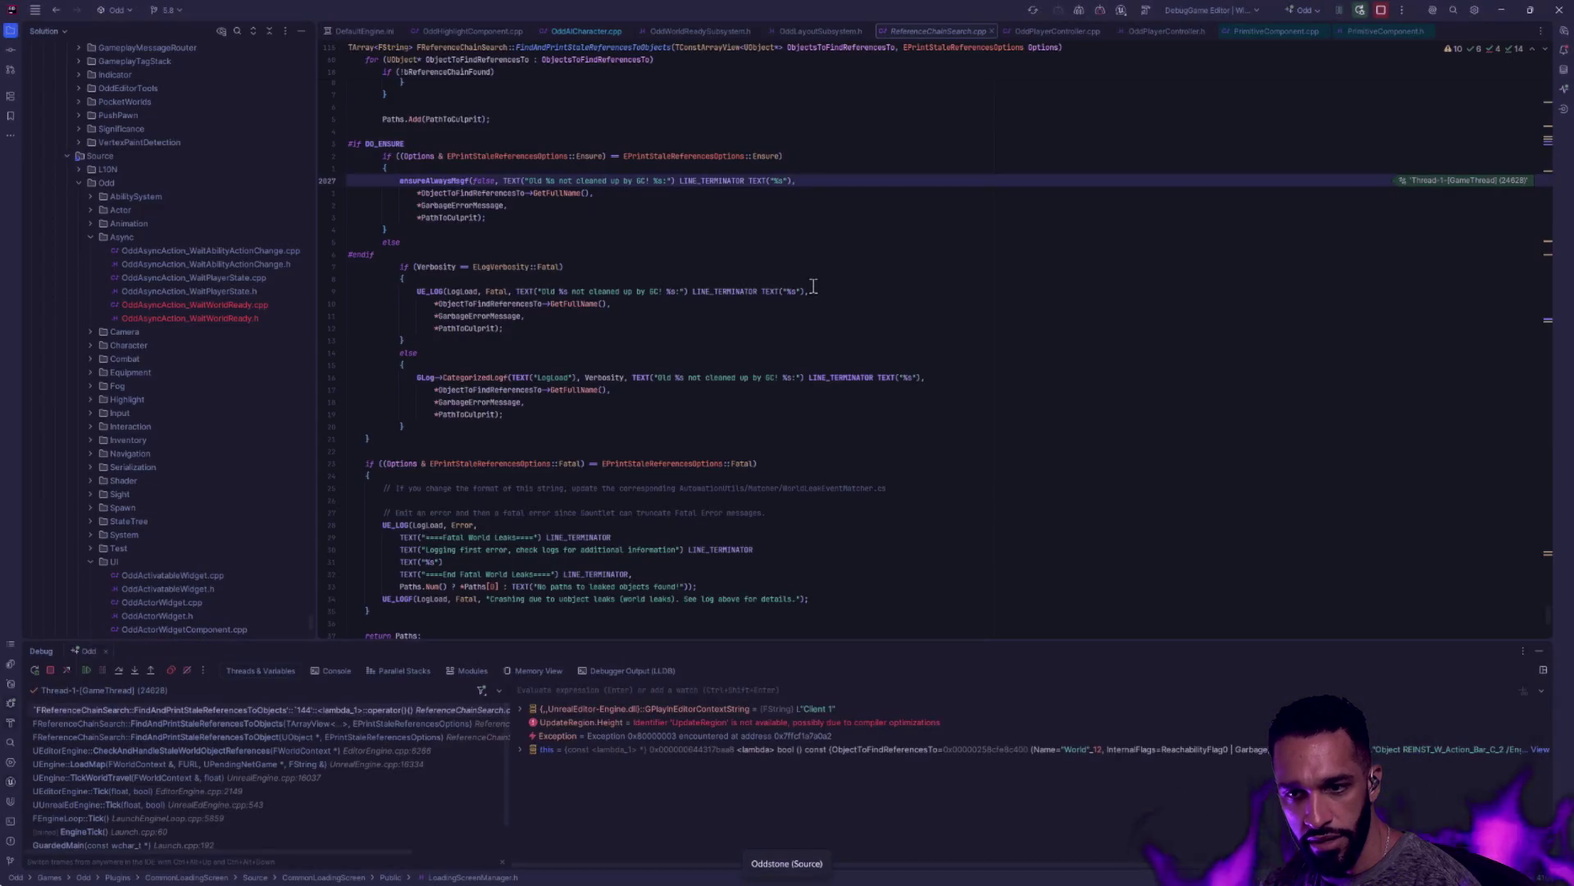
Resume the paused debugger, hide Rider's Debug panel, and close ReferenceChainSearch.cpp
{"action": "left_click", "coordinate": [86, 670]}
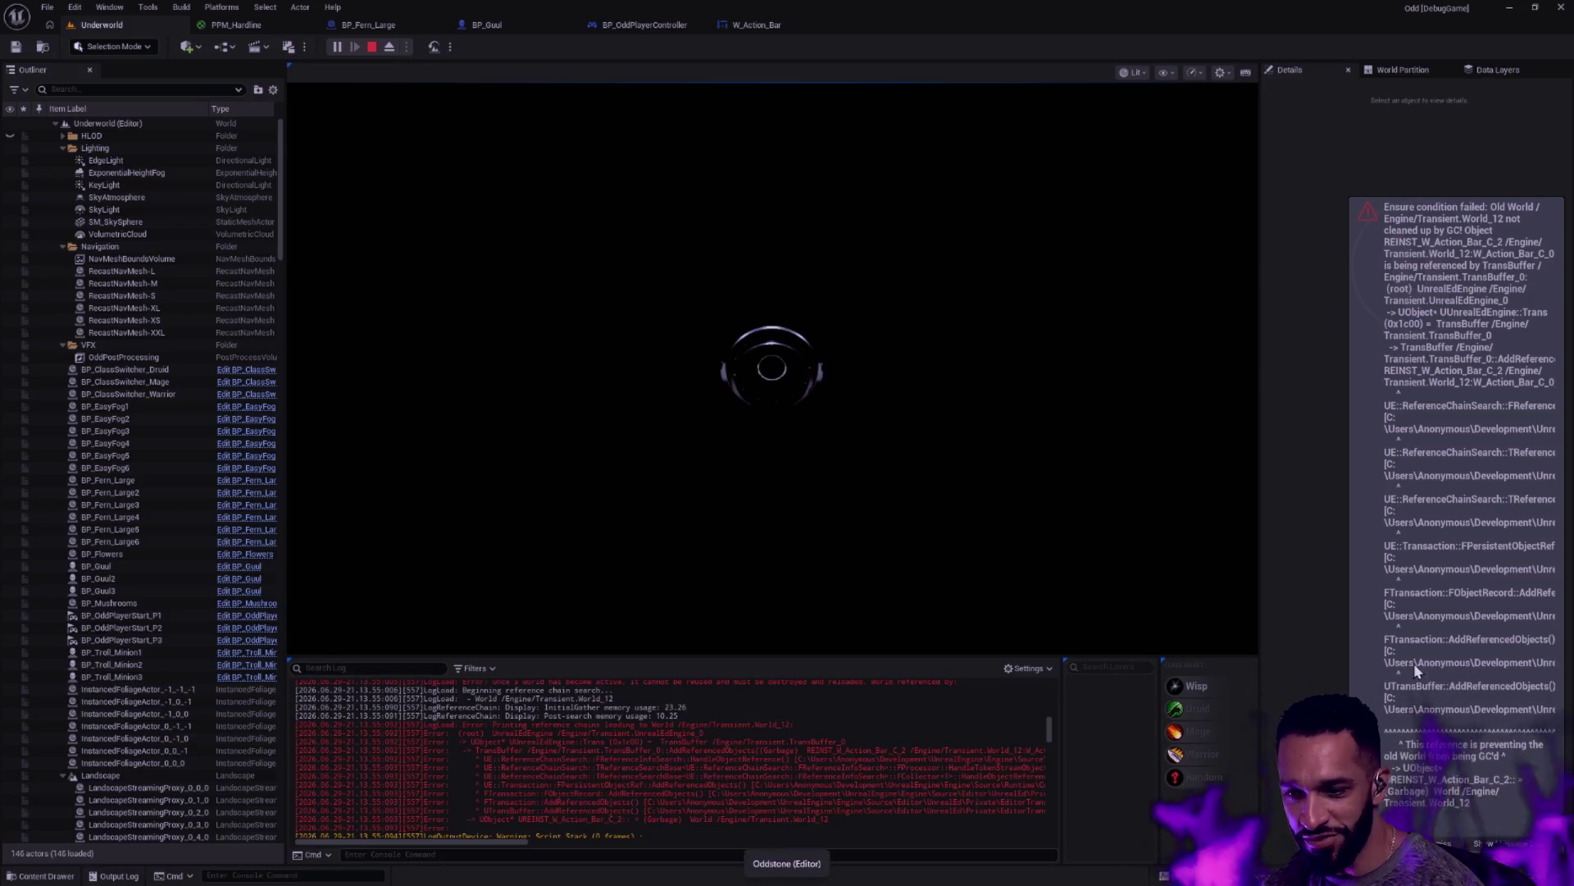
{"action": "key", "text": "alt+Tab"}
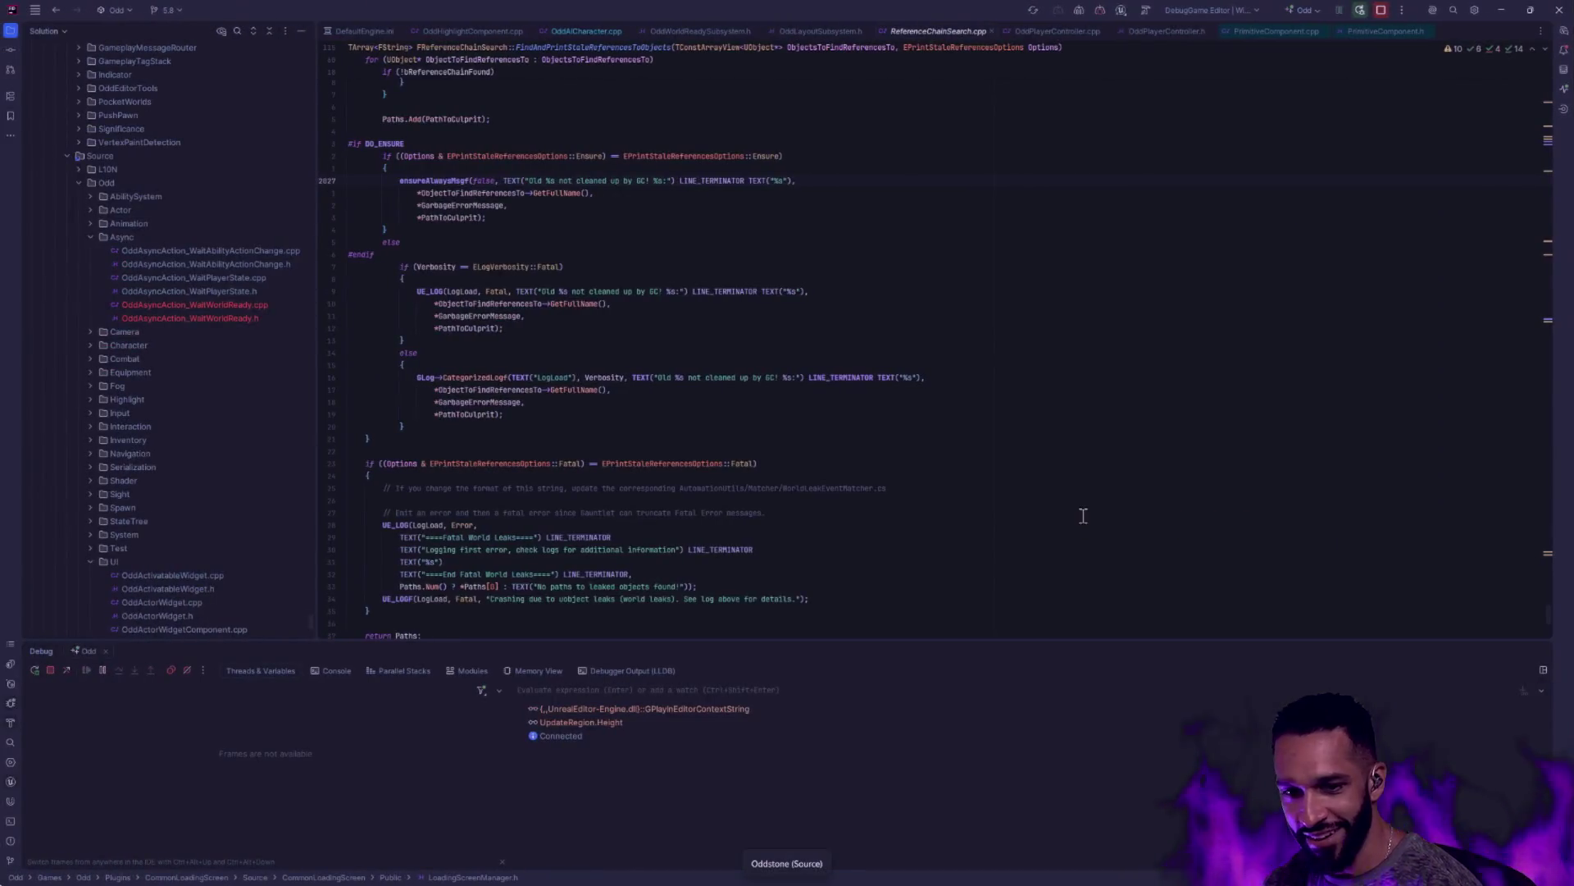
{"action": "left_click", "coordinate": [1543, 670]}
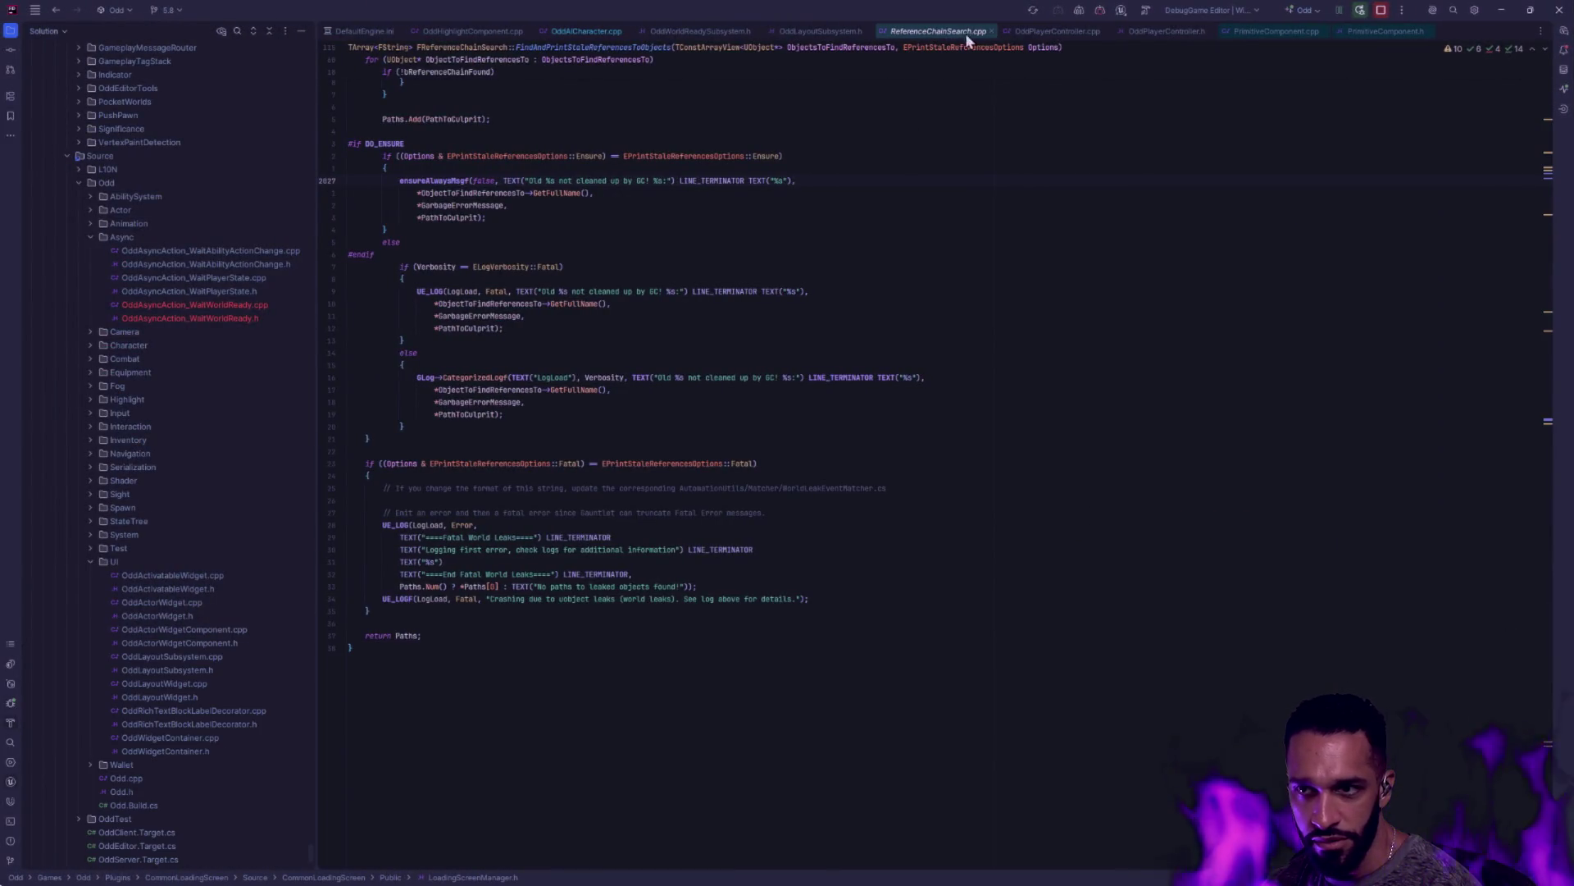
{"action": "left_click", "coordinate": [991, 30]}
{"action": "key", "text": "alt+Tab"}
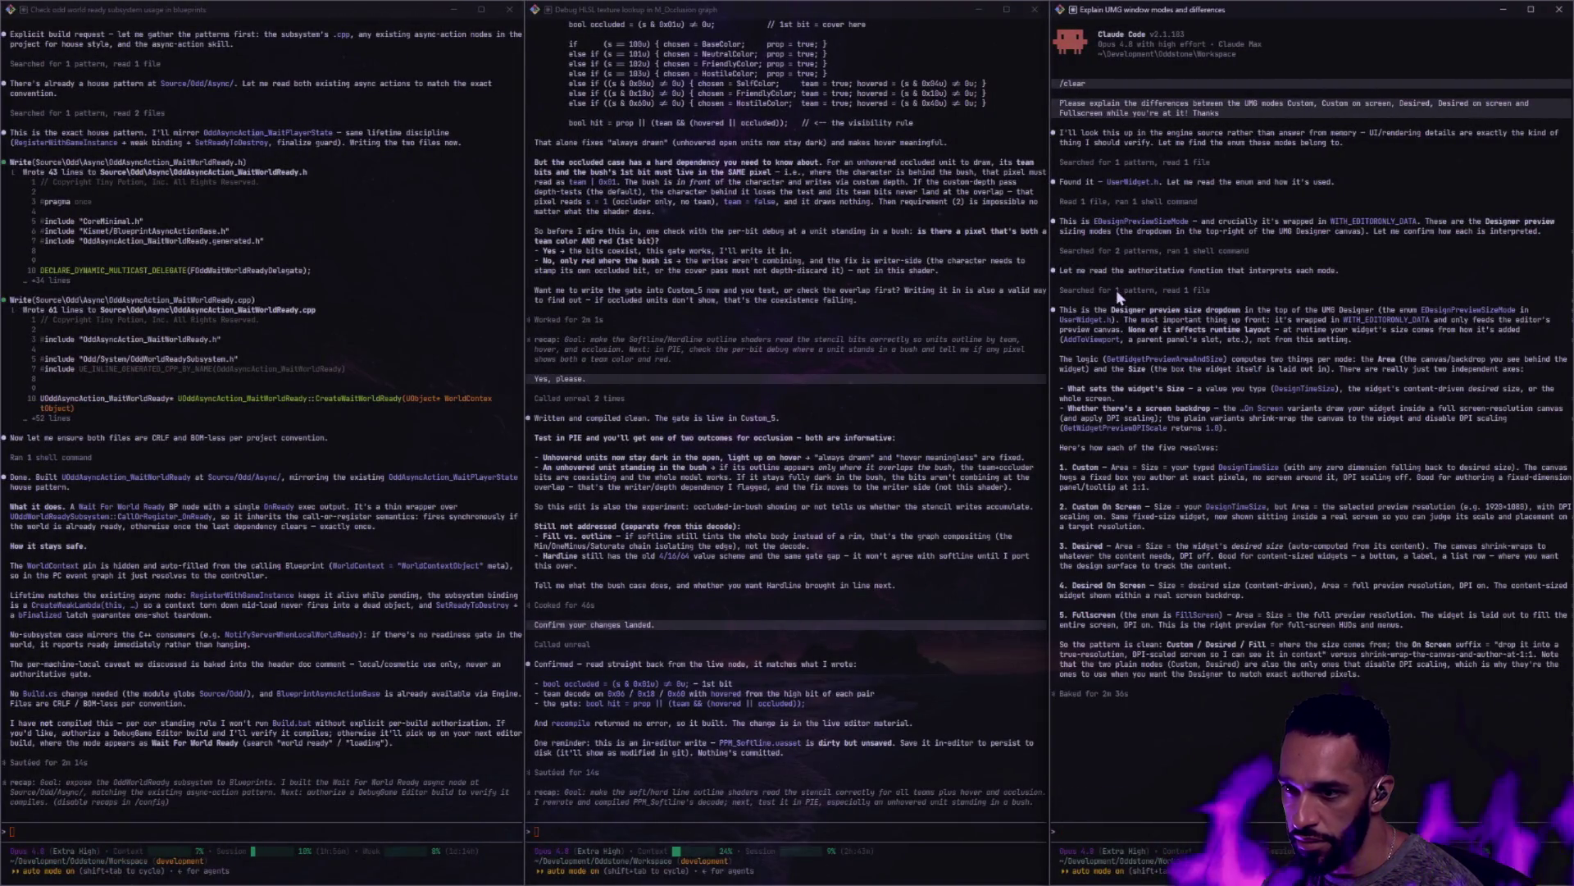
Paste the prepared 28-line text block into the right-hand Claude Code prompt
{"action": "key", "text": "ctrl+v"}
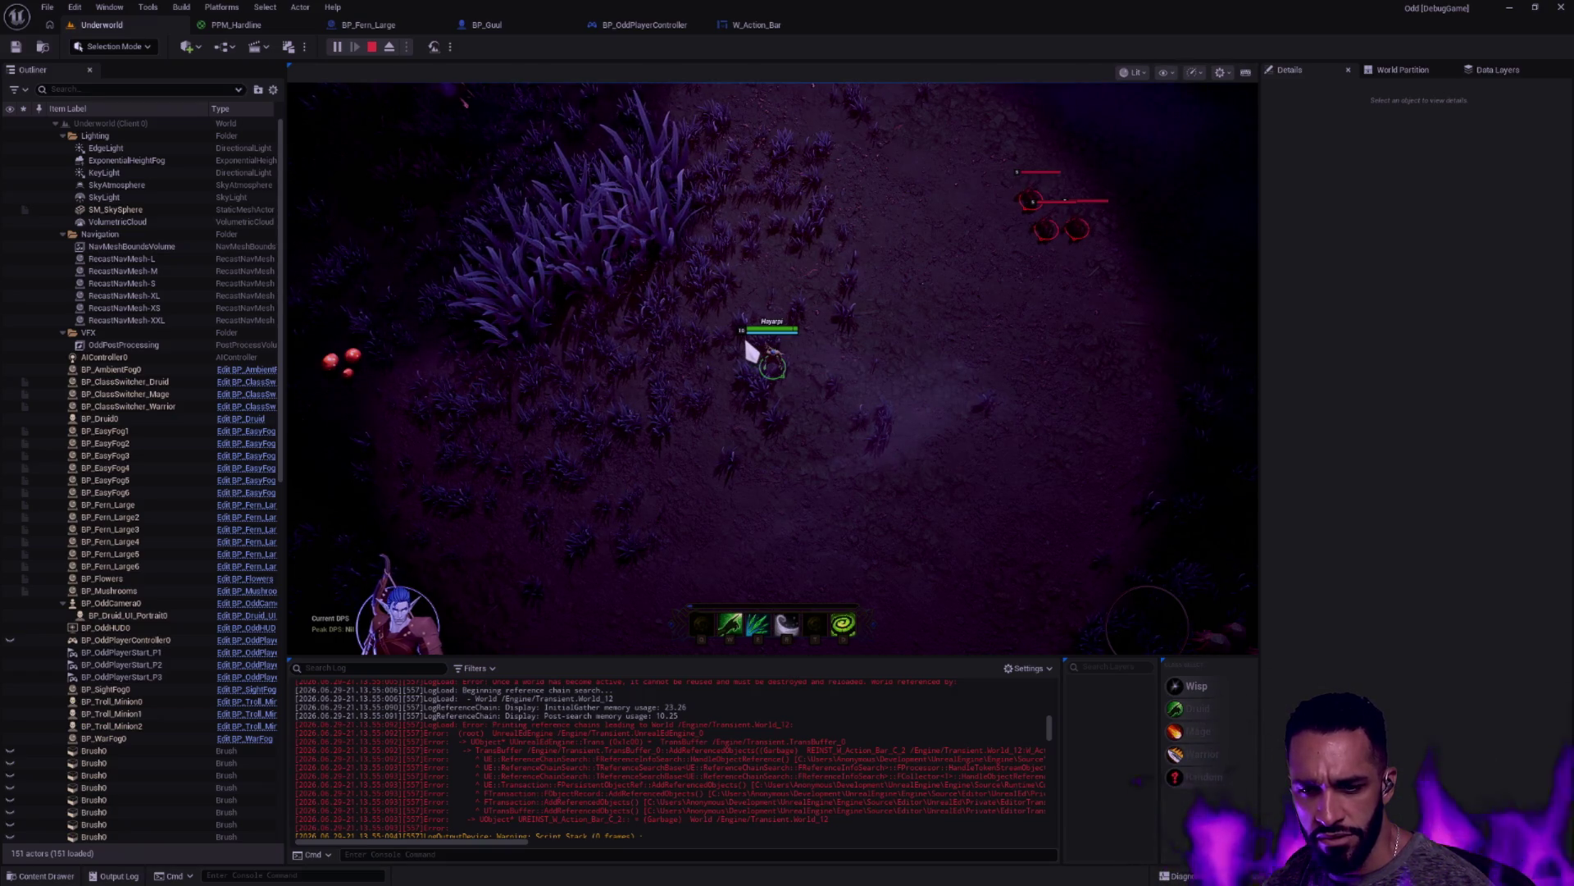
Run the character up-left in the play session, stop play, and return to W_Action_Bar
{"action": "left_click", "coordinate": [672, 345]}
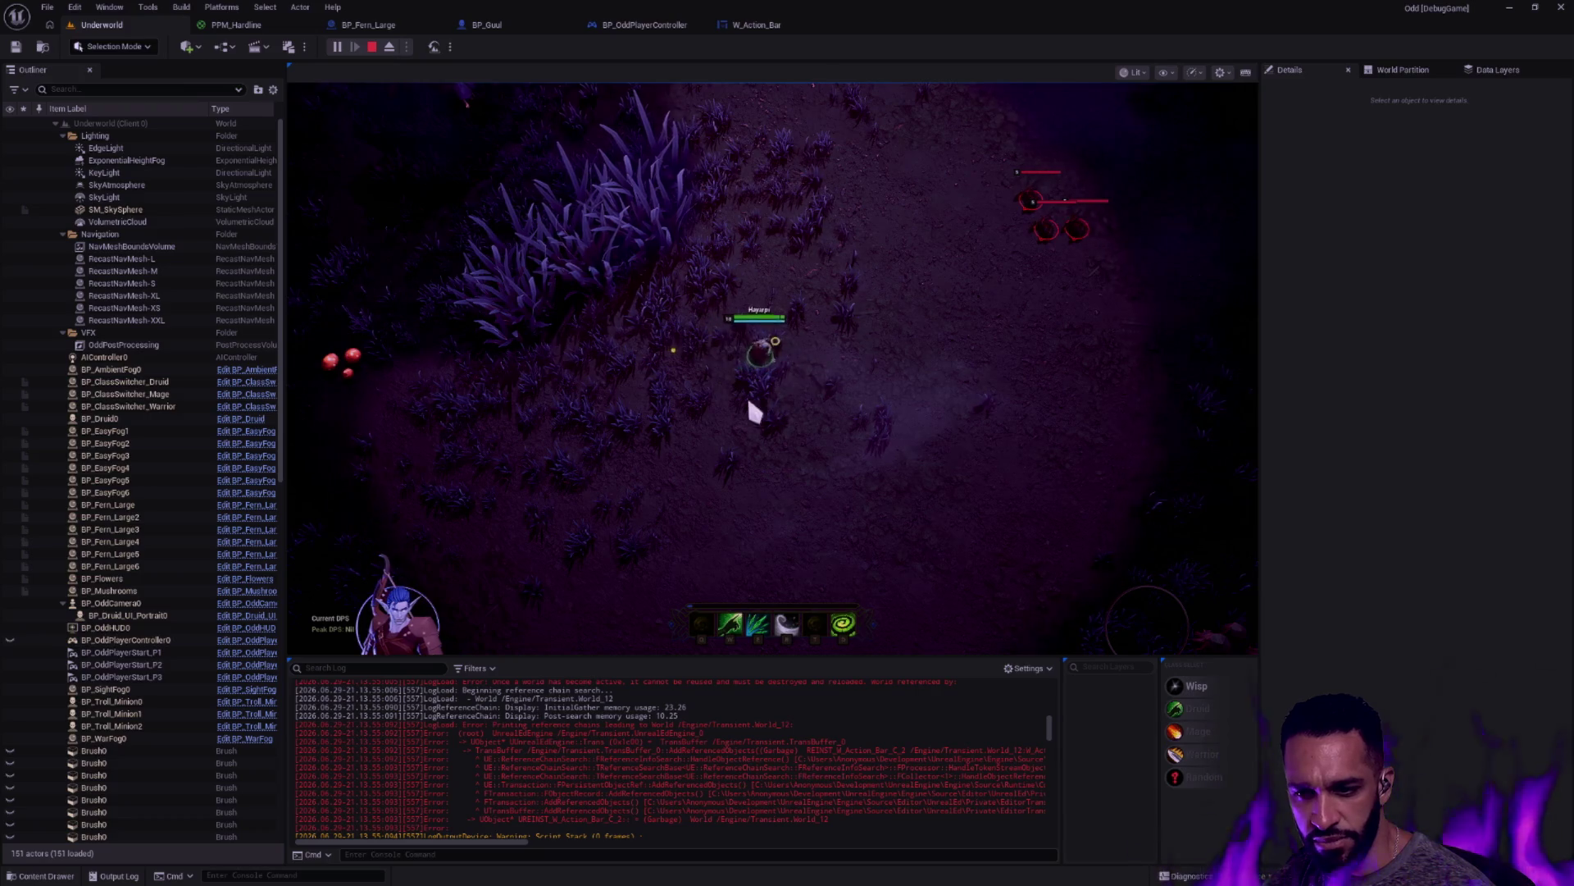
{"action": "left_click", "coordinate": [436, 165]}
{"action": "left_click", "coordinate": [721, 352]}
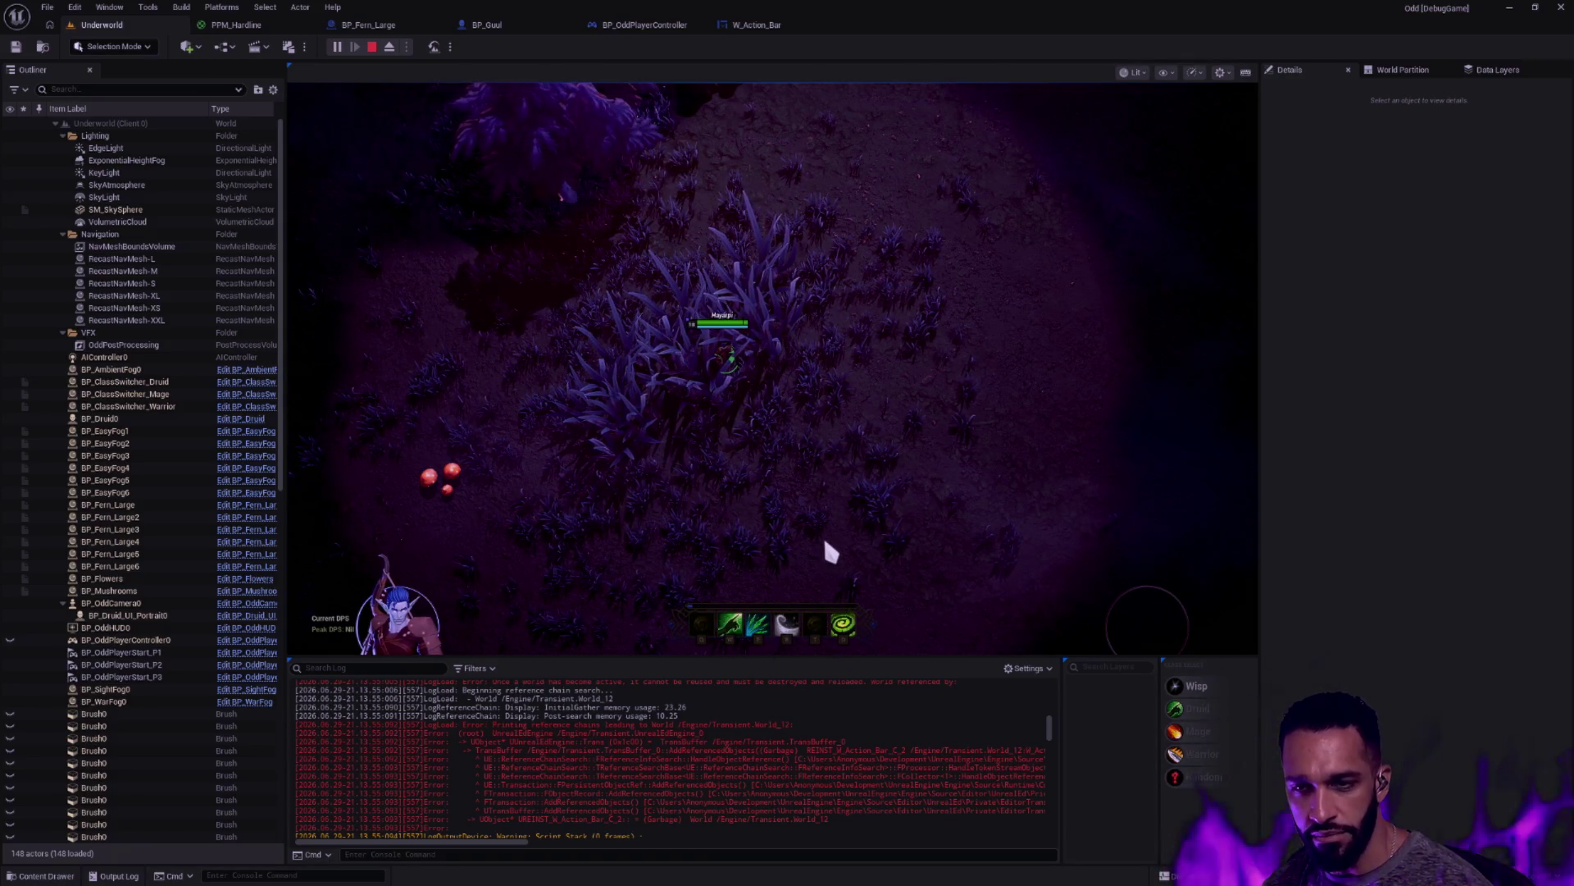
{"action": "key", "text": "Escape"}
{"action": "left_click", "coordinate": [775, 25]}
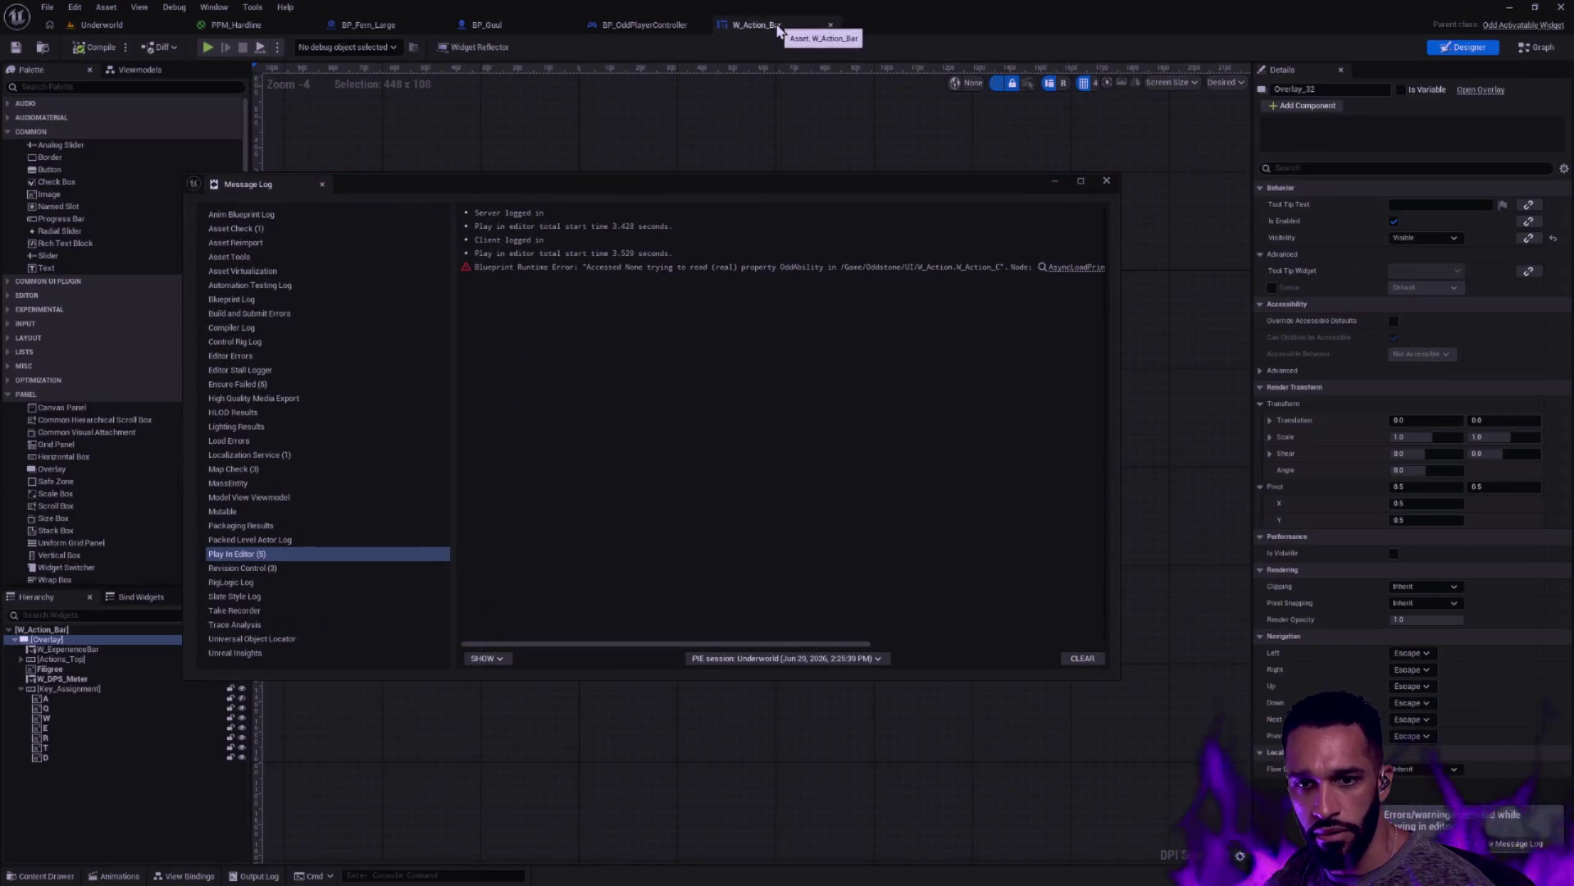
Close the Message Log and set the W_Action_Bar preview mode to Fill Screen
{"action": "left_click", "coordinate": [1106, 181]}
{"action": "left_click", "coordinate": [1164, 83]}
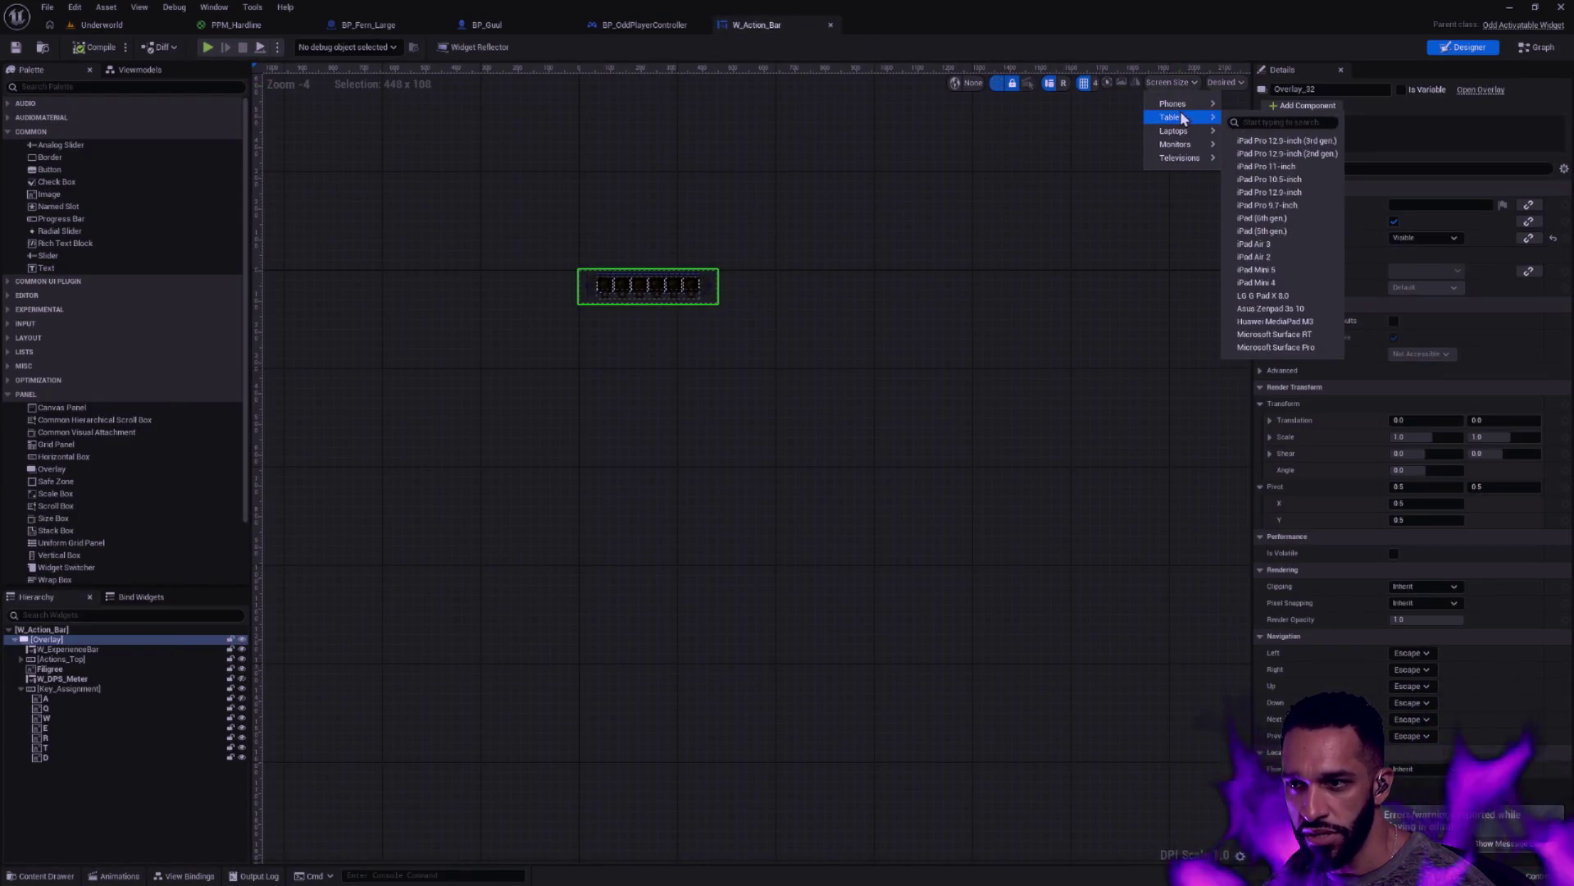
{"action": "left_click", "coordinate": [1215, 82]}
{"action": "left_click", "coordinate": [1238, 105]}
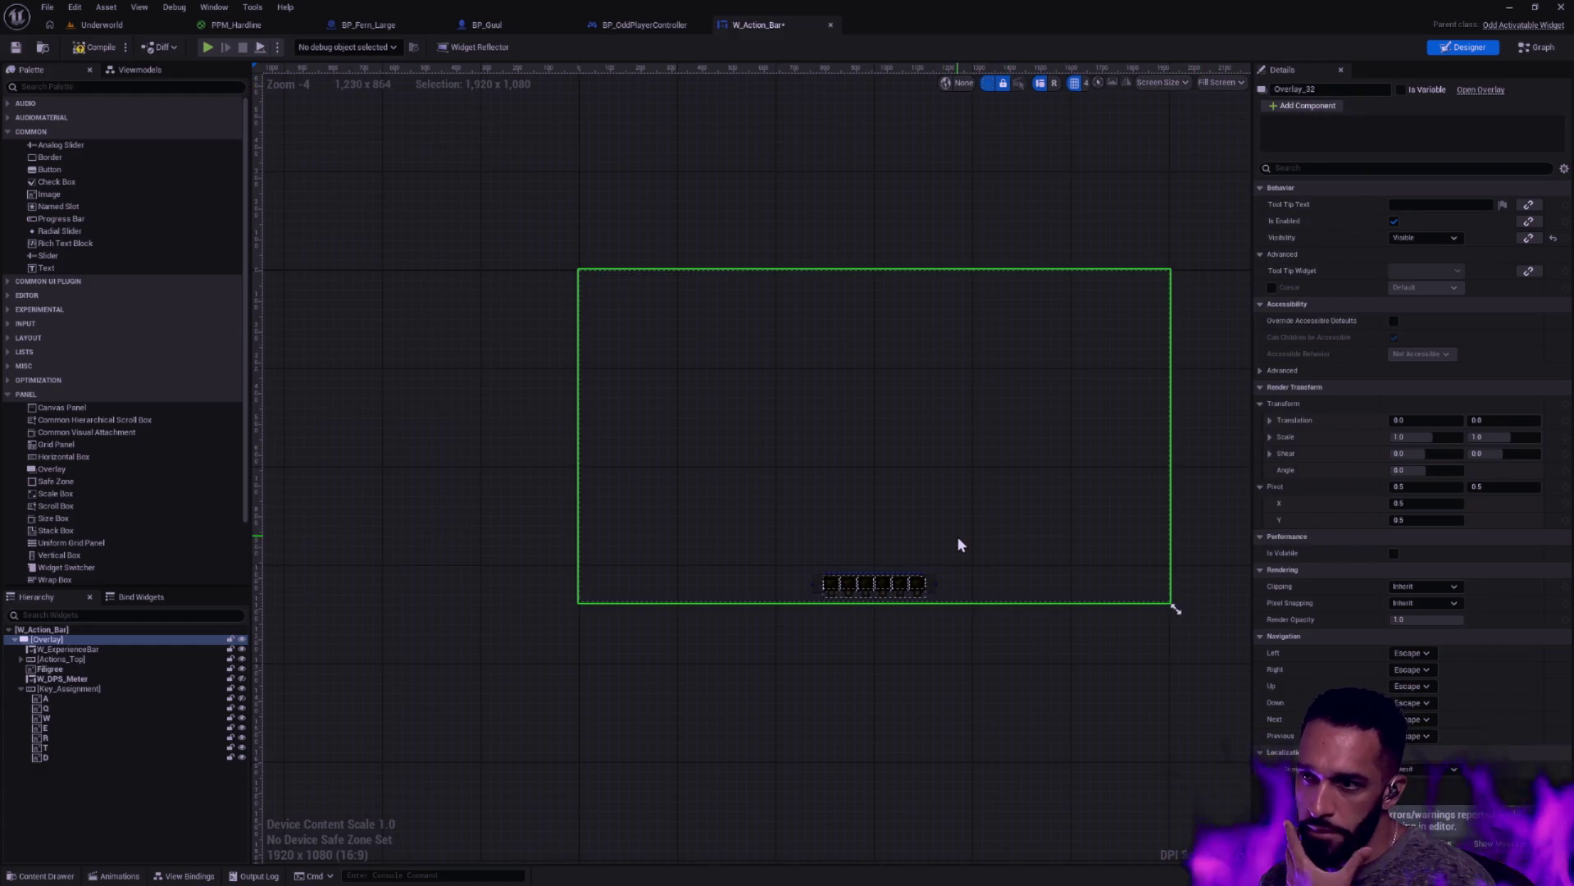
Inspect the Filigree image, root W_Action_Bar widget and Overlay container in the layout
{"action": "left_click", "coordinate": [943, 589]}
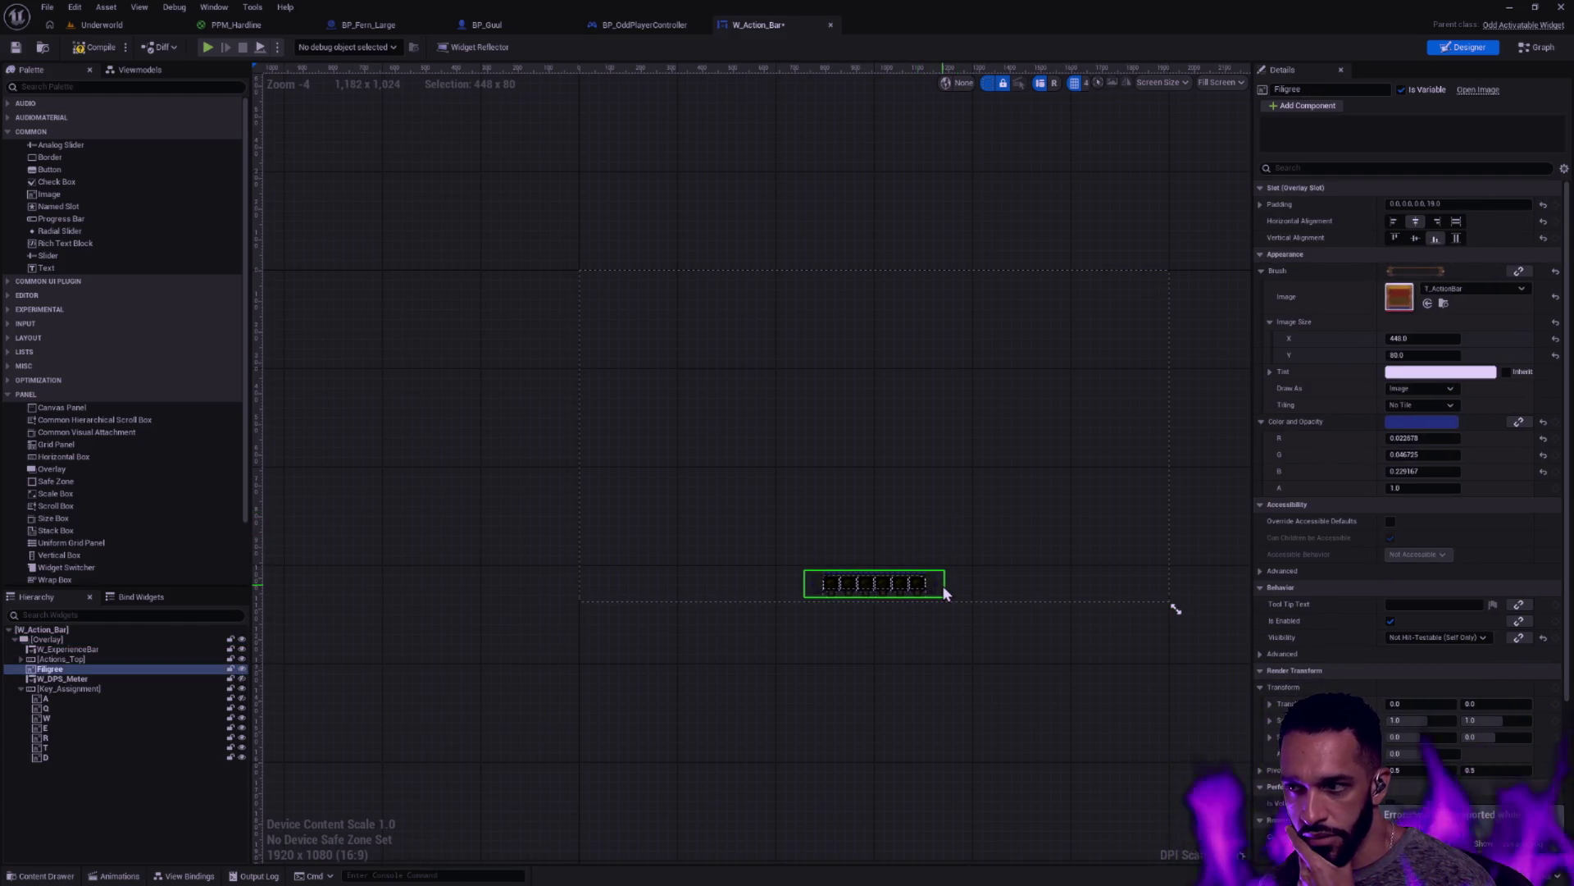
{"action": "left_click", "coordinate": [98, 630]}
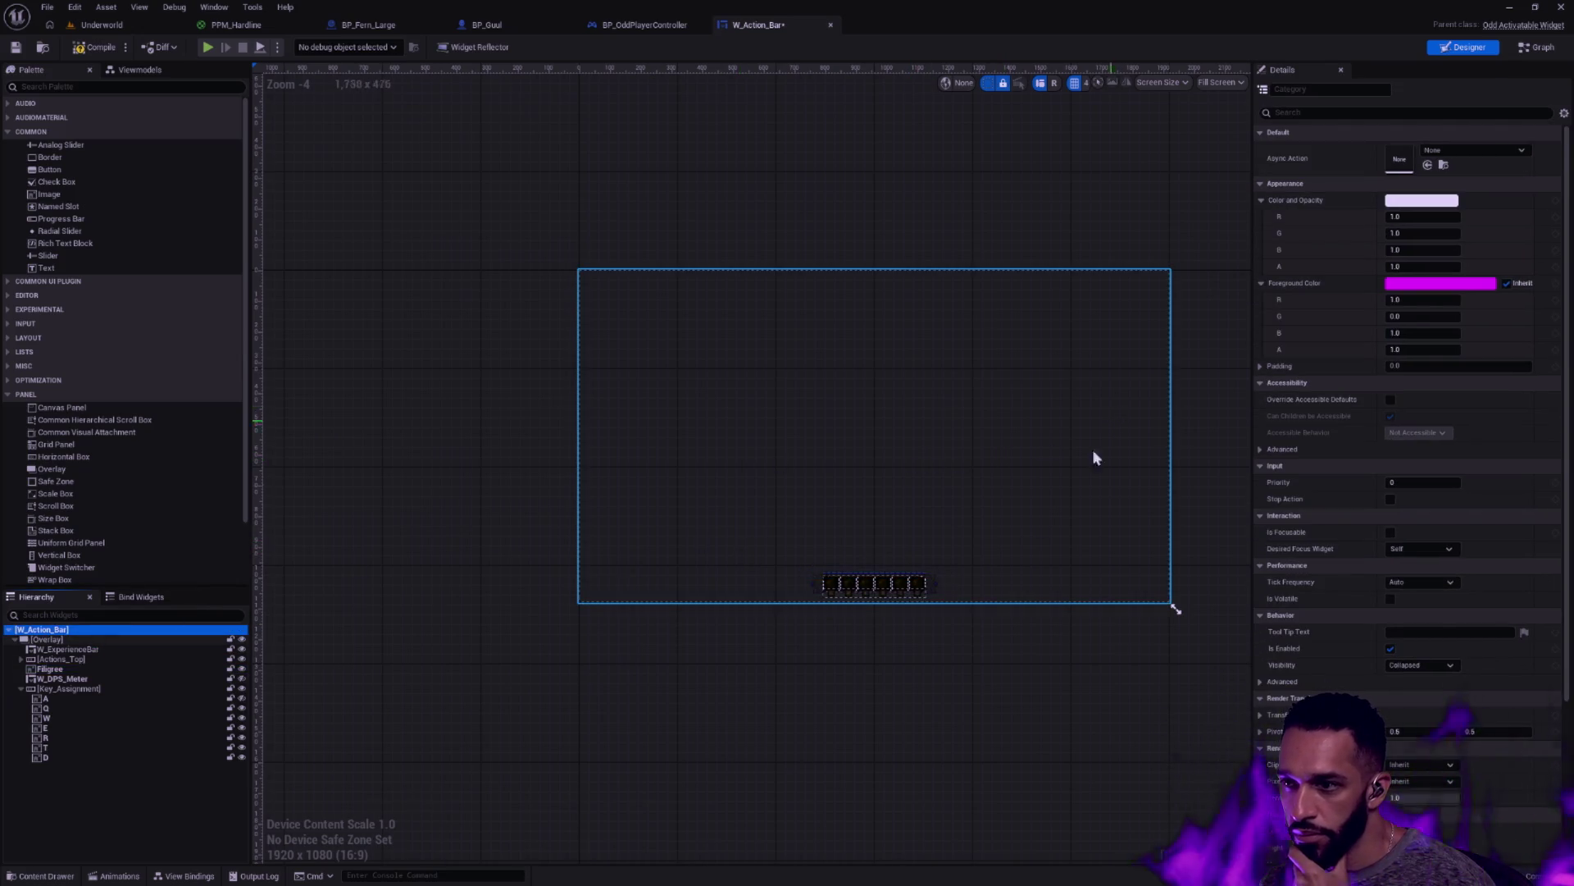
{"action": "left_click", "coordinate": [114, 638]}
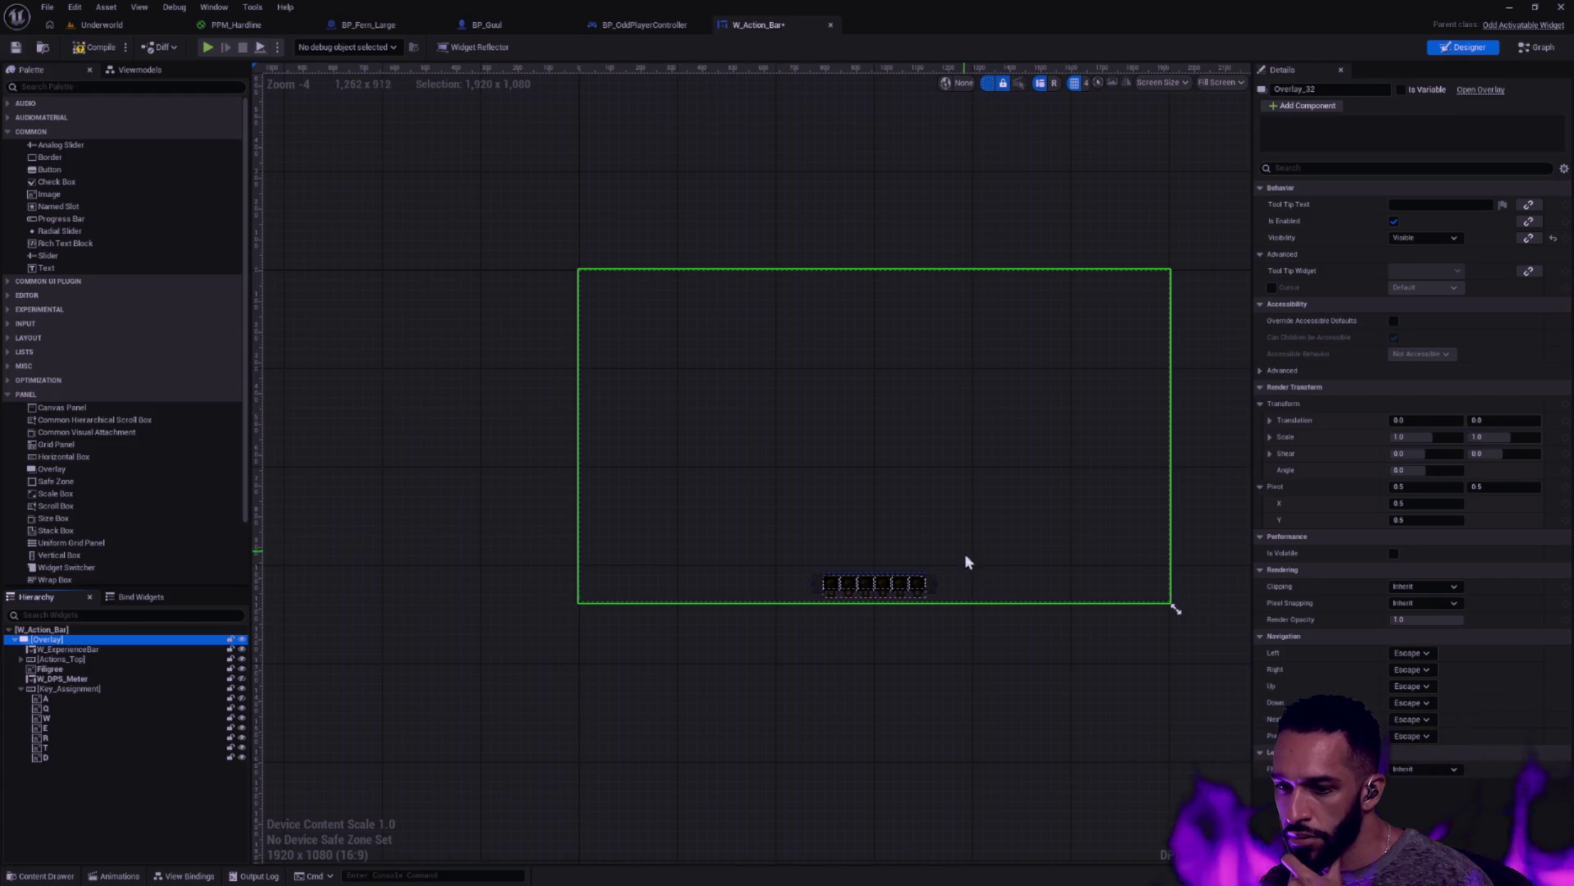
{"action": "left_click", "coordinate": [943, 576]}
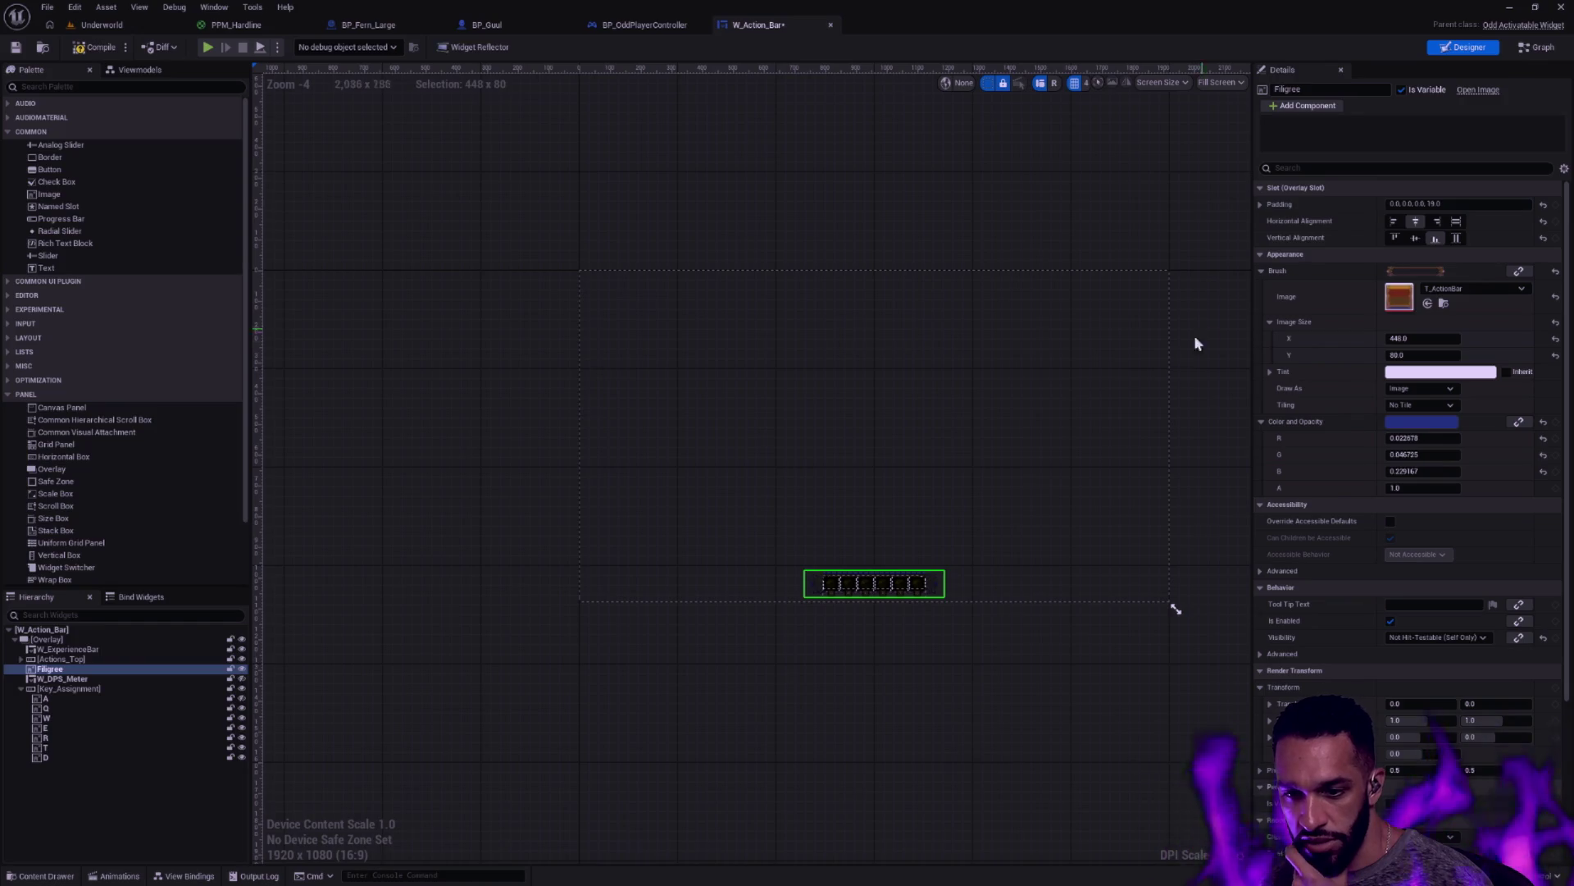
{"action": "left_click", "coordinate": [1132, 693]}
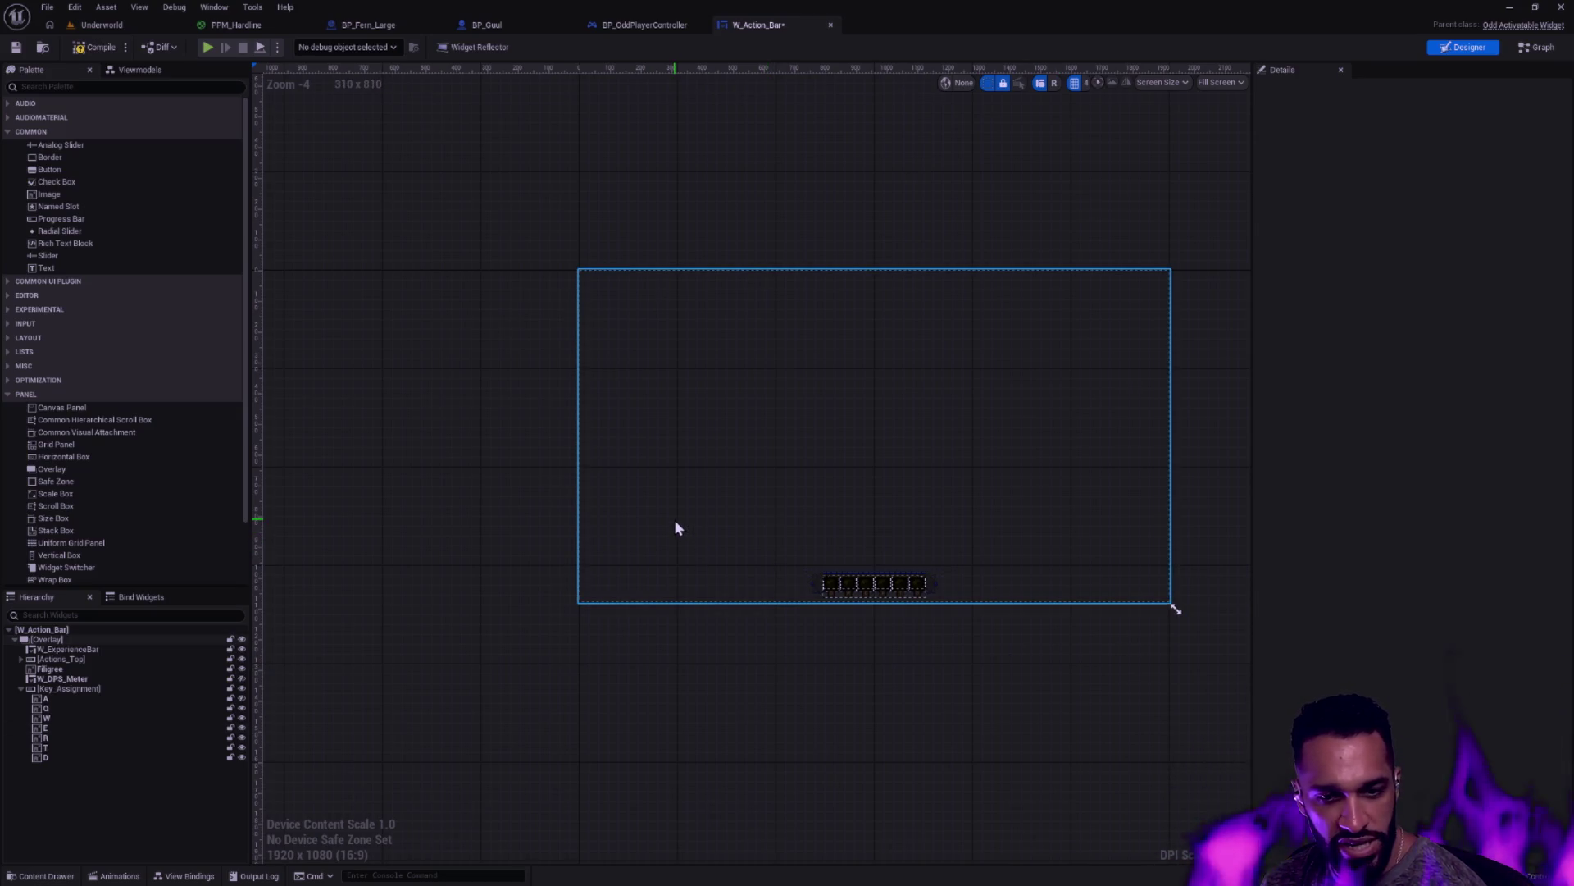
{"action": "left_click", "coordinate": [592, 602]}
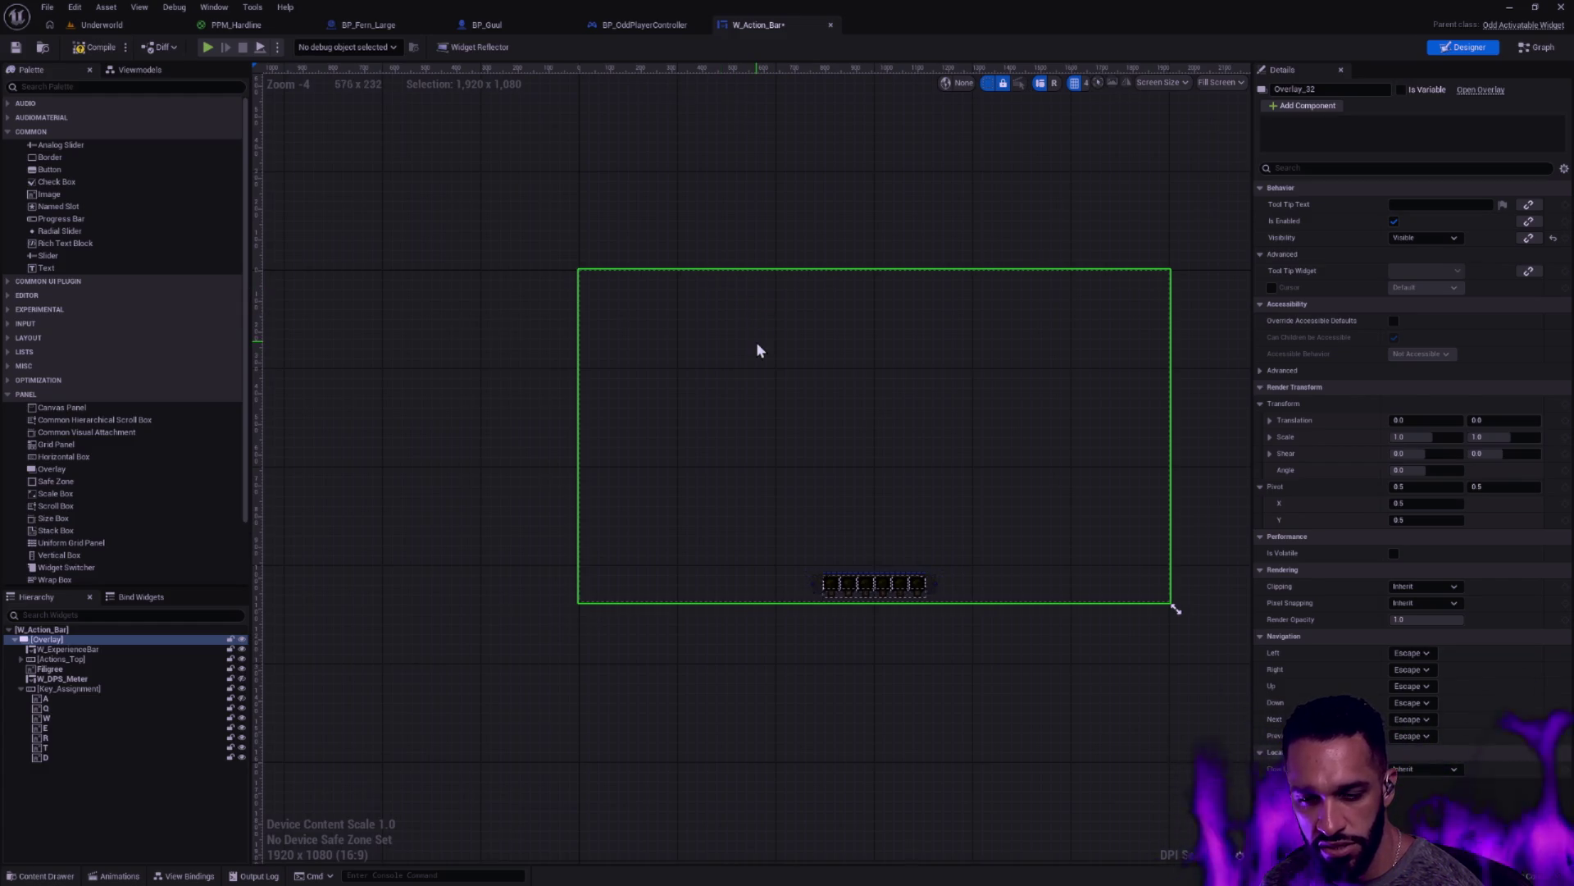
{"action": "key", "text": "ctrl+super+Left"}
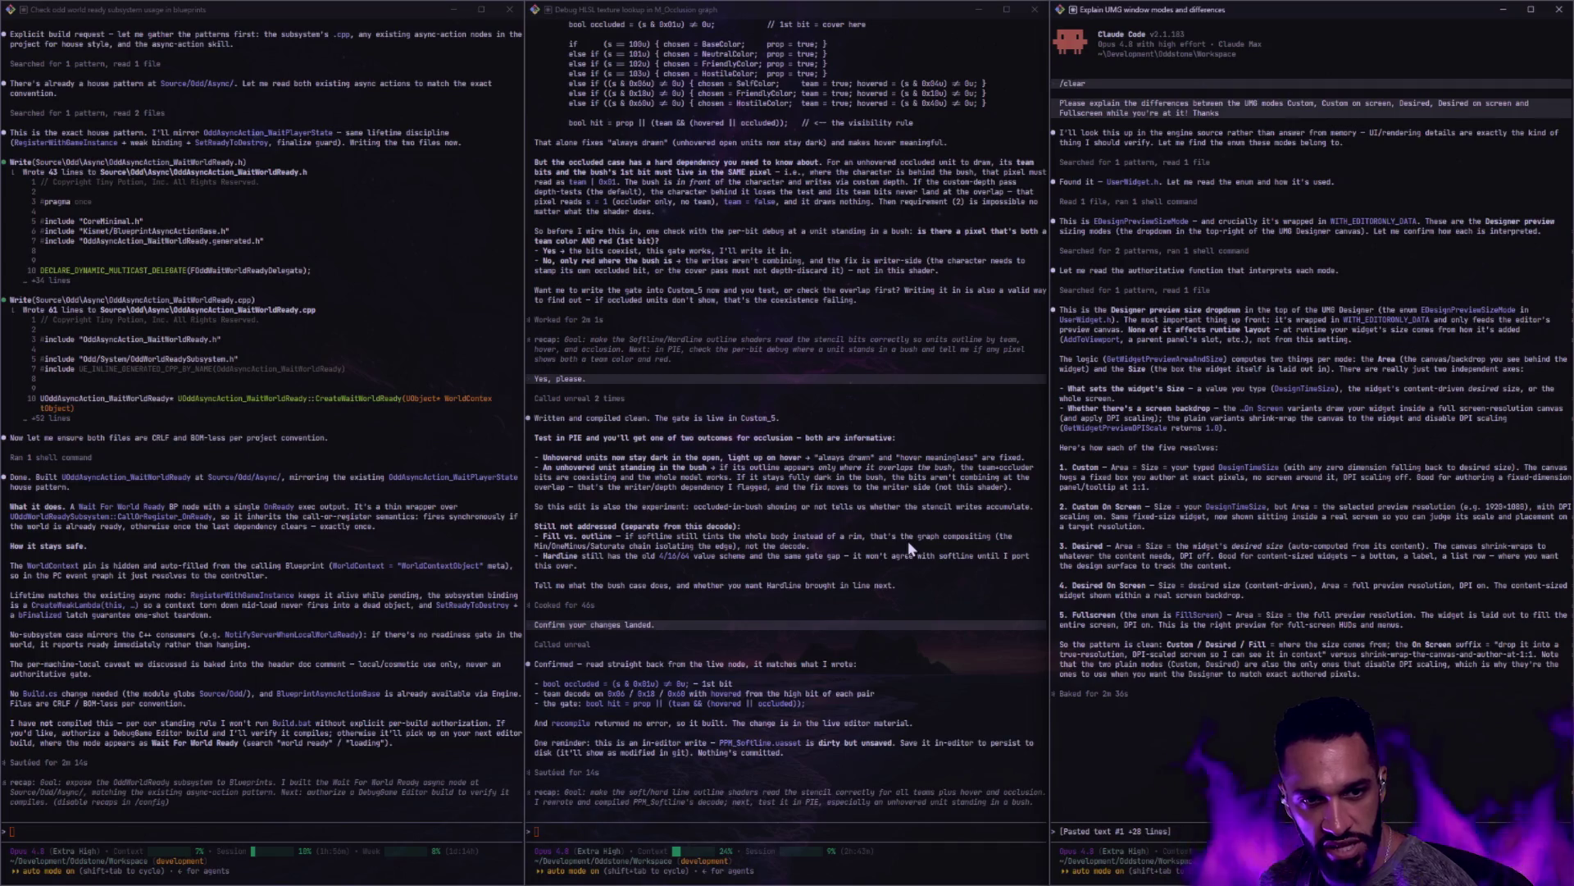
Leave the Claude Code terminals and bring Rider with OddLayoutSubsystem.h to the front
{"action": "key", "text": "alt+Tab"}
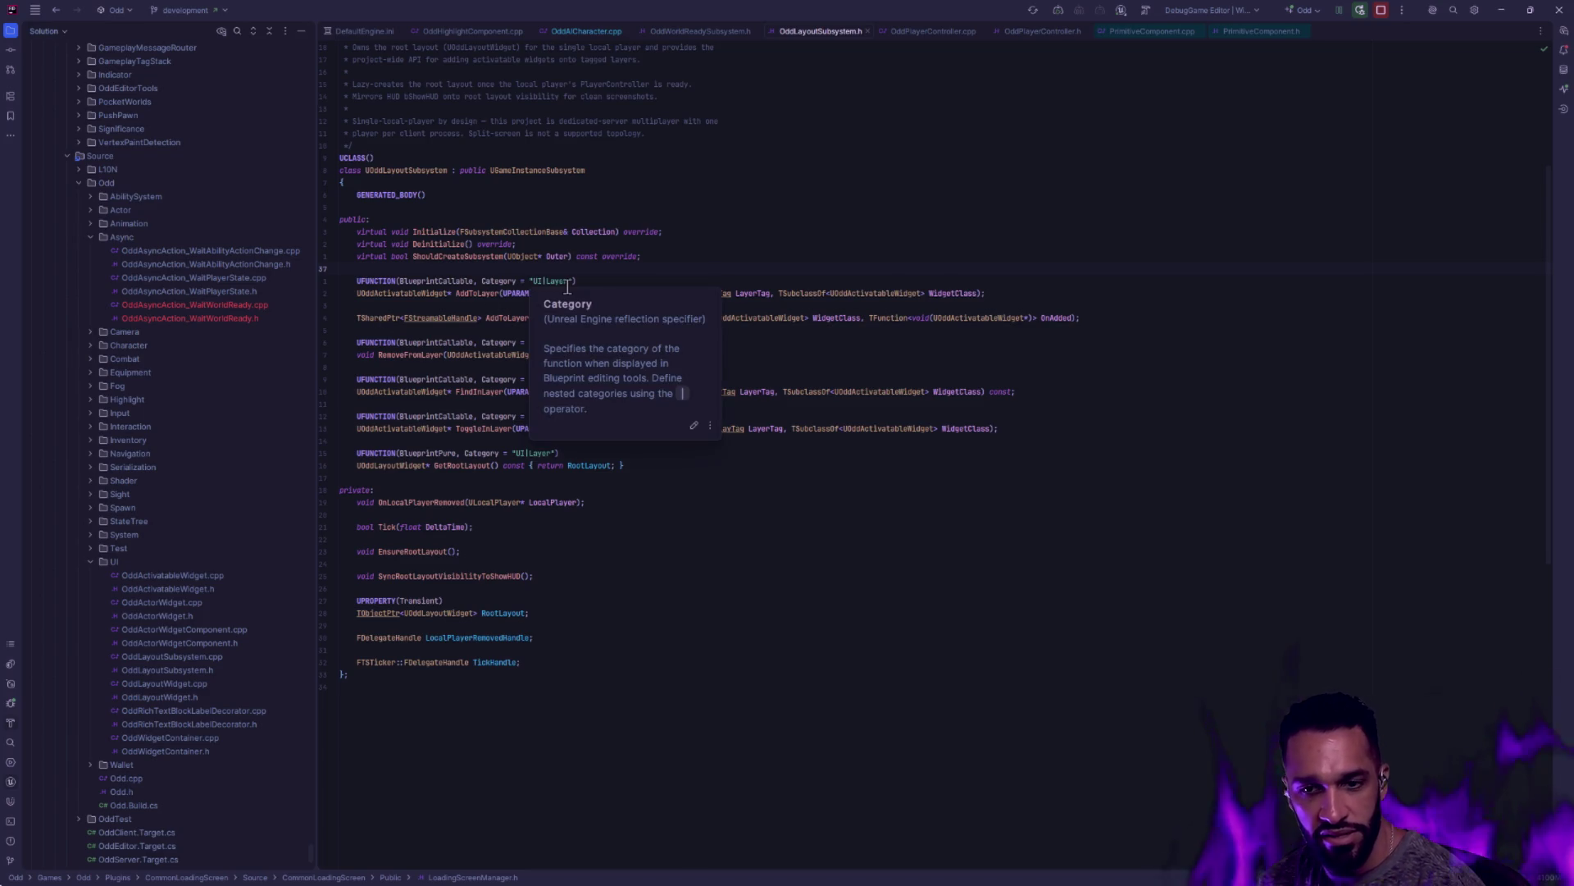
Open OddAsyncAction_WaitWorldReady.h and its .cpp from the Solution tree to compare them
{"action": "mouse_move", "coordinate": [426, 259]}
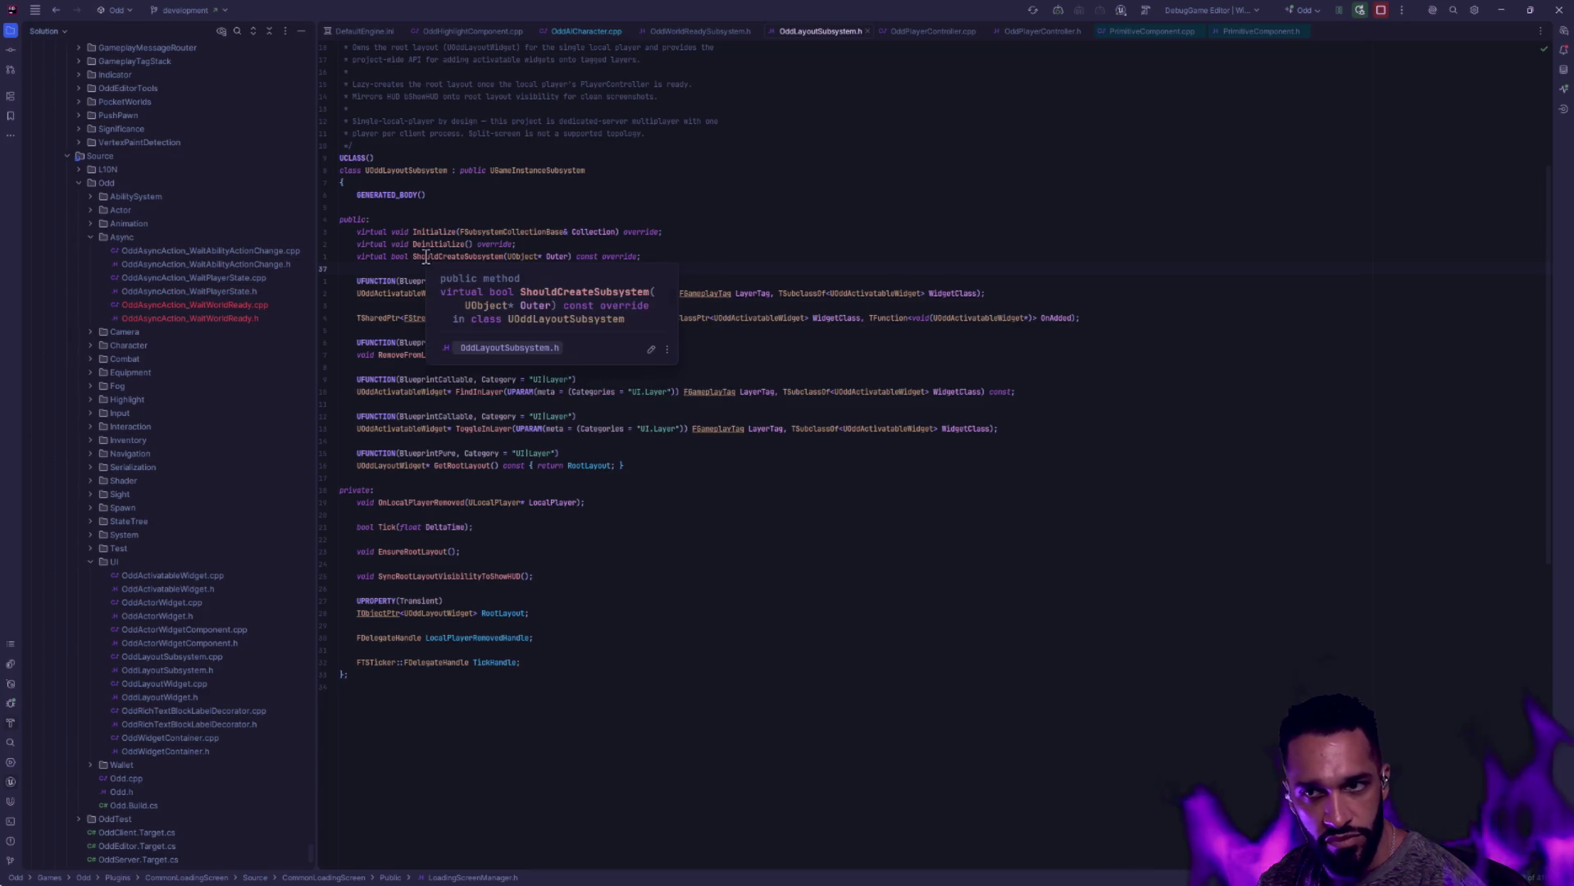
{"action": "left_click", "coordinate": [228, 320]}
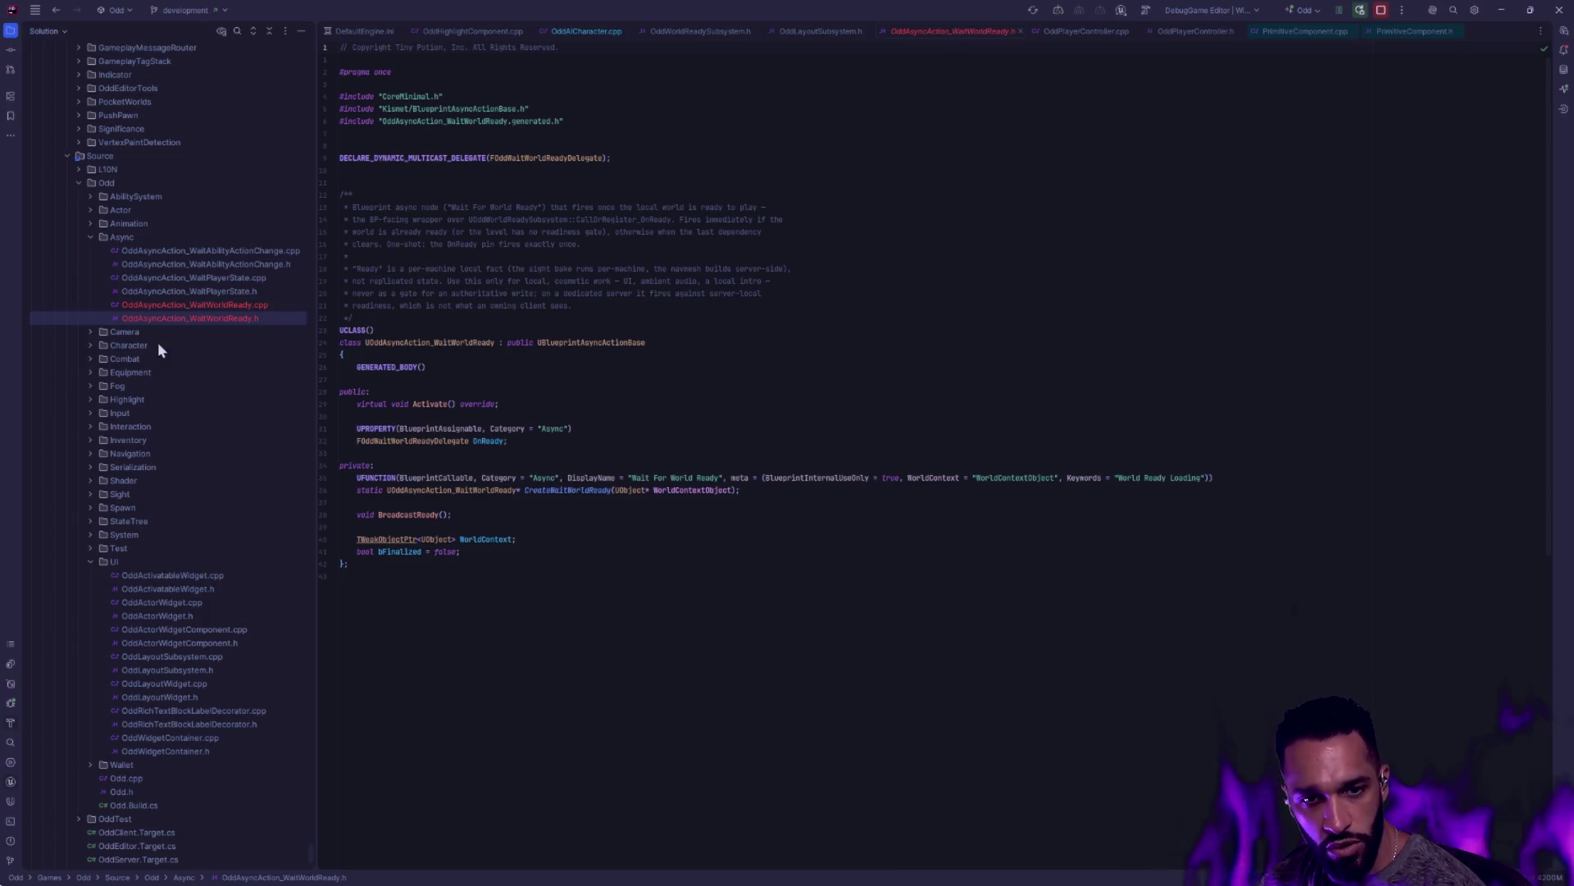
{"action": "left_click", "coordinate": [233, 308]}
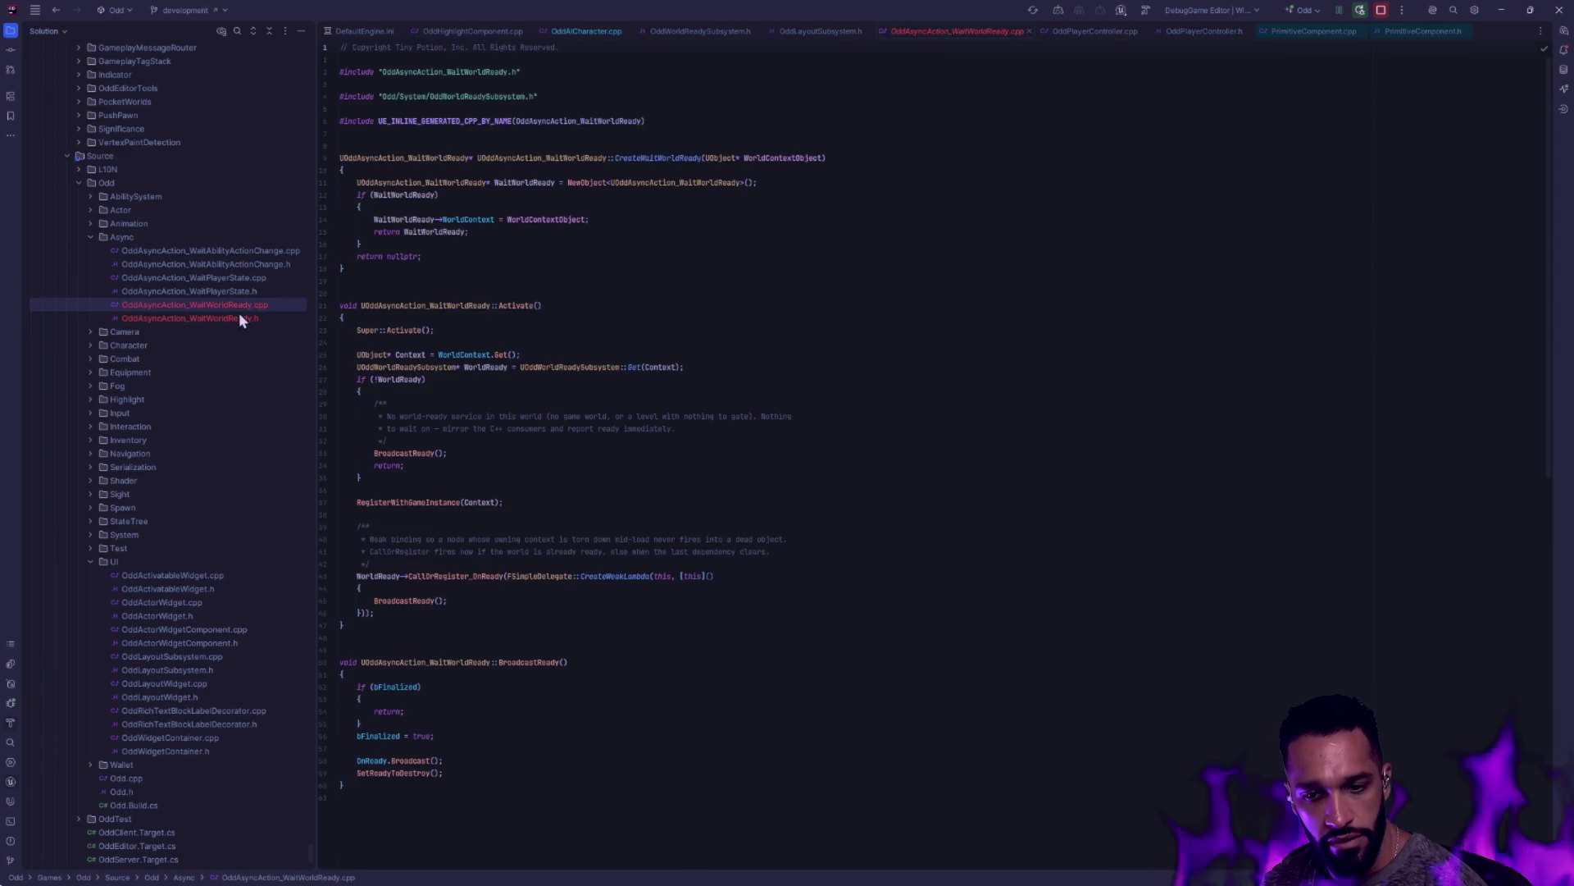
{"action": "left_click", "coordinate": [232, 317]}
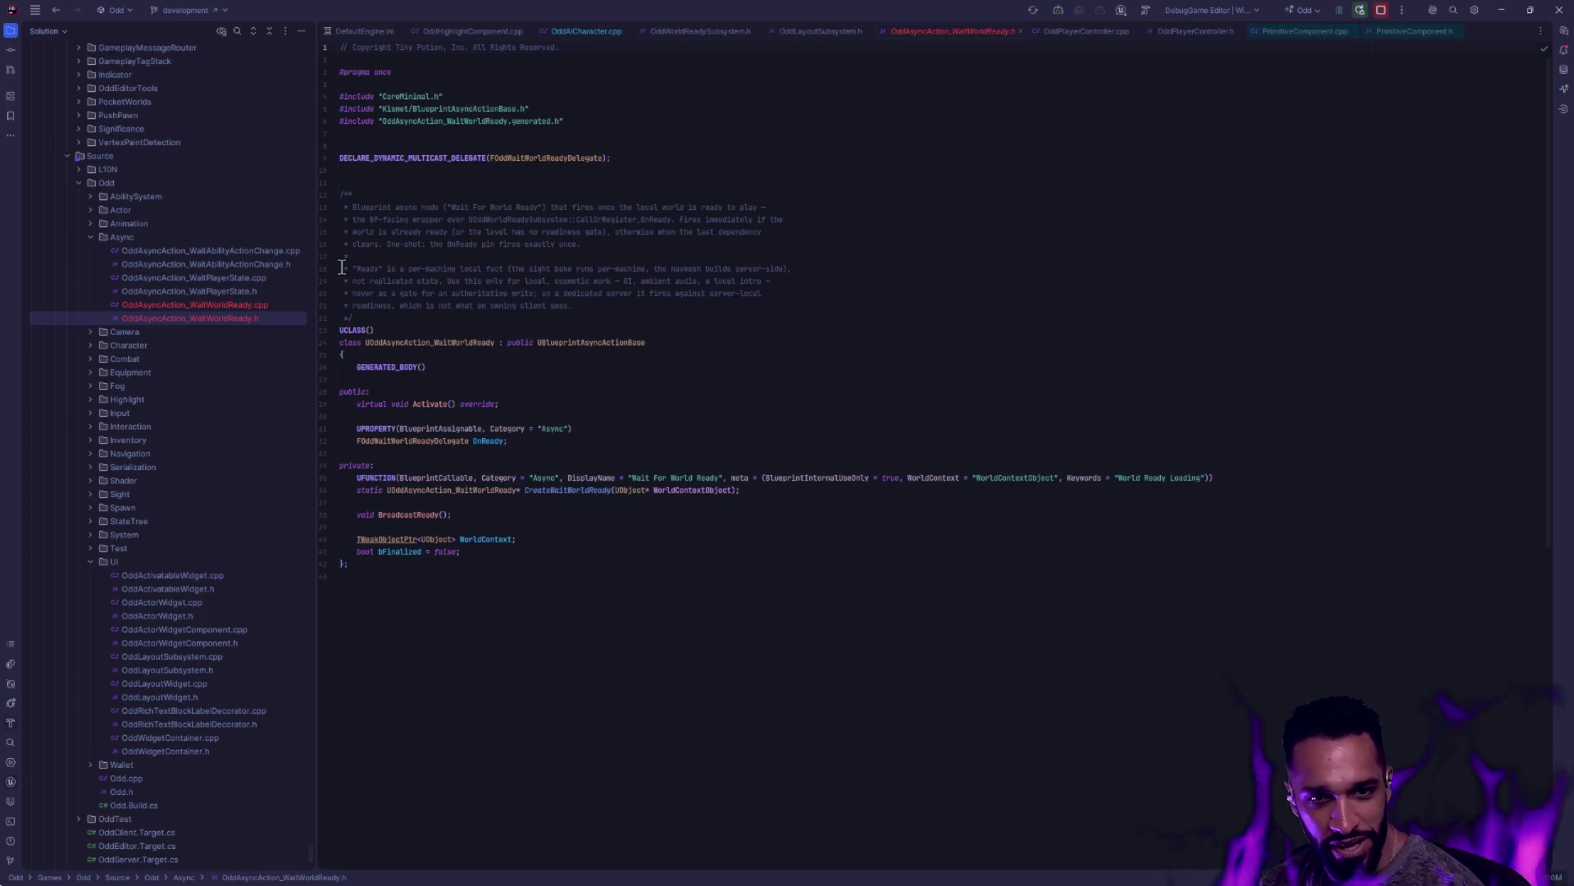
{"action": "left_click", "coordinate": [255, 305]}
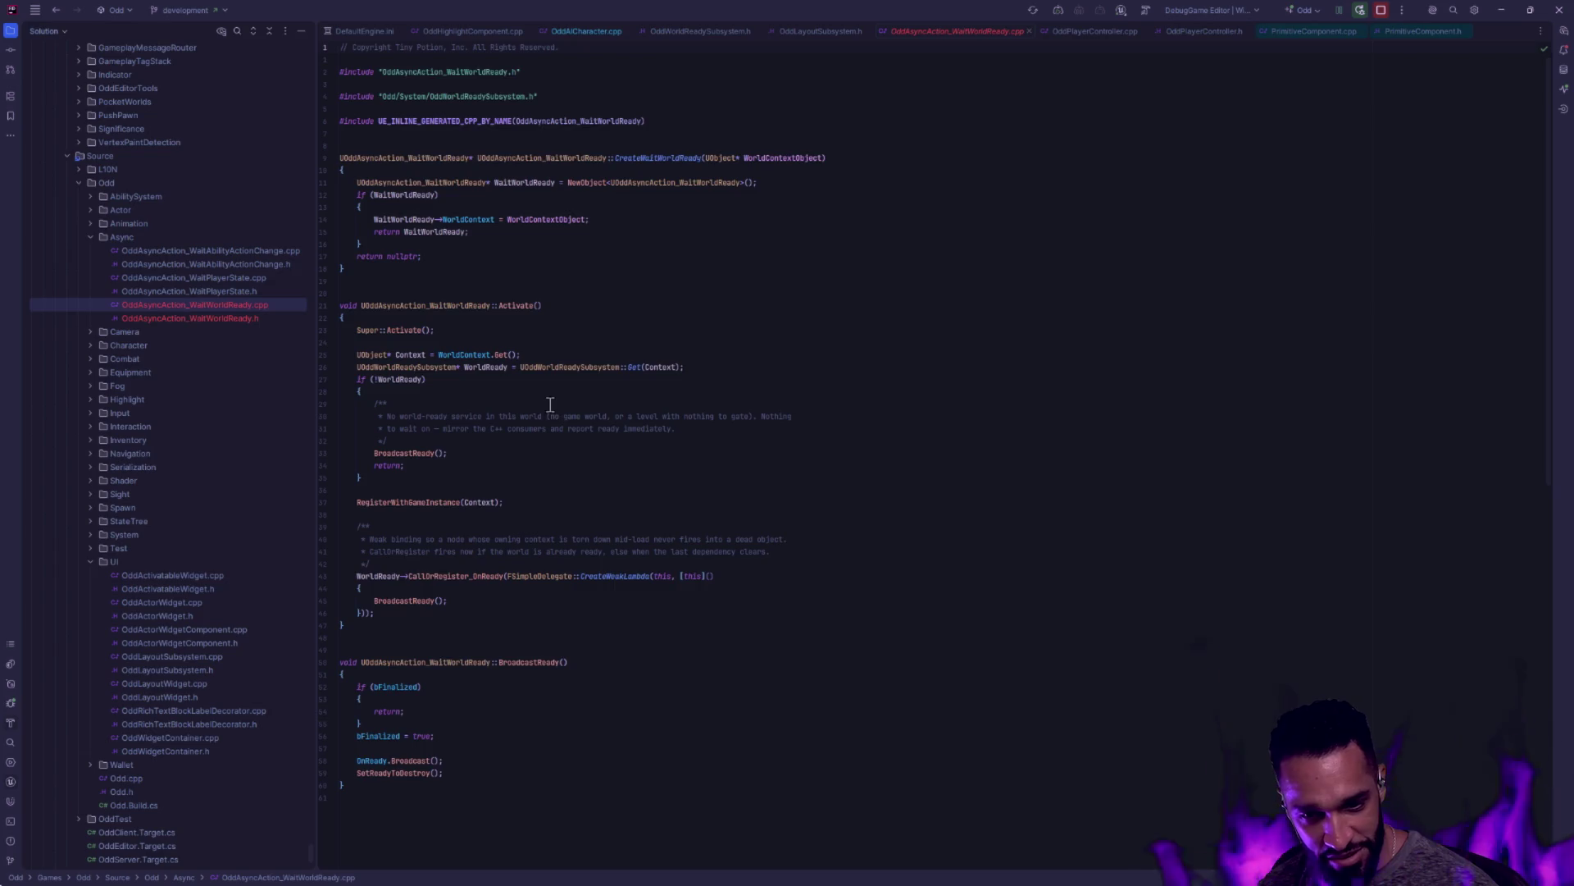
Flip between the WaitWorldReady header and source again, finishing on the .cpp file
{"action": "scroll", "coordinate": [593, 426], "scroll_direction": "down", "scroll_amount": 4}
{"action": "scroll", "coordinate": [593, 435], "scroll_direction": "up", "scroll_amount": 4}
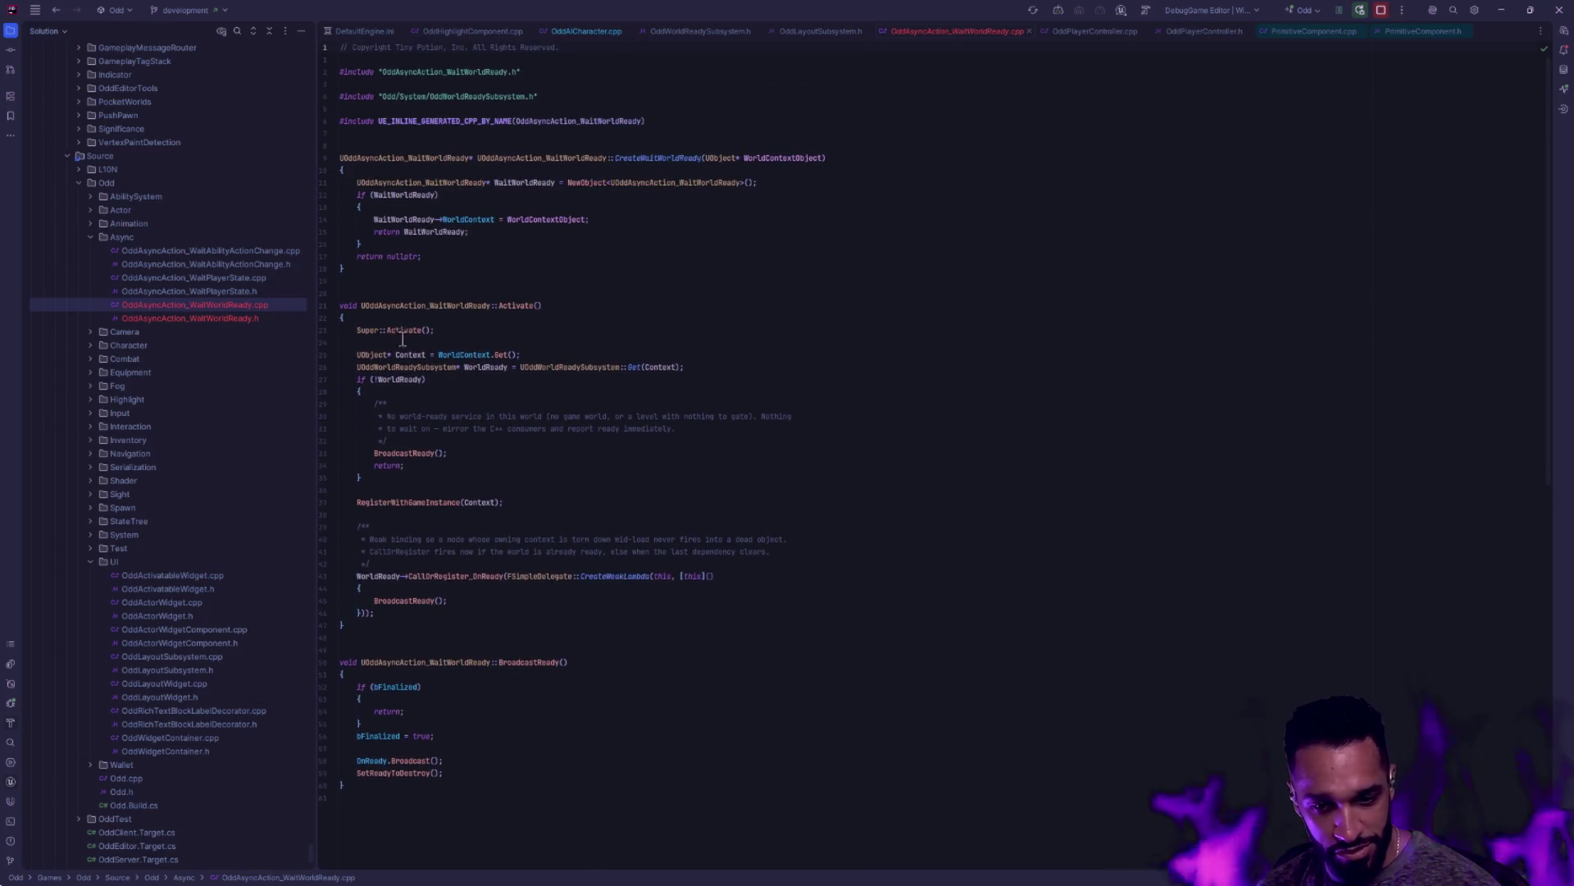
{"action": "left_click", "coordinate": [232, 312]}
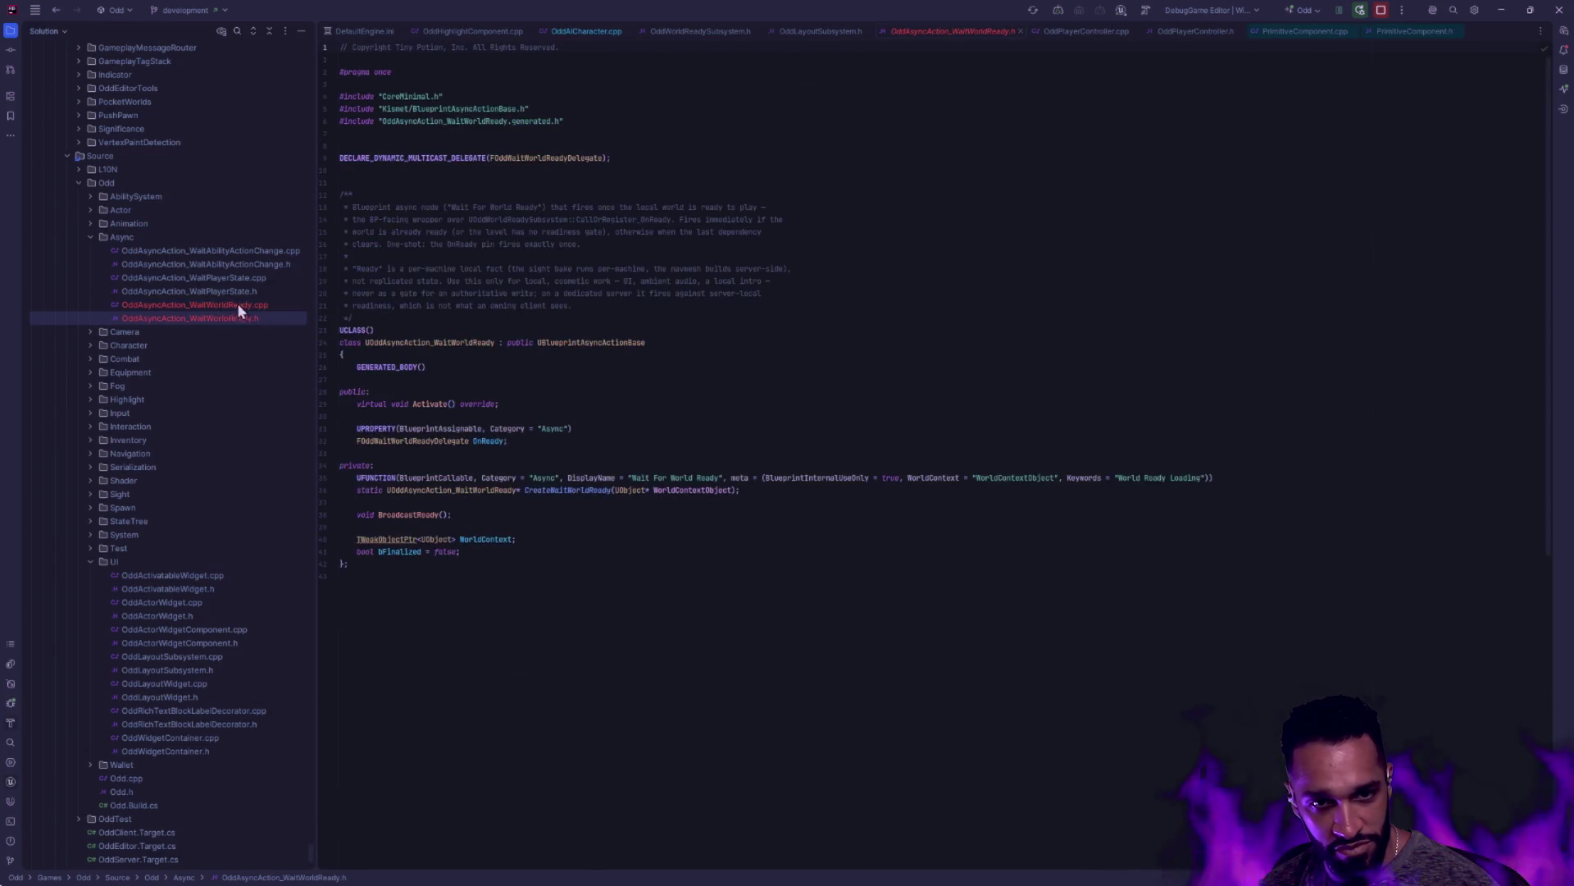
{"action": "left_click", "coordinate": [241, 304]}
{"action": "left_click", "coordinate": [228, 316]}
{"action": "left_click", "coordinate": [253, 302]}
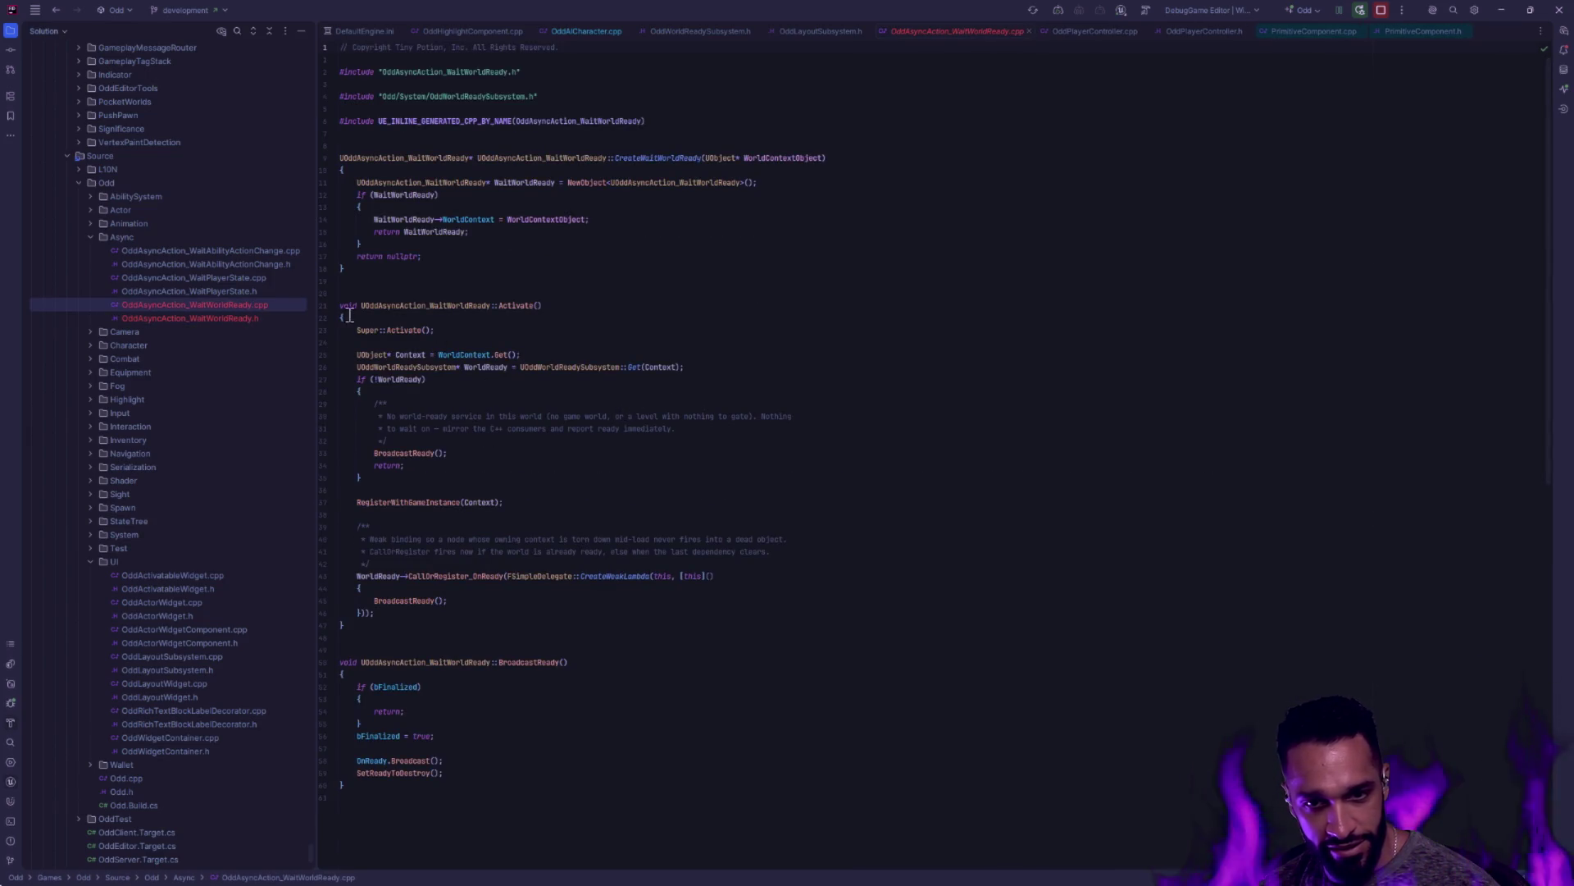
{"action": "left_click", "coordinate": [243, 320]}
{"action": "left_click", "coordinate": [255, 306]}
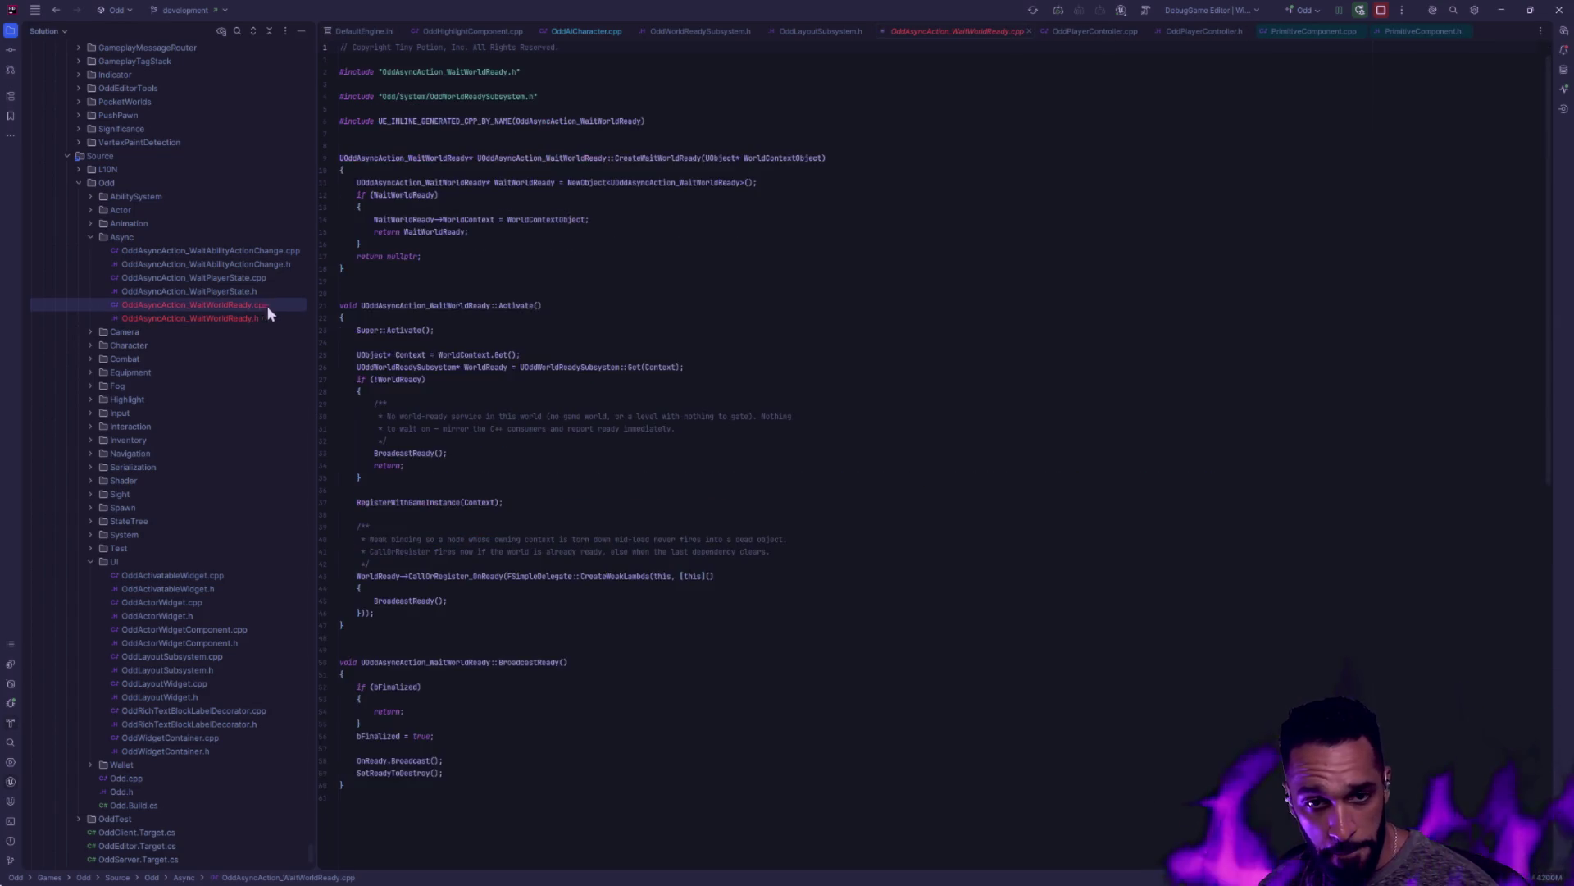
{"action": "key", "text": "alt+Tab"}
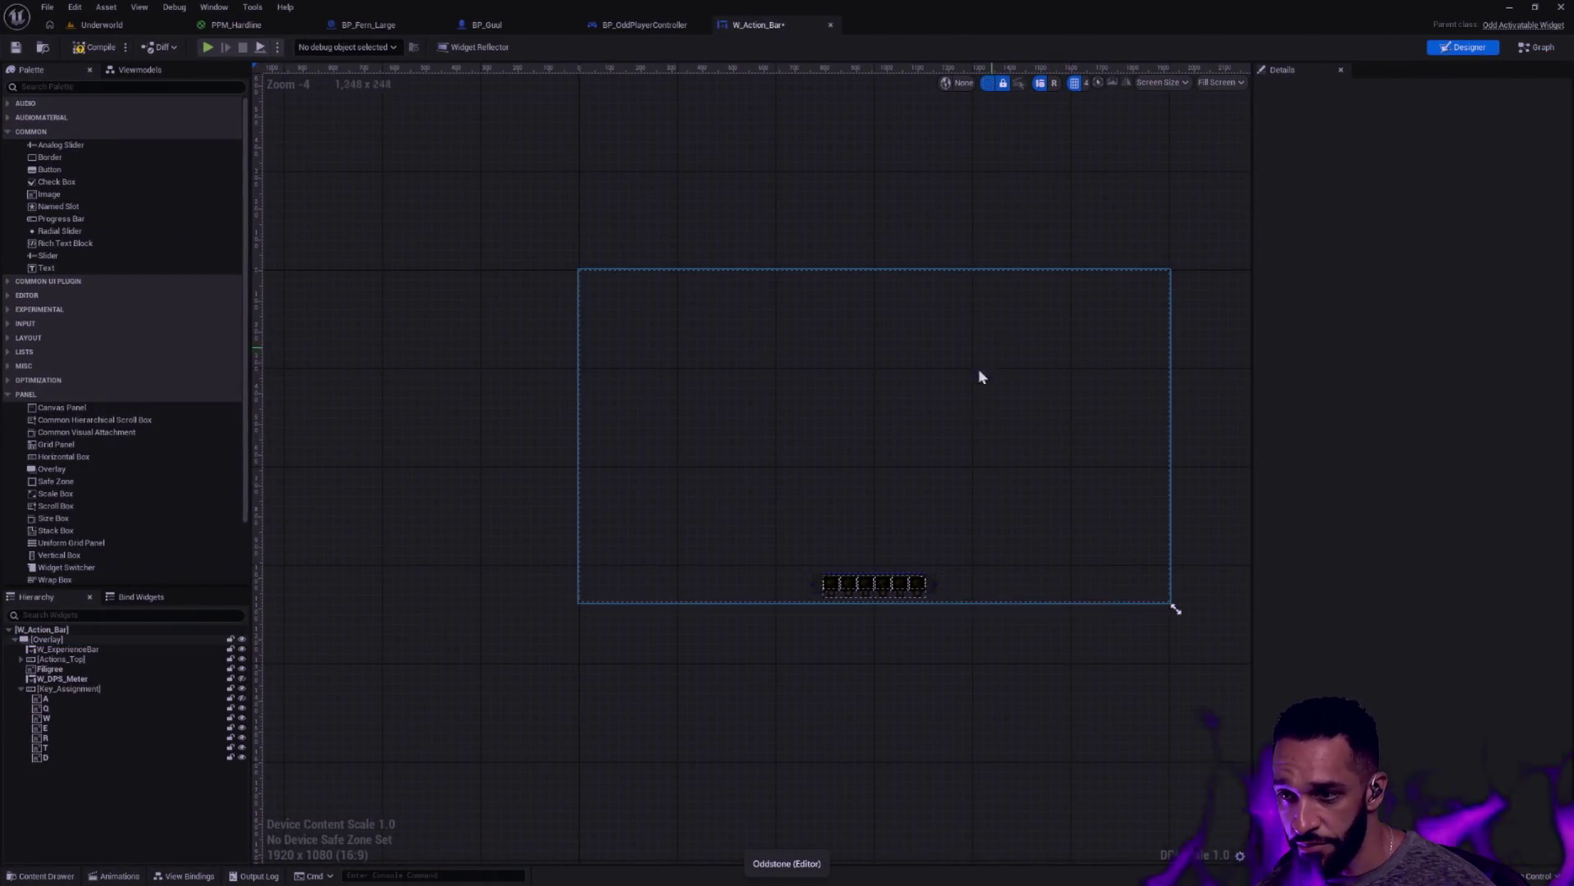
Pan the W_Action_Bar designer canvas and check the terminal workspace
{"action": "scroll", "coordinate": [1093, 503], "scroll_direction": "up", "scroll_amount": 4}
{"action": "scroll", "coordinate": [1055, 485], "scroll_direction": "down", "scroll_amount": 2}
{"action": "left_click_drag", "start_coordinate": [1054, 484], "coordinate": [1193, 481]}
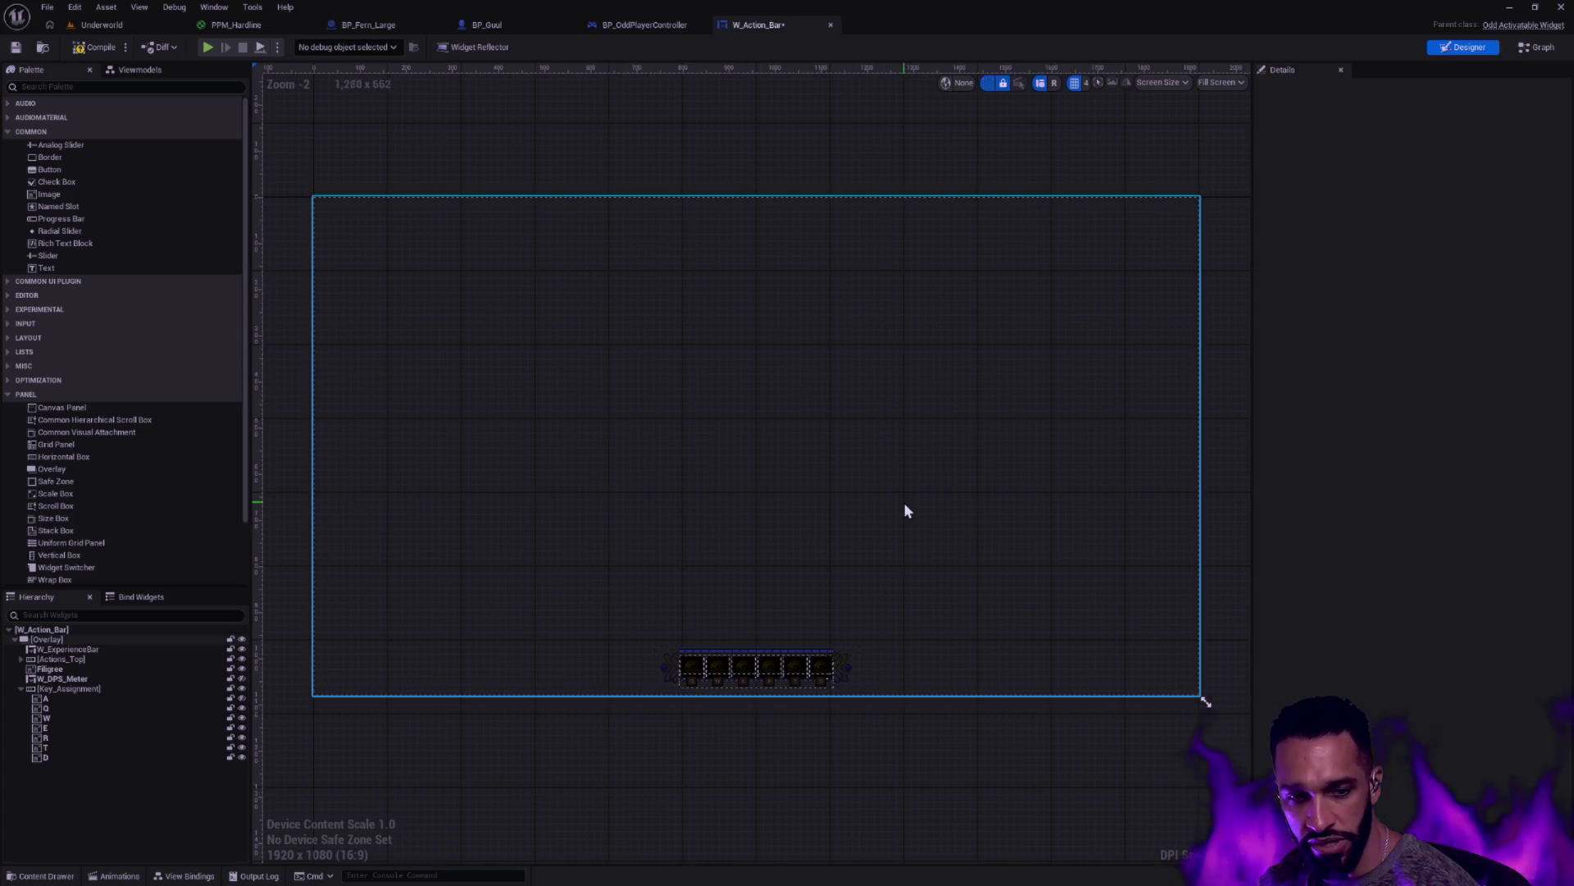
{"action": "key", "text": "ctrl+super+Right"}
{"action": "key", "text": "ctrl+super+Right"}
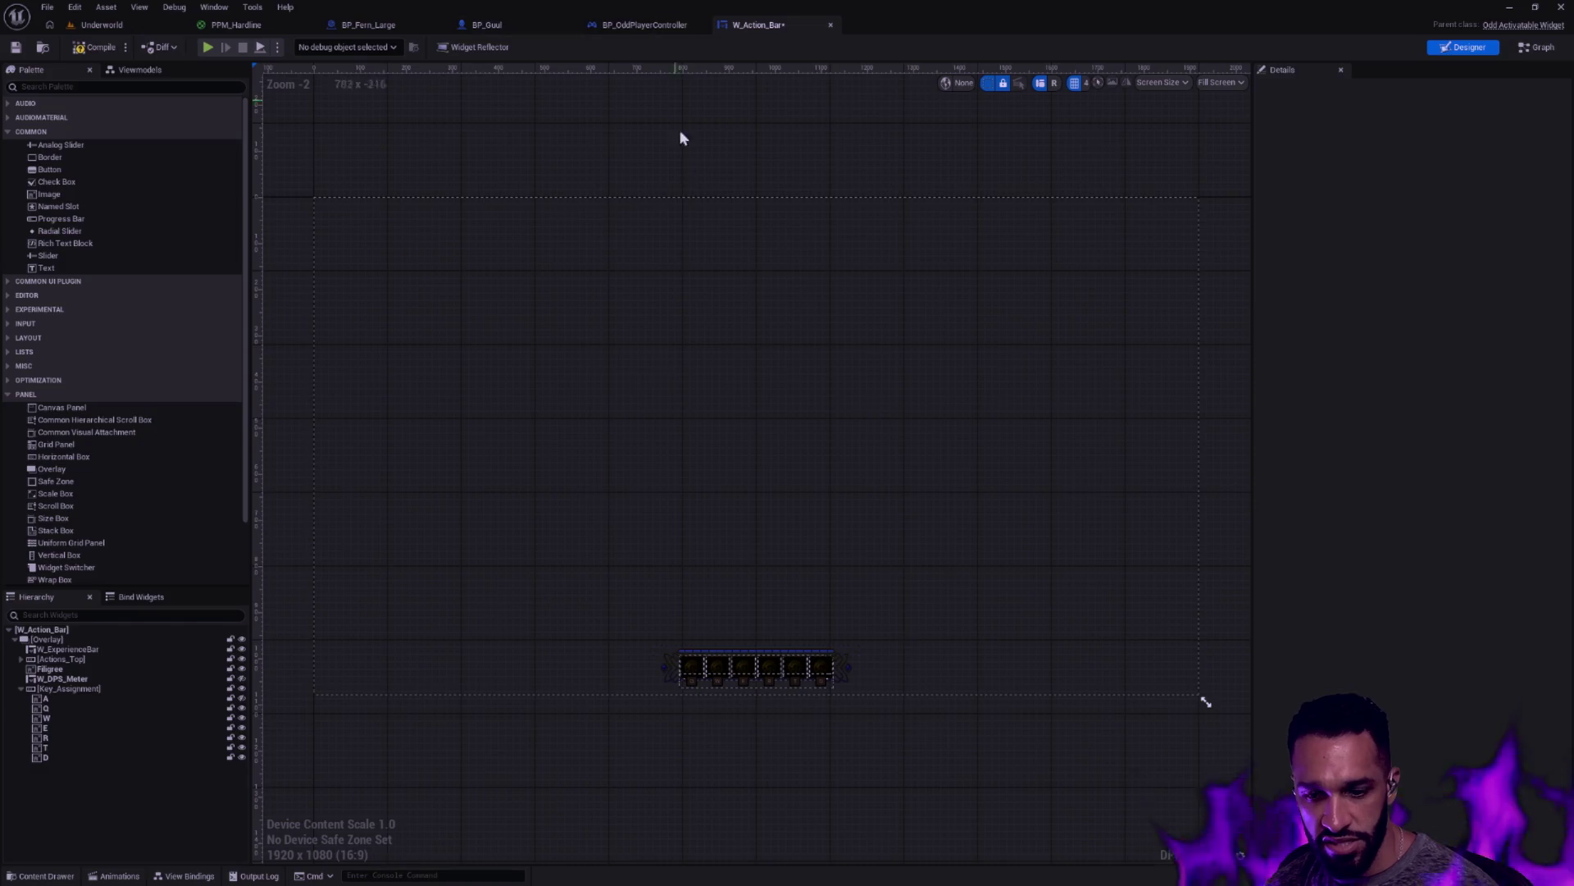
Open the Content Drawer on the UI folder and bring up its new-asset context menu
{"action": "key", "text": "ctrl+space"}
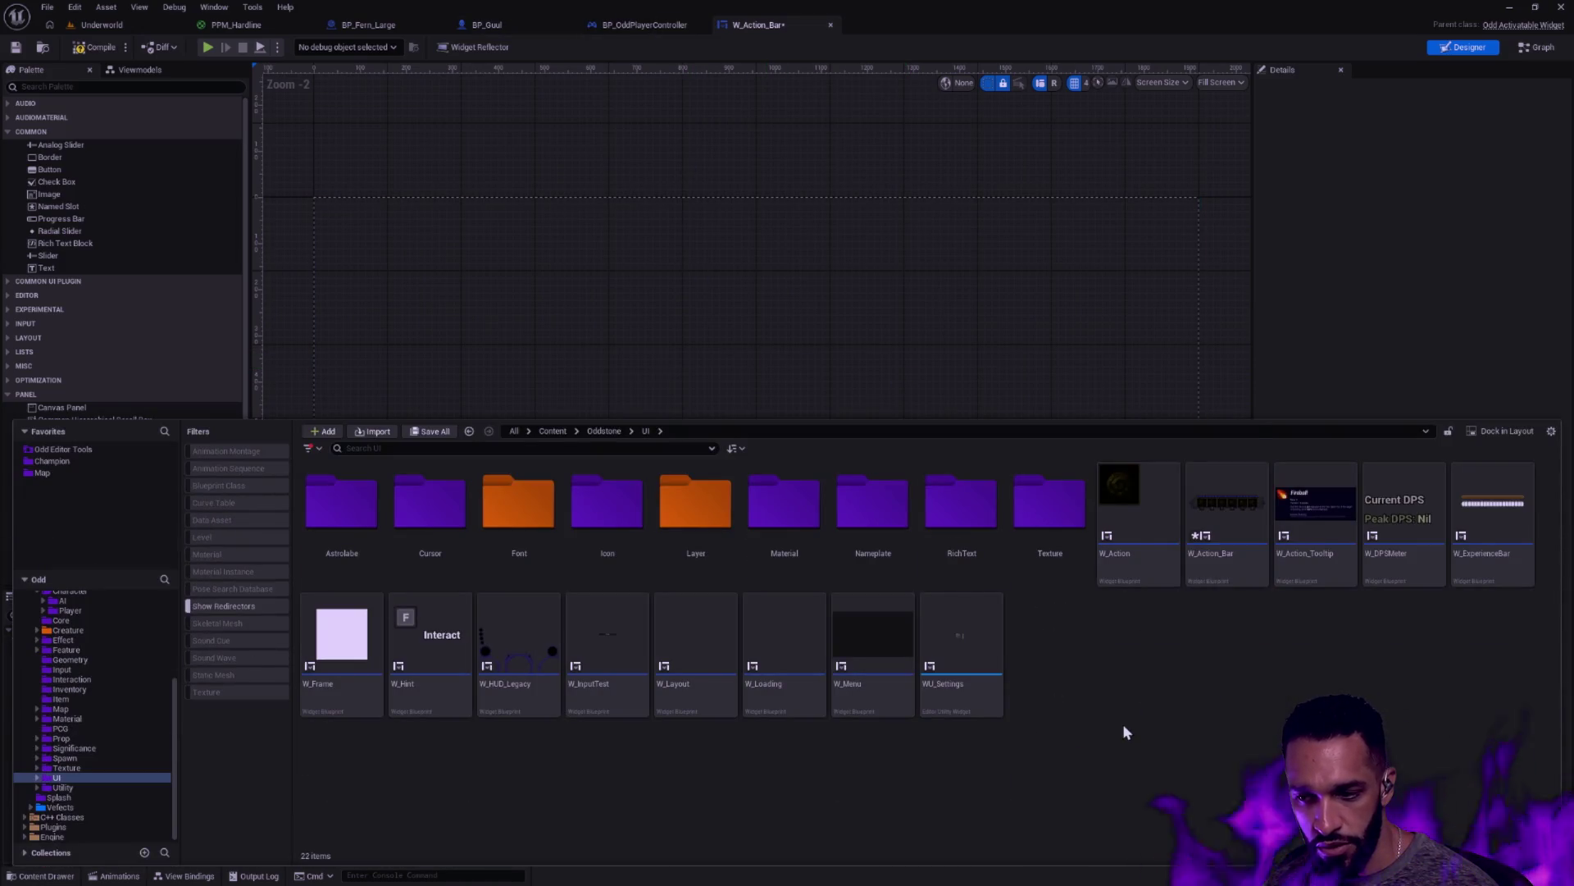
{"action": "right_click", "coordinate": [1124, 727]}
{"action": "mouse_move", "coordinate": [1189, 427]}
{"action": "mouse_move", "coordinate": [1312, 716]}
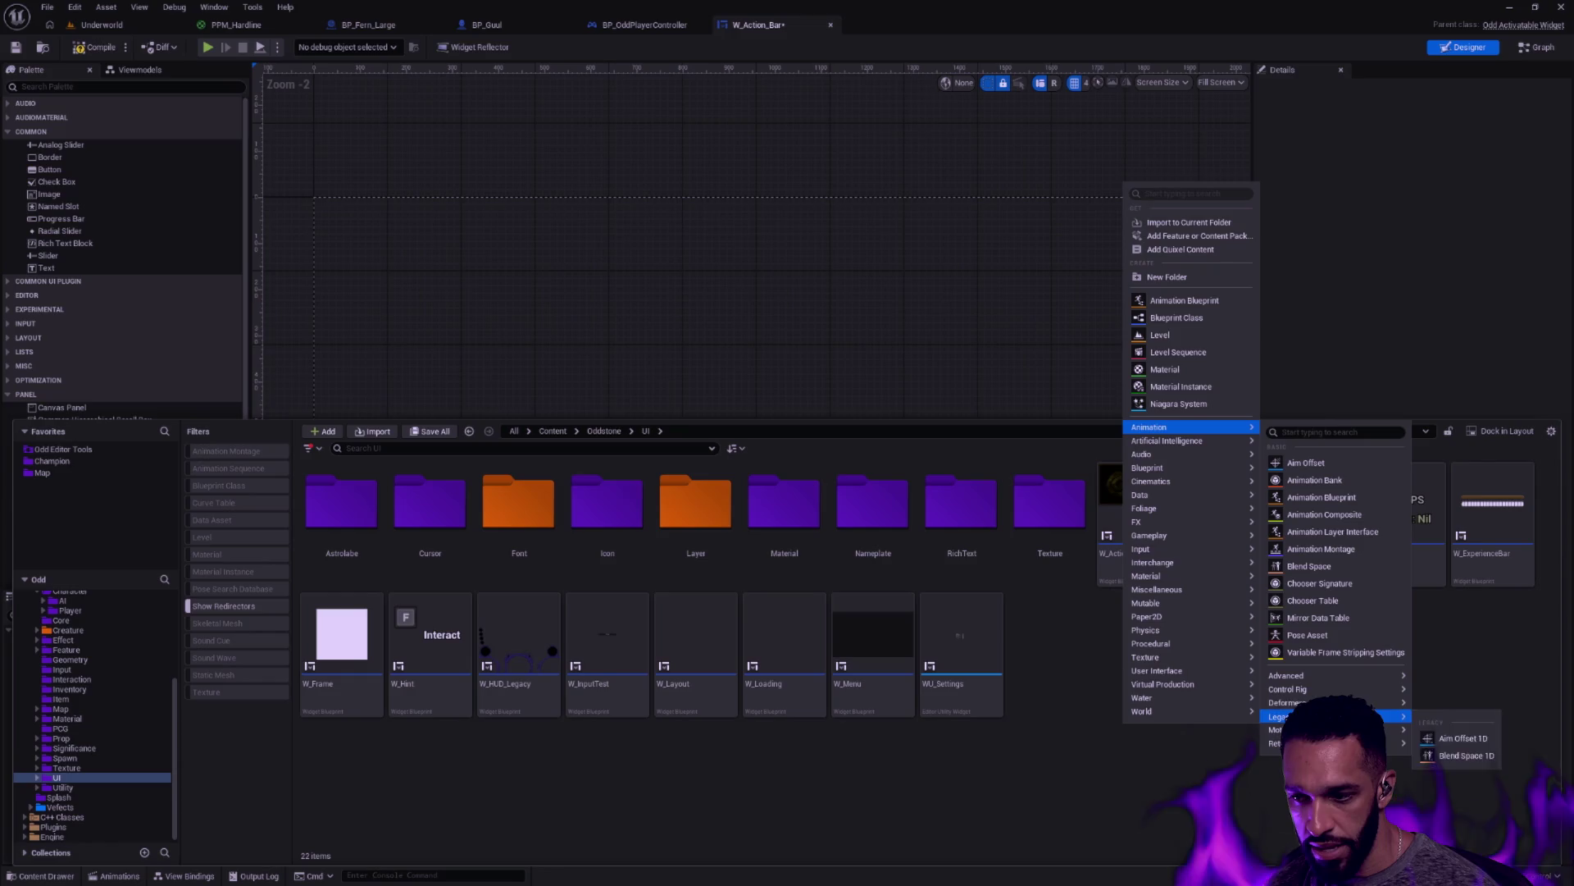
{"action": "left_click", "coordinate": [1119, 708]}
{"action": "right_click", "coordinate": [1119, 708]}
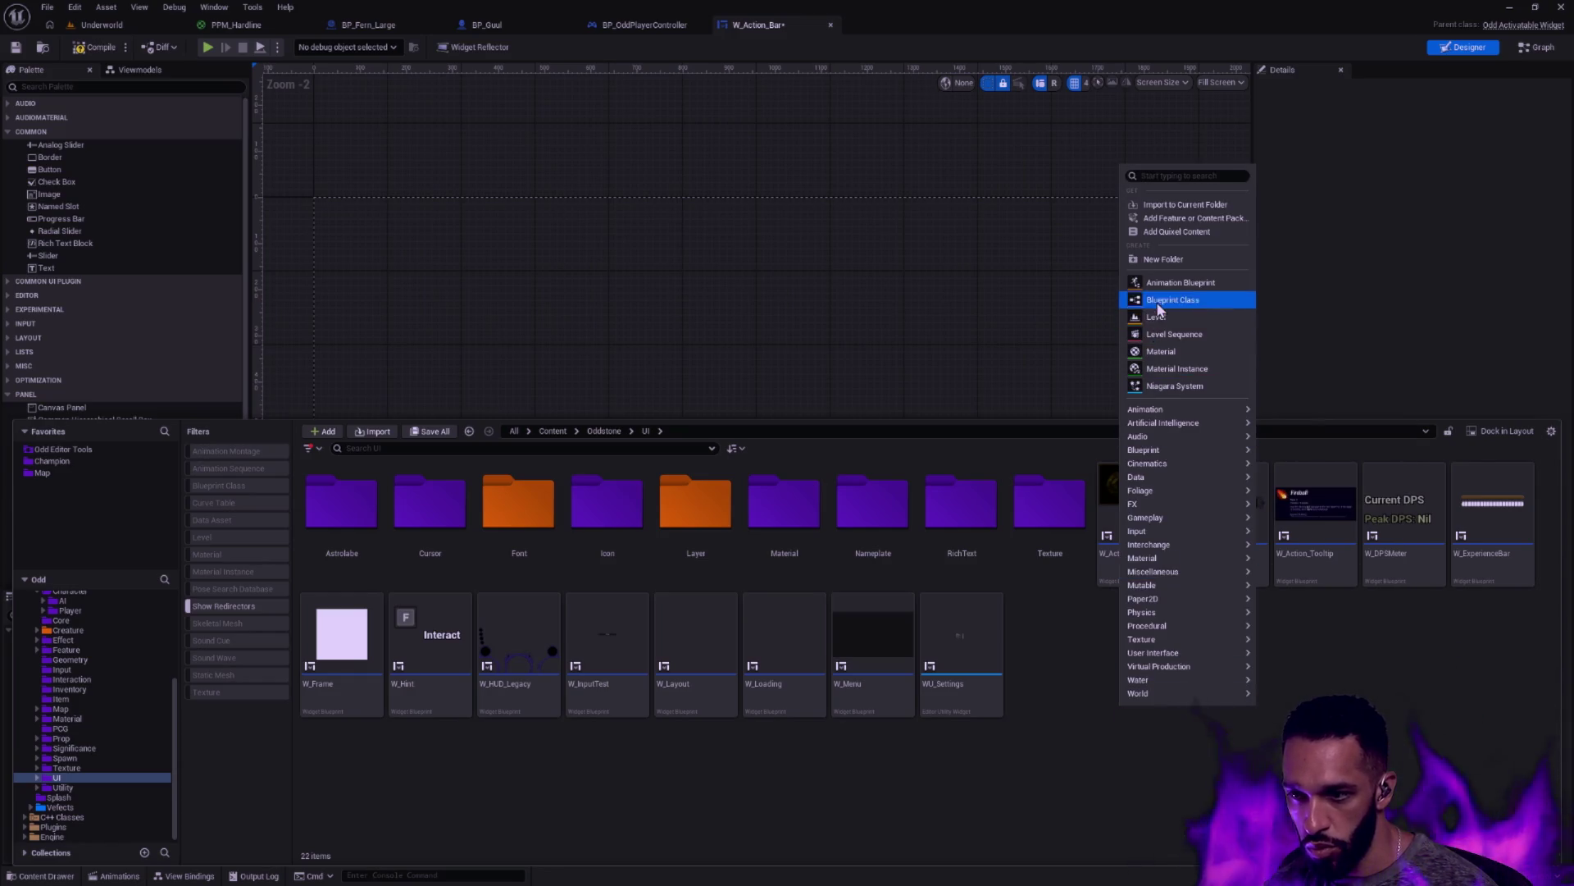
Create a Blueprint Class named W_Test_A with OddActivatableWidget as its parent
{"action": "left_click", "coordinate": [1159, 300]}
{"action": "type", "text": "oddacti"}
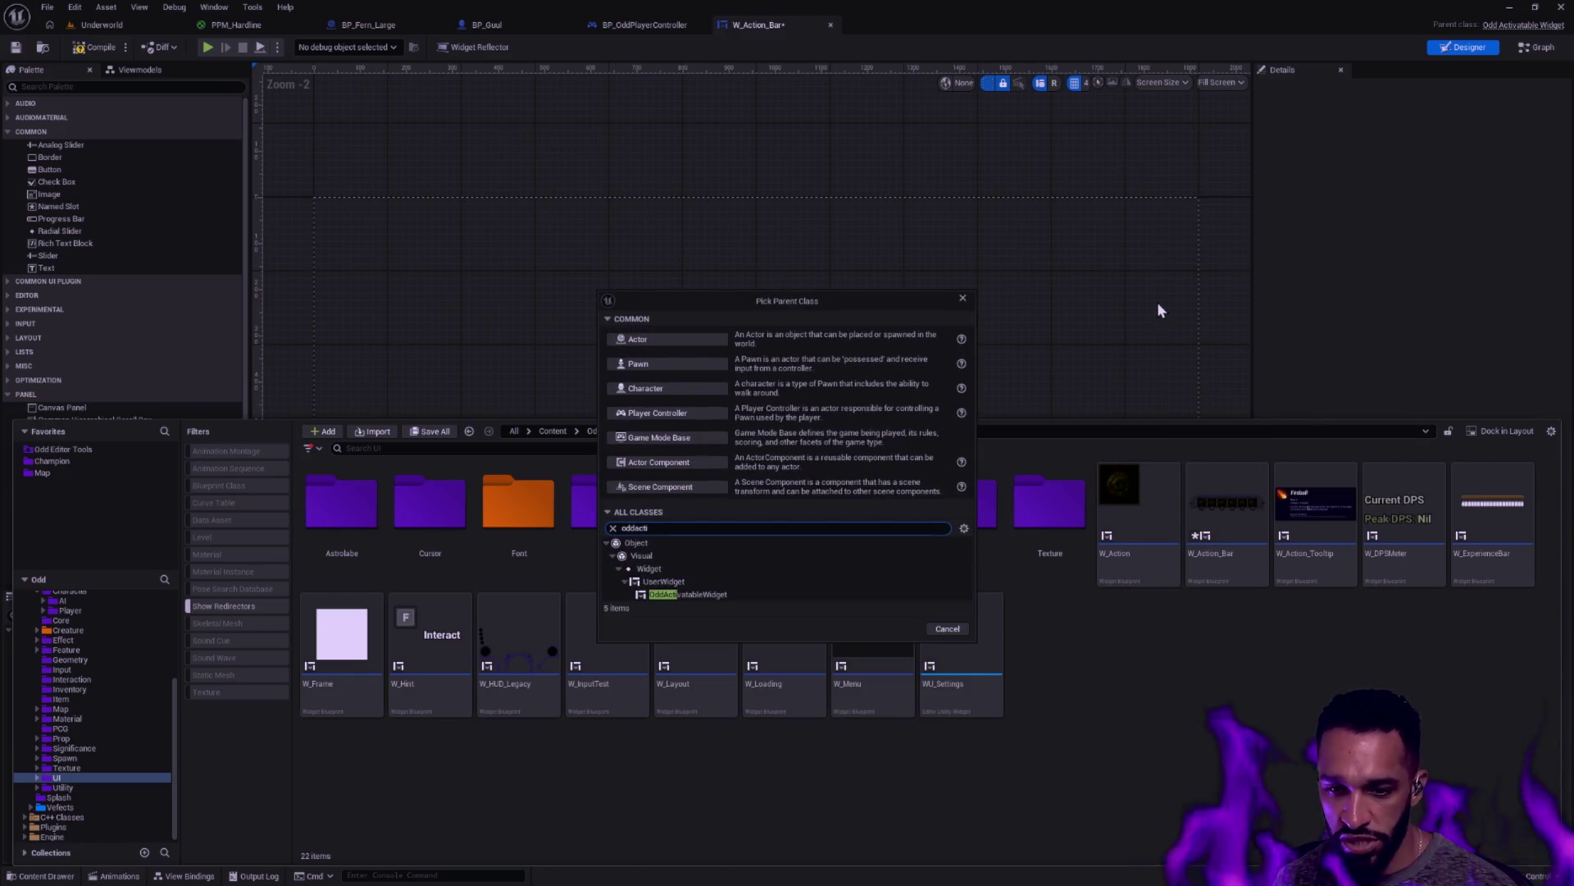
{"action": "left_click", "coordinate": [708, 595]}
{"action": "left_click", "coordinate": [900, 628]}
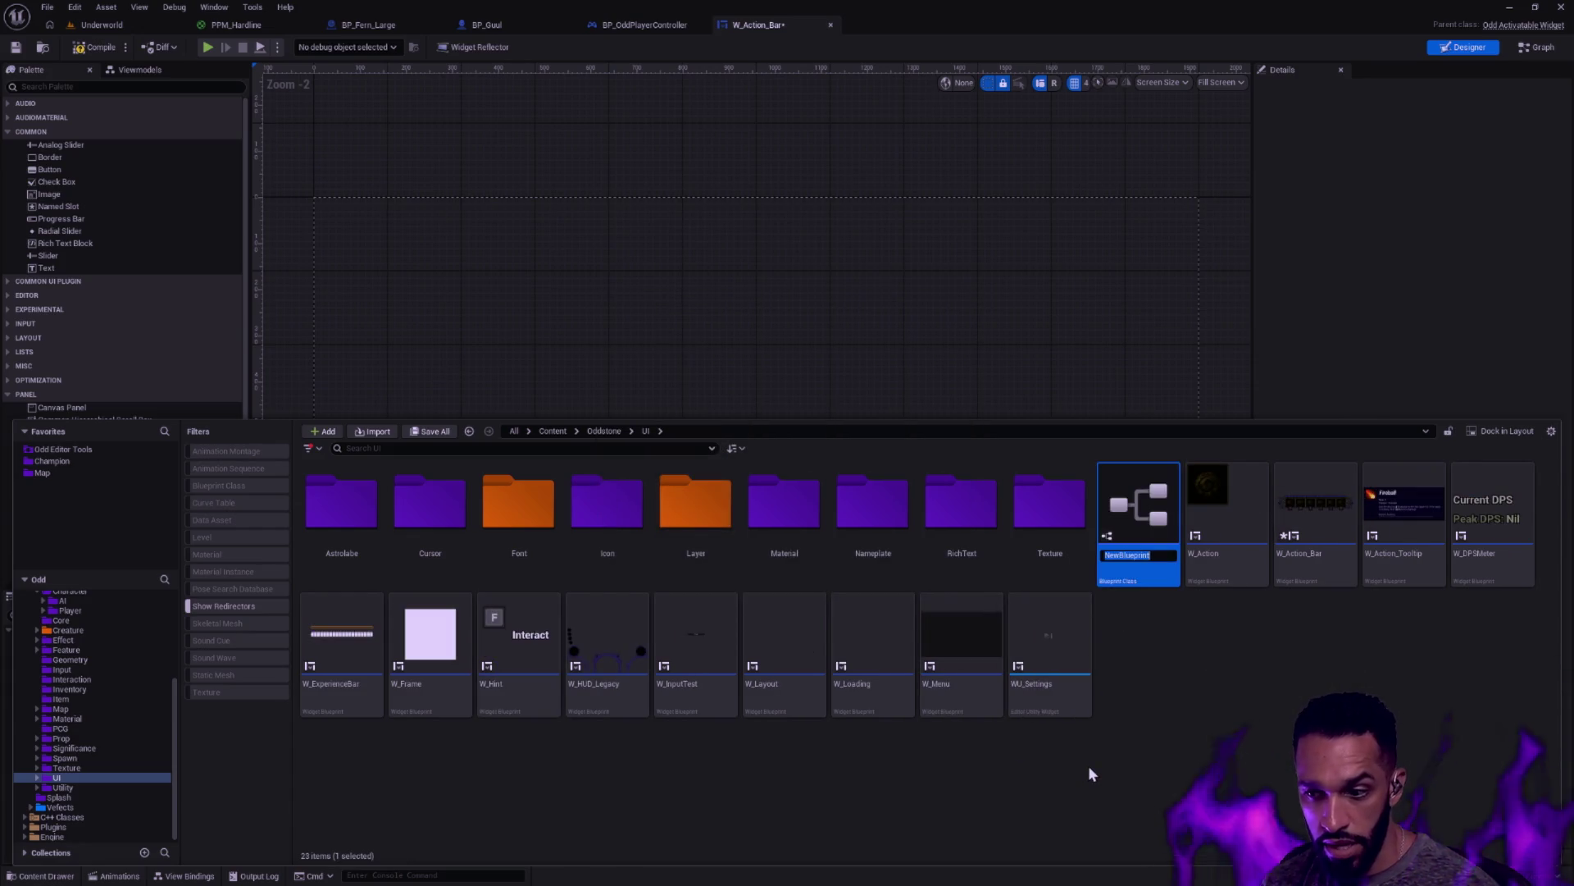
{"action": "type", "text": "W_Test_"}
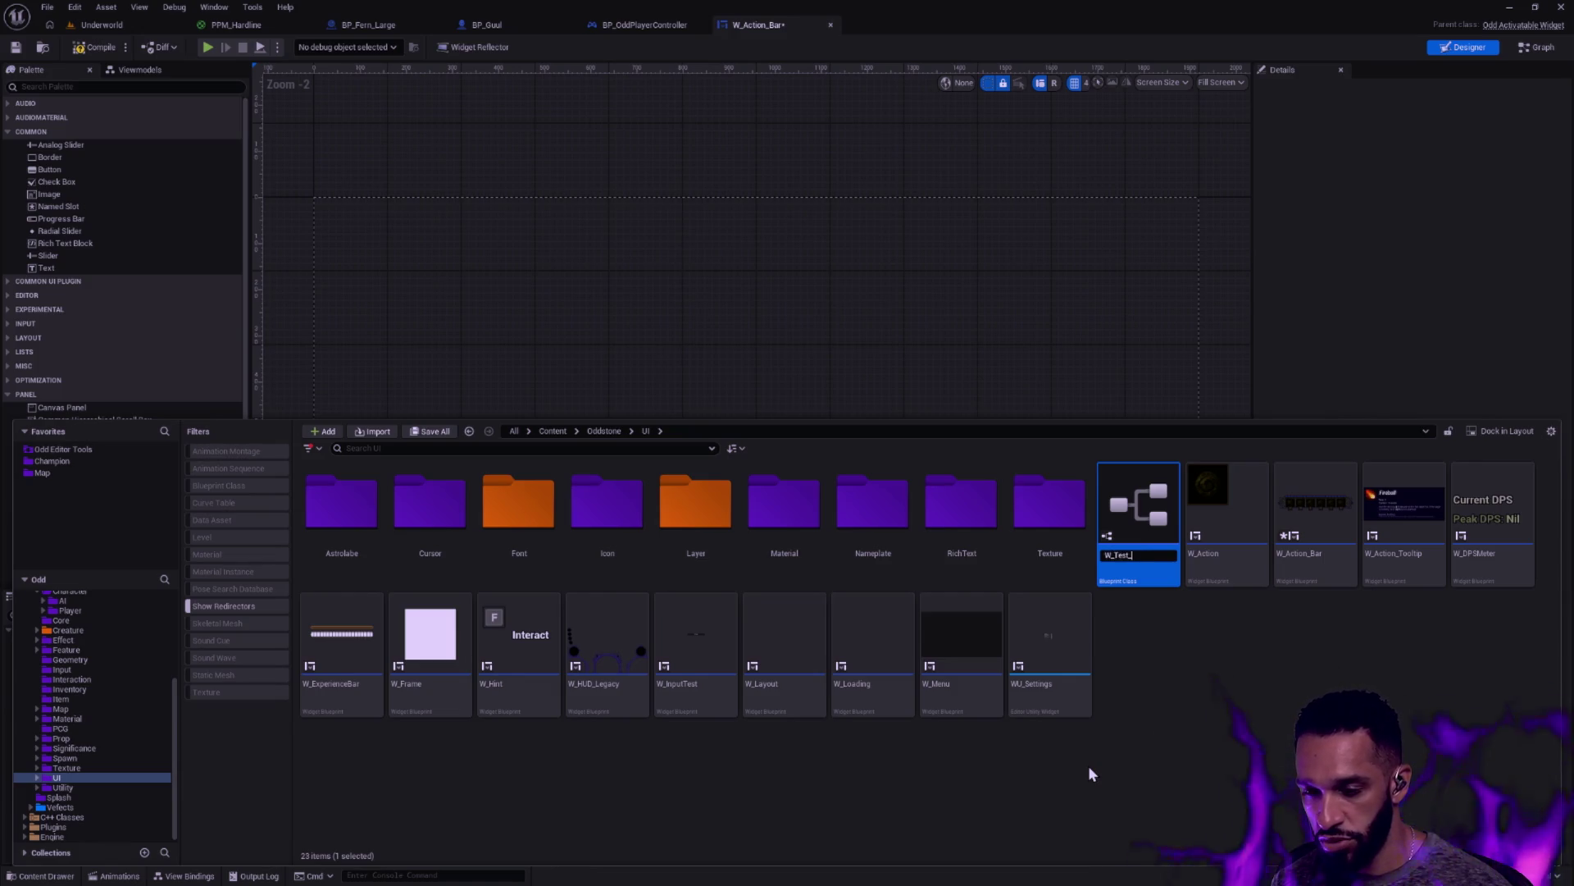
{"action": "type", "text": "A"}
{"action": "key", "text": "Return"}
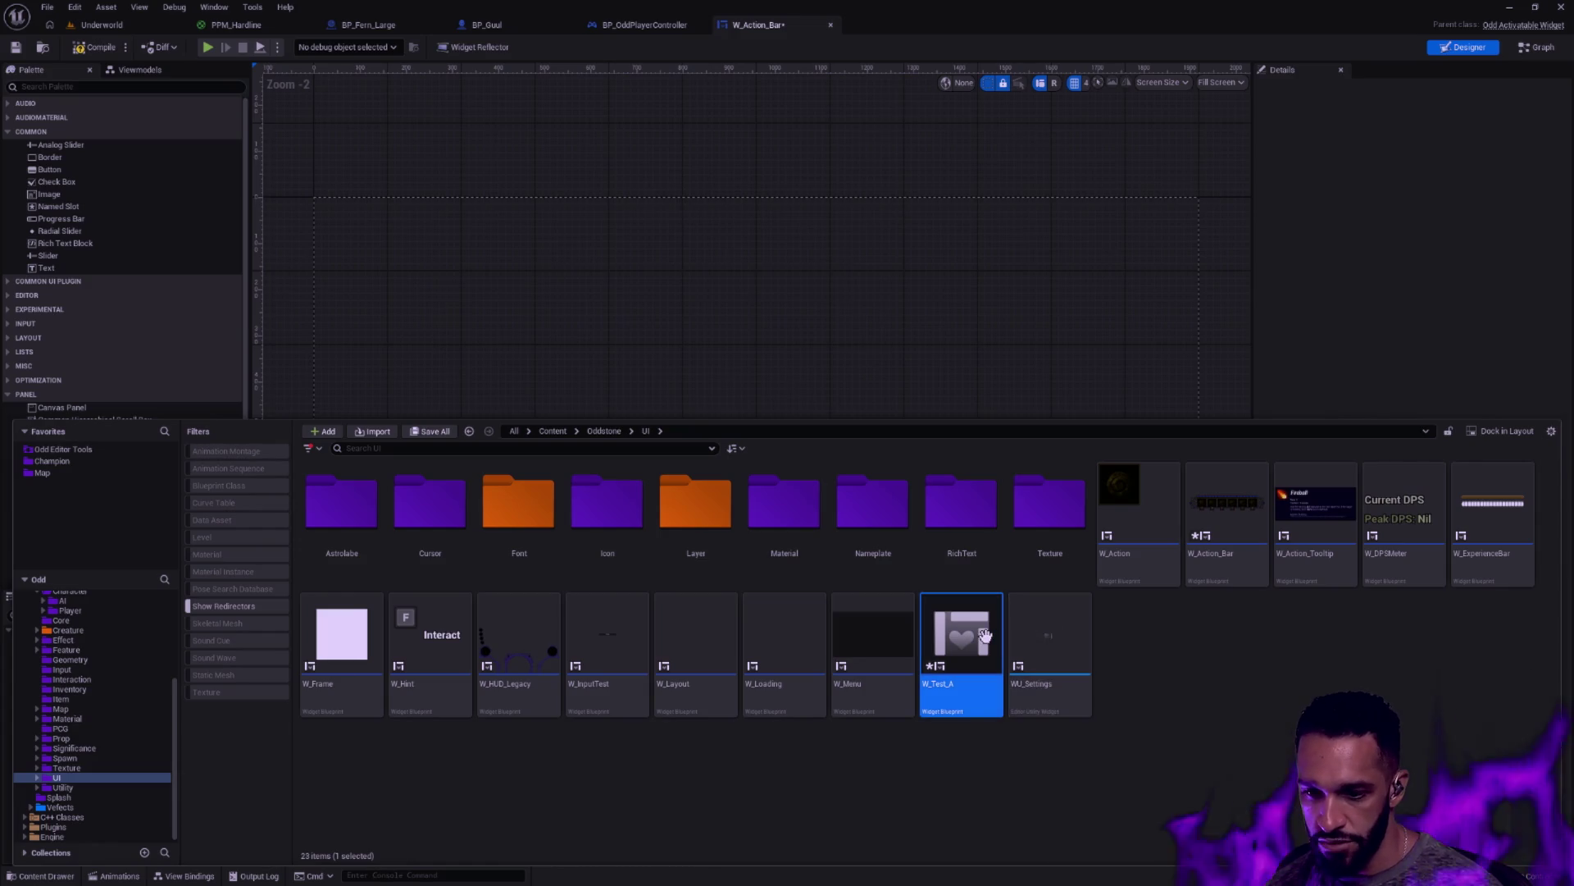
Open W_Test_A for editing, then go to BP_OddPlayerController's event graph
{"action": "double_click", "coordinate": [985, 635]}
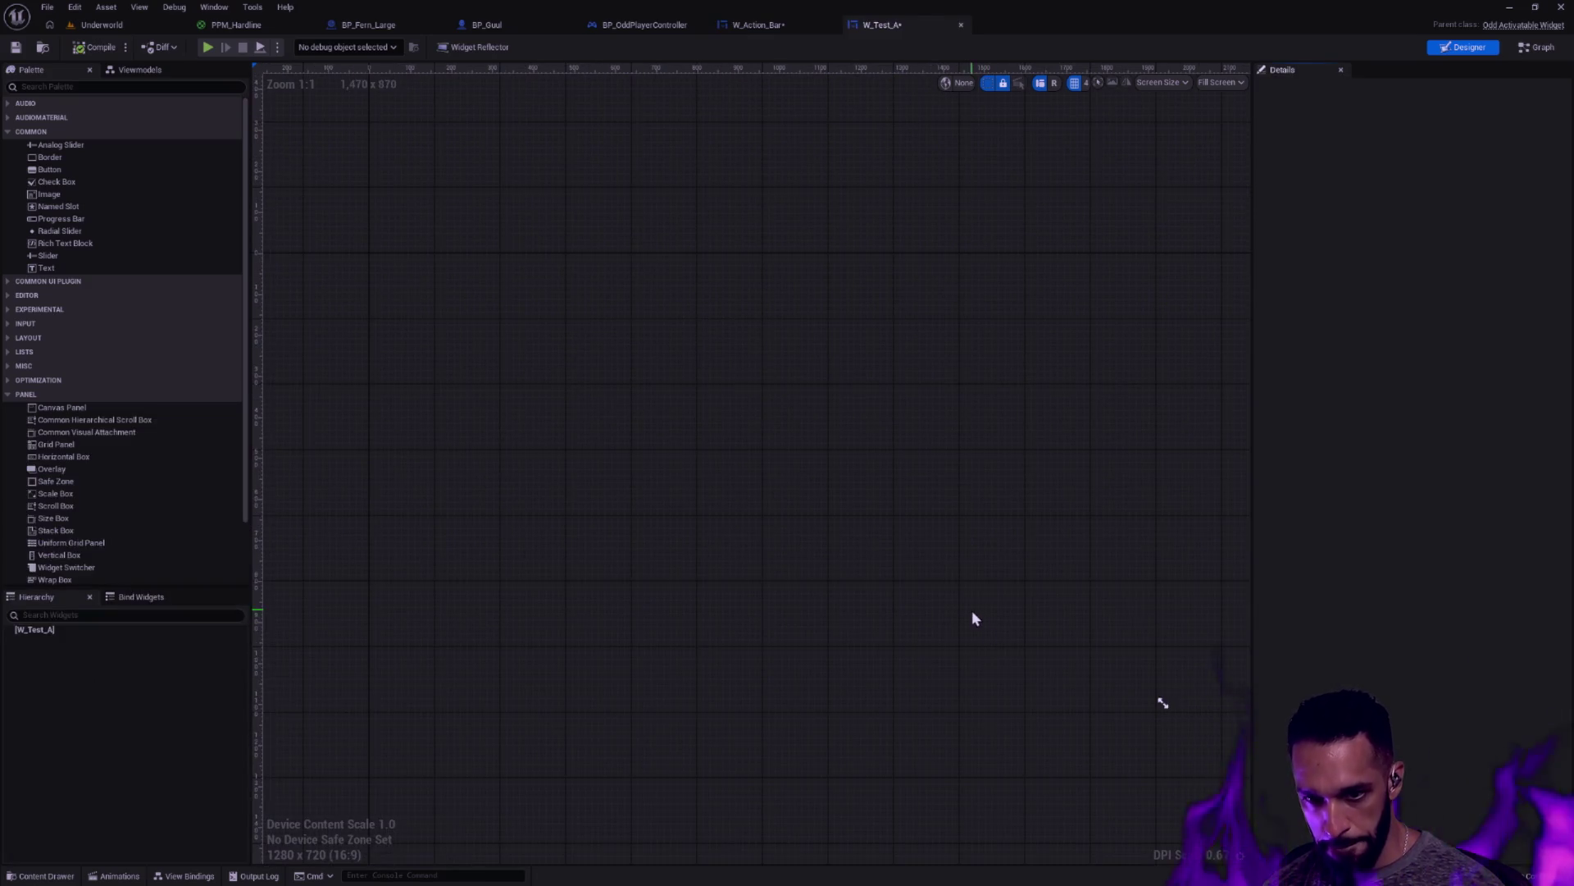
{"action": "left_click", "coordinate": [1227, 85]}
{"action": "left_click", "coordinate": [1227, 85]}
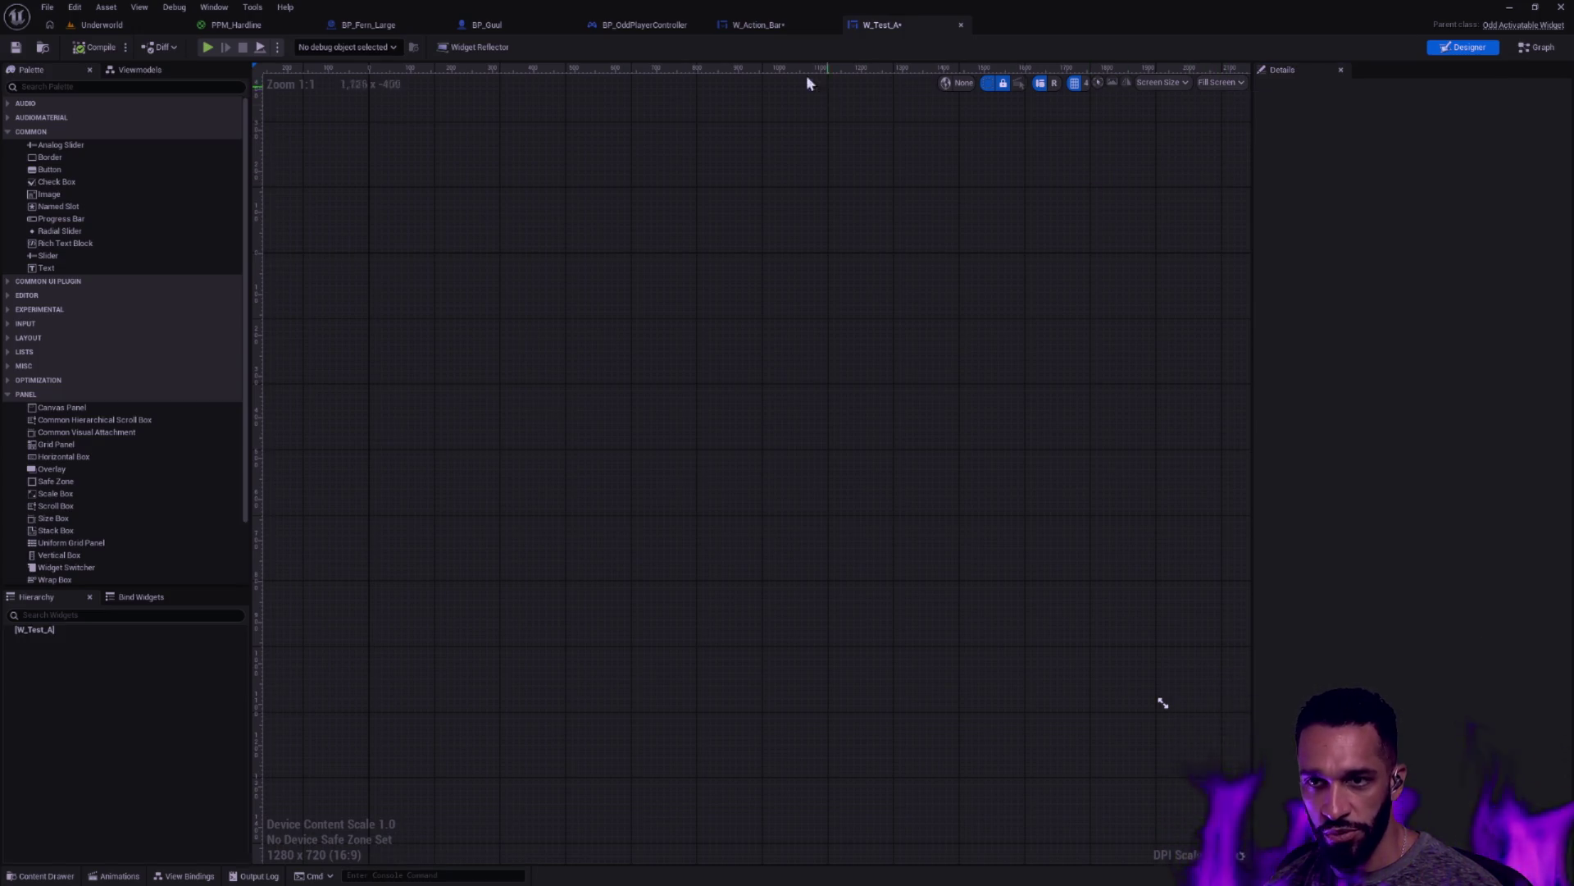
{"action": "left_click", "coordinate": [676, 29]}
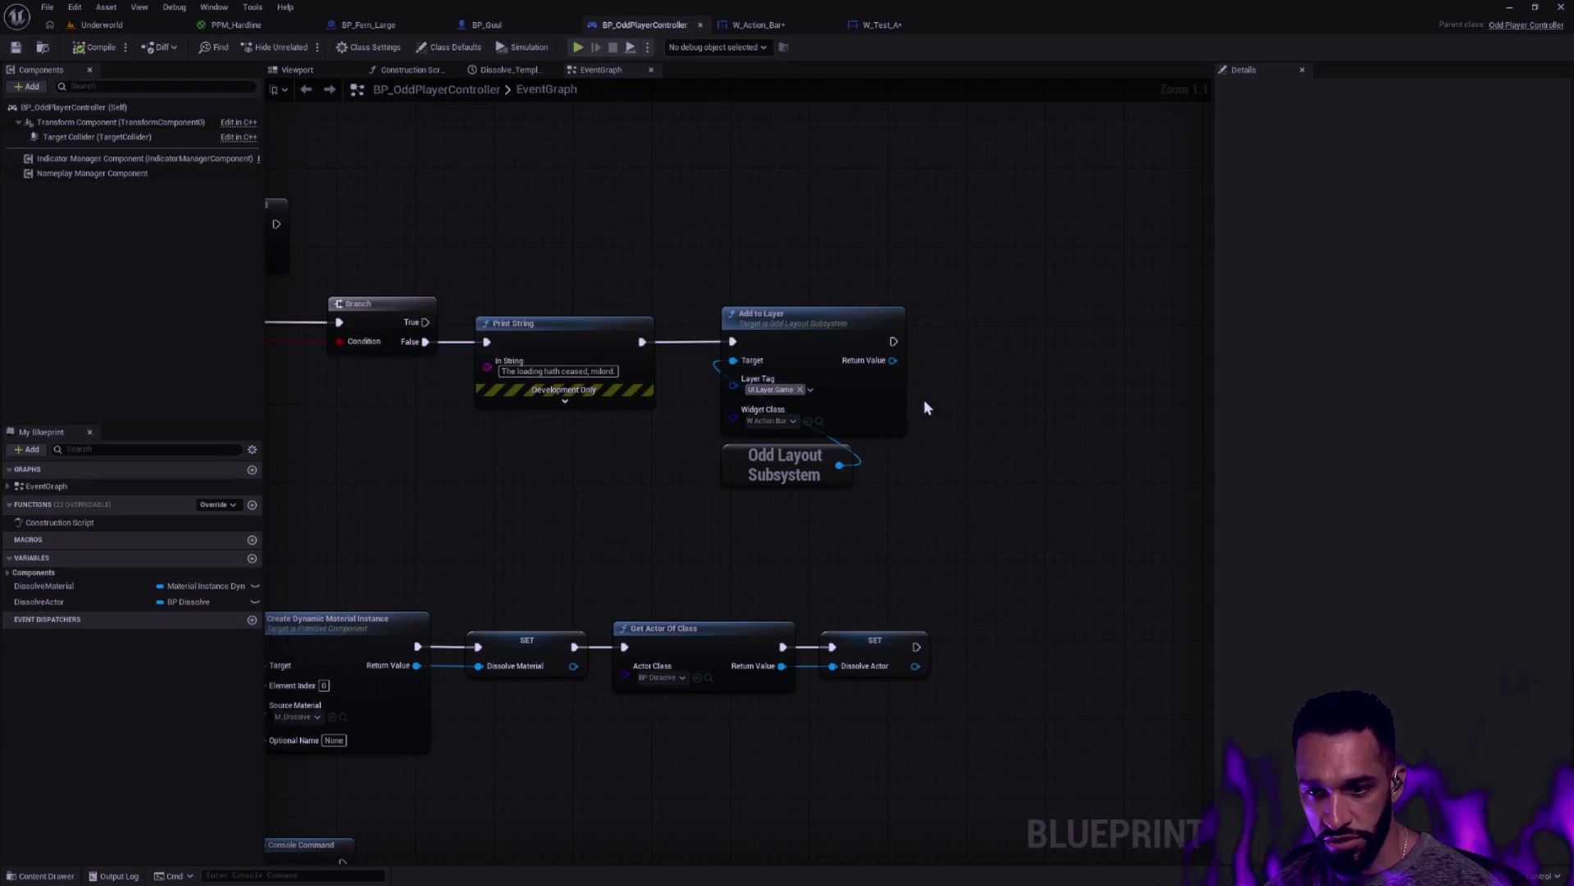
Set the Add to Layer node's Widget Class to W_Test_A and save BP_OddPlayerController
{"action": "left_click", "coordinate": [779, 422]}
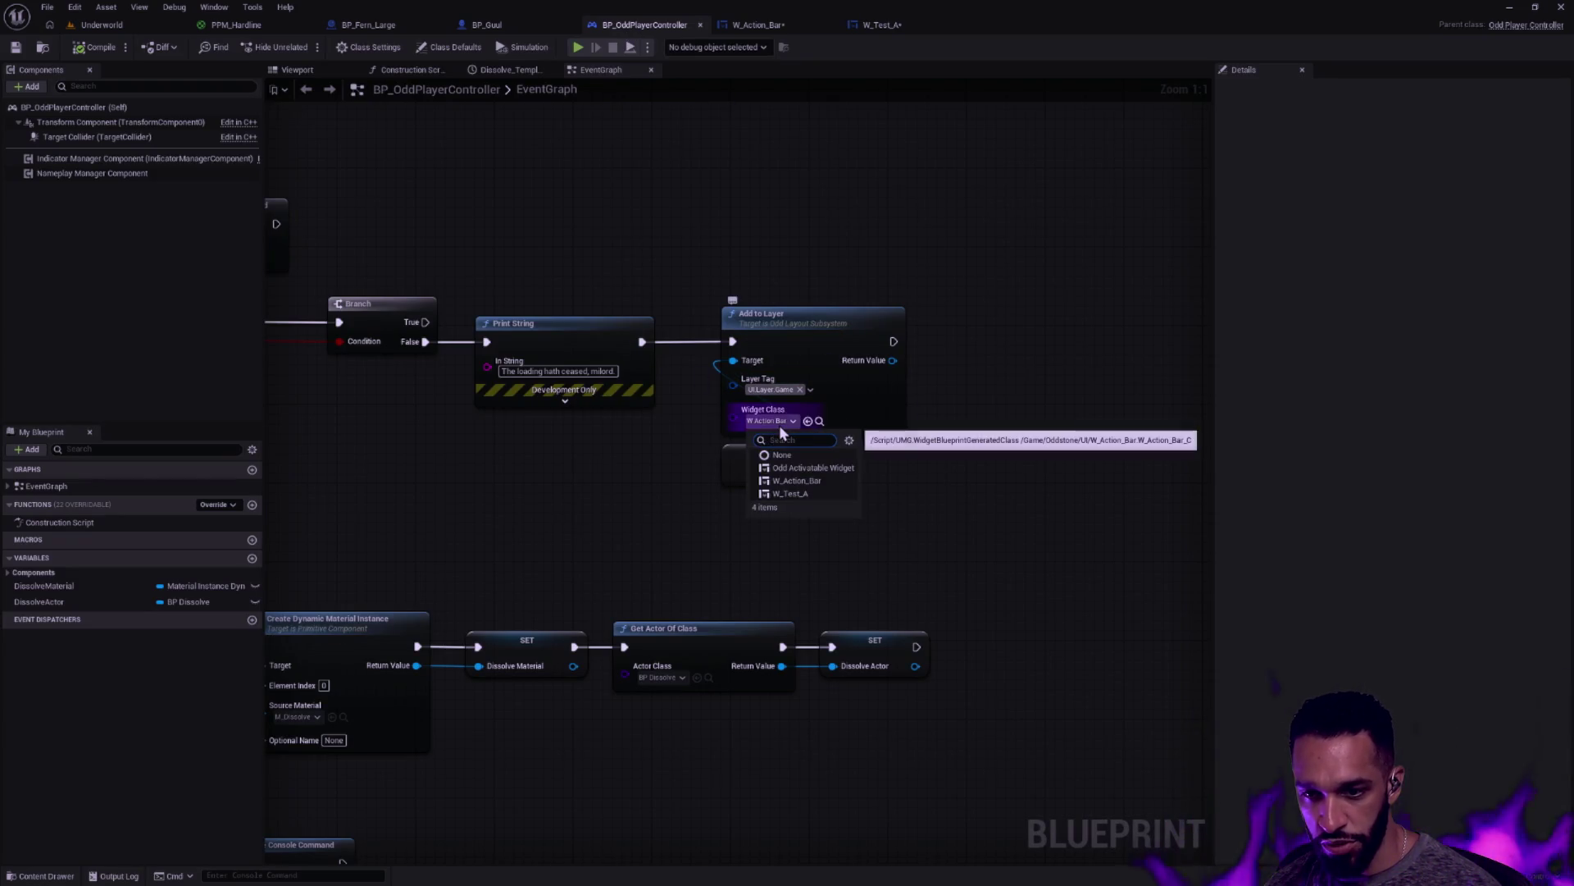
{"action": "left_click", "coordinate": [796, 503]}
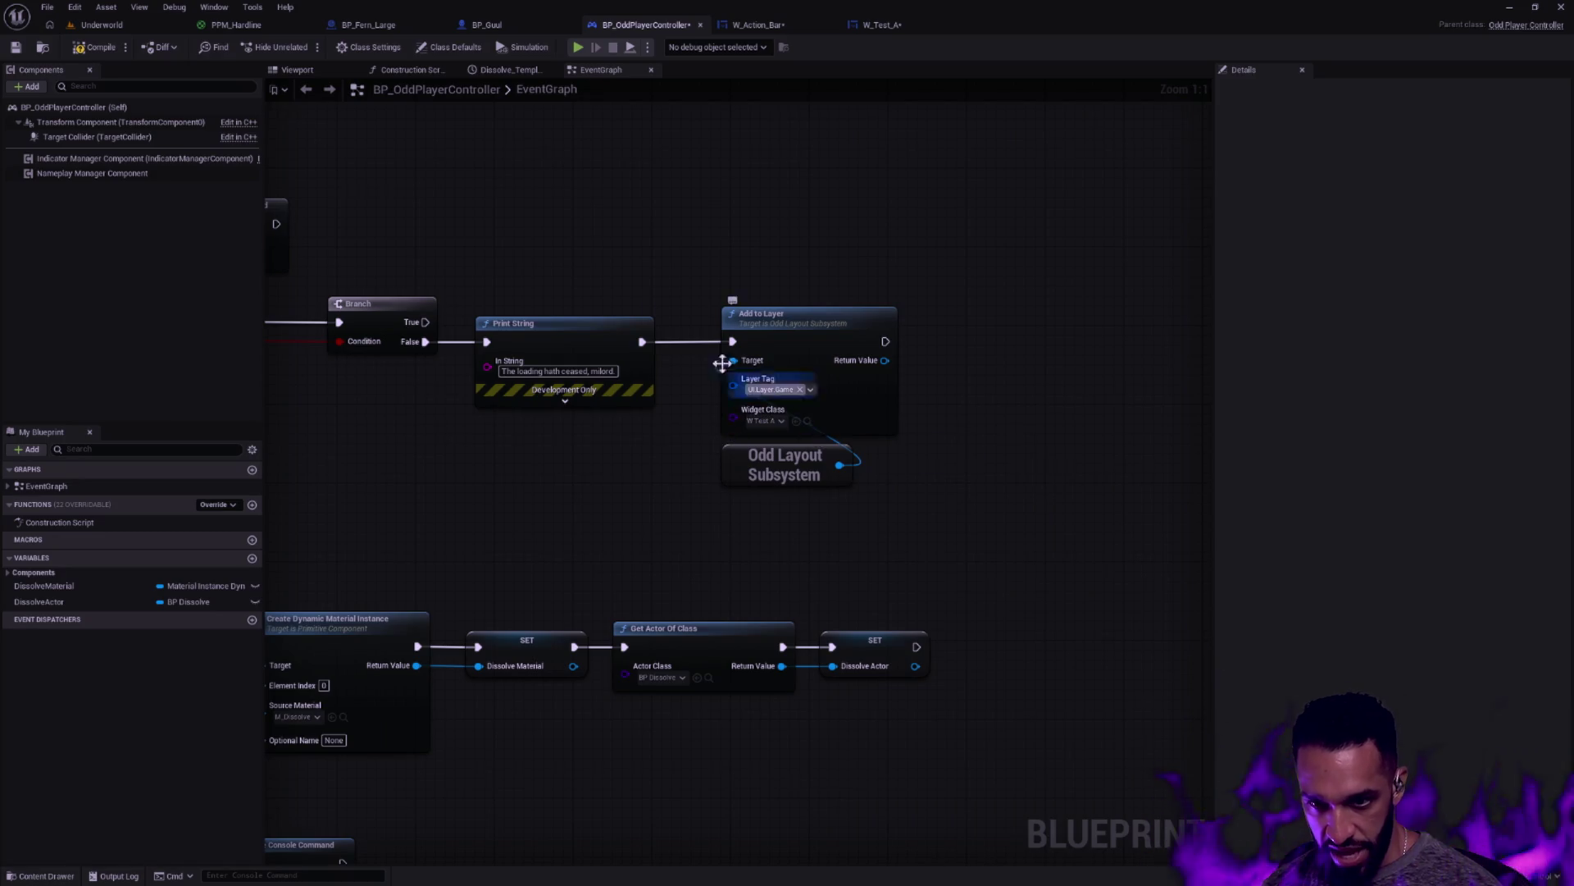
{"action": "key", "text": "ctrl+s"}
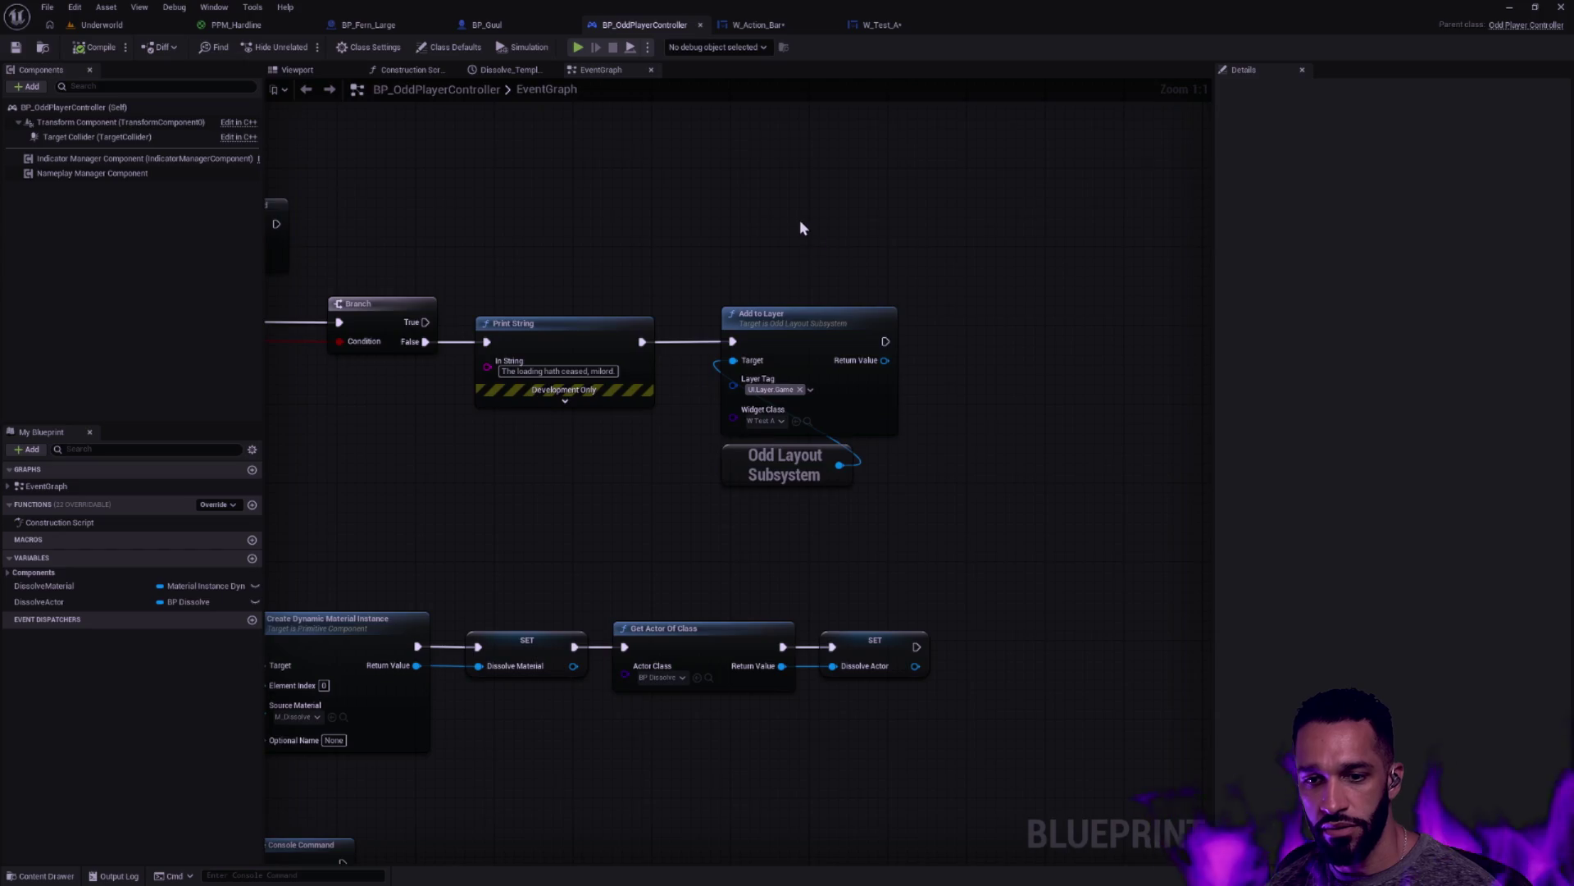
Add a Create Widget node to BP_OddPlayerController's event graph with its class set to W_Test_A
{"action": "left_click_drag", "start_coordinate": [805, 229], "coordinate": [832, 240]}
{"action": "right_click", "coordinate": [808, 244]}
{"action": "type", "text": "AddWid"}
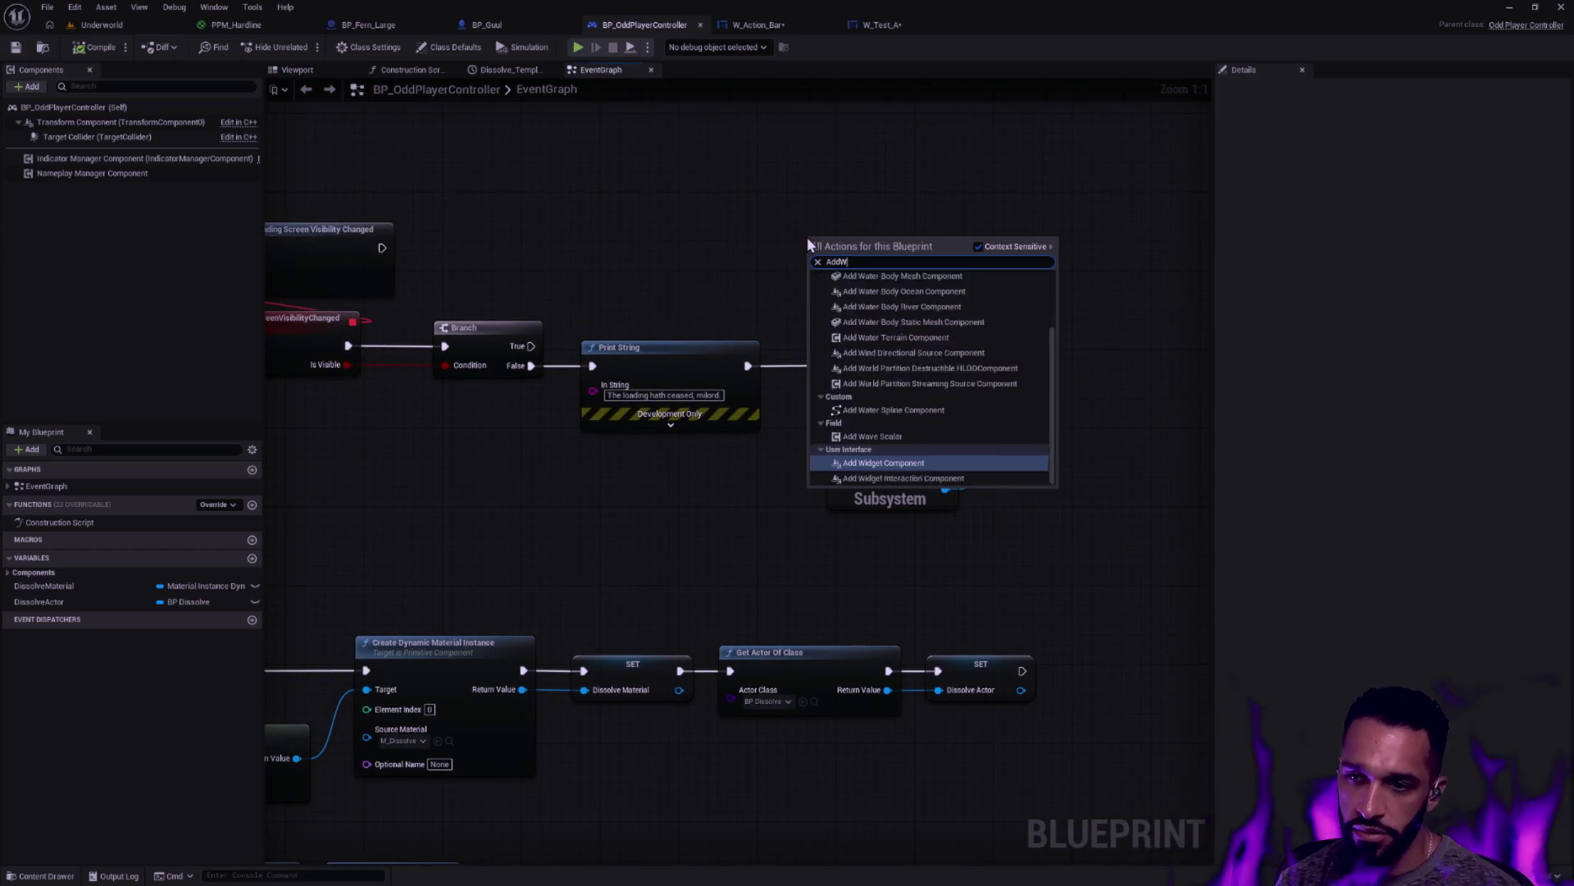
{"action": "key", "text": "BackSpace"}
{"action": "key", "text": "BackSpace"}
{"action": "key", "text": "BackSpace"}
{"action": "type", "text": "create widget"}
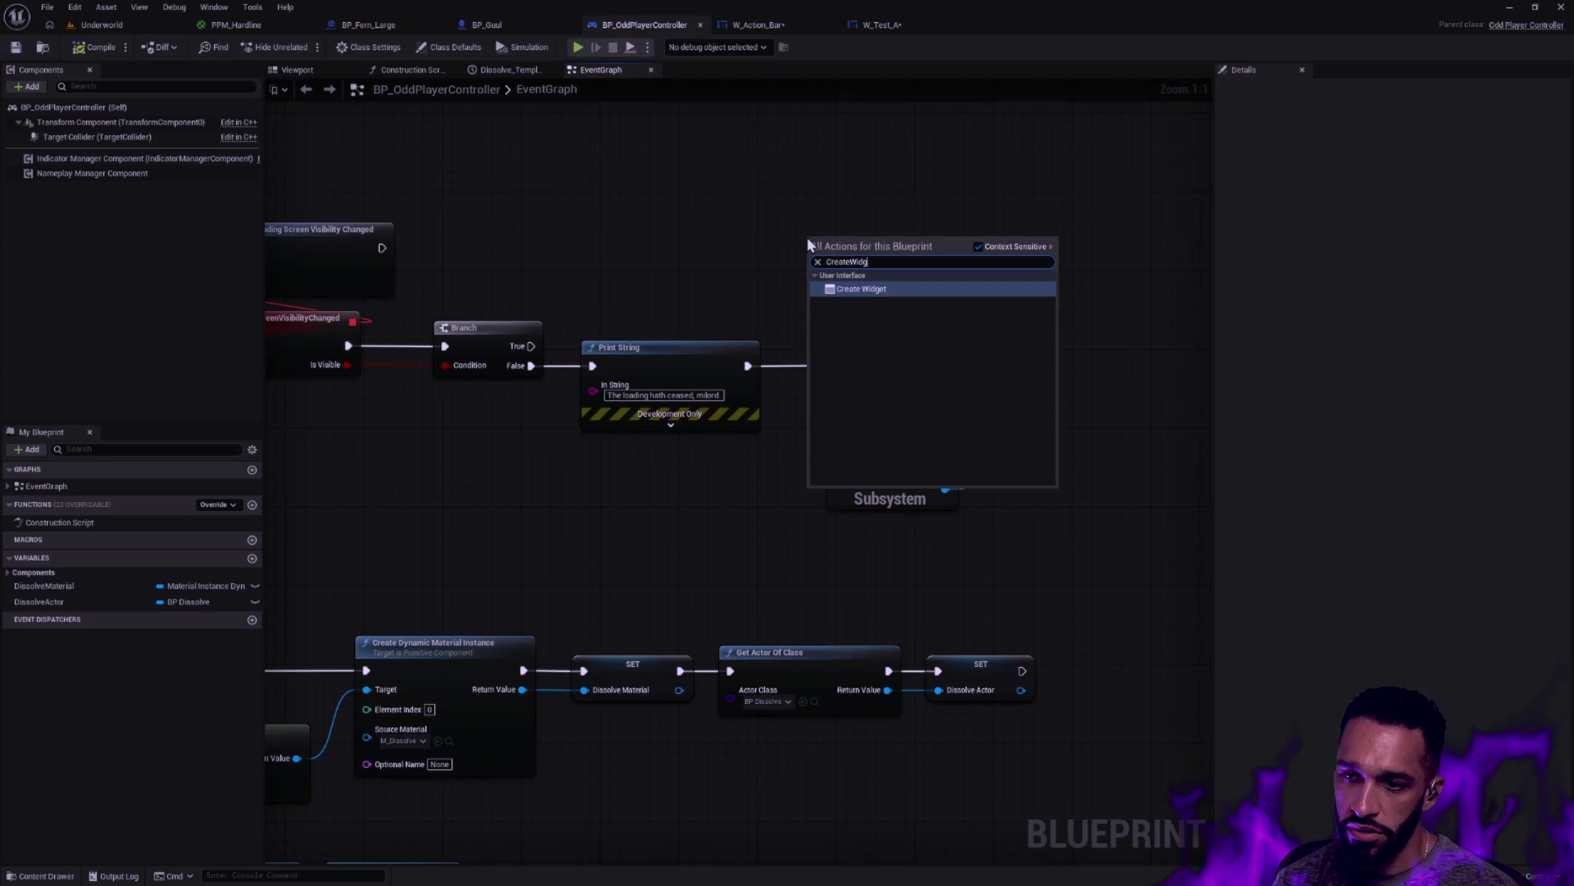
{"action": "key", "text": "Return"}
{"action": "left_click", "coordinate": [858, 288]}
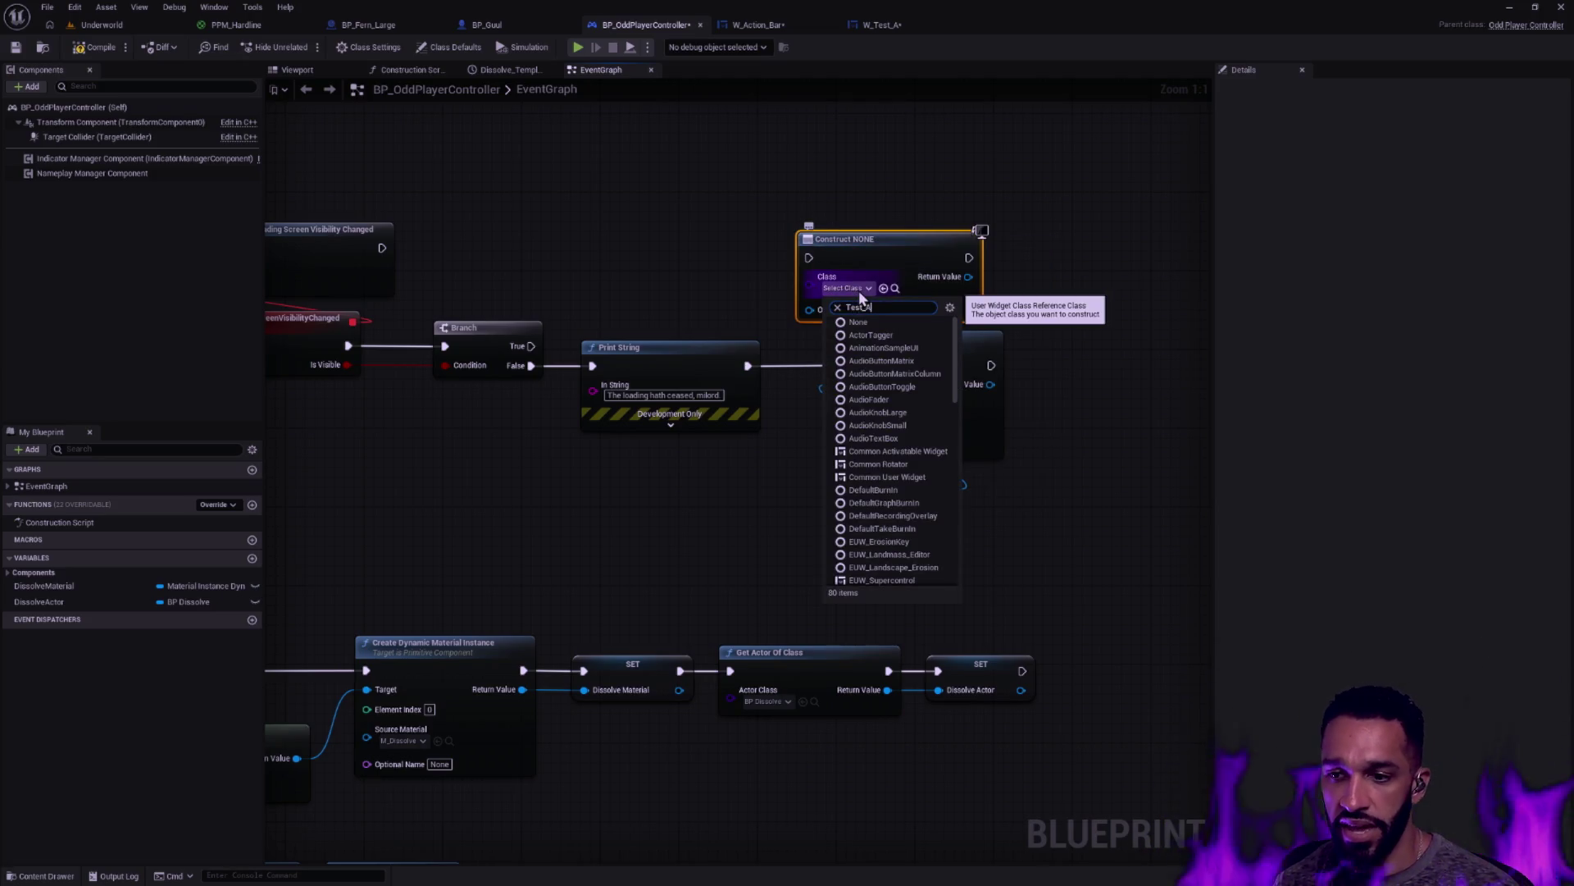
{"action": "key", "text": "Return"}
Wire the Create W_Test_A Widget's Return Value into a new Add to Viewport node
{"action": "left_click_drag", "start_coordinate": [898, 246], "coordinate": [917, 218]}
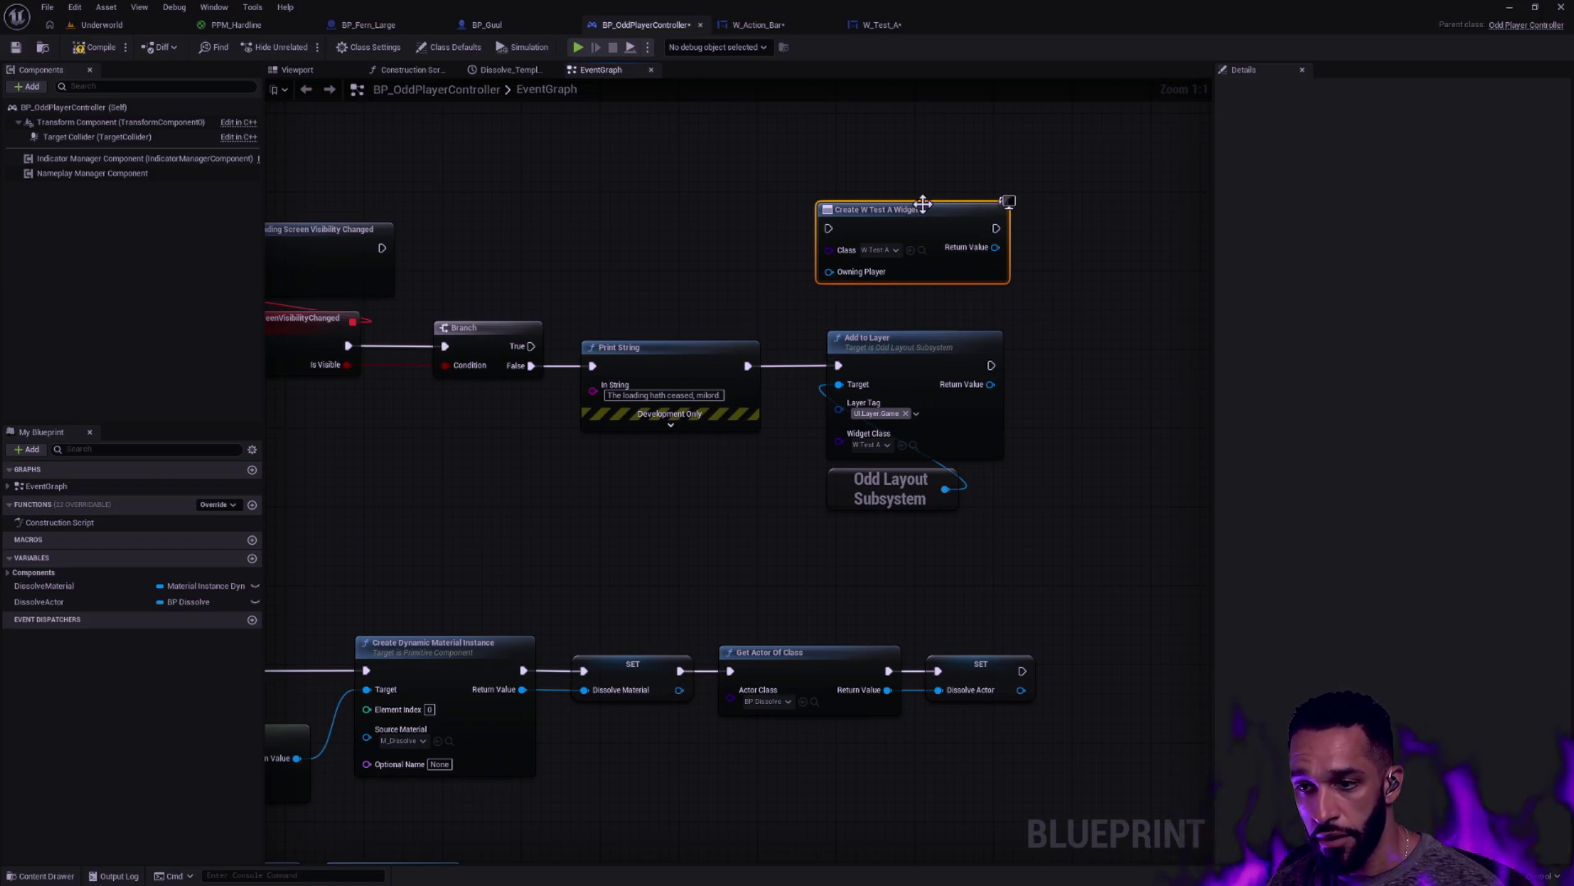
{"action": "mouse_move", "coordinate": [995, 247]}
{"action": "left_mouse_down"}
{"action": "mouse_move", "coordinate": [1064, 285]}
{"action": "mouse_move", "coordinate": [1065, 205]}
{"action": "left_mouse_up"}
{"action": "type", "text": "add to viewport"}
{"action": "key", "text": "Return"}
{"action": "left_click", "coordinate": [715, 274]}
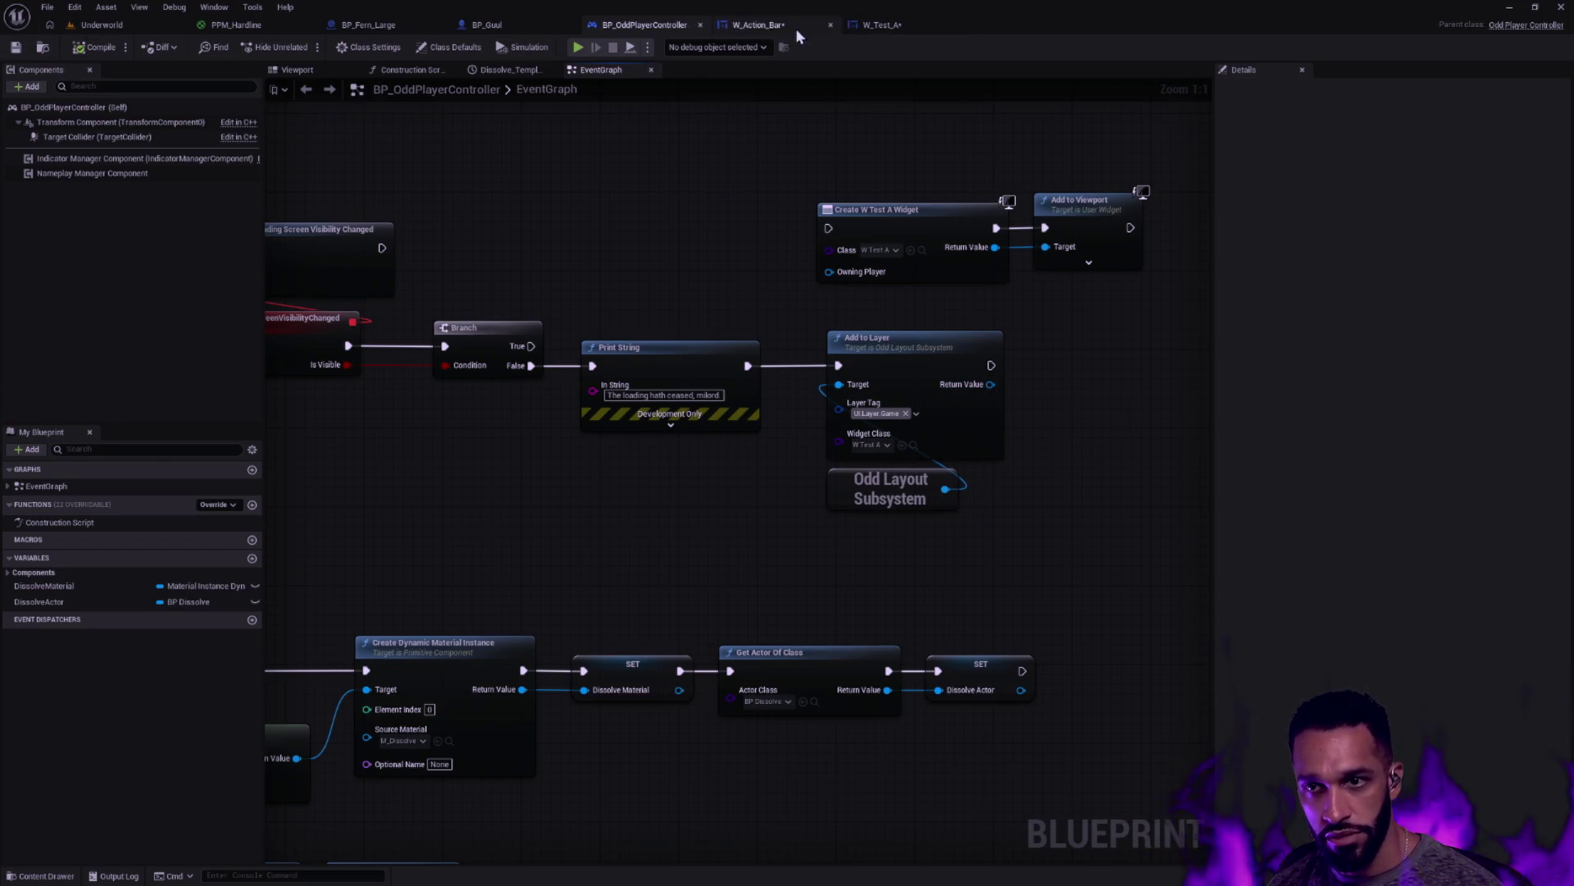
{"action": "left_click", "coordinate": [758, 24]}
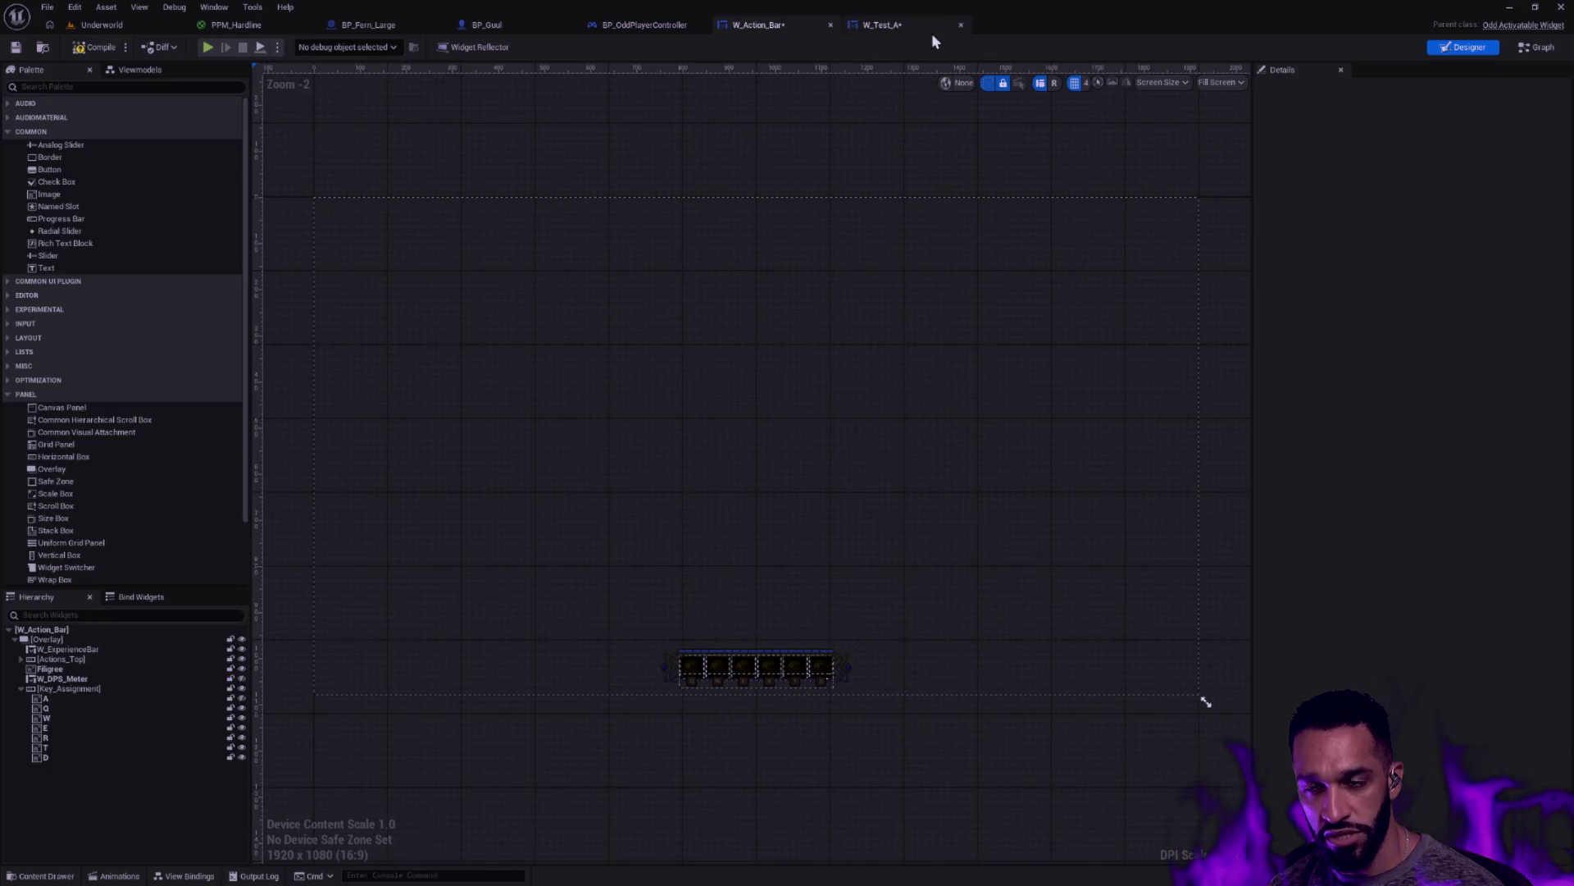
{"action": "left_click", "coordinate": [892, 30]}
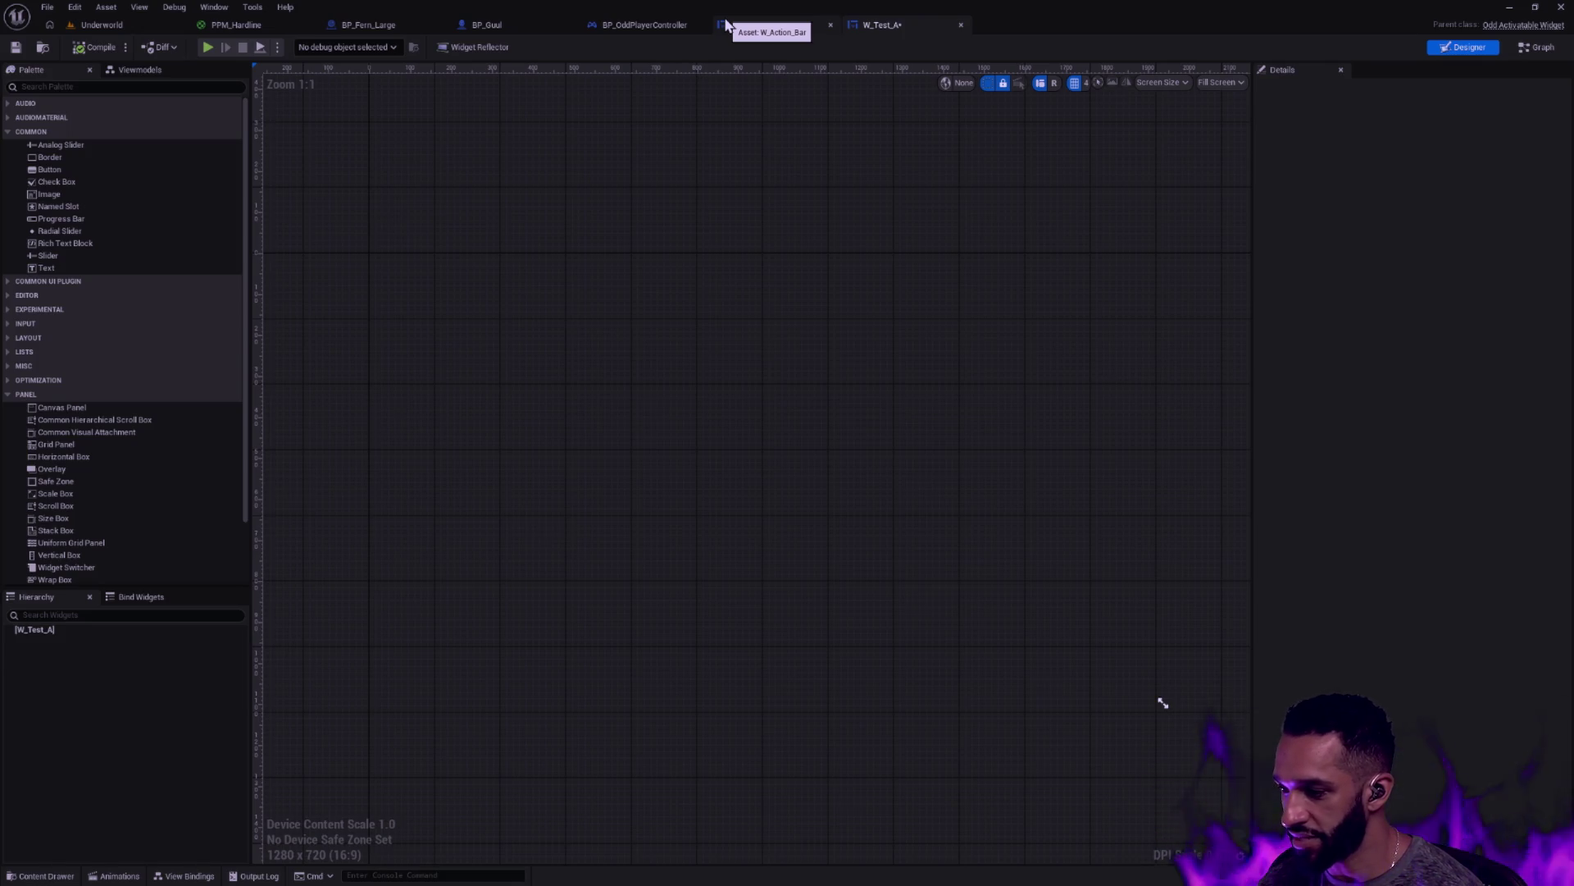
{"action": "middle_click", "coordinate": [726, 25]}
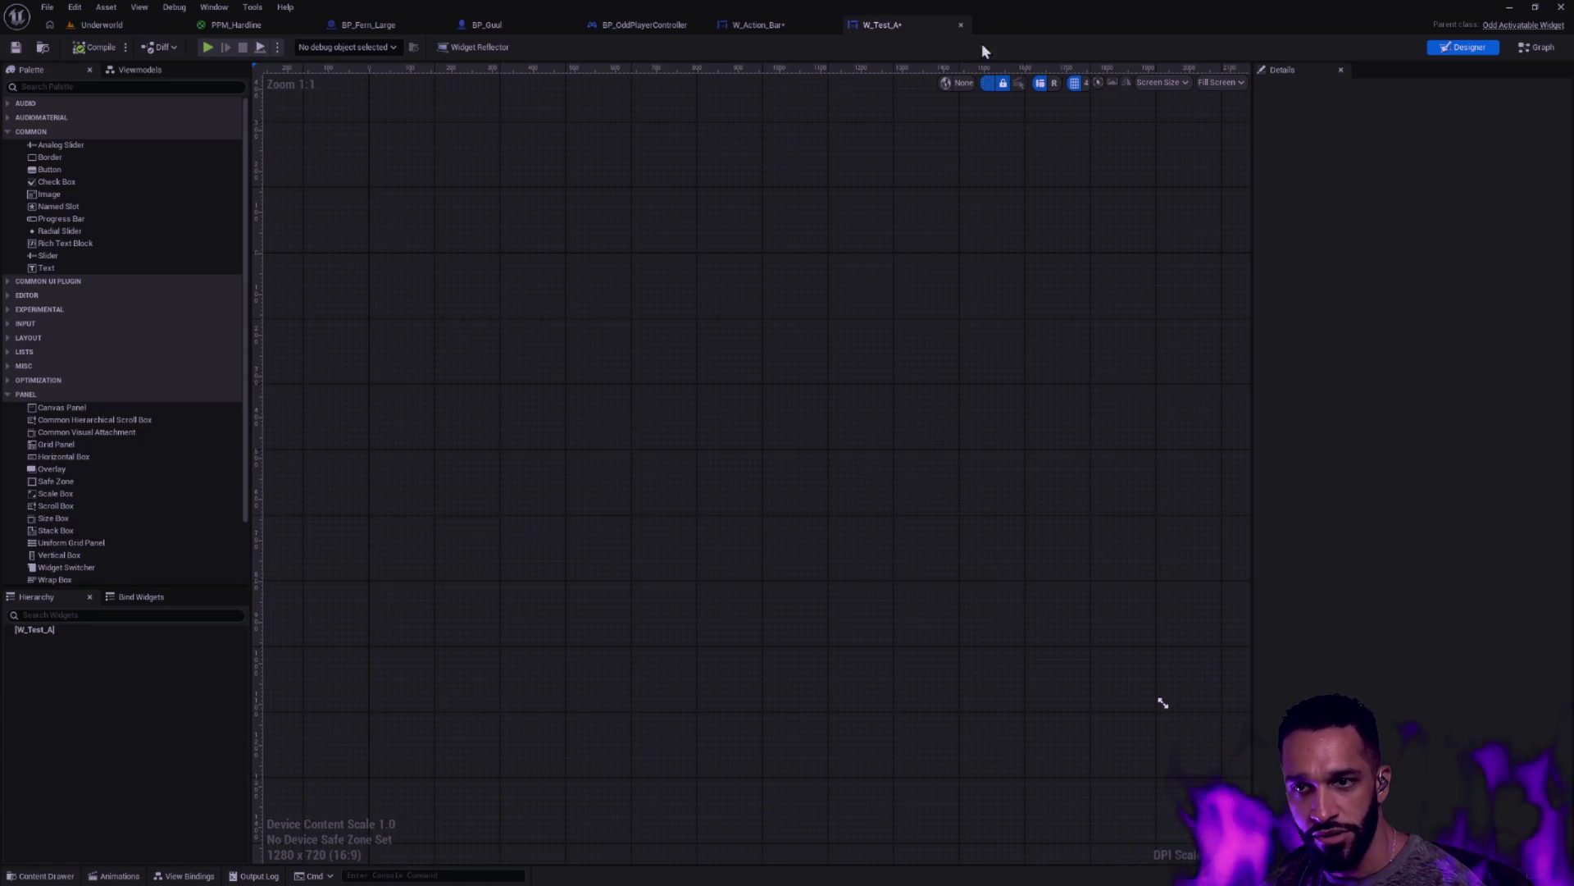
{"action": "left_click", "coordinate": [647, 31]}
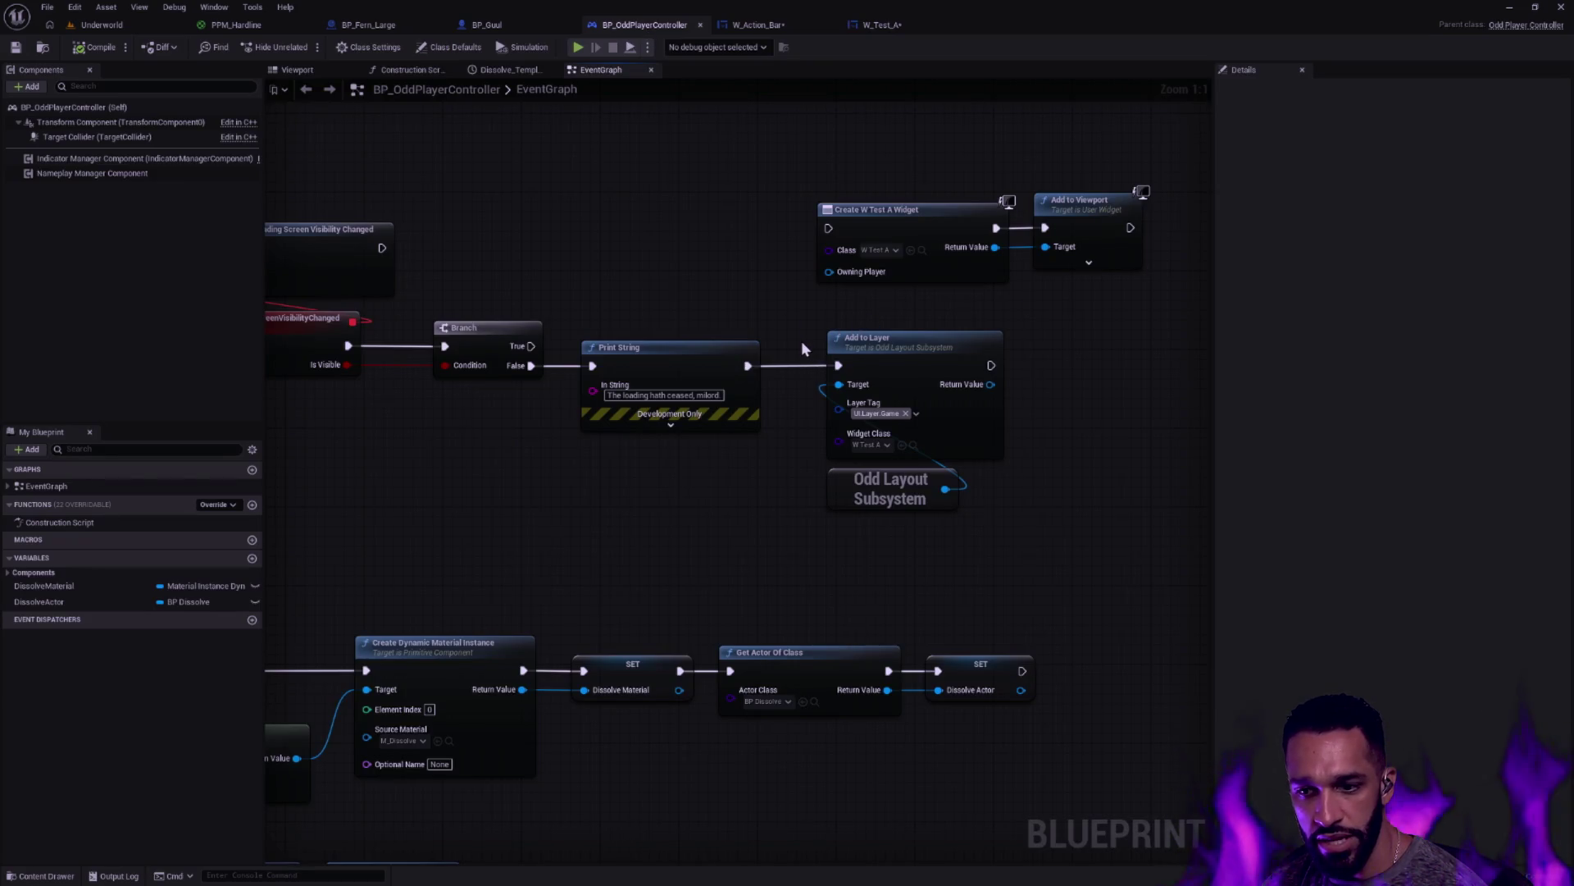
Set Add to Layer's Widget Class back to W_Action_Bar, save the blueprint, and return to Underworld
{"action": "left_click", "coordinate": [877, 445]}
{"action": "left_click", "coordinate": [918, 503]}
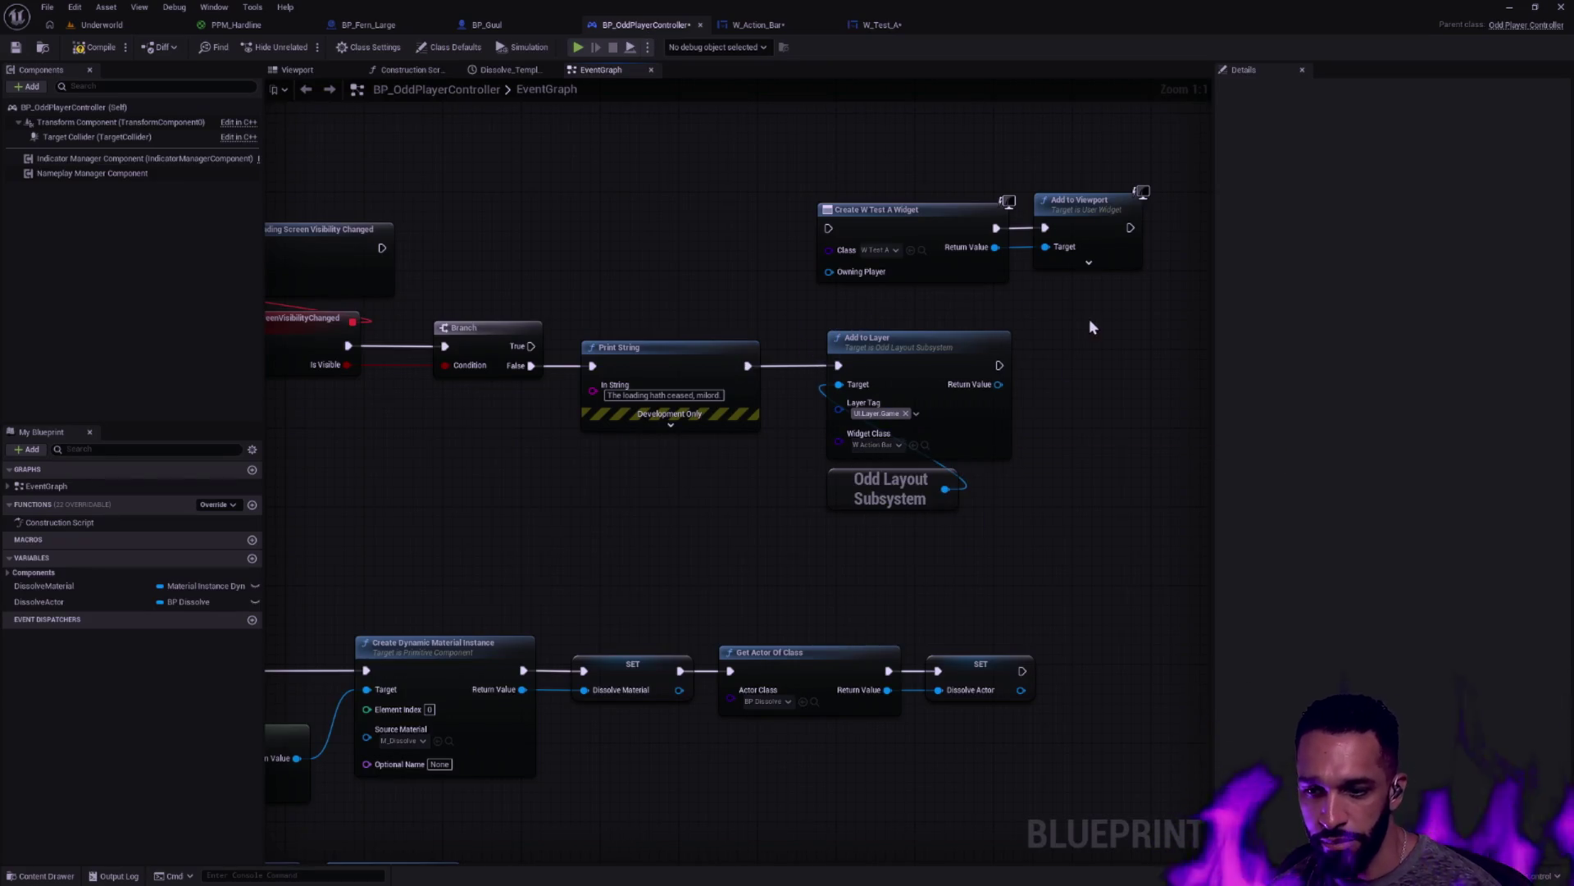
{"action": "left_click", "coordinate": [17, 47]}
{"action": "left_click", "coordinate": [96, 25]}
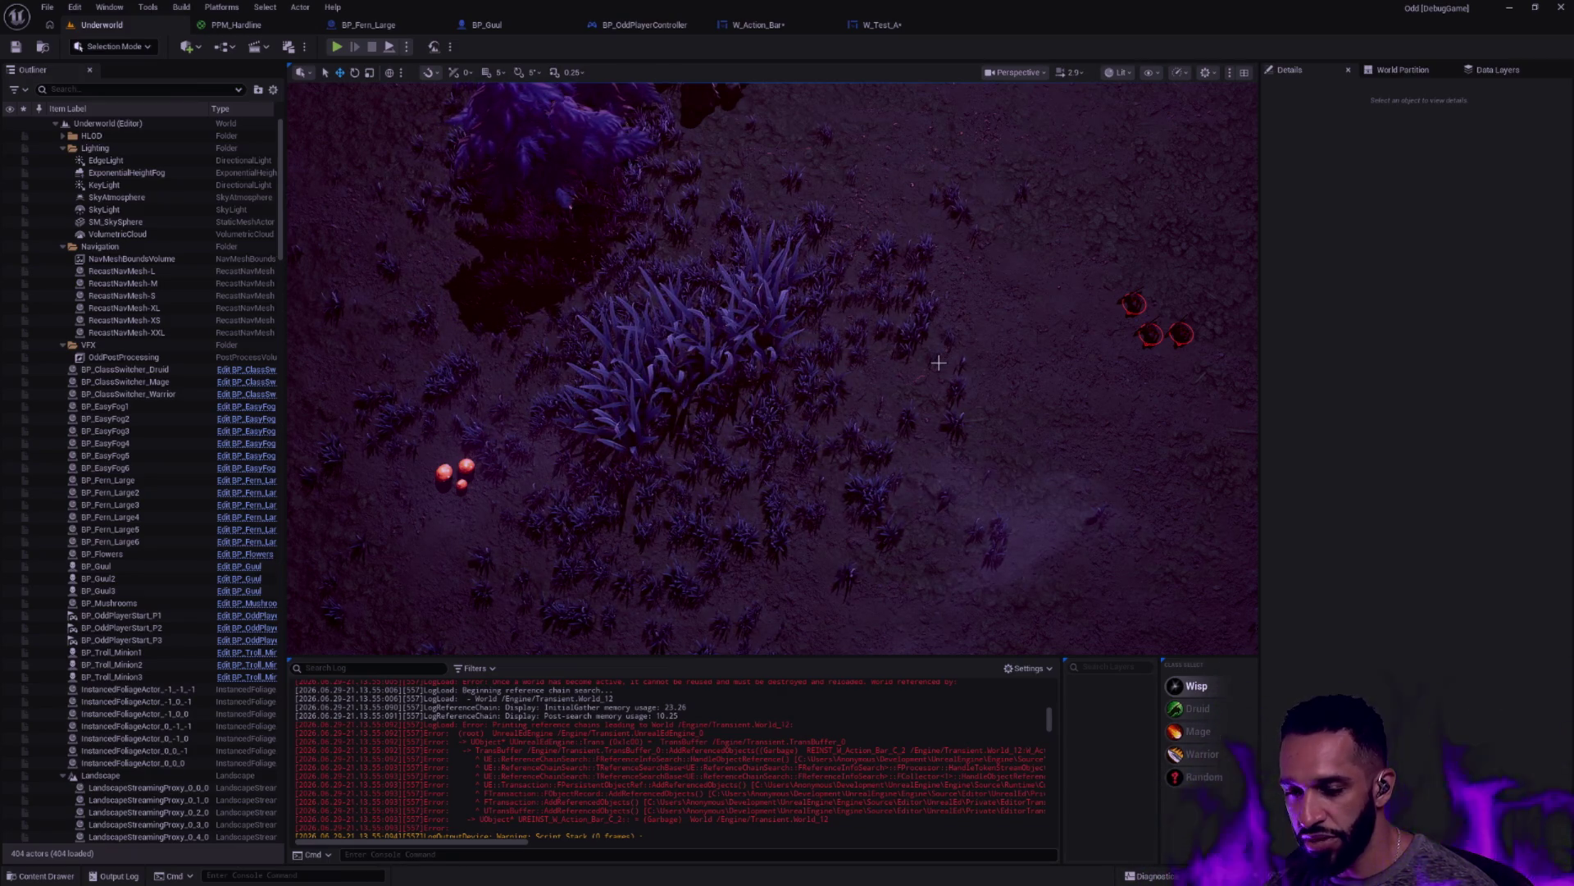
Zoom the viewport out until the large ringed disc and central arena ring are fully visible
{"action": "scroll", "coordinate": [943, 355], "scroll_direction": "down", "scroll_amount": 5}
{"action": "scroll", "coordinate": [938, 362], "scroll_direction": "down", "scroll_amount": 10}
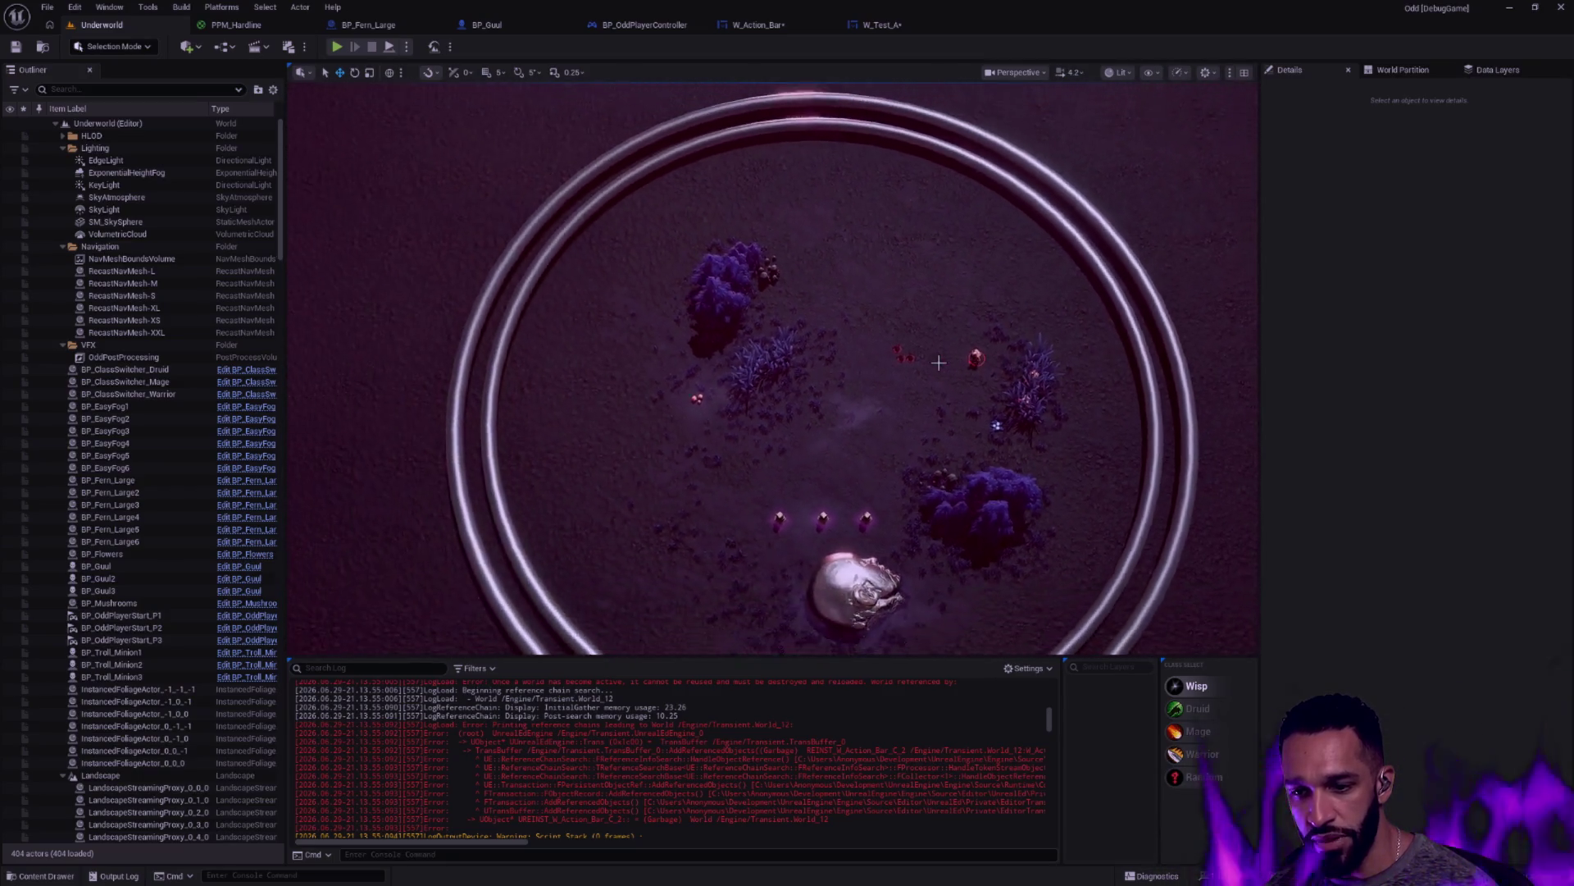
{"action": "scroll", "coordinate": [938, 362], "scroll_direction": "down", "scroll_amount": 5}
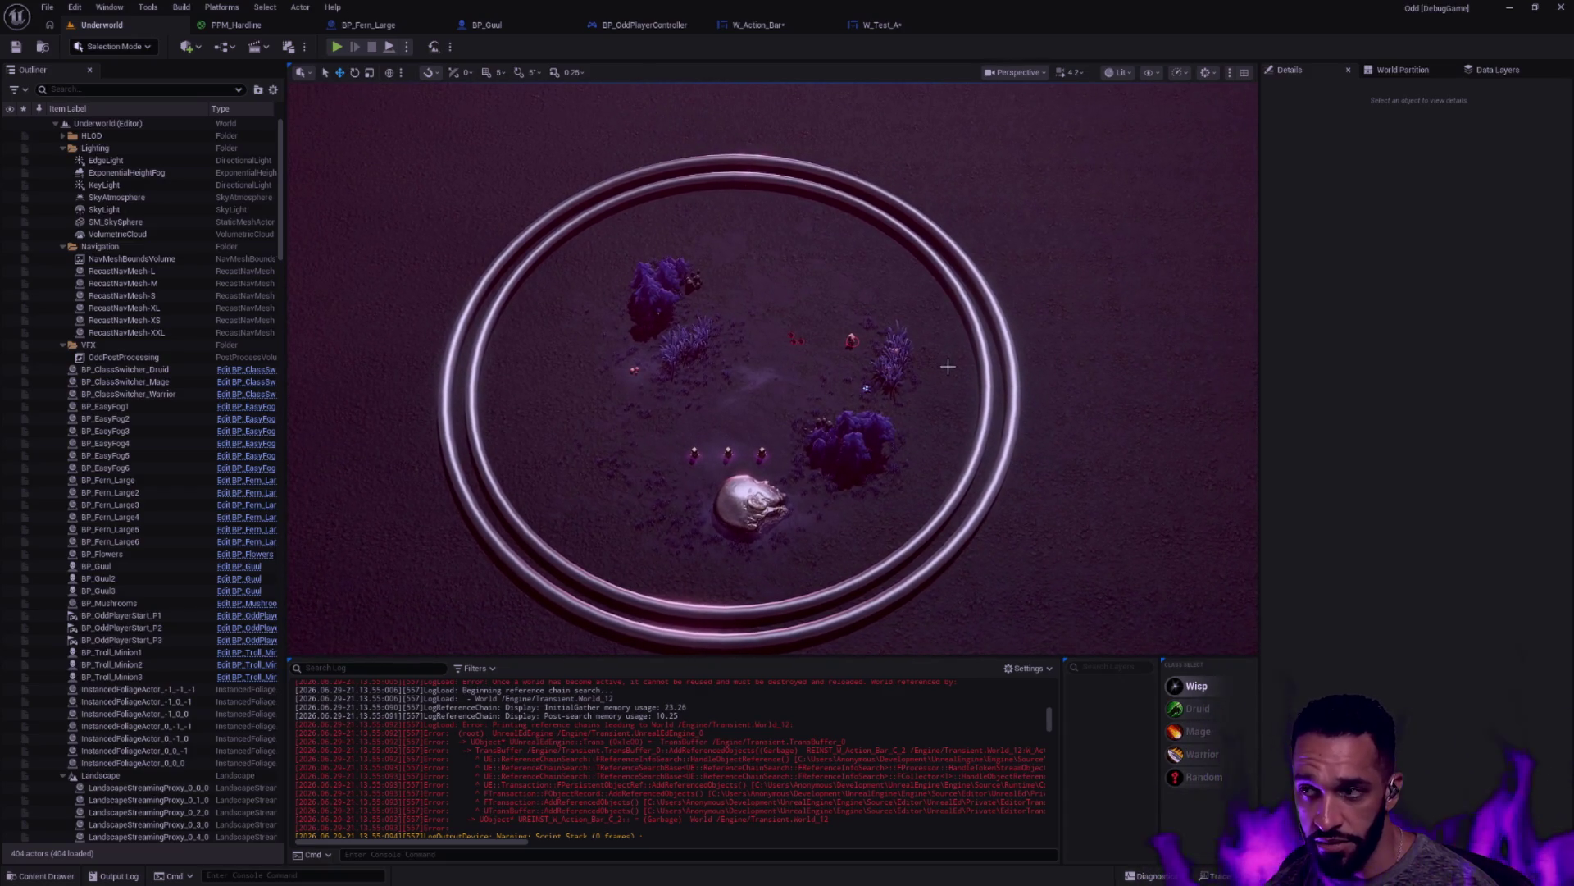
{"action": "scroll", "coordinate": [947, 367], "scroll_direction": "up", "scroll_amount": 3}
{"action": "scroll", "coordinate": [947, 367], "scroll_direction": "up", "scroll_amount": 4}
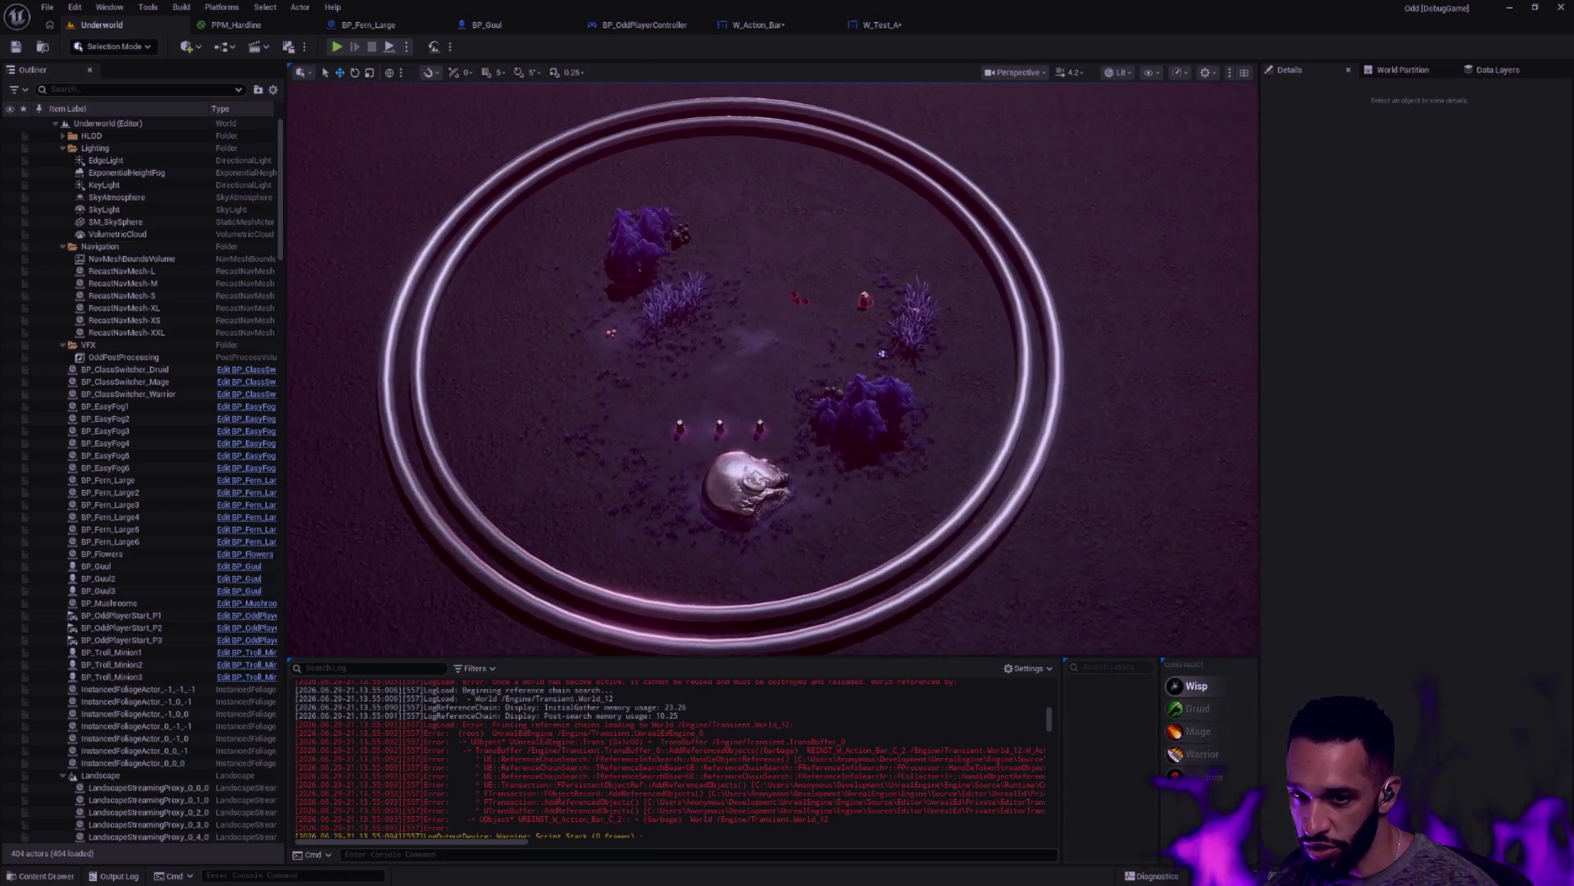
{"action": "scroll", "coordinate": [768, 378], "scroll_direction": "down", "scroll_amount": 4}
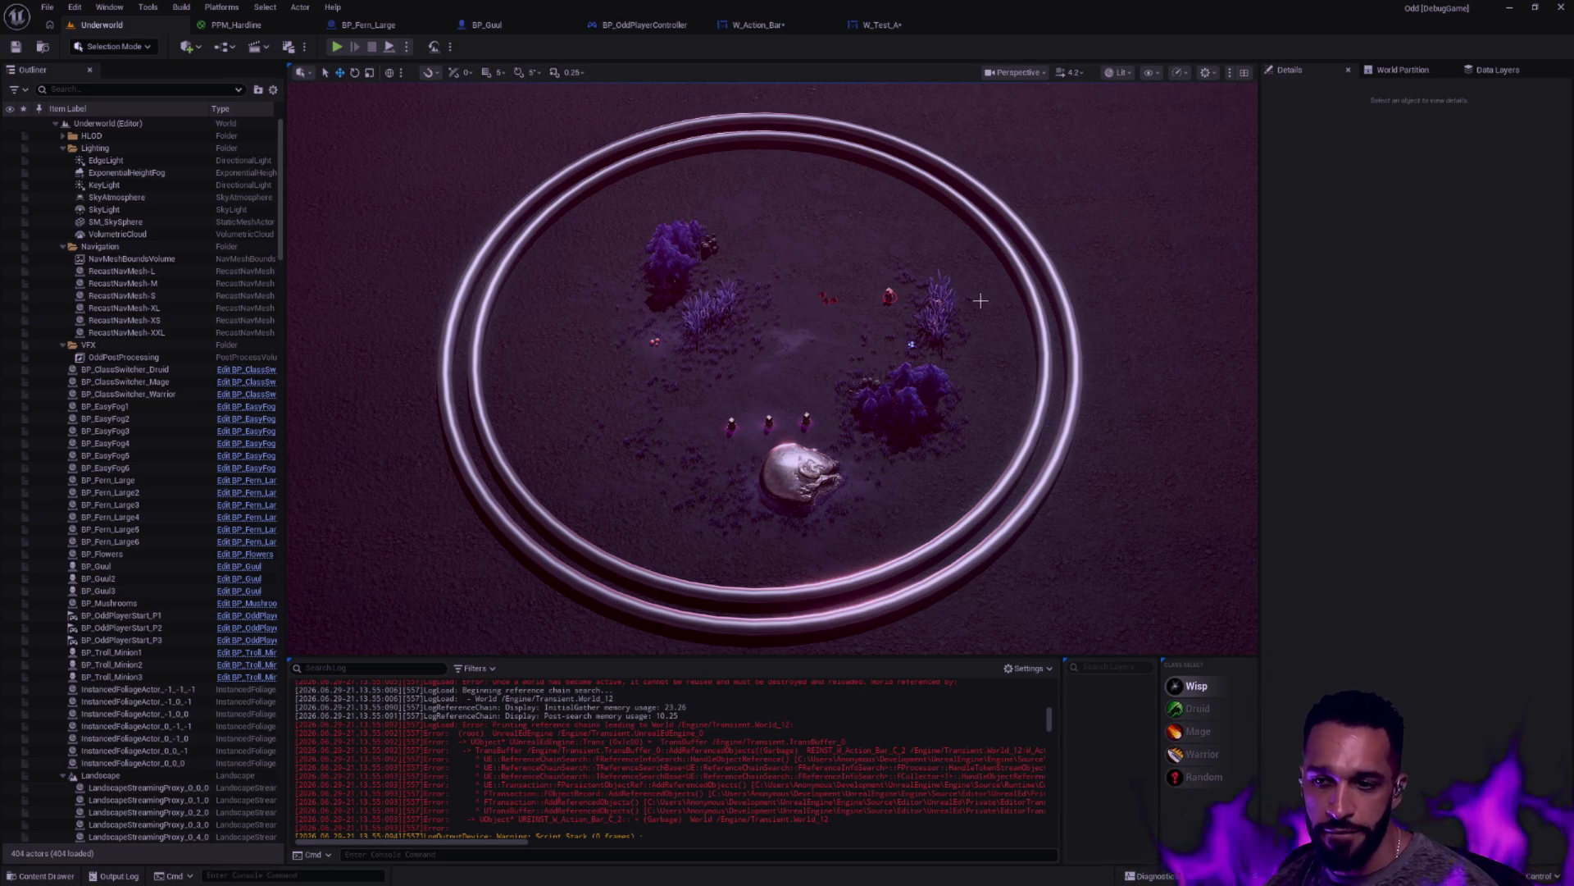
{"action": "scroll", "coordinate": [991, 371], "scroll_direction": "down", "scroll_amount": 5}
{"action": "scroll", "coordinate": [773, 369], "scroll_direction": "down", "scroll_amount": 5}
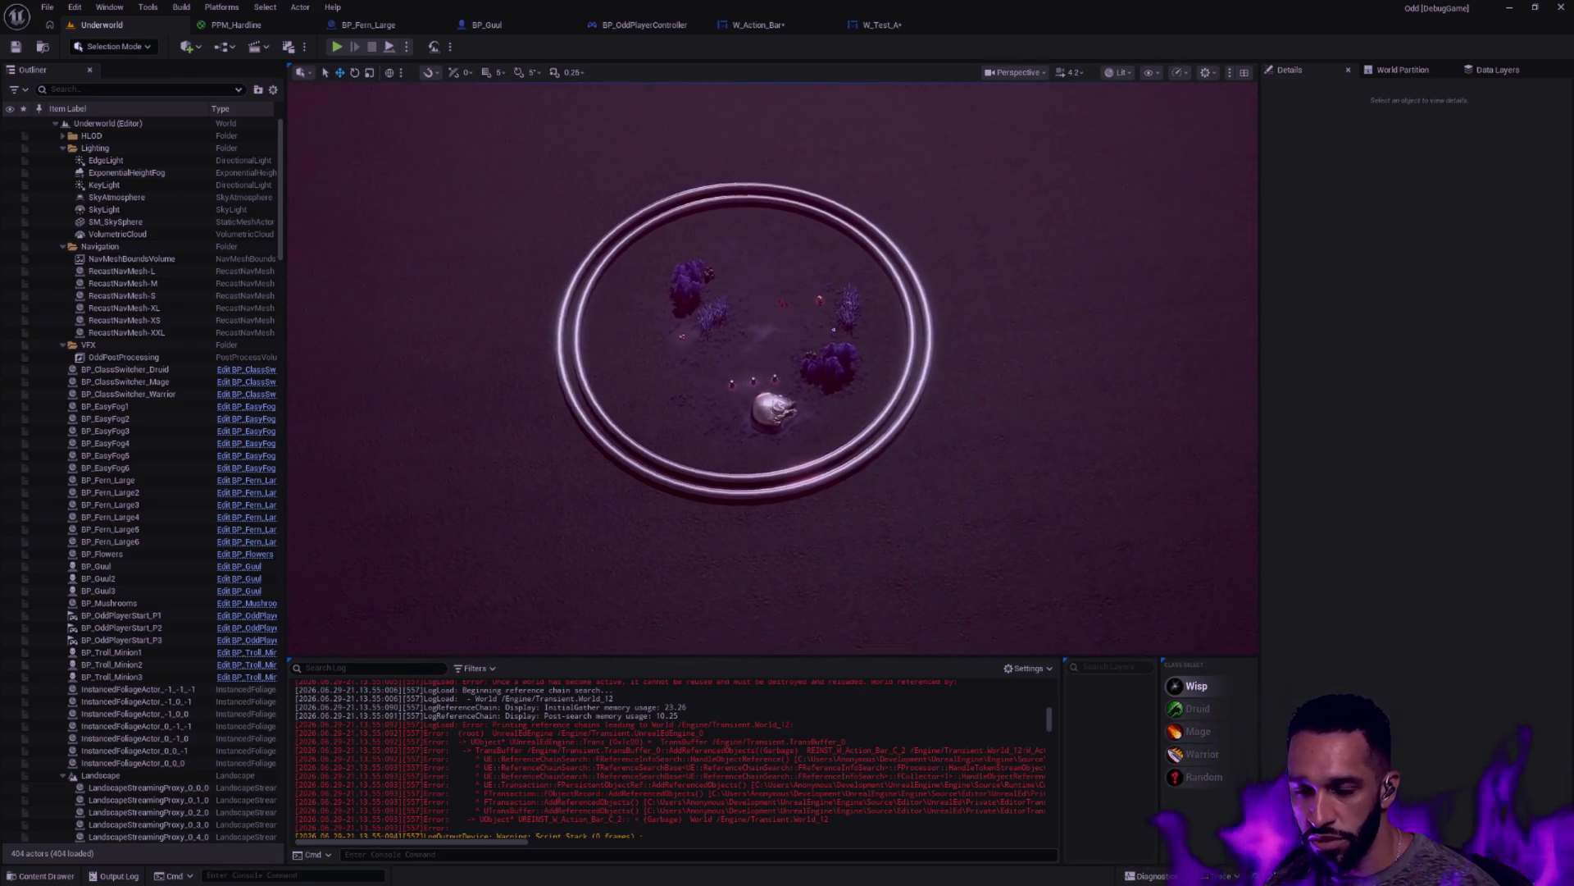
{"action": "scroll", "coordinate": [787, 410], "scroll_direction": "down", "scroll_amount": 5}
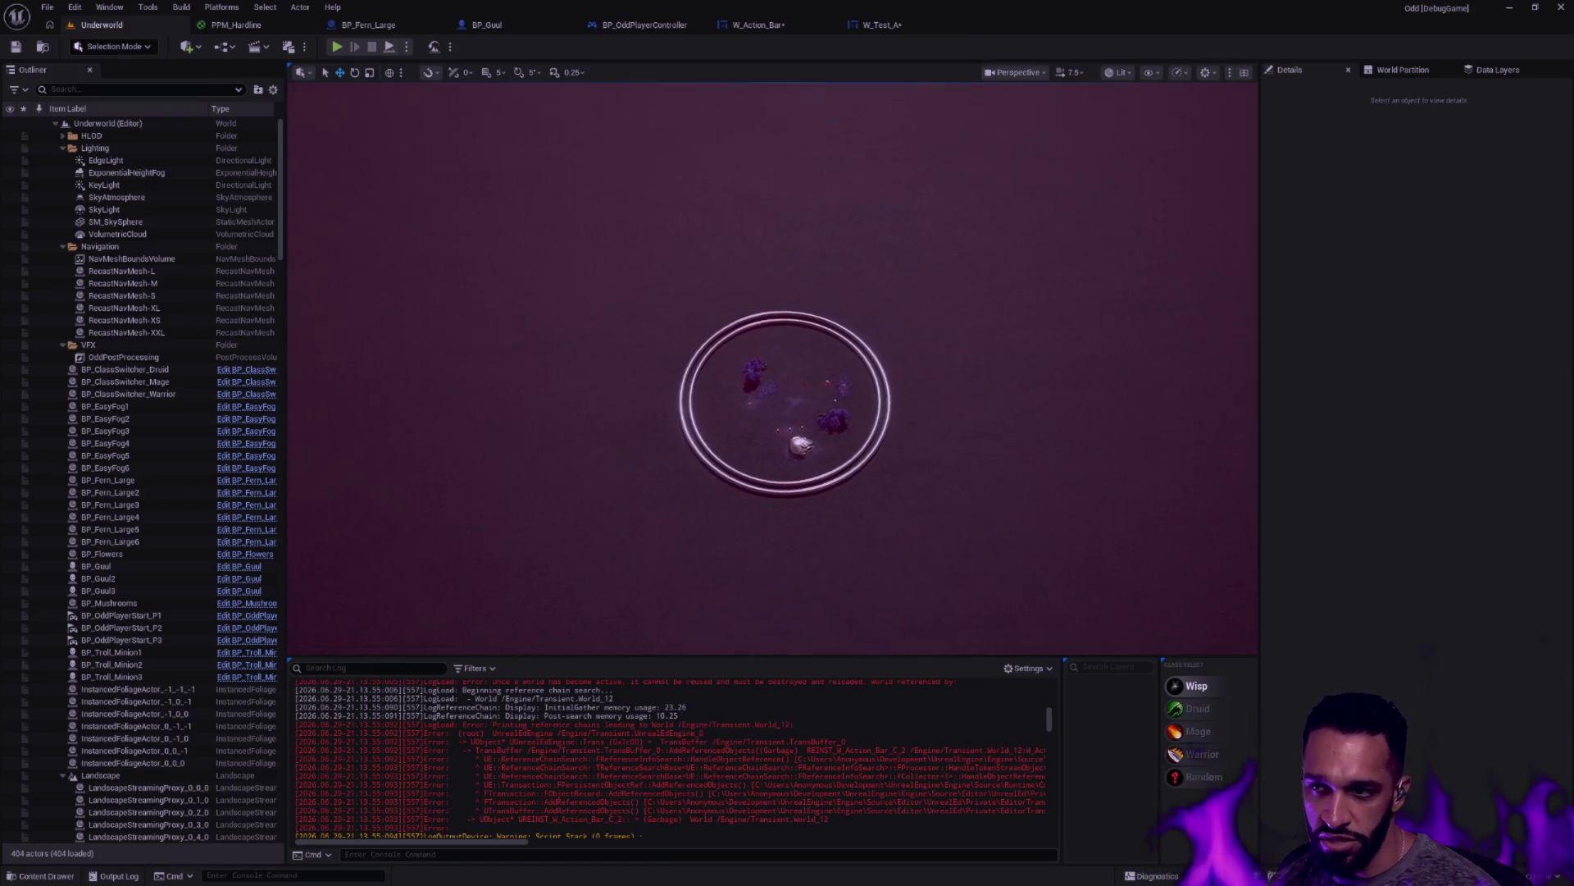
{"action": "scroll", "coordinate": [788, 389], "scroll_direction": "down", "scroll_amount": 5}
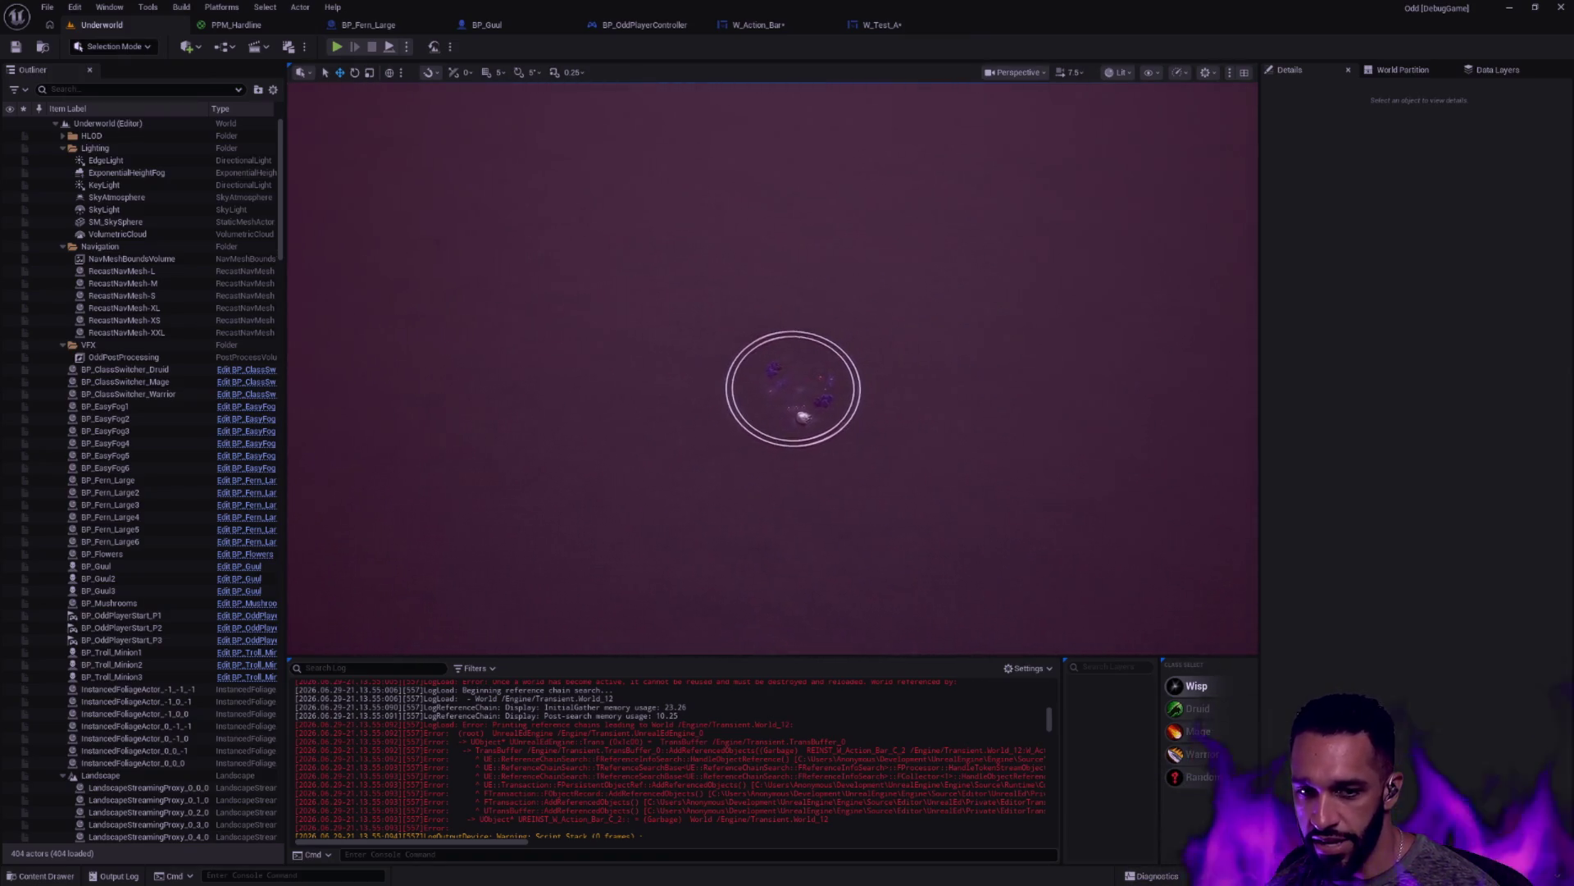
{"action": "scroll", "coordinate": [767, 389], "scroll_direction": "down", "scroll_amount": 5}
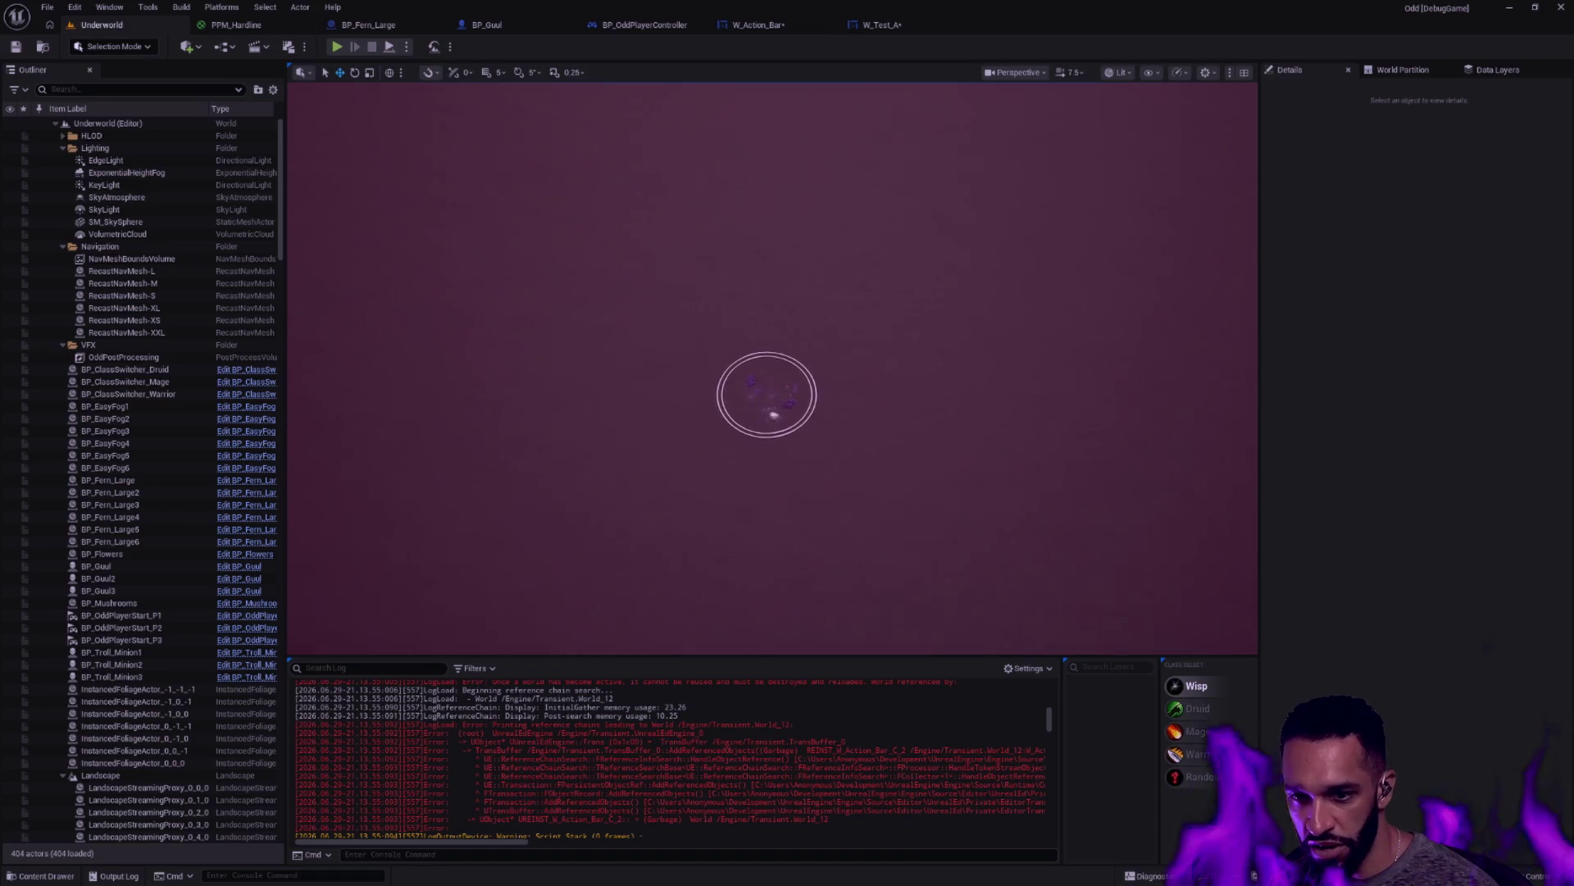
{"action": "scroll", "coordinate": [768, 394], "scroll_direction": "down", "scroll_amount": 5}
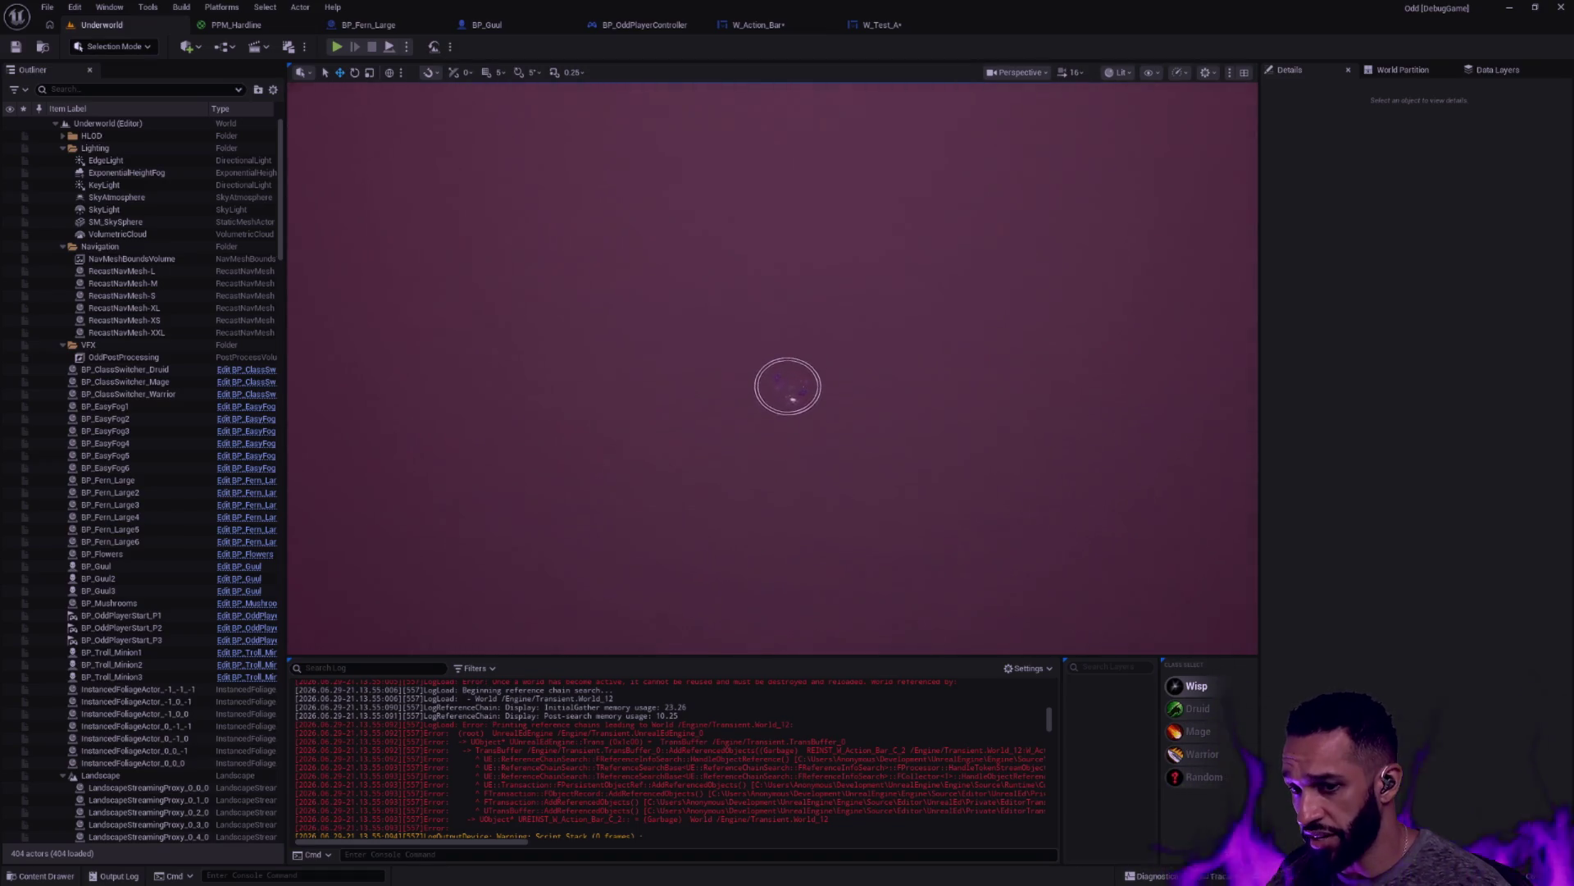
{"action": "scroll", "coordinate": [768, 393], "scroll_direction": "down", "scroll_amount": 5}
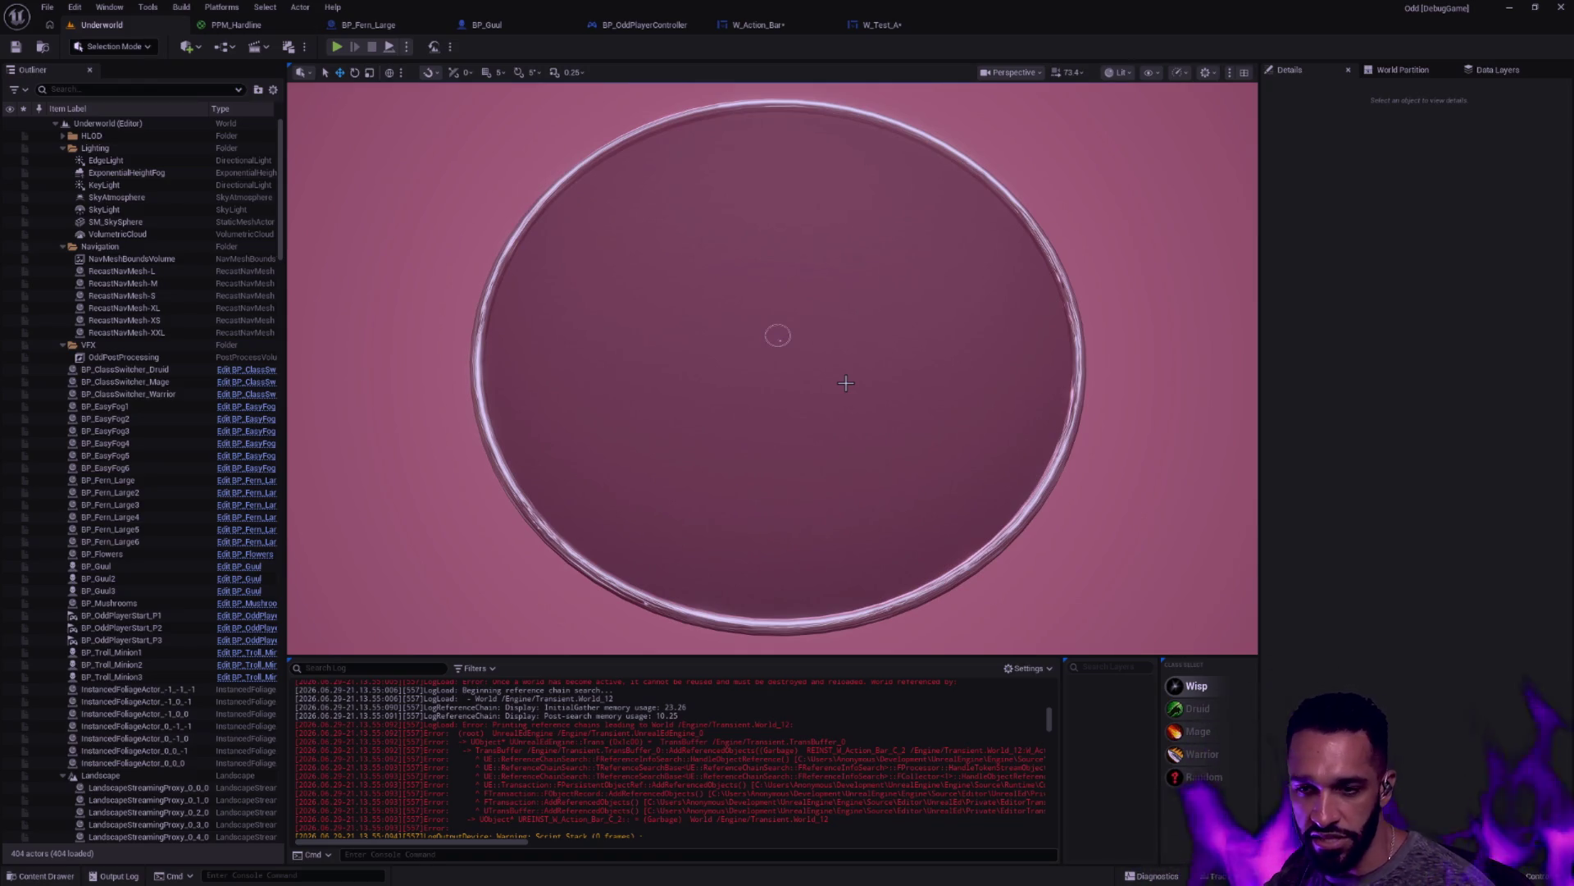
Zoom the viewport back in on the small arena ring at the disc's centre
{"action": "scroll", "coordinate": [804, 385], "scroll_direction": "up", "scroll_amount": 8}
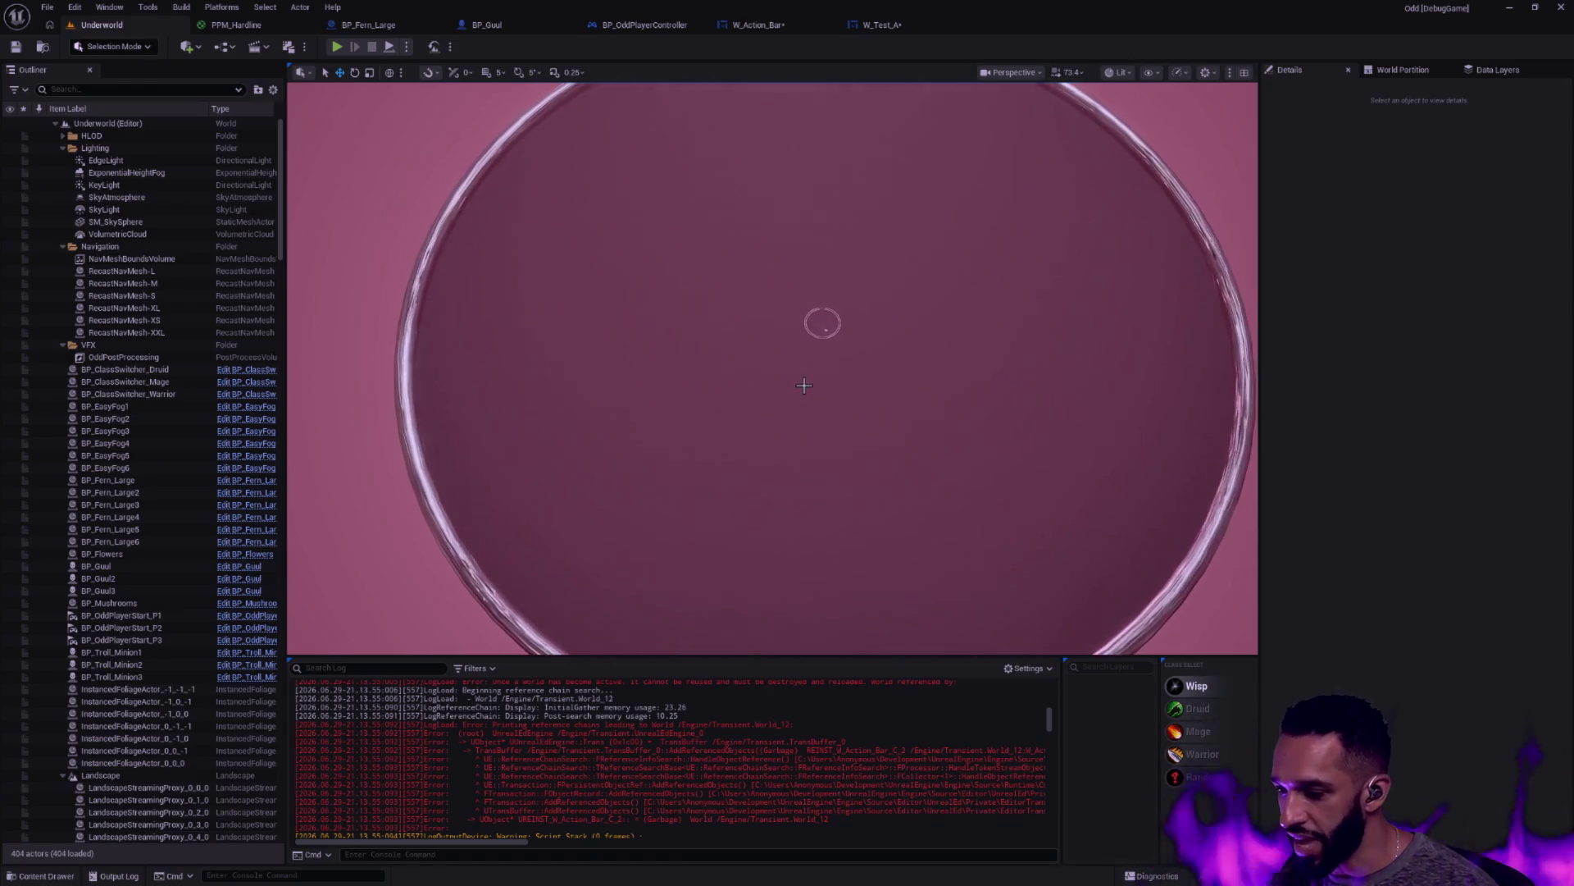
{"action": "scroll", "coordinate": [805, 385], "scroll_direction": "up", "scroll_amount": 6}
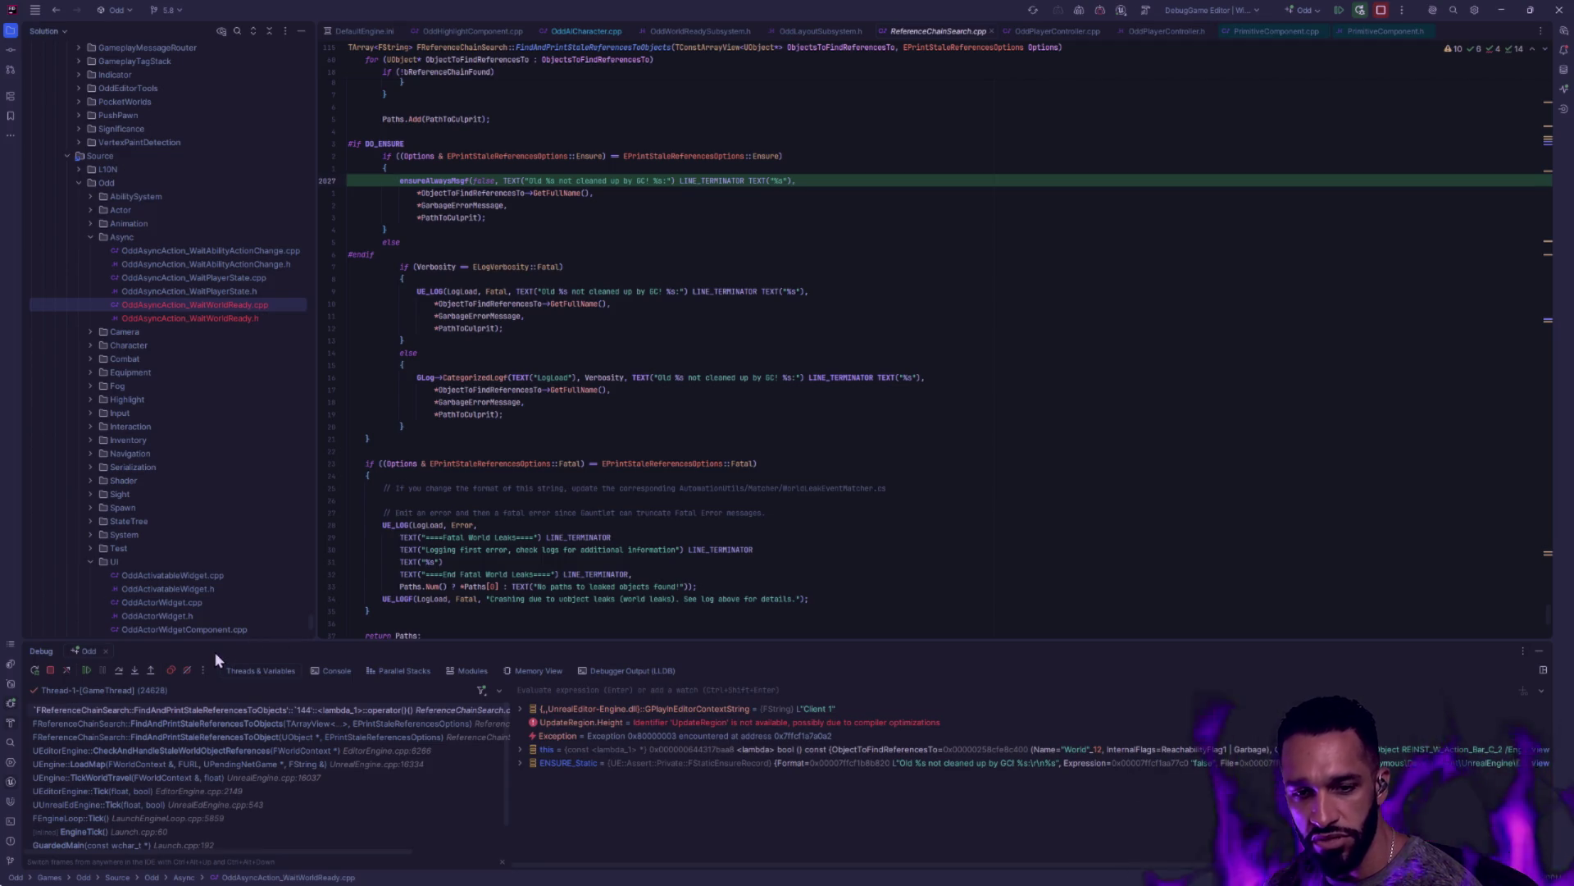
Resume the Rider debugger past the stale-world ensure so the Underworld play session continues
{"action": "left_click", "coordinate": [86, 670]}
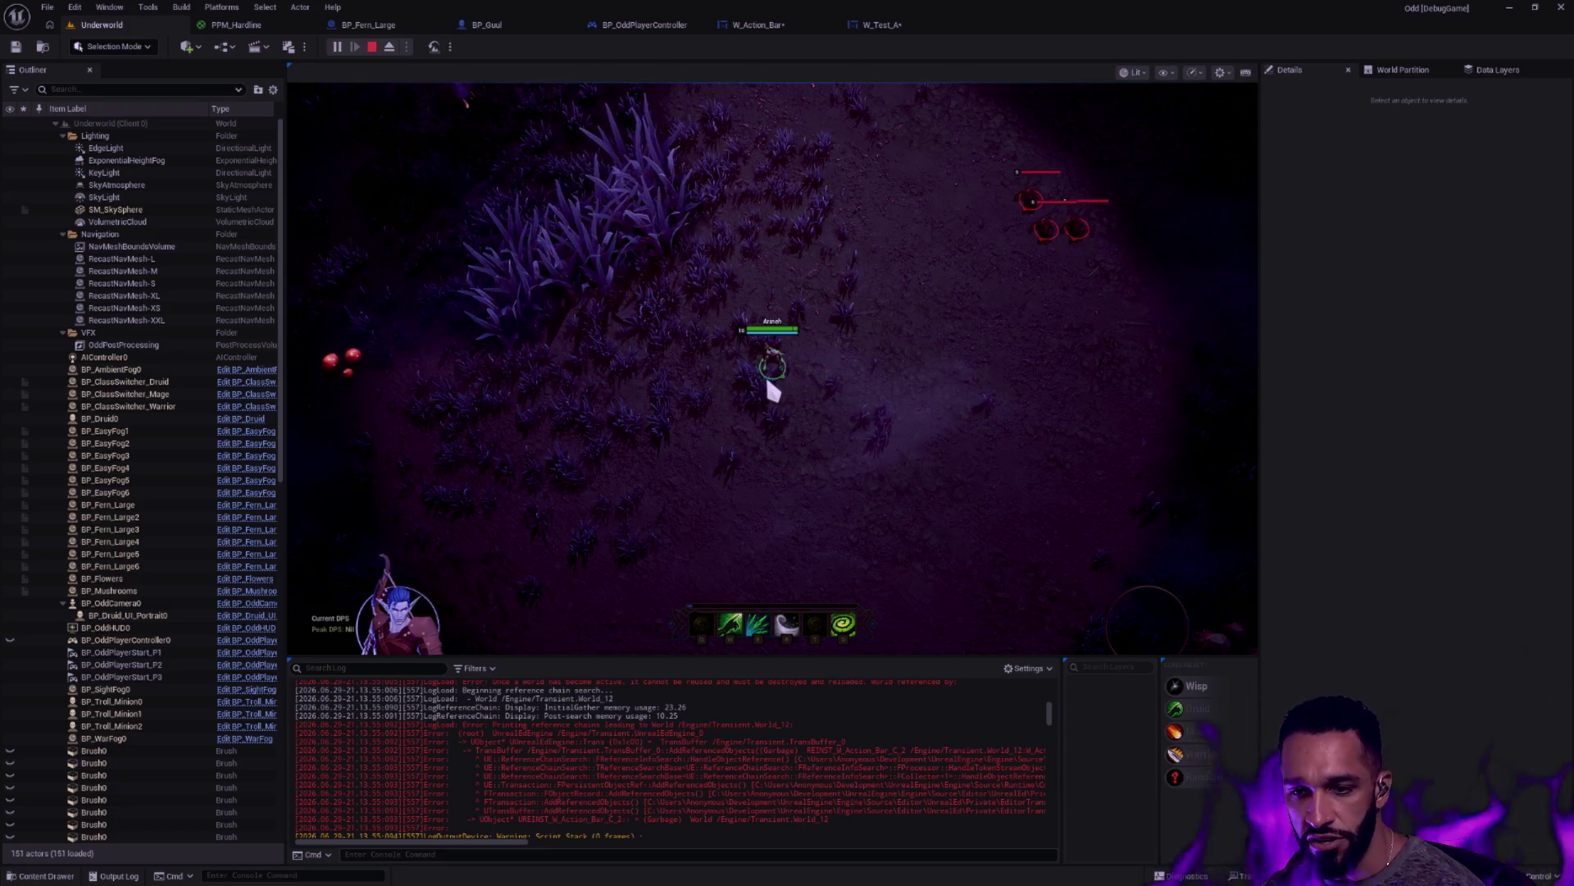
Toggle the running Underworld play session into immersive full-screen mode with F11
{"action": "key", "text": "F11"}
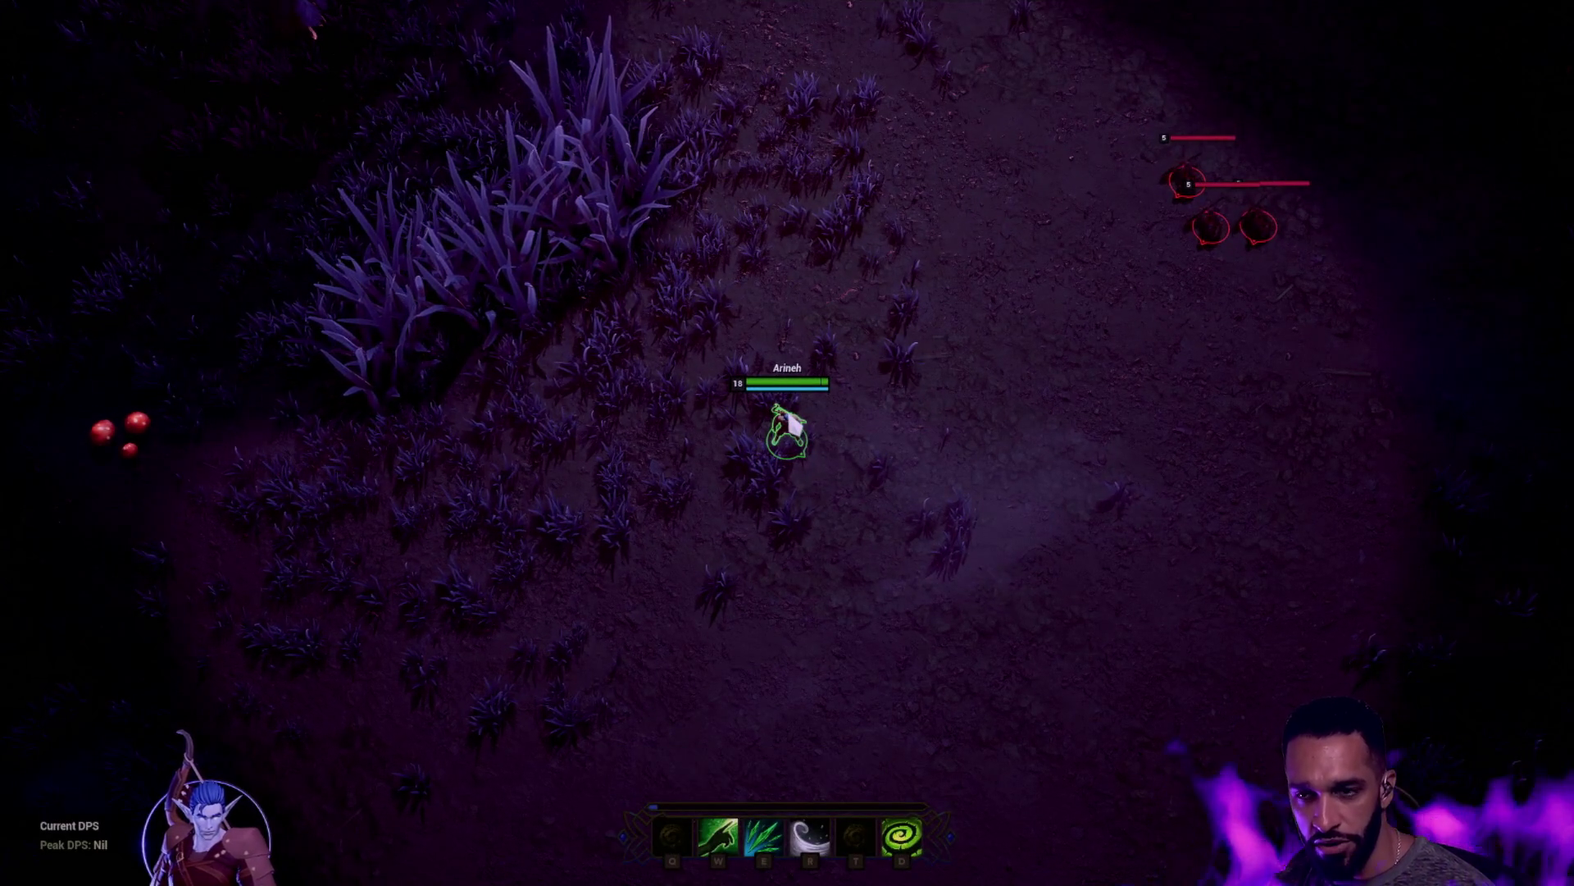
Walk the archer toward the enemy group and hit them twice with the E ability
{"action": "mouse_move", "coordinate": [1529, 362]}
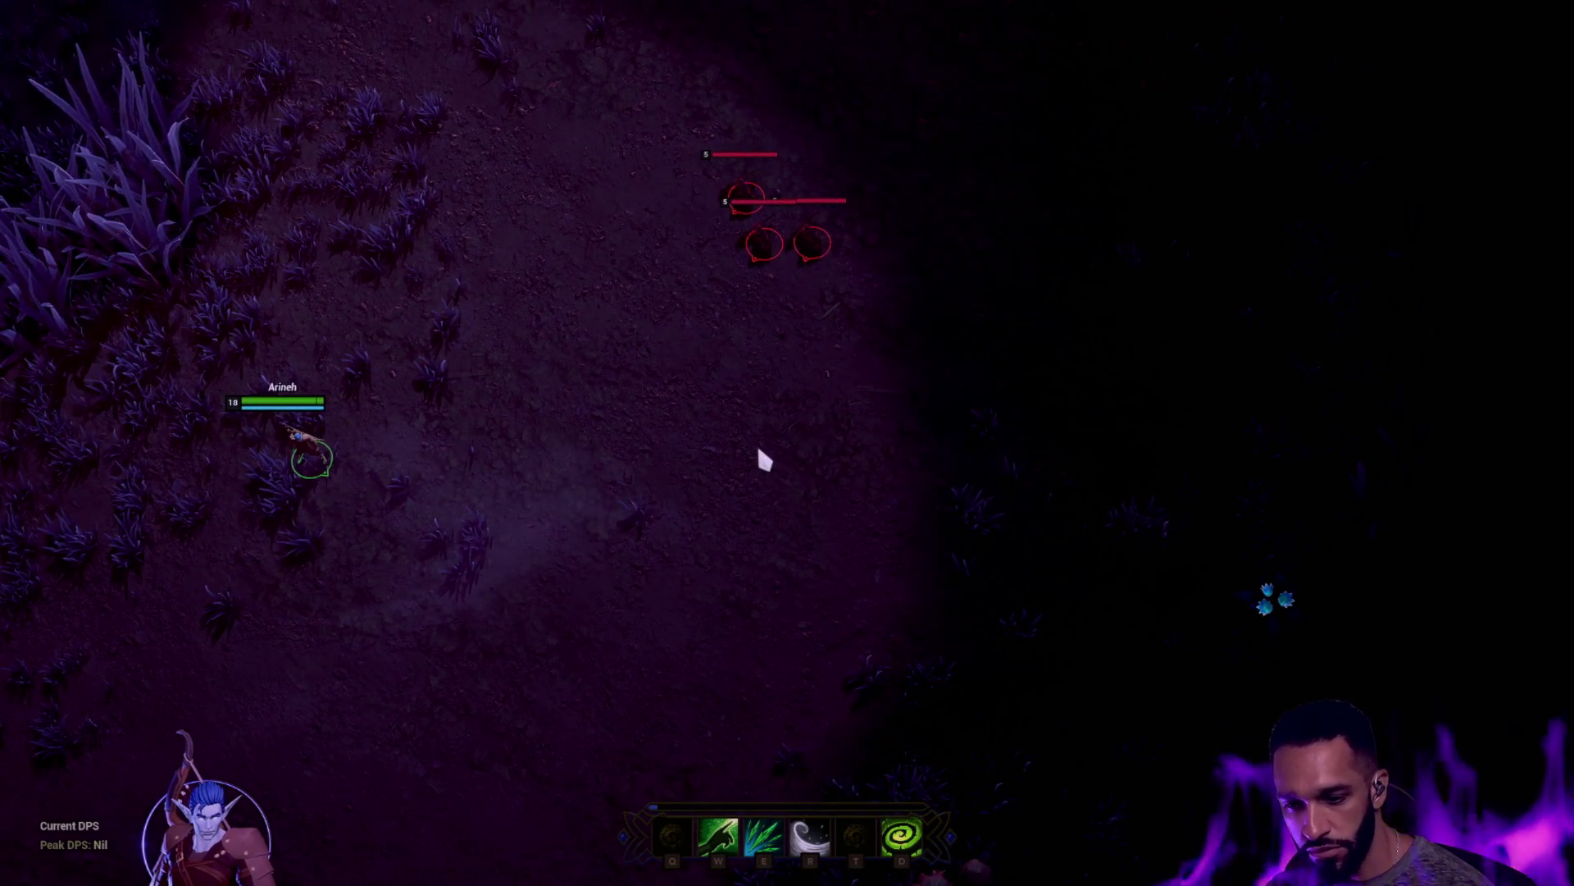
{"action": "right_click", "coordinate": [634, 475]}
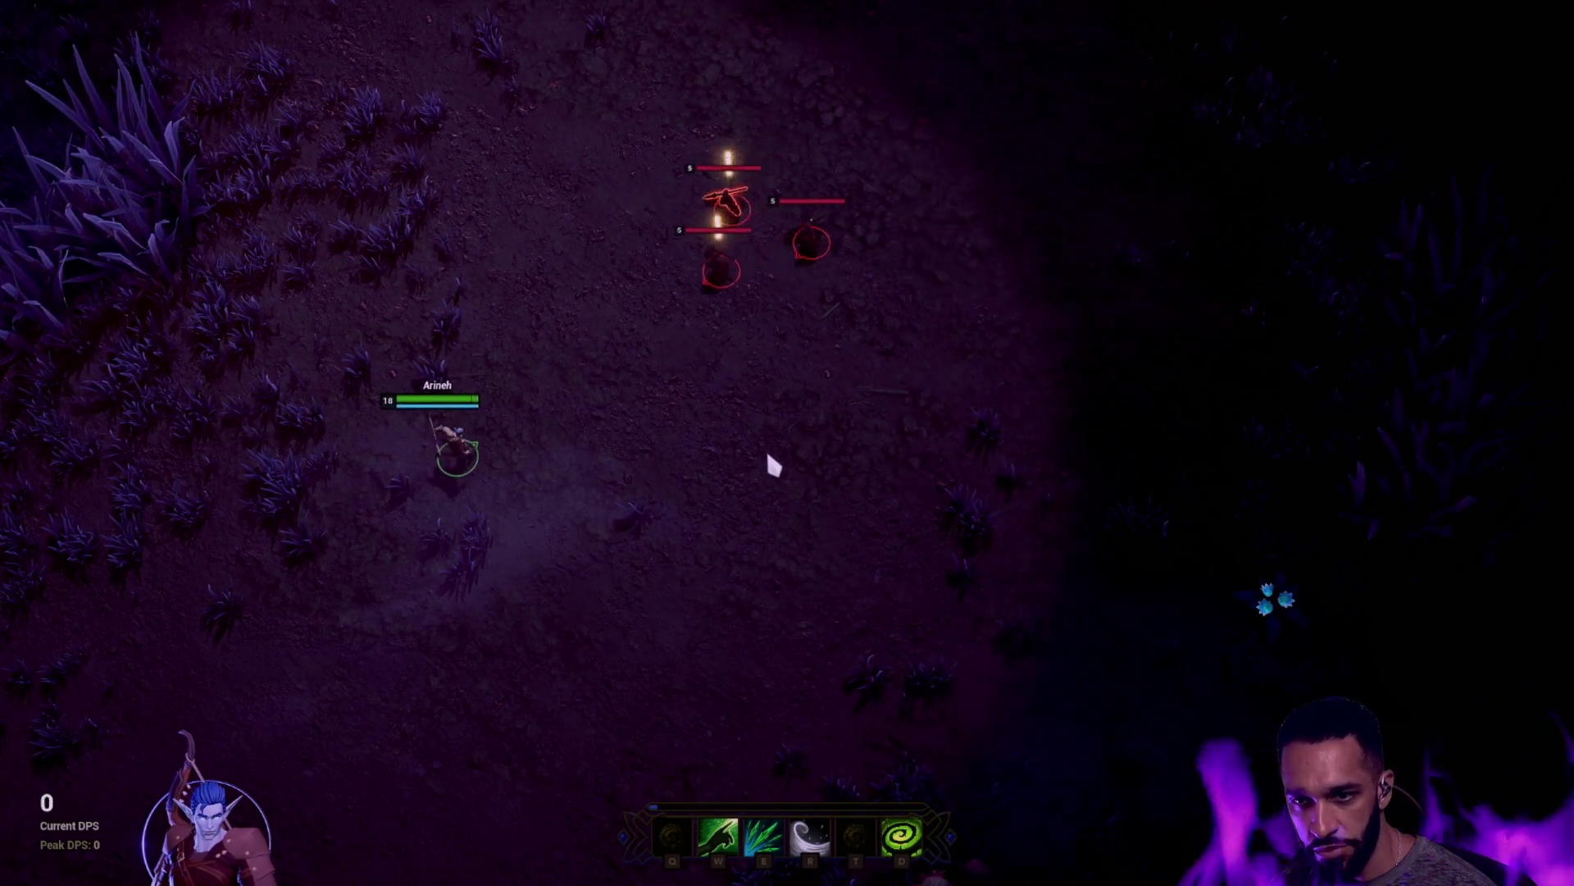
{"action": "right_click", "coordinate": [334, 468]}
{"action": "mouse_move", "coordinate": [17, 625]}
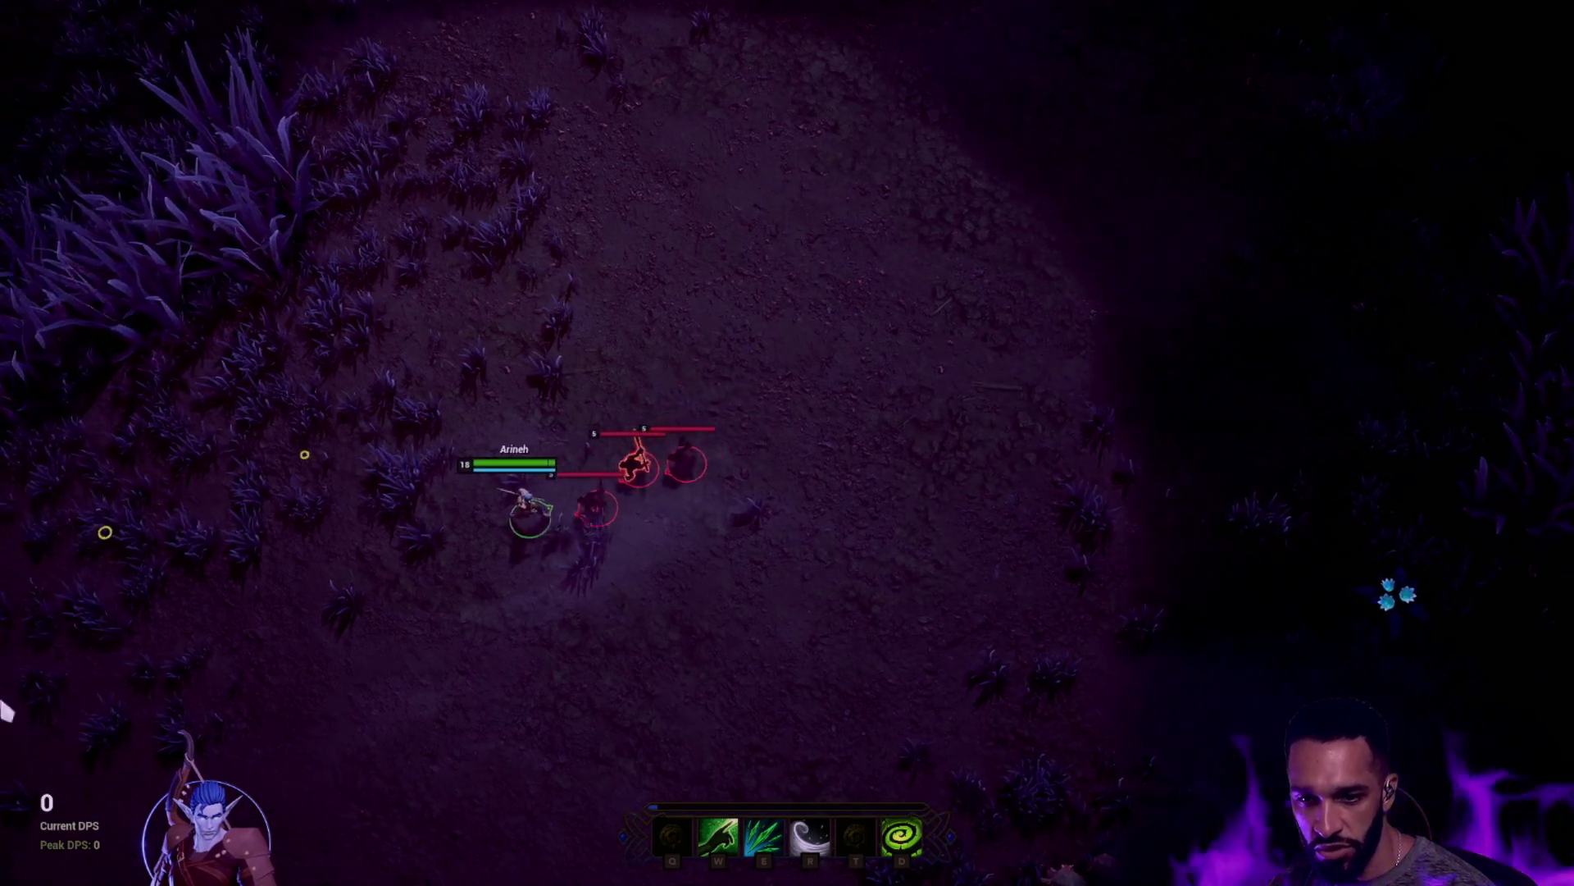
{"action": "key", "text": "e"}
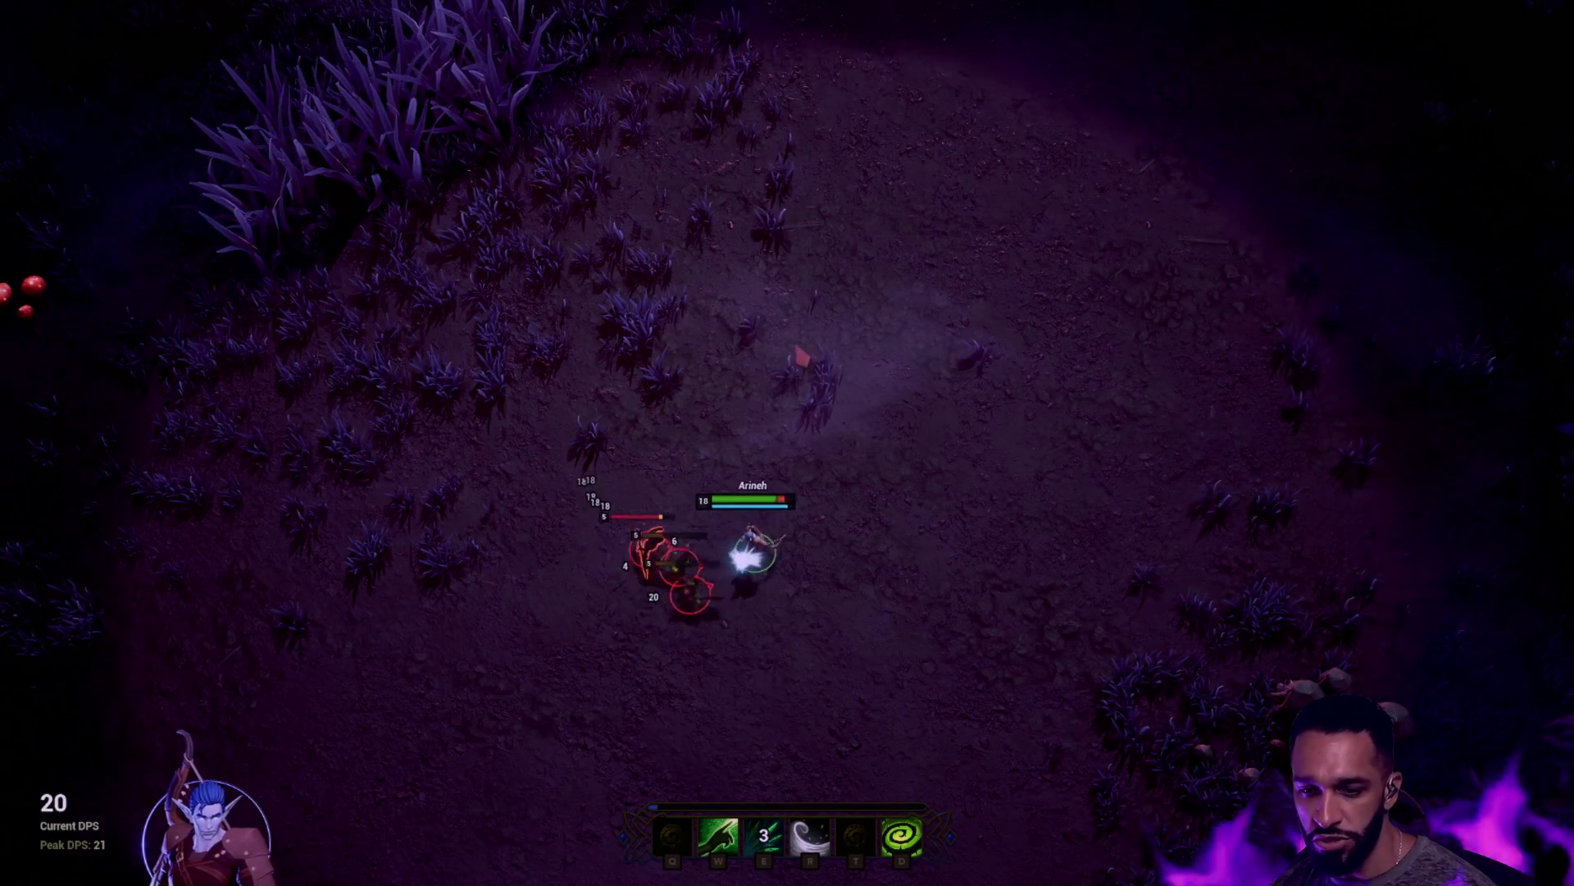
{"action": "right_click", "coordinate": [1030, 492]}
{"action": "key", "text": "e"}
{"action": "right_click", "coordinate": [627, 324]}
{"action": "right_click", "coordinate": [632, 432]}
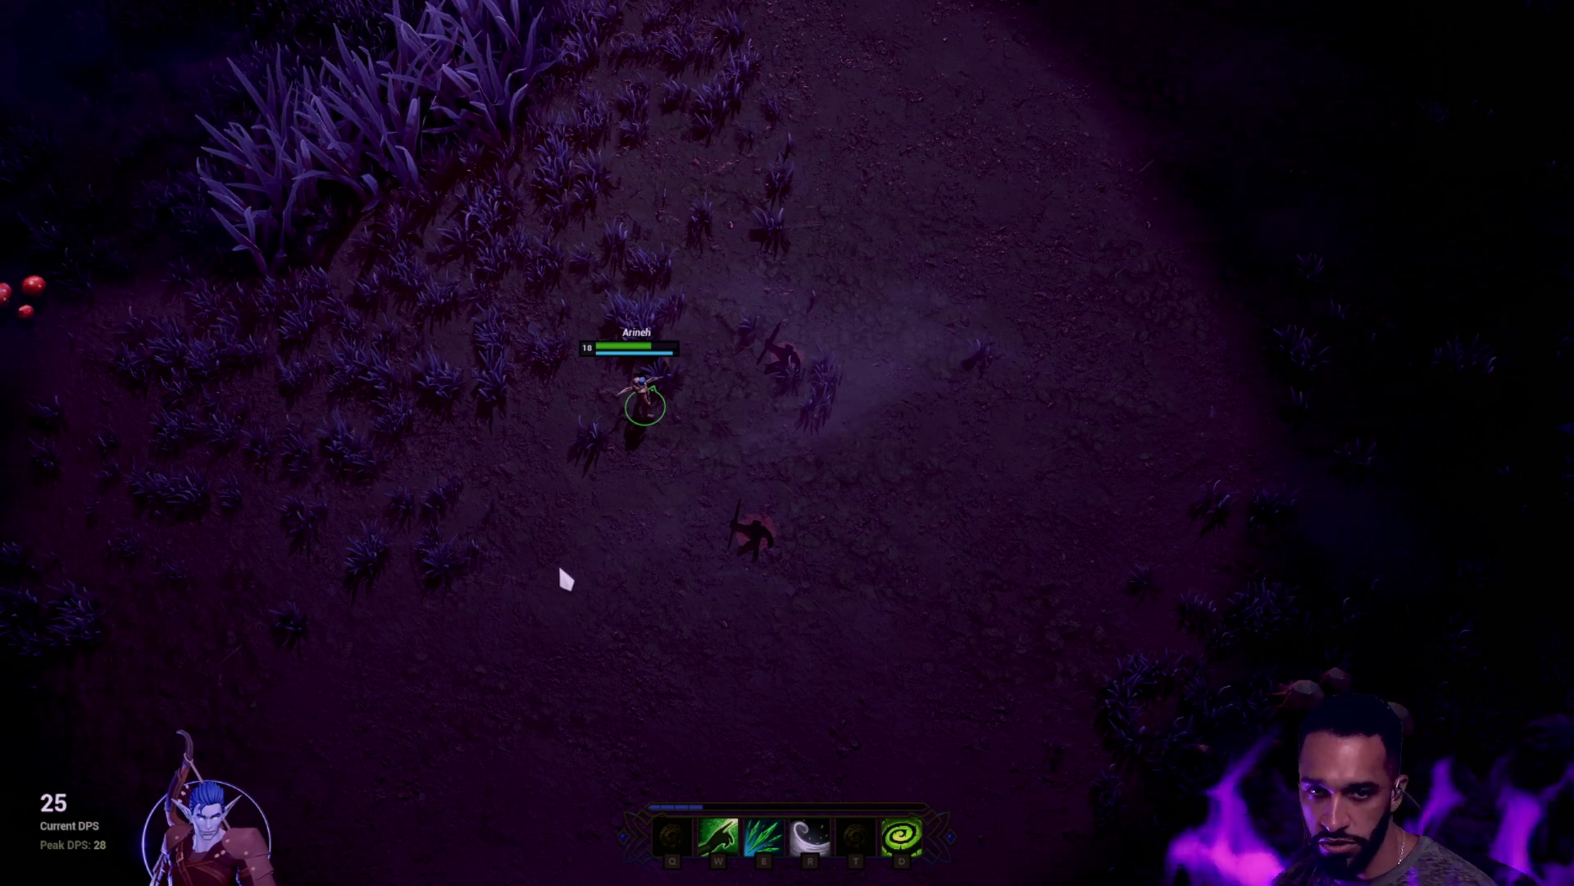
Keep steering the archer around the map, up over the tall grass and back down-left
{"action": "right_click", "coordinate": [766, 42]}
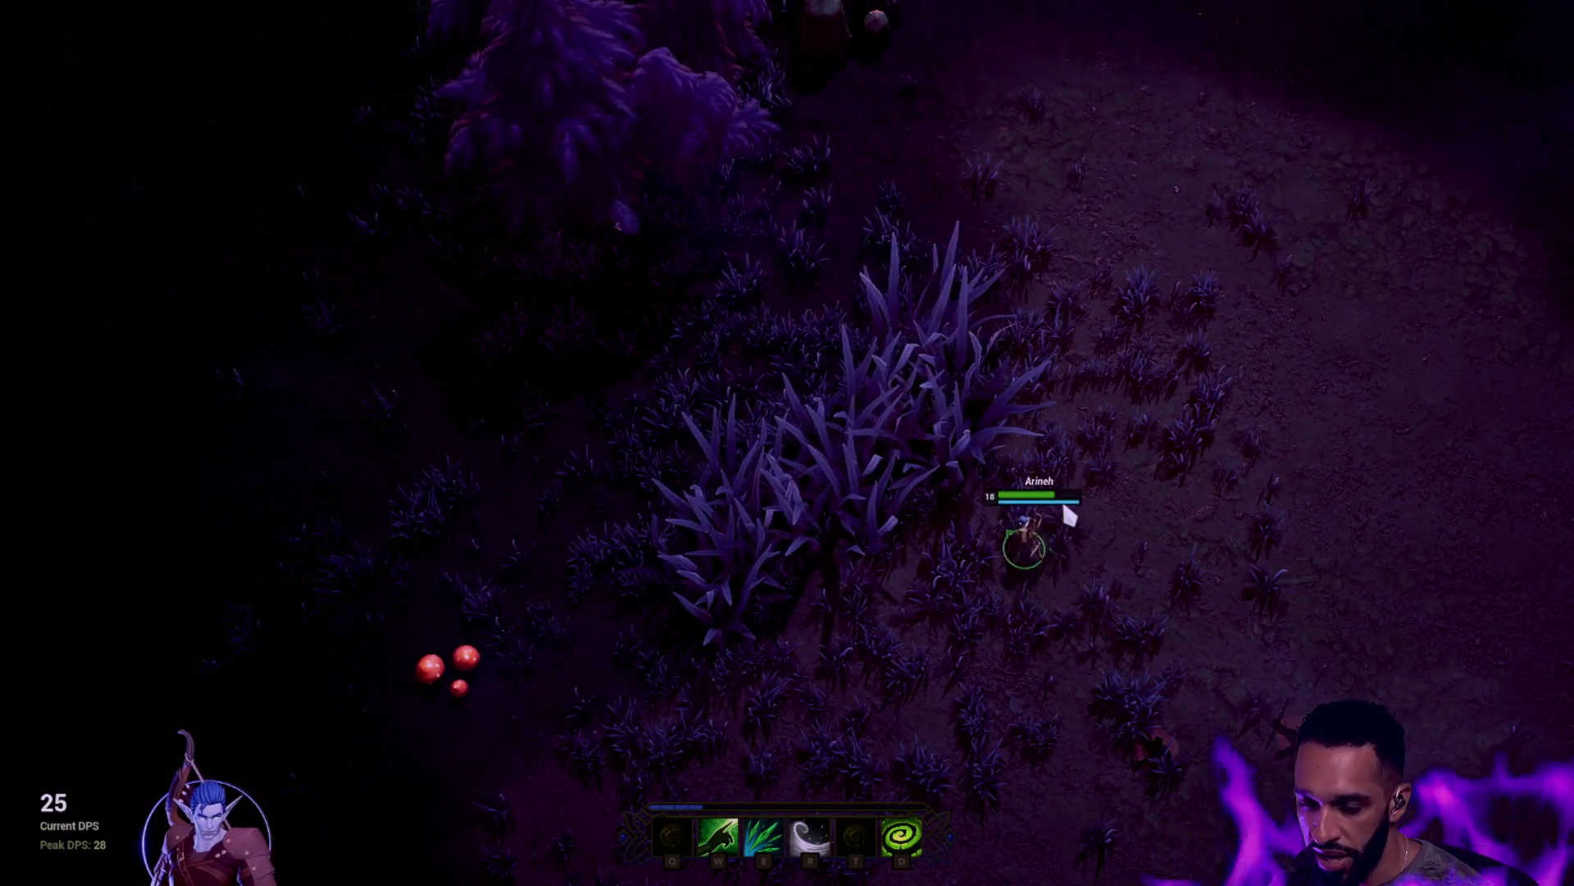
{"action": "right_click", "coordinate": [953, 575]}
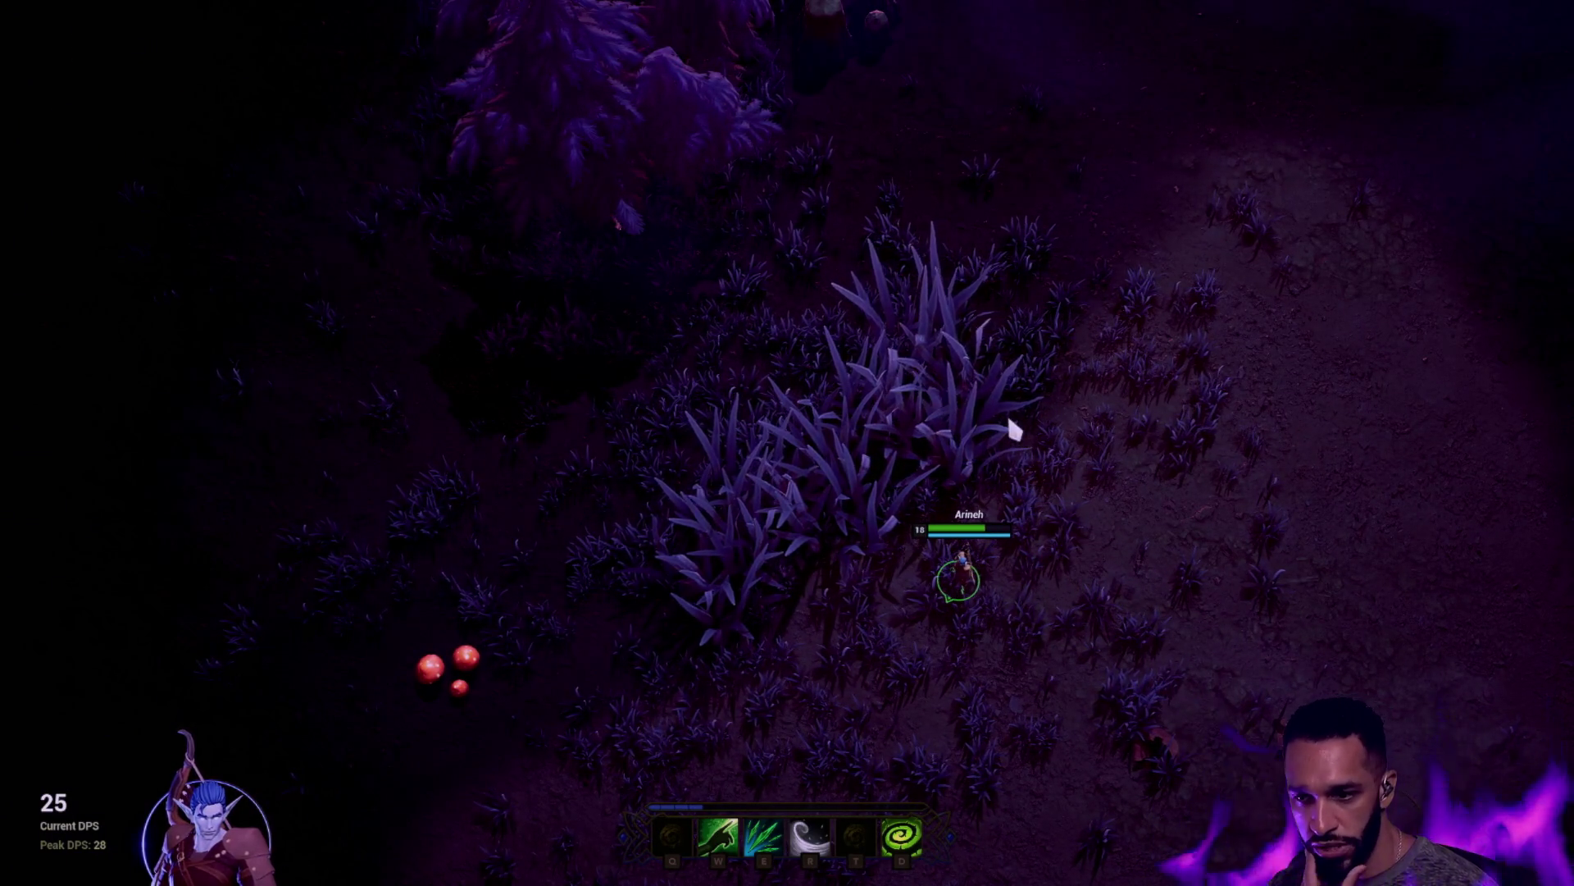
{"action": "right_click", "coordinate": [1094, 361]}
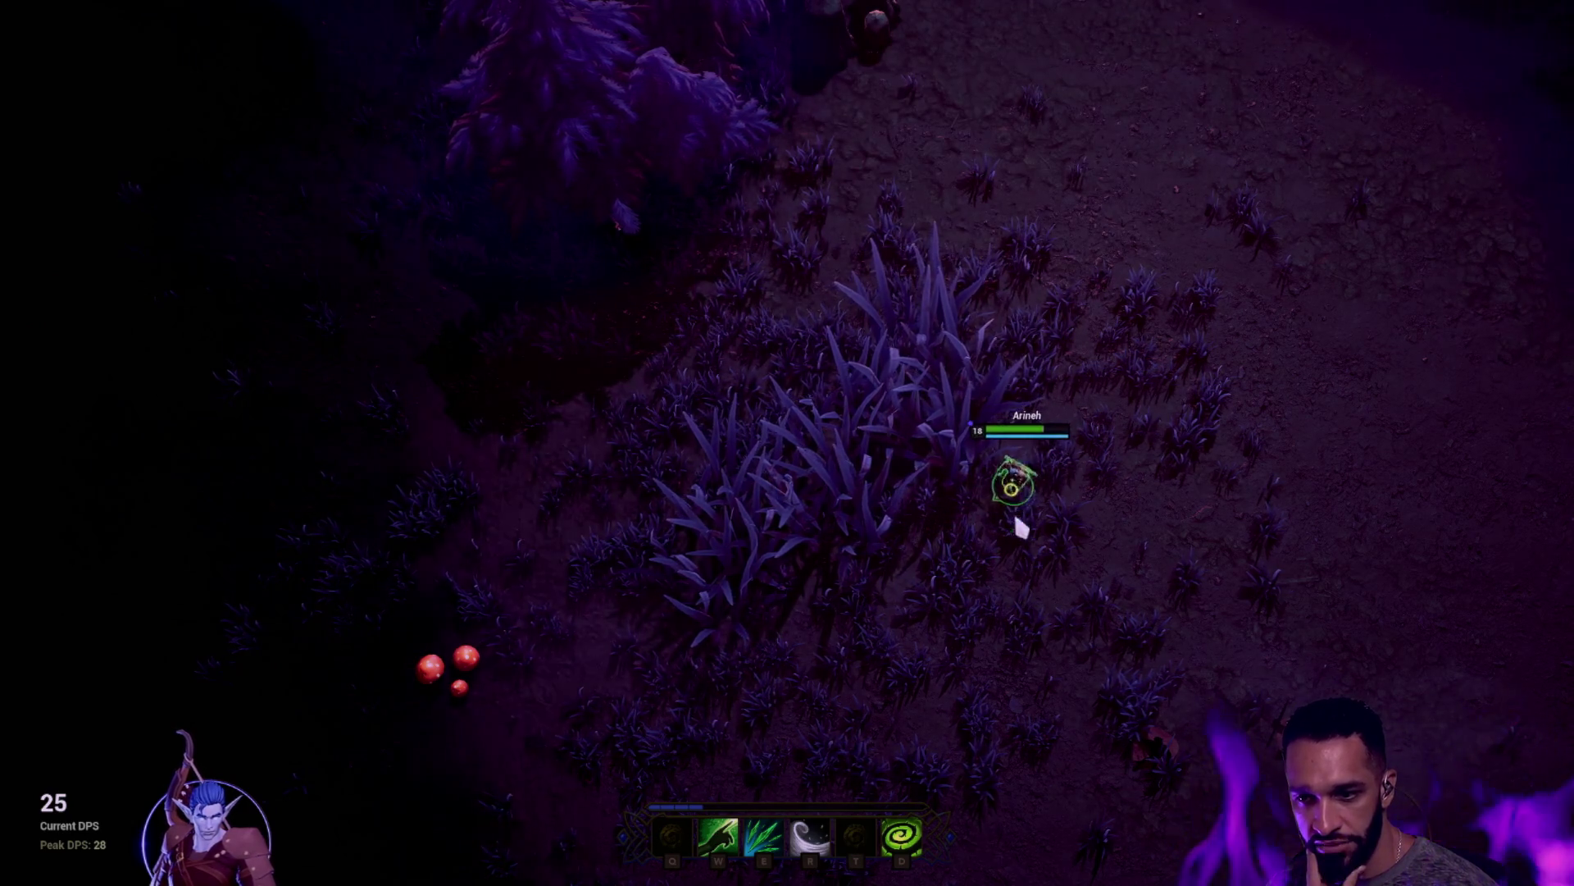
{"action": "right_click", "coordinate": [1029, 549]}
{"action": "right_click", "coordinate": [1140, 510]}
{"action": "right_click", "coordinate": [1046, 558]}
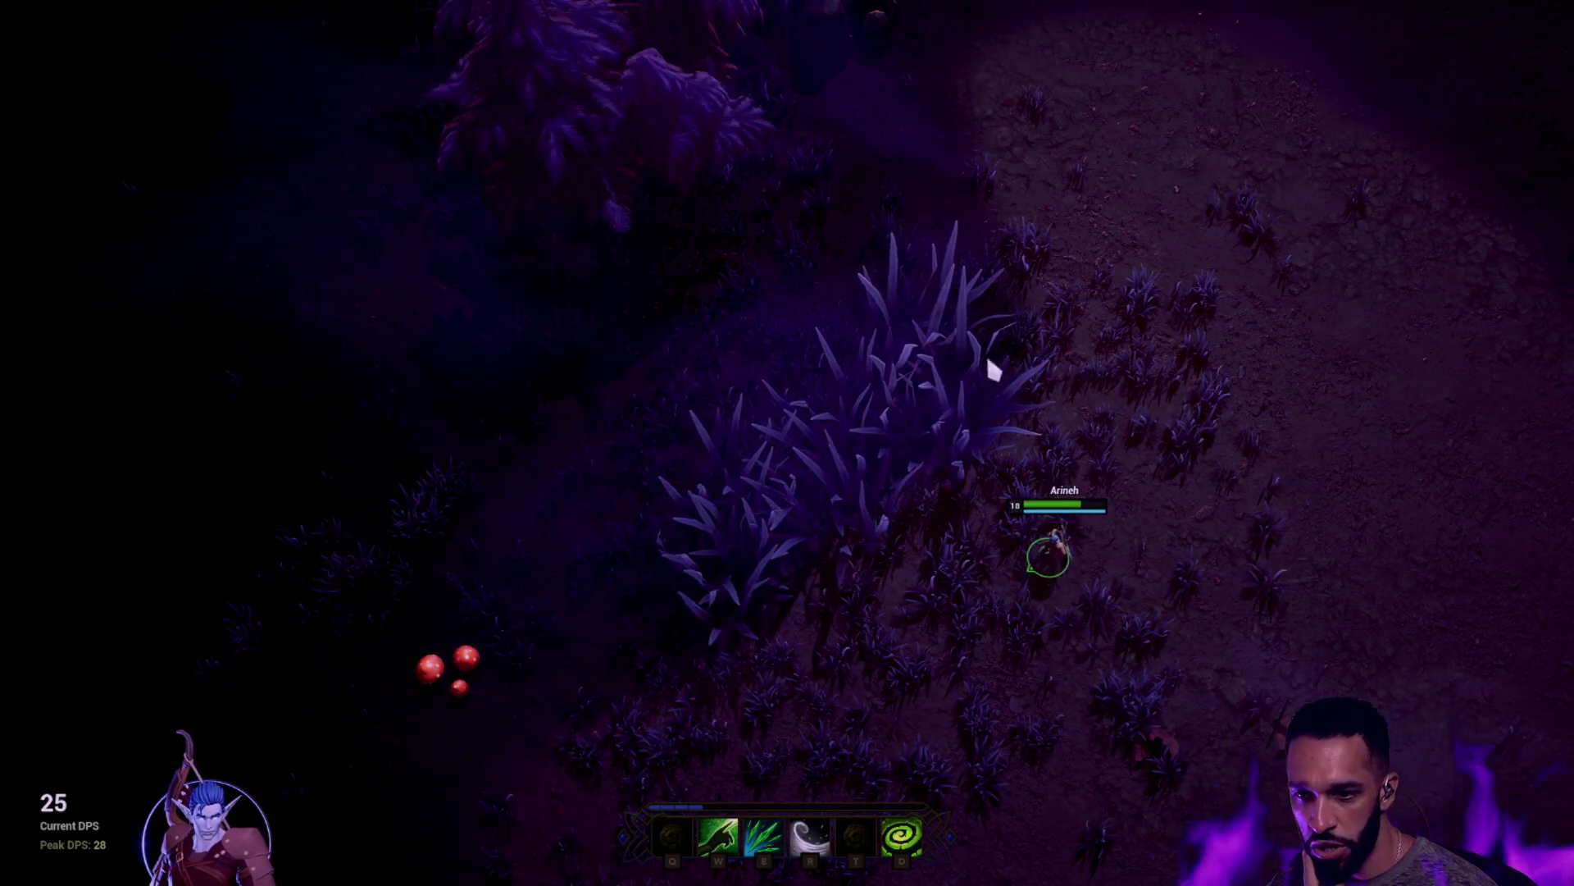
{"action": "right_click", "coordinate": [1205, 344]}
{"action": "right_click", "coordinate": [1110, 263]}
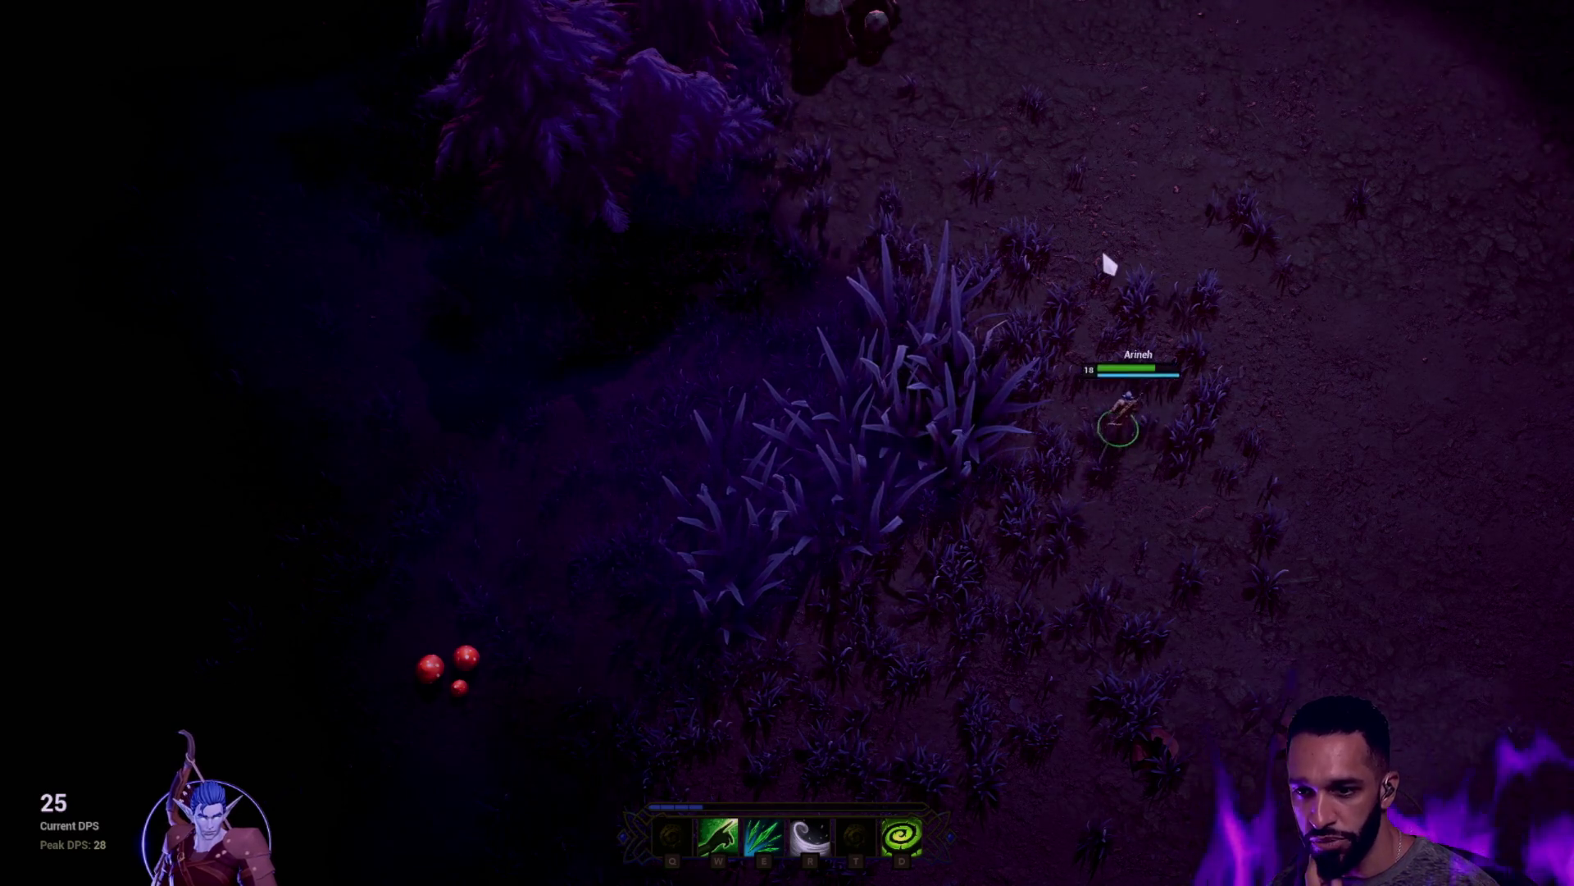
{"action": "right_click", "coordinate": [1132, 578]}
{"action": "right_click", "coordinate": [1021, 665]}
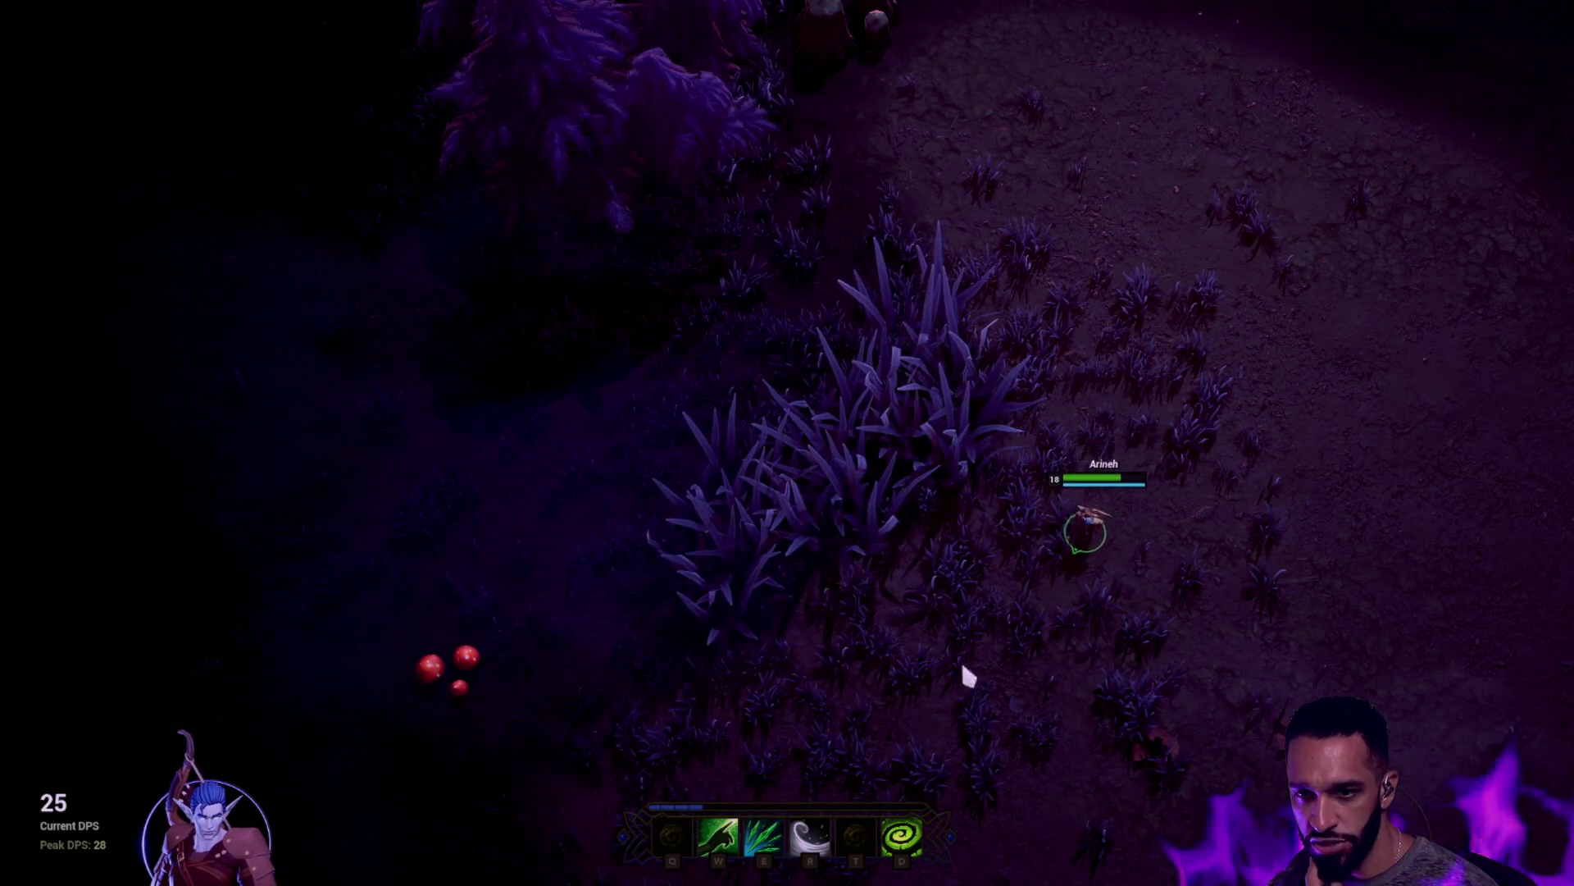
{"action": "right_click", "coordinate": [931, 604]}
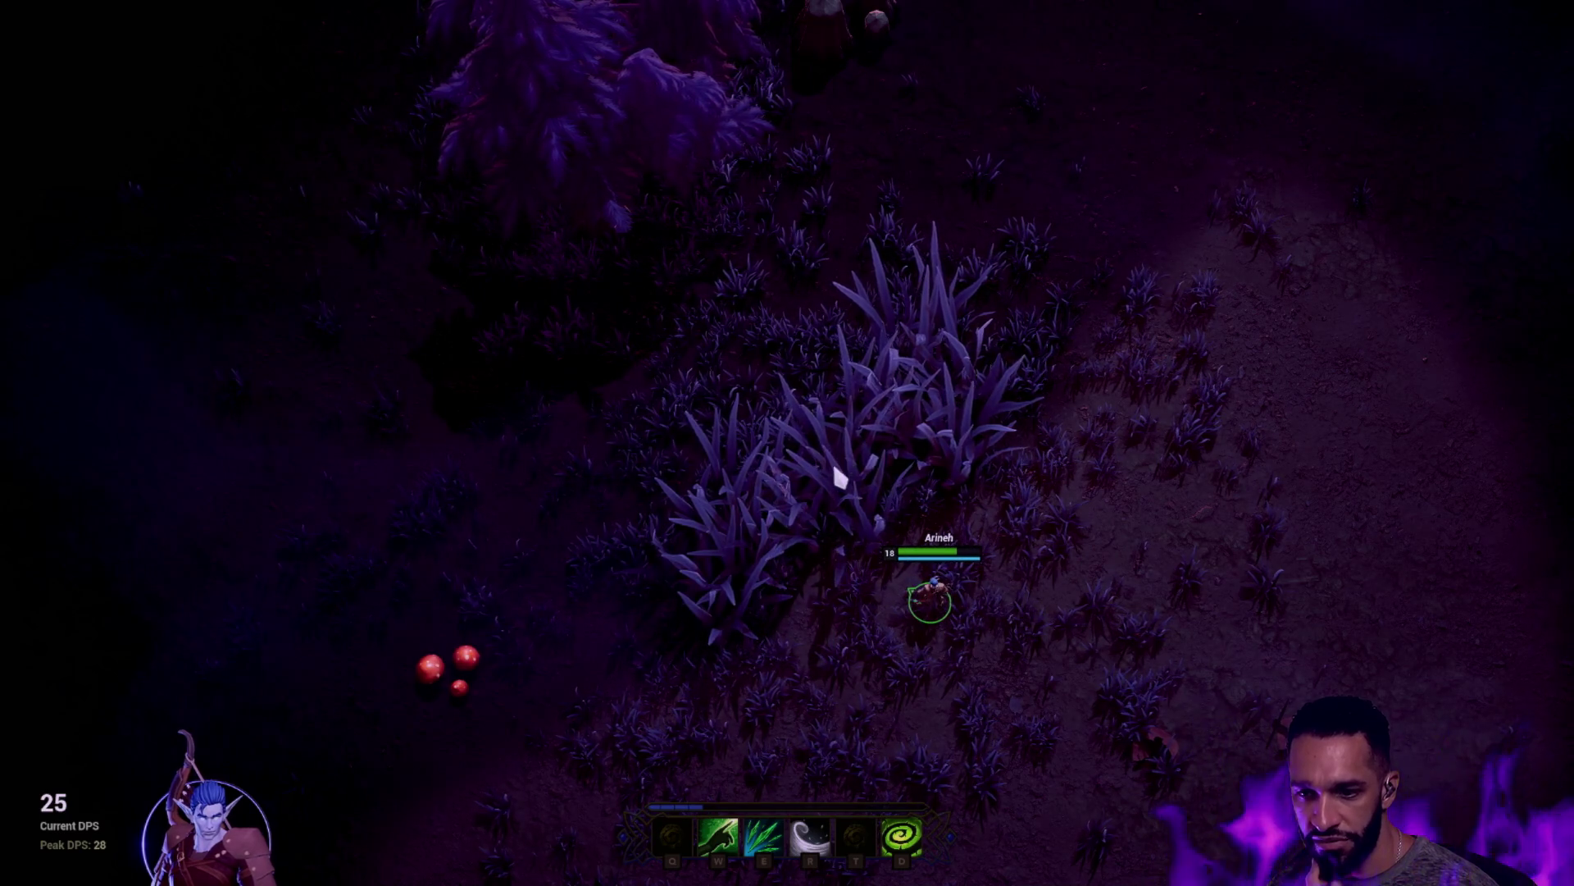
{"action": "right_click", "coordinate": [833, 470]}
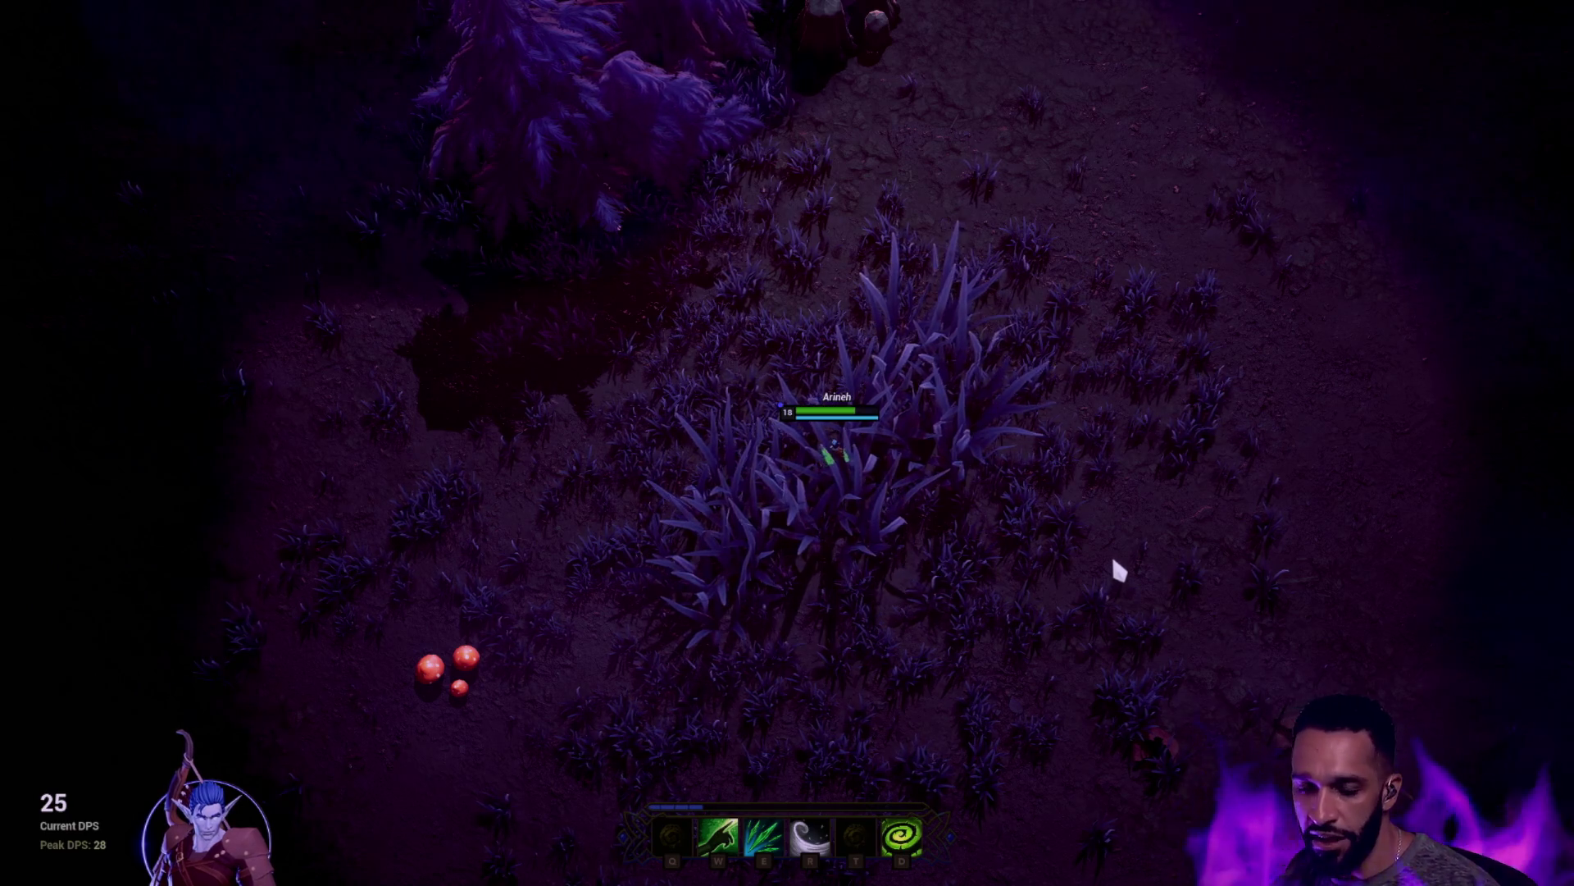
{"action": "mouse_move", "coordinate": [159, 30]}
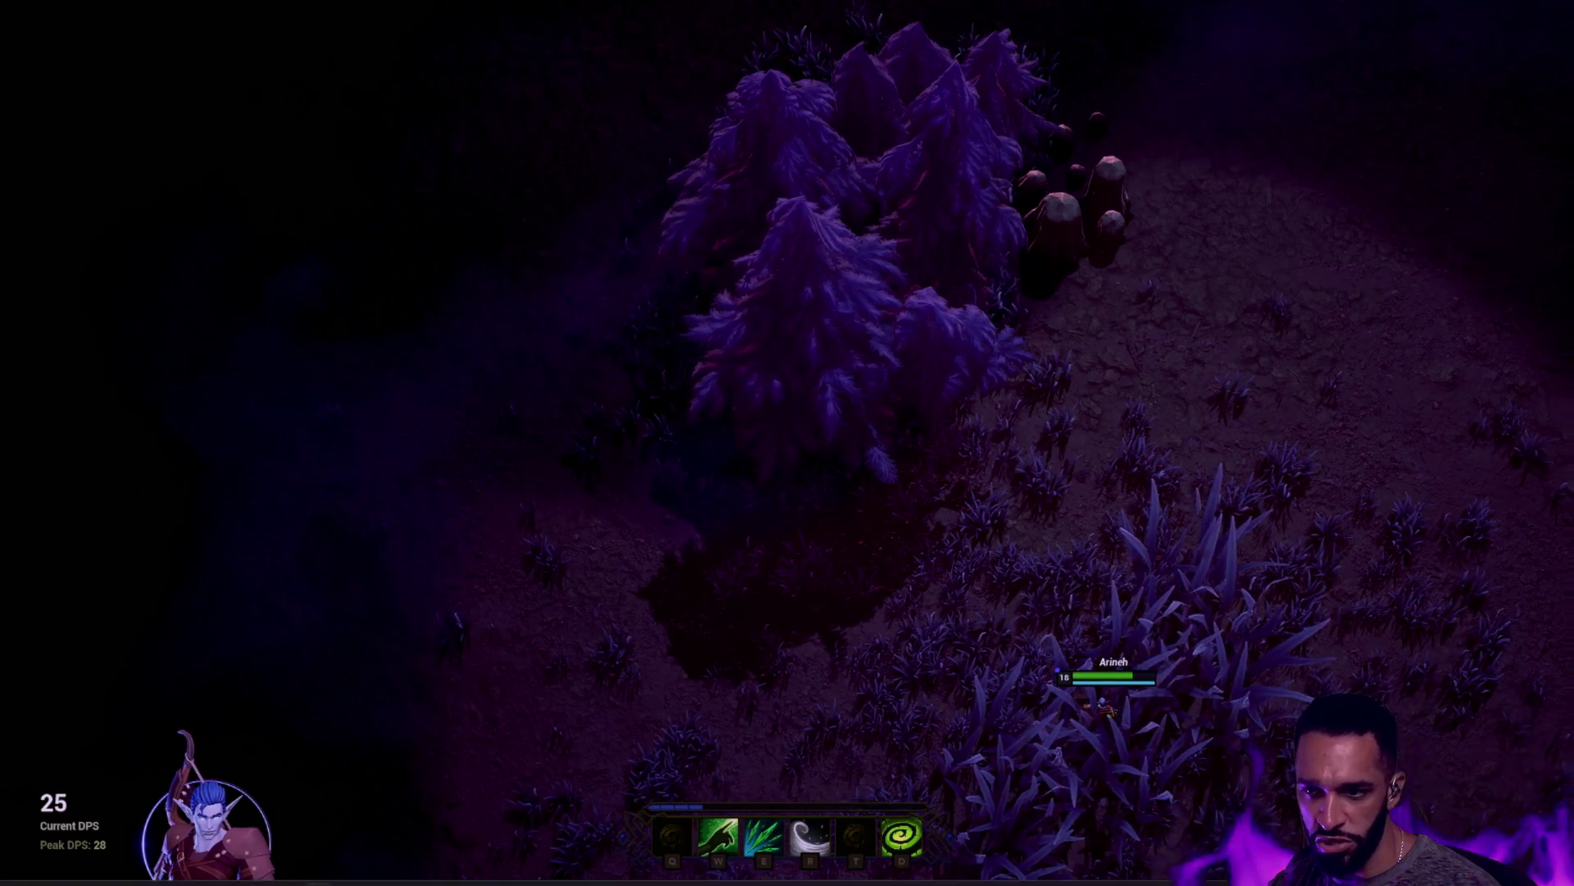
Dash with R toward the enemy on the right, then lead the hero up-right across the clearing
{"action": "key", "text": "r"}
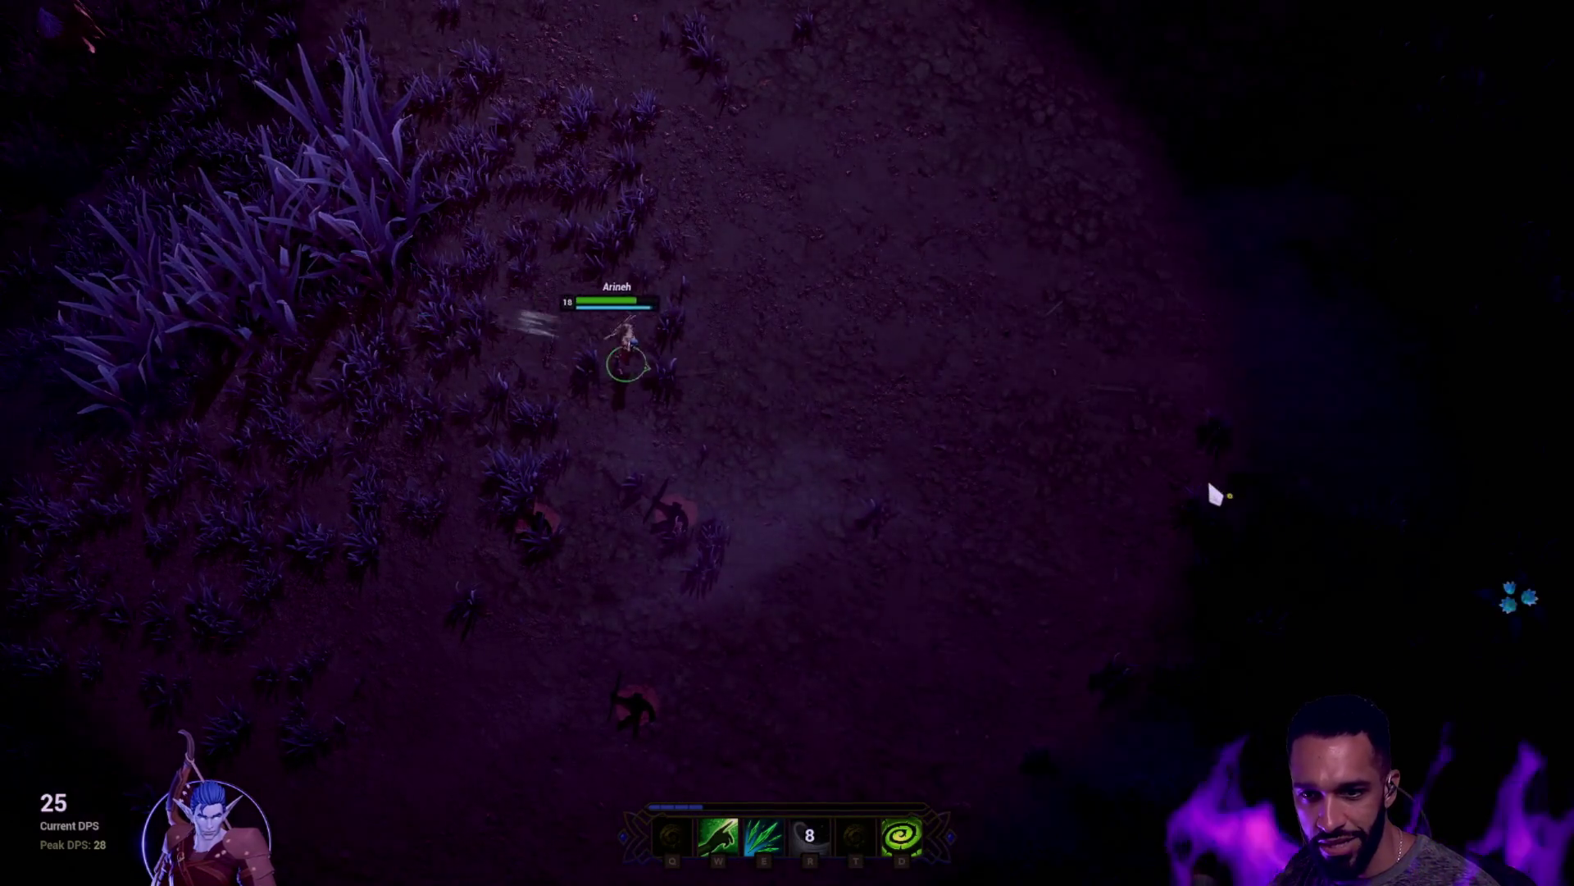
{"action": "left_click", "coordinate": [1214, 493]}
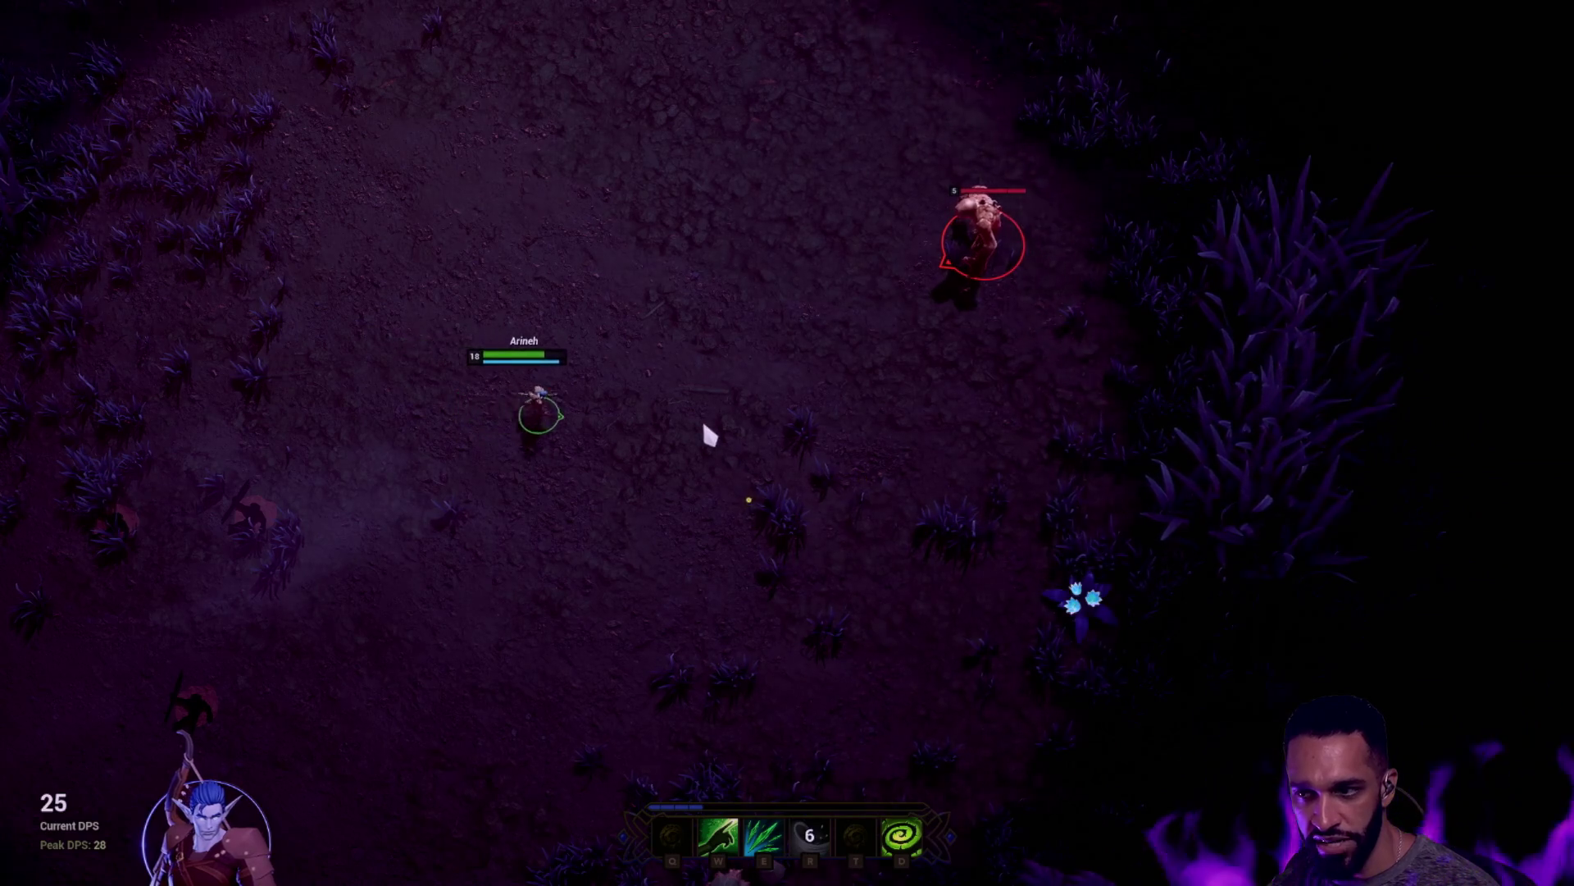
{"action": "left_click", "coordinate": [1019, 692]}
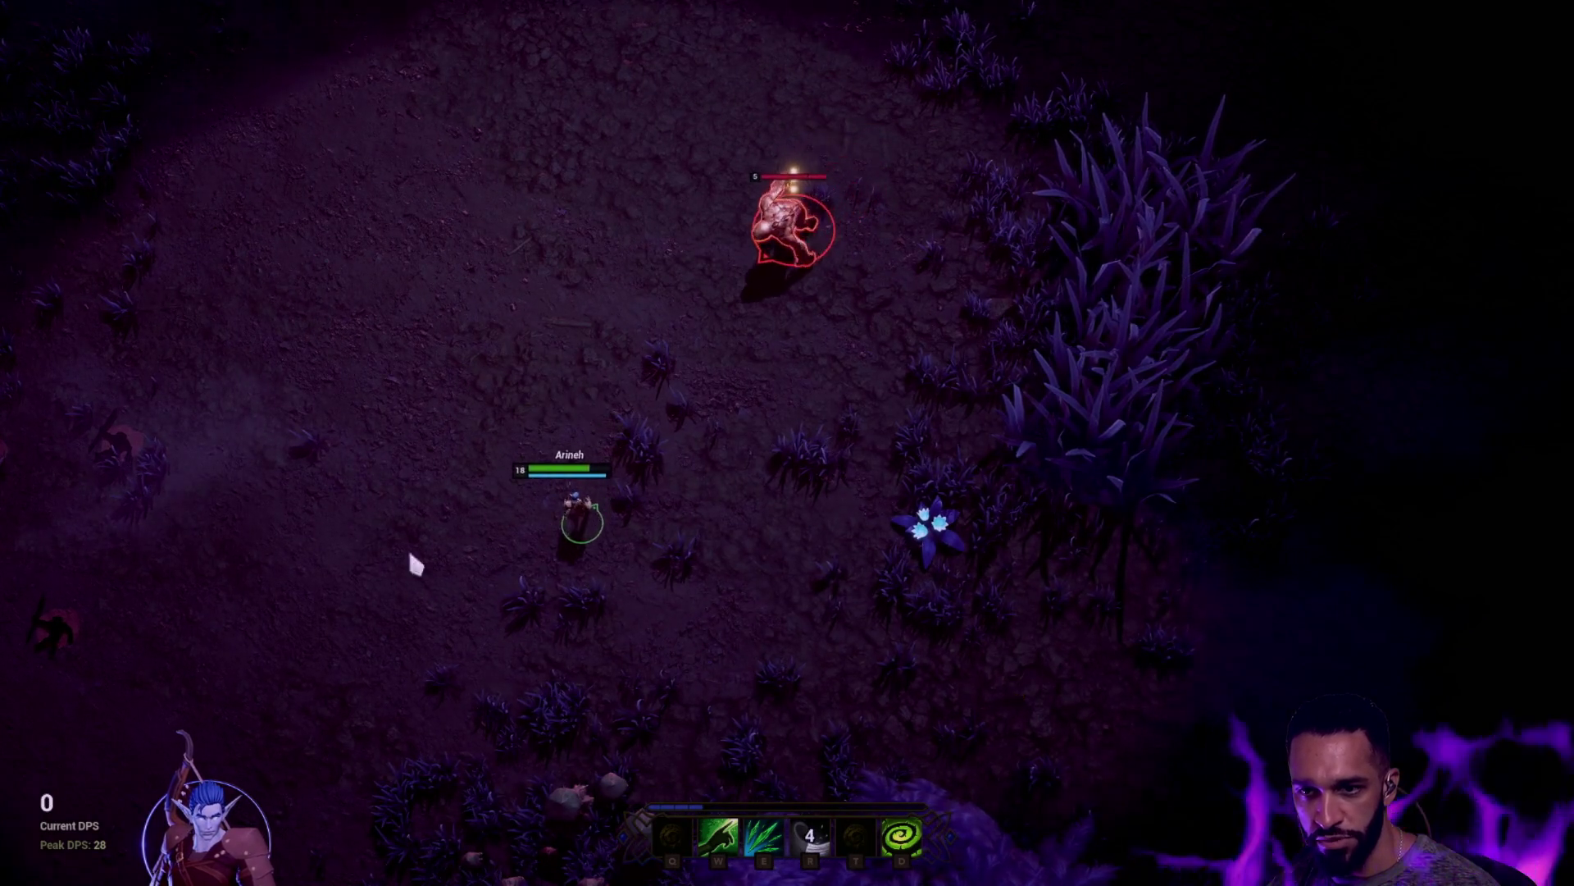
{"action": "left_click", "coordinate": [352, 422]}
{"action": "left_click", "coordinate": [207, 538]}
{"action": "left_click", "coordinate": [295, 183]}
{"action": "left_click", "coordinate": [391, 133]}
{"action": "left_click", "coordinate": [535, 162]}
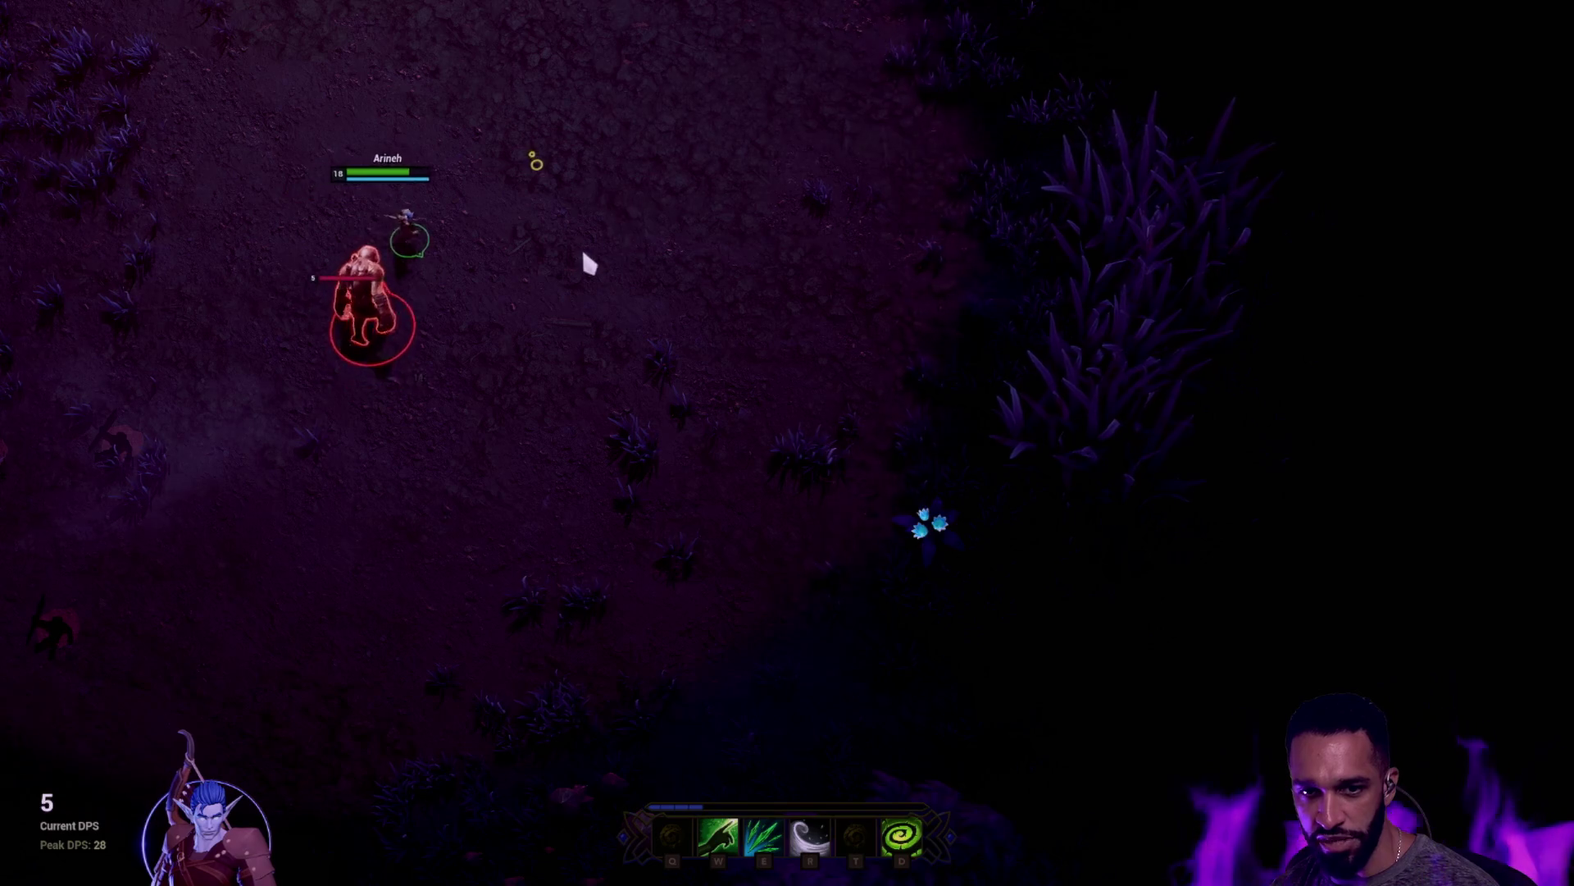
{"action": "left_click", "coordinate": [538, 35]}
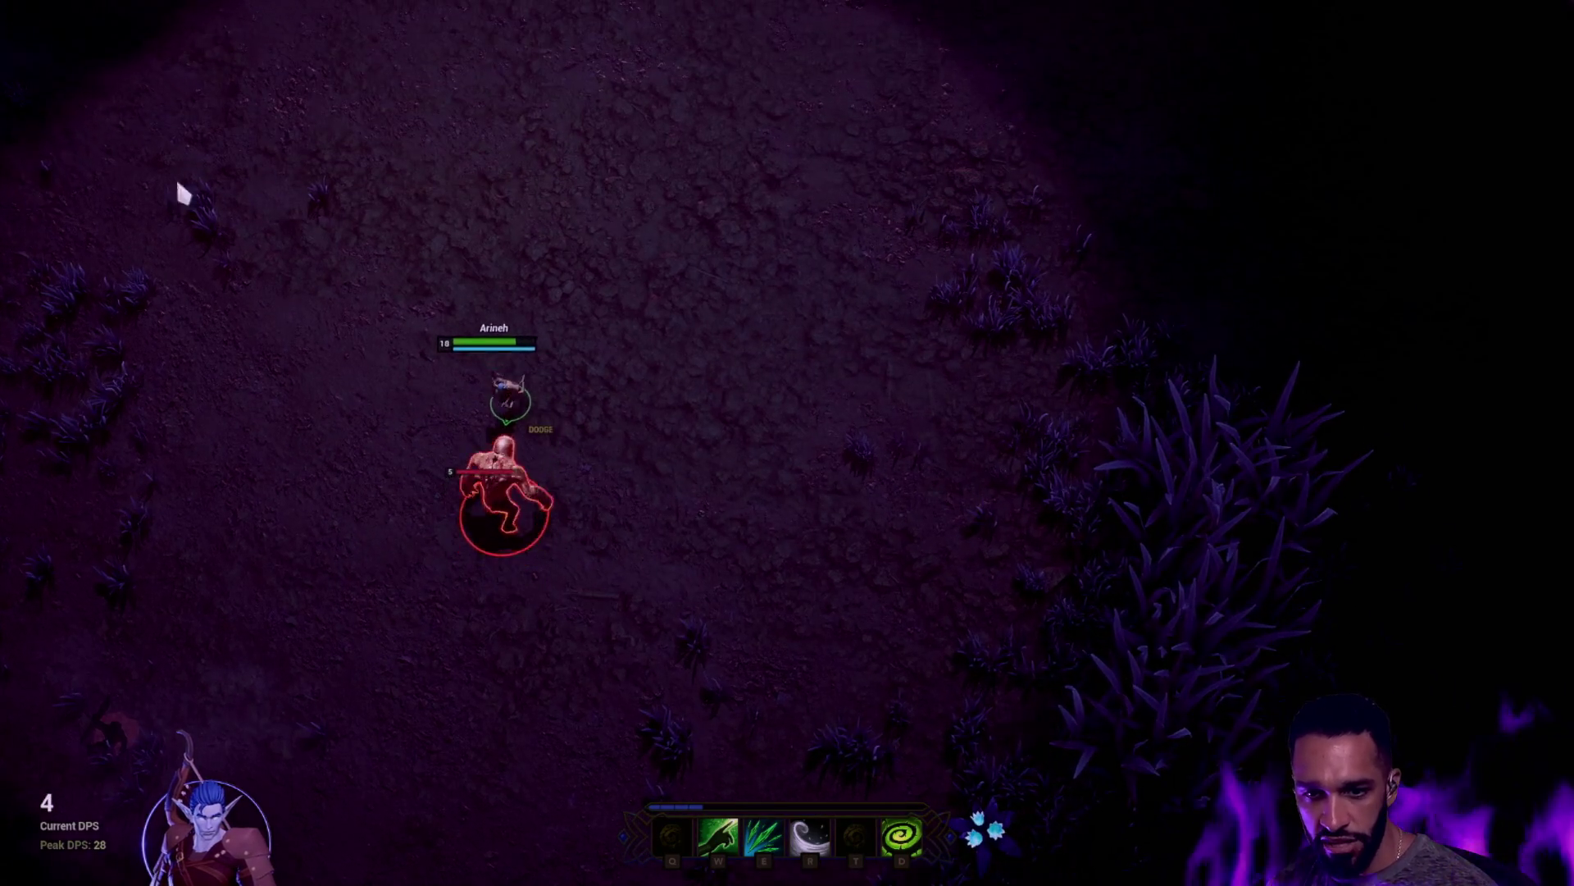
{"action": "left_click", "coordinate": [681, 282]}
{"action": "left_click", "coordinate": [822, 183]}
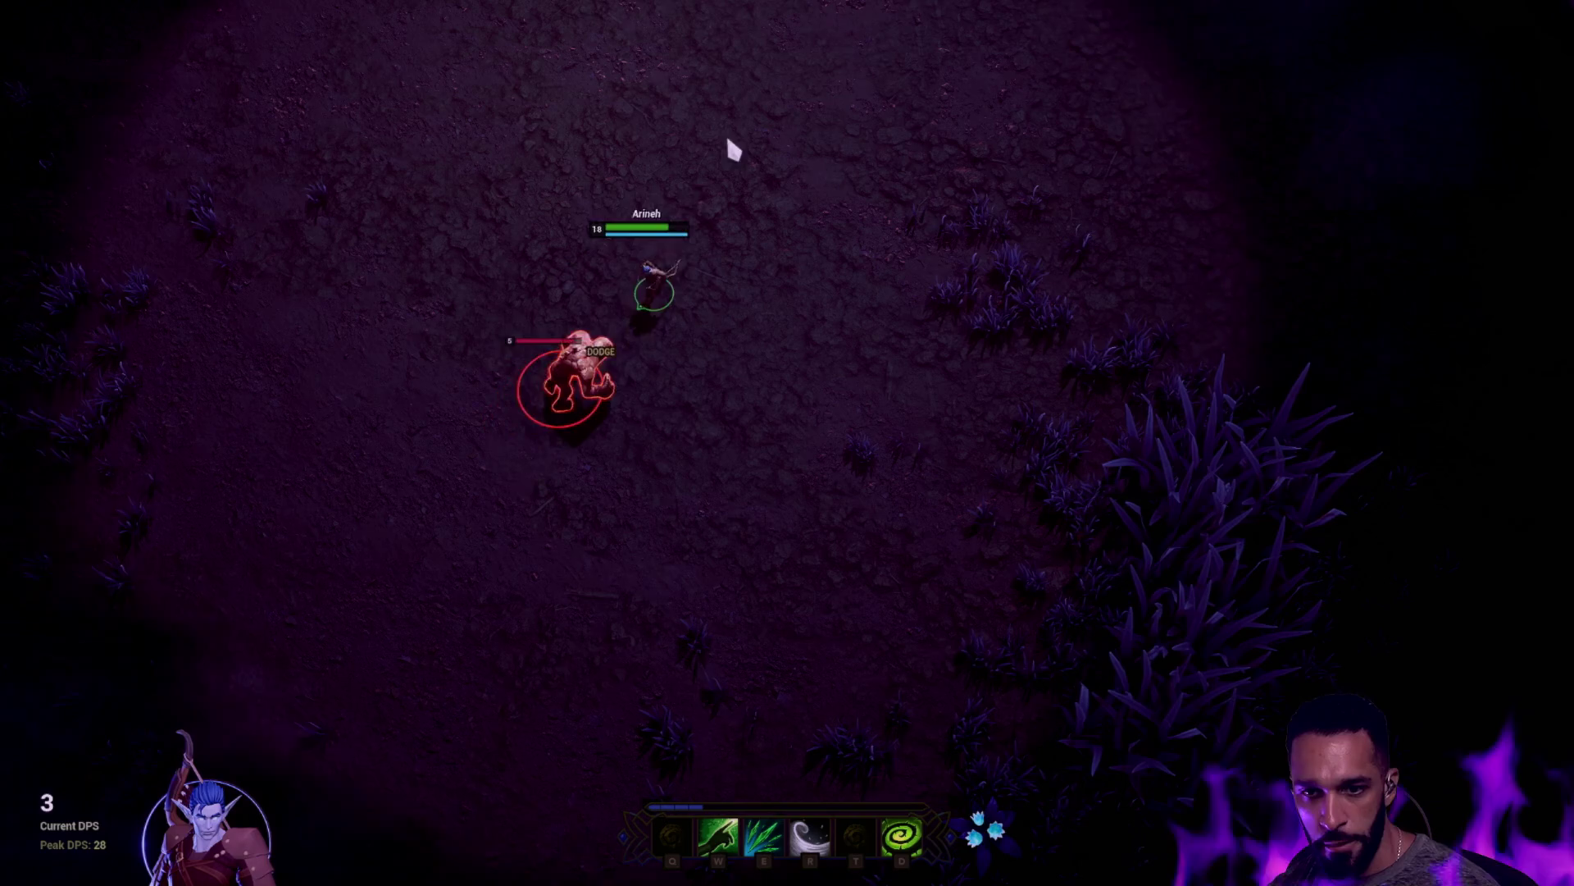
Kite the chasing enemy down-right through the clearing and back up-left
{"action": "left_click", "coordinate": [134, 151]}
{"action": "left_click", "coordinate": [359, 298]}
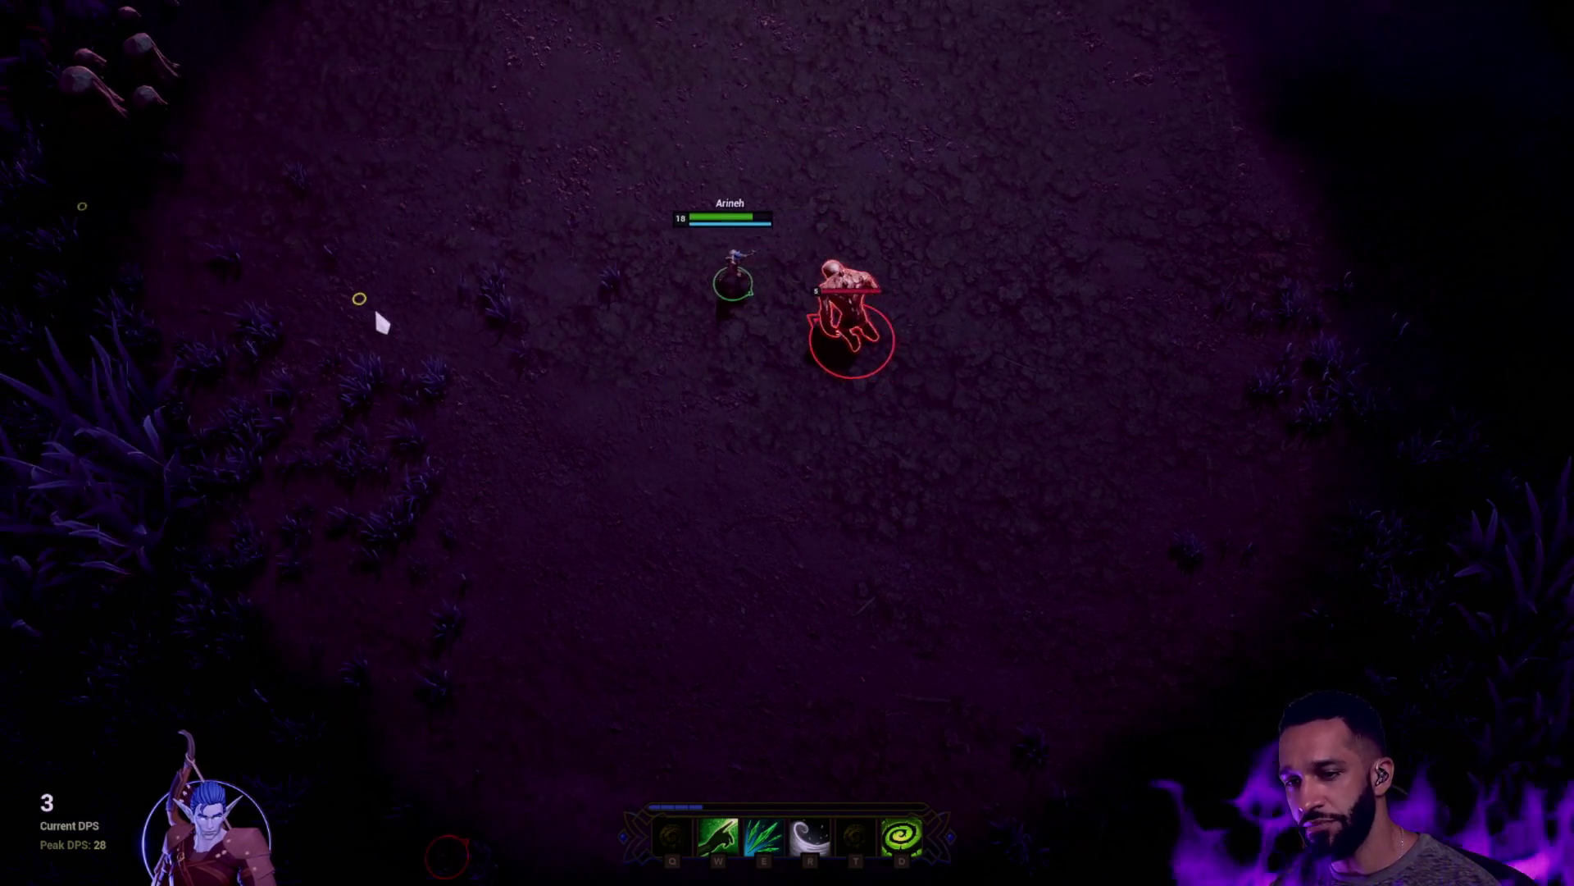
{"action": "left_click", "coordinate": [498, 563]}
{"action": "left_click", "coordinate": [639, 626]}
{"action": "left_click", "coordinate": [717, 632]}
{"action": "left_click", "coordinate": [763, 664]}
{"action": "left_click", "coordinate": [1030, 622]}
{"action": "left_click", "coordinate": [774, 551]}
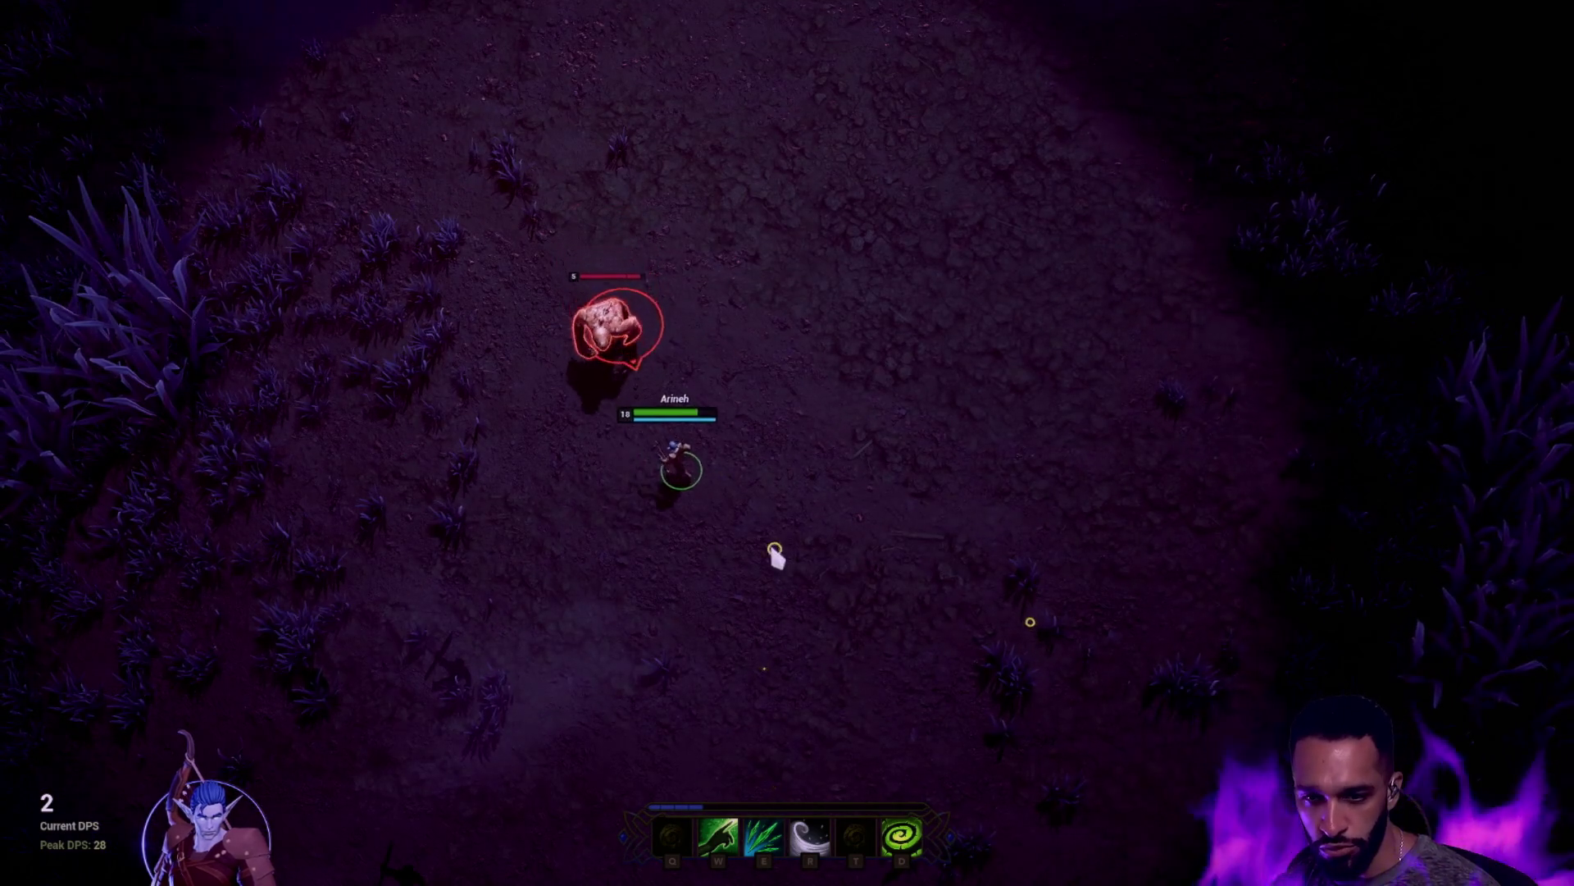
{"action": "left_click", "coordinate": [858, 629]}
{"action": "left_click", "coordinate": [886, 513]}
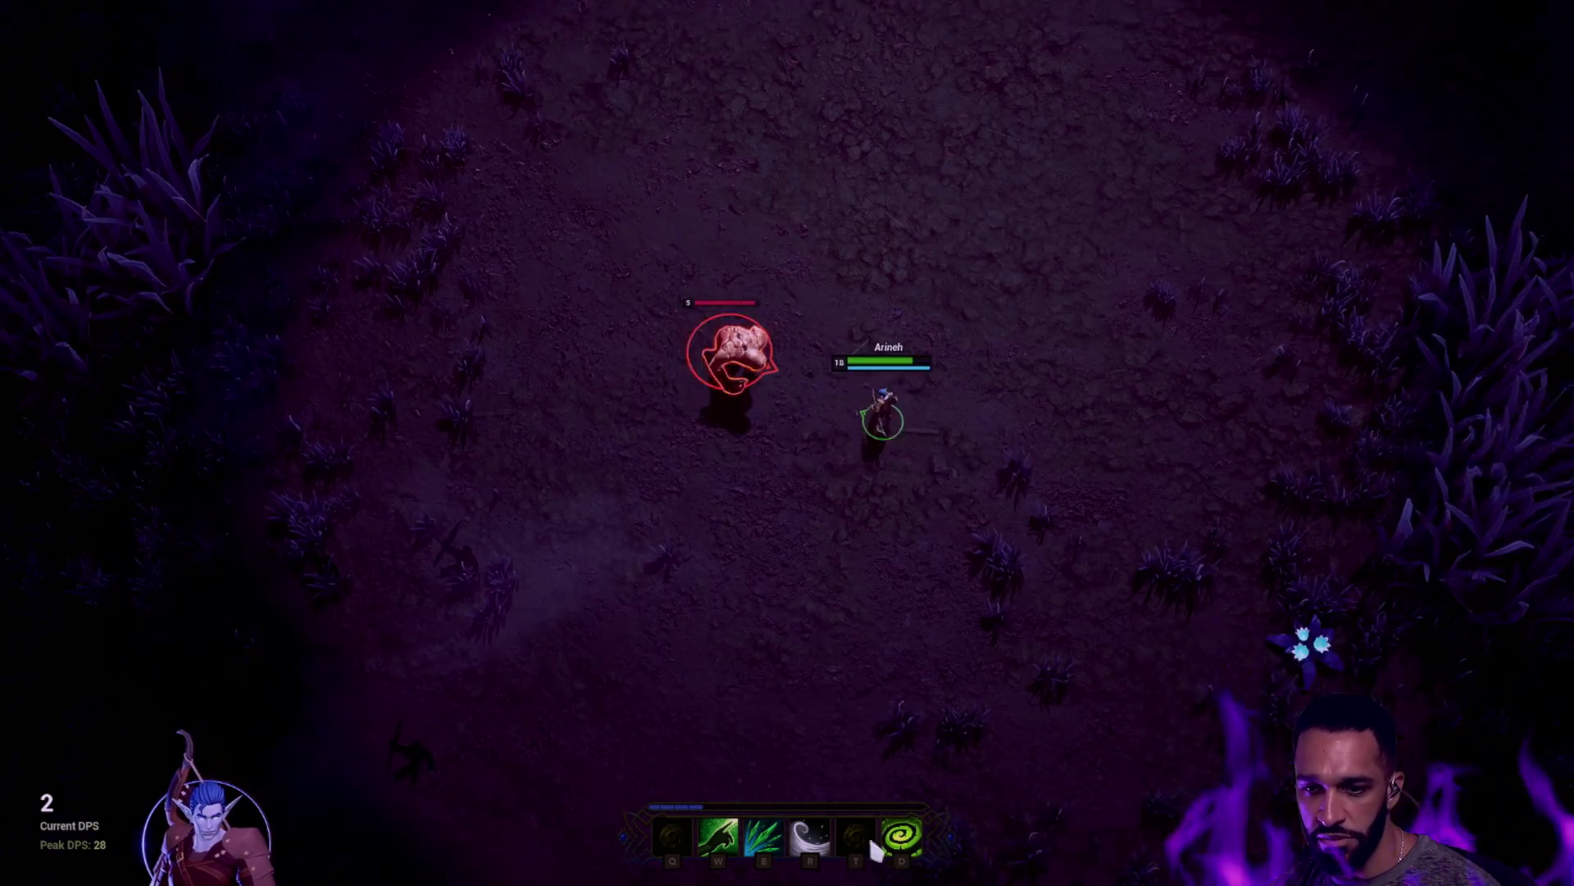
{"action": "left_click", "coordinate": [893, 667]}
{"action": "left_click", "coordinate": [820, 685]}
{"action": "left_click", "coordinate": [752, 604]}
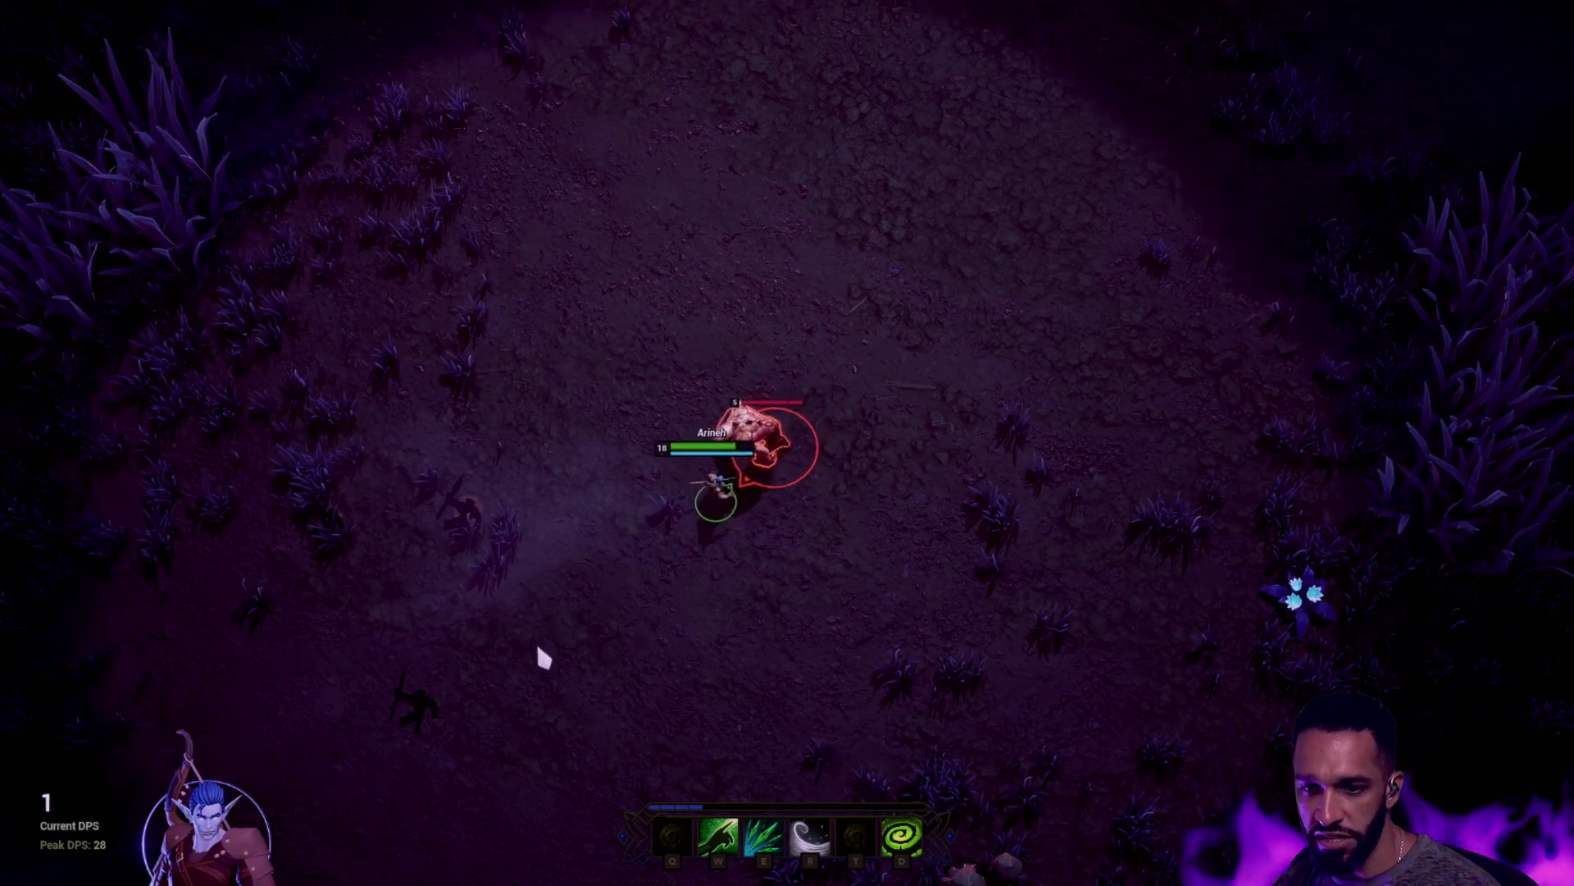
{"action": "left_click", "coordinate": [885, 685]}
{"action": "left_click", "coordinate": [1040, 661]}
{"action": "left_click", "coordinate": [1181, 502]}
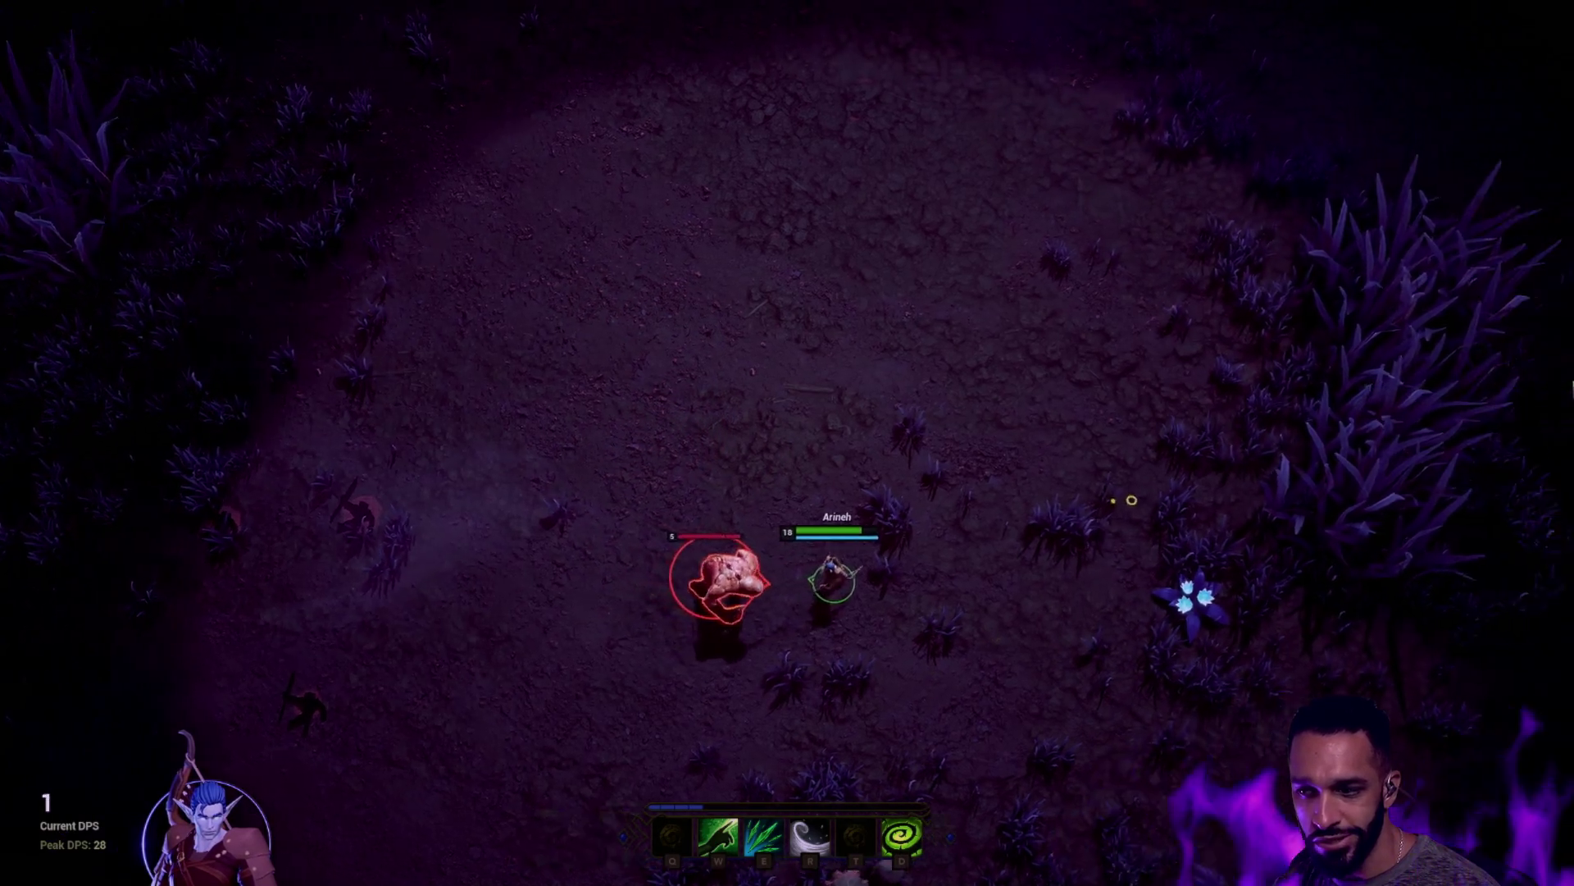
{"action": "left_click", "coordinate": [941, 182]}
{"action": "left_click", "coordinate": [780, 166]}
{"action": "left_click", "coordinate": [680, 156]}
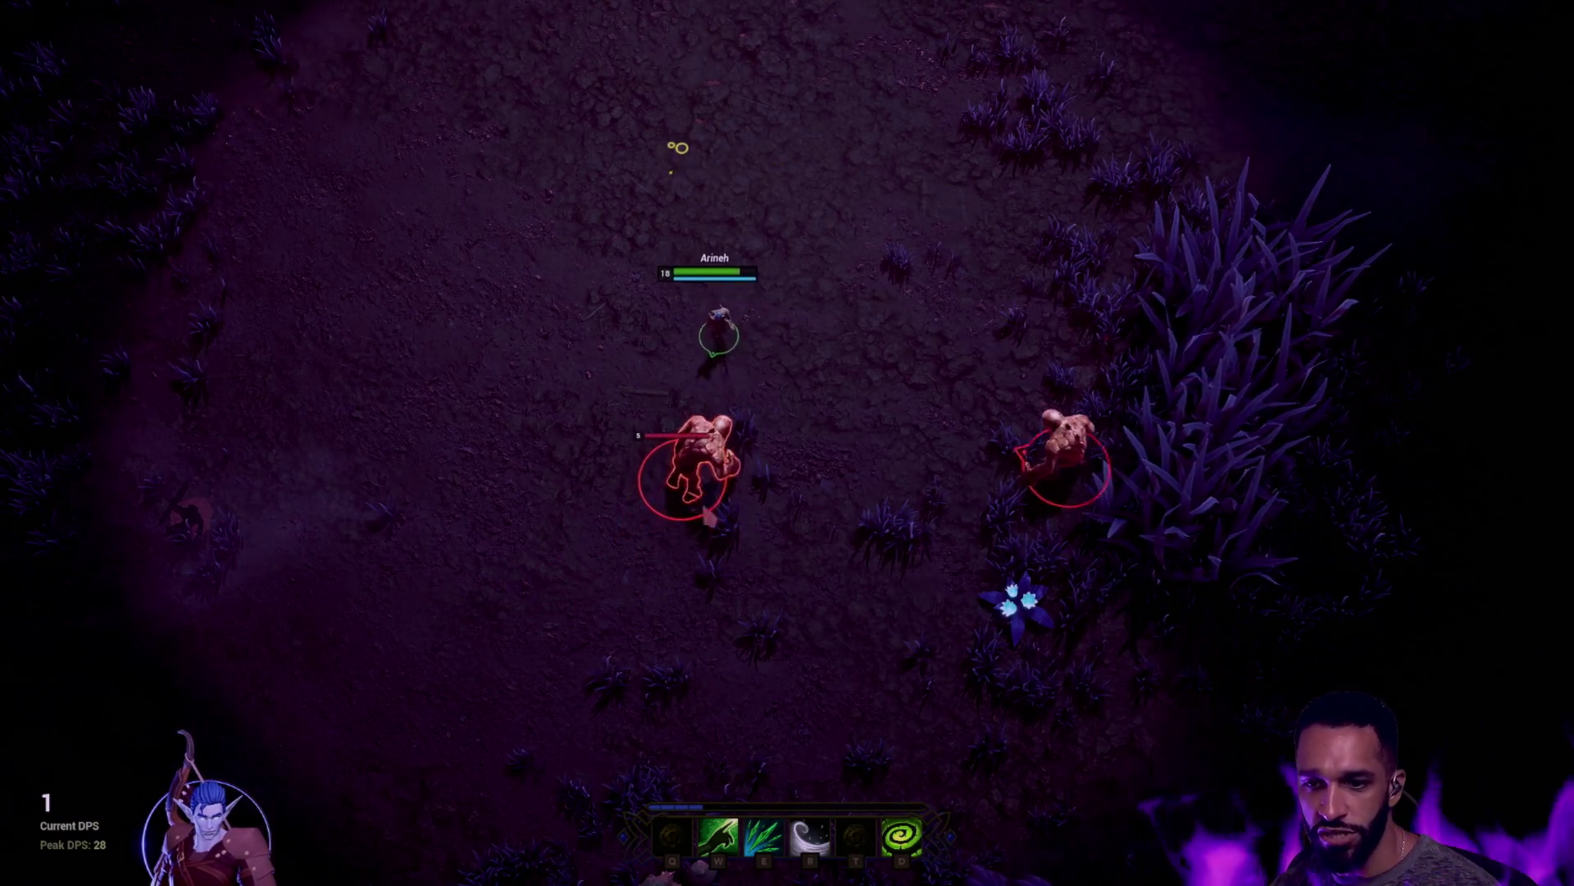
Cast E at the enemy, dash left with R, and walk the hero past the mushrooms
{"action": "key", "text": "e"}
{"action": "left_click", "coordinate": [401, 239]}
{"action": "left_click", "coordinate": [295, 263]}
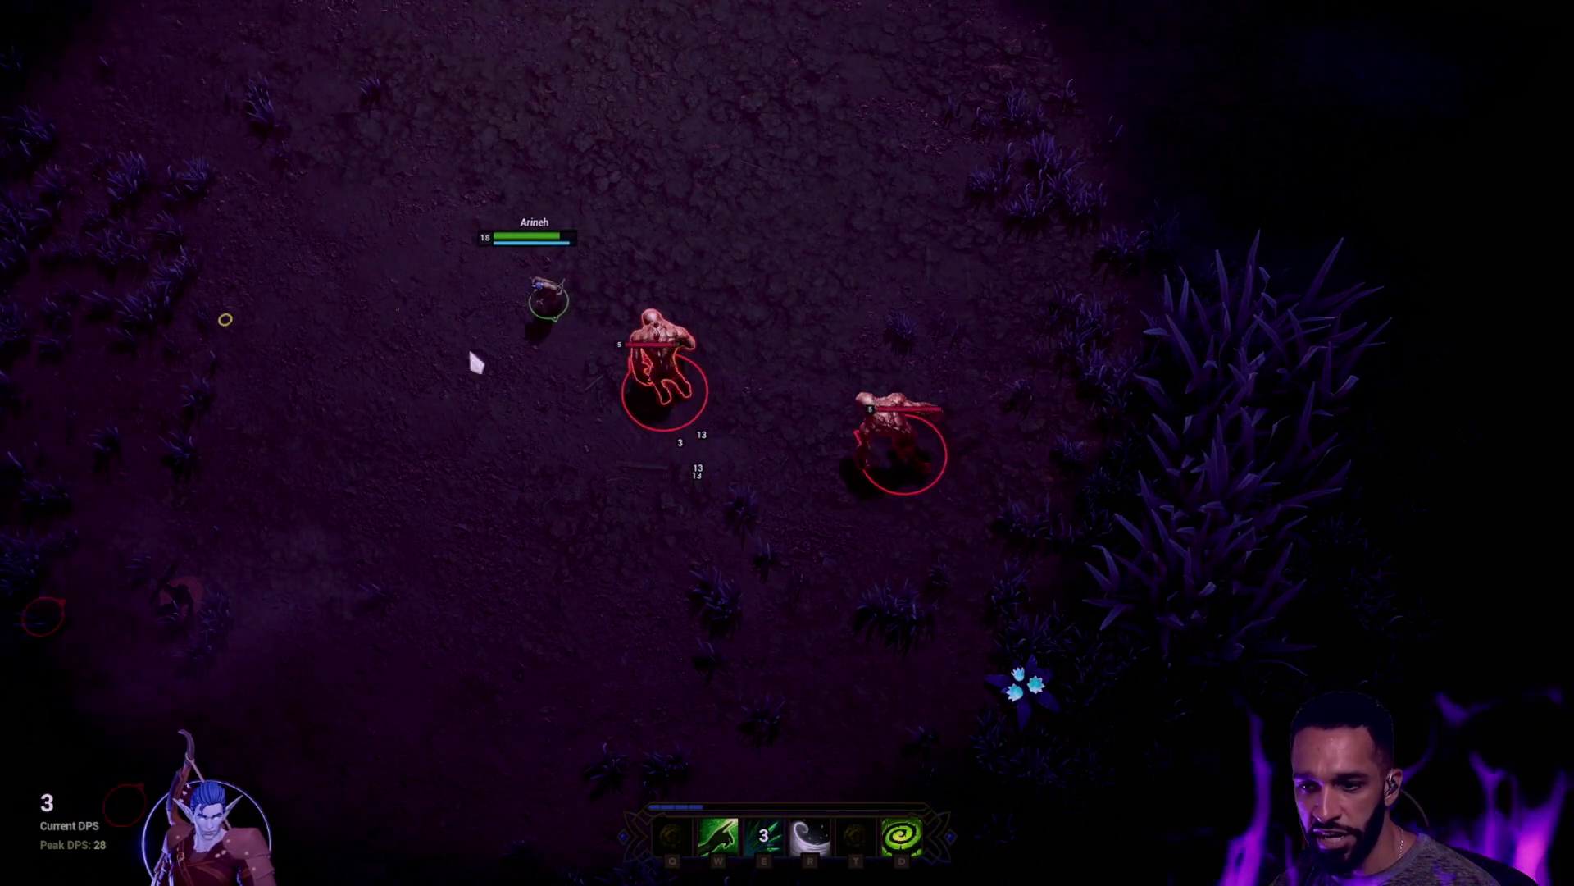
{"action": "key", "text": "r"}
{"action": "left_click", "coordinate": [318, 140]}
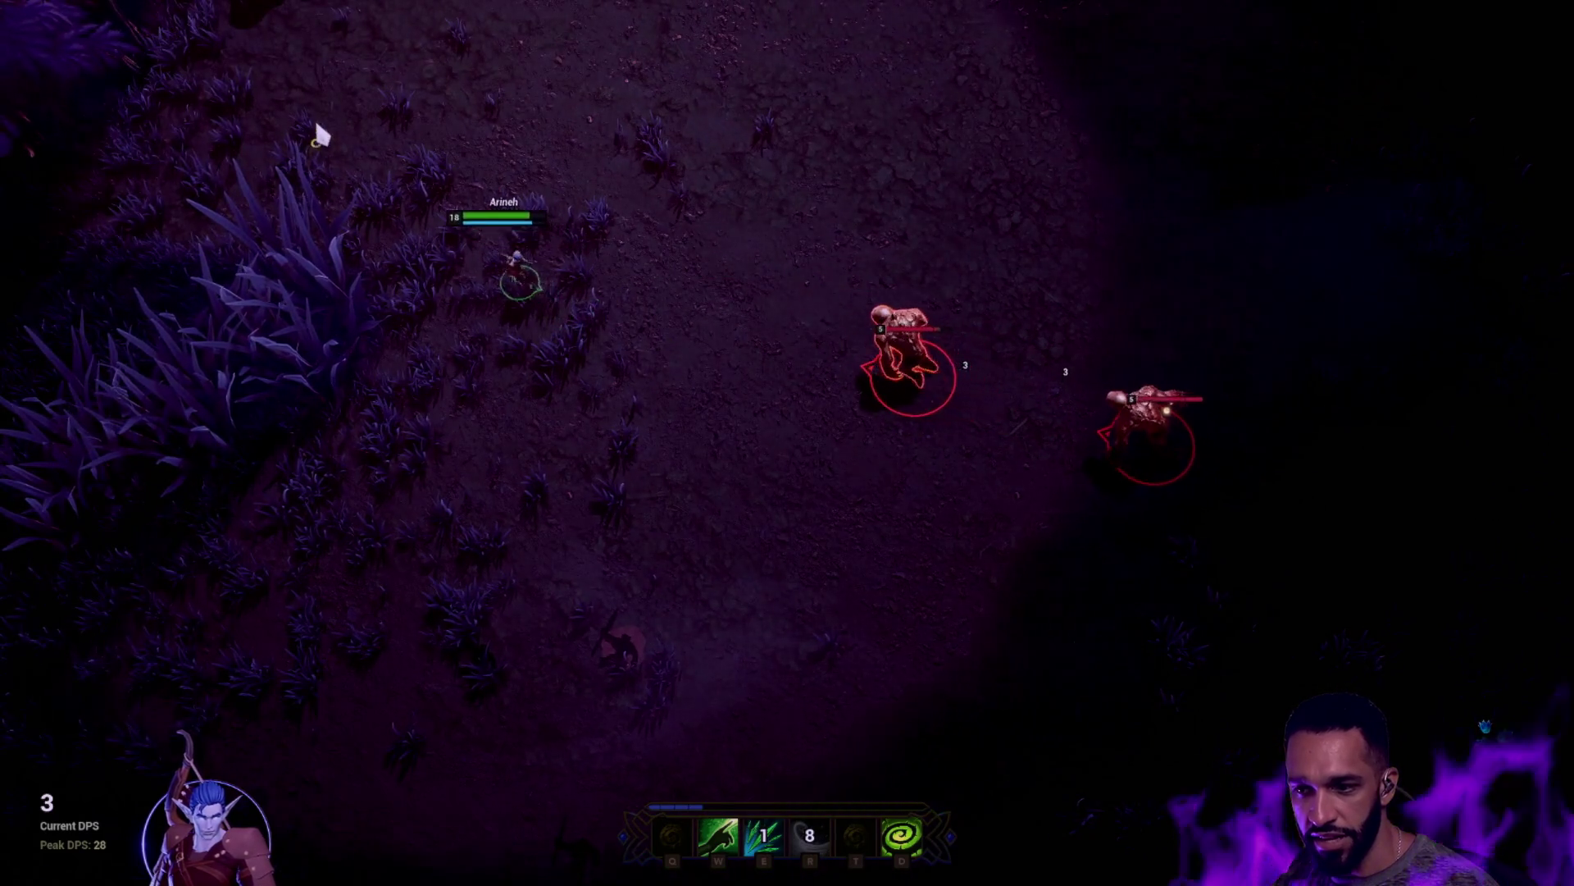
{"action": "left_click", "coordinate": [211, 287]}
{"action": "left_click", "coordinate": [287, 365]}
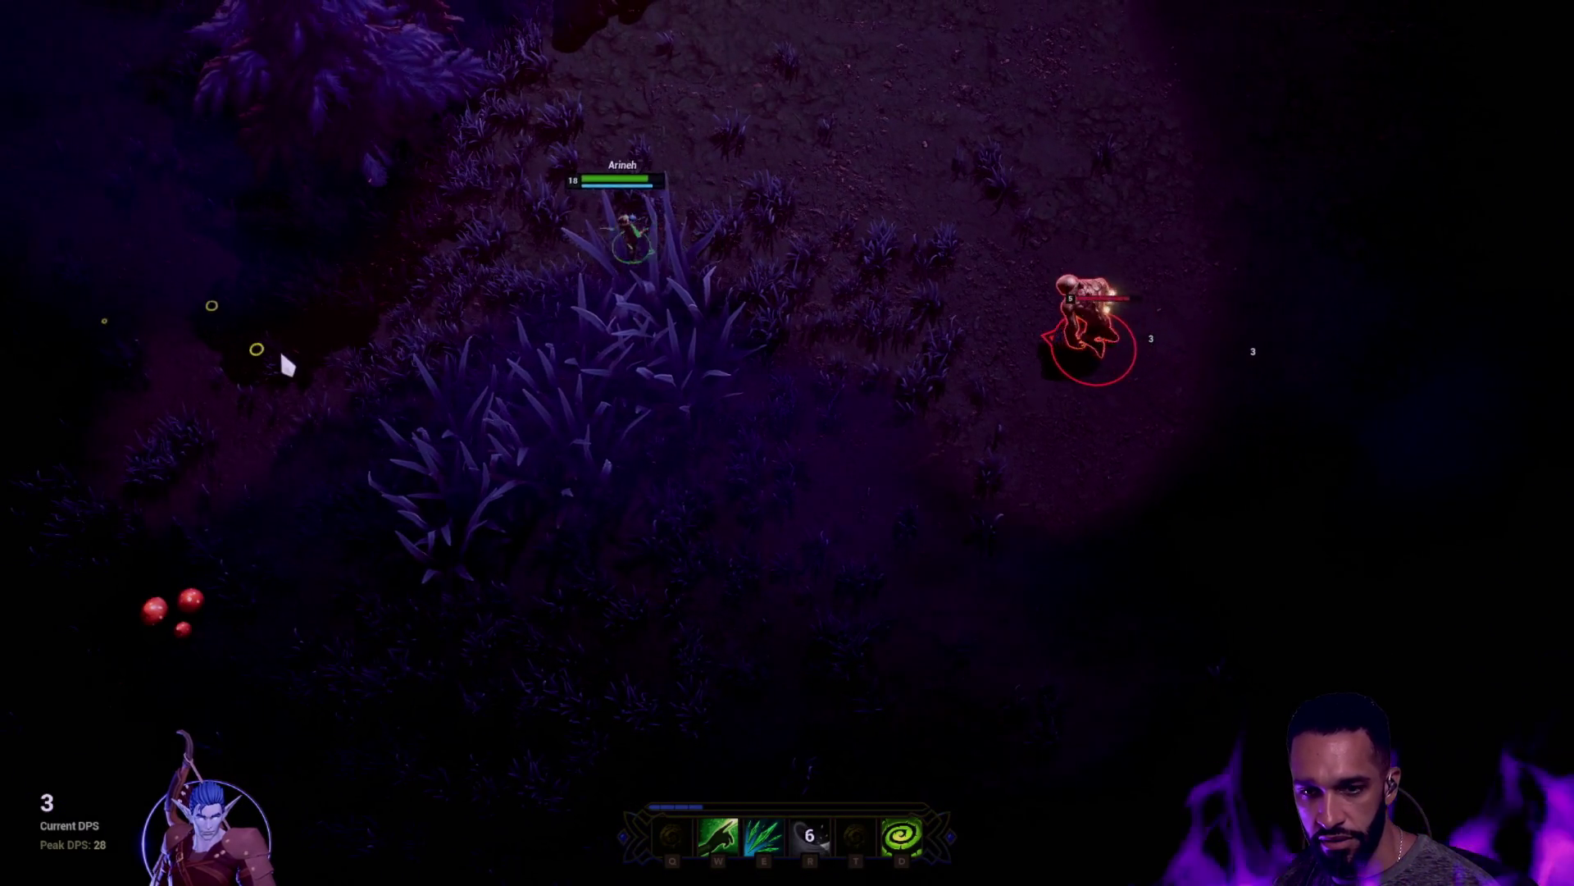
{"action": "left_click", "coordinate": [303, 442]}
{"action": "left_click", "coordinate": [297, 560]}
{"action": "left_click", "coordinate": [294, 709]}
{"action": "left_click", "coordinate": [451, 546]}
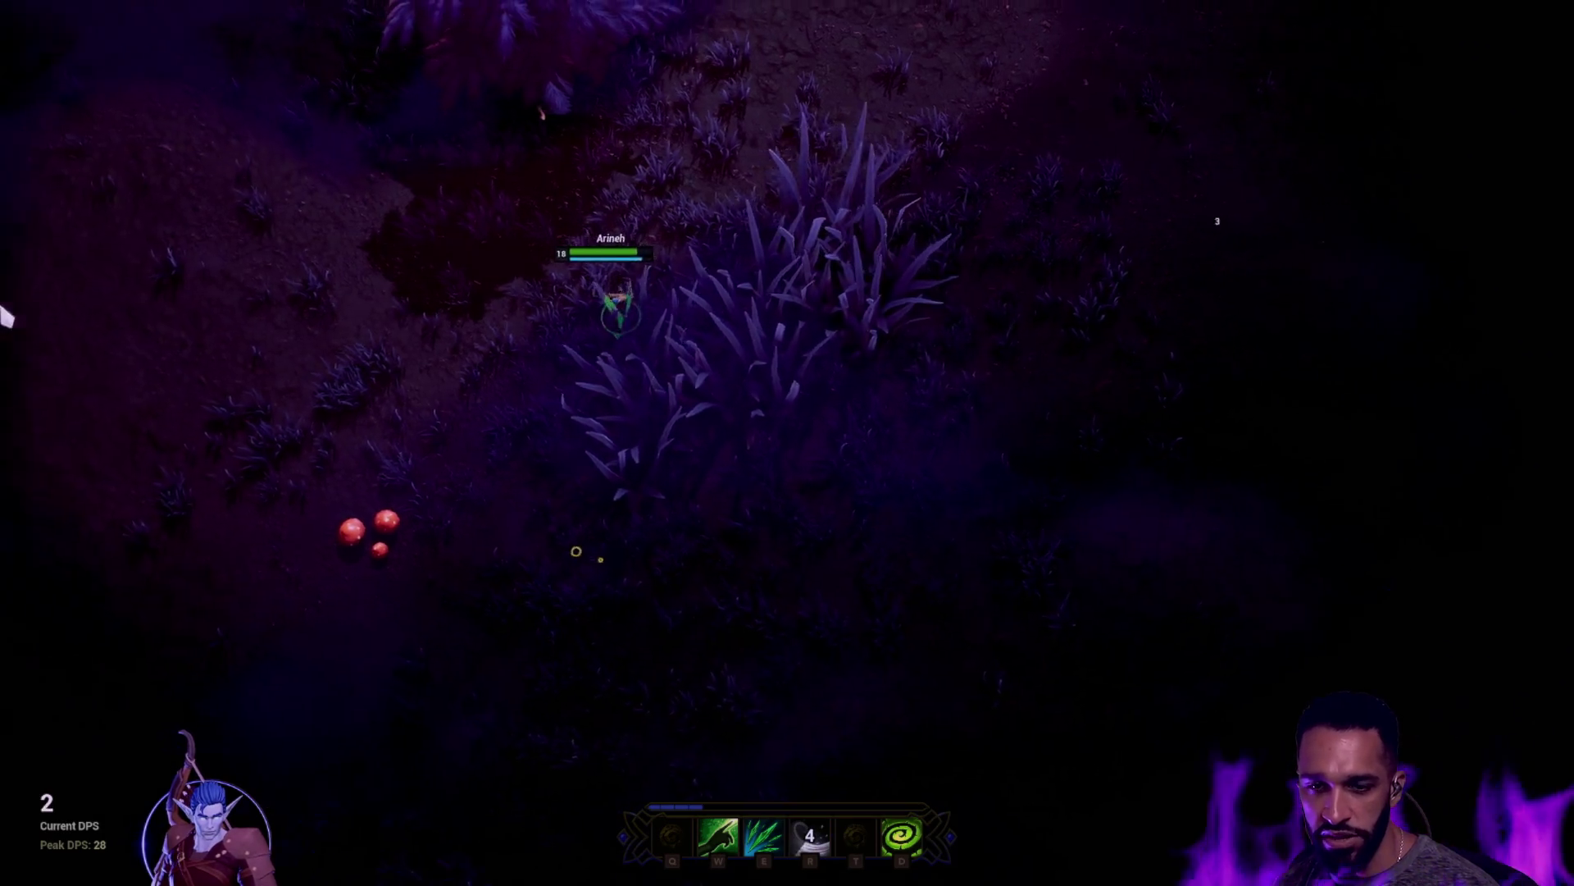
{"action": "left_click", "coordinate": [495, 502]}
{"action": "left_click", "coordinate": [562, 464]}
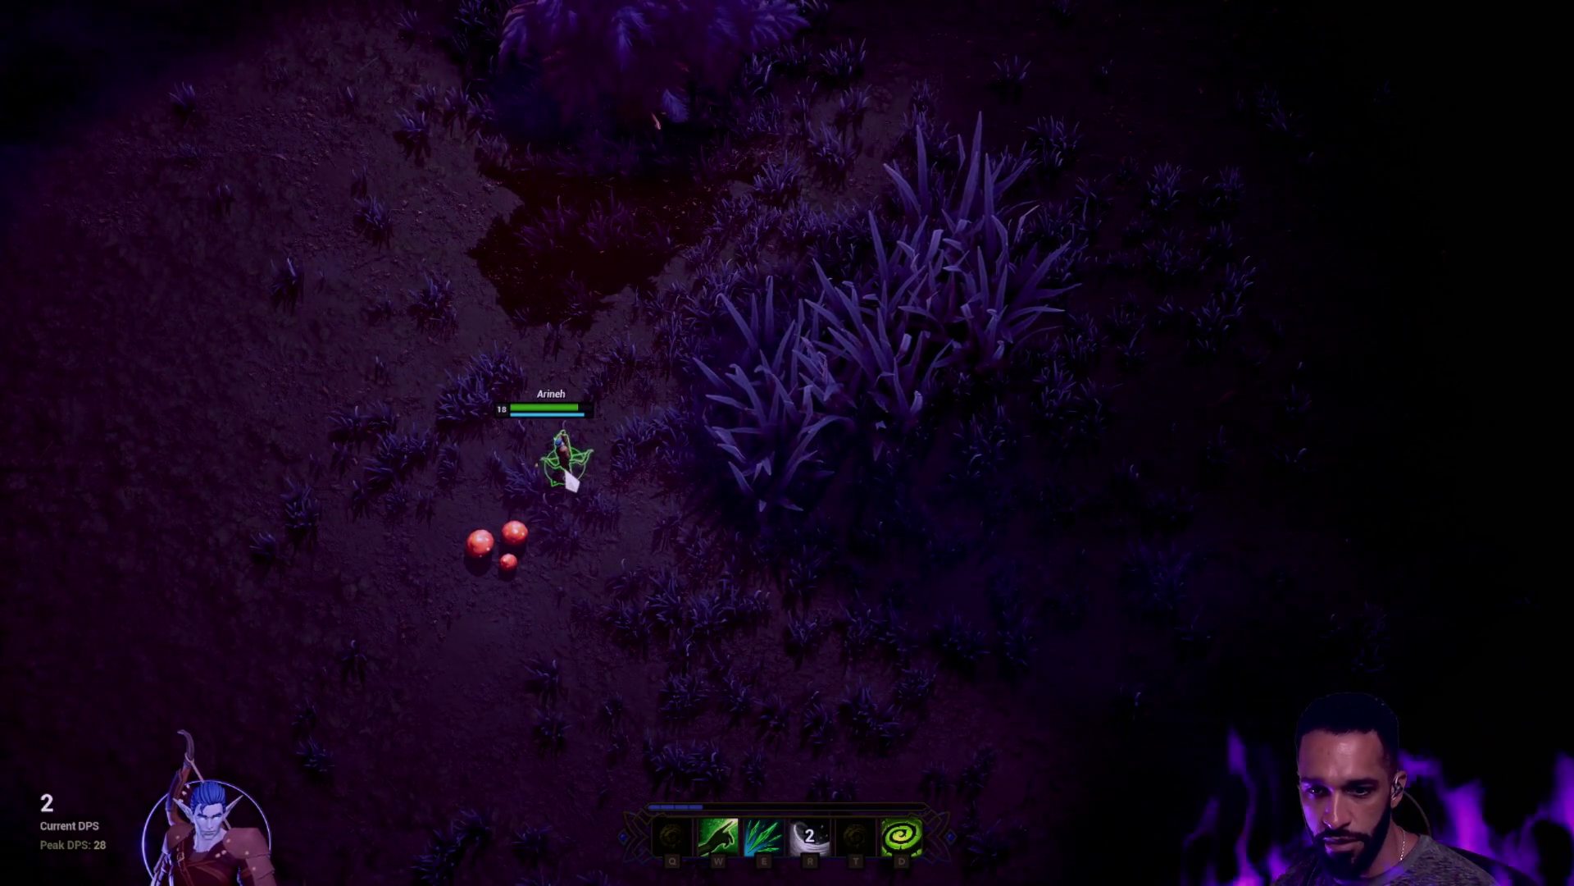
{"action": "left_click", "coordinate": [404, 502]}
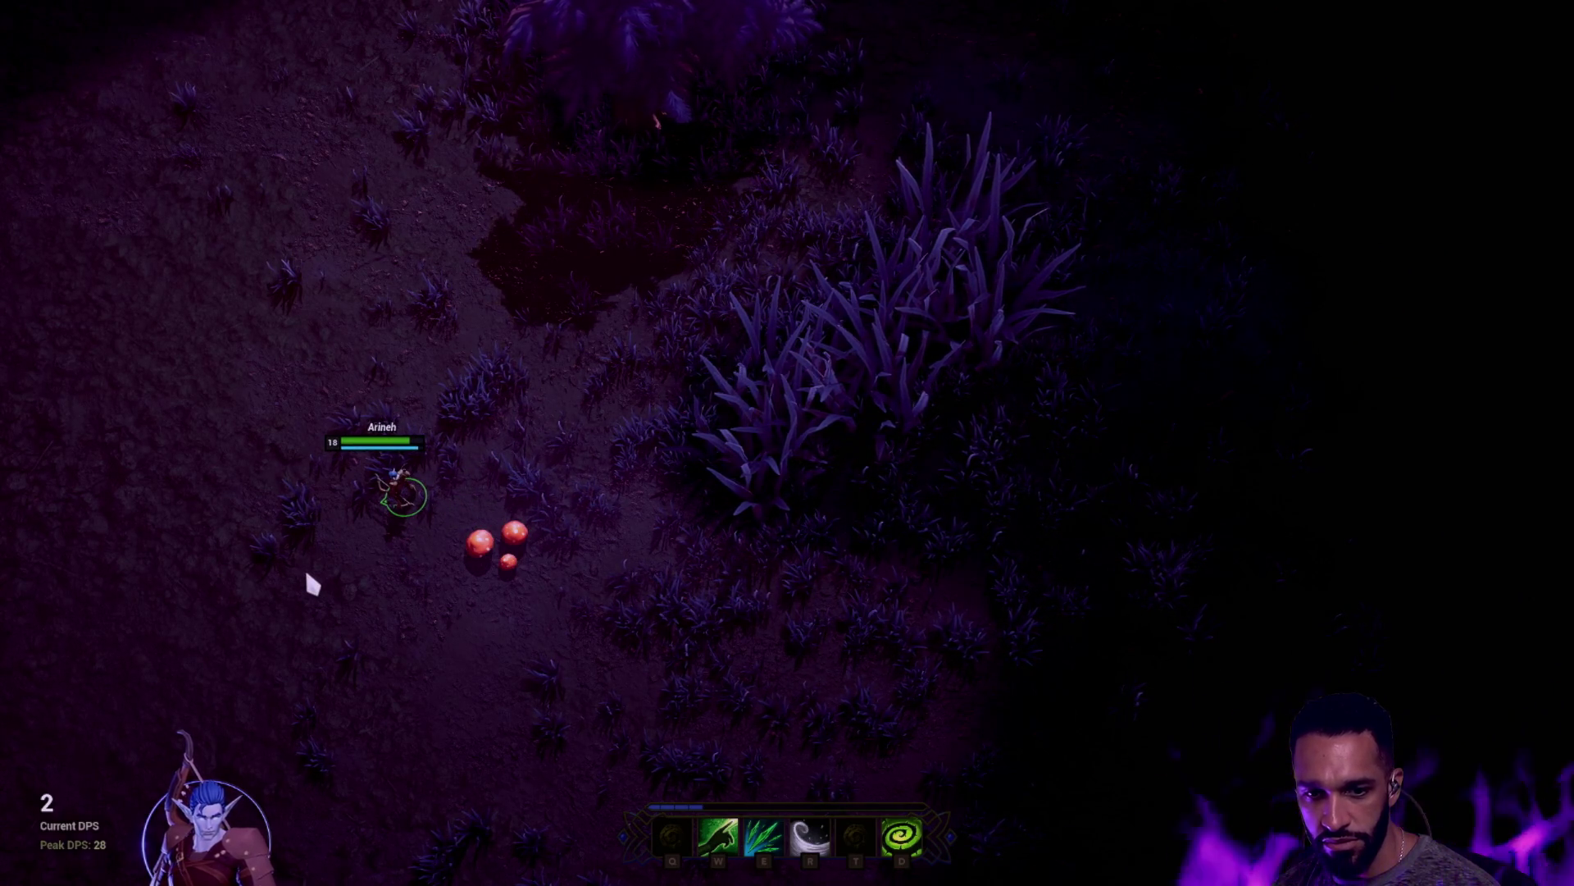
Engage the new monster with E twice while leading the following monsters up-right
{"action": "left_click", "coordinate": [503, 591]}
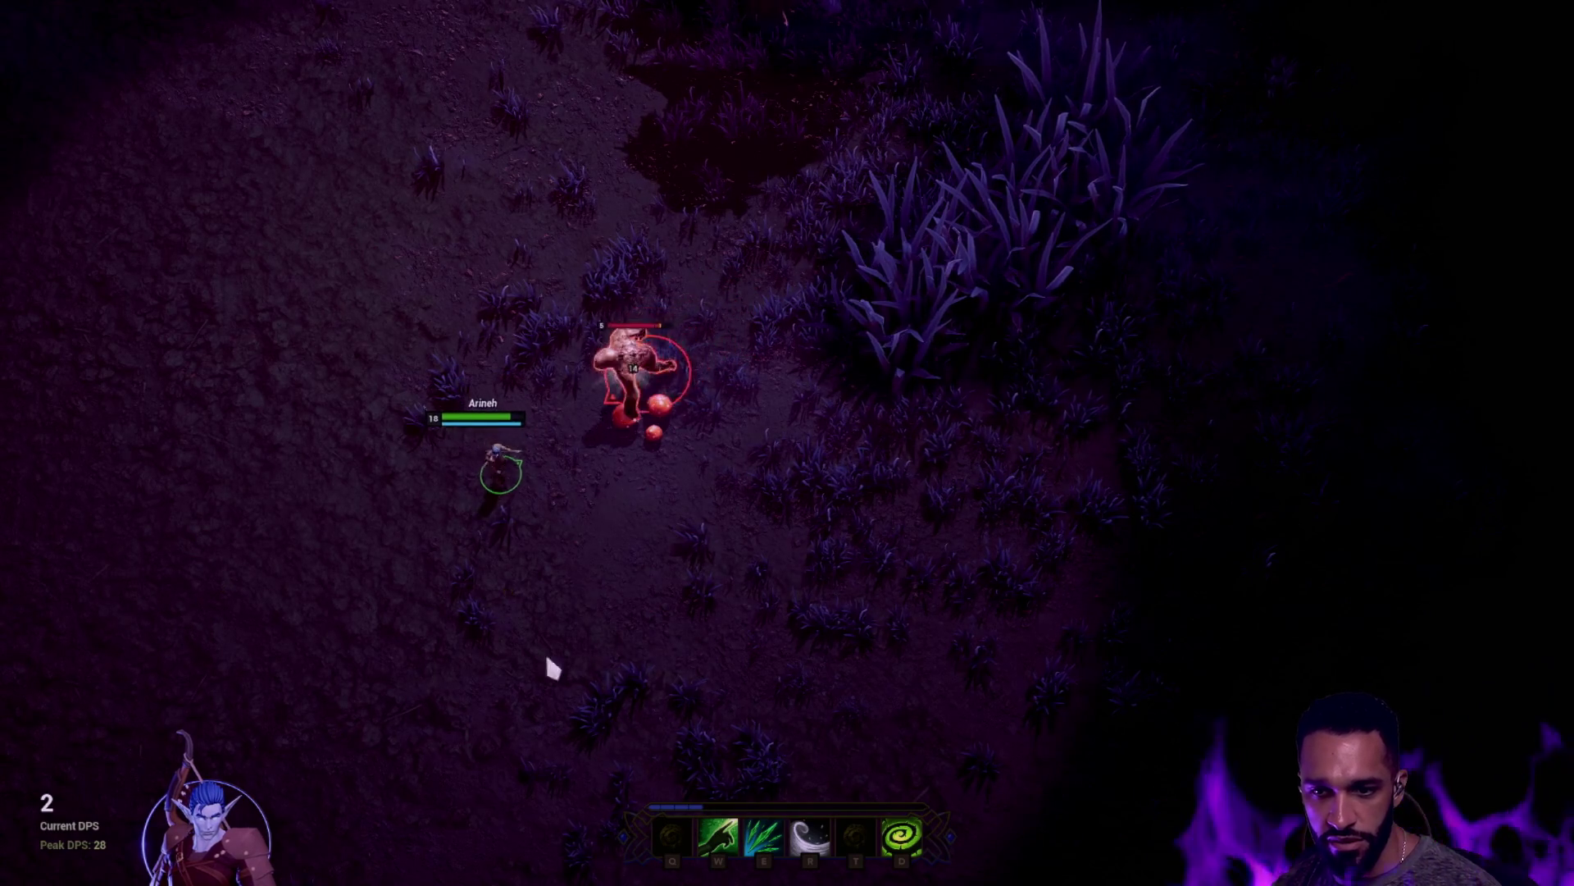
{"action": "key", "text": "e"}
{"action": "left_click", "coordinate": [902, 726]}
{"action": "left_click", "coordinate": [970, 605]}
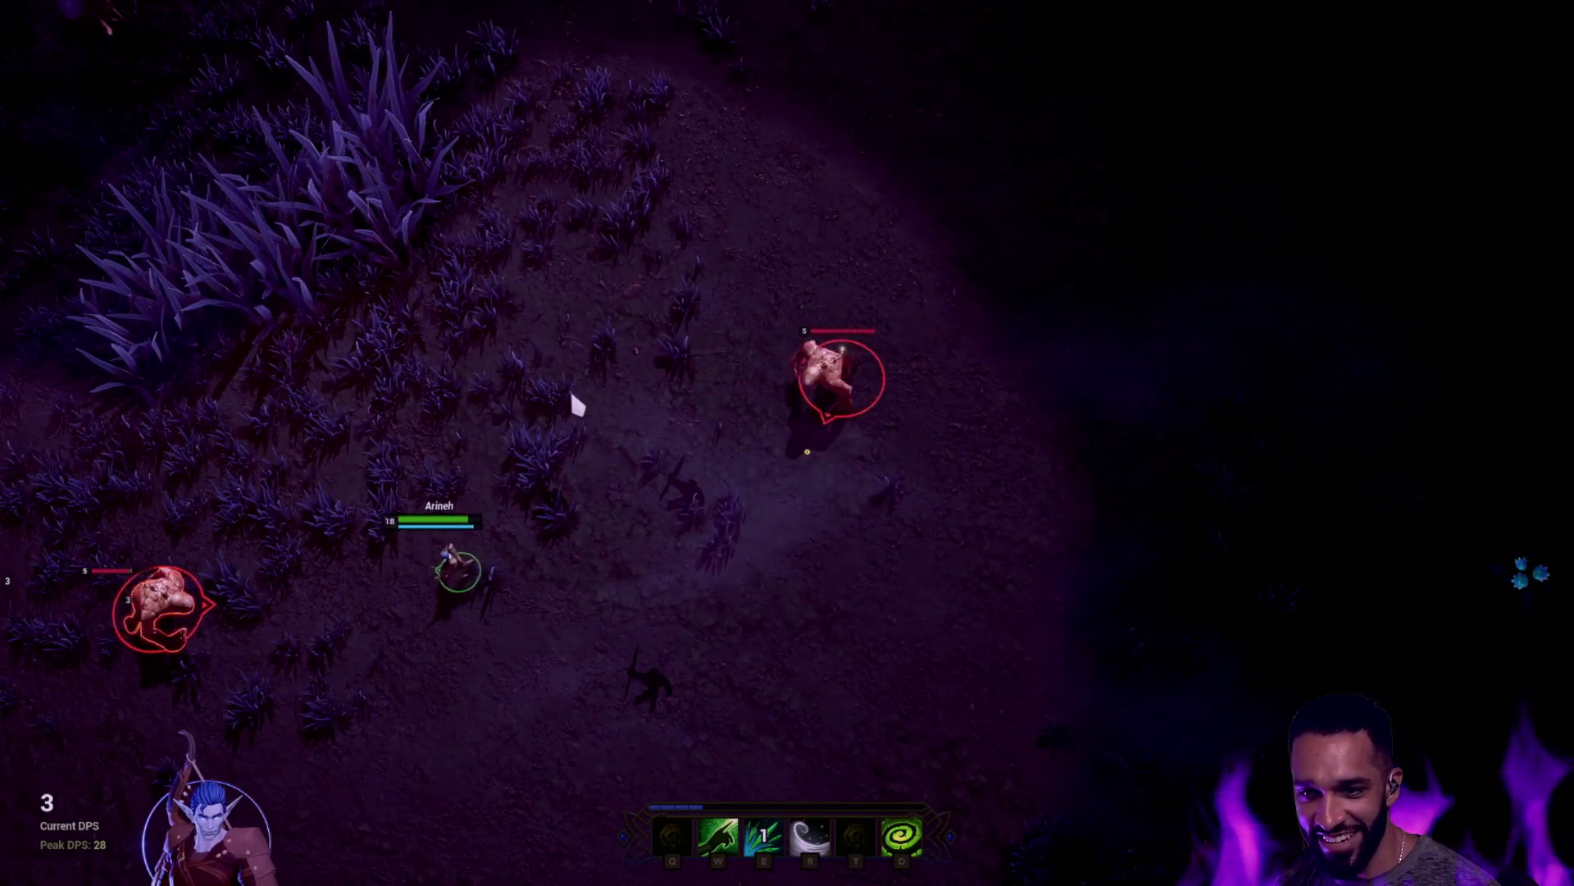
{"action": "left_click", "coordinate": [476, 415]}
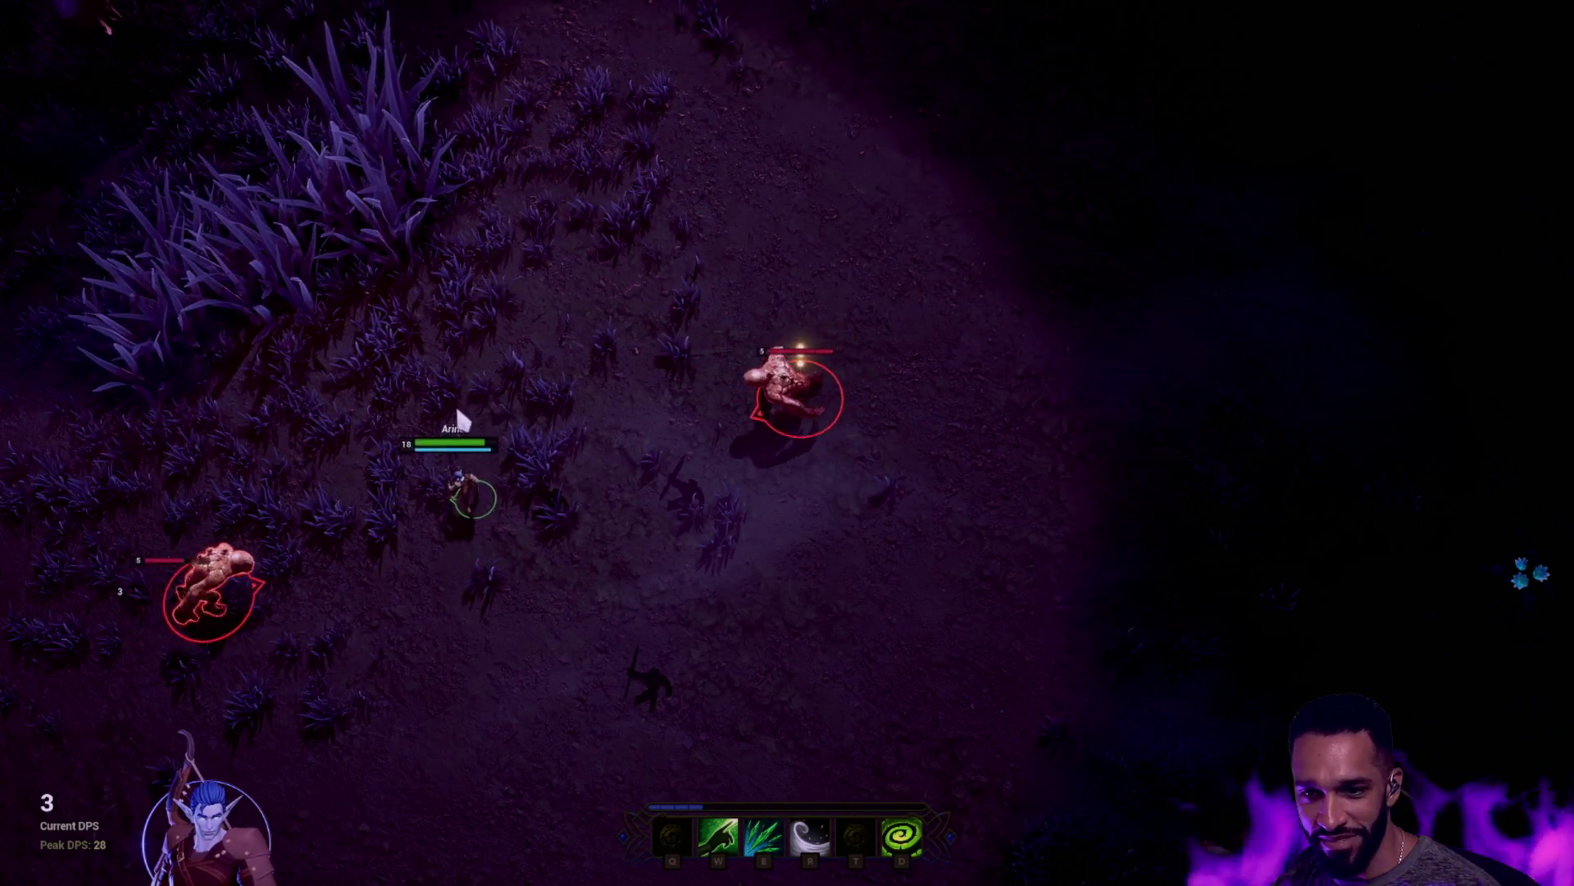
{"action": "left_click", "coordinate": [614, 260]}
{"action": "left_click", "coordinate": [704, 280]}
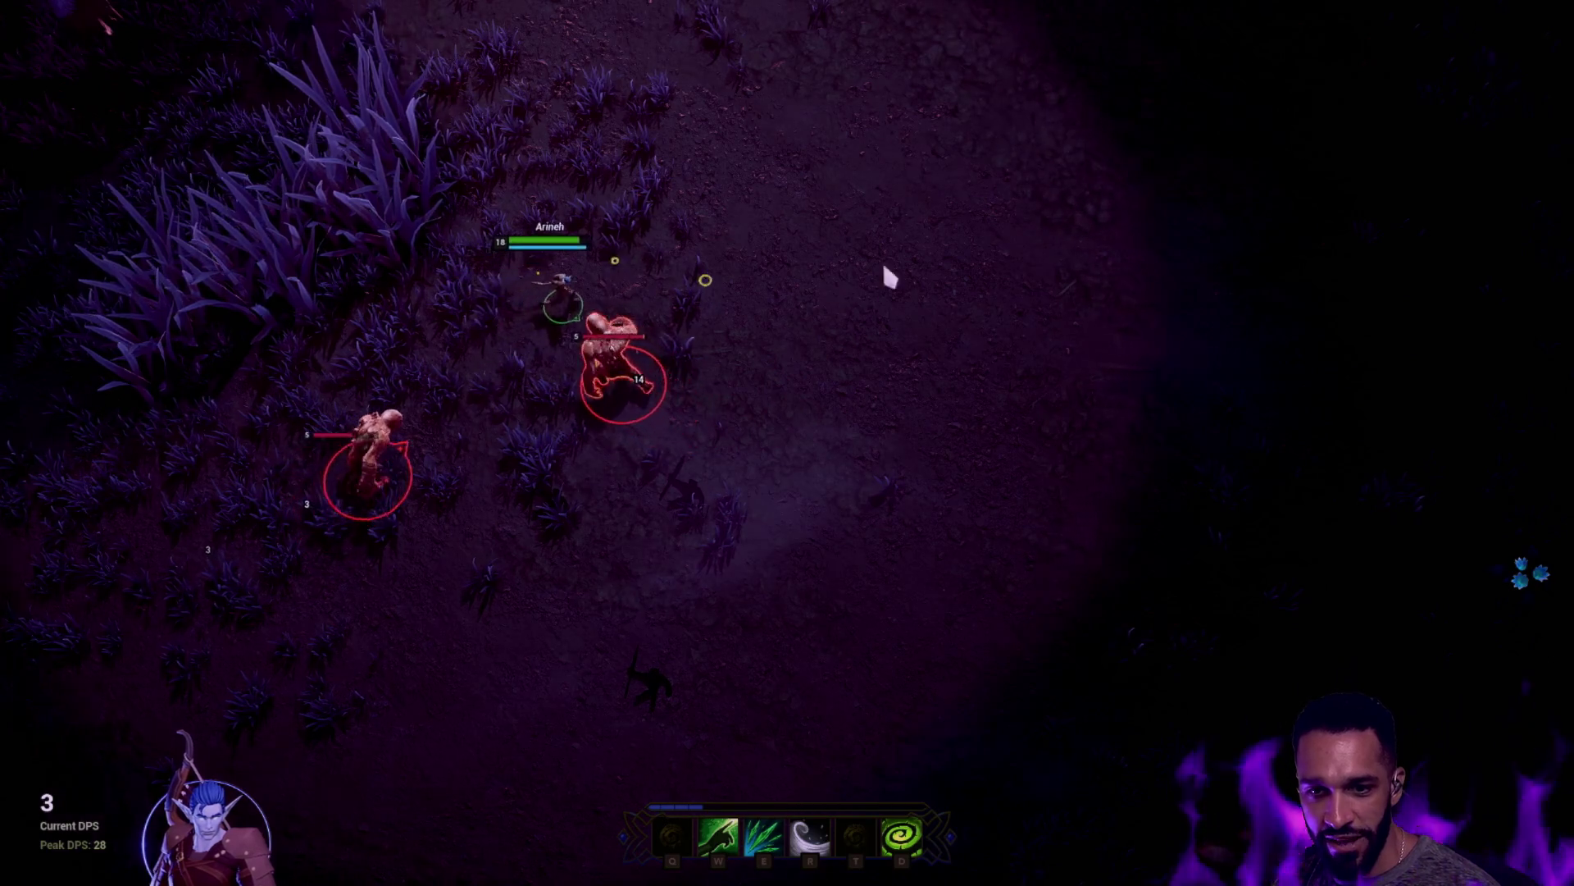
{"action": "key", "text": "e"}
{"action": "left_click", "coordinate": [1049, 317]}
{"action": "left_click", "coordinate": [1392, 334]}
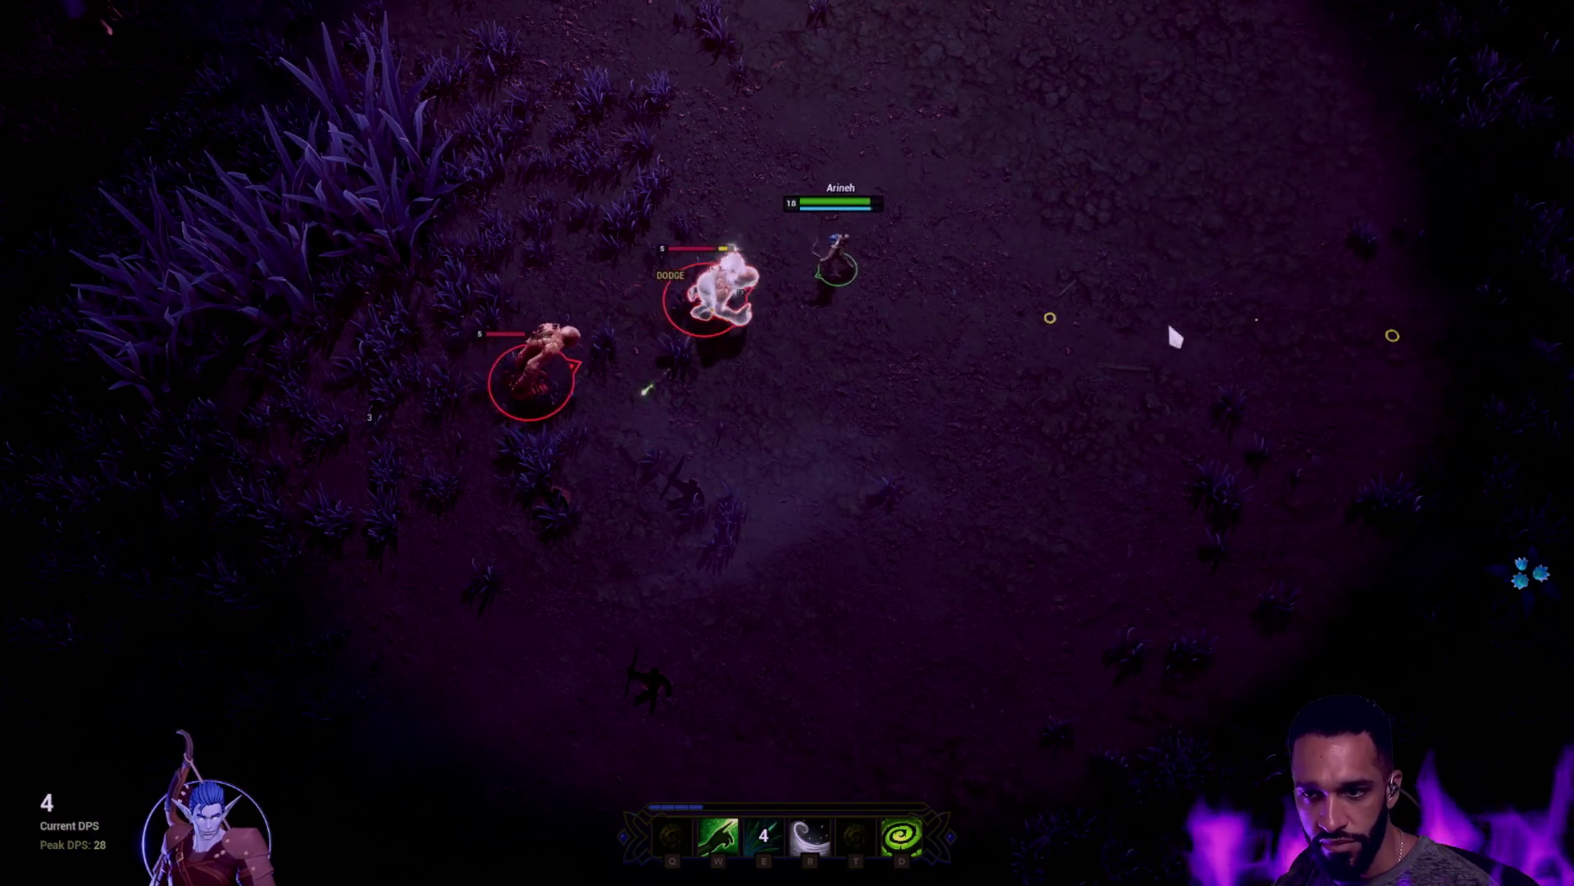
{"action": "left_click", "coordinate": [1040, 451]}
{"action": "left_click", "coordinate": [956, 496]}
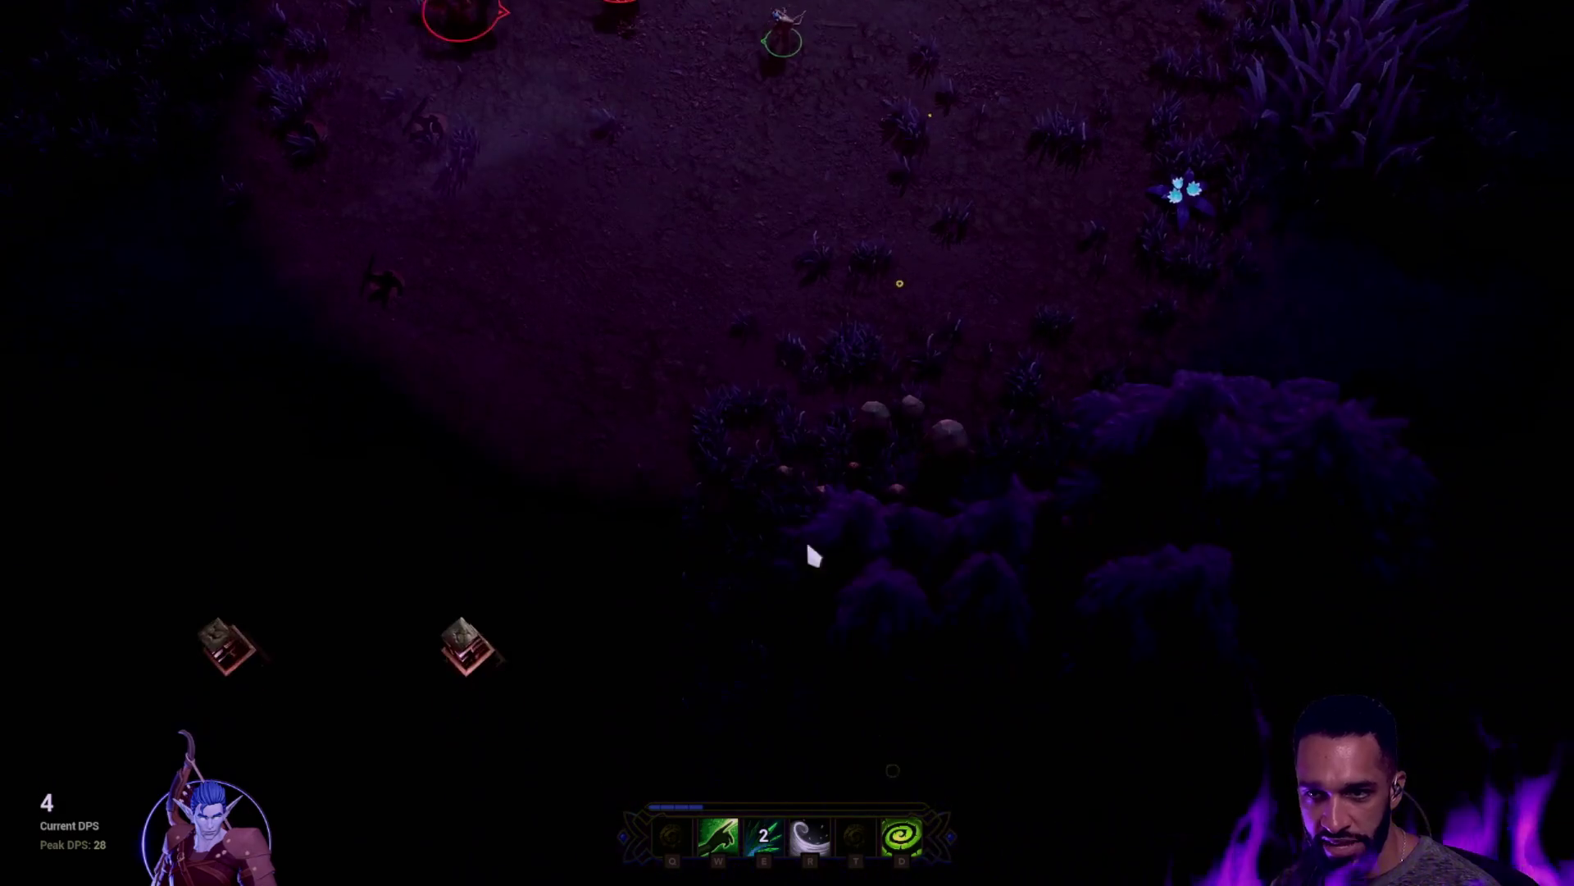
Hit the monsters with E and the D special, retreat, then dash in with R and E to kill one
{"action": "key", "text": "e"}
{"action": "left_click", "coordinate": [693, 572]}
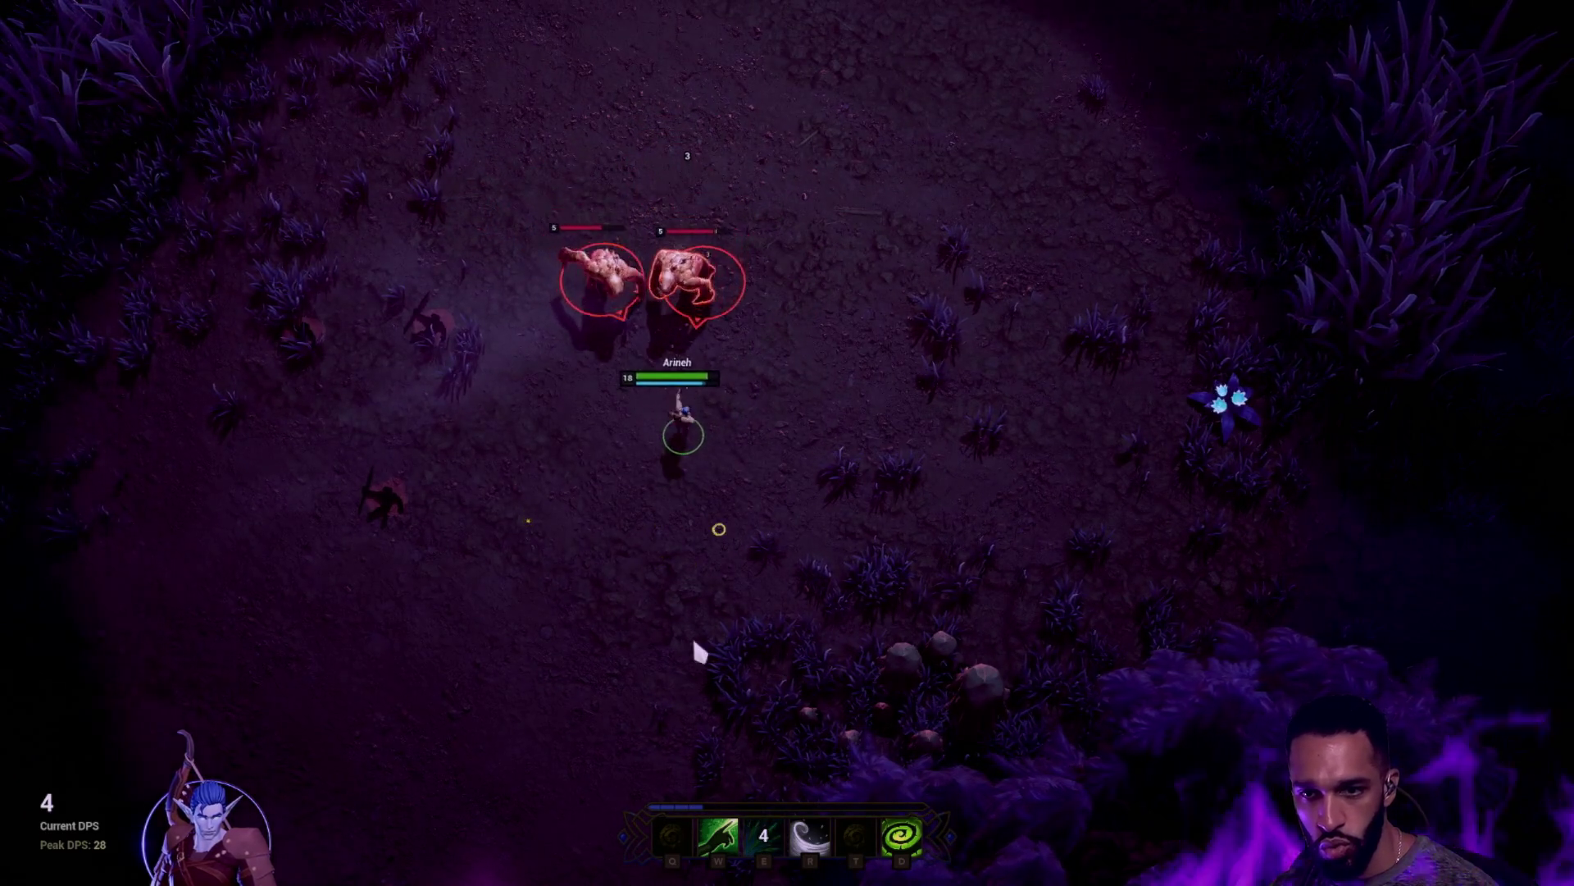
{"action": "key", "text": "d"}
{"action": "left_click", "coordinate": [374, 529]}
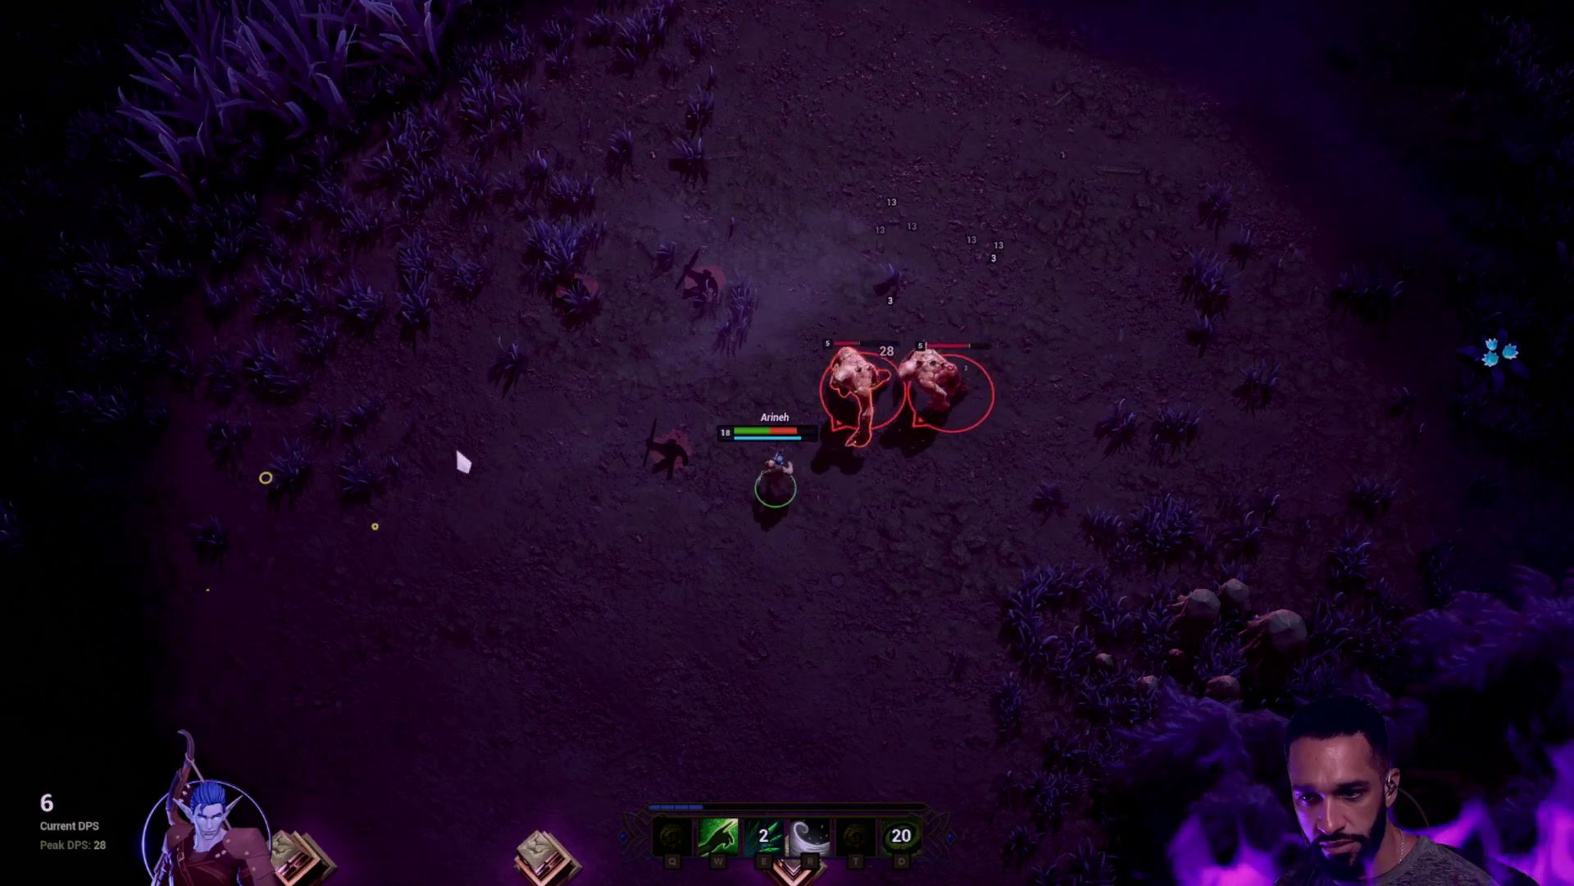
{"action": "left_click", "coordinate": [427, 569]}
{"action": "left_click", "coordinate": [518, 613]}
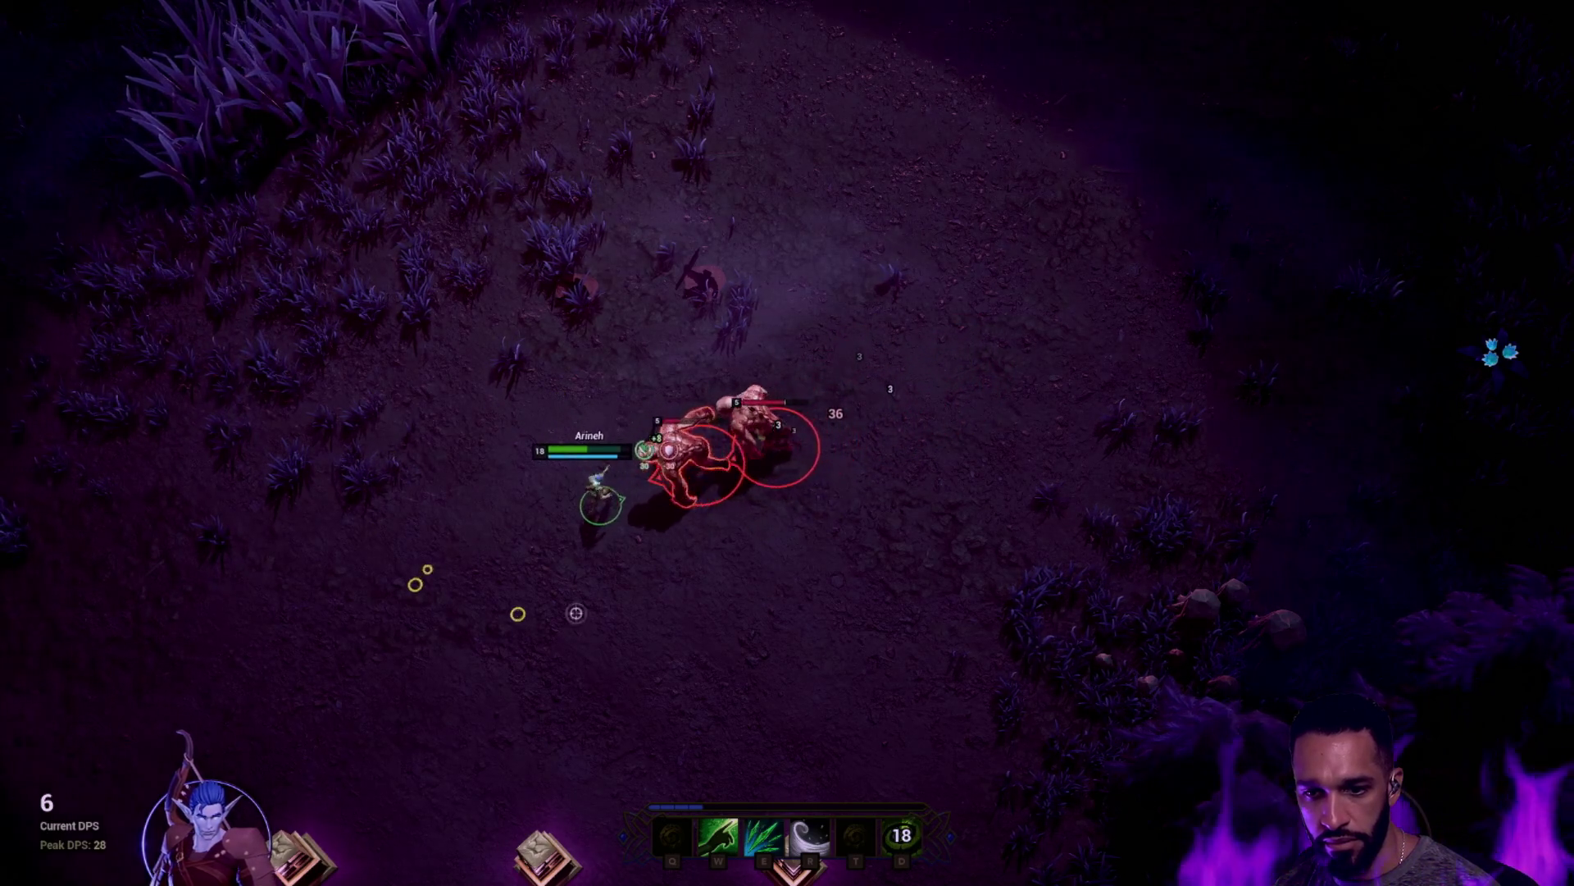
{"action": "key", "text": "r"}
{"action": "key", "text": "e"}
{"action": "left_click", "coordinate": [687, 342]}
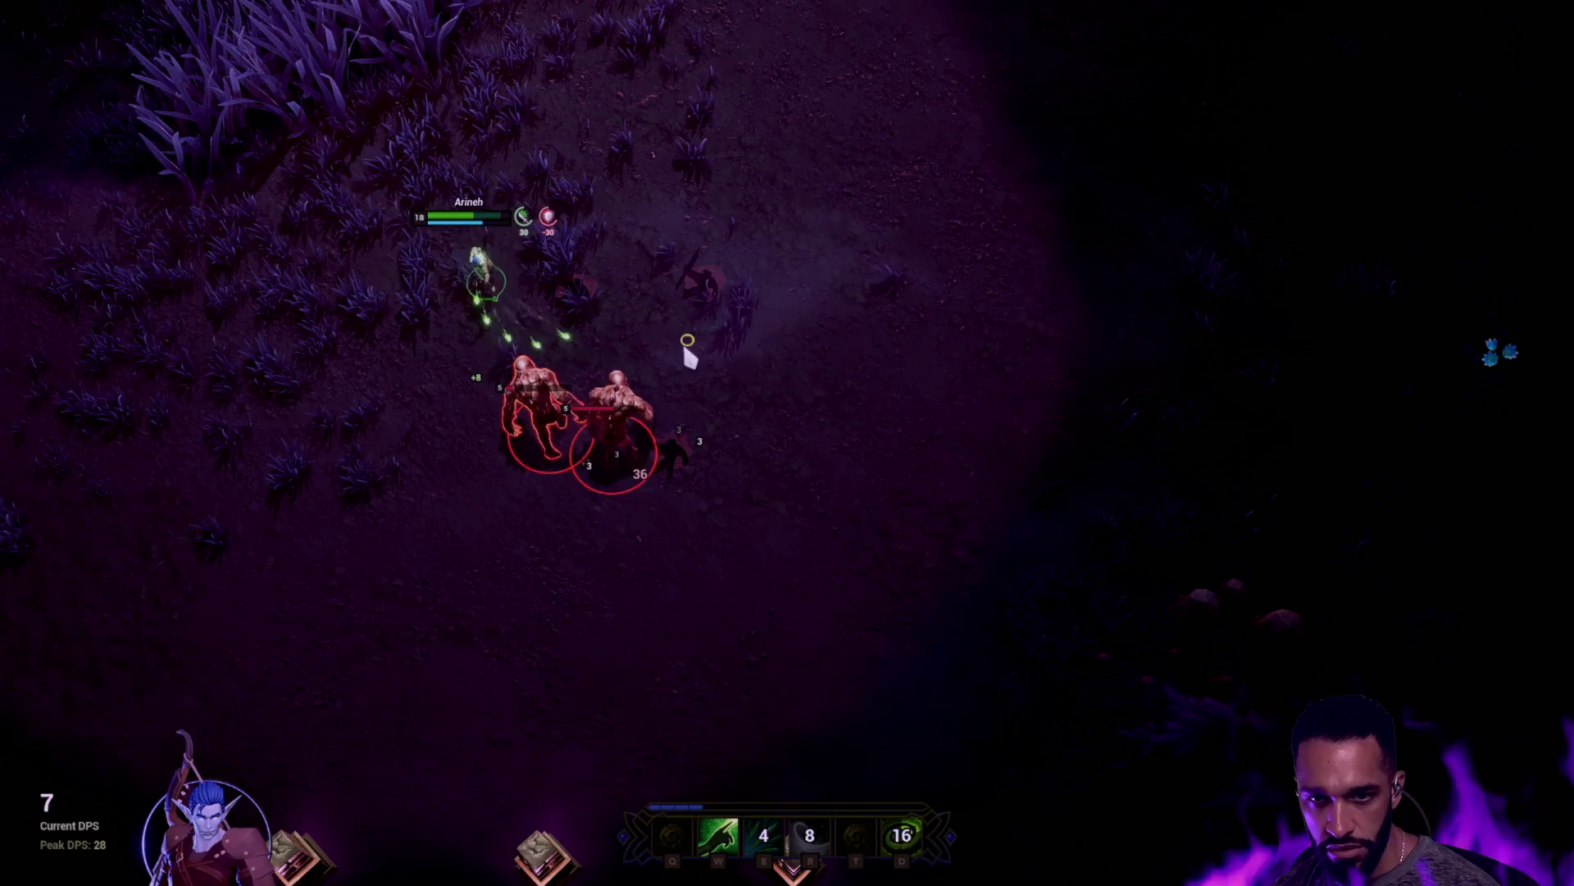
{"action": "left_click", "coordinate": [1093, 99]}
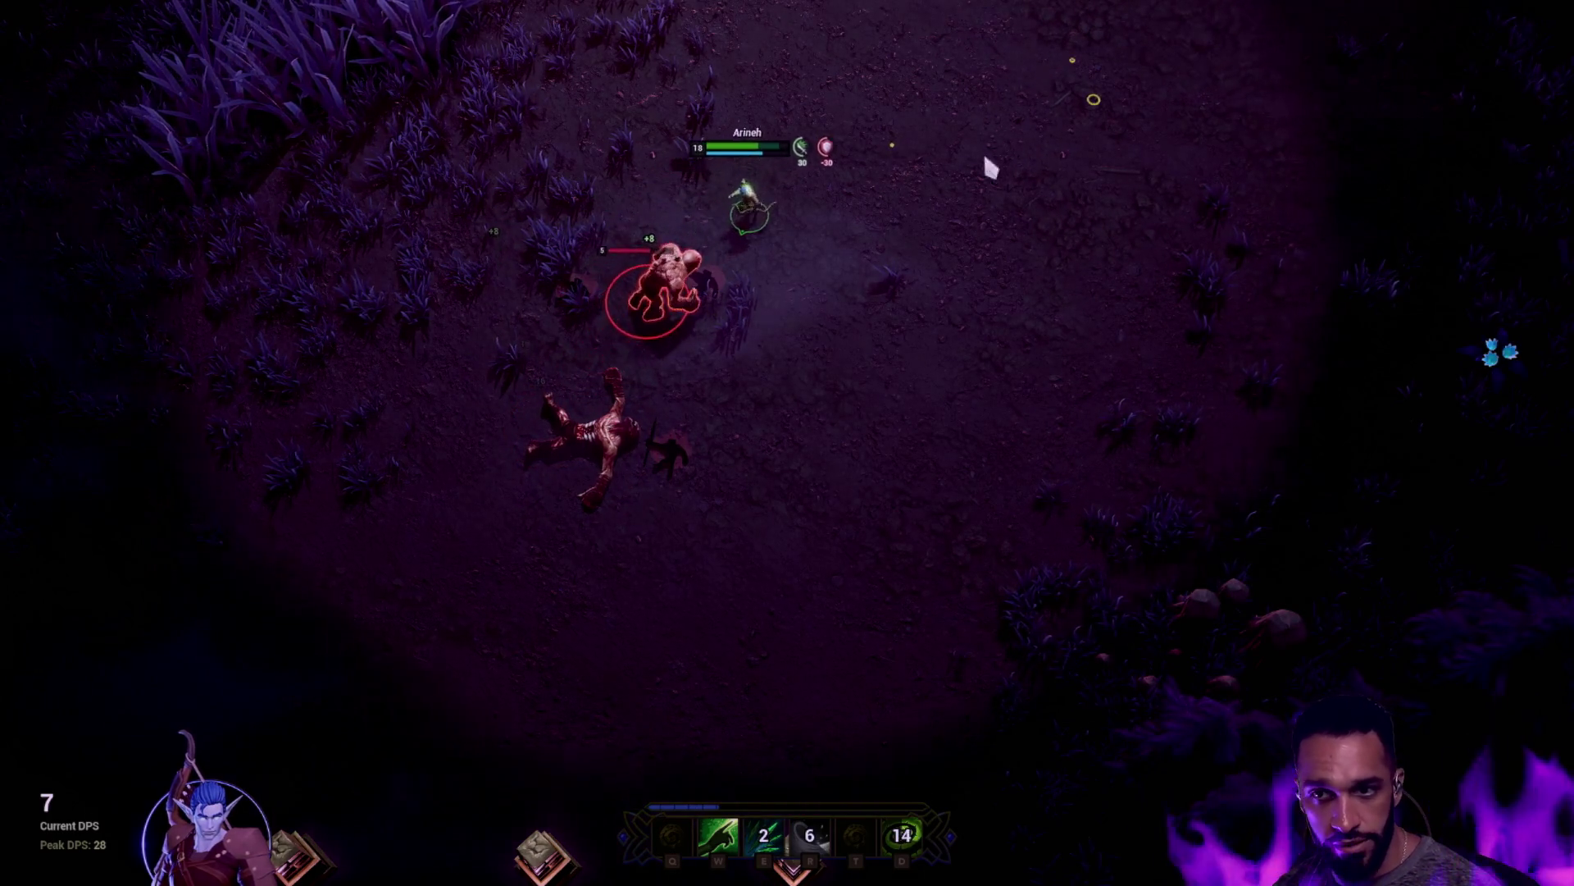
{"action": "left_click", "coordinate": [1025, 281]}
Kite the last monster, finish it with E, then walk toward the pedestals and heal with W
{"action": "right_click", "coordinate": [1093, 455]}
{"action": "right_click", "coordinate": [1131, 469]}
{"action": "right_click", "coordinate": [1084, 501]}
{"action": "right_click", "coordinate": [948, 604]}
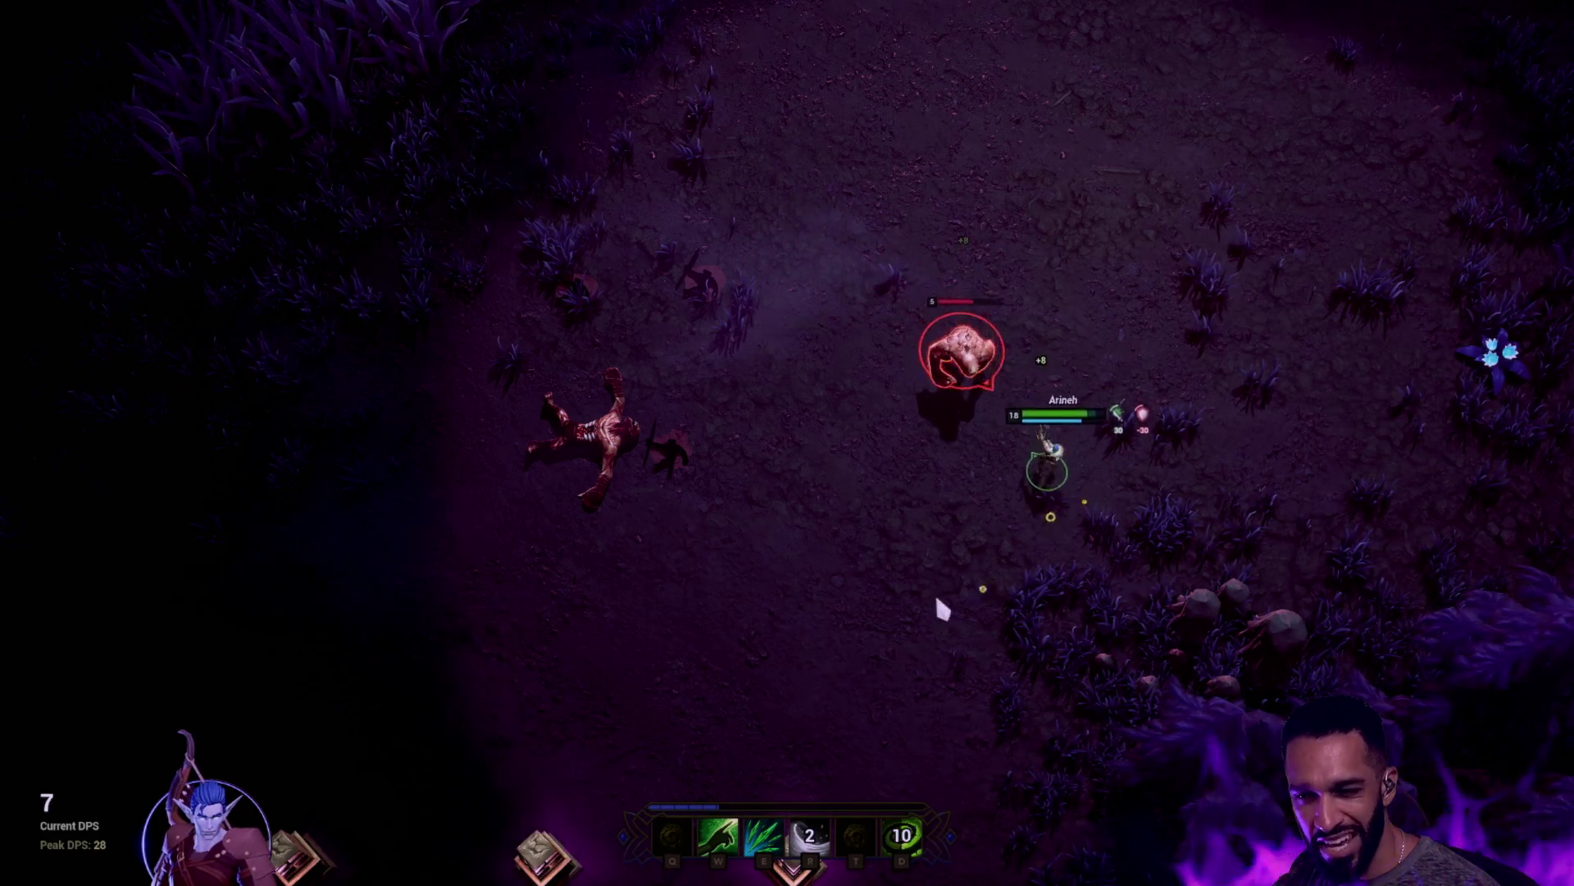
{"action": "right_click", "coordinate": [820, 609]}
{"action": "right_click", "coordinate": [695, 645]}
{"action": "right_click", "coordinate": [632, 656]}
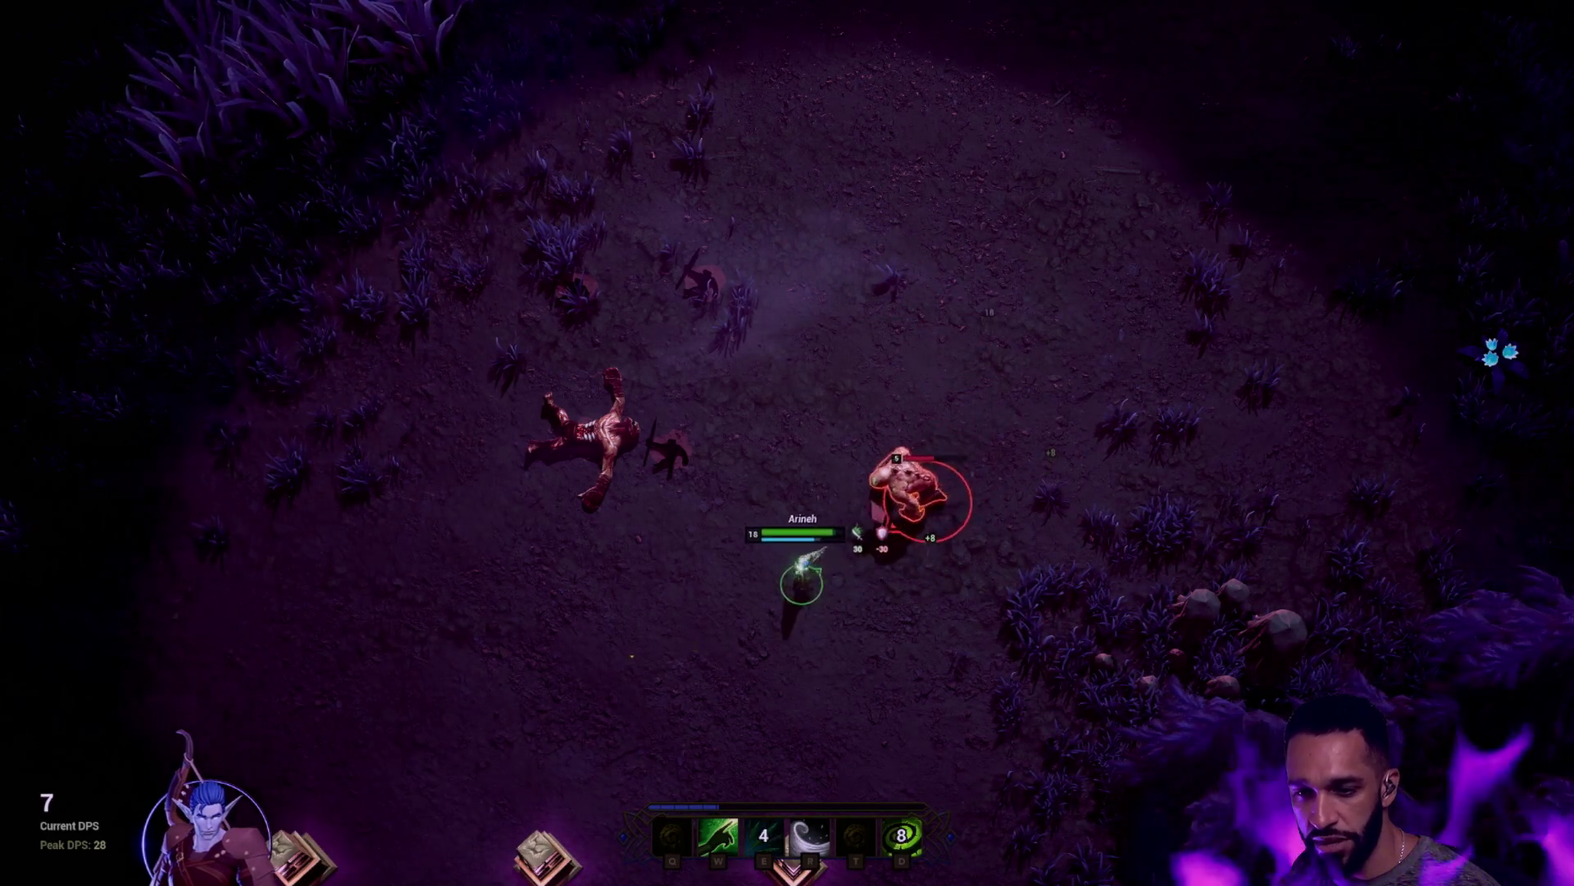
{"action": "key", "text": "e"}
{"action": "right_click", "coordinate": [533, 508]}
{"action": "right_click", "coordinate": [493, 522]}
{"action": "right_click", "coordinate": [778, 318]}
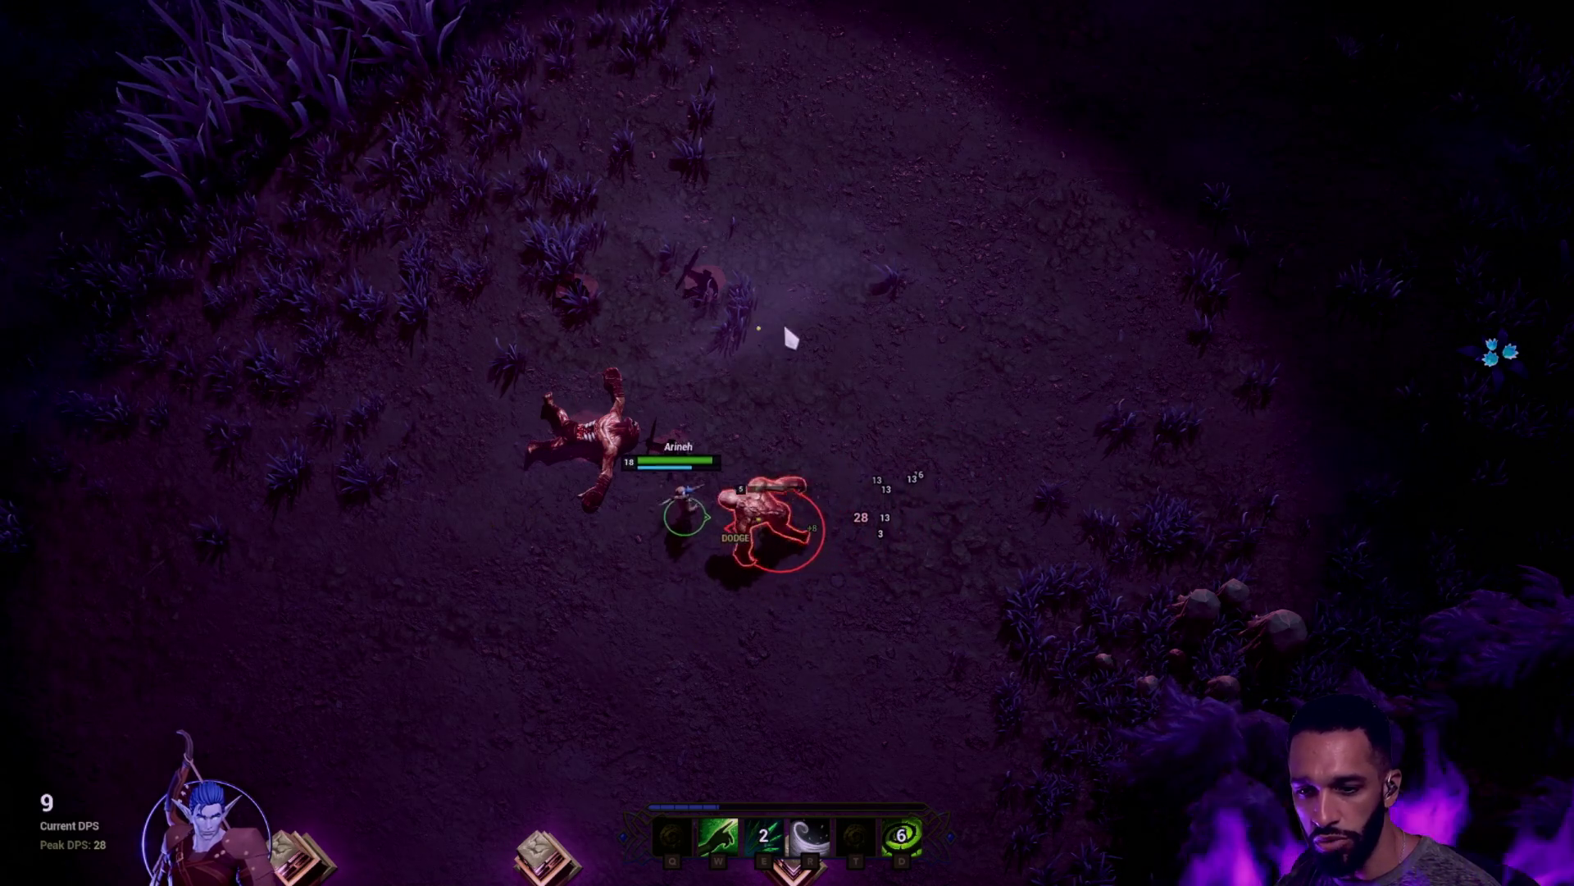
{"action": "right_click", "coordinate": [749, 232]}
{"action": "right_click", "coordinate": [740, 216]}
{"action": "right_click", "coordinate": [885, 274]}
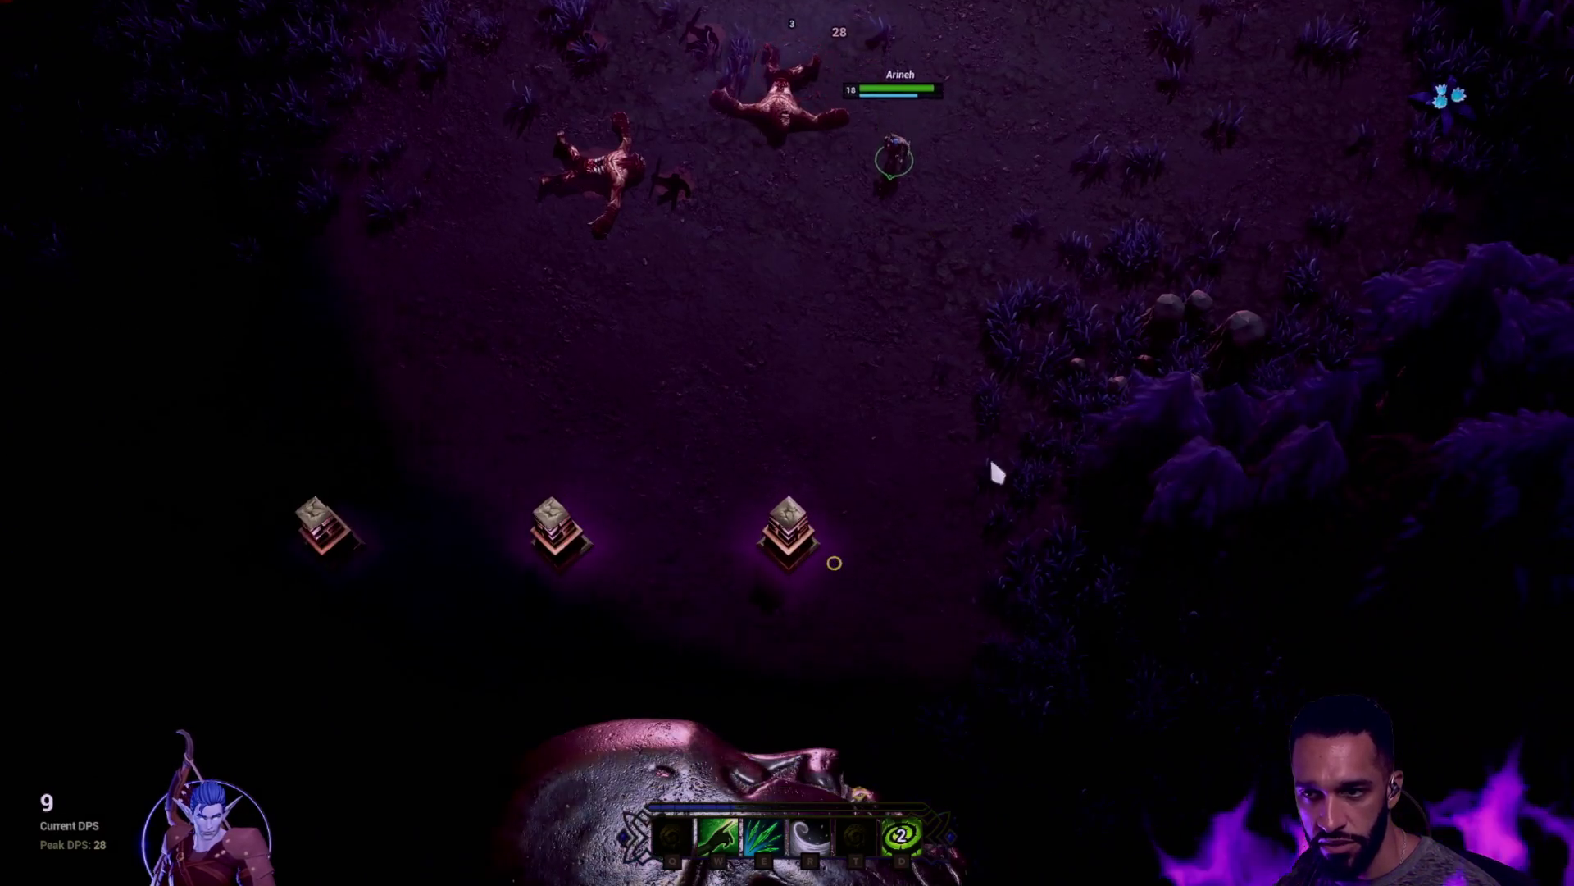
{"action": "right_click", "coordinate": [959, 299]}
{"action": "key", "text": "w"}
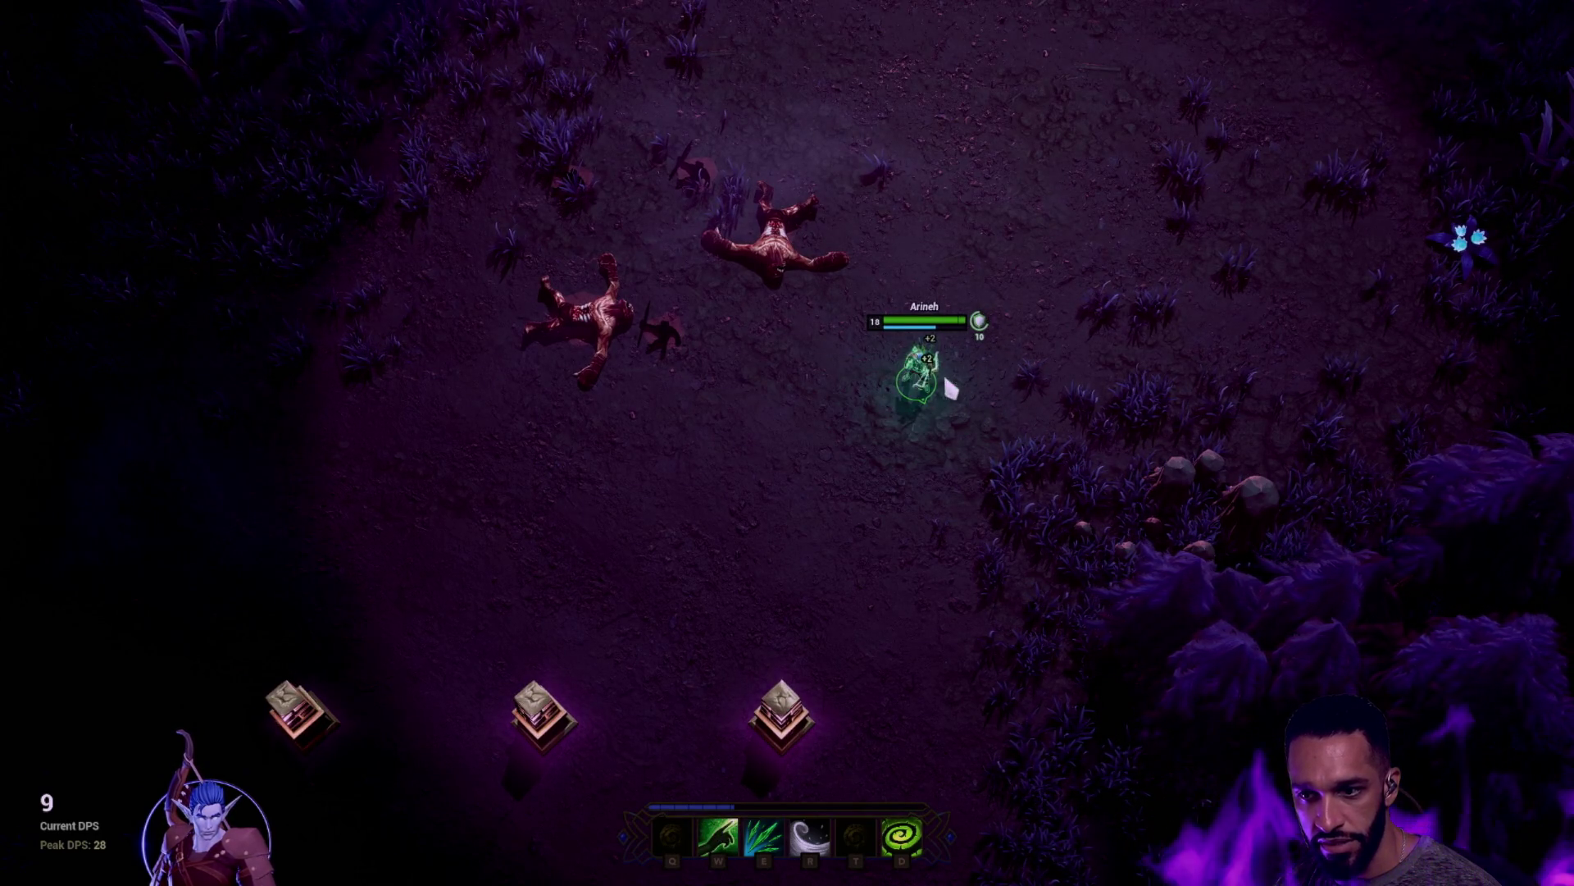
Walk to the middle pedestal, swap to the Mage Siroon, and walk the Mage north across open ground
{"action": "right_click", "coordinate": [512, 364]}
{"action": "right_click", "coordinate": [771, 492]}
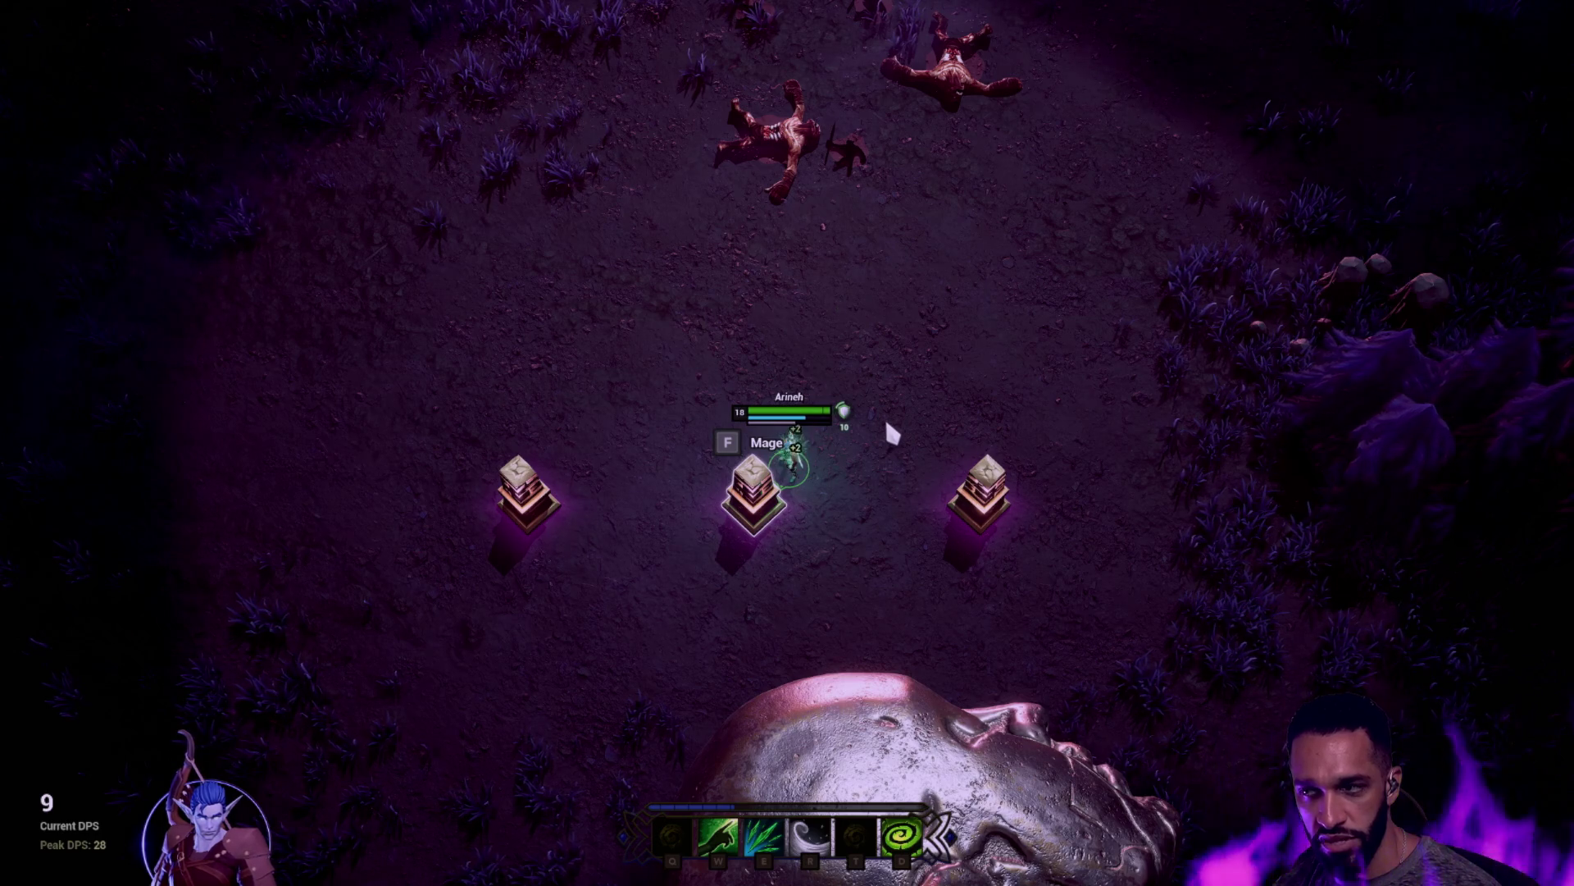
{"action": "key", "text": "f"}
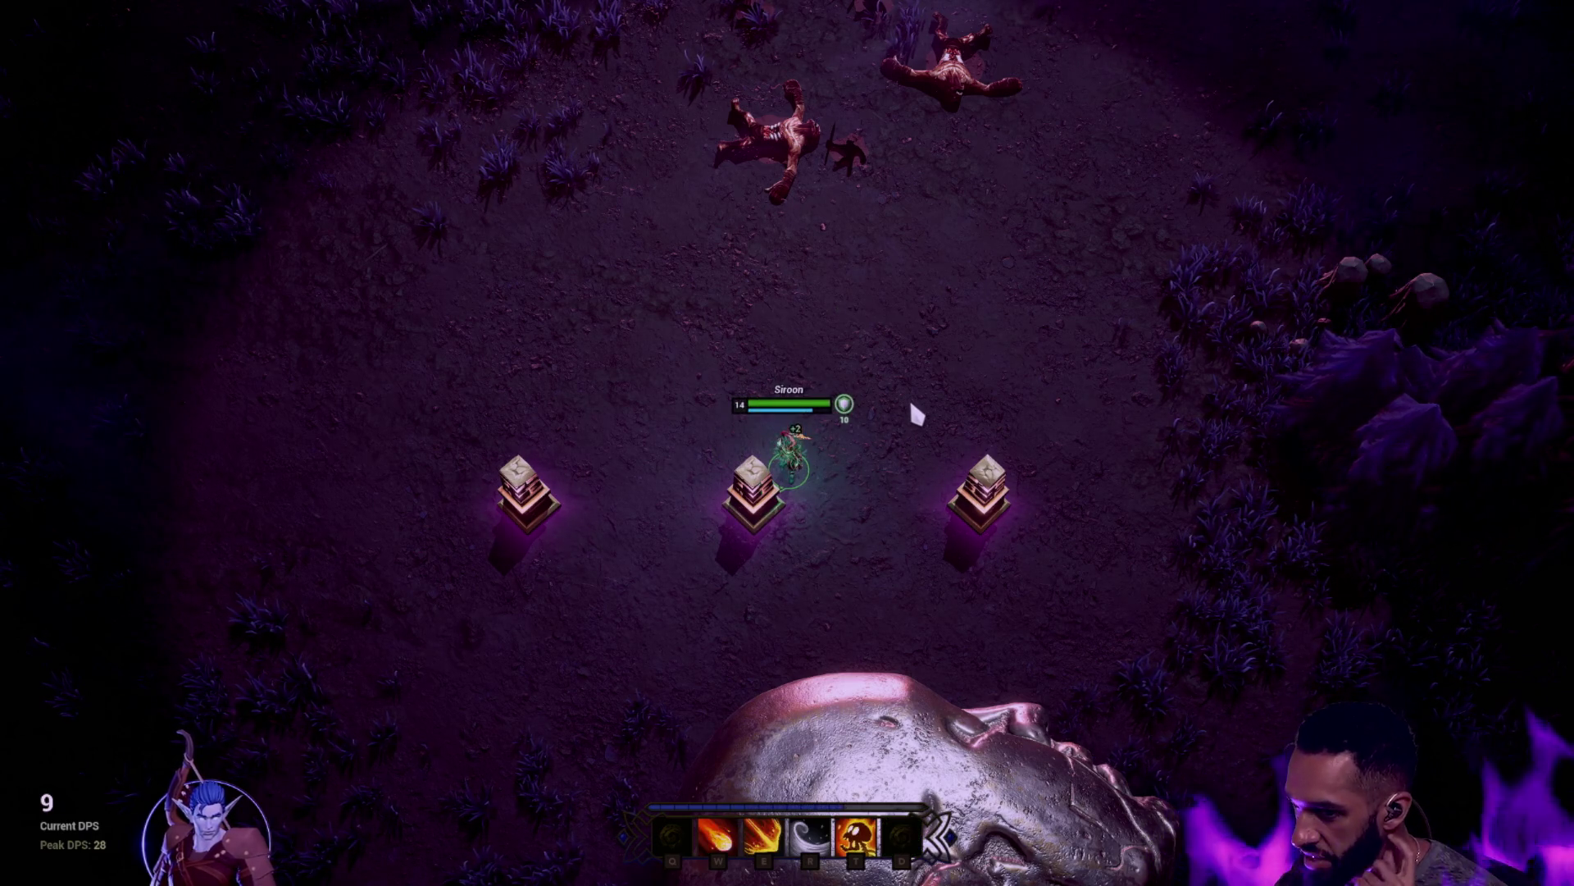
{"action": "right_click", "coordinate": [956, 299]}
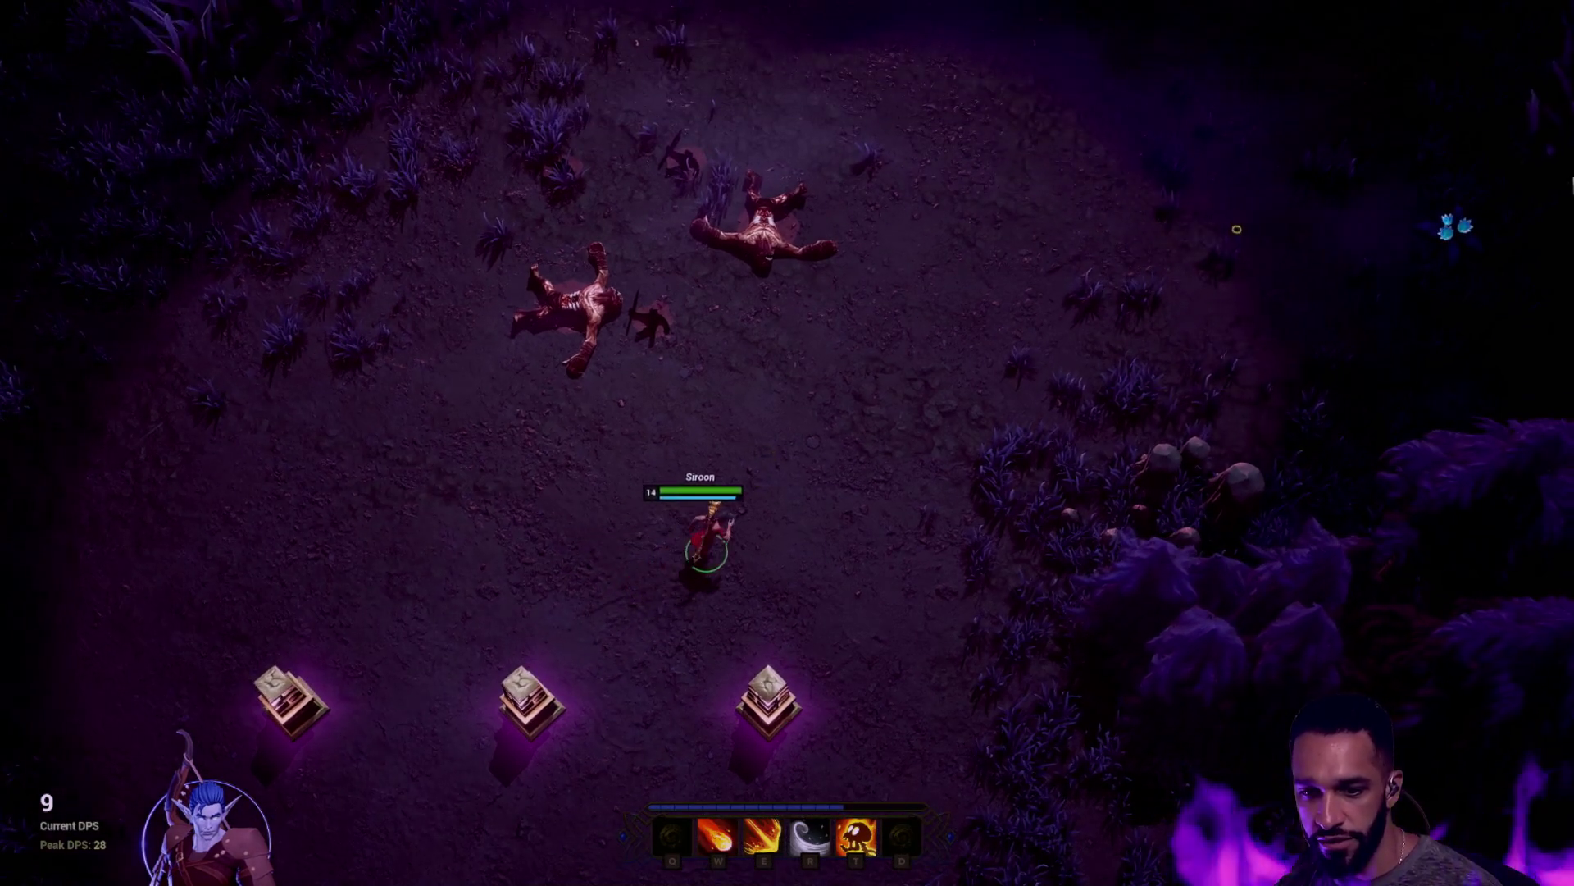
{"action": "right_click", "coordinate": [1045, 241]}
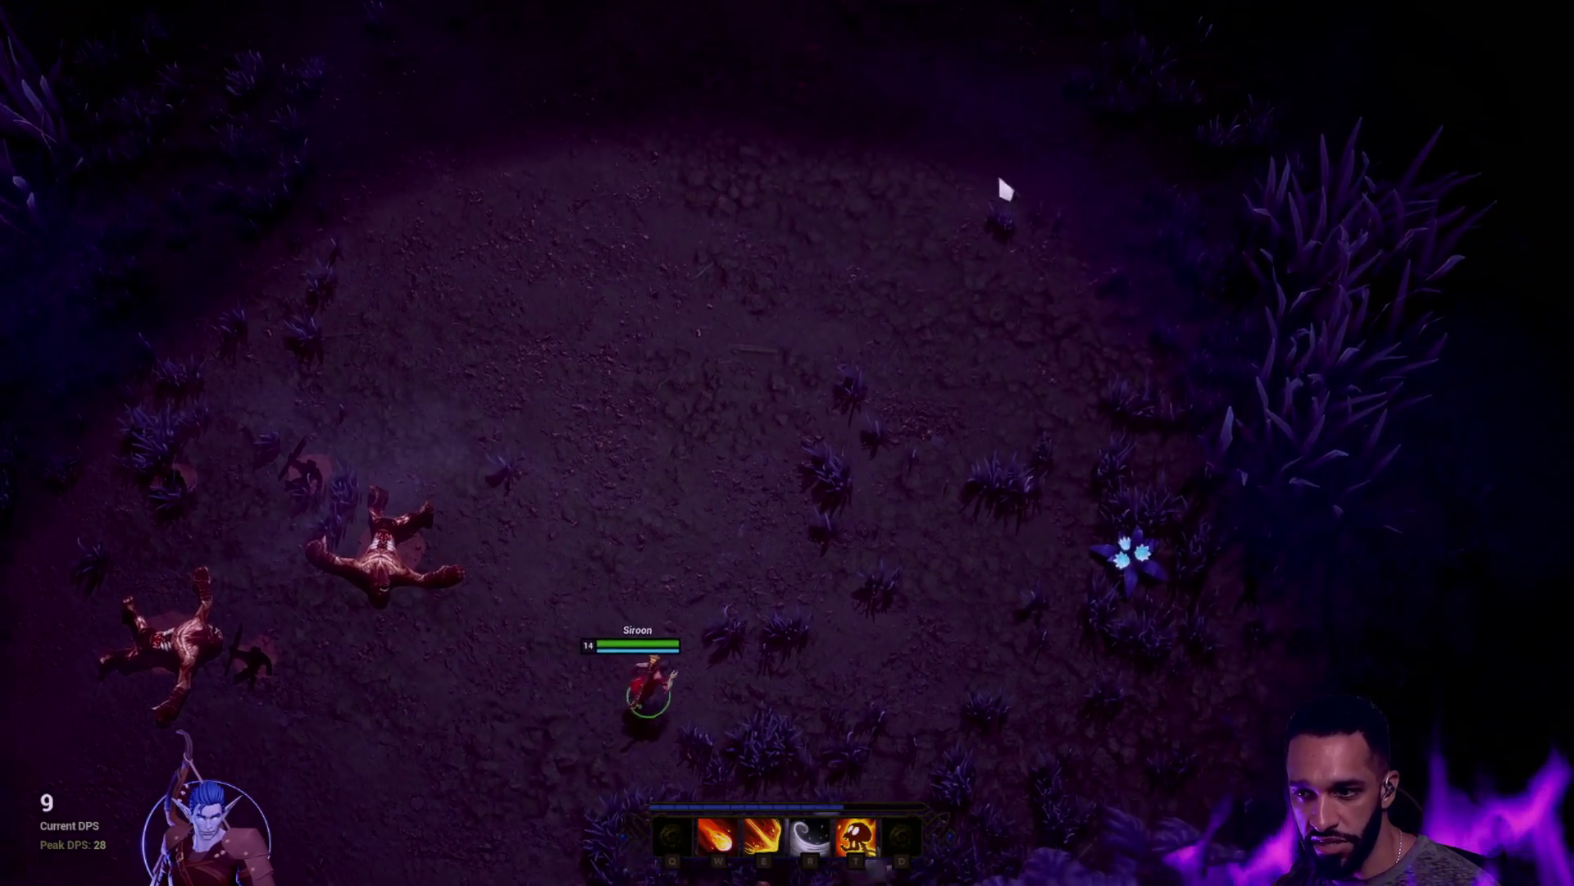
{"action": "right_click", "coordinate": [956, 237]}
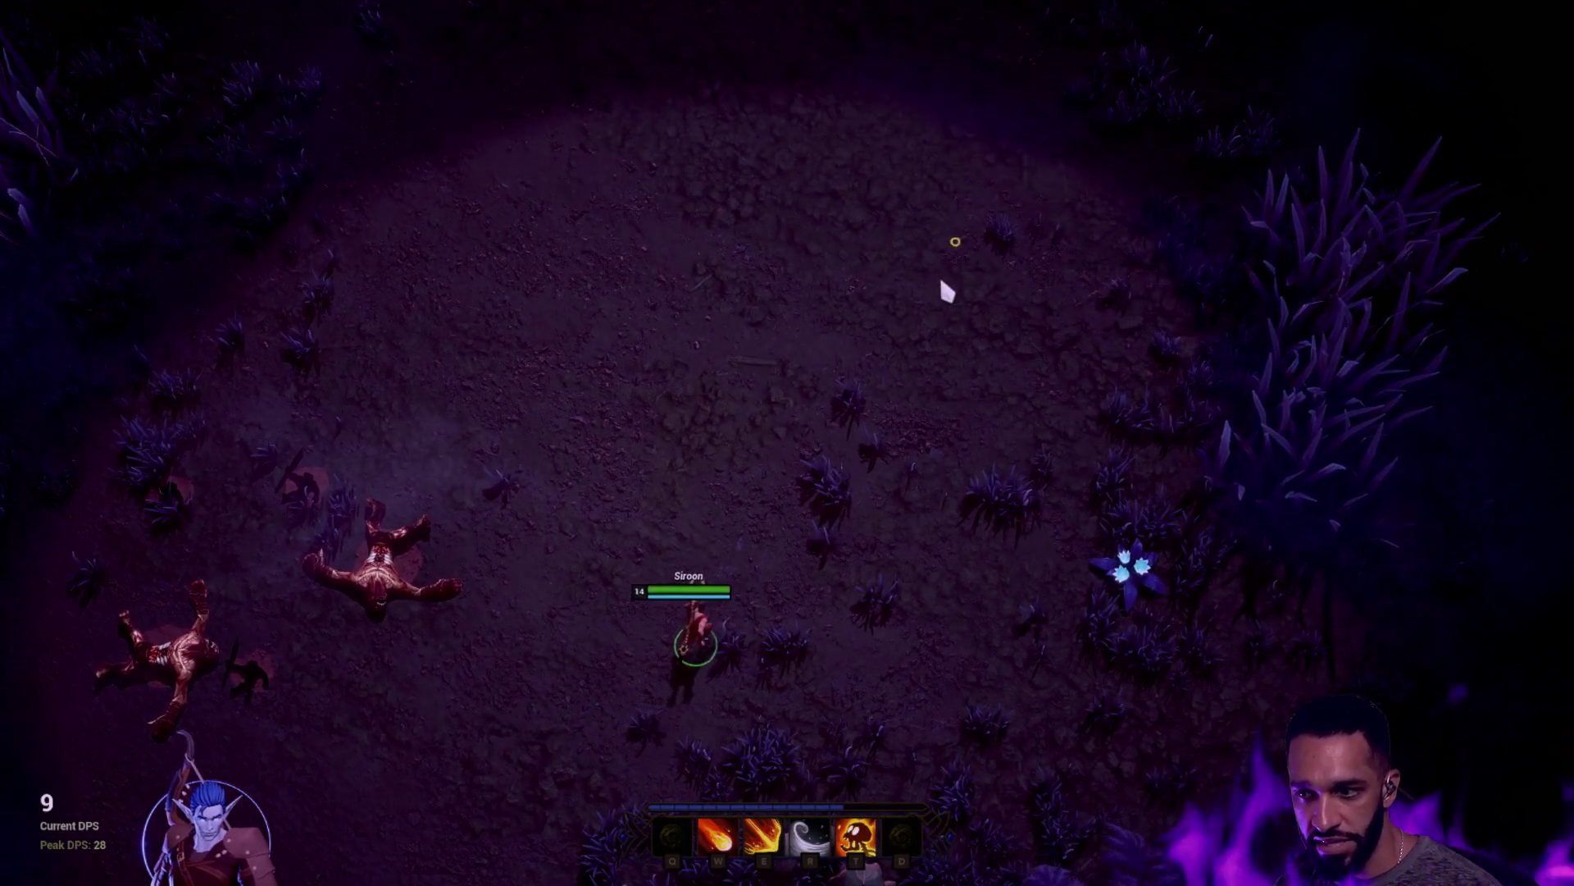
{"action": "right_click", "coordinate": [745, 383]}
Cast the Mage's fireball, second fire ability and ring of fire, then dash and walk to the right pillar
{"action": "key", "text": "w"}
{"action": "key", "text": "e"}
{"action": "left_click", "coordinate": [508, 350]}
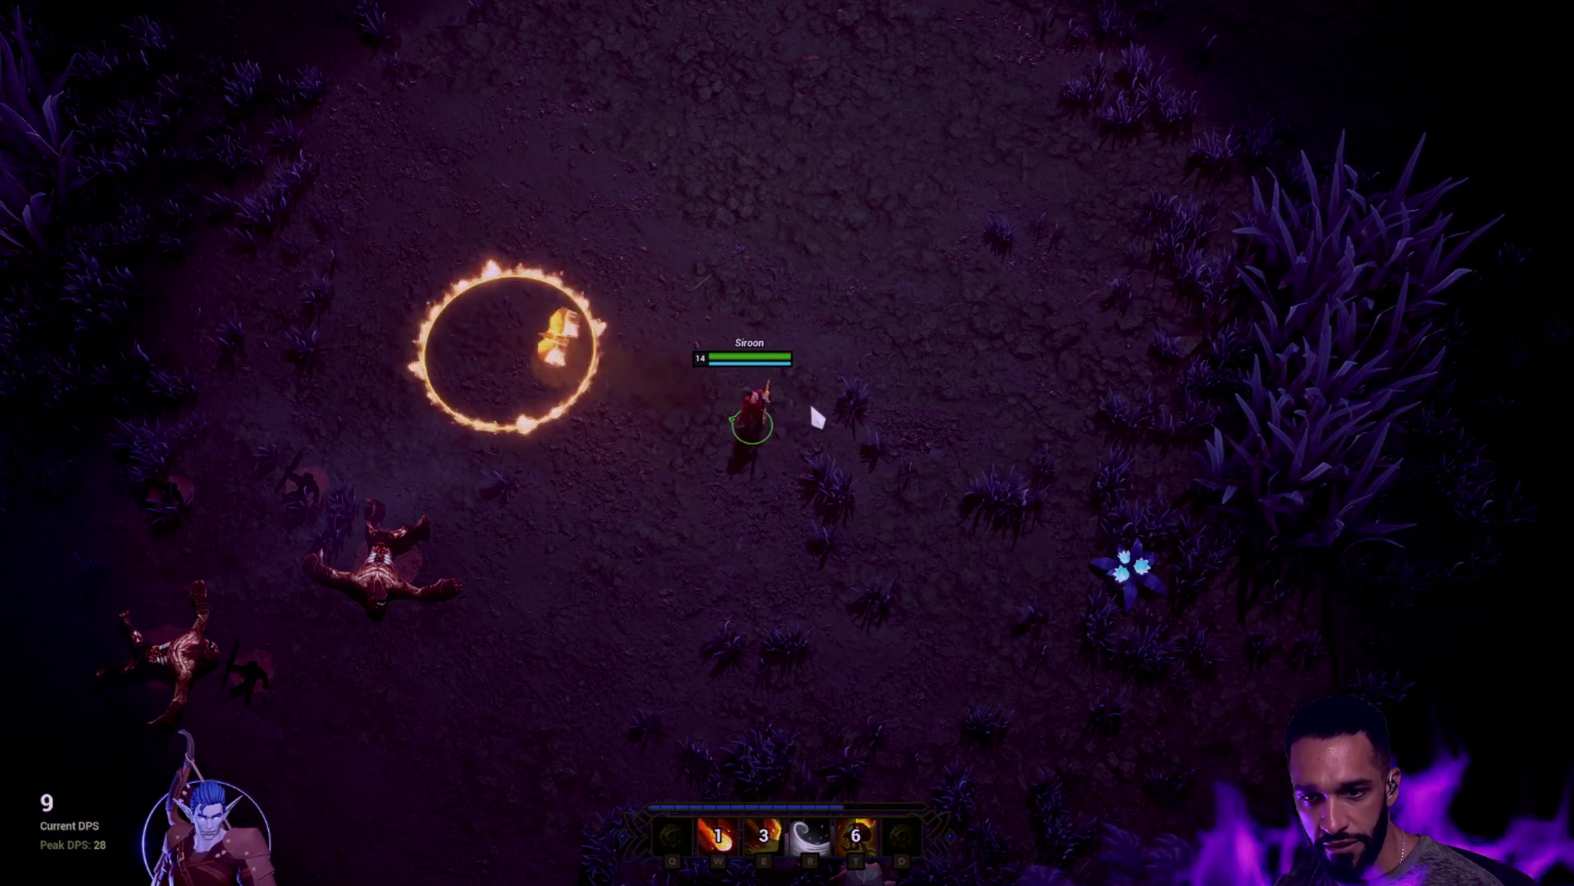
{"action": "right_click", "coordinate": [689, 643]}
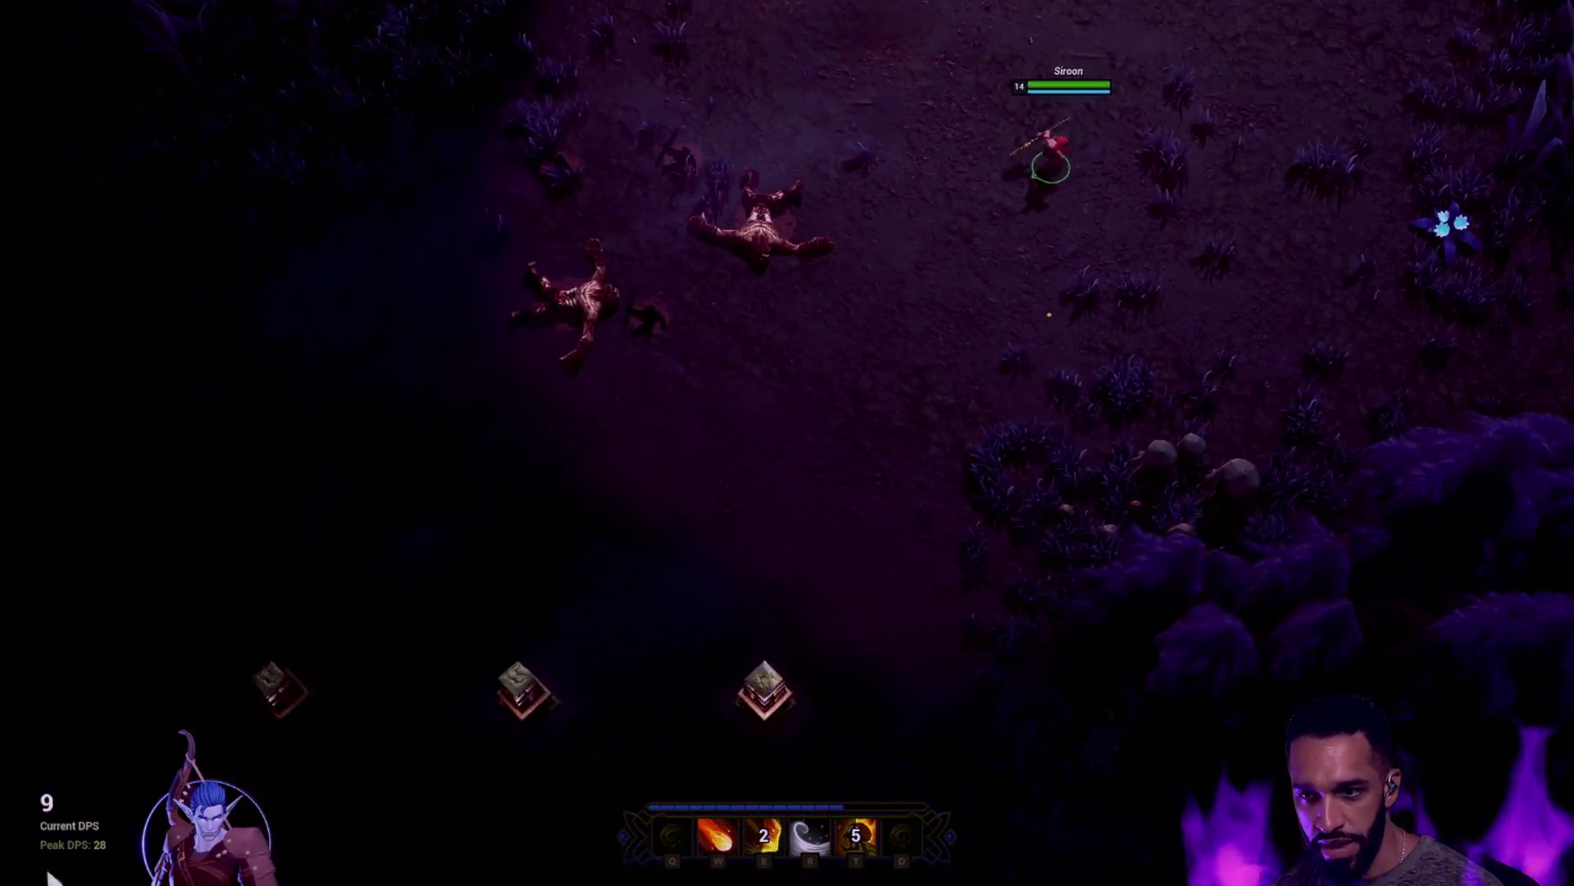
{"action": "key", "text": "r"}
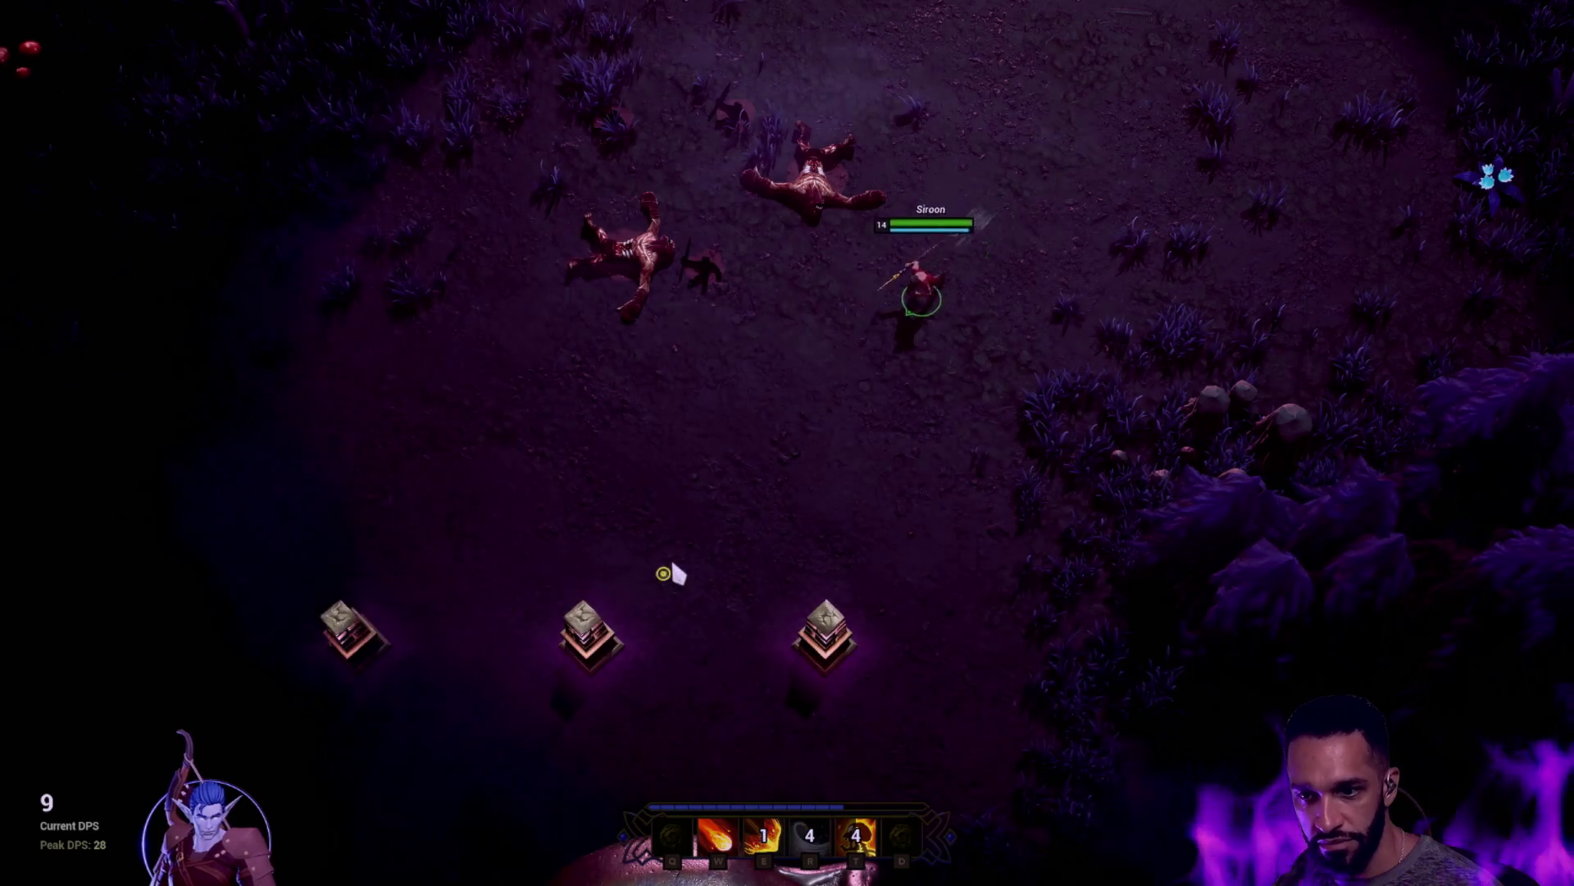
{"action": "right_click", "coordinate": [652, 460]}
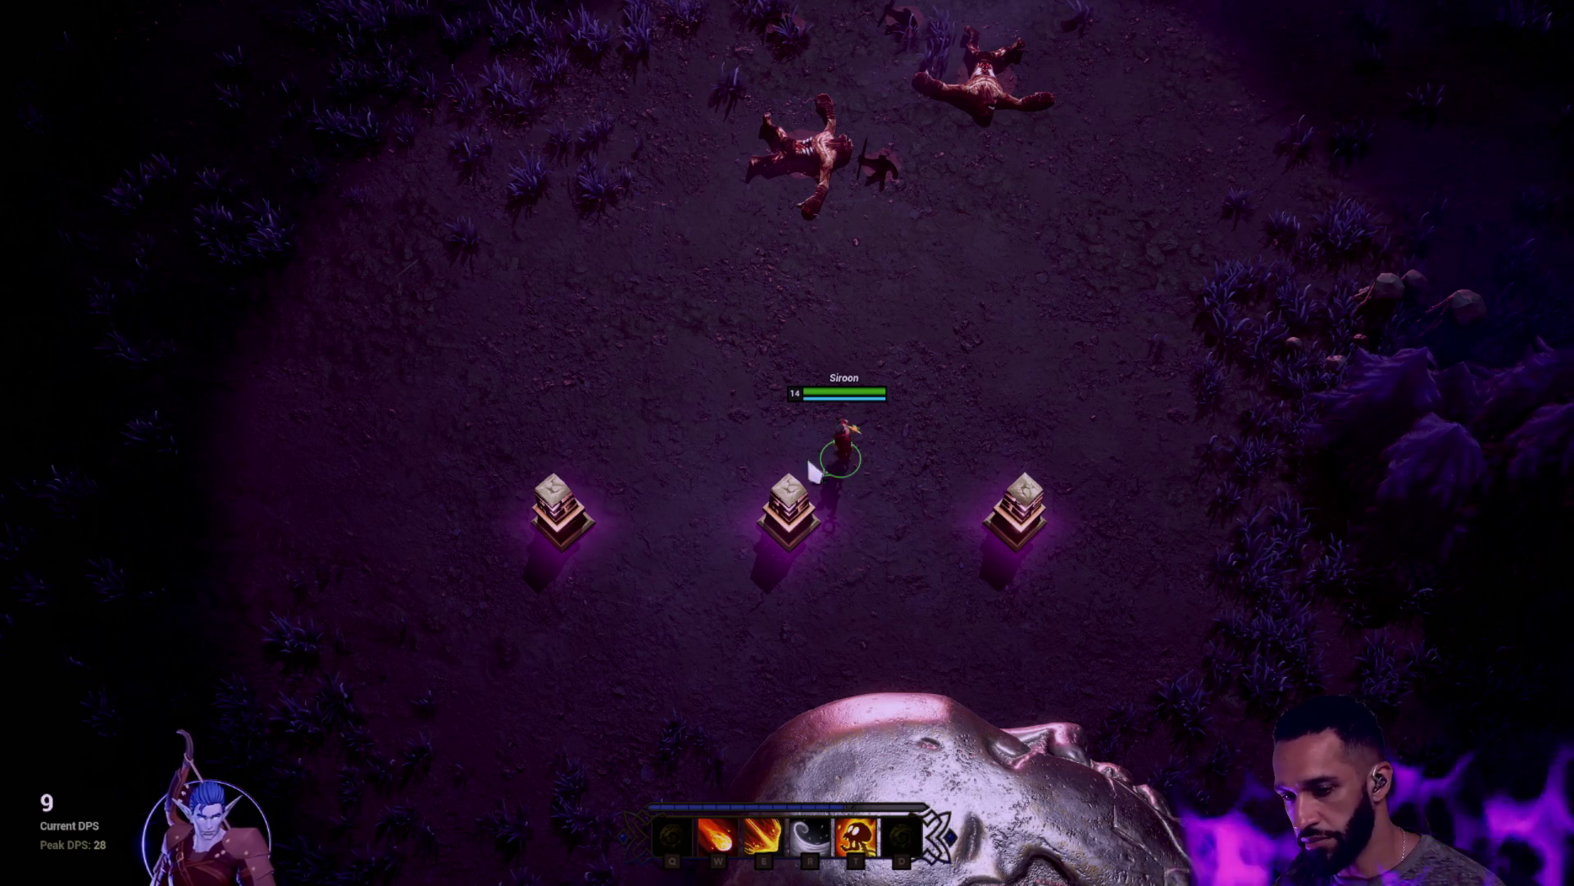
{"action": "right_click", "coordinate": [956, 499]}
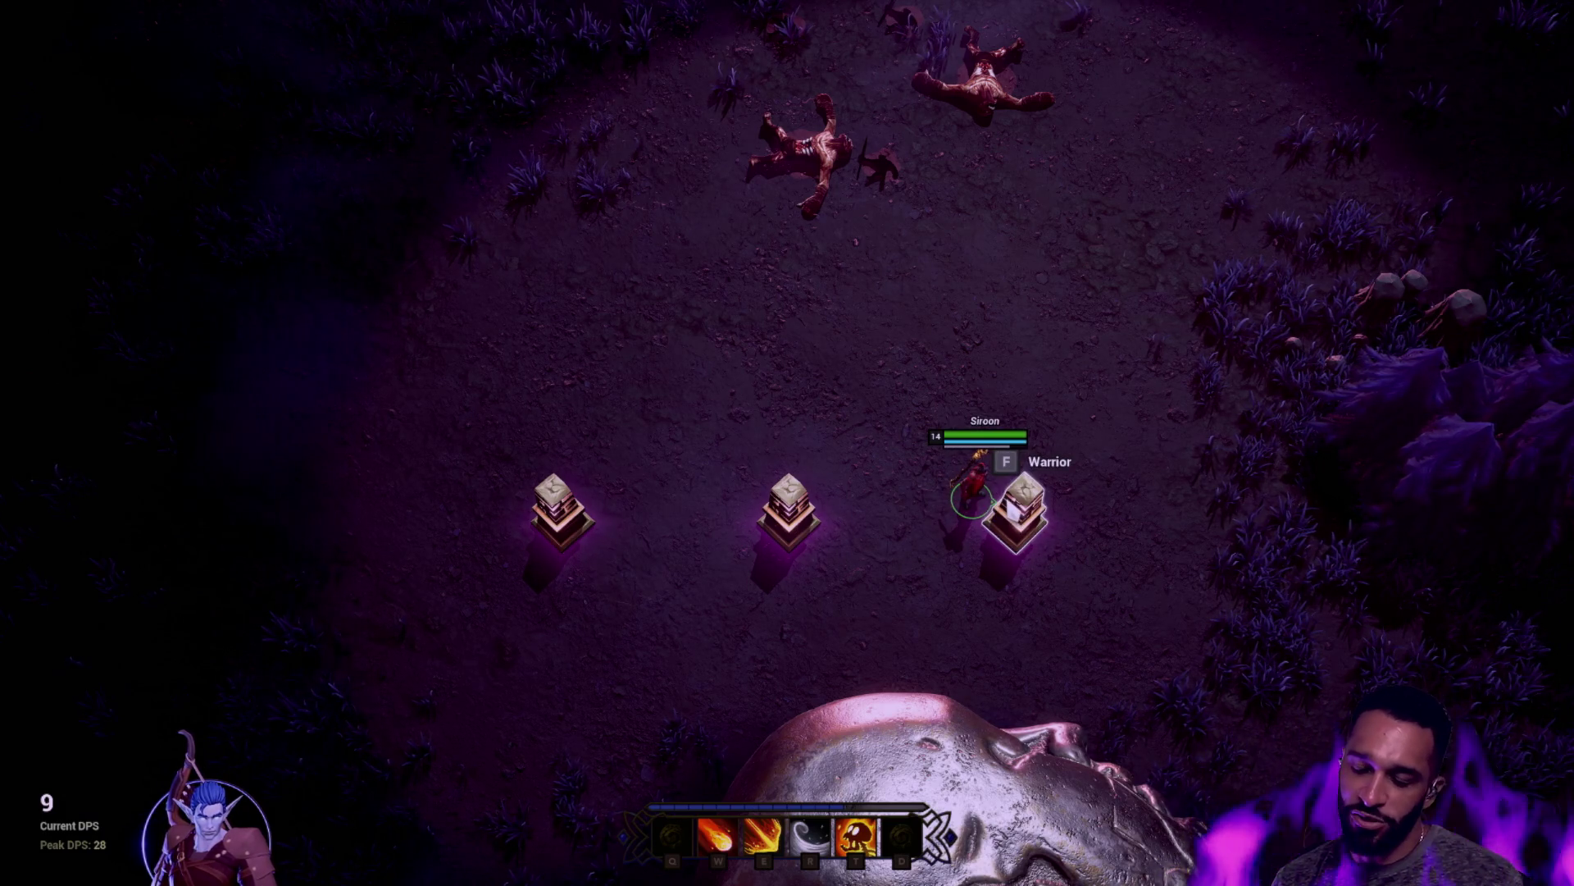
Swap to the warrior Knarik, try his ring and second abilities, then stop play and dismiss the log
{"action": "key", "text": "f"}
{"action": "right_click", "coordinate": [1040, 261]}
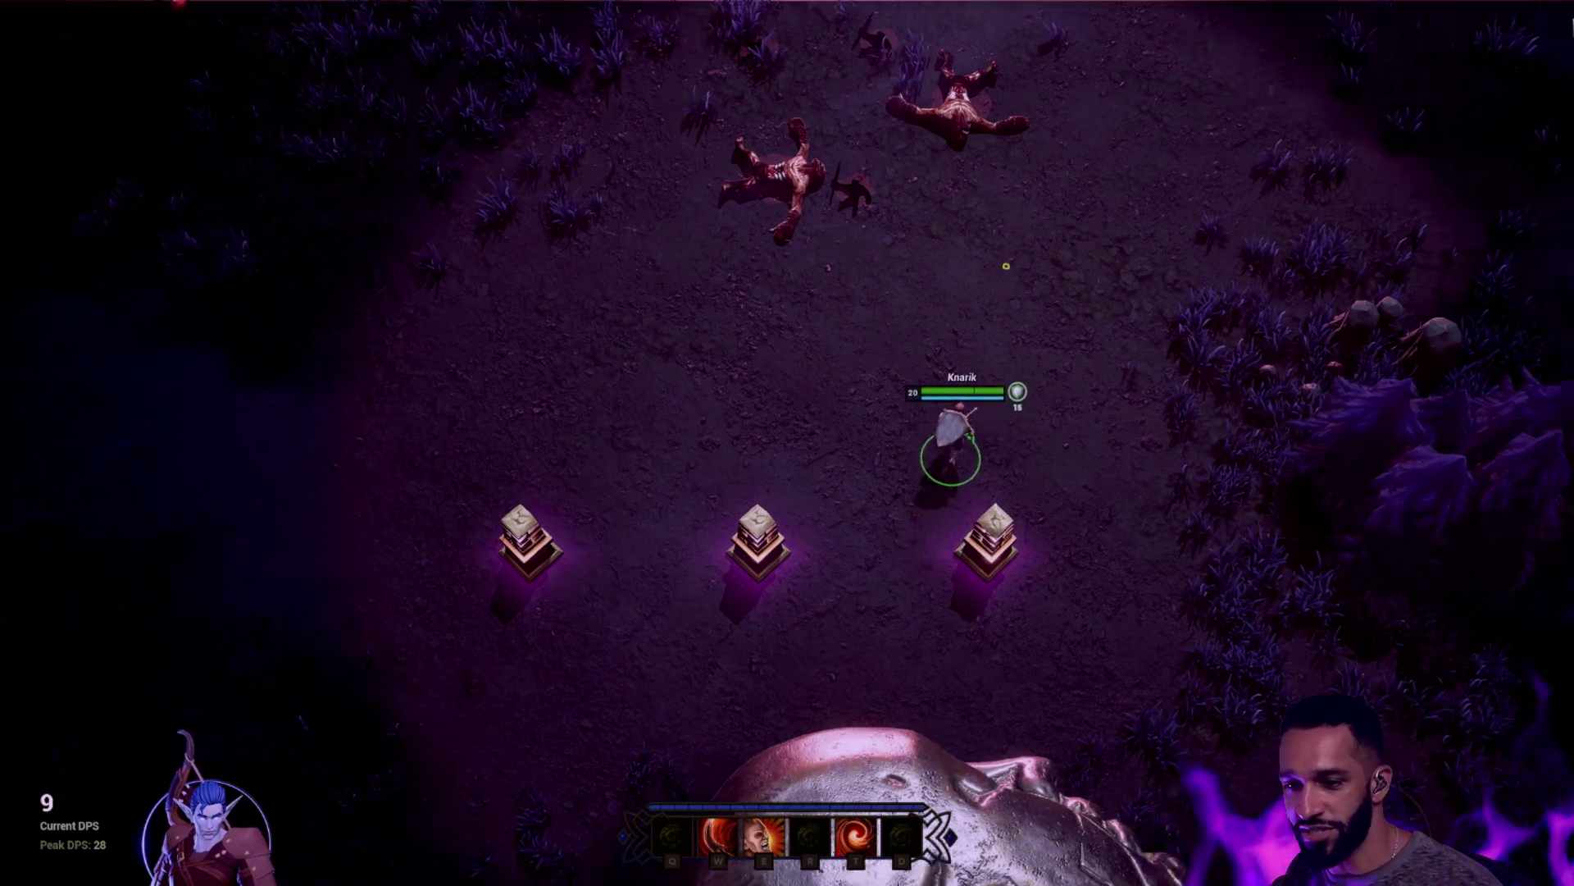
{"action": "key", "text": "e"}
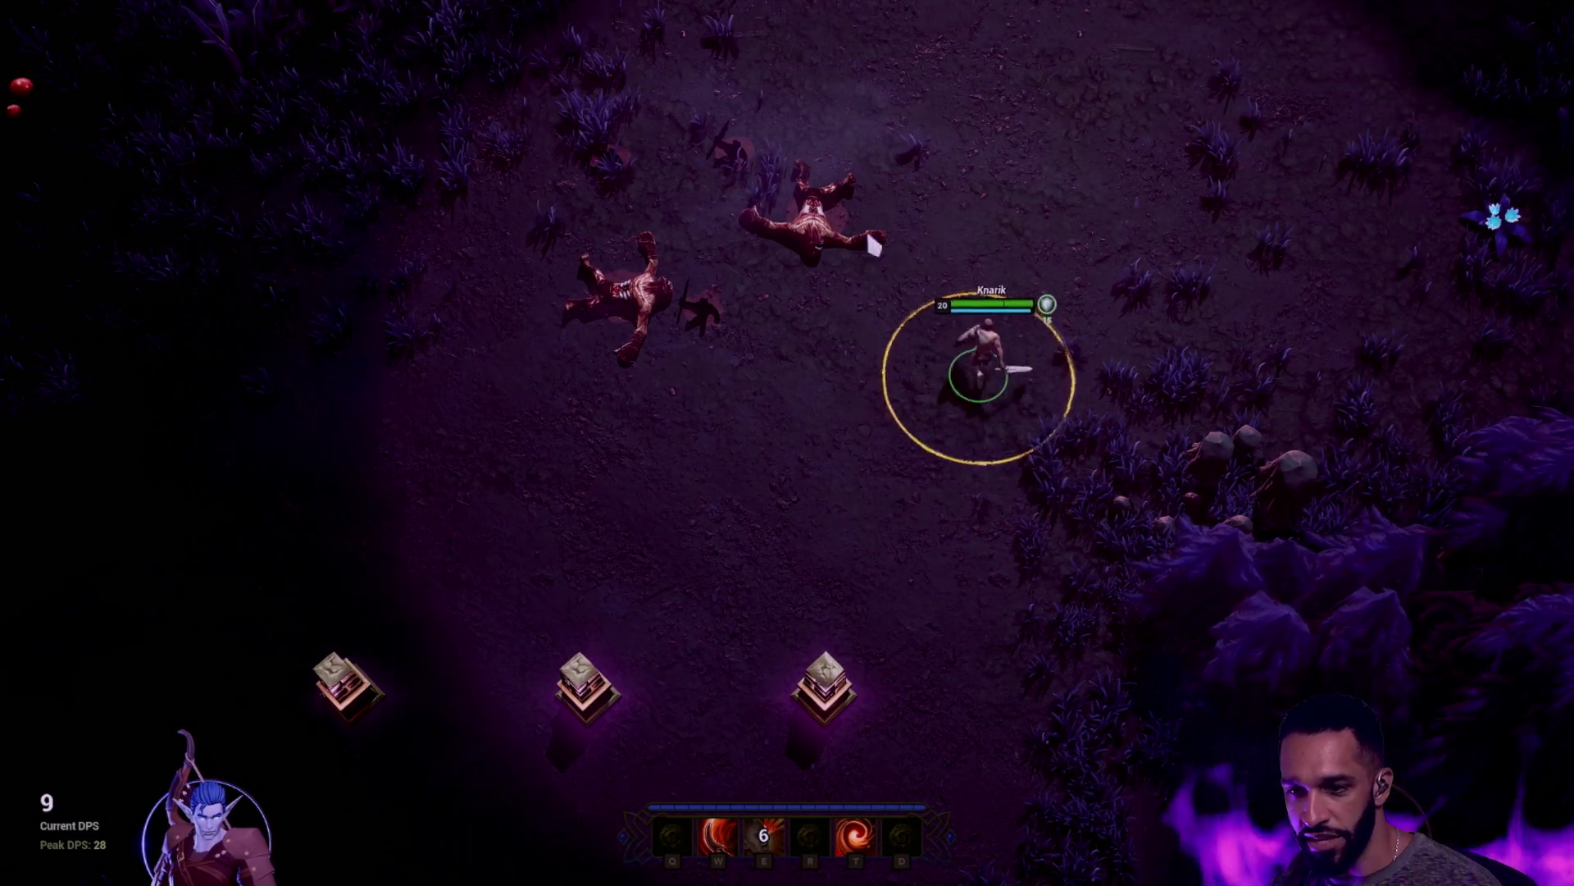
{"action": "key", "text": "w"}
{"action": "right_click", "coordinate": [819, 317]}
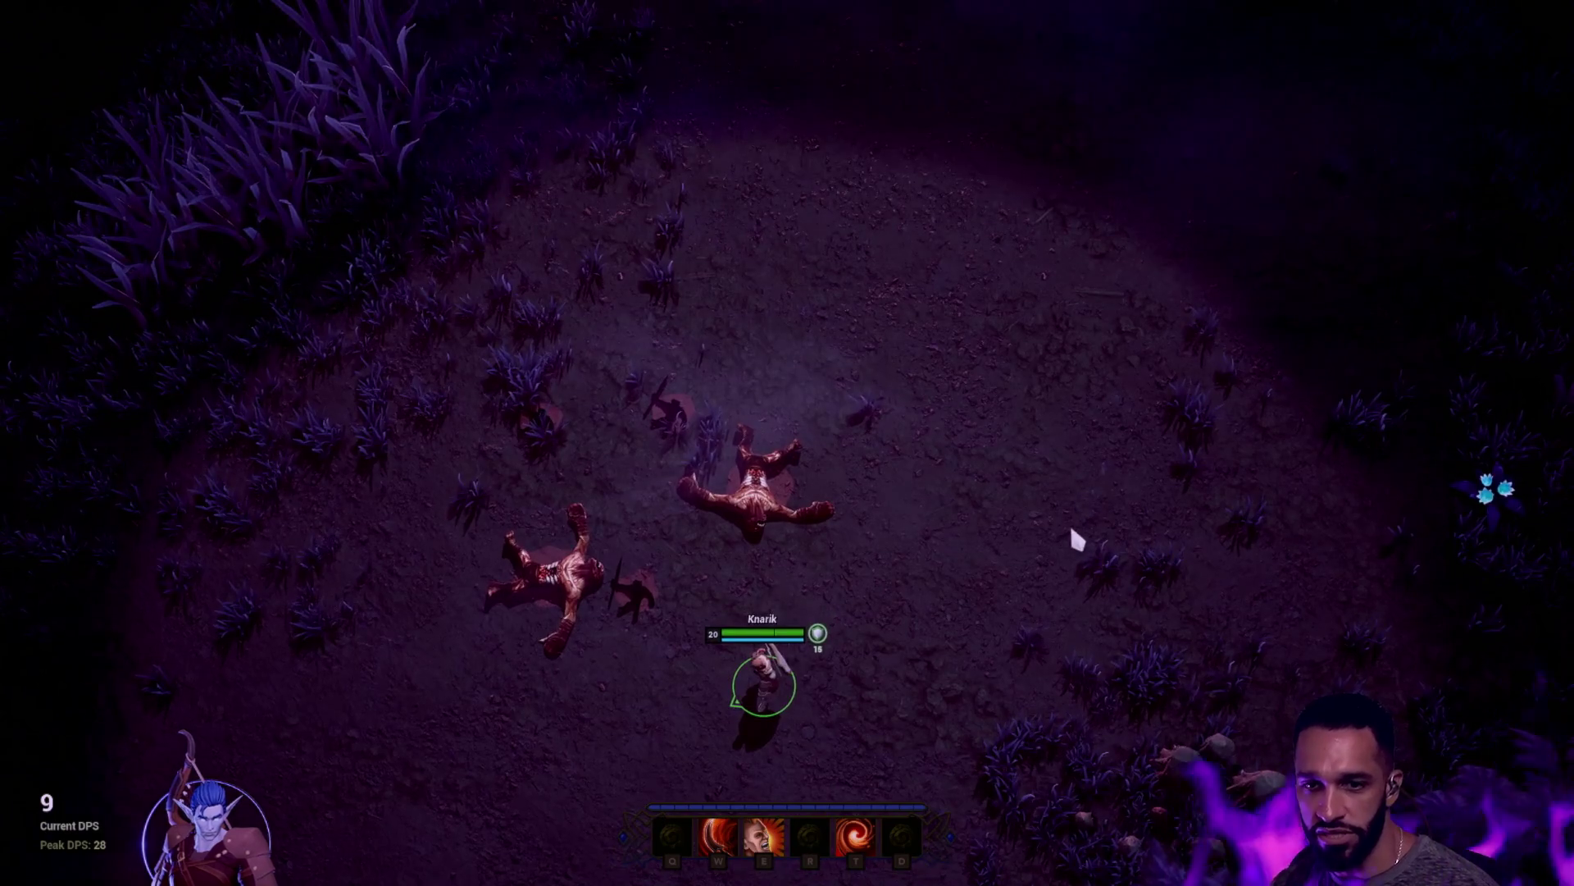
{"action": "right_click", "coordinate": [939, 486]}
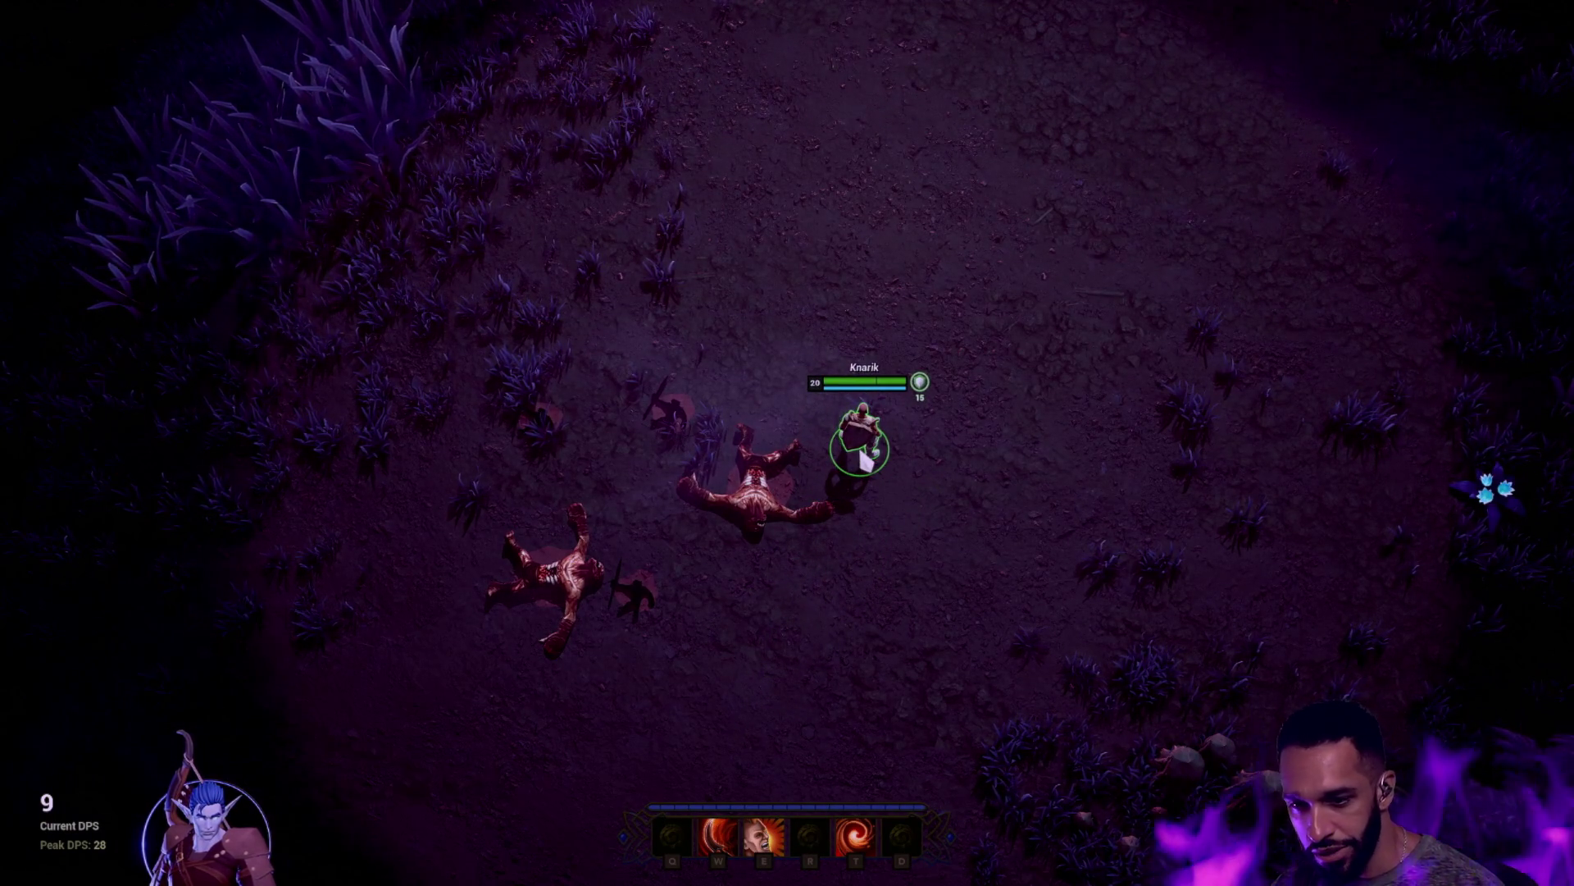
{"action": "right_click", "coordinate": [392, 357]}
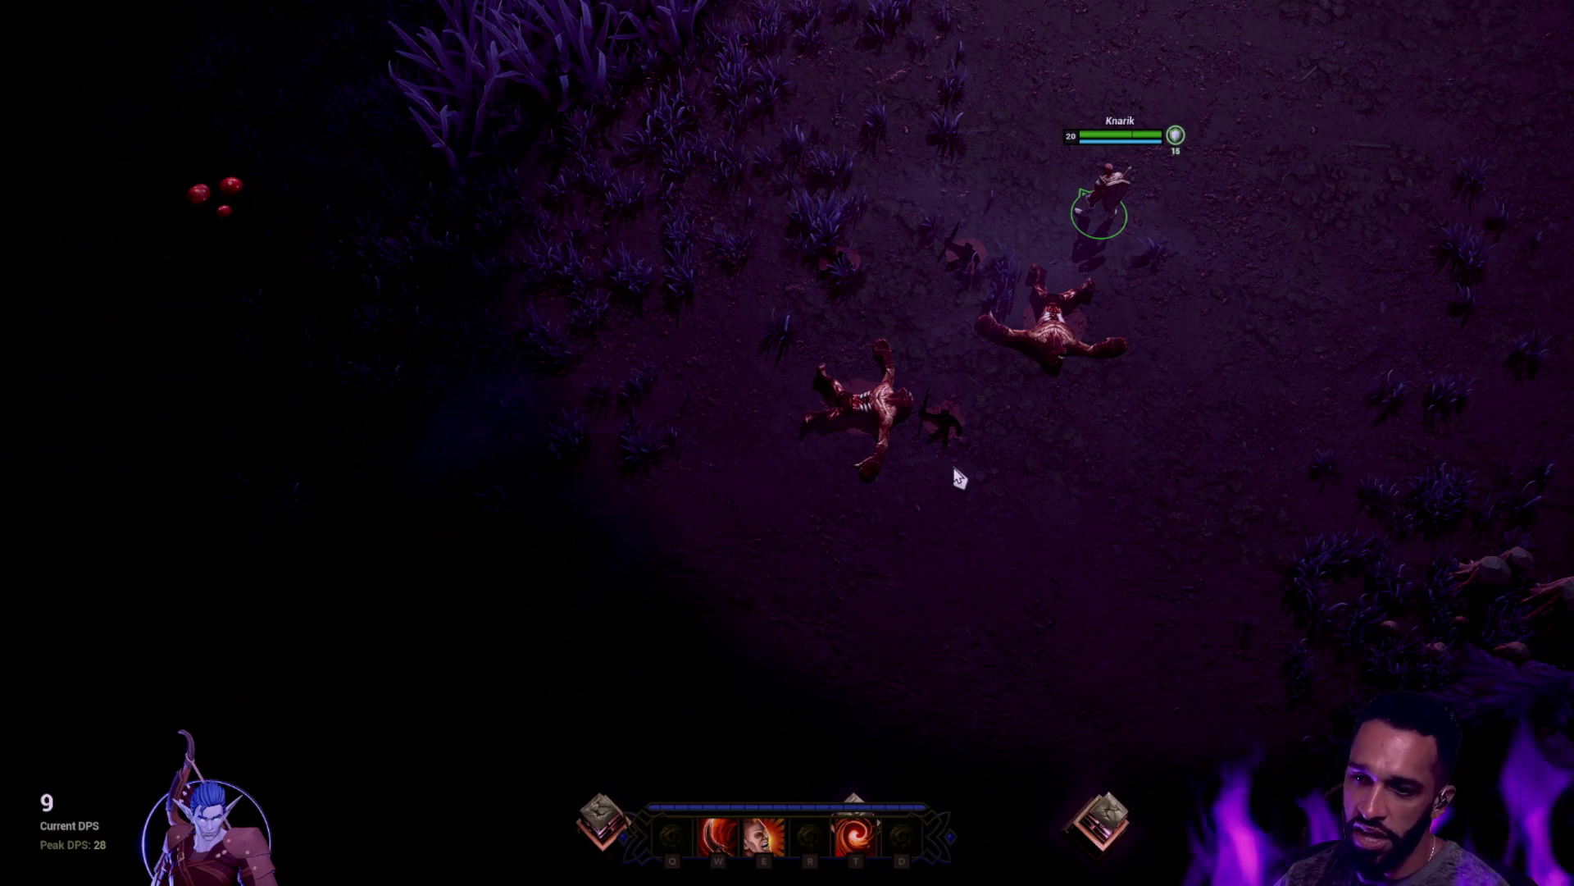
{"action": "key", "text": "Escape"}
{"action": "left_click", "coordinate": [1111, 181]}
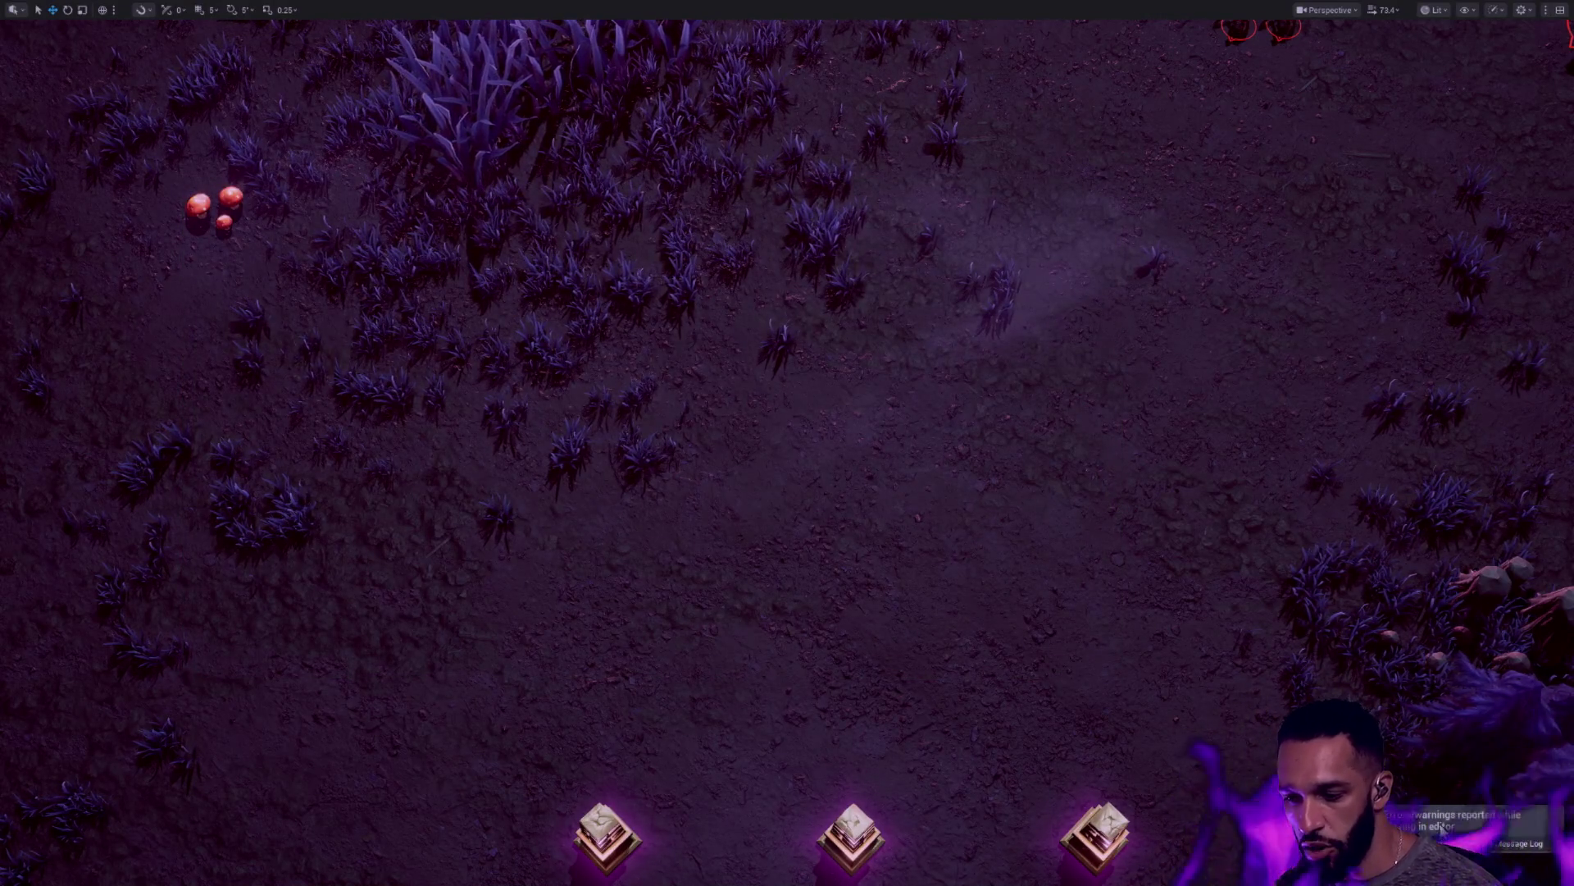
Place BP_Lich from the quick asset search near the red creatures, rotated to about -123.7°
{"action": "scroll", "coordinate": [1173, 562], "scroll_direction": "down", "scroll_amount": 10}
{"action": "key", "text": "f"}
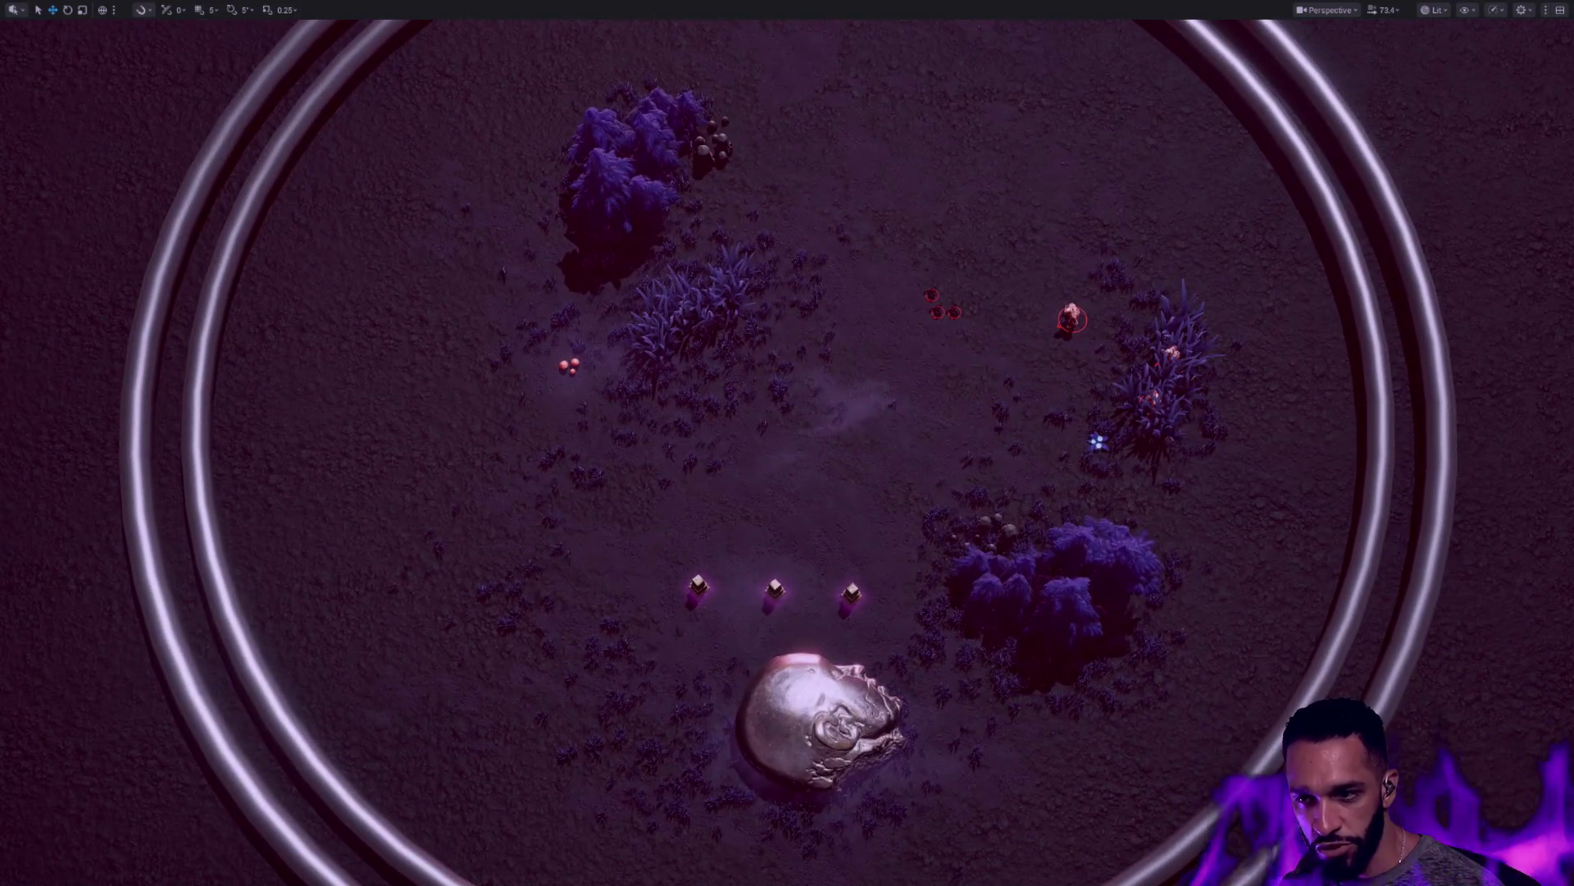
{"action": "scroll", "coordinate": [984, 369], "scroll_direction": "up", "scroll_amount": 5}
{"action": "scroll", "coordinate": [1172, 562], "scroll_direction": "up", "scroll_amount": 2}
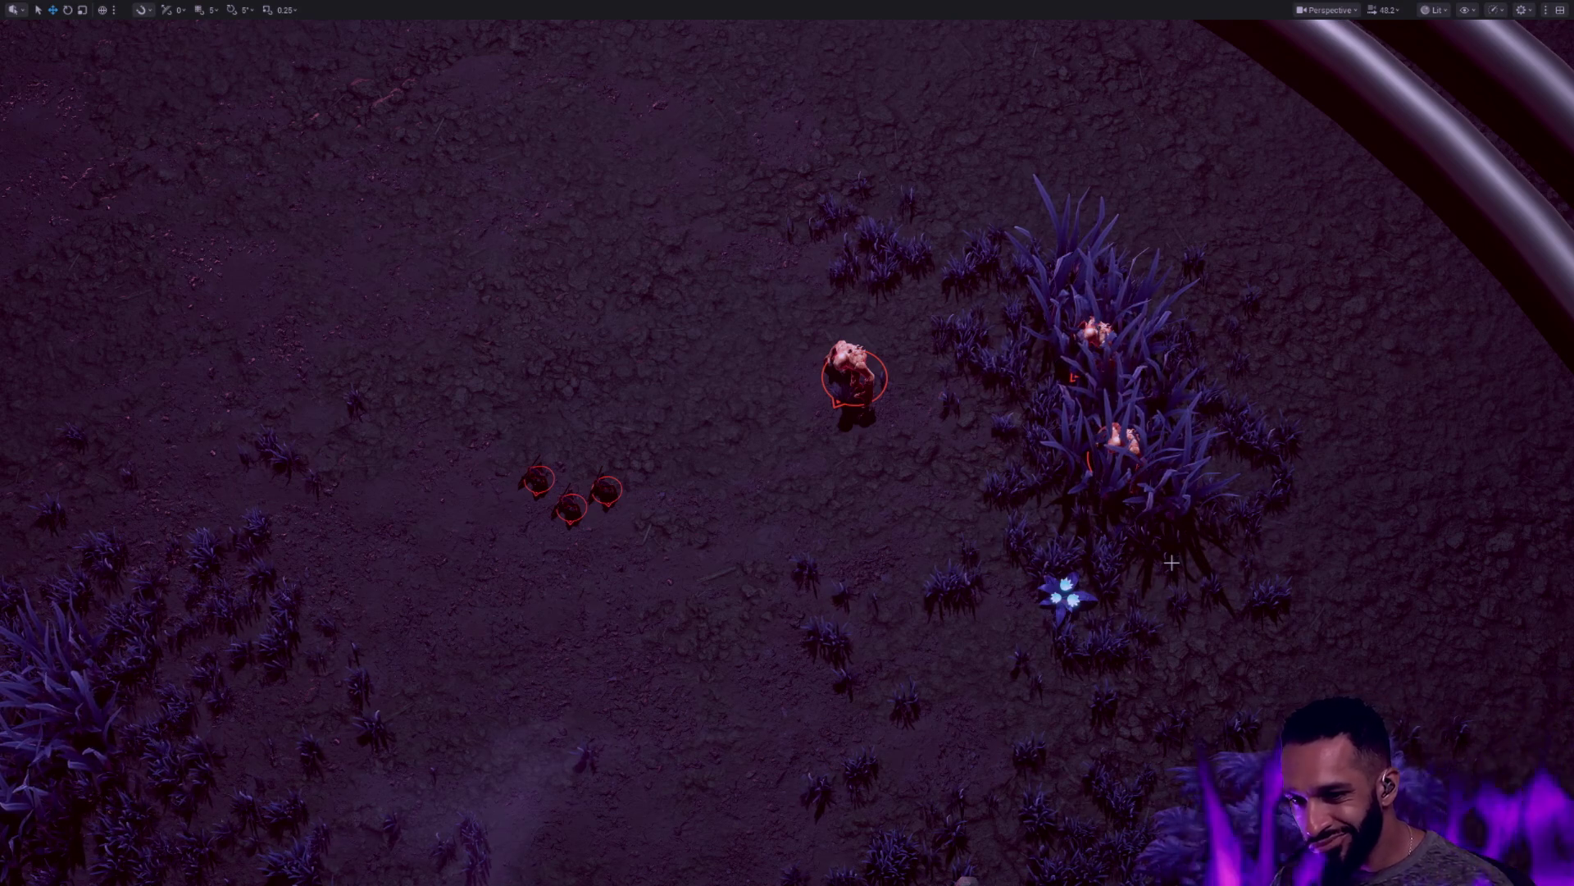
{"action": "key", "text": "ctrl+p"}
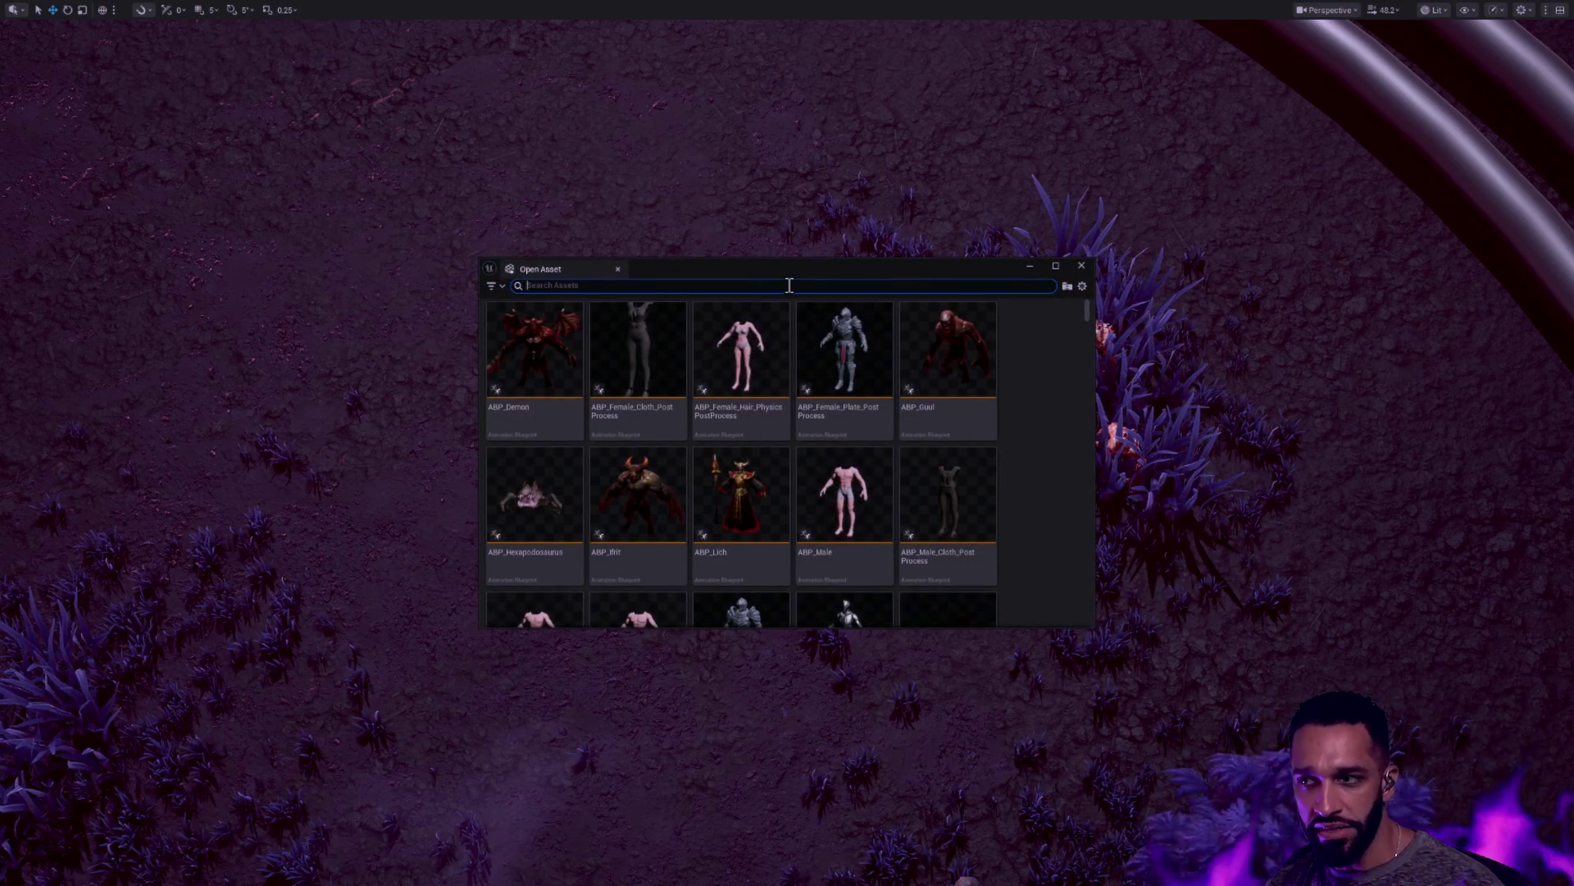
{"action": "type", "text": "BP_"}
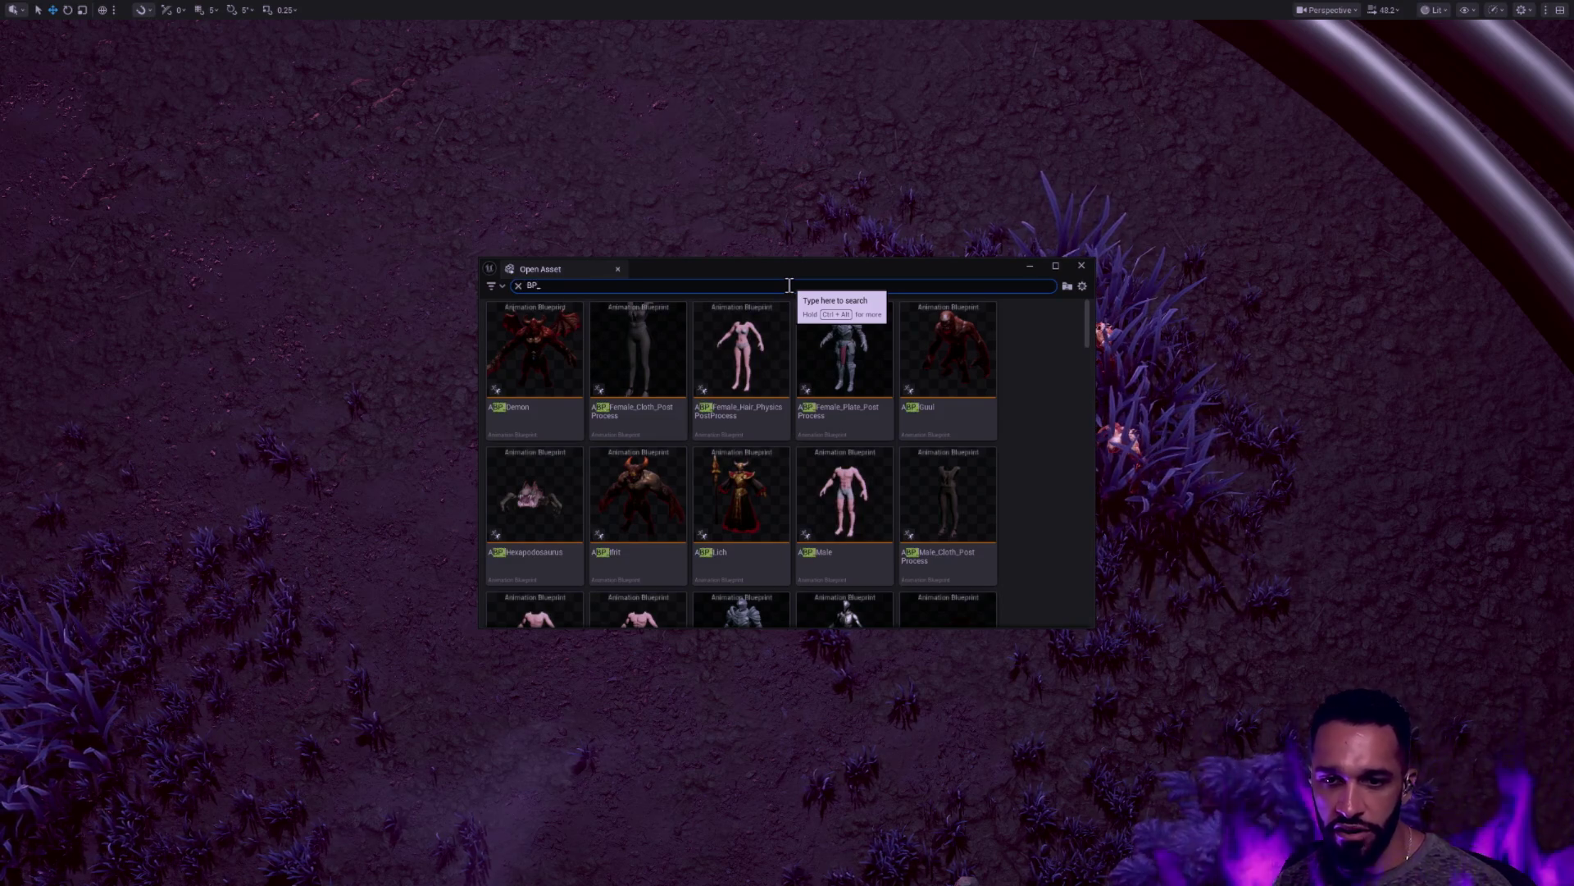
{"action": "type", "text": "Lich"}
{"action": "left_click", "coordinate": [623, 395]}
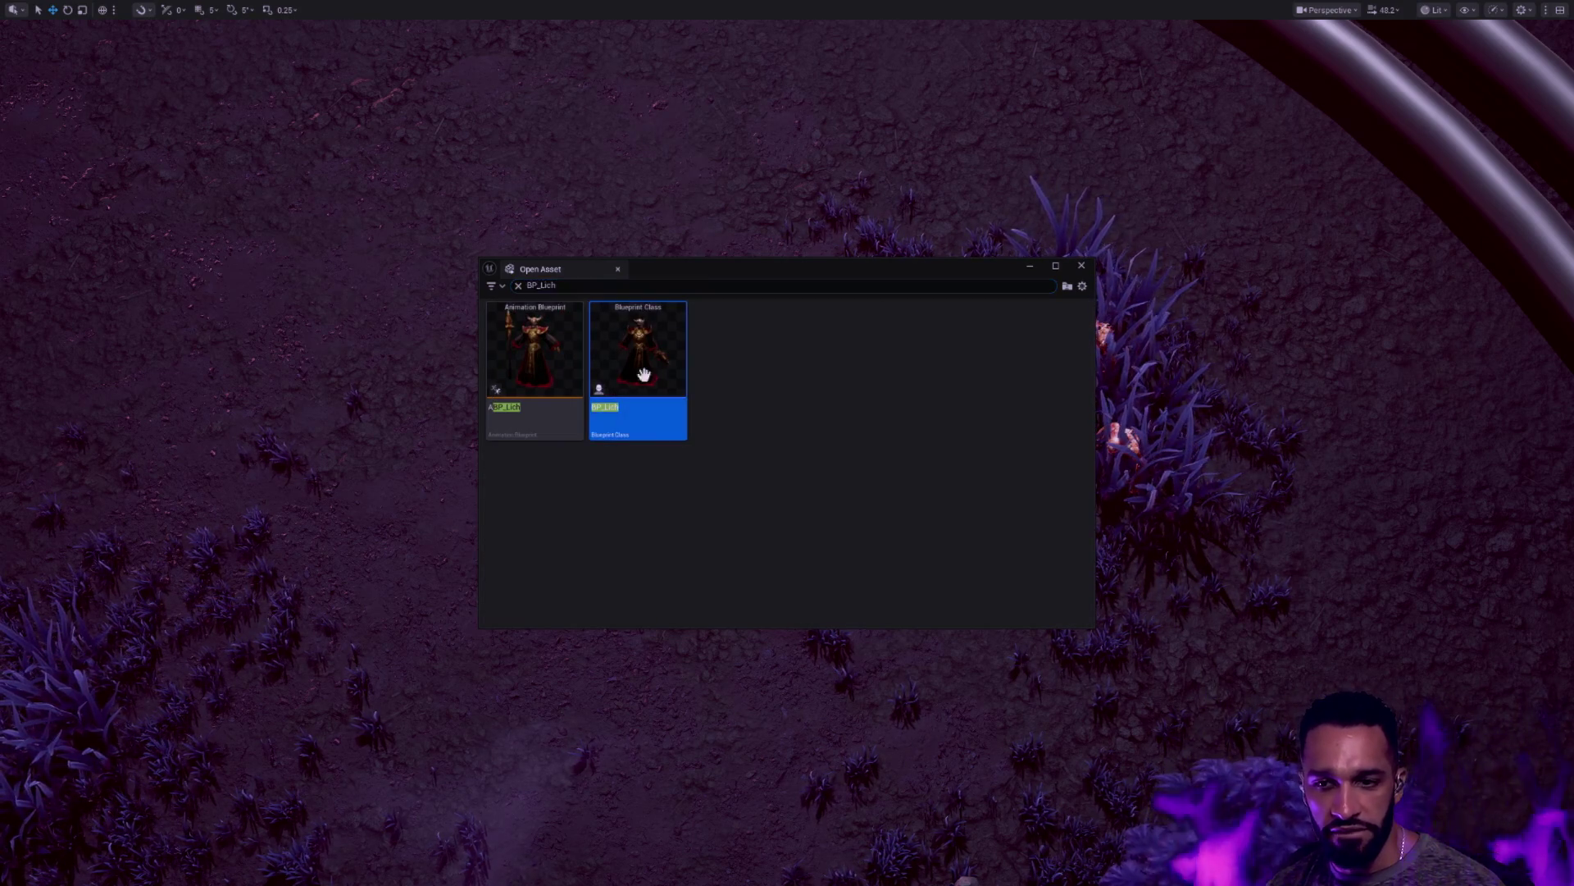
{"action": "mouse_move", "coordinate": [638, 353]}
{"action": "left_mouse_down"}
{"action": "mouse_move", "coordinate": [669, 361]}
{"action": "mouse_move", "coordinate": [656, 242]}
{"action": "mouse_move", "coordinate": [654, 255]}
{"action": "left_mouse_up"}
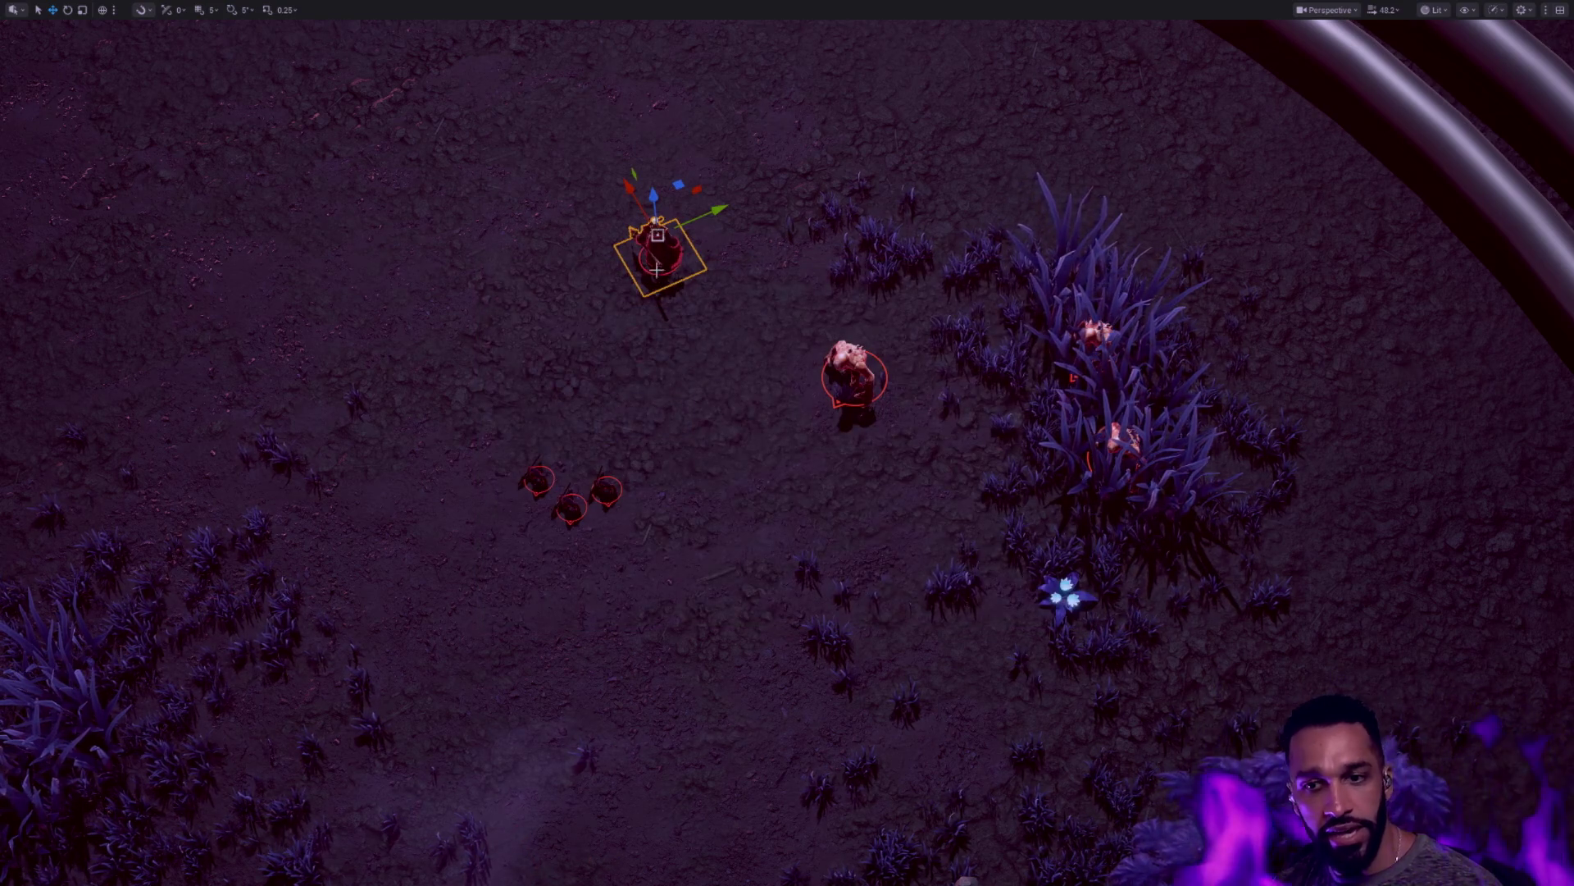
{"action": "key", "text": "e"}
{"action": "left_click_drag", "start_coordinate": [657, 297], "coordinate": [592, 271]}
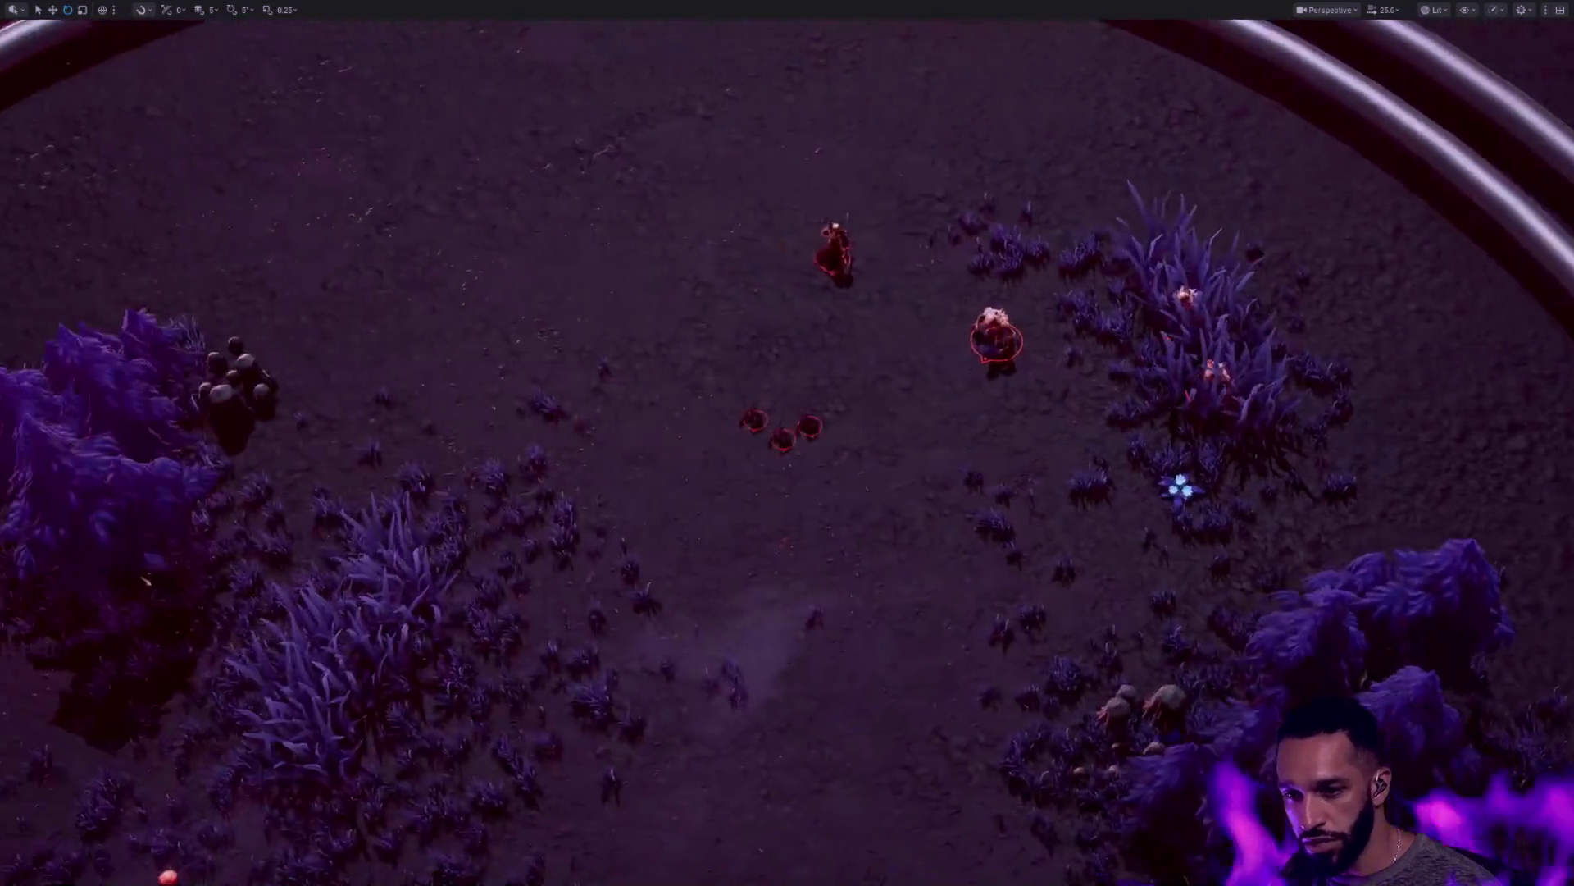
Place a BP_Hexapodosaurus from the quick asset search into the level
{"action": "key", "text": "ctrl+p"}
{"action": "type", "text": "he"}
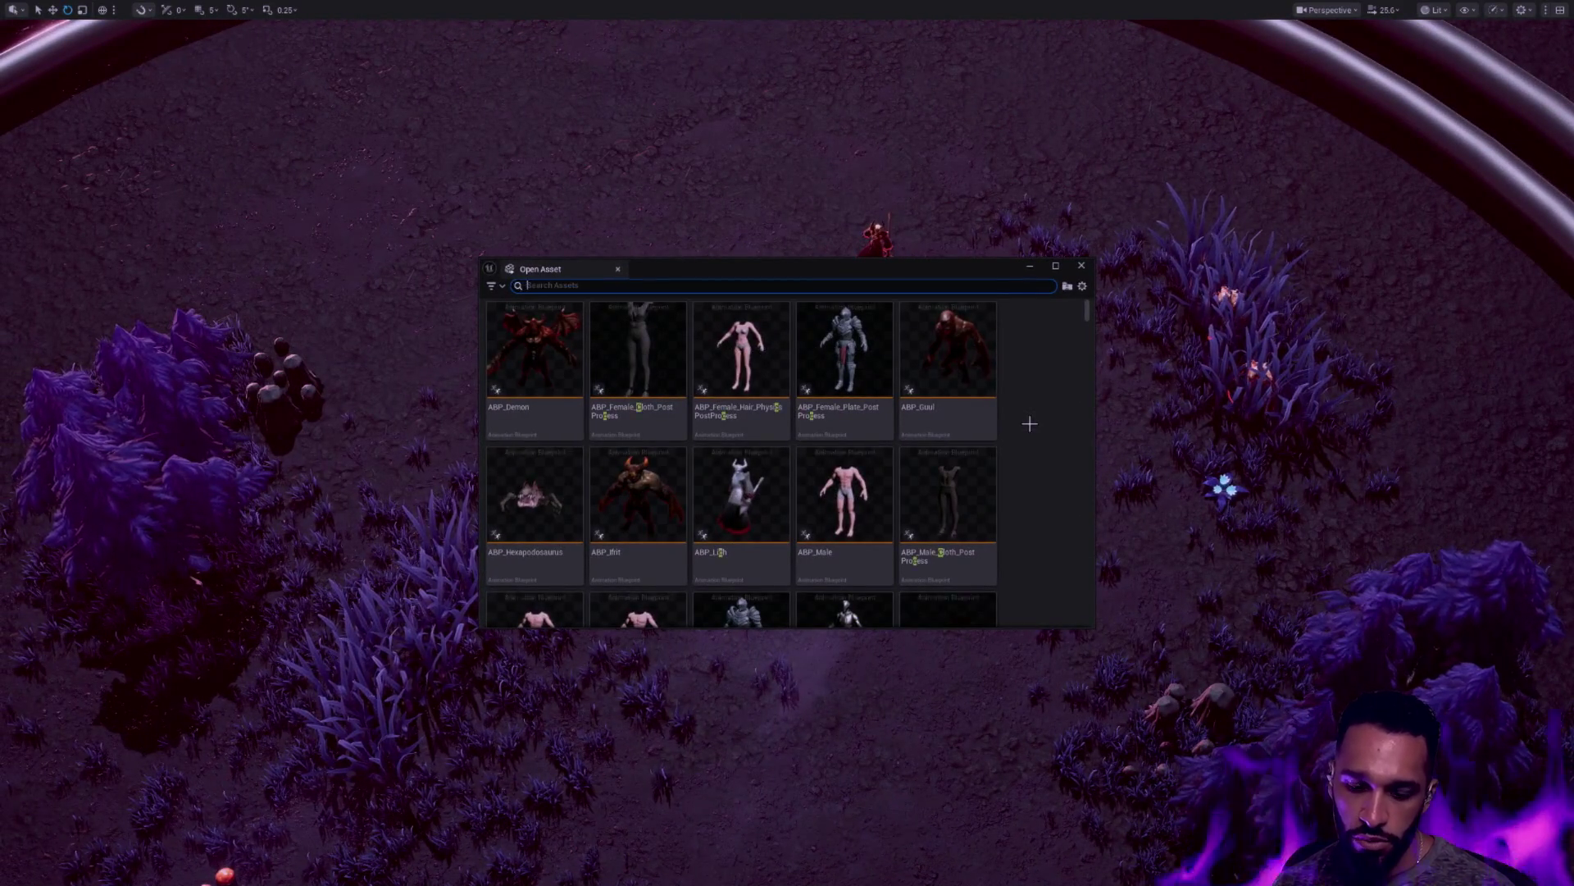
{"action": "type", "text": "xa"}
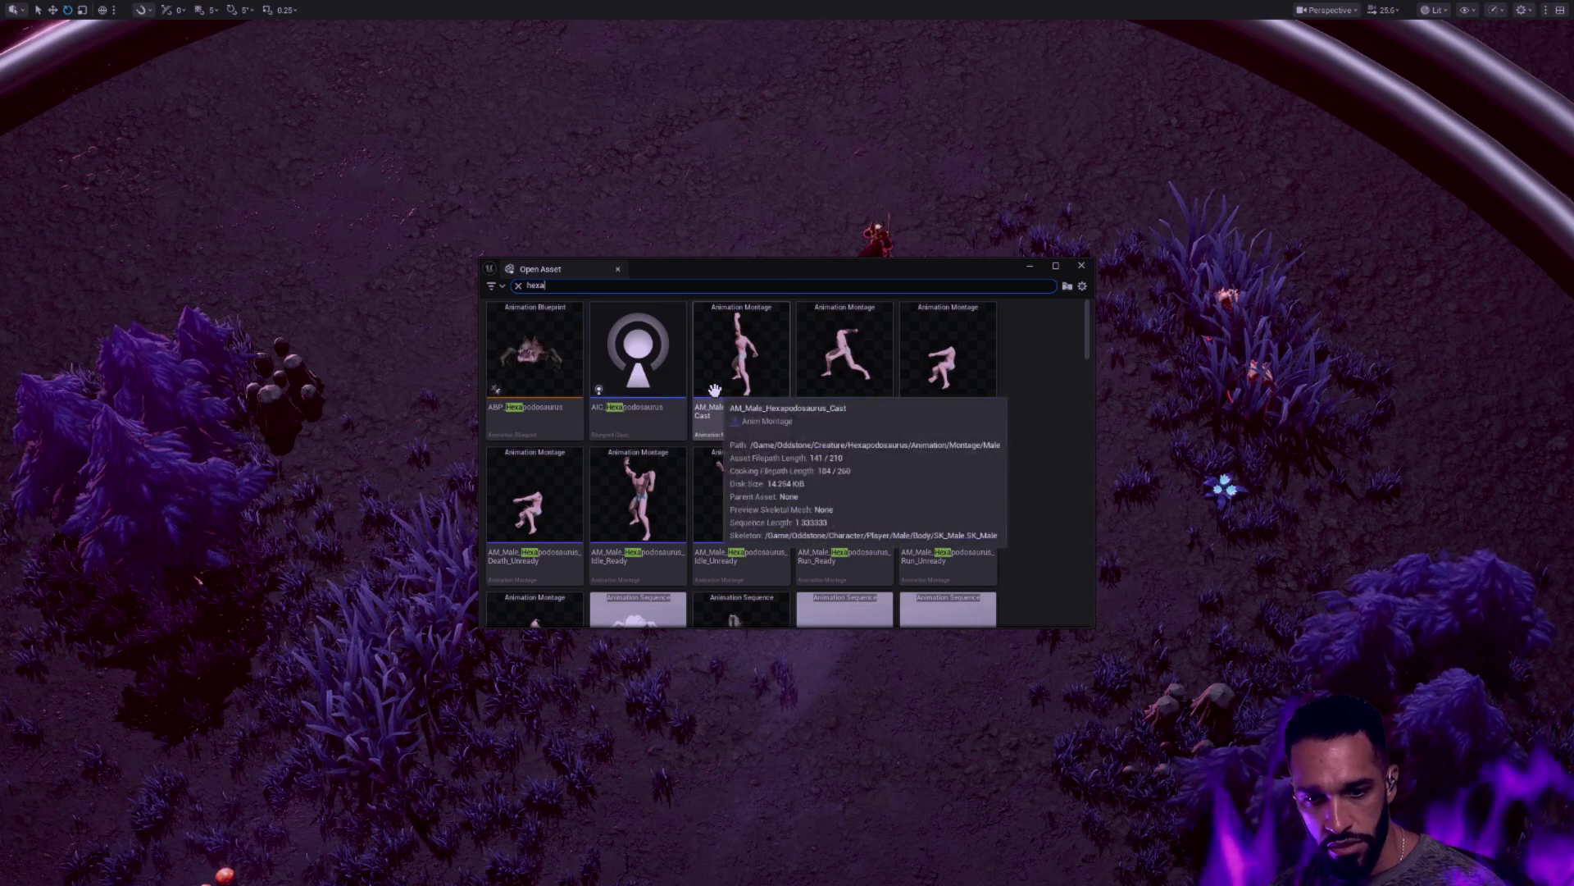
{"action": "scroll", "coordinate": [902, 414], "scroll_direction": "down", "scroll_amount": 1}
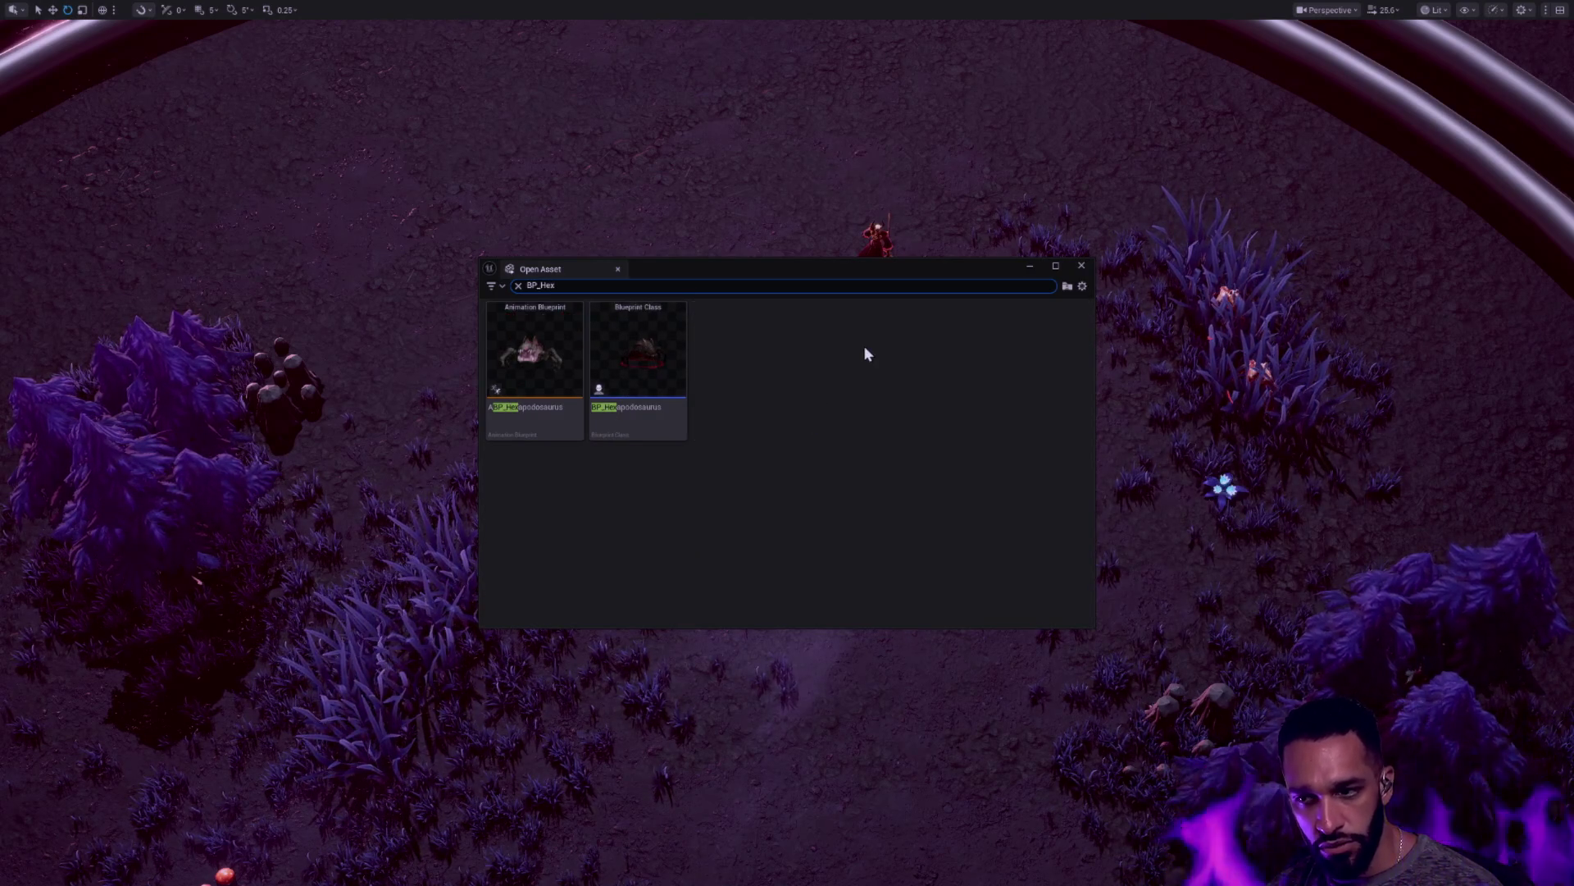
{"action": "left_click", "coordinate": [644, 379]}
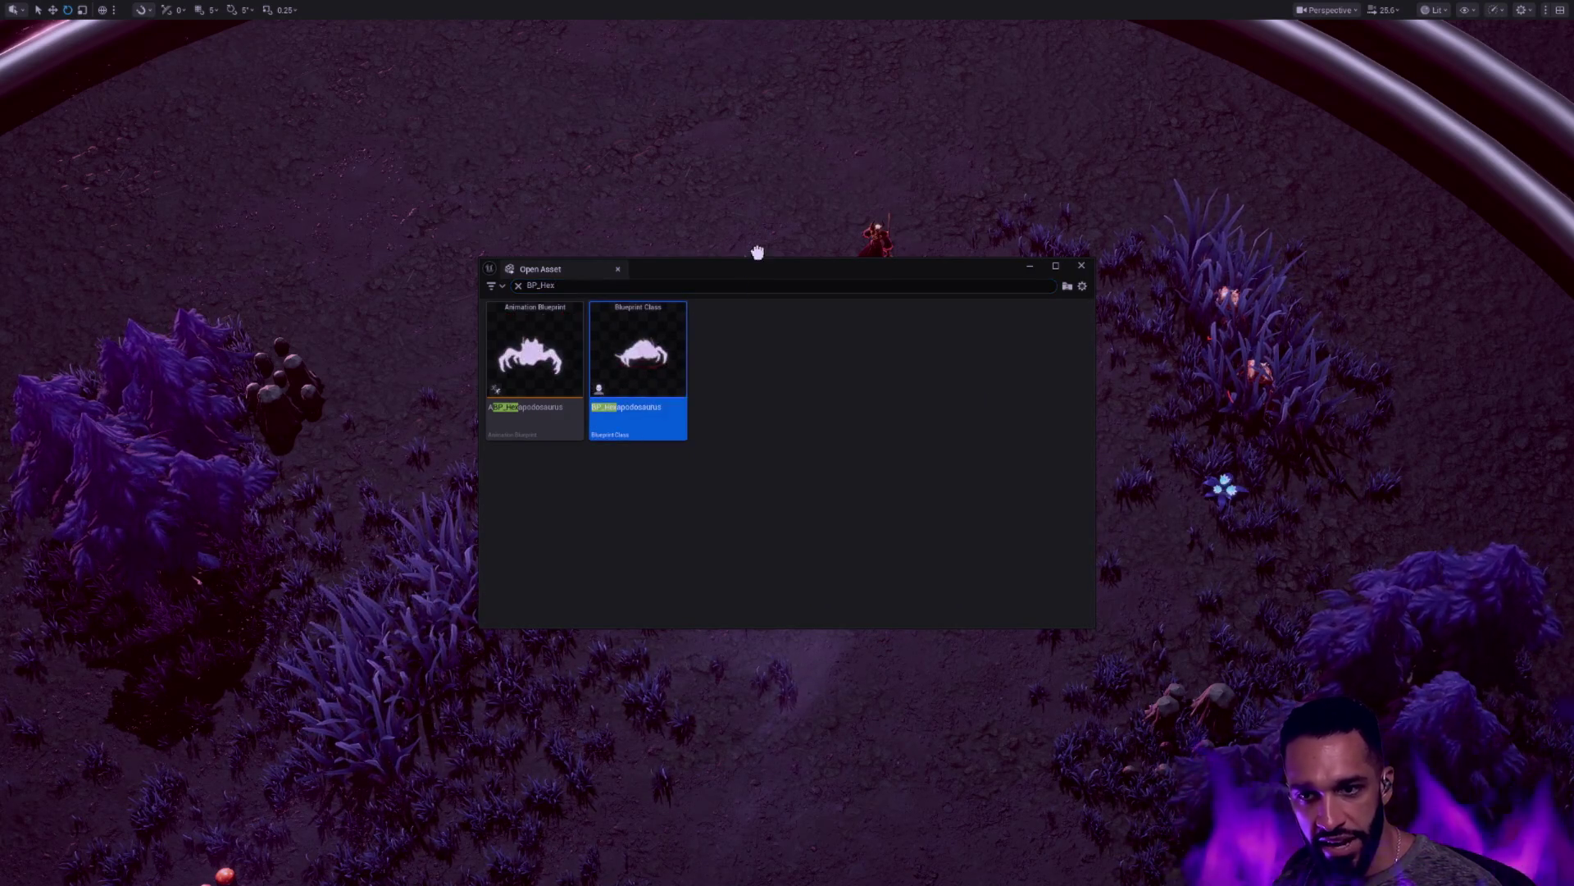
{"action": "left_click_drag", "start_coordinate": [756, 230], "coordinate": [753, 228]}
{"action": "left_click", "coordinate": [1080, 266]}
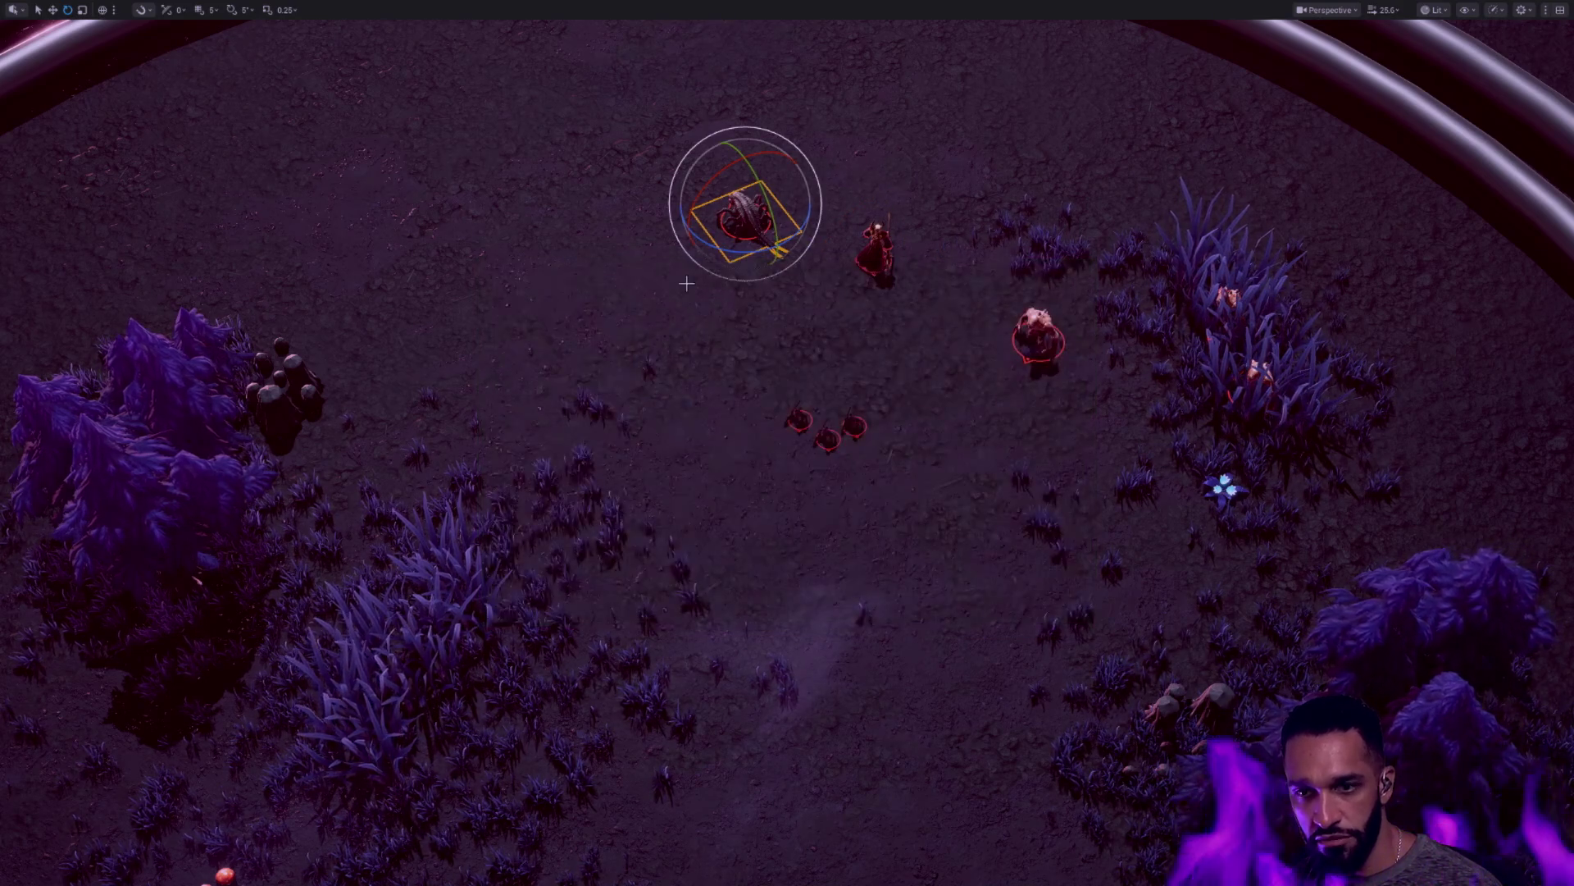
Move the Hexapodosaurus beside the three small creatures, rotate it about -46.8°, and focus on it
{"action": "key", "text": "w"}
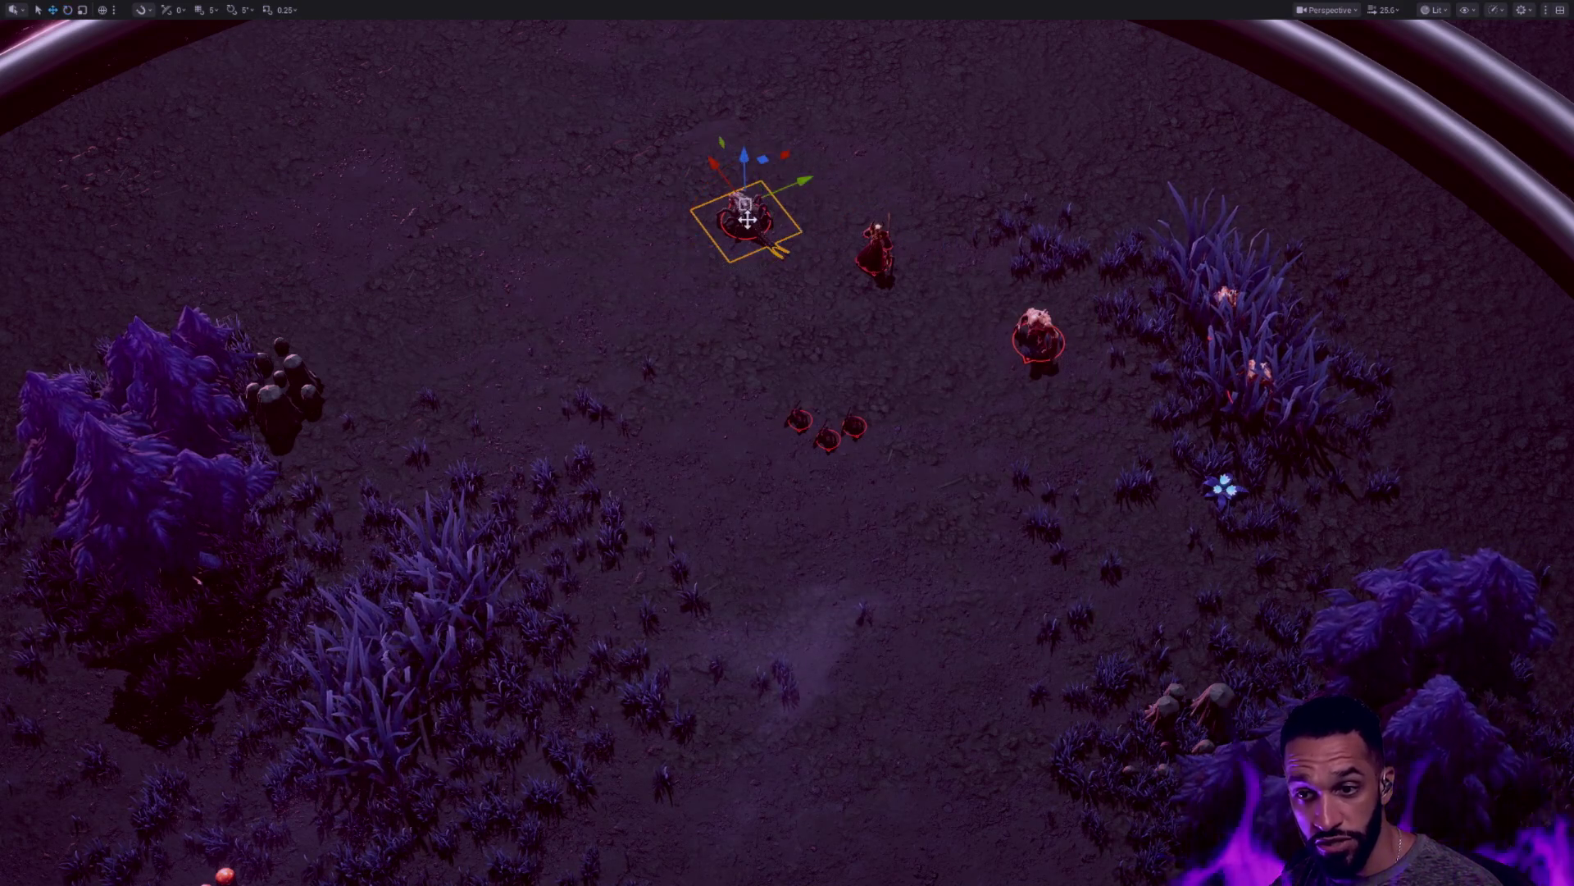
{"action": "mouse_move", "coordinate": [763, 158]}
{"action": "left_mouse_down"}
{"action": "mouse_move", "coordinate": [838, 400]}
{"action": "mouse_move", "coordinate": [940, 486]}
{"action": "mouse_move", "coordinate": [952, 472]}
{"action": "left_mouse_up"}
{"action": "key", "text": "e"}
{"action": "left_click_drag", "start_coordinate": [943, 584], "coordinate": [975, 576]}
{"action": "key", "text": "g"}
{"action": "key", "text": "f"}
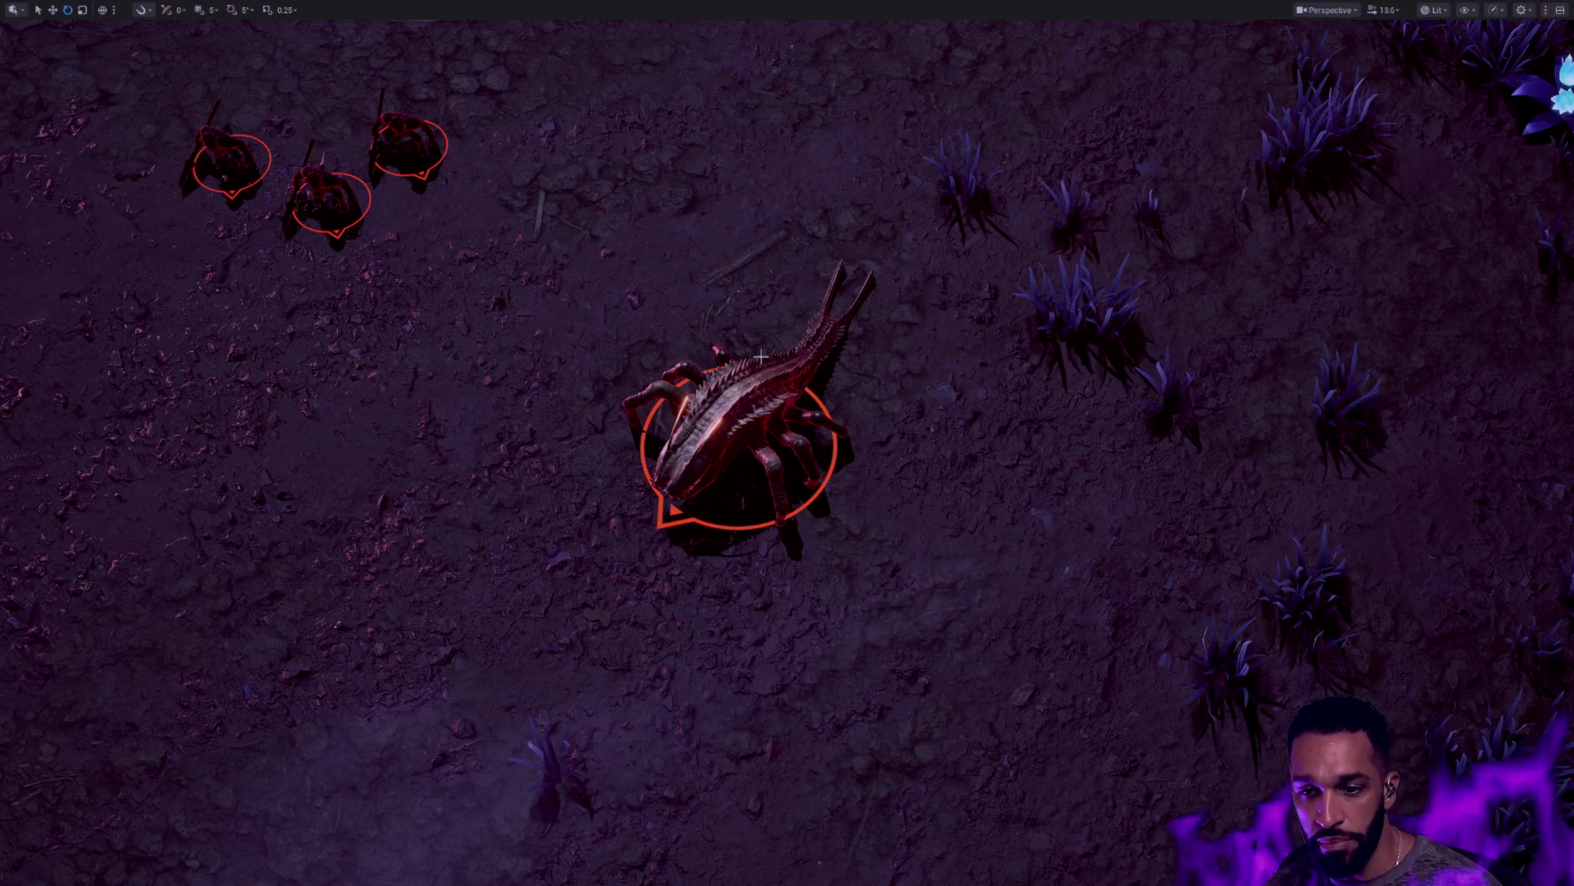
{"action": "scroll", "coordinate": [940, 408], "scroll_direction": "down", "scroll_amount": 10}
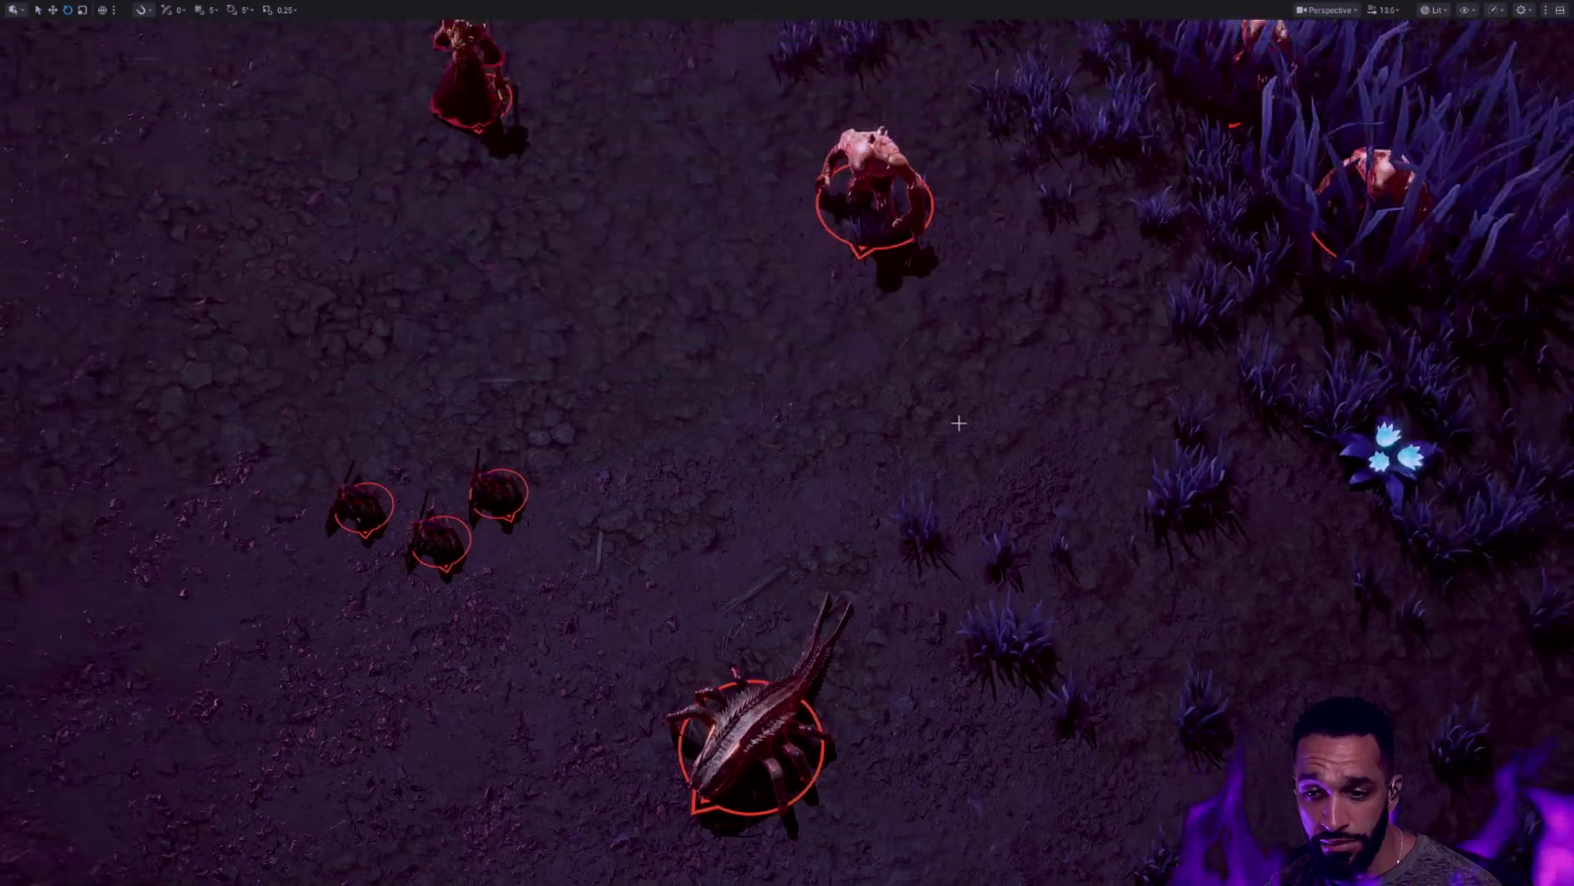
Select the spiky creature in the middle of the arena and delete it
{"action": "left_click_drag", "start_coordinate": [799, 324], "coordinate": [736, 382]}
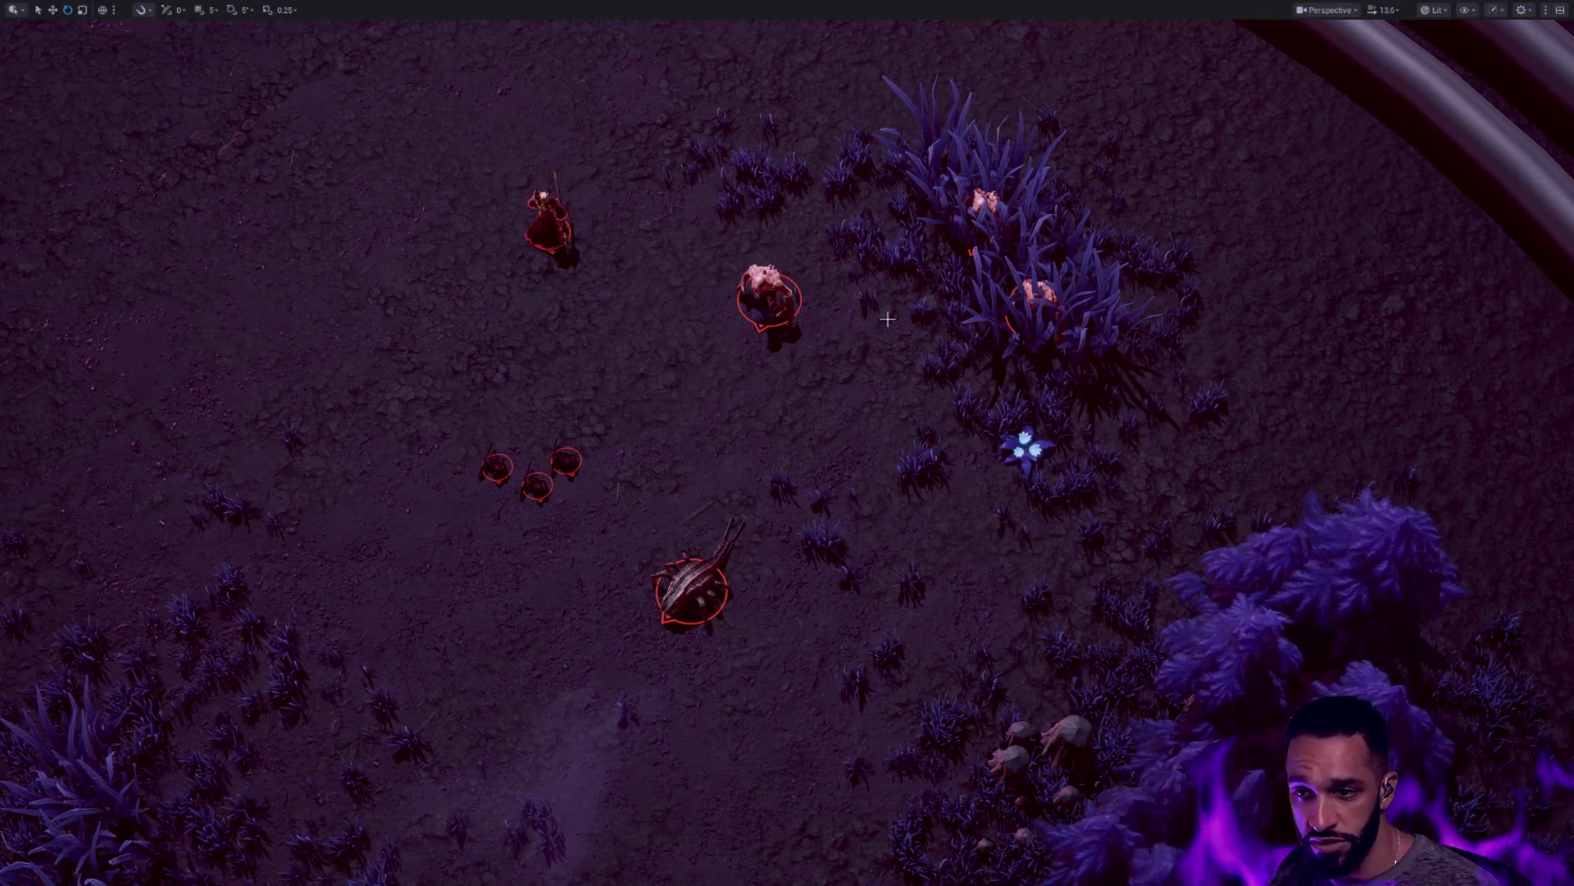
{"action": "left_click_drag", "start_coordinate": [833, 404], "coordinate": [577, 443]}
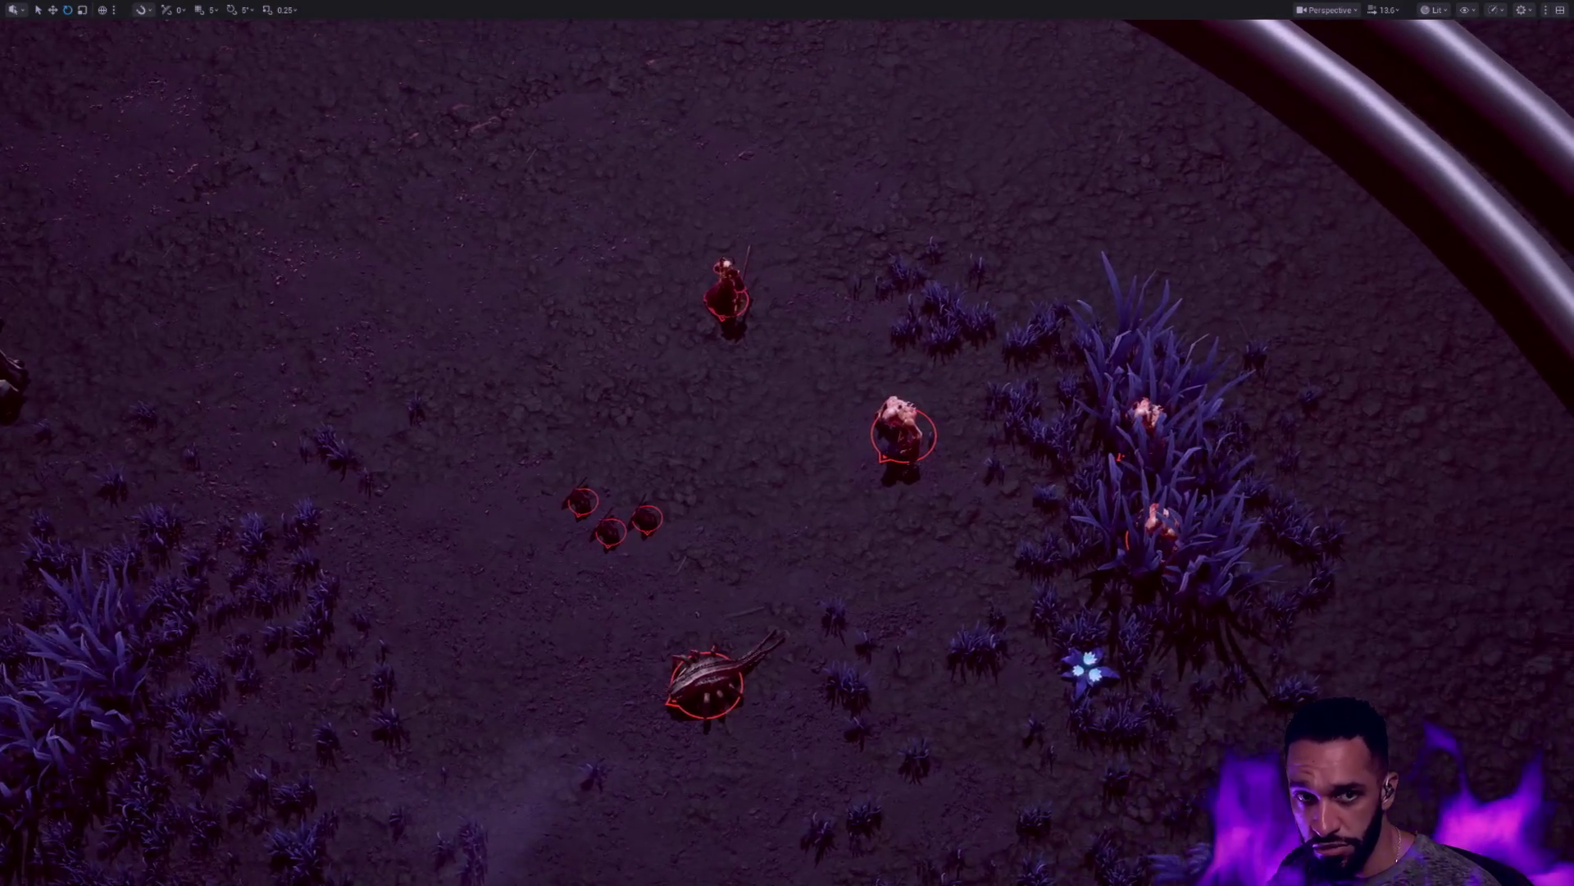
{"action": "scroll", "coordinate": [787, 442], "scroll_direction": "up", "scroll_amount": 5}
{"action": "scroll", "coordinate": [787, 442], "scroll_direction": "down", "scroll_amount": 3}
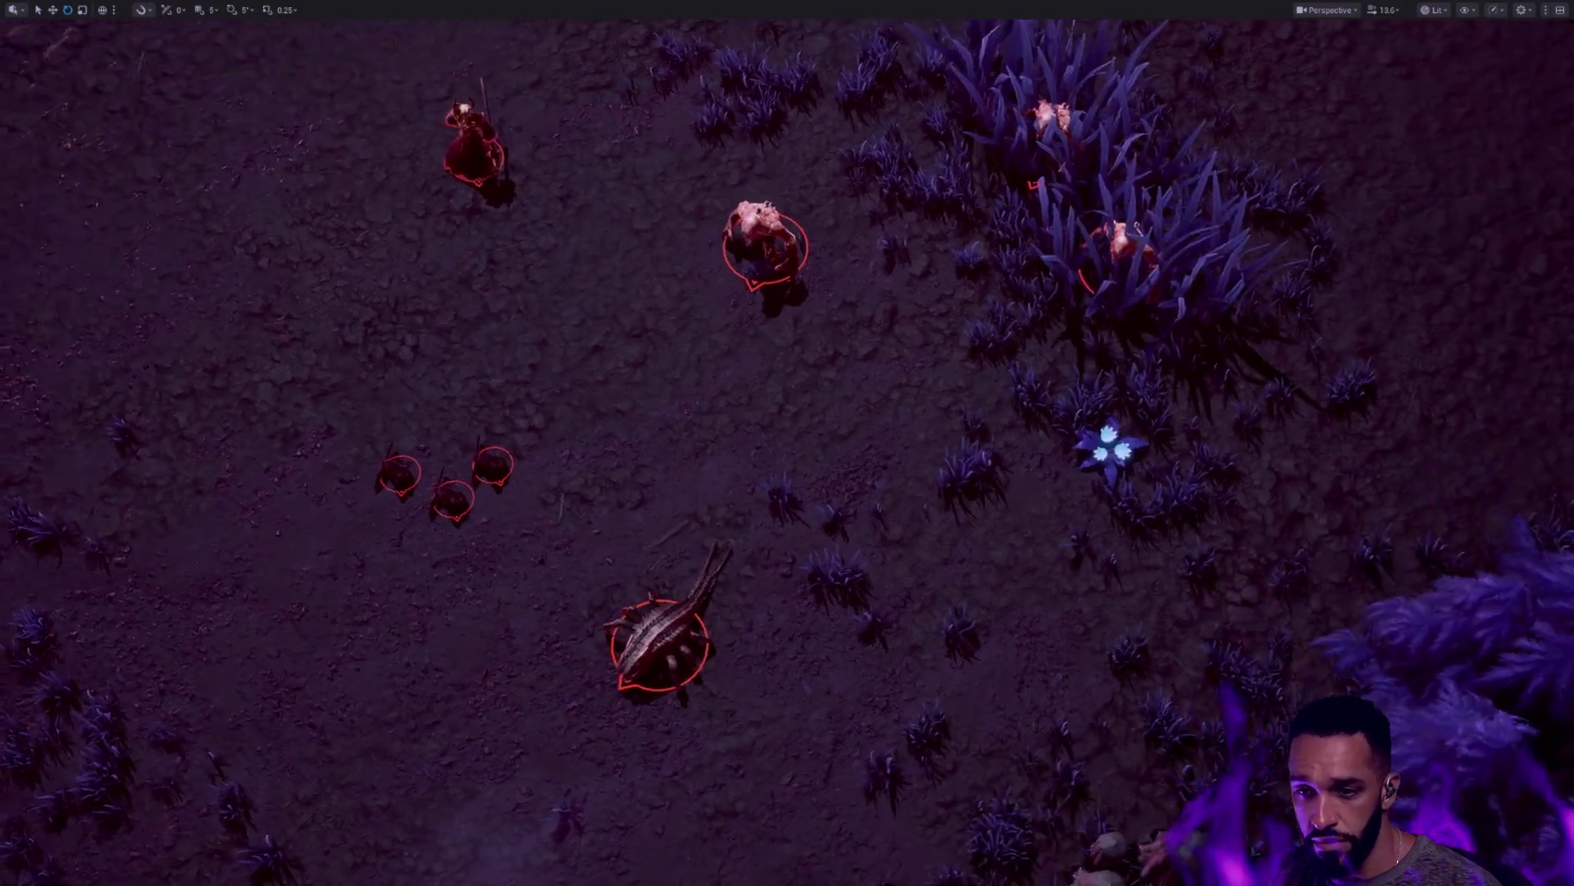
{"action": "mouse_move", "coordinate": [787, 442]}
{"action": "left_mouse_down"}
{"action": "mouse_move", "coordinate": [418, 433]}
{"action": "mouse_move", "coordinate": [424, 485]}
{"action": "mouse_move", "coordinate": [495, 404]}
{"action": "mouse_move", "coordinate": [516, 327]}
{"action": "left_mouse_up"}
{"action": "left_click", "coordinate": [735, 465]}
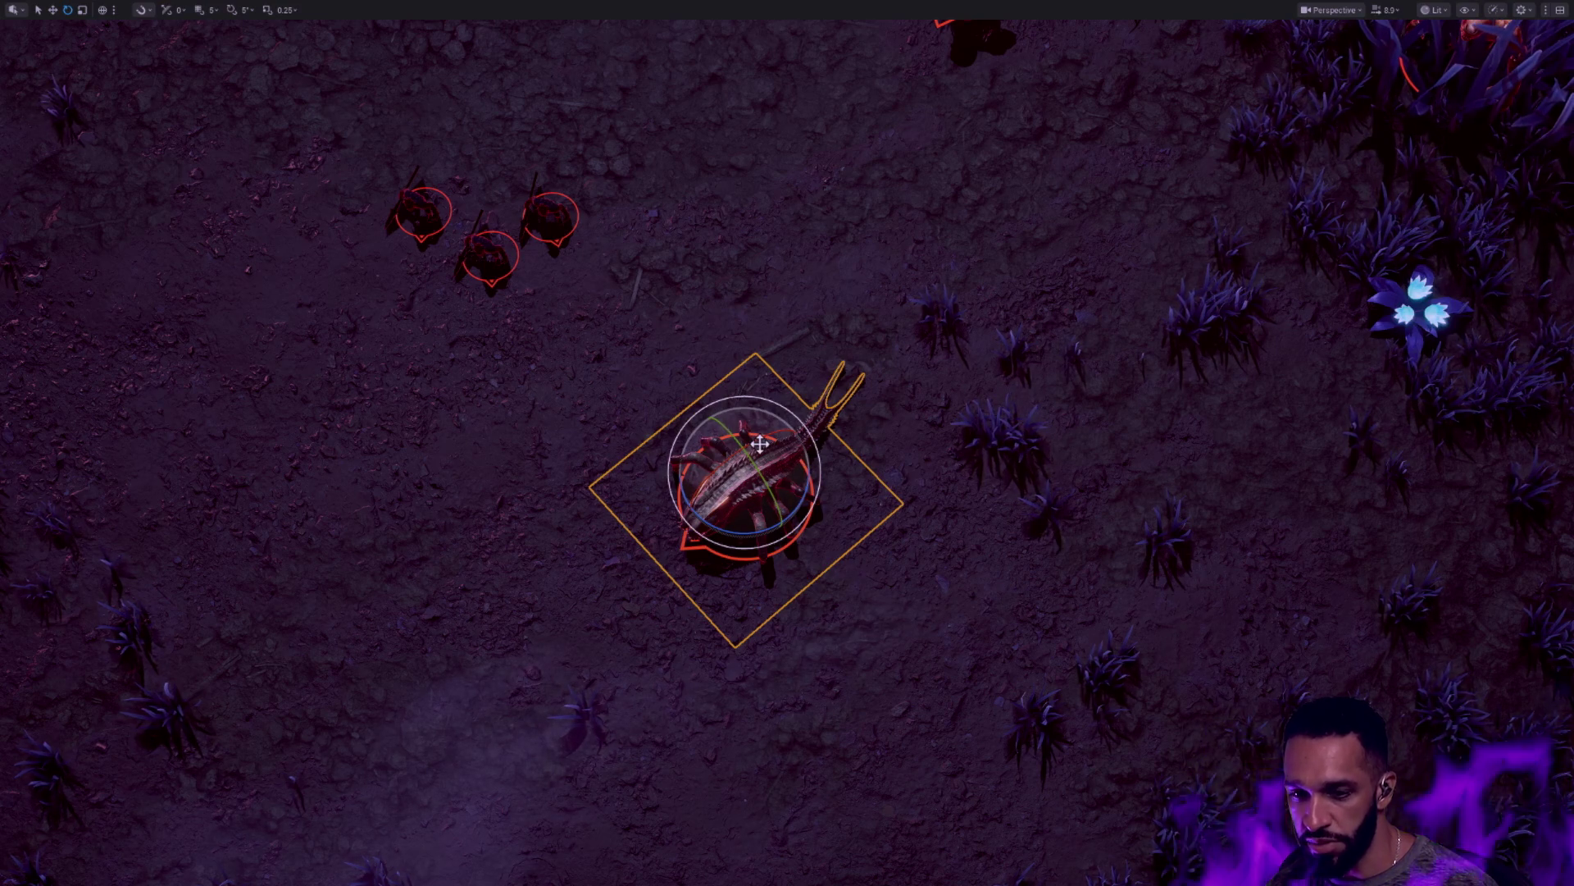
{"action": "key", "text": "Delete"}
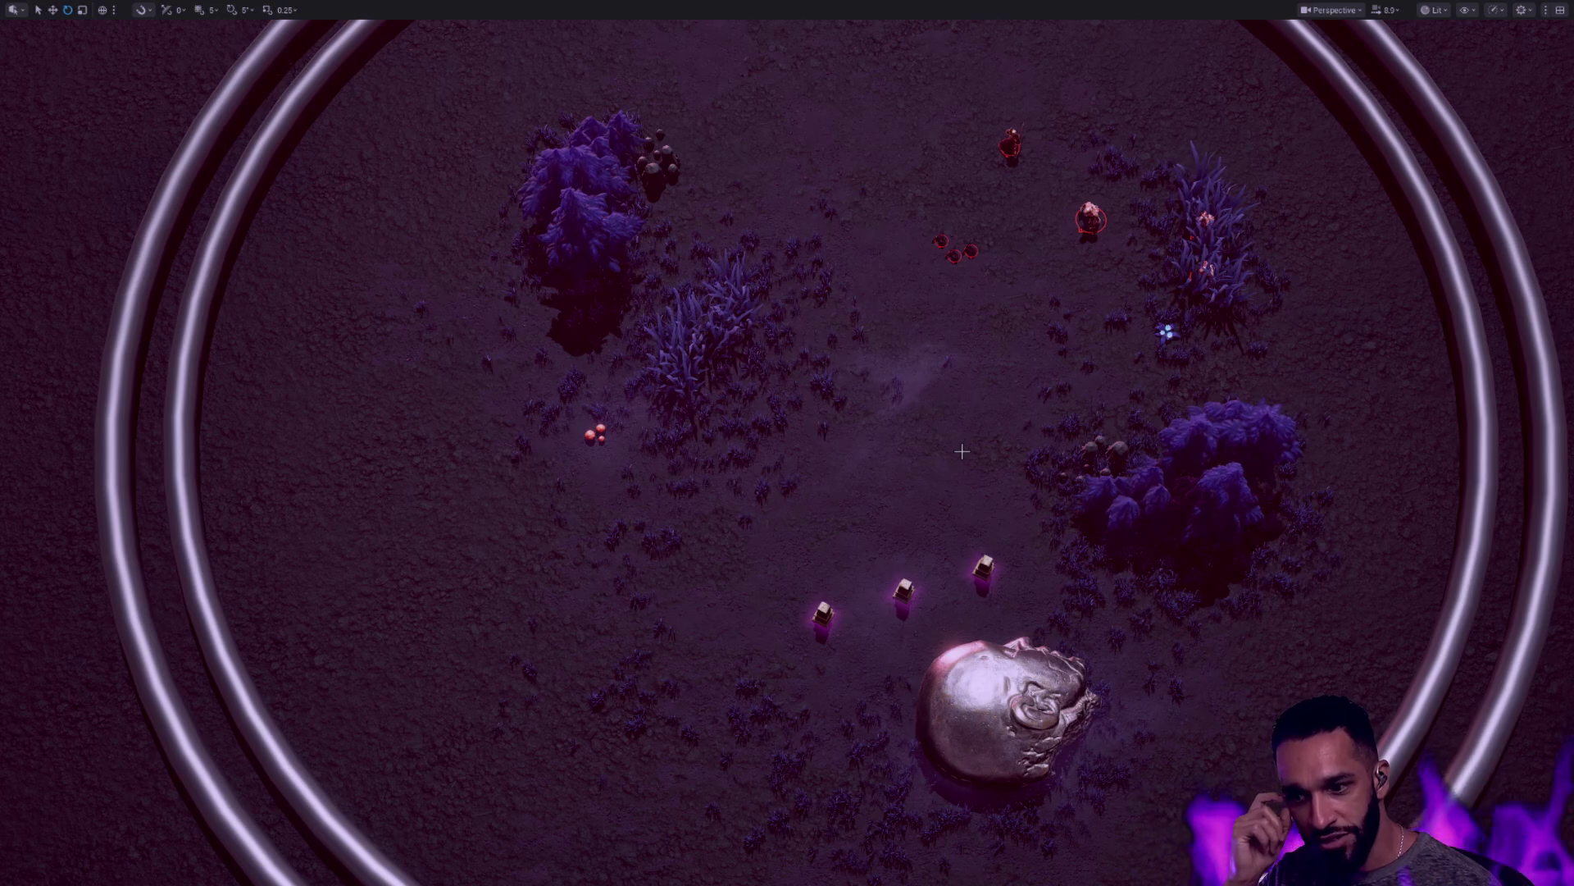
Exit immersive viewport mode with F11 to restore the full editor layout
{"action": "left_click_drag", "start_coordinate": [955, 438], "coordinate": [955, 385]}
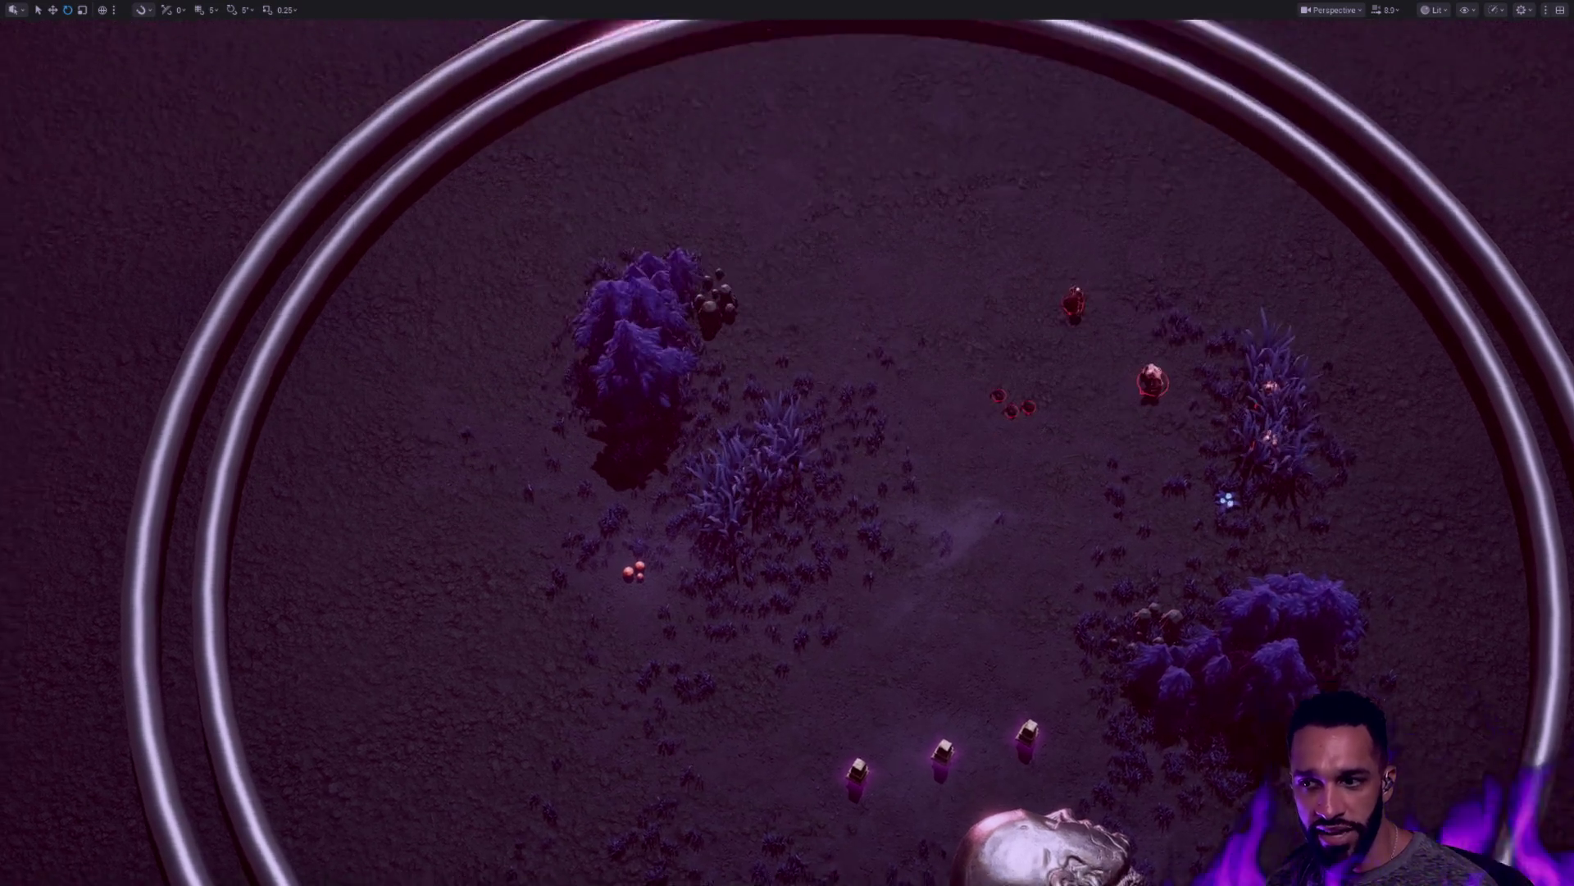
{"action": "scroll", "coordinate": [902, 492], "scroll_direction": "up", "scroll_amount": 5}
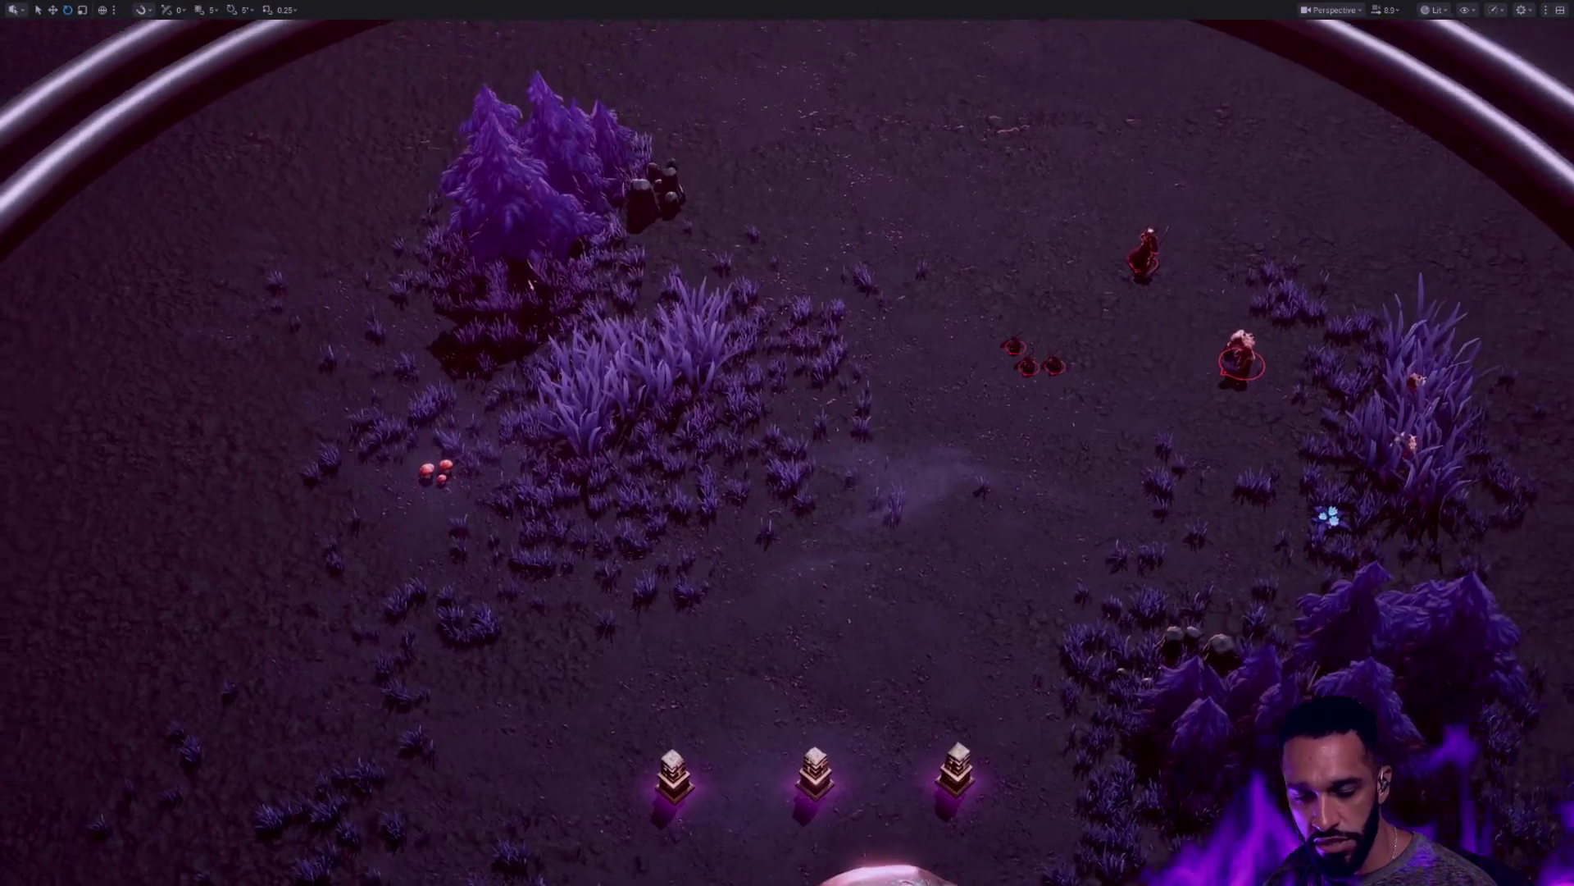
{"action": "scroll", "coordinate": [971, 440], "scroll_direction": "down", "scroll_amount": 2}
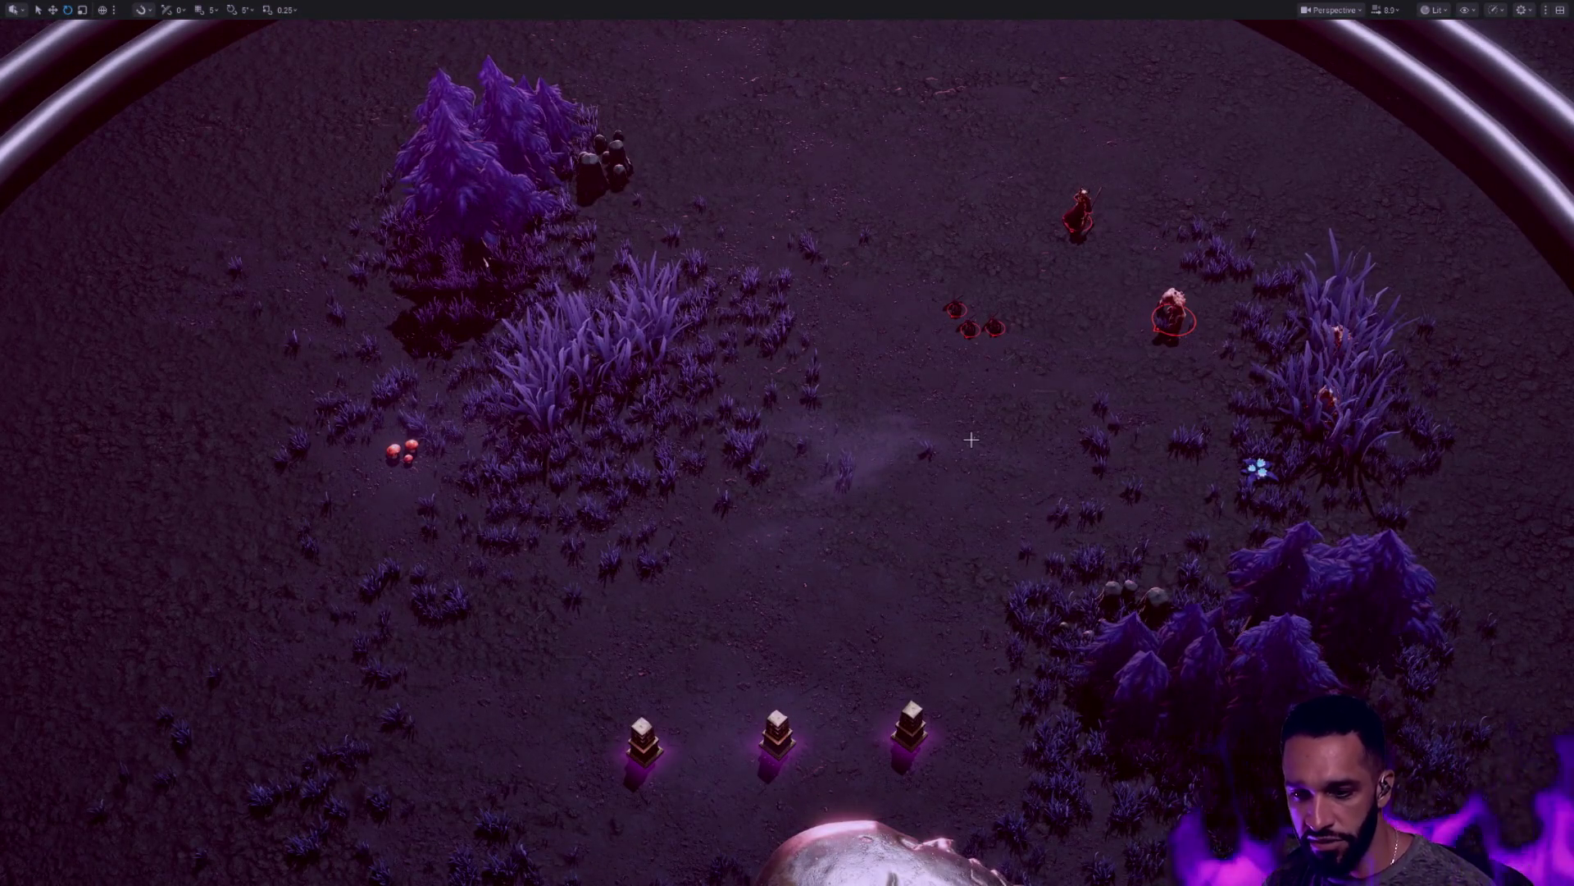
{"action": "key", "text": "F11"}
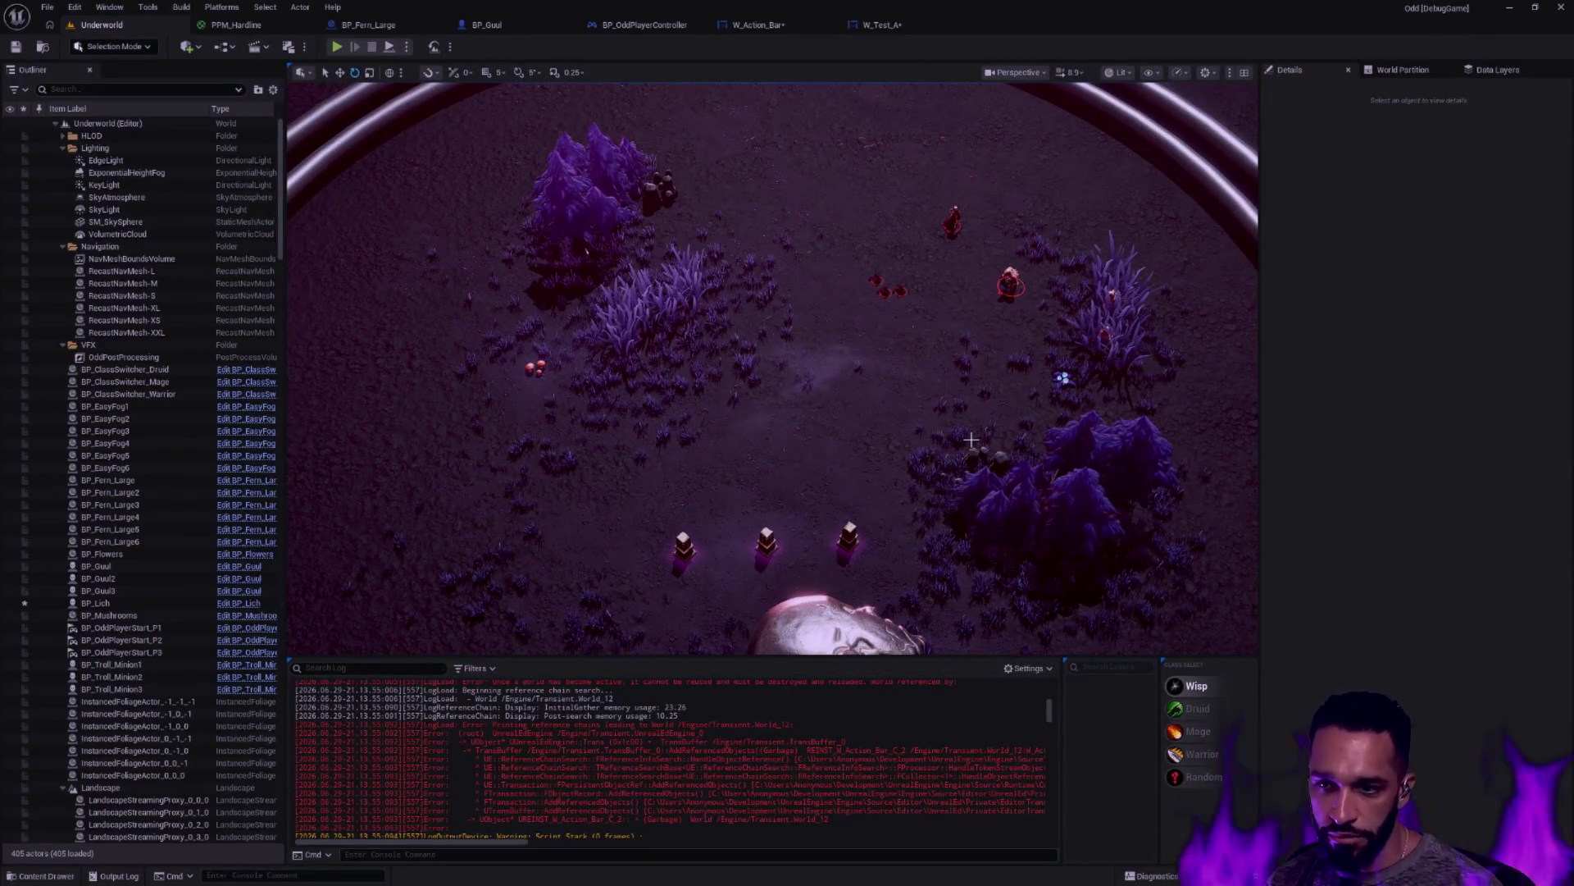
{"action": "scroll", "coordinate": [861, 428], "scroll_direction": "up", "scroll_amount": 3}
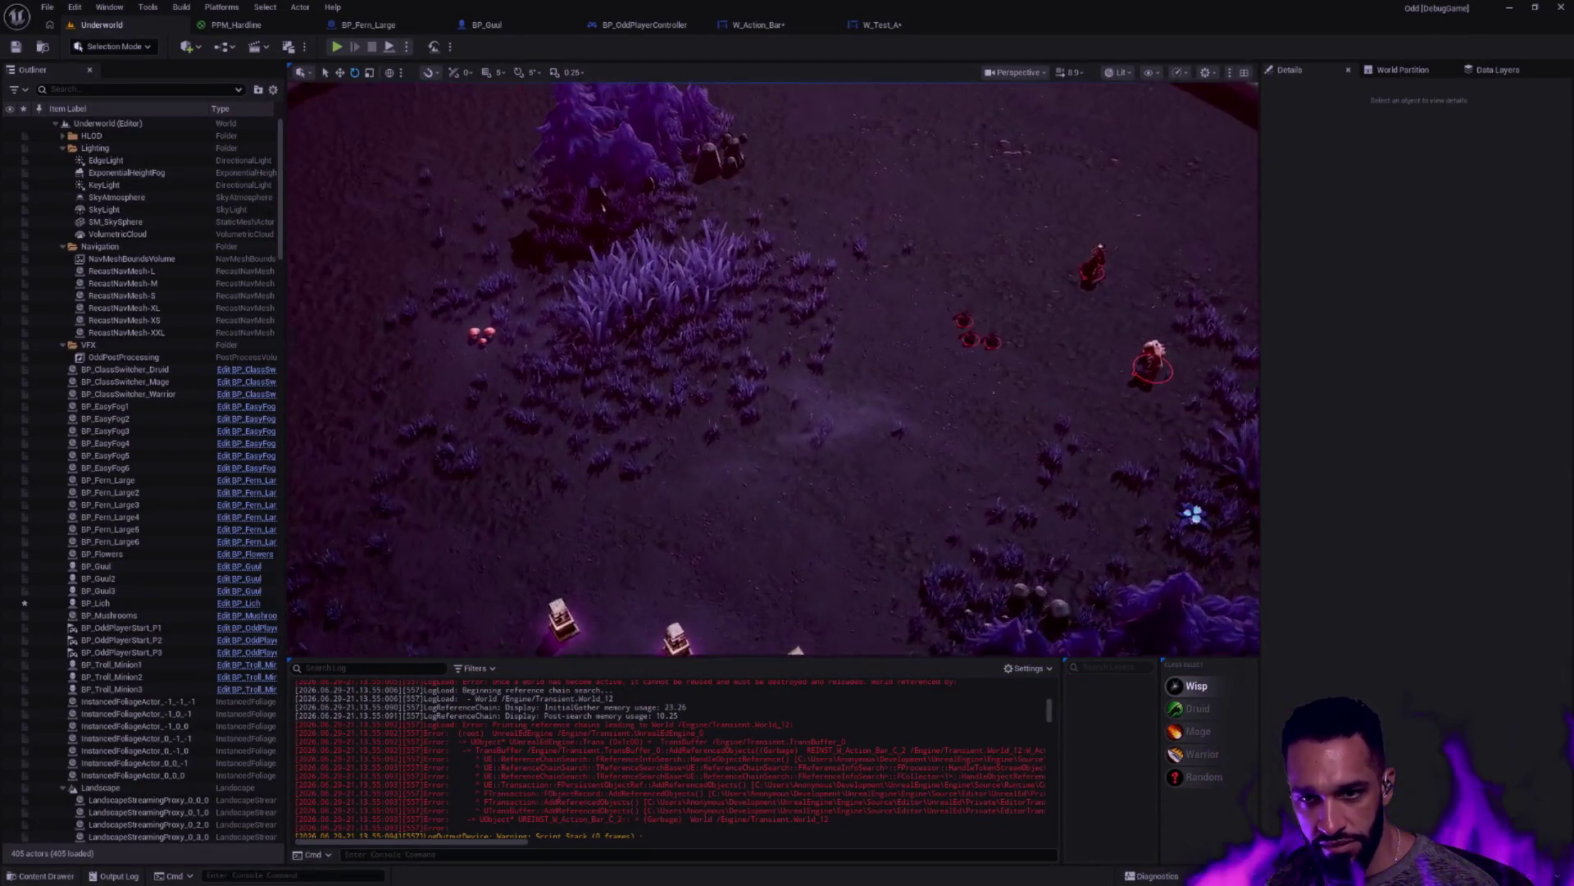
{"action": "scroll", "coordinate": [604, 209], "scroll_direction": "up", "scroll_amount": 3}
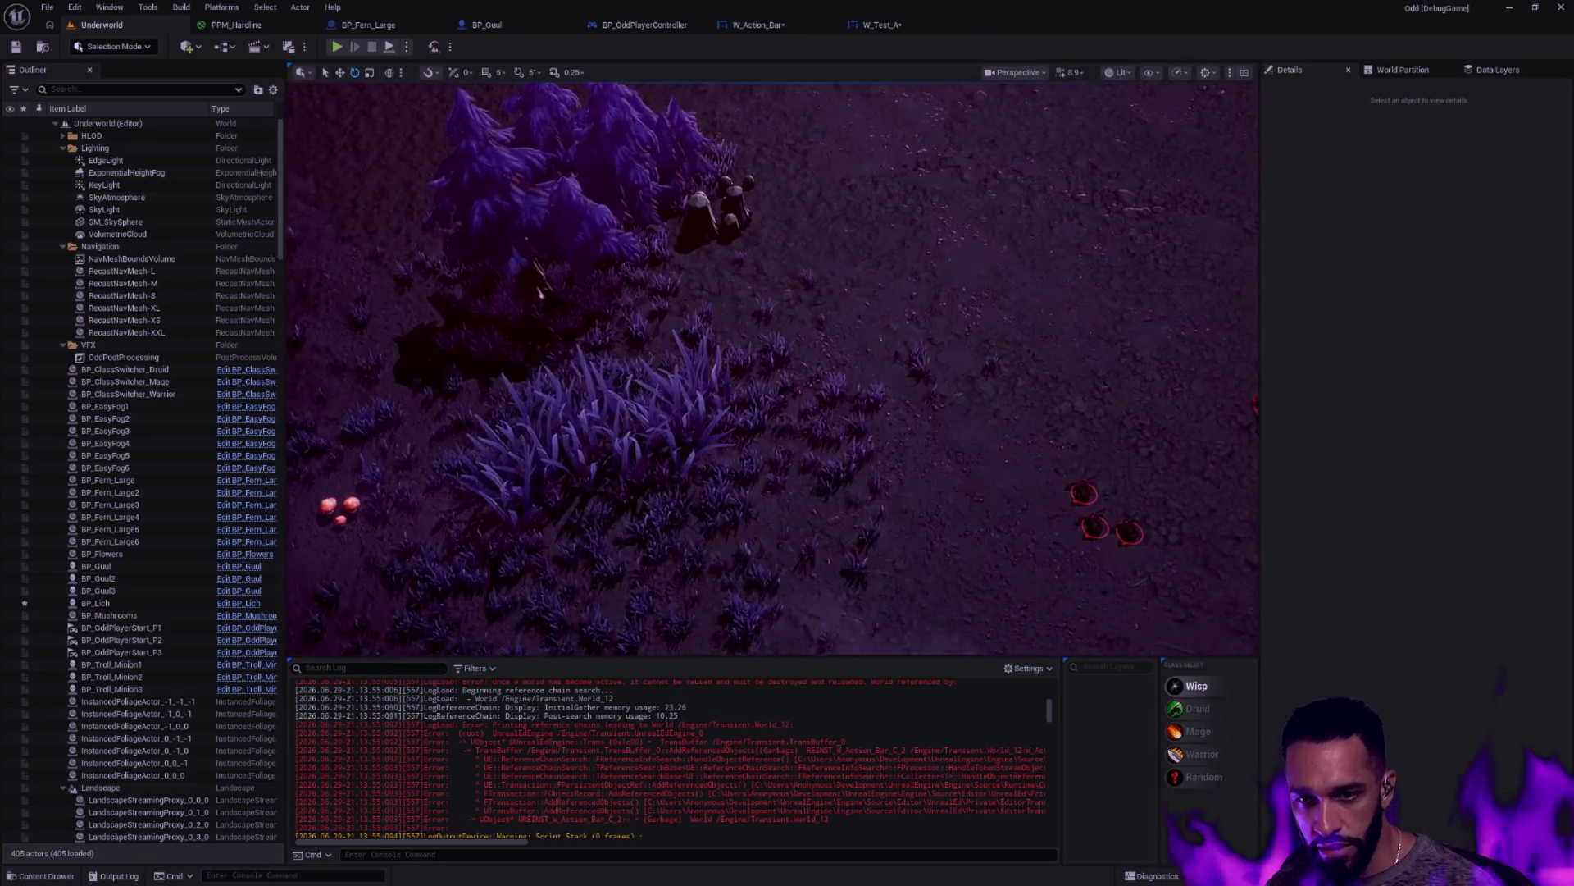
{"action": "scroll", "coordinate": [861, 431], "scroll_direction": "down", "scroll_amount": 3}
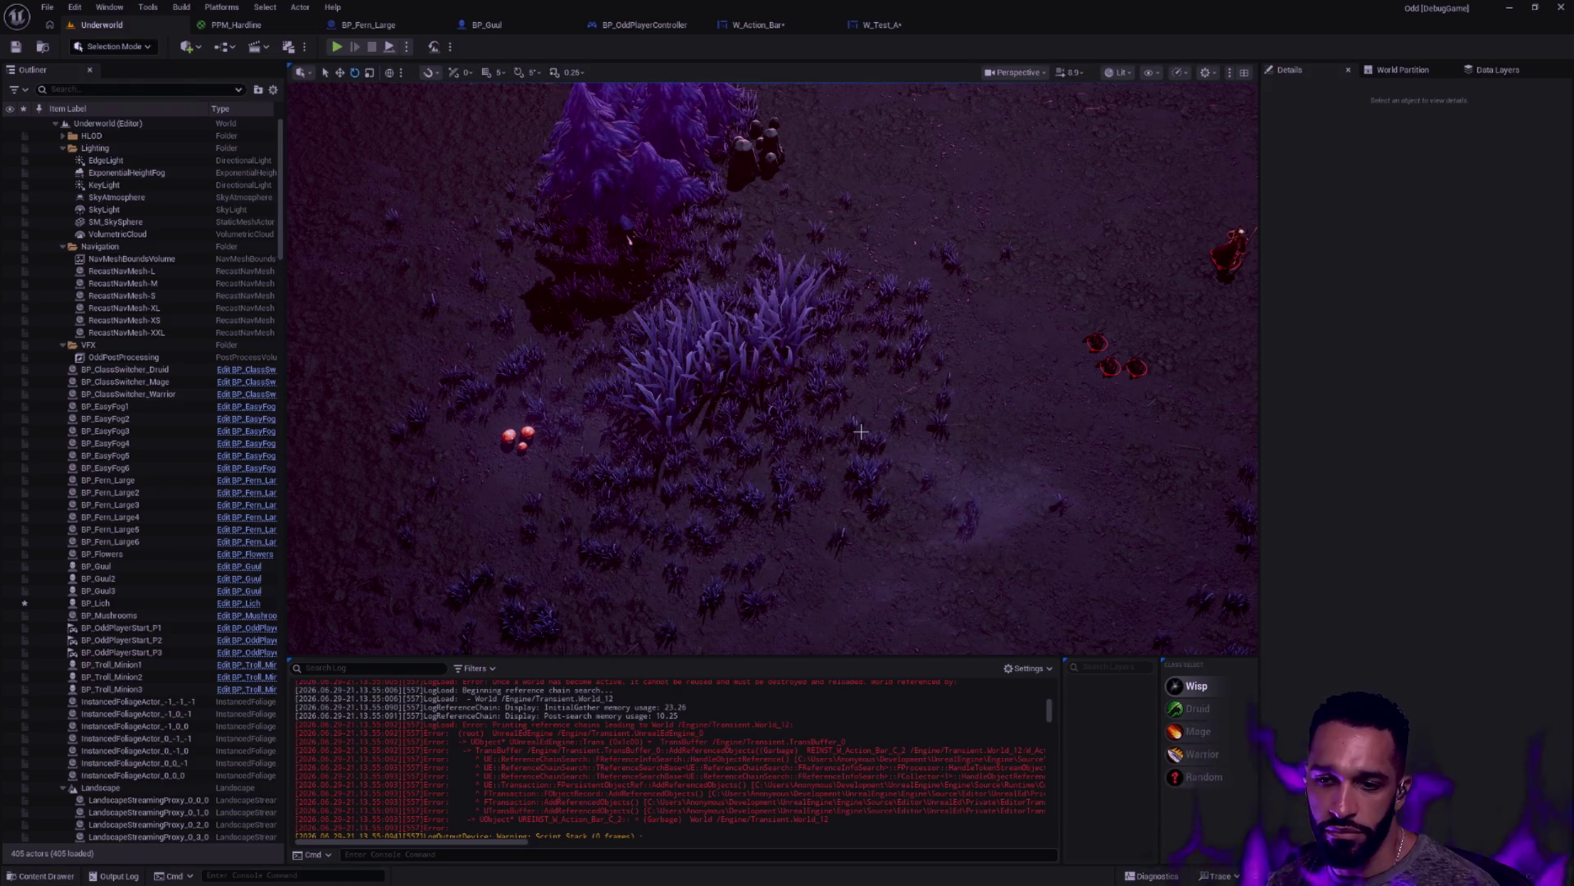
{"action": "mouse_move", "coordinate": [861, 432]}
{"action": "left_mouse_down"}
{"action": "mouse_move", "coordinate": [857, 369]}
{"action": "mouse_move", "coordinate": [579, 369]}
{"action": "mouse_move", "coordinate": [588, 410]}
{"action": "mouse_move", "coordinate": [500, 475]}
{"action": "mouse_move", "coordinate": [402, 476]}
{"action": "mouse_move", "coordinate": [846, 359]}
{"action": "mouse_move", "coordinate": [825, 359]}
{"action": "mouse_move", "coordinate": [915, 360]}
{"action": "left_mouse_up"}
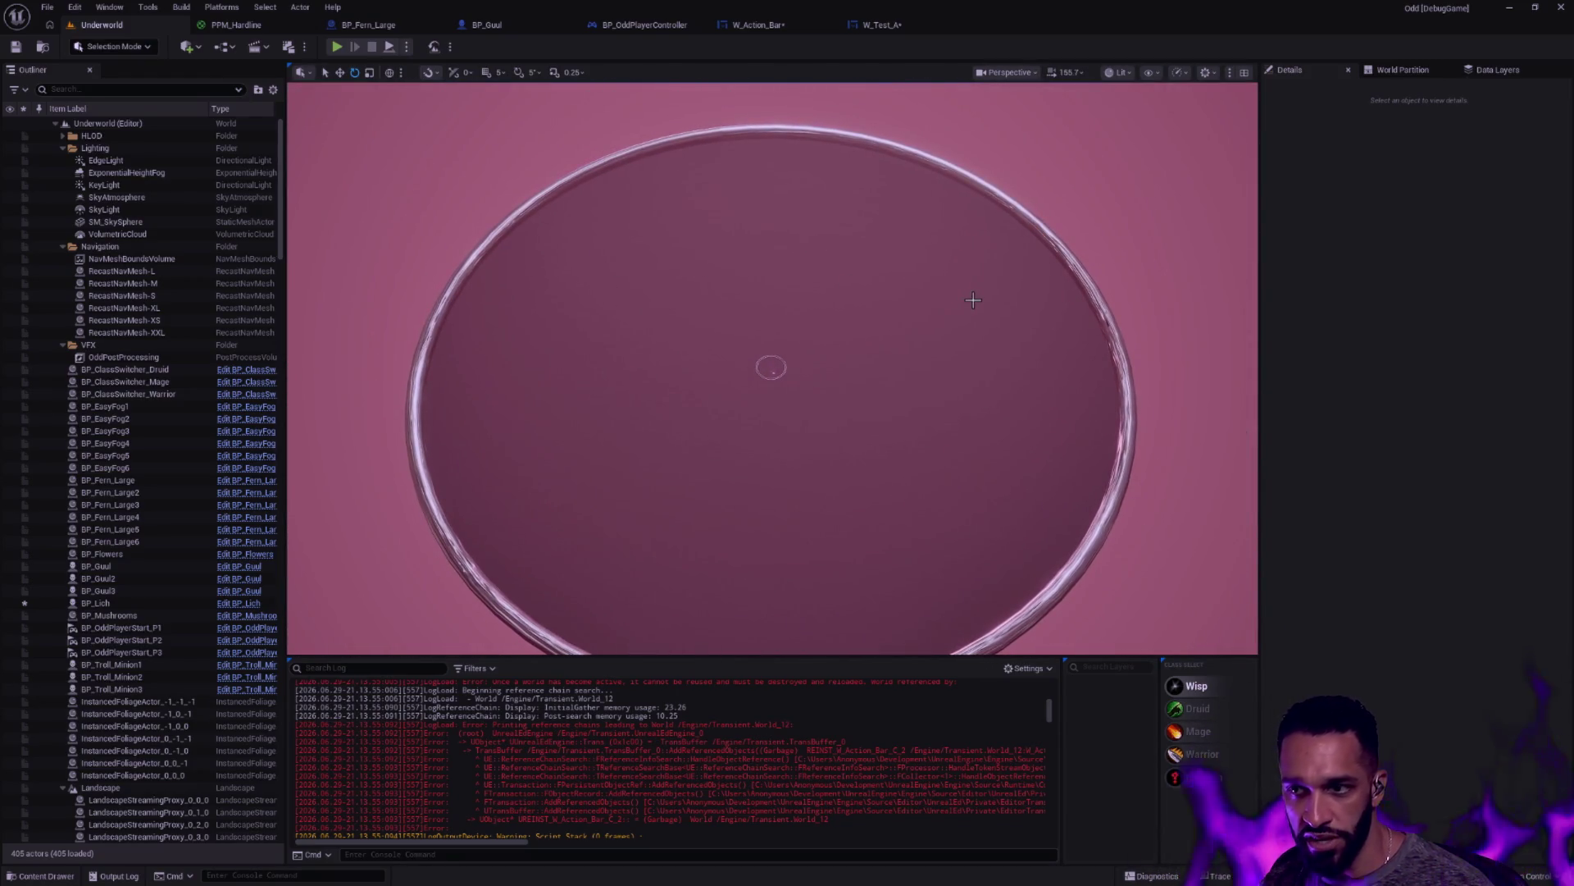
{"action": "scroll", "coordinate": [896, 344], "scroll_direction": "up", "scroll_amount": 2}
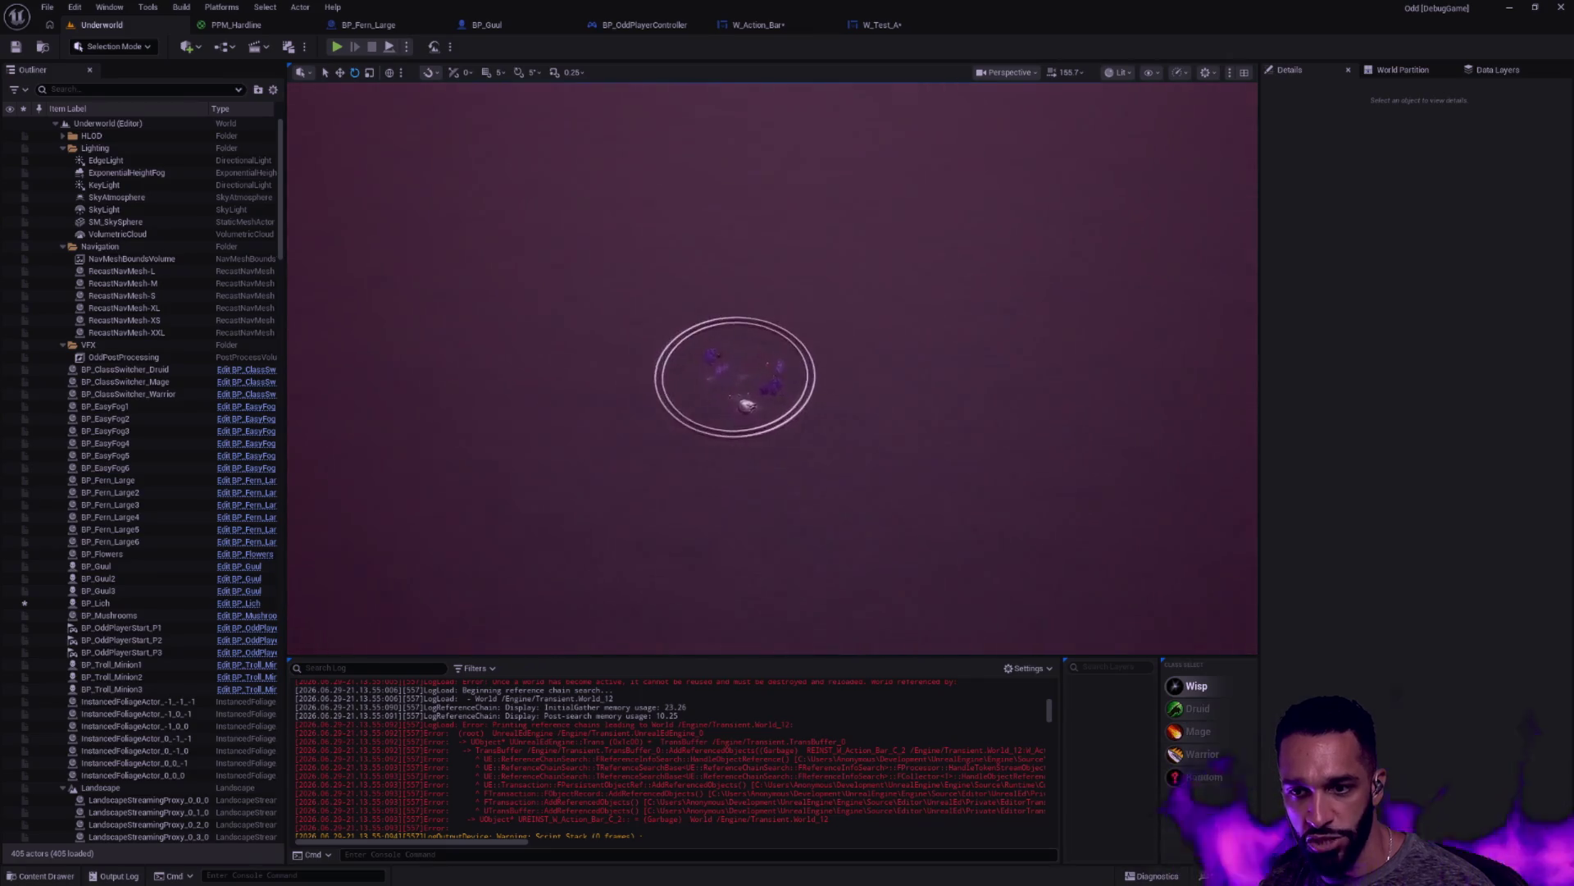
{"action": "scroll", "coordinate": [773, 369], "scroll_direction": "up", "scroll_amount": 3}
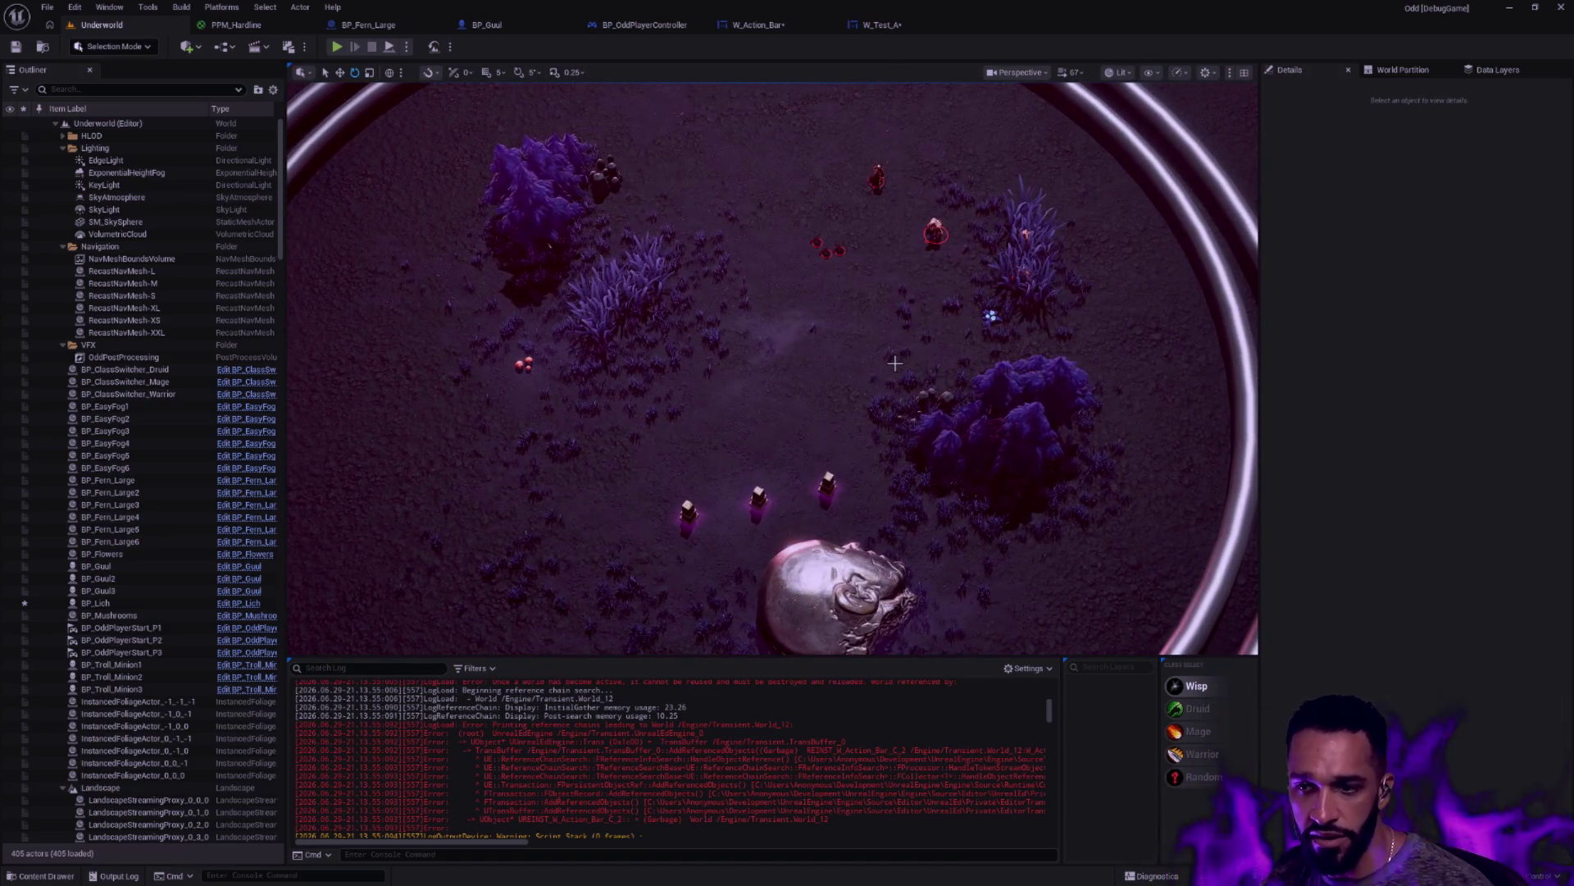
{"action": "scroll", "coordinate": [894, 363], "scroll_direction": "up", "scroll_amount": 3}
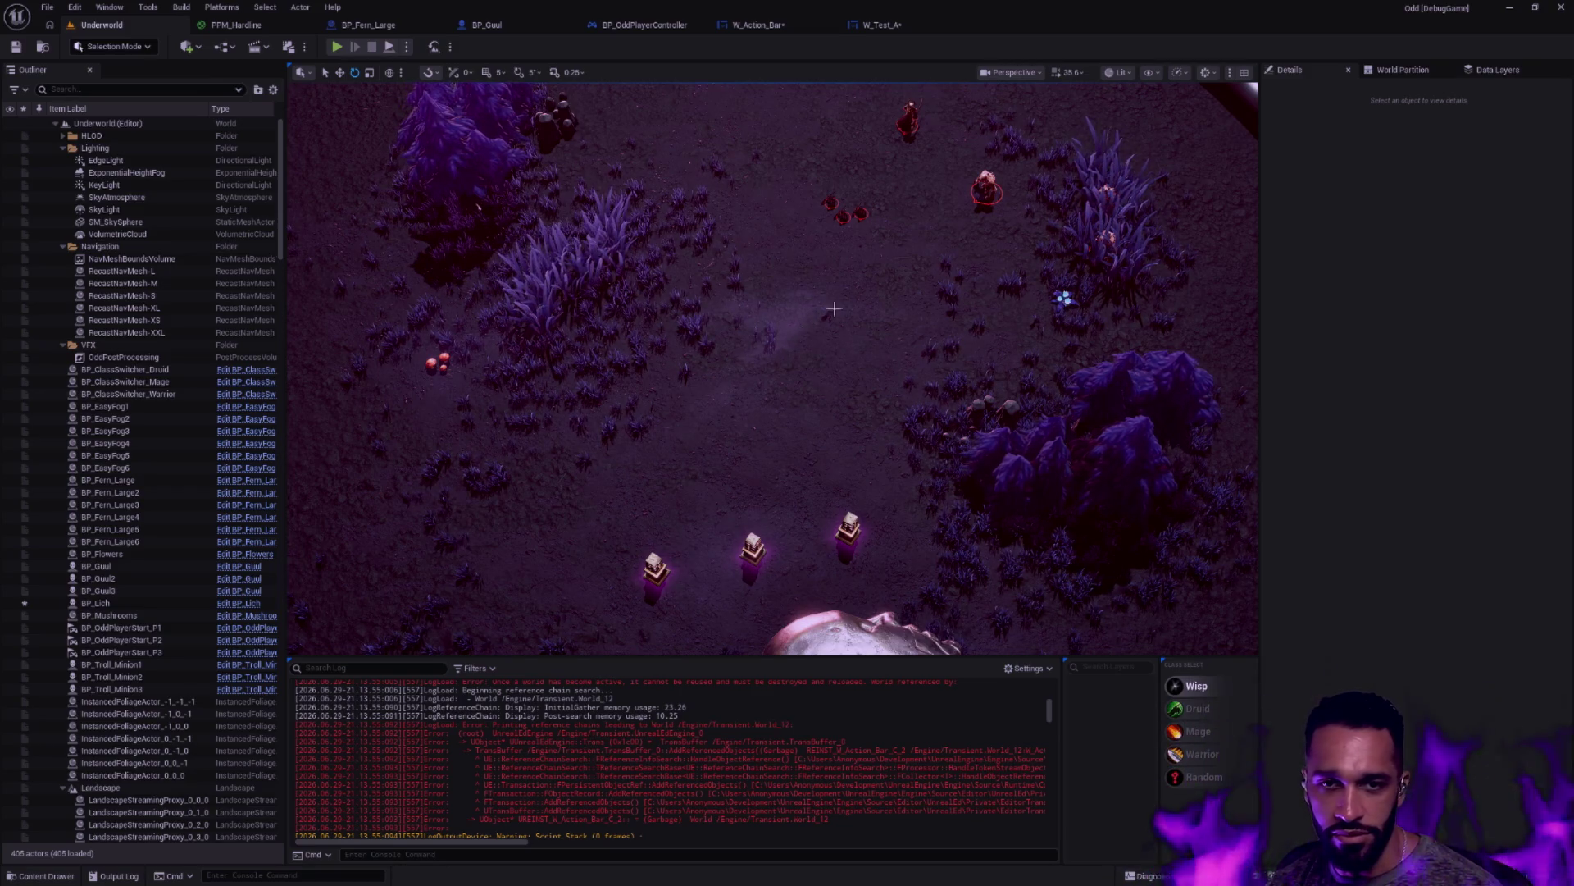
{"action": "scroll", "coordinate": [906, 351], "scroll_direction": "up", "scroll_amount": 2}
{"action": "scroll", "coordinate": [906, 351], "scroll_direction": "up", "scroll_amount": 5}
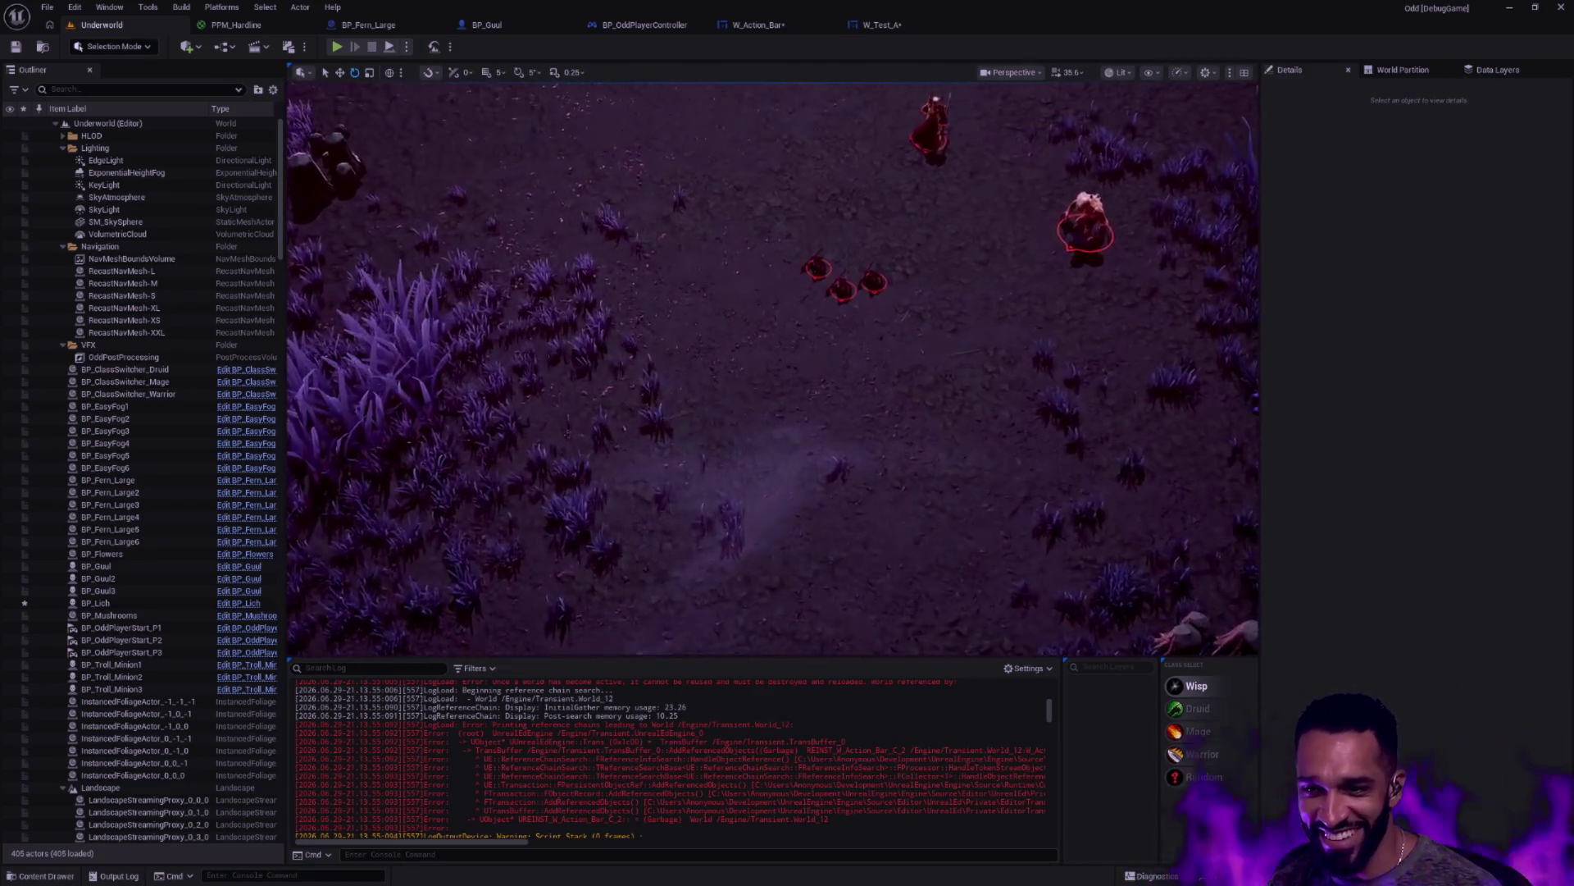
{"action": "scroll", "coordinate": [784, 325], "scroll_direction": "down", "scroll_amount": 3}
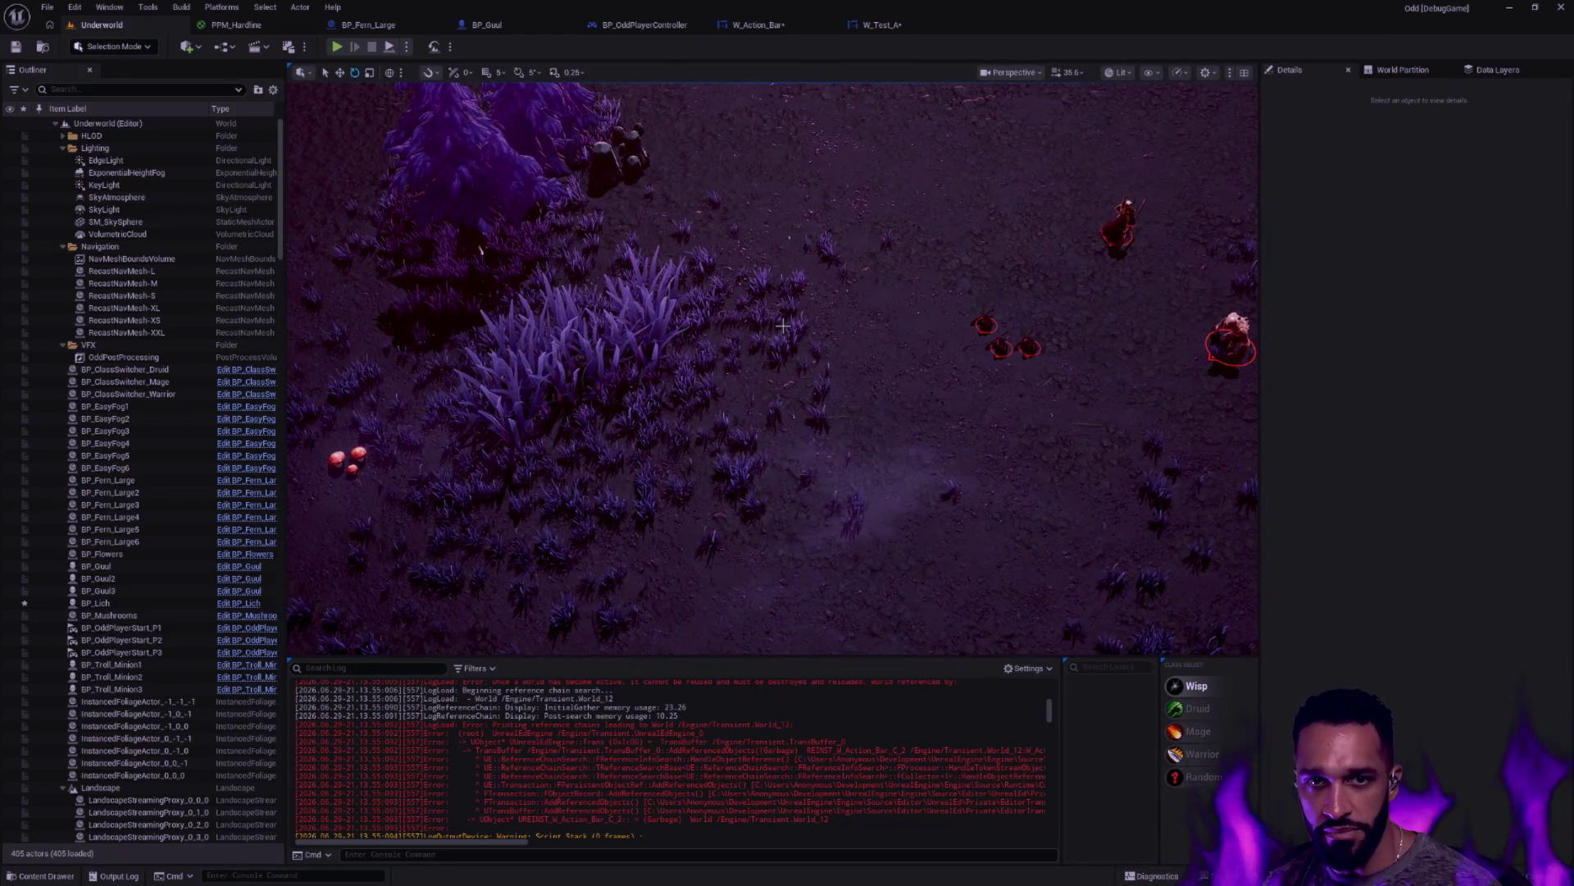
{"action": "mouse_move", "coordinate": [848, 323]}
{"action": "left_mouse_down"}
{"action": "mouse_move", "coordinate": [331, 340]}
{"action": "mouse_move", "coordinate": [869, 339]}
{"action": "mouse_move", "coordinate": [788, 246]}
{"action": "mouse_move", "coordinate": [423, 252]}
{"action": "mouse_move", "coordinate": [230, 172]}
{"action": "mouse_move", "coordinate": [238, 287]}
{"action": "mouse_move", "coordinate": [360, 287]}
{"action": "left_mouse_up"}
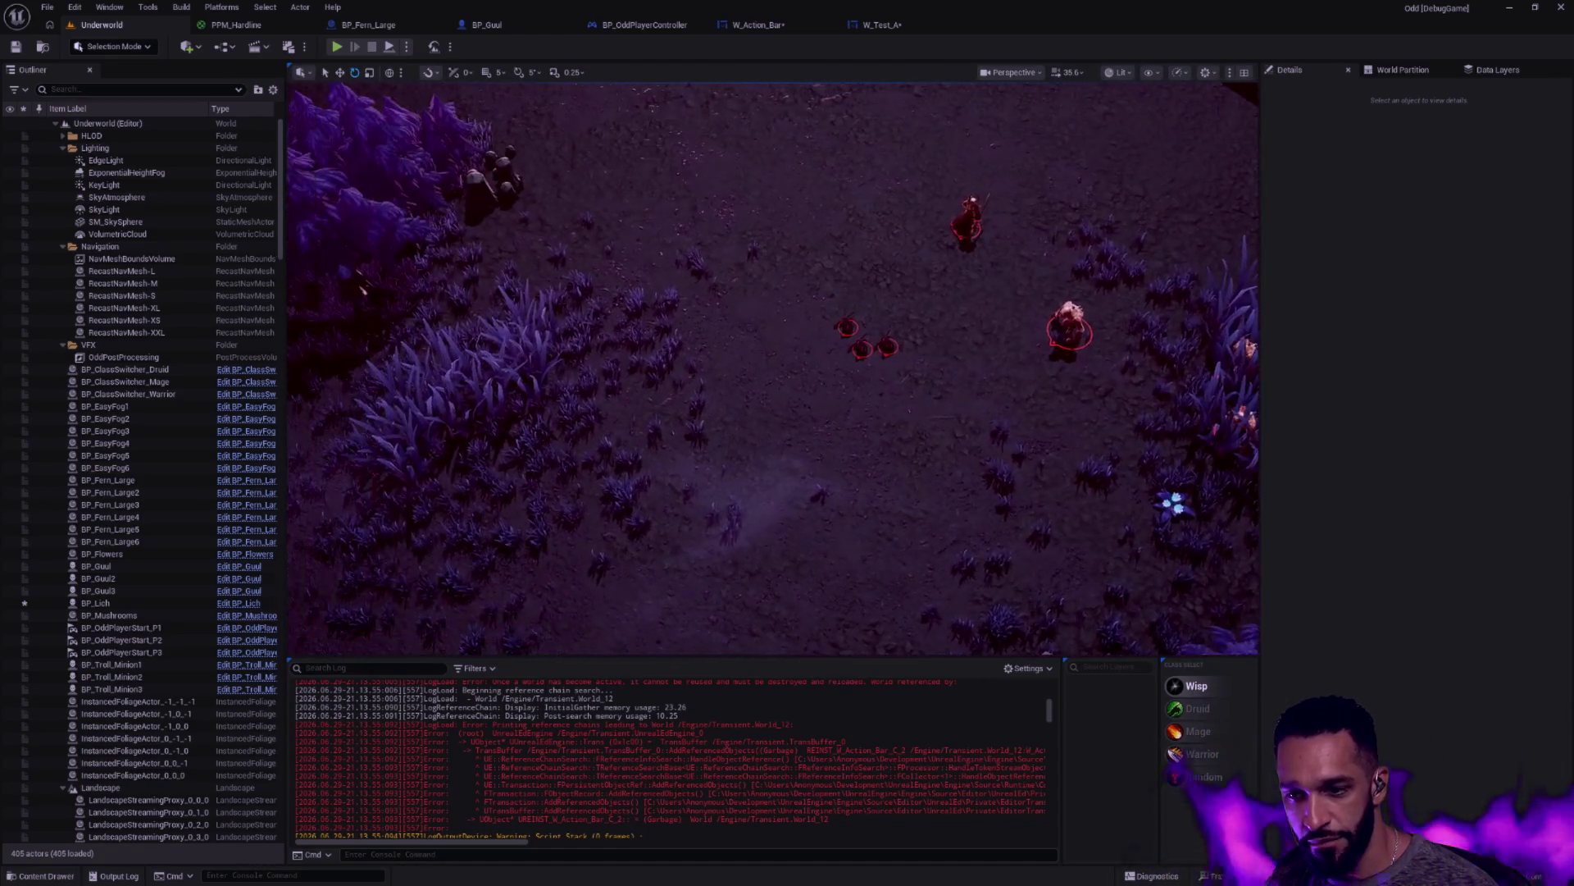
{"action": "scroll", "coordinate": [964, 414], "scroll_direction": "down", "scroll_amount": 3}
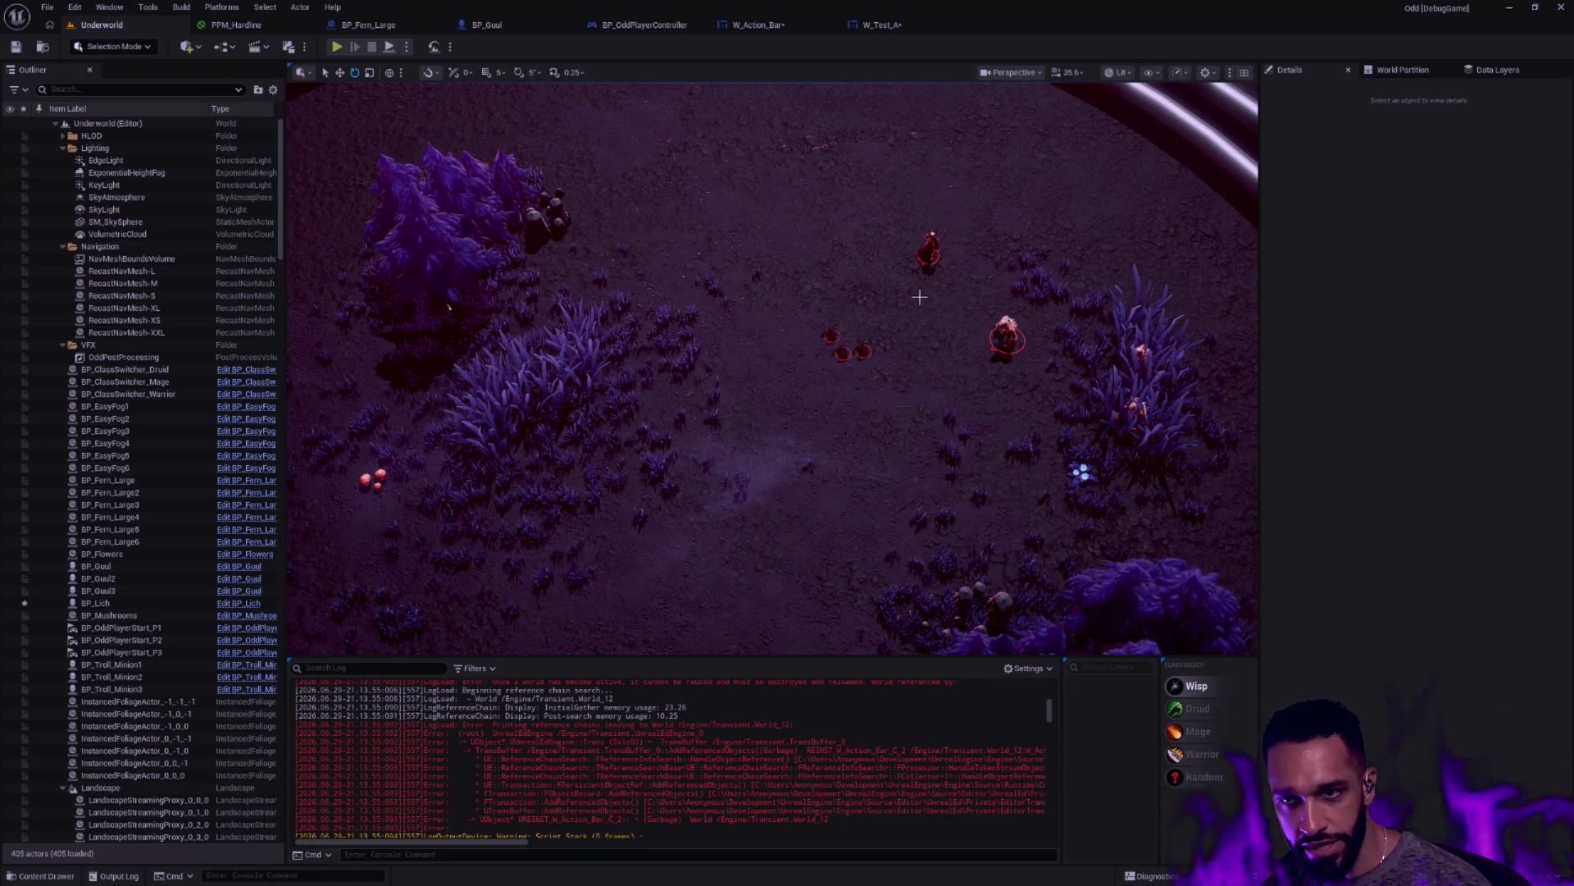
Look through the W_Test_A, W_Action_Bar and BP_Fern_Large tabs, ending on BP_OddPlayerController's event graph
{"action": "left_click", "coordinate": [884, 27]}
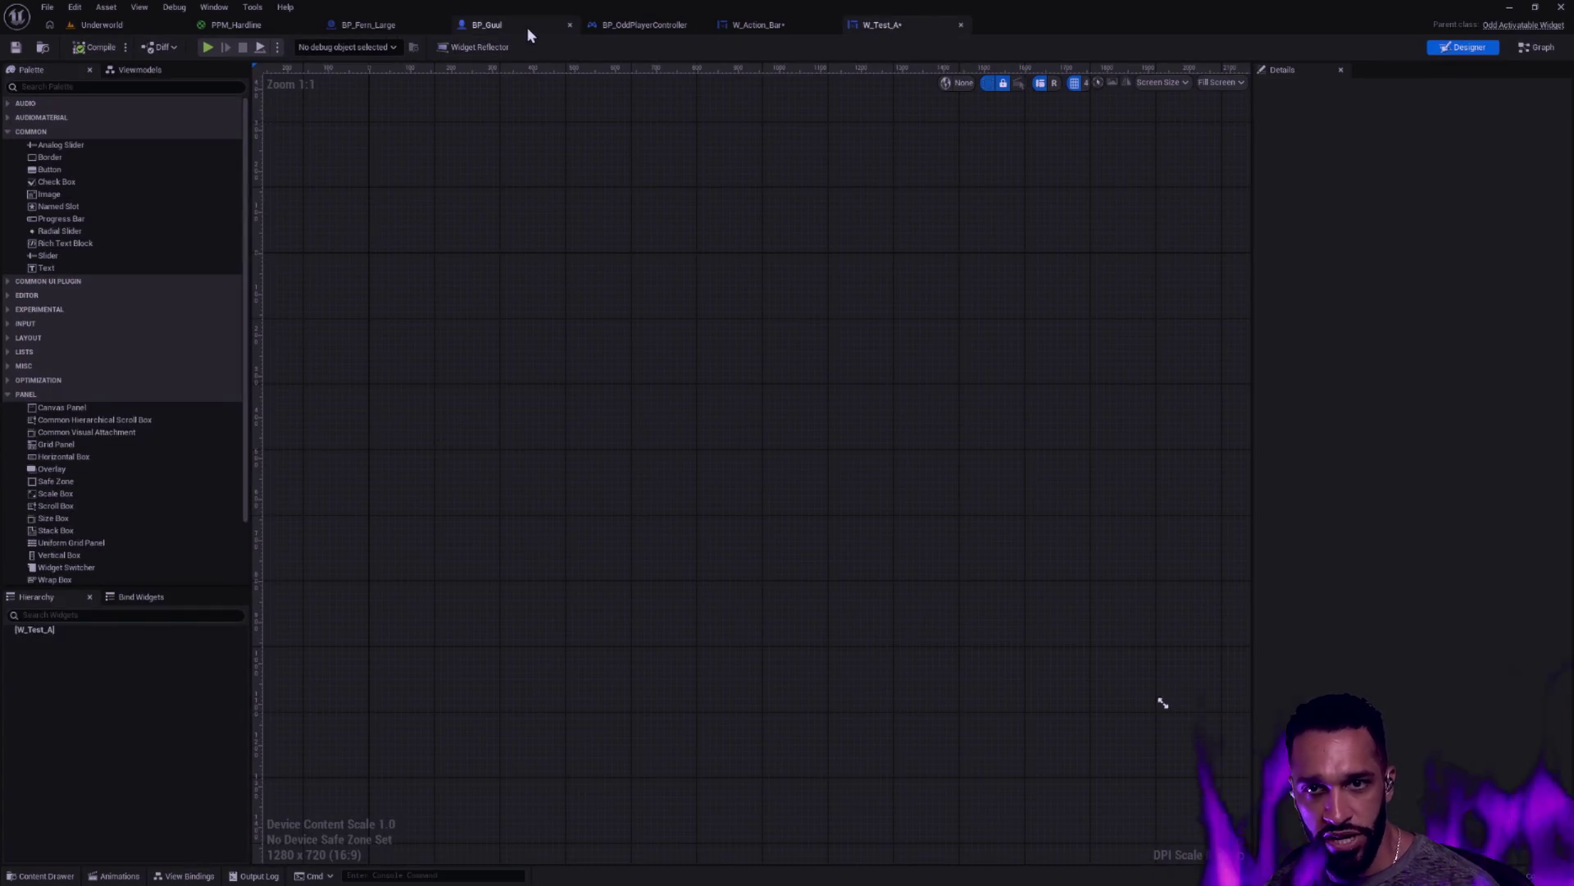
{"action": "left_click", "coordinate": [784, 24]}
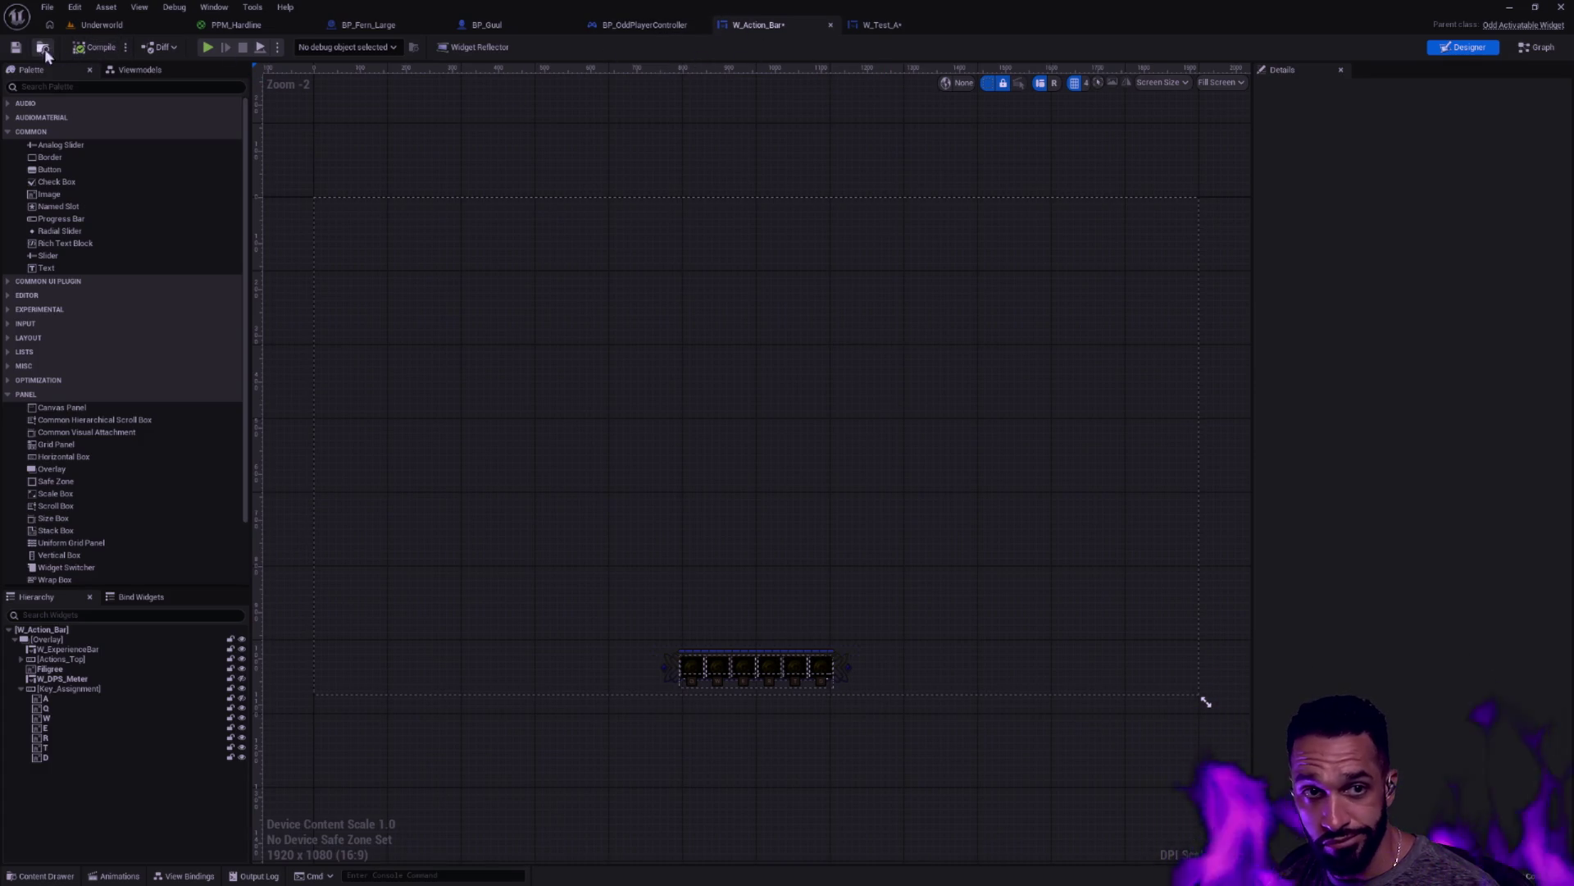
{"action": "left_click", "coordinate": [369, 25]}
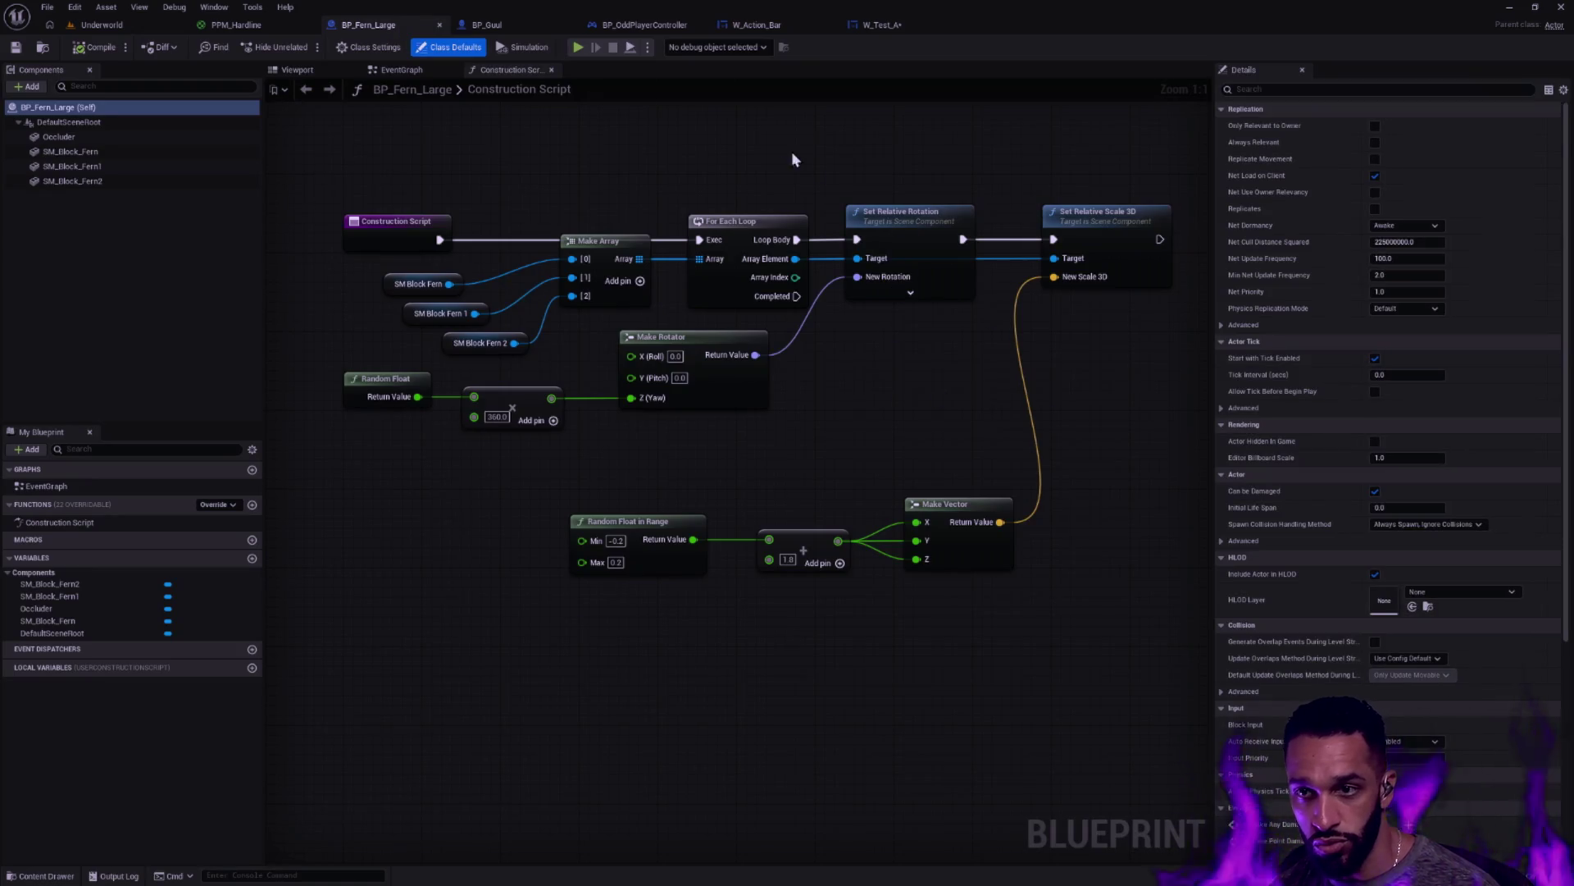
{"action": "left_click", "coordinate": [644, 25]}
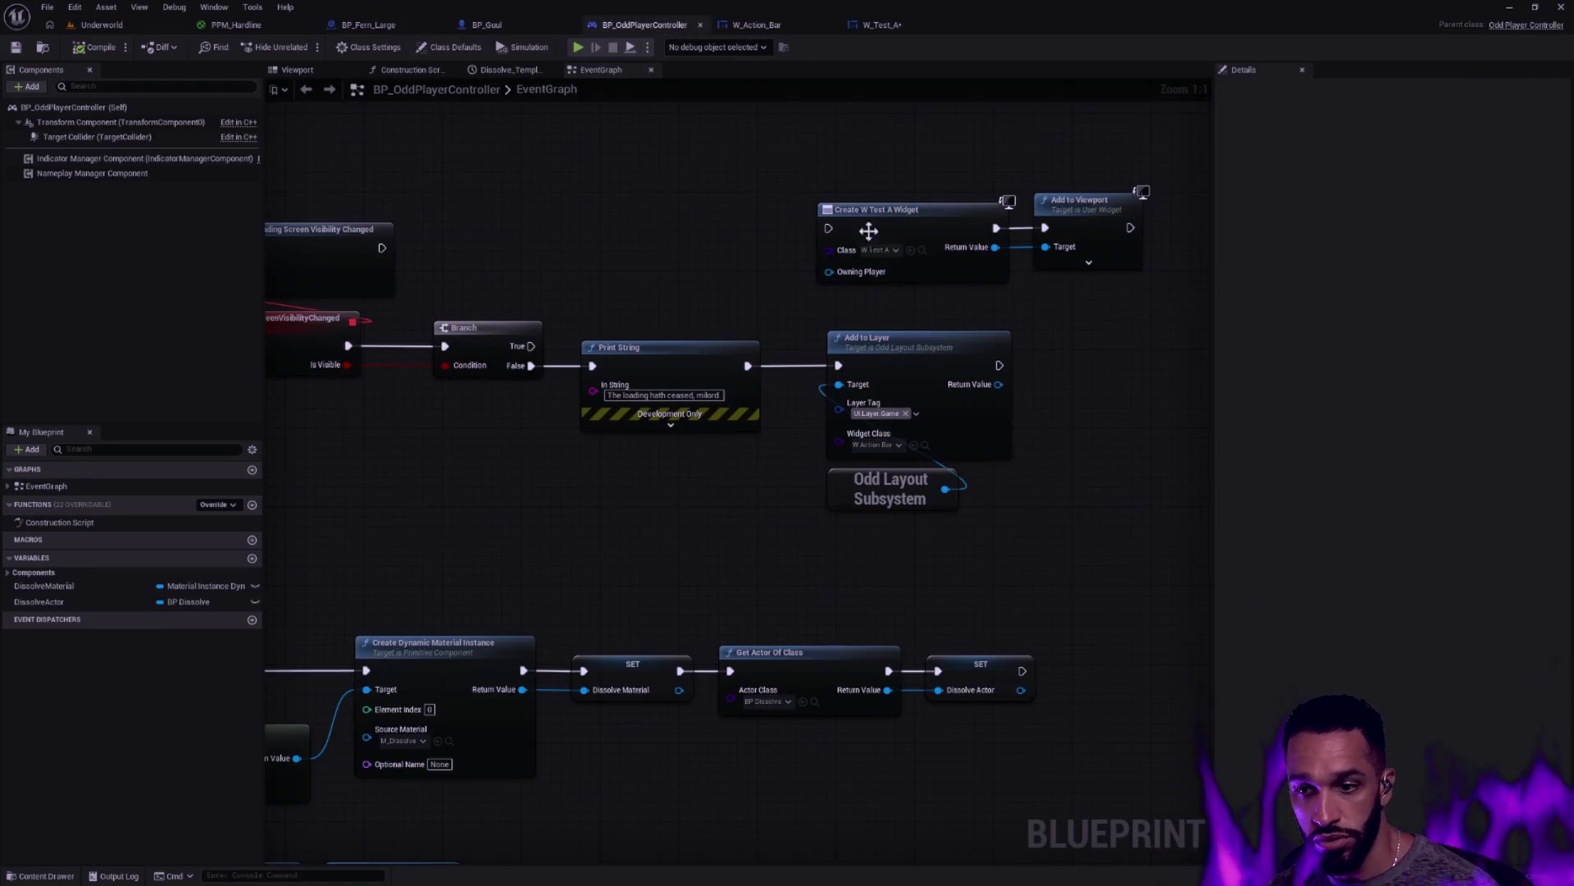
Set Add to Layer's widget class to W_Test_A and save the player controller blueprint
{"action": "left_click", "coordinate": [916, 413]}
{"action": "left_click", "coordinate": [876, 444]}
{"action": "left_click", "coordinate": [876, 443]}
{"action": "left_click", "coordinate": [894, 517]}
{"action": "left_click", "coordinate": [16, 47]}
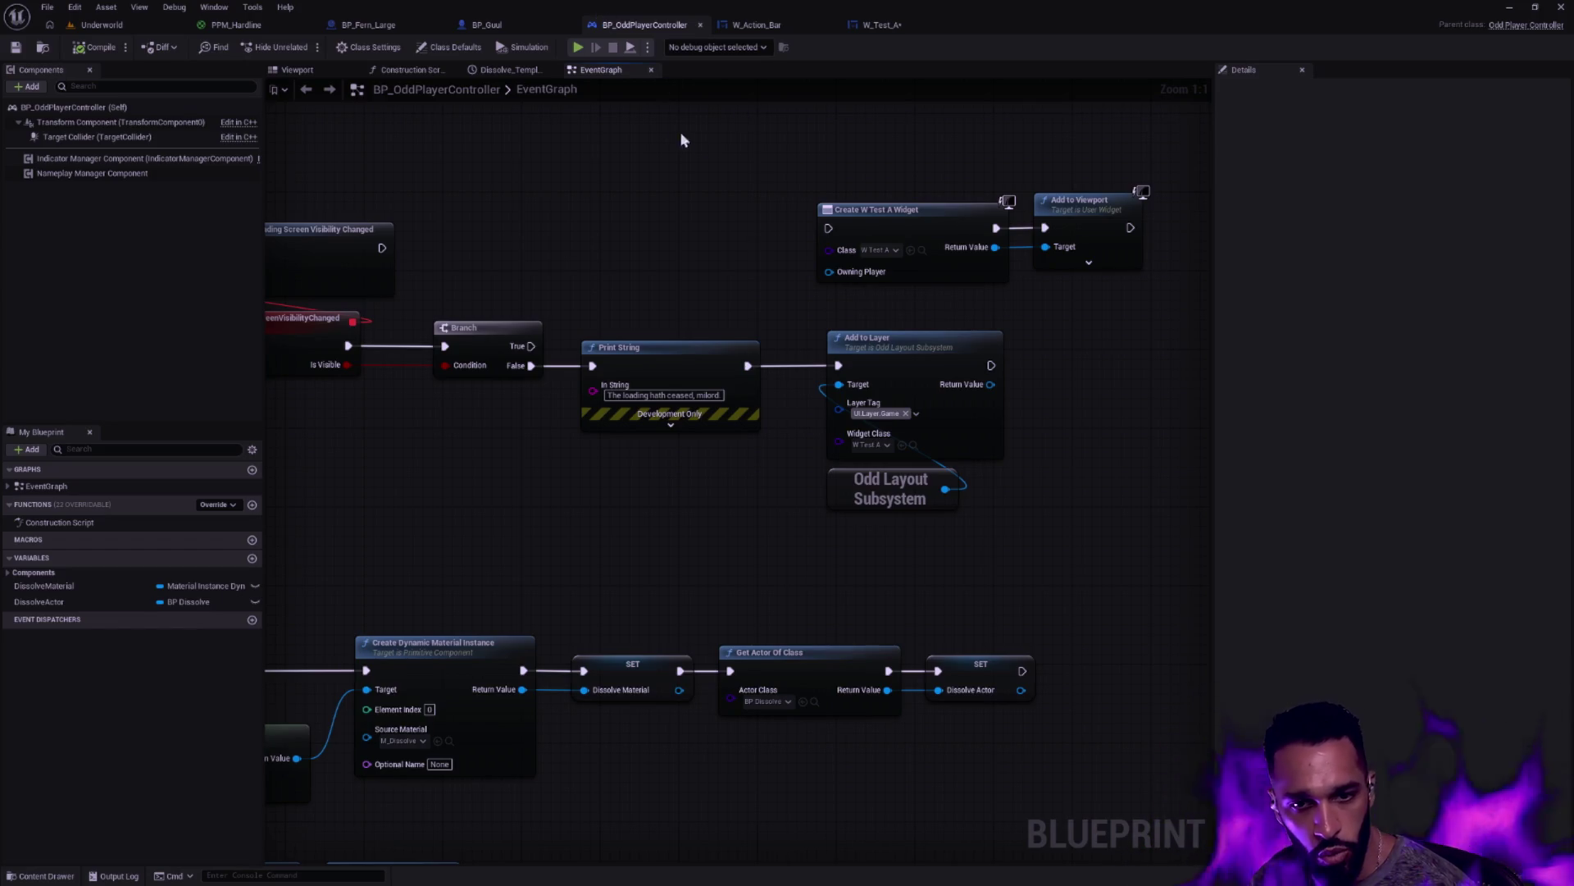
Inspect the Create W Test A Widget and Add to Viewport nodes, then compile BP_OddPlayerController
{"action": "mouse_move", "coordinate": [626, 257]}
{"action": "left_mouse_down"}
{"action": "mouse_move", "coordinate": [911, 264]}
{"action": "mouse_move", "coordinate": [884, 282]}
{"action": "mouse_move", "coordinate": [563, 239]}
{"action": "left_mouse_up"}
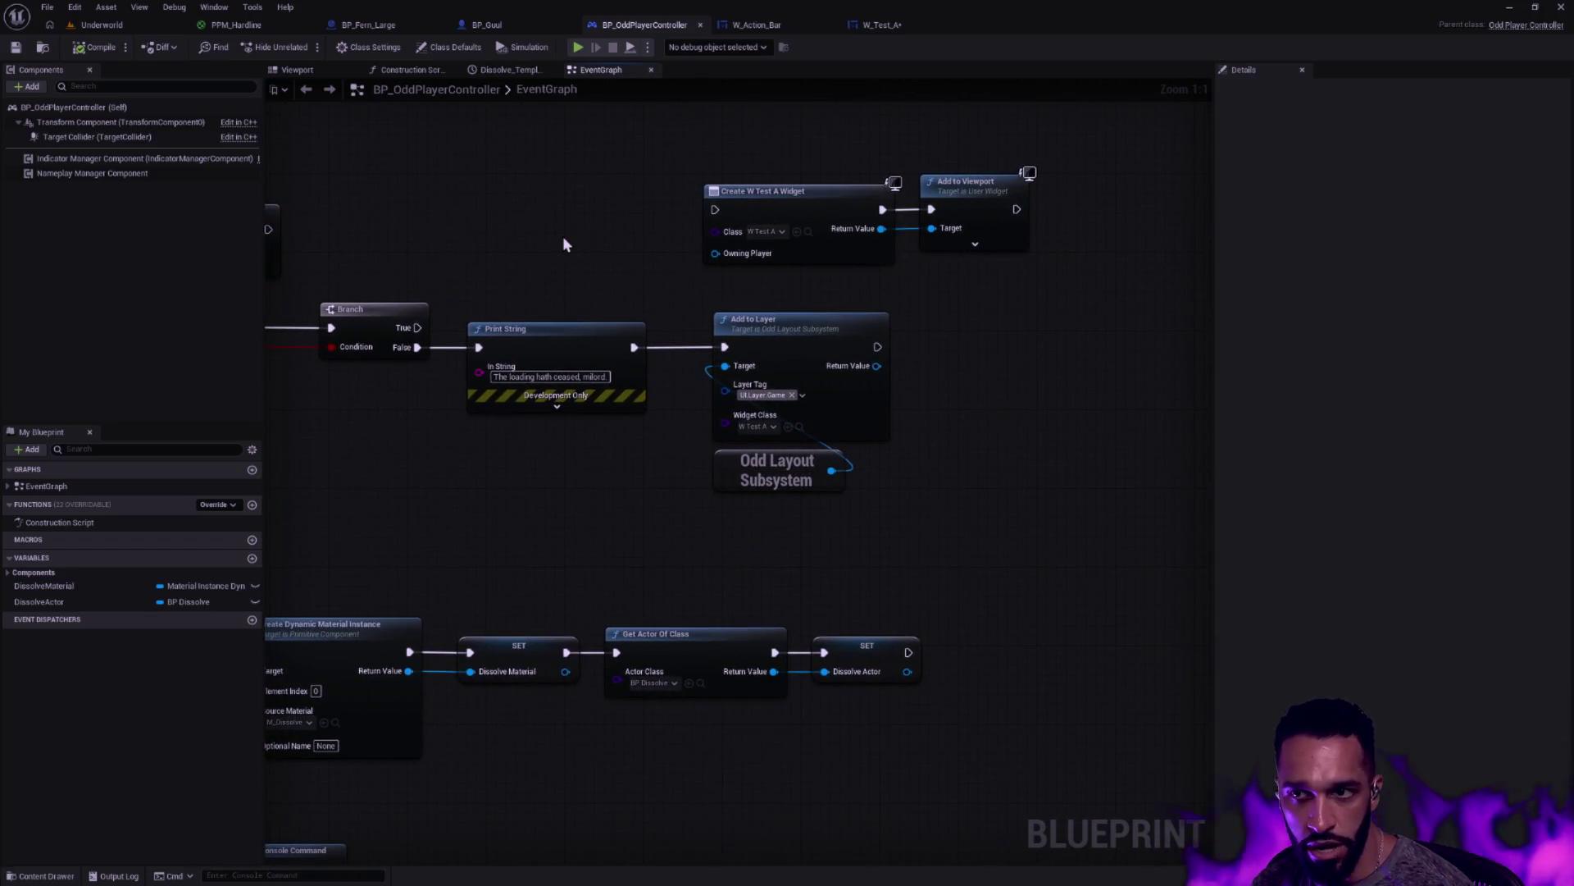
{"action": "left_click_drag", "start_coordinate": [1052, 296], "coordinate": [809, 200]}
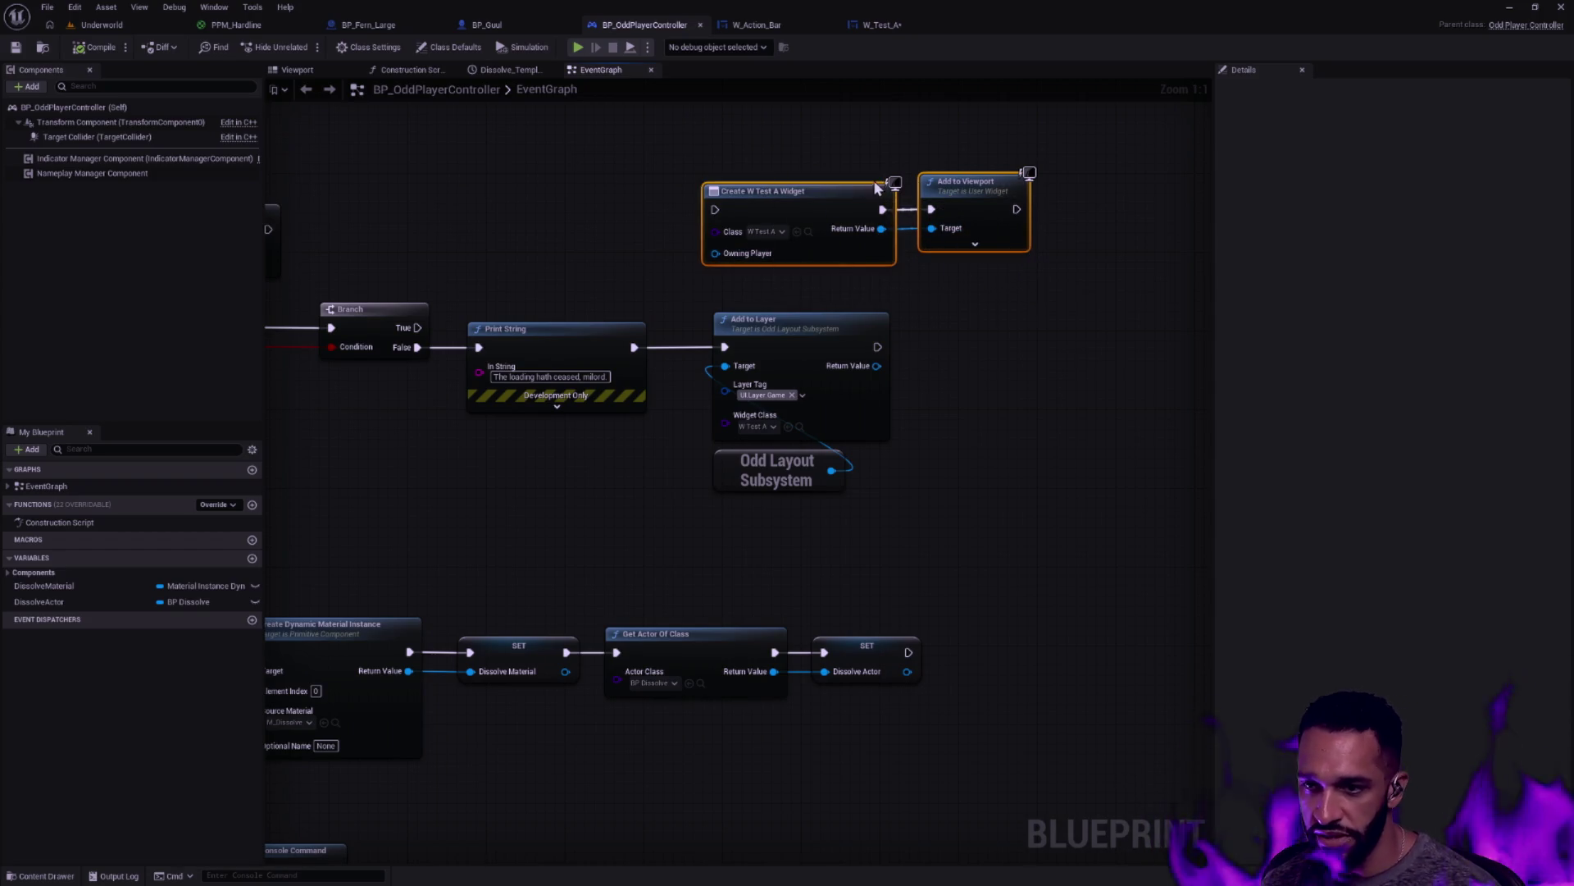
{"action": "left_click", "coordinate": [849, 183]}
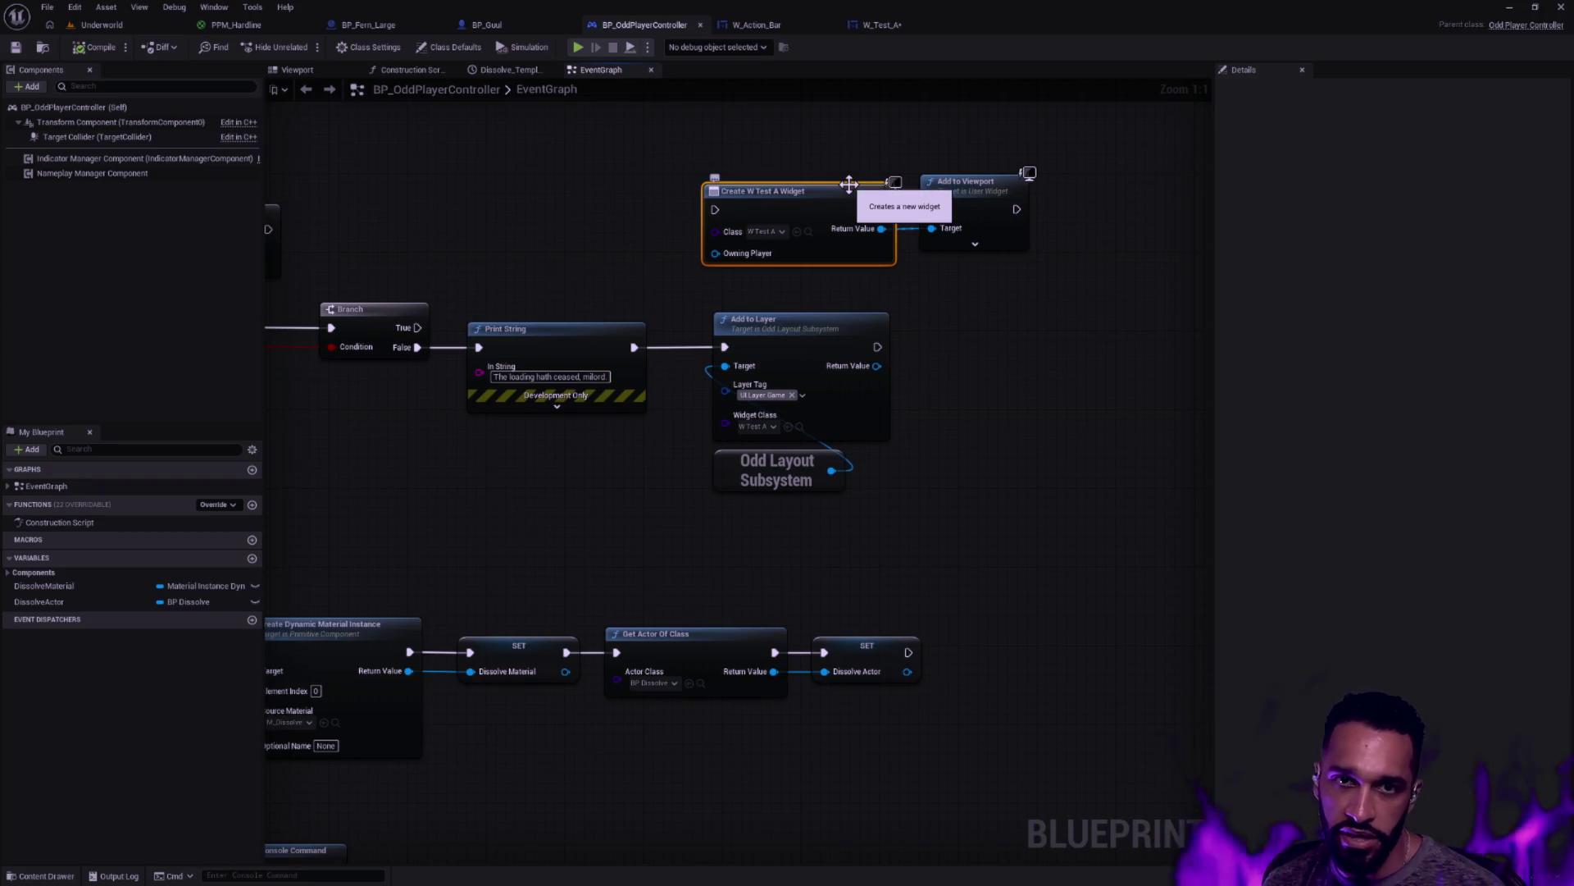
{"action": "left_click", "coordinate": [808, 145]}
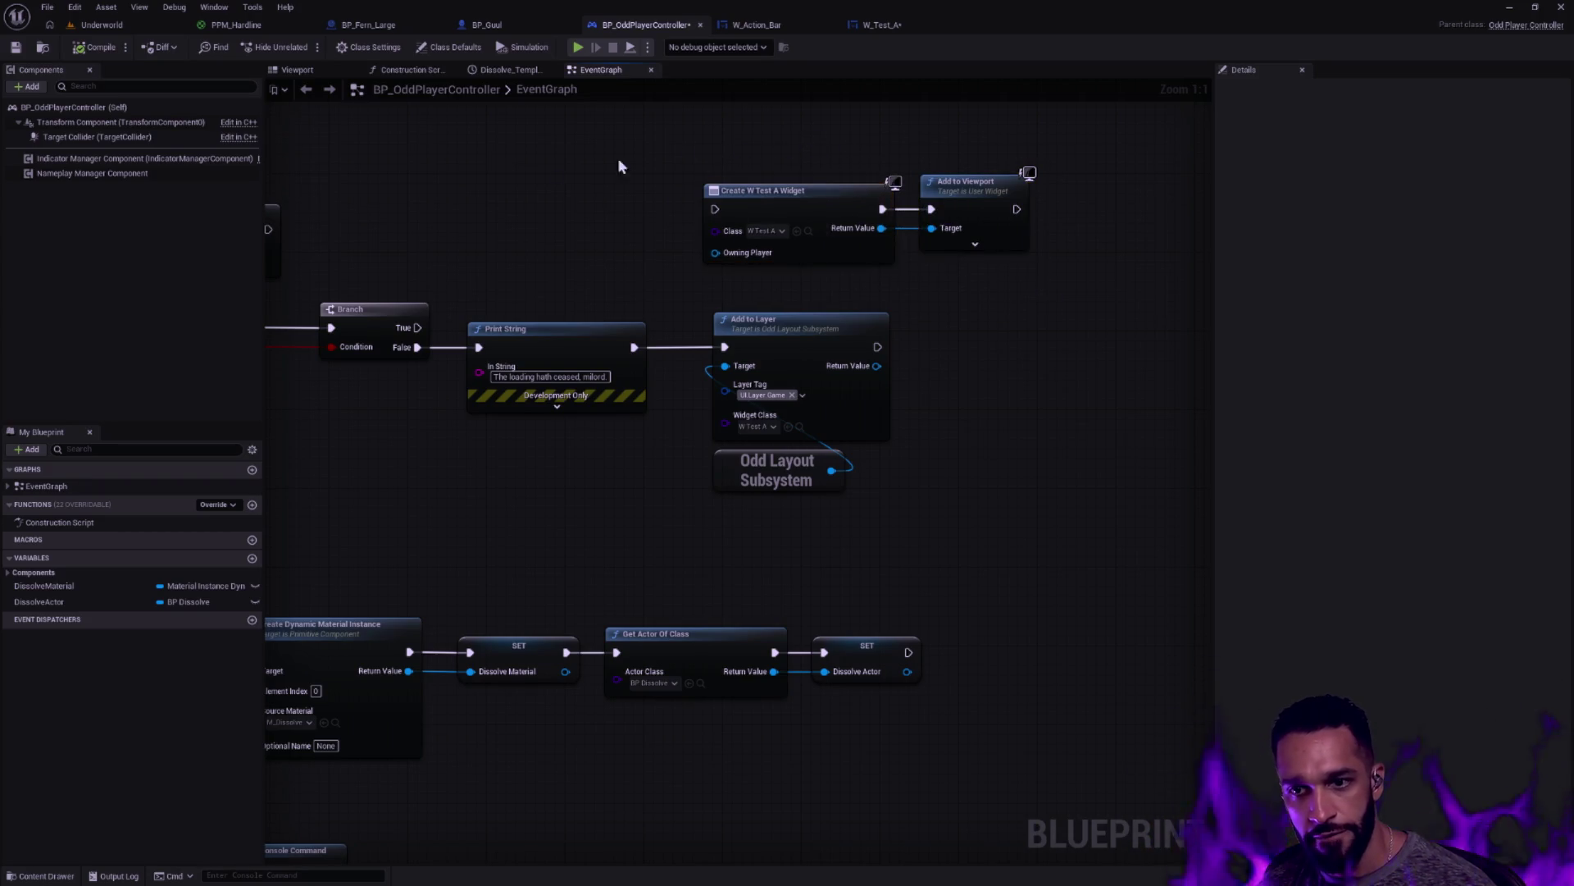
{"action": "left_click", "coordinate": [92, 48]}
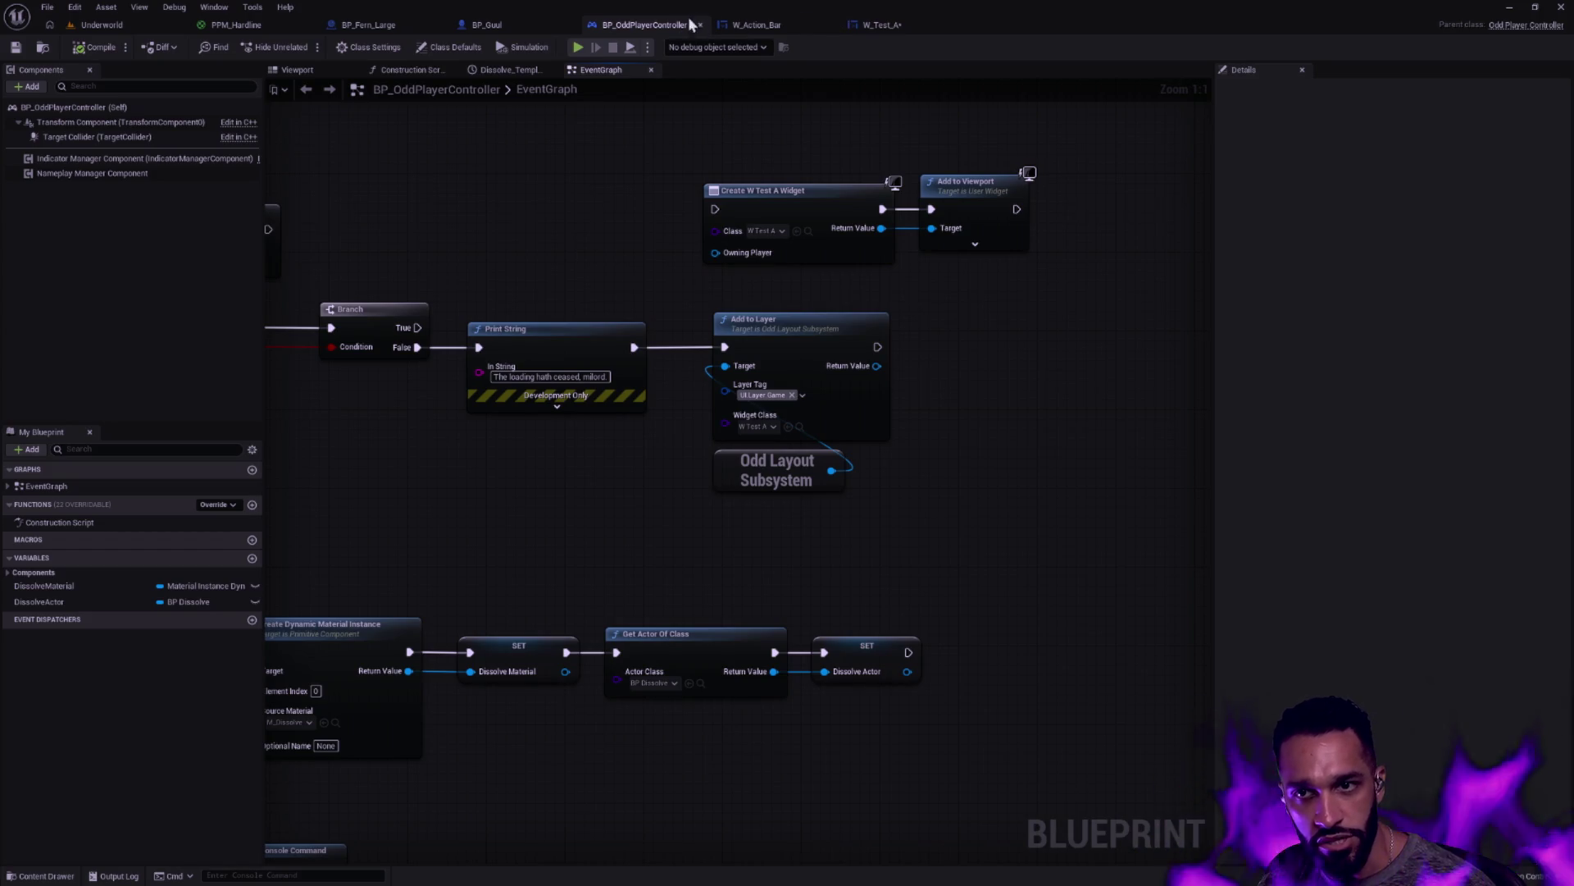
{"action": "left_click", "coordinate": [895, 28]}
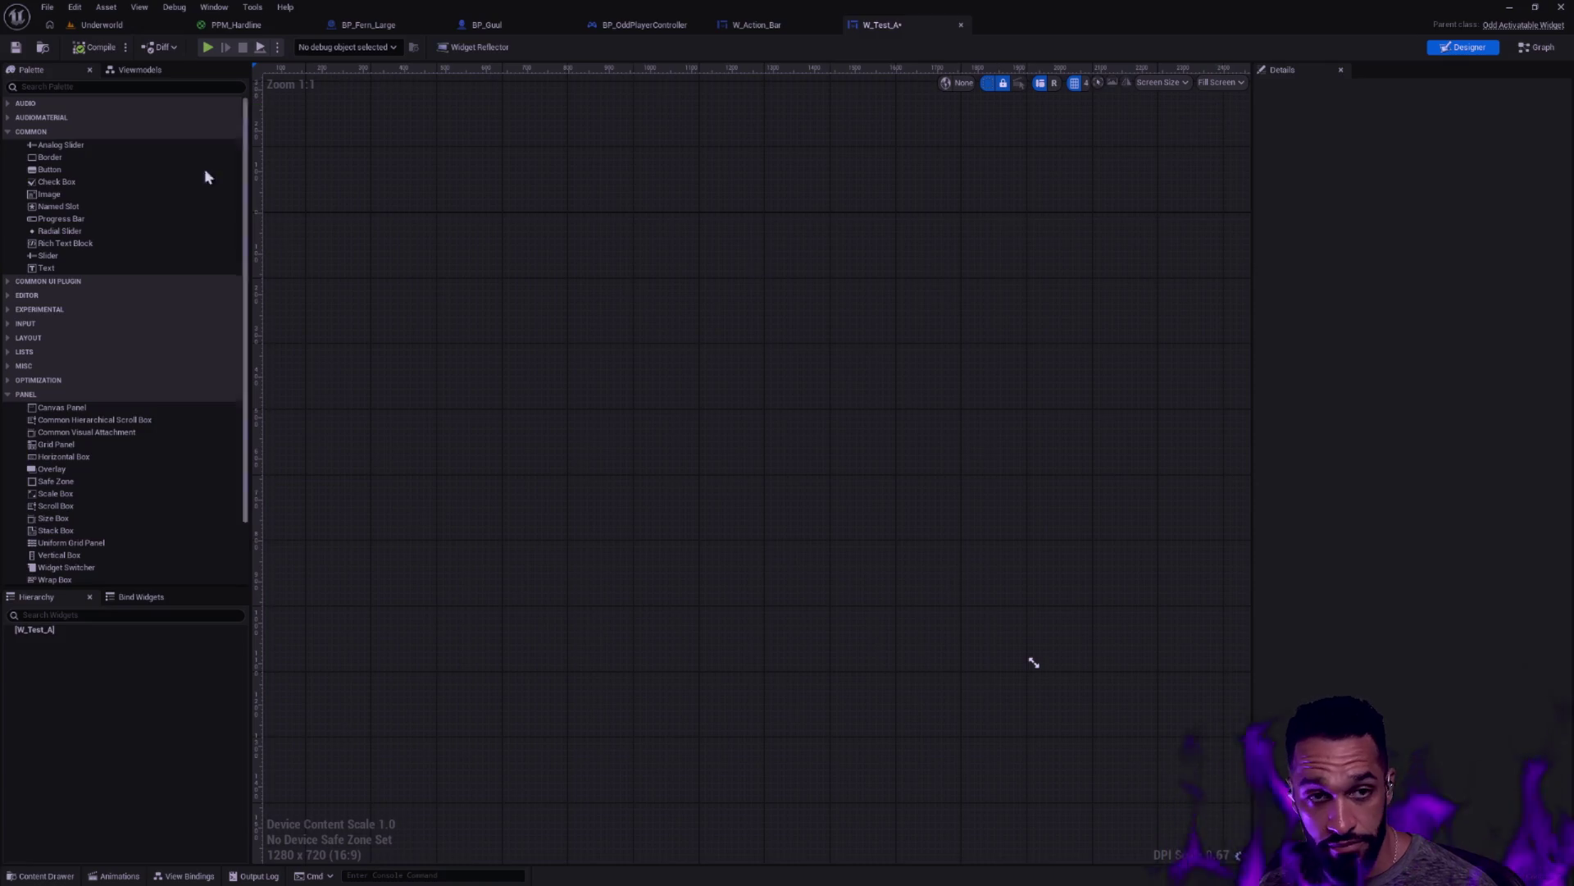
Add an Image to W_Test_A, undo it, and place a Button instead
{"action": "left_click", "coordinate": [14, 47]}
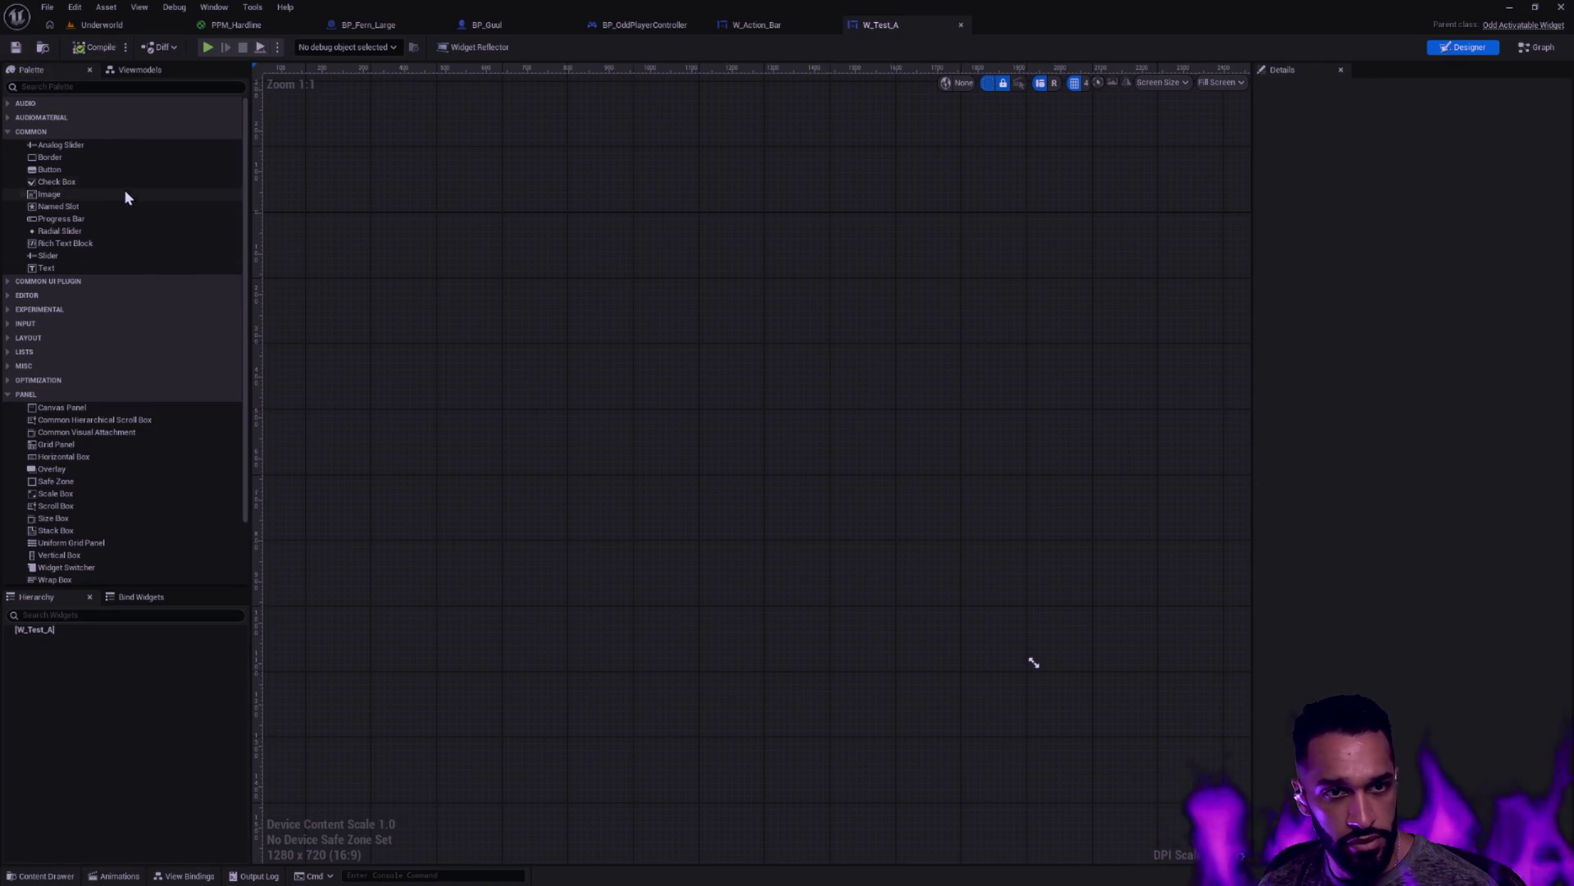
{"action": "mouse_move", "coordinate": [32, 195]}
{"action": "left_mouse_down"}
{"action": "mouse_move", "coordinate": [56, 193]}
{"action": "mouse_move", "coordinate": [148, 351]}
{"action": "left_mouse_up"}
{"action": "left_click_drag", "start_coordinate": [62, 656], "coordinate": [79, 630]}
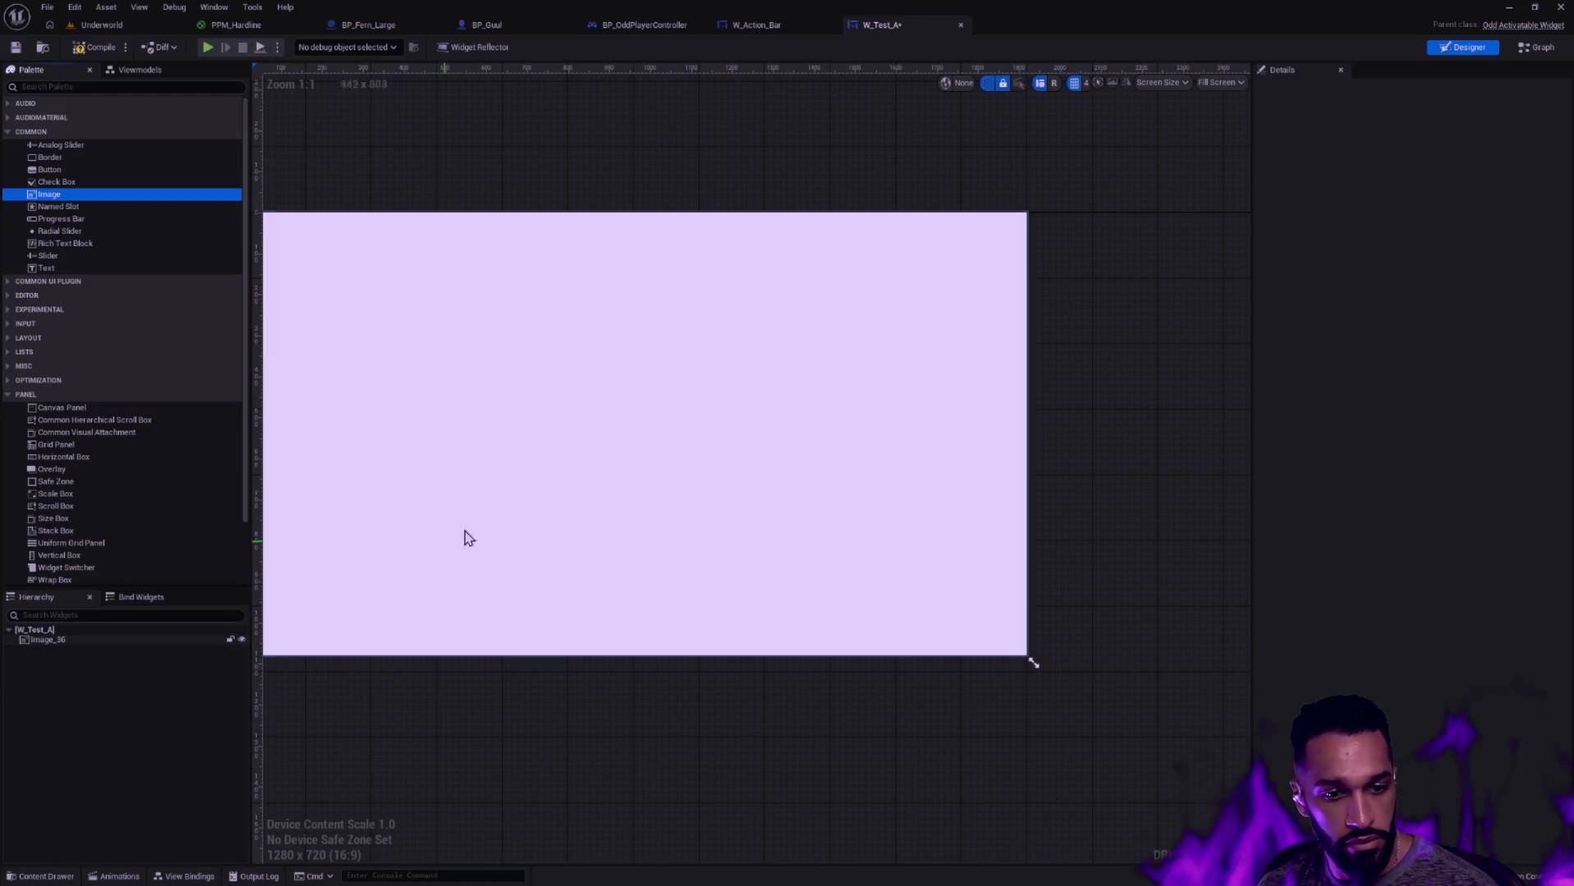
{"action": "key", "text": "ctrl+z"}
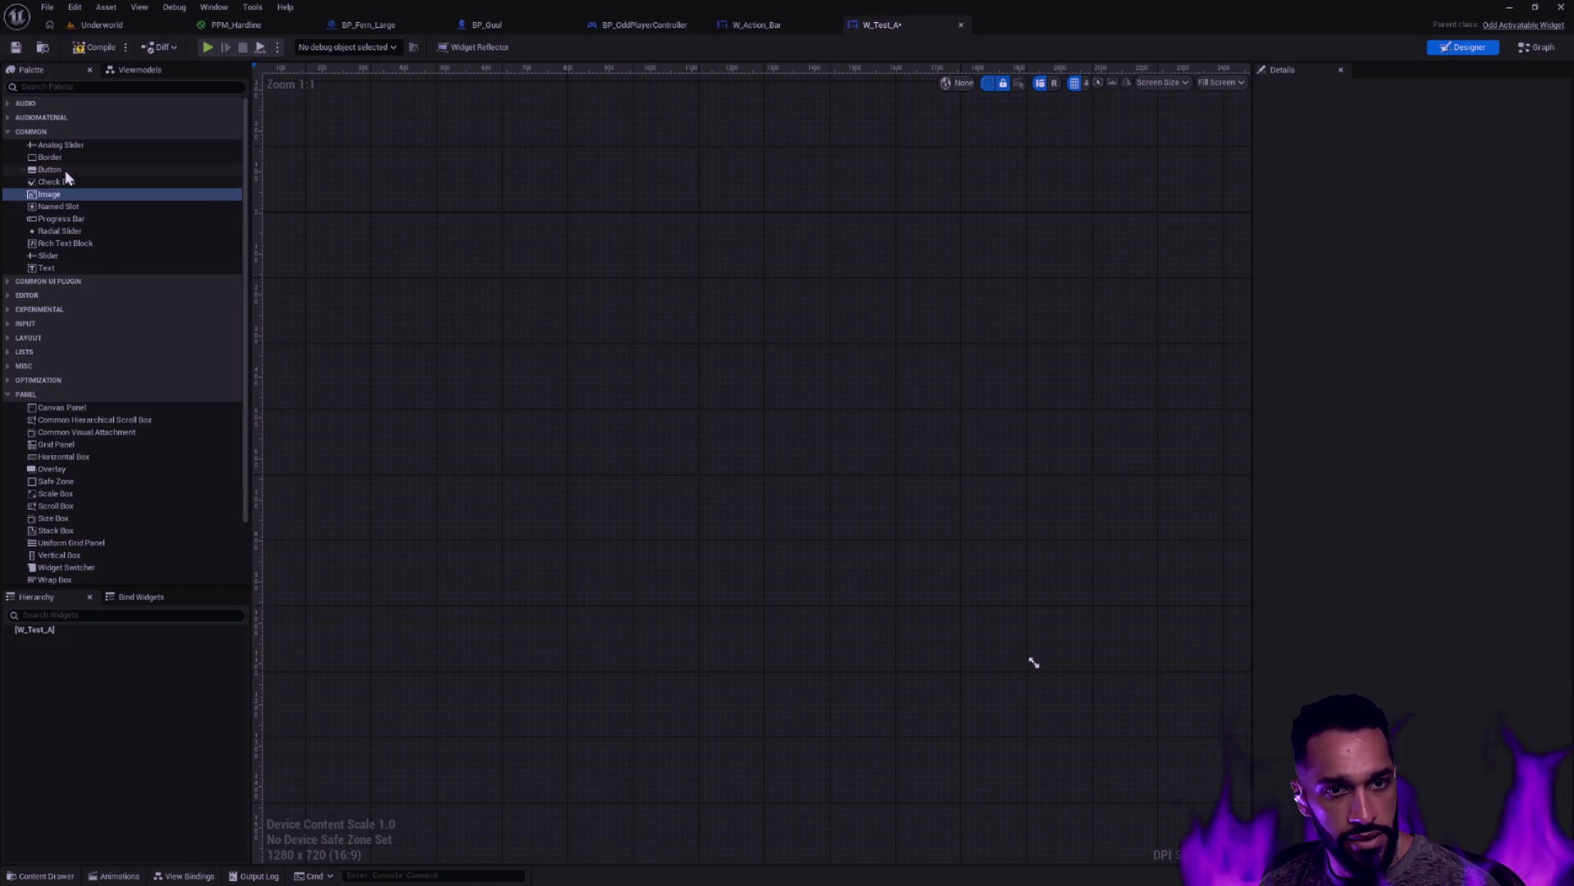
{"action": "mouse_move", "coordinate": [69, 168]}
{"action": "left_mouse_down"}
{"action": "mouse_move", "coordinate": [50, 172]}
{"action": "mouse_move", "coordinate": [174, 401]}
{"action": "mouse_move", "coordinate": [115, 652]}
{"action": "left_mouse_up"}
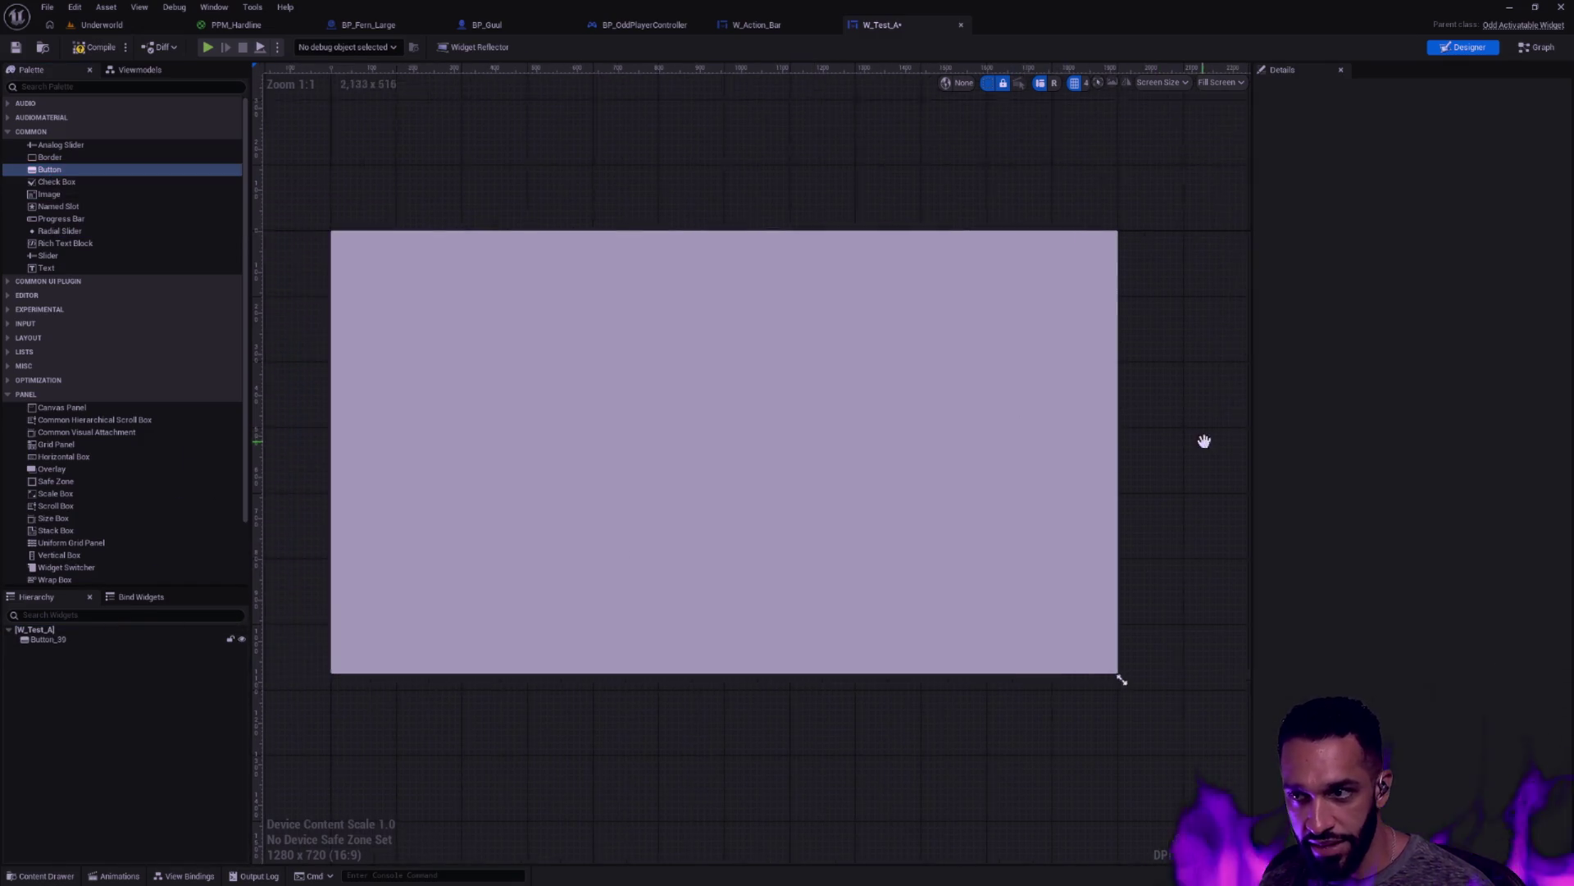
Keep the Fill Screen preview setting and save W_Test_A
{"action": "left_click", "coordinate": [1228, 86]}
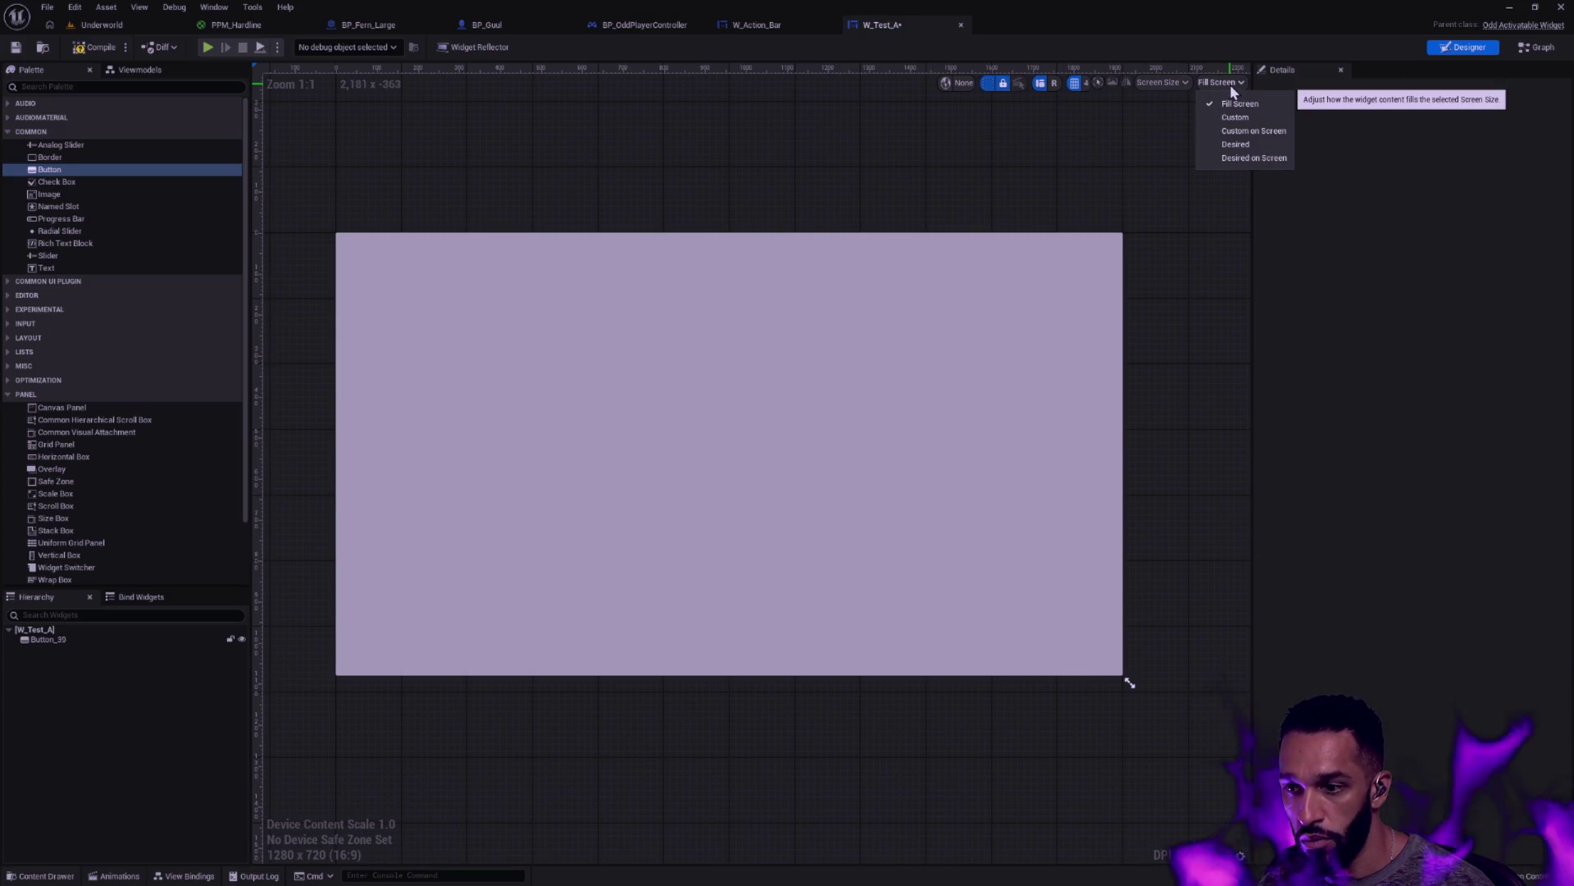
{"action": "left_click", "coordinate": [1077, 146]}
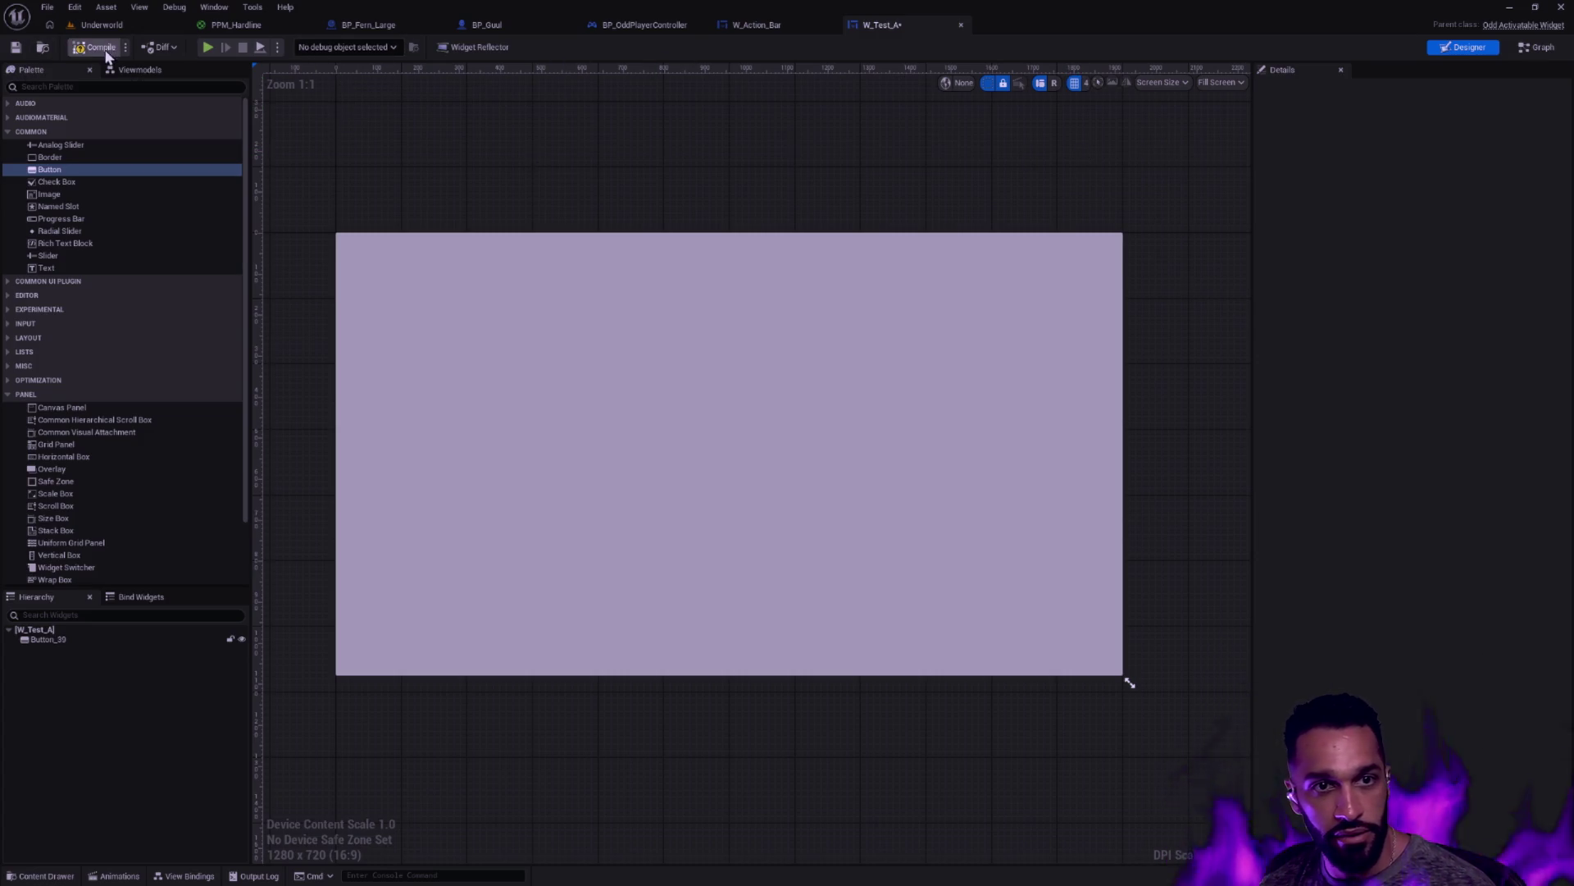
{"action": "key", "text": "ctrl+s"}
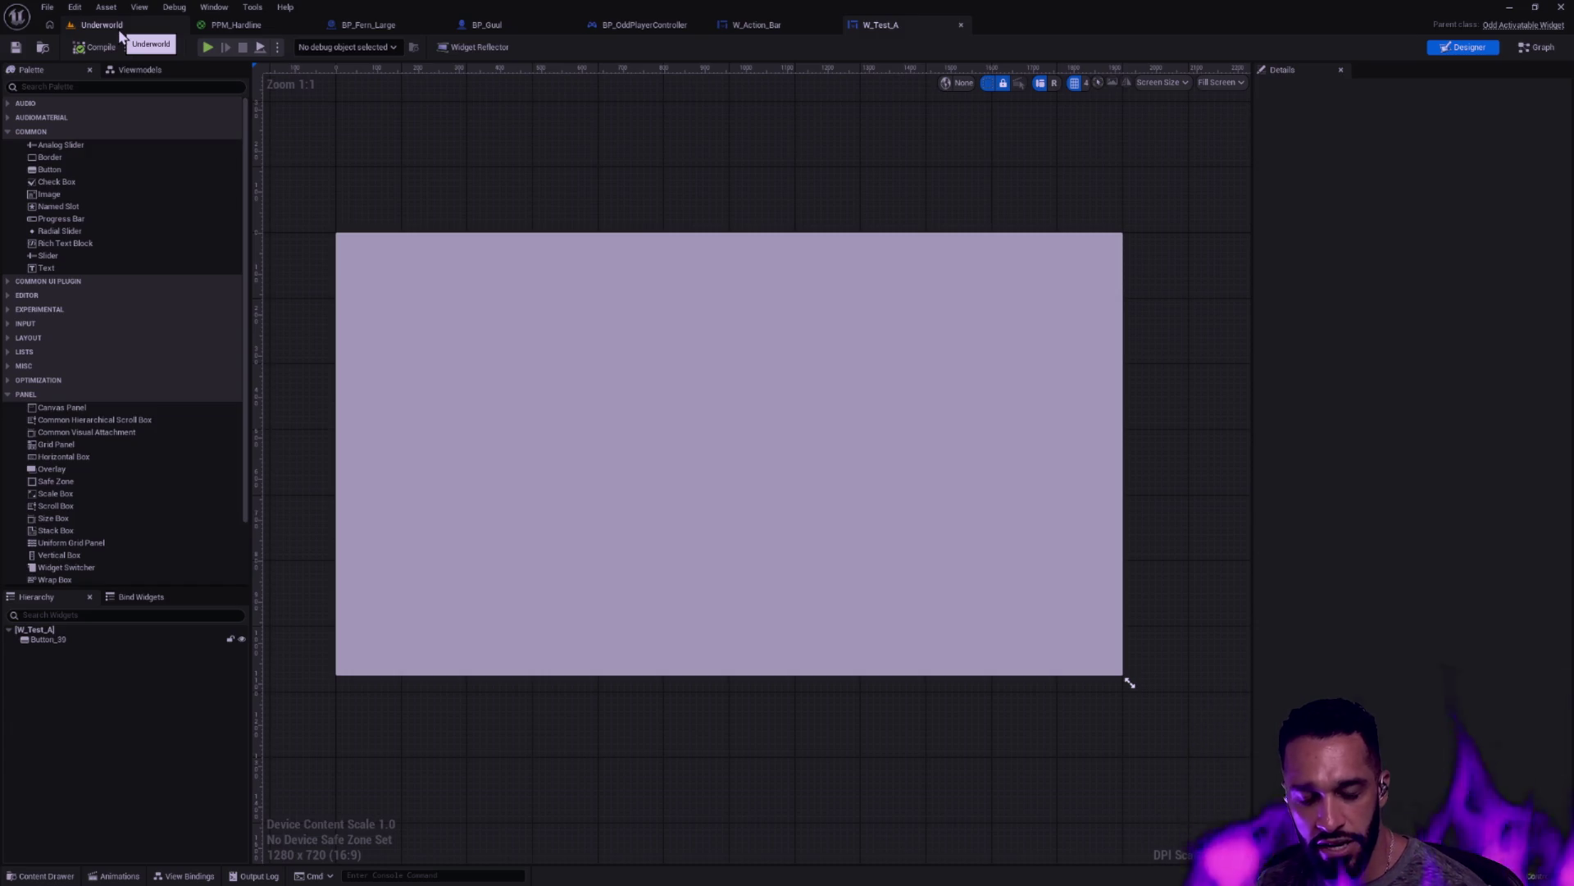
{"action": "left_click", "coordinate": [119, 31]}
Create a new level named Test in the Map folder and open it without saving other changes
{"action": "scroll", "coordinate": [689, 330], "scroll_direction": "down", "scroll_amount": 5}
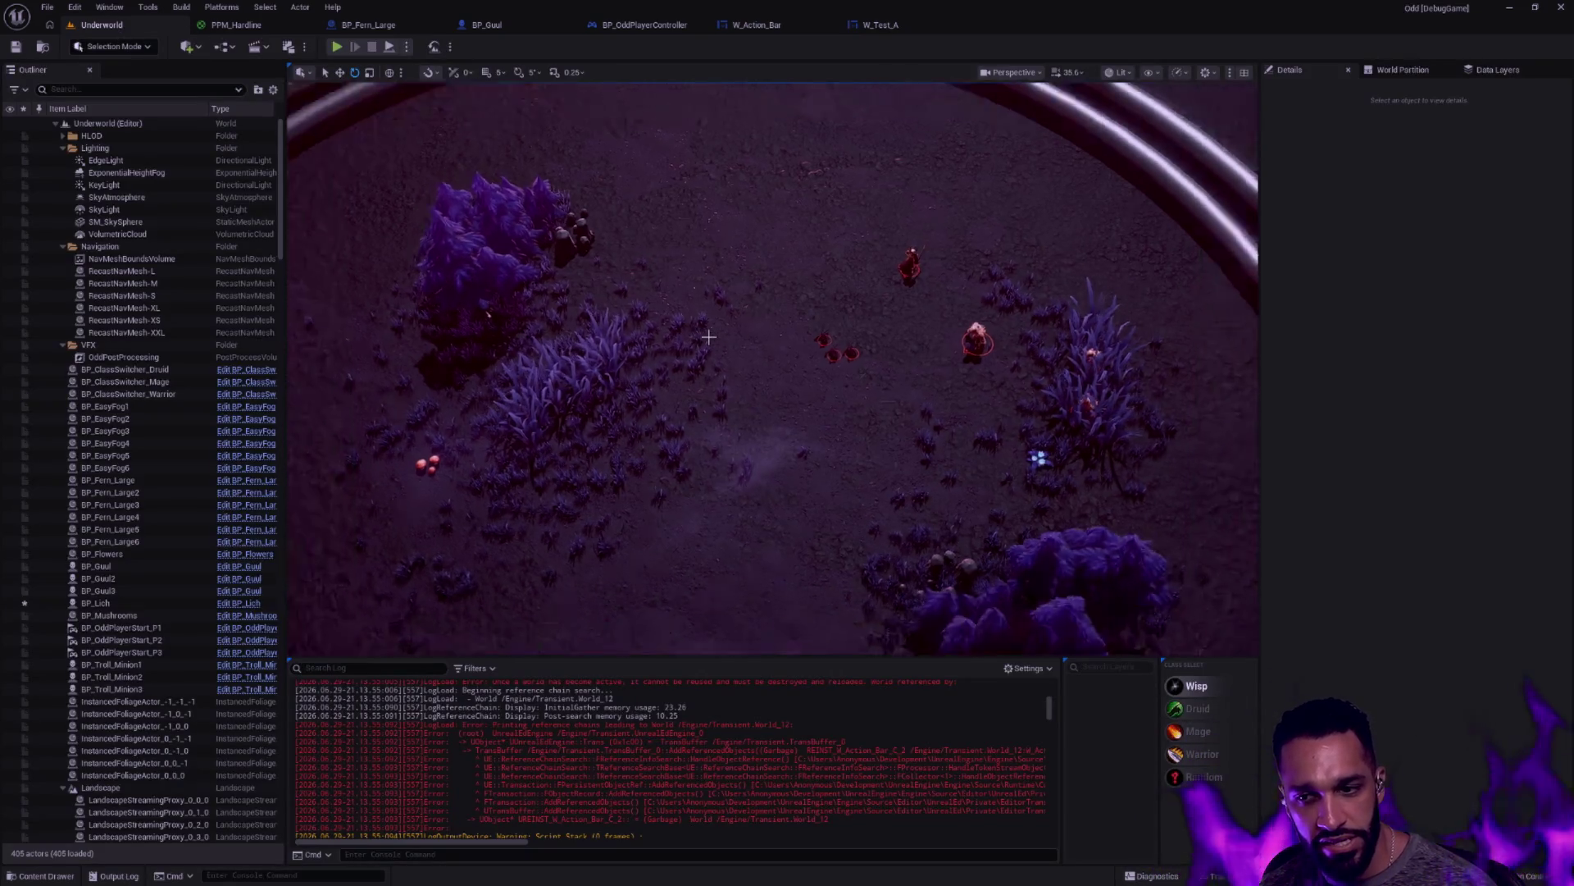
{"action": "key", "text": "ctrl+space"}
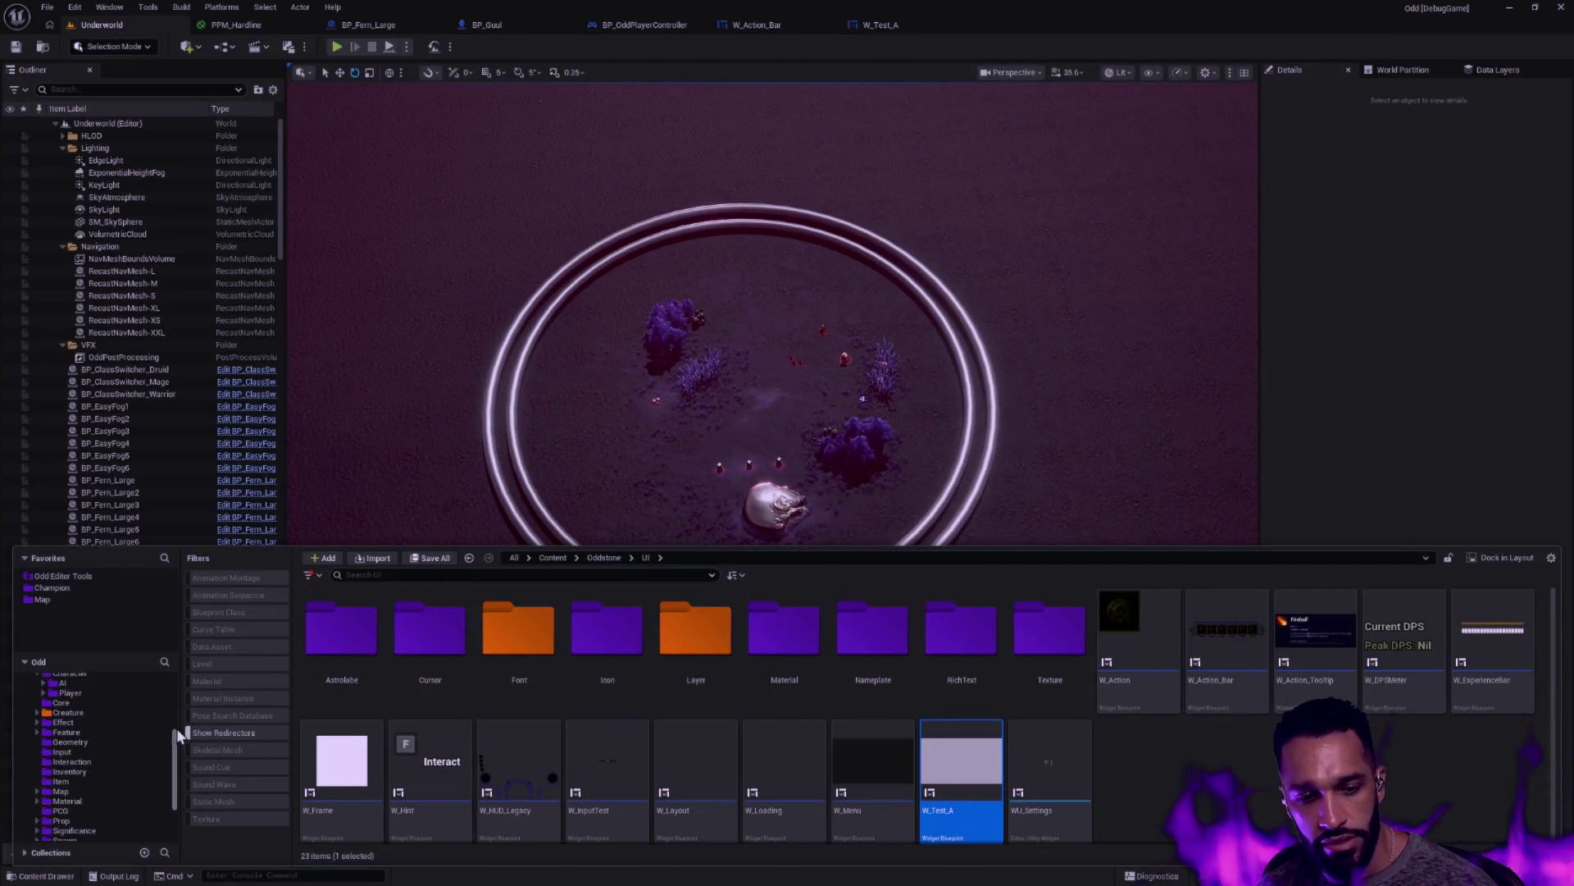
{"action": "left_click", "coordinate": [88, 789]}
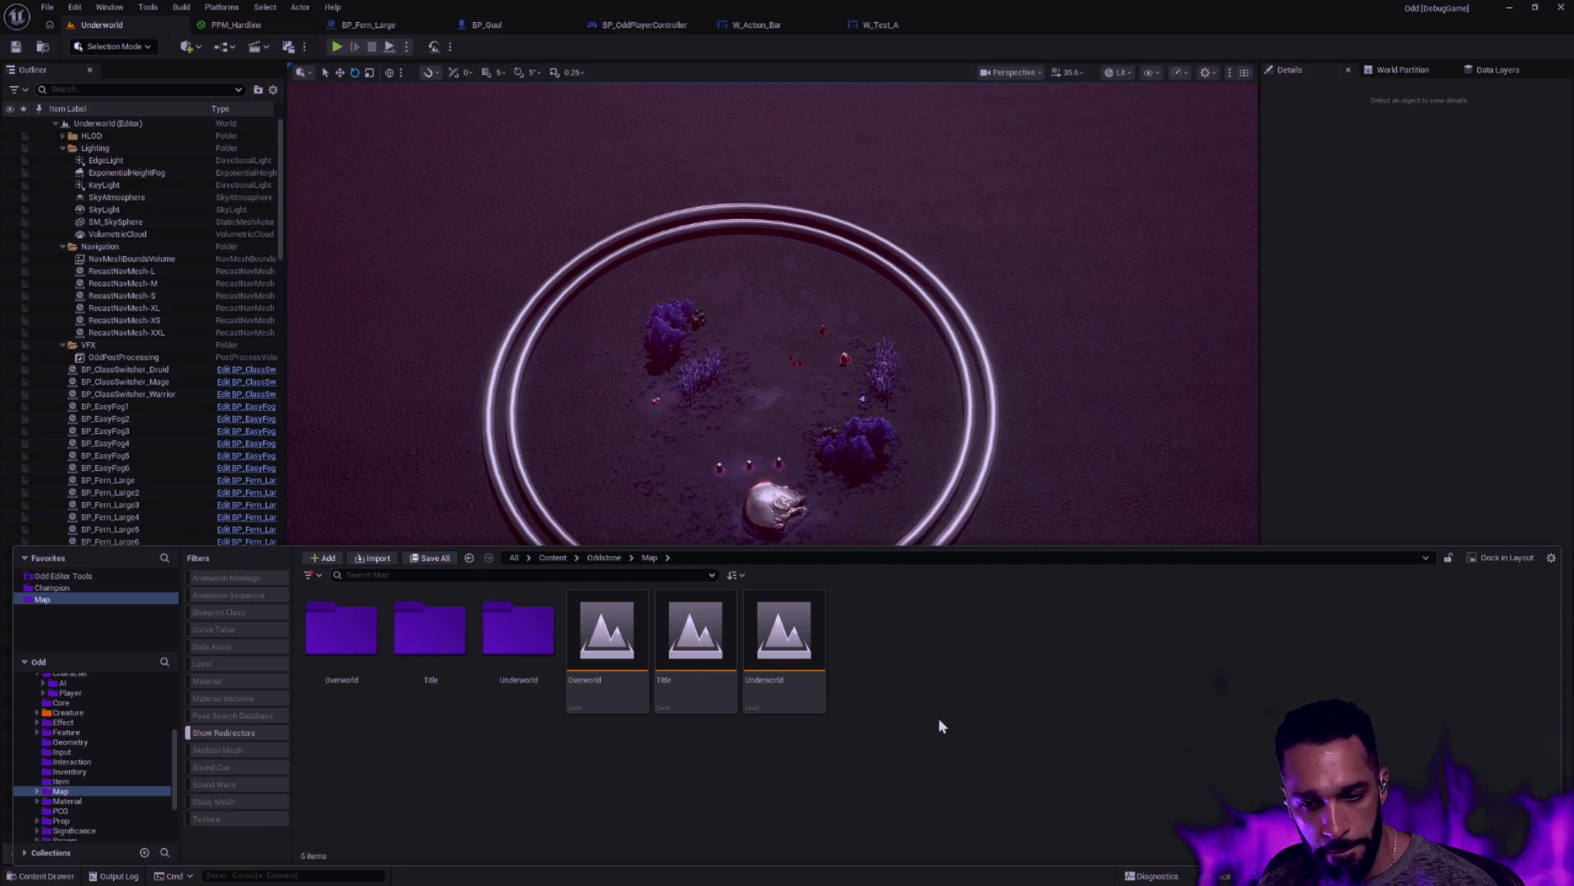
{"action": "right_click", "coordinate": [907, 684]}
{"action": "left_click", "coordinate": [972, 289]}
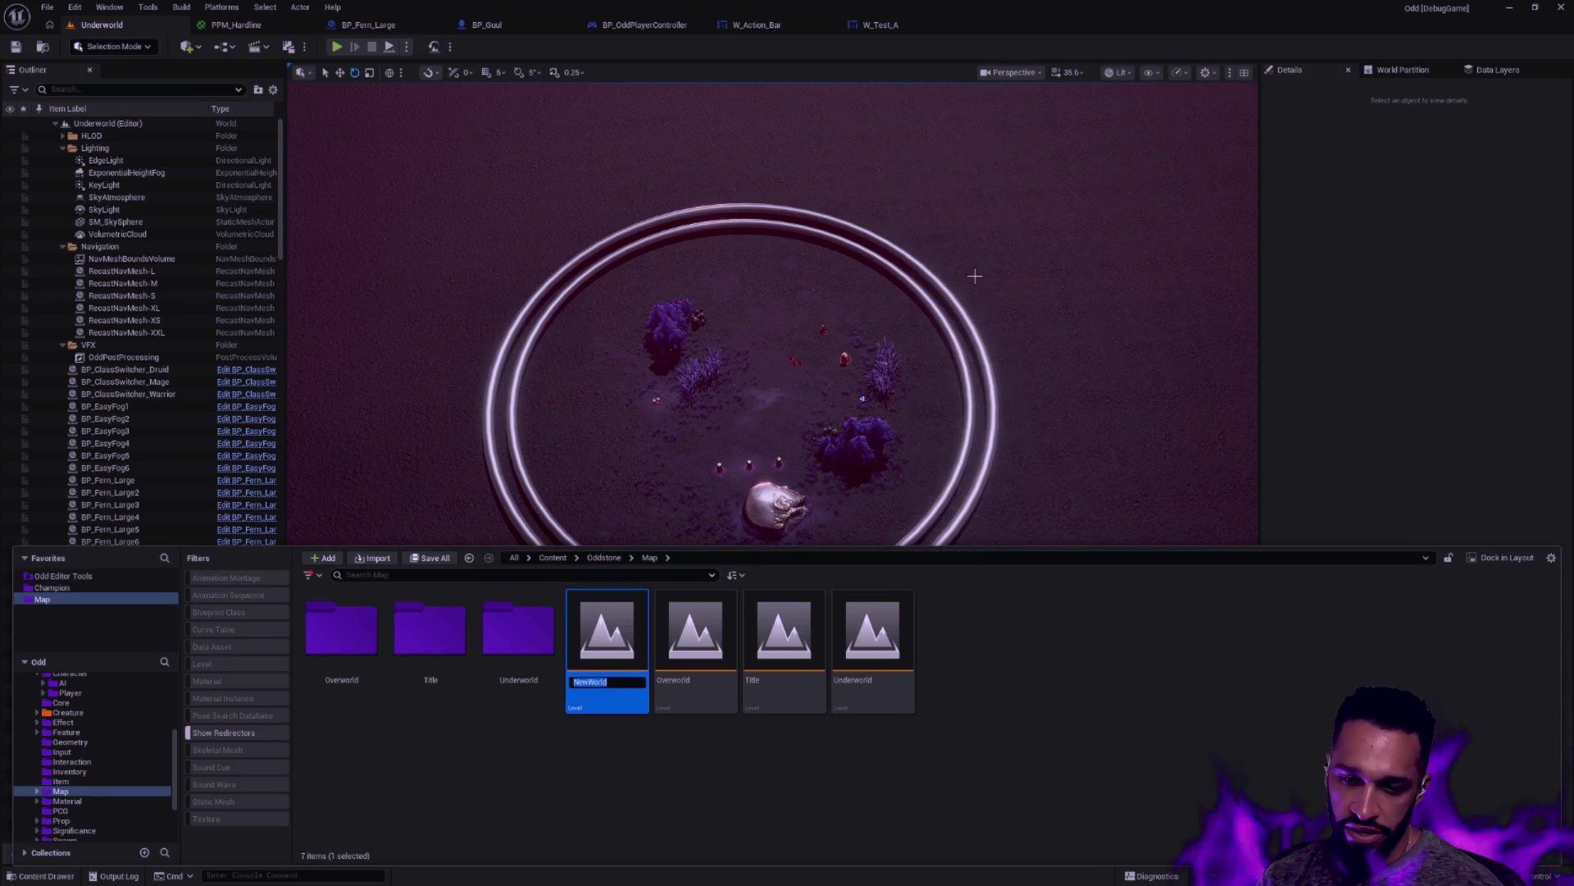
{"action": "type", "text": "Test"}
{"action": "key", "text": "Return"}
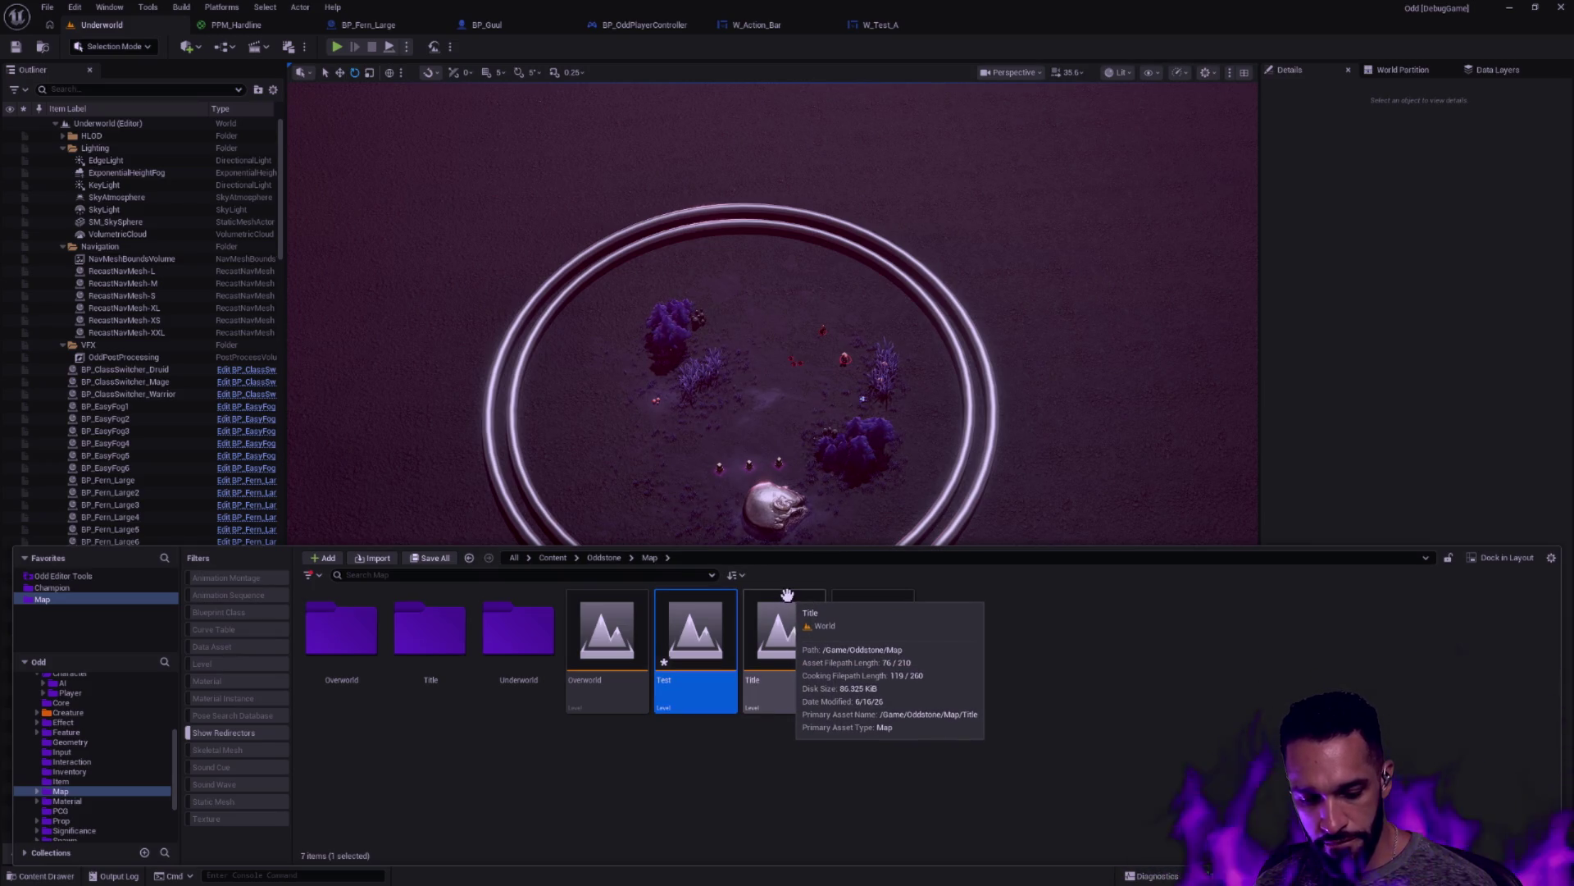
{"action": "double_click", "coordinate": [691, 690]}
{"action": "left_click", "coordinate": [876, 591]}
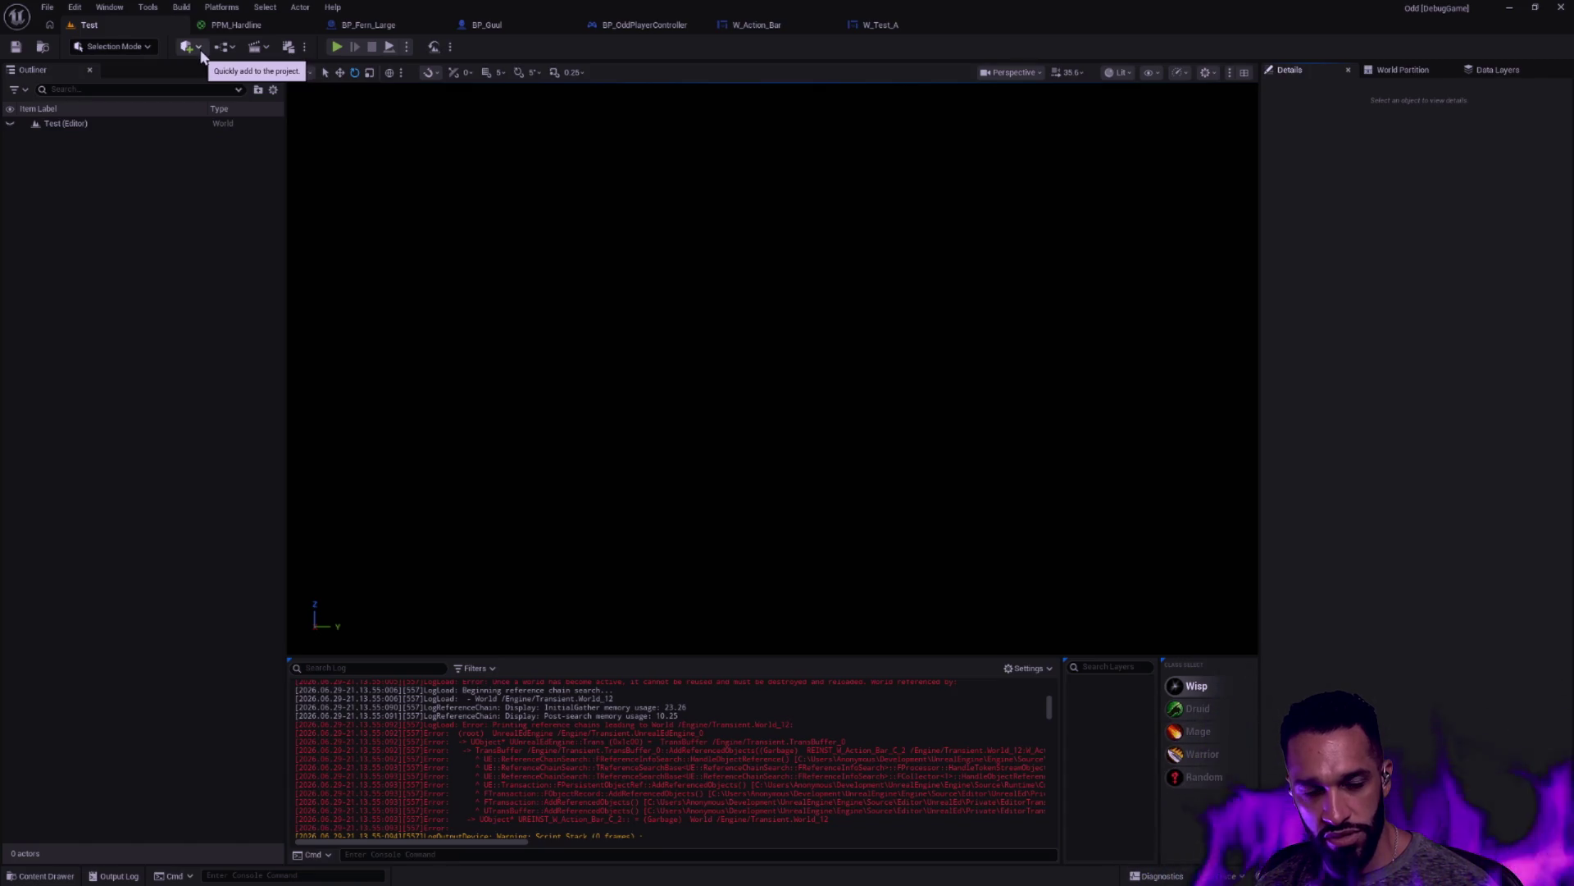
{"action": "left_click", "coordinate": [339, 47]}
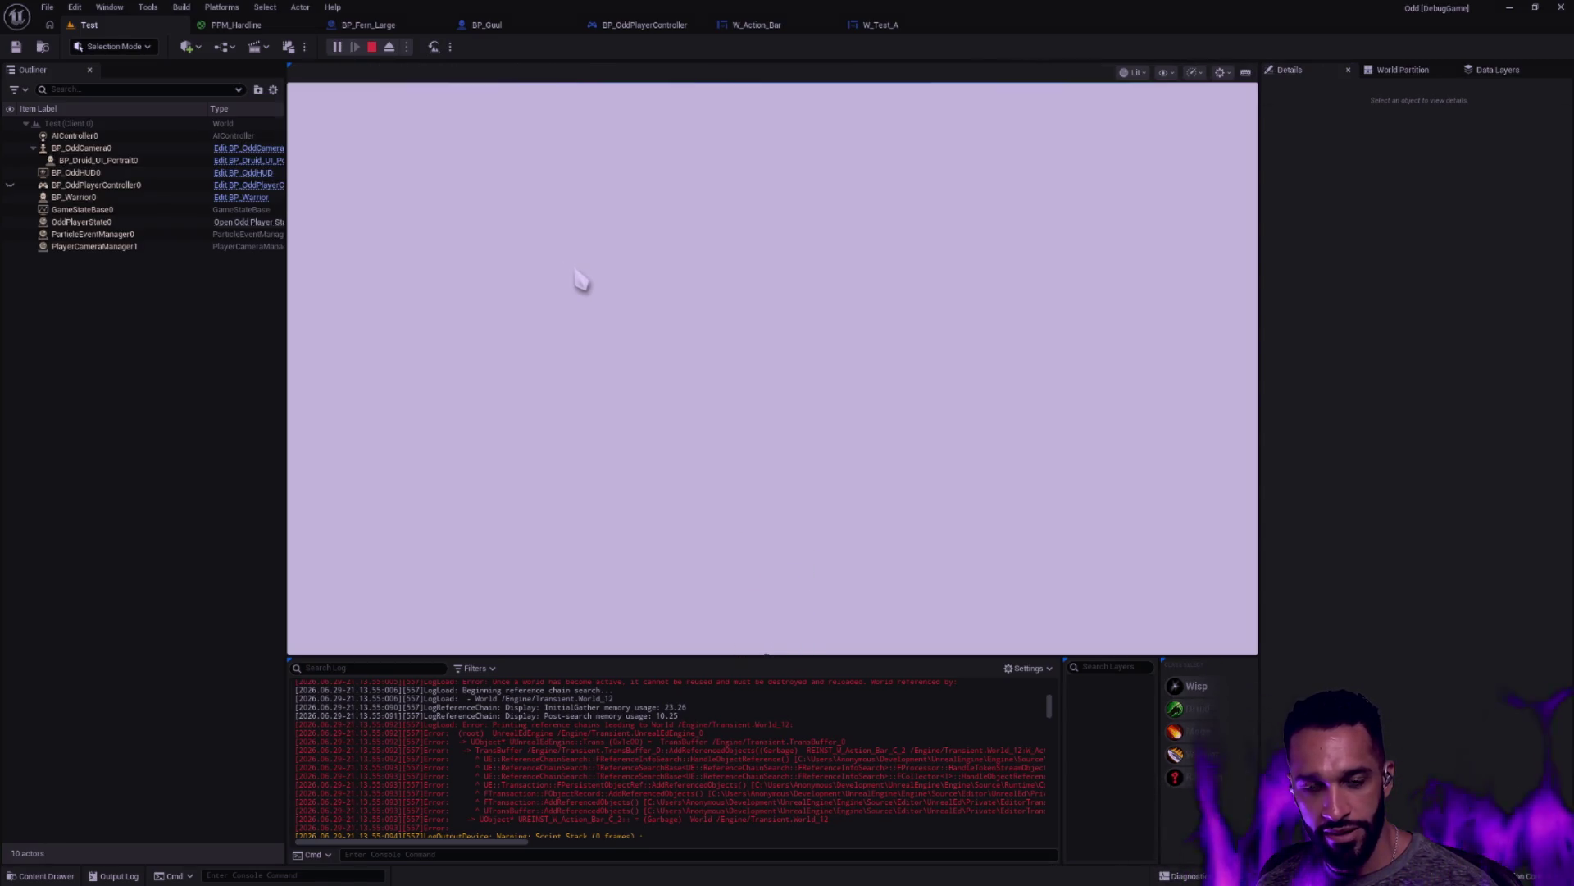
{"action": "key", "text": "Escape"}
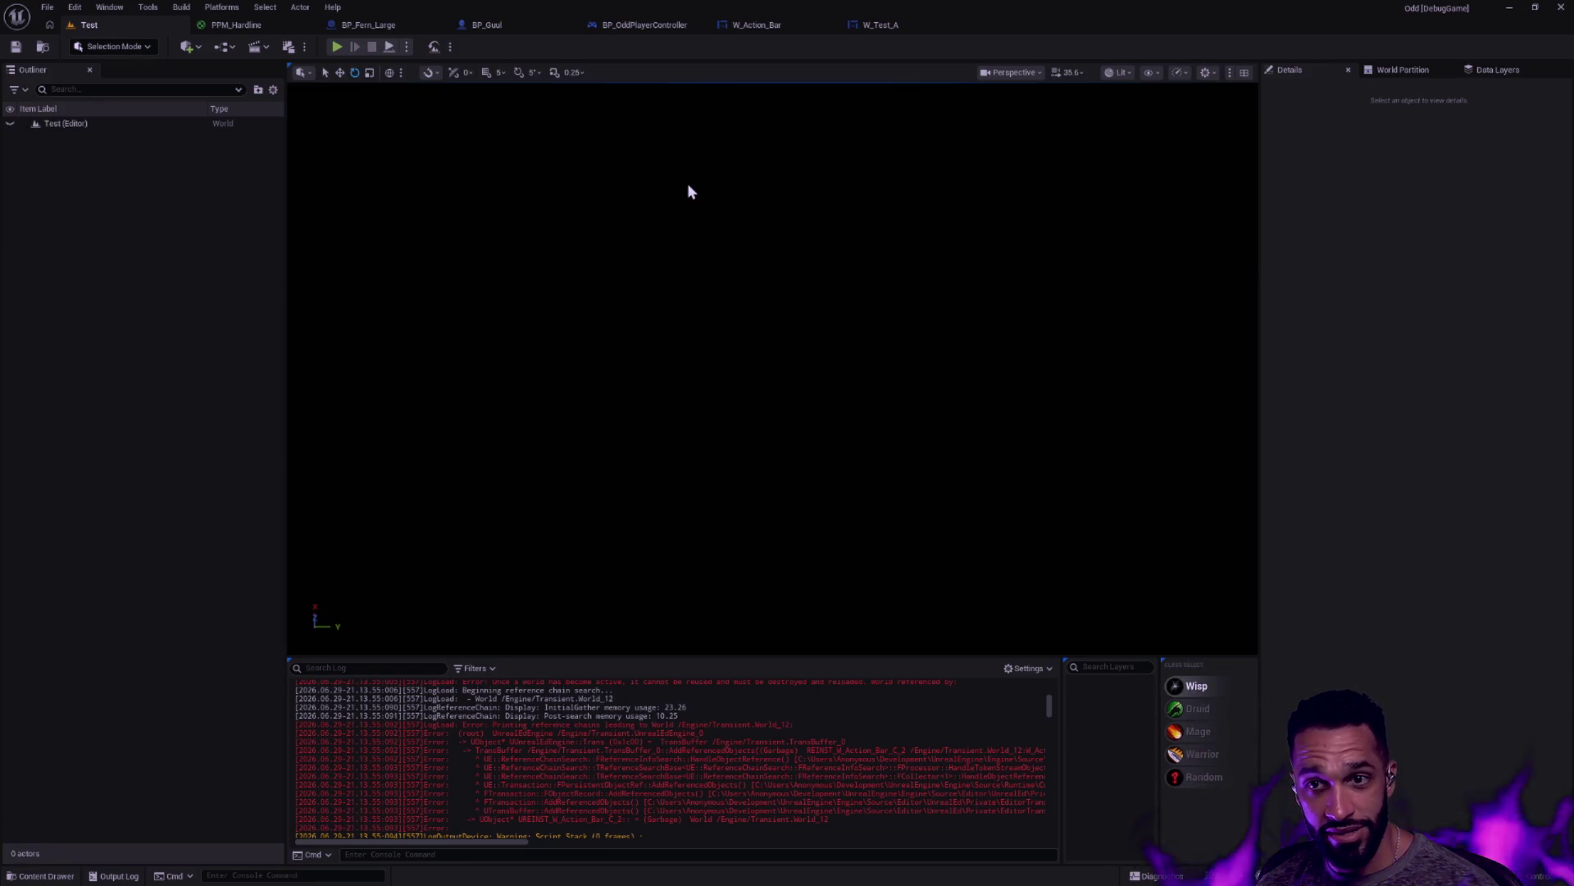
{"action": "left_click", "coordinate": [342, 46]}
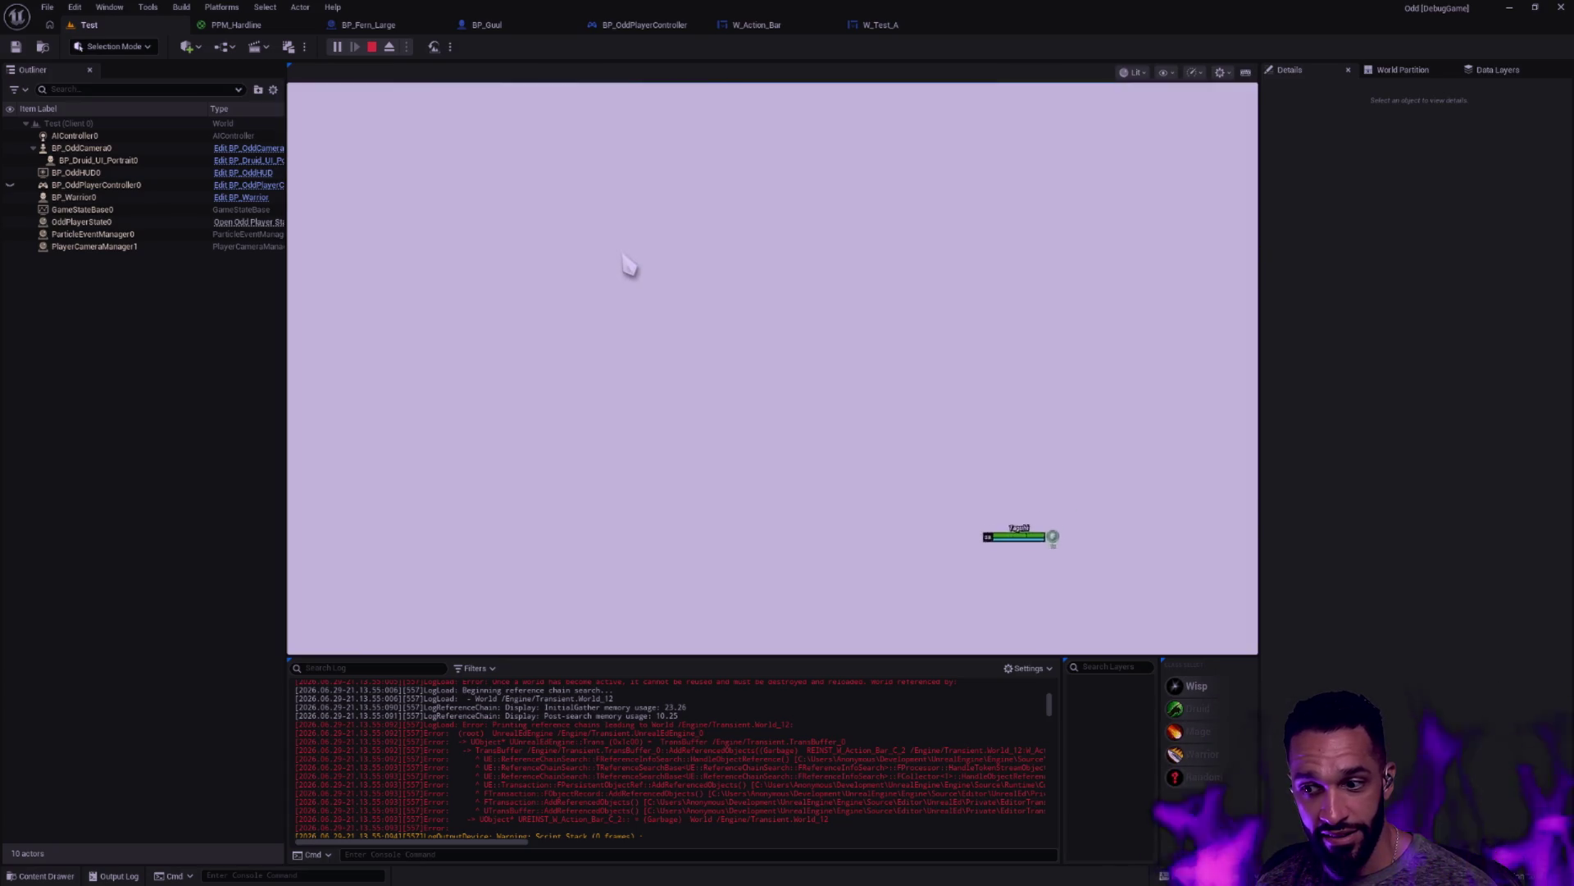
{"action": "key", "text": "Escape"}
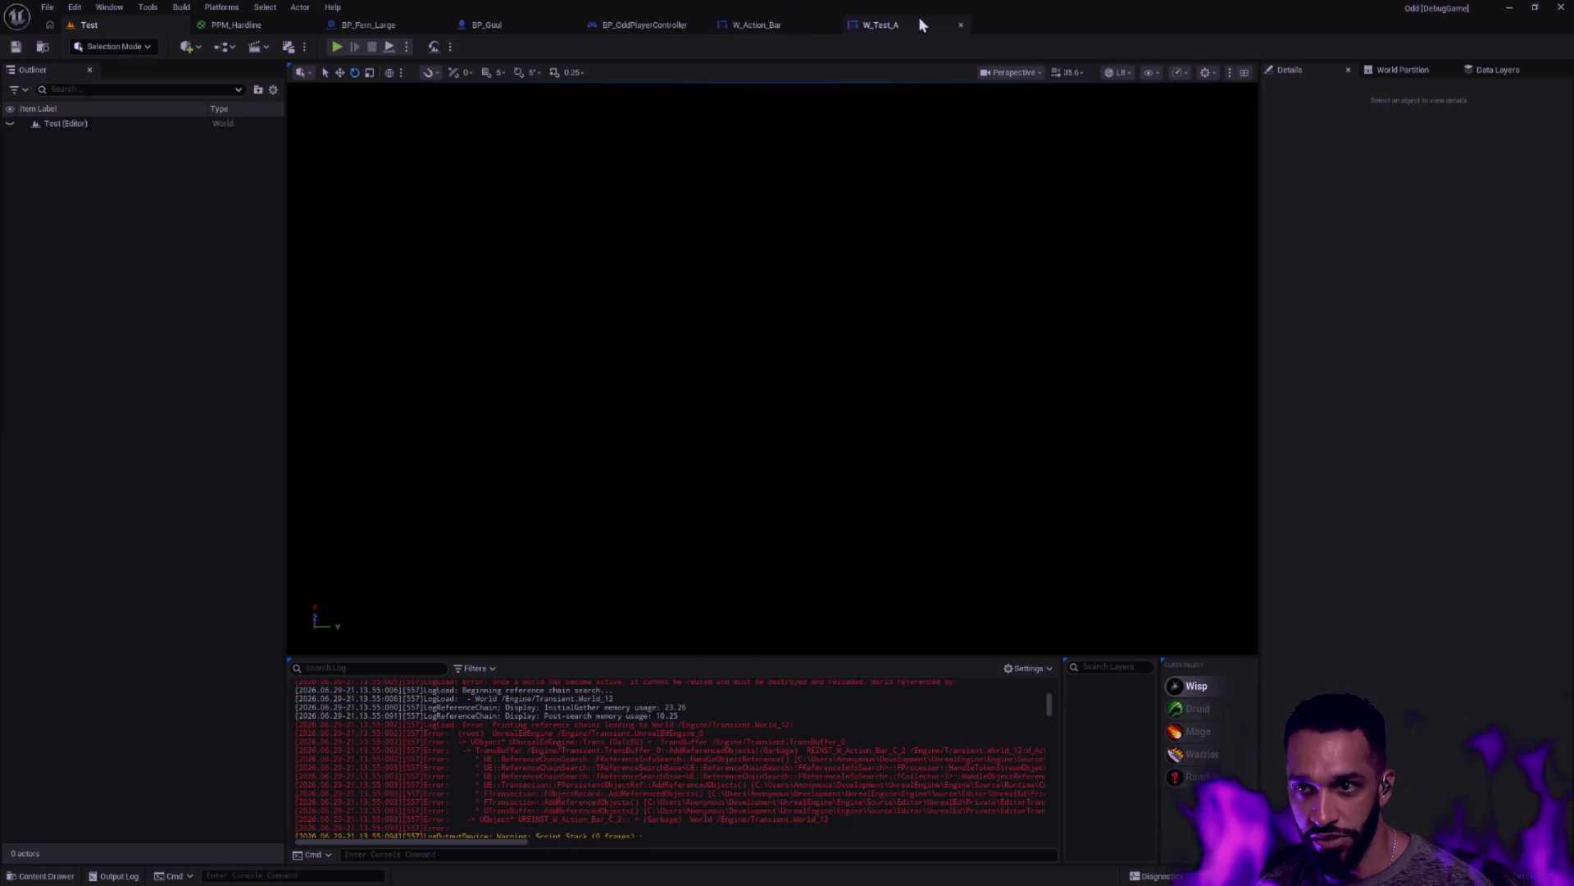
{"action": "left_click", "coordinate": [189, 47]}
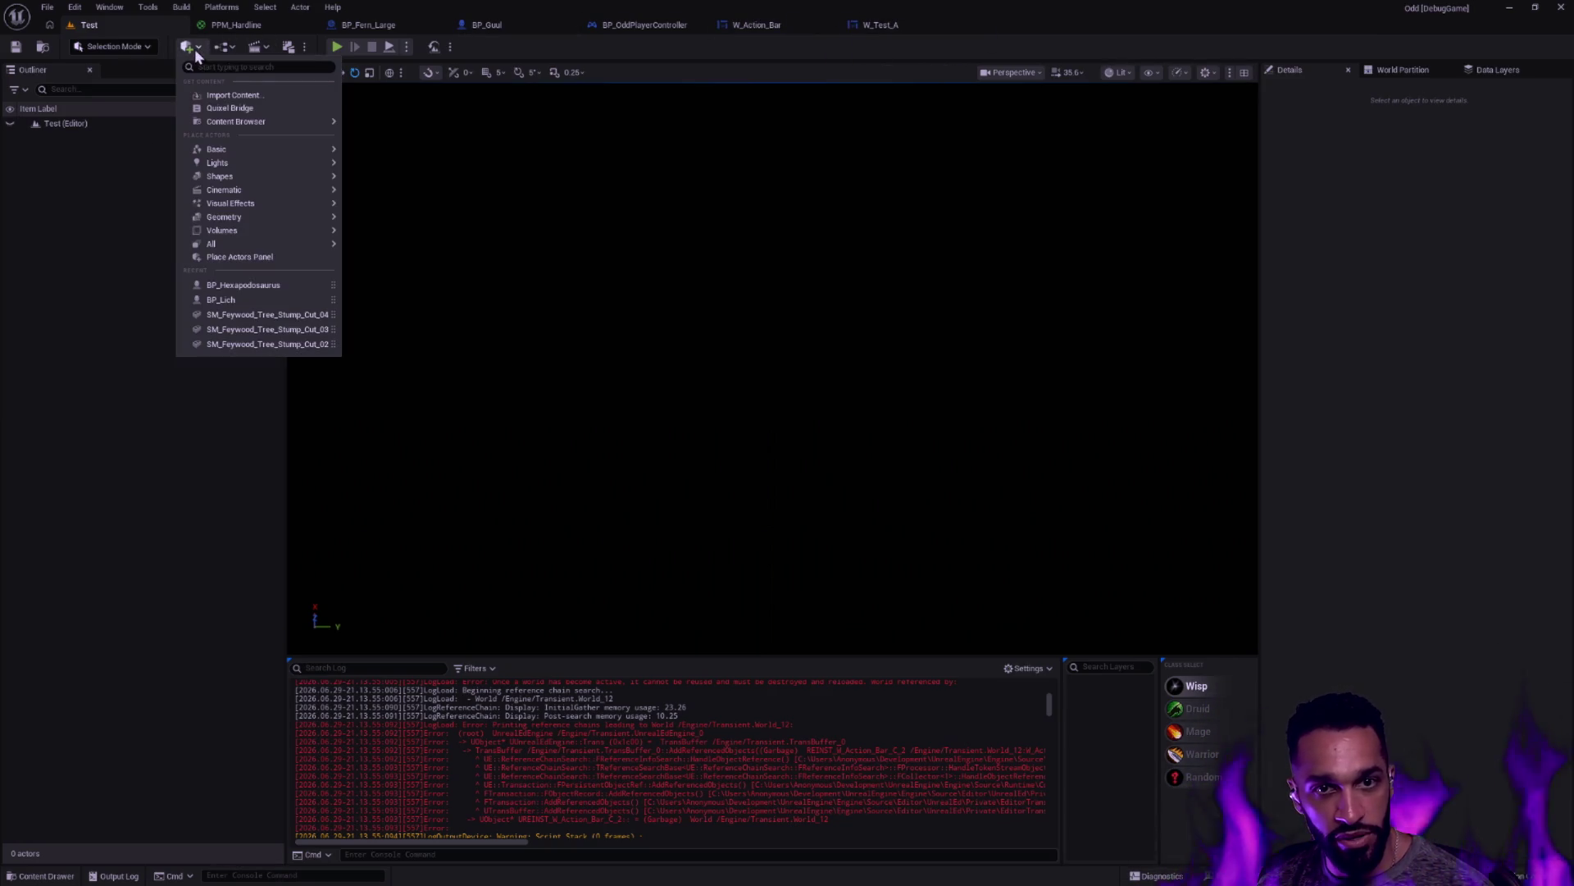
Add a Cylinder and a Directional Light, angling the light to shade the cylinder
{"action": "mouse_move", "coordinate": [249, 154]}
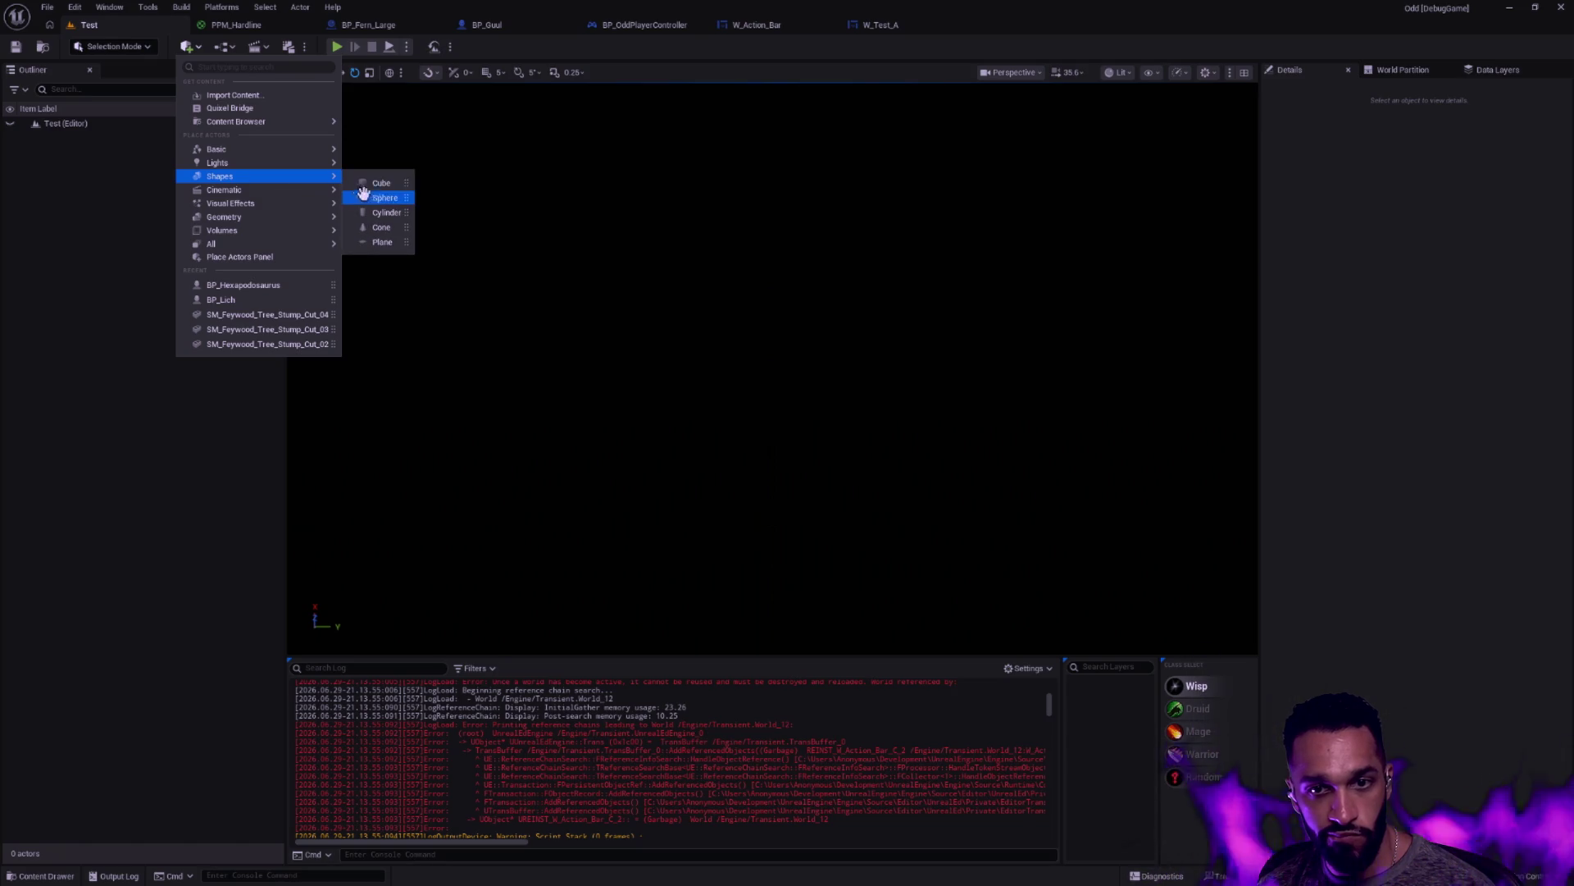
{"action": "left_click", "coordinate": [392, 212]}
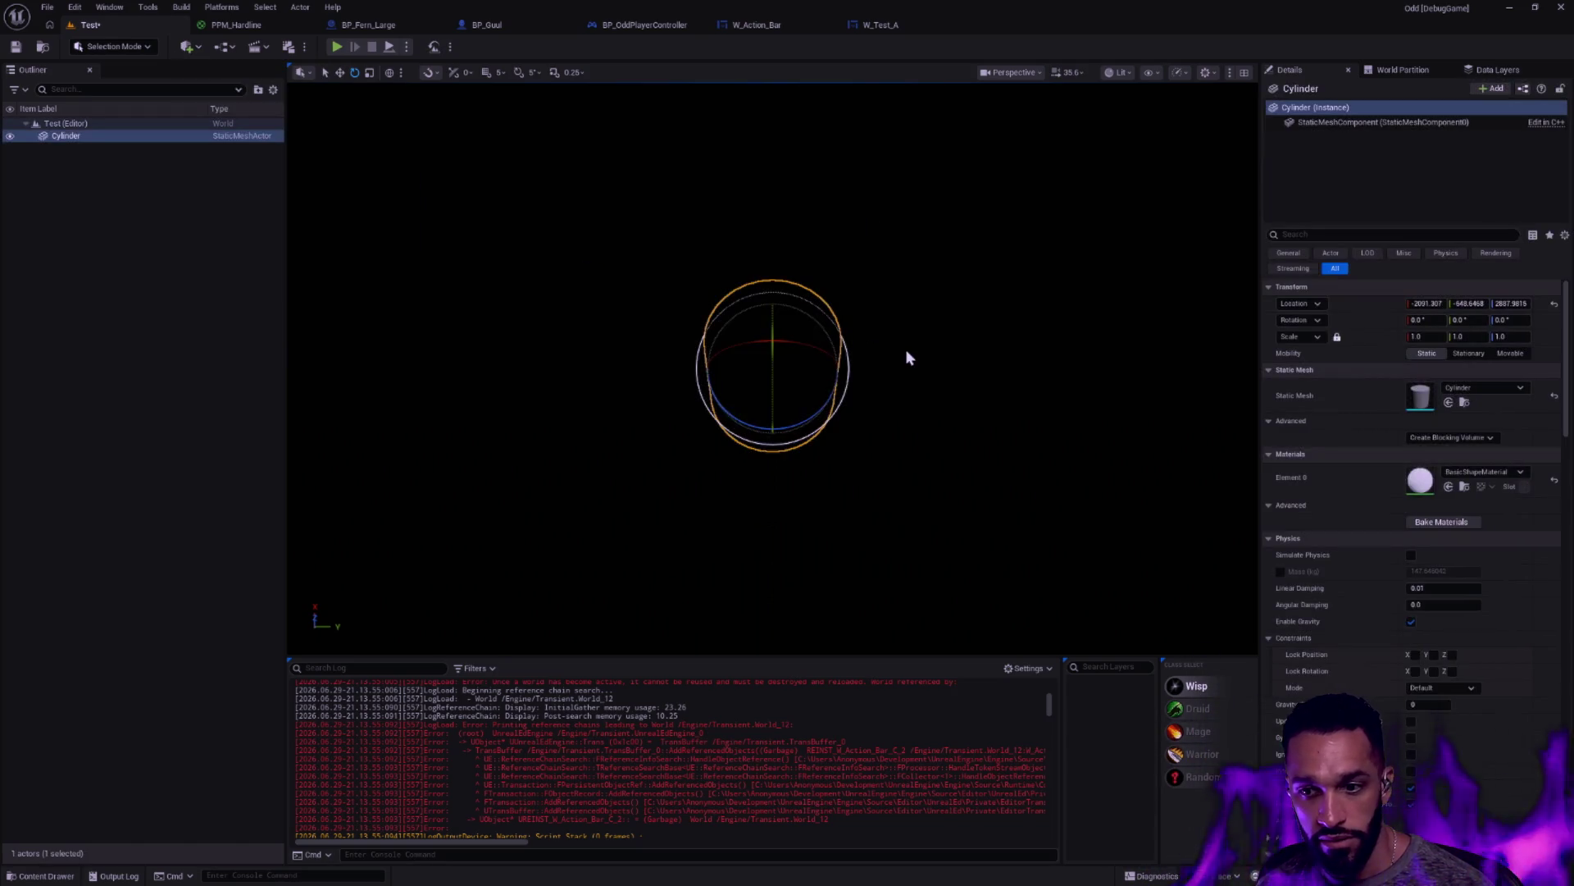
{"action": "left_click", "coordinate": [193, 46]}
{"action": "mouse_move", "coordinate": [246, 162]}
{"action": "left_click", "coordinate": [395, 166]}
{"action": "mouse_move", "coordinate": [838, 369]}
{"action": "left_mouse_down"}
{"action": "mouse_move", "coordinate": [782, 353]}
{"action": "mouse_move", "coordinate": [826, 344]}
{"action": "mouse_move", "coordinate": [782, 412]}
{"action": "mouse_move", "coordinate": [795, 367]}
{"action": "mouse_move", "coordinate": [726, 367]}
{"action": "left_mouse_up"}
{"action": "key", "text": "w"}
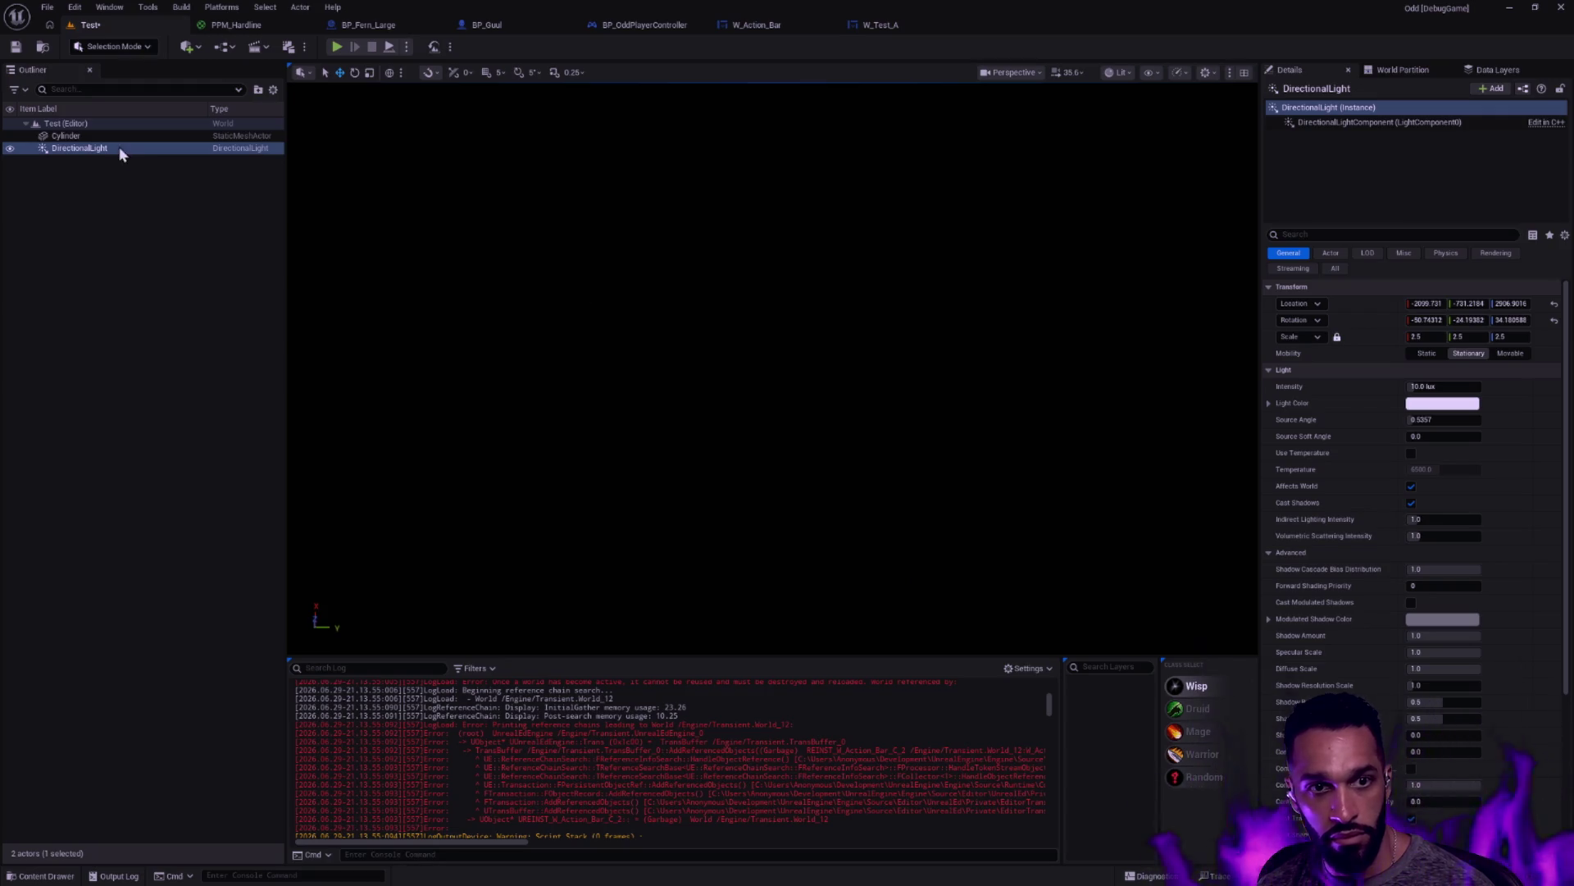
Frame the Cylinder and search its material choices for 'landscape'
{"action": "left_click", "coordinate": [98, 136]}
{"action": "key", "text": "f"}
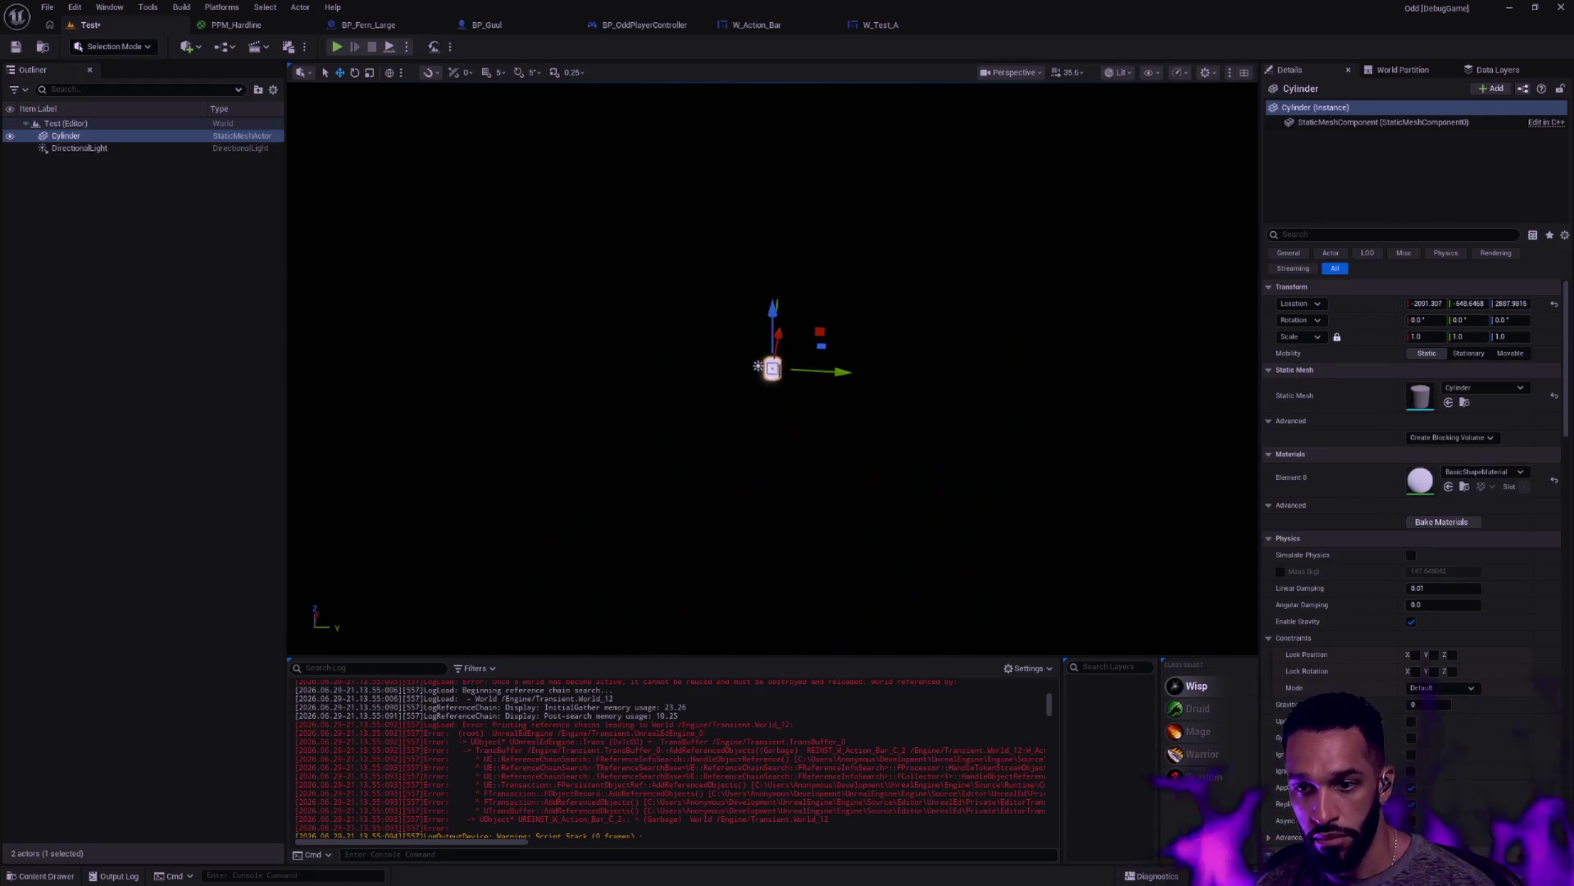
{"action": "left_click", "coordinate": [1483, 472]}
{"action": "type", "text": "landscape"}
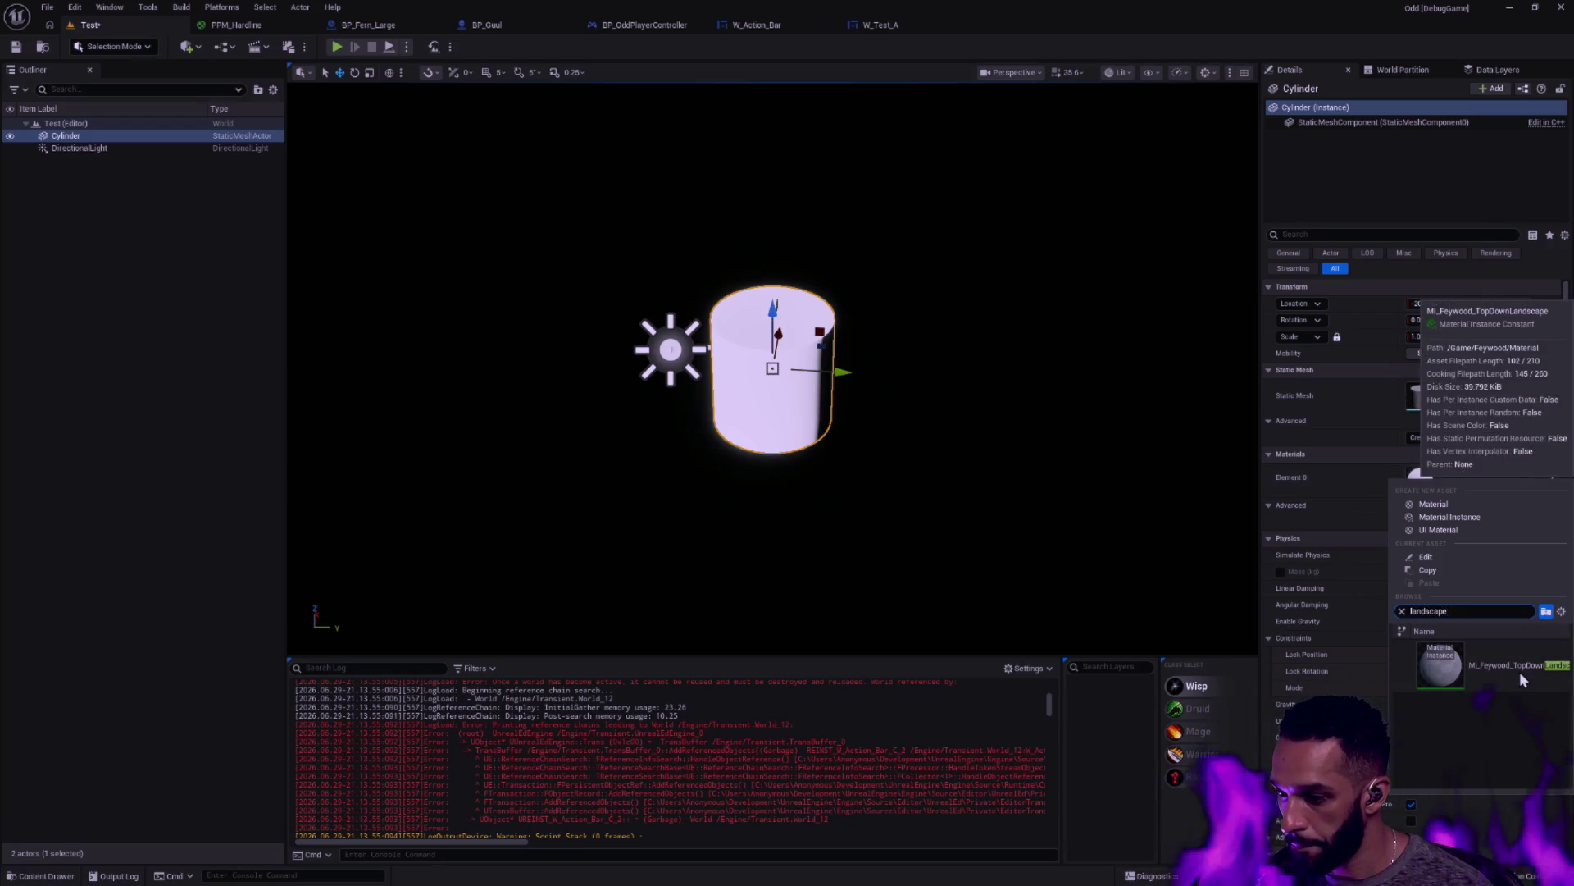
Assign M_Block_Terrain to the cylinder and squash its height into a flat disc
{"action": "double_click", "coordinate": [1492, 614]}
{"action": "type", "text": "block"}
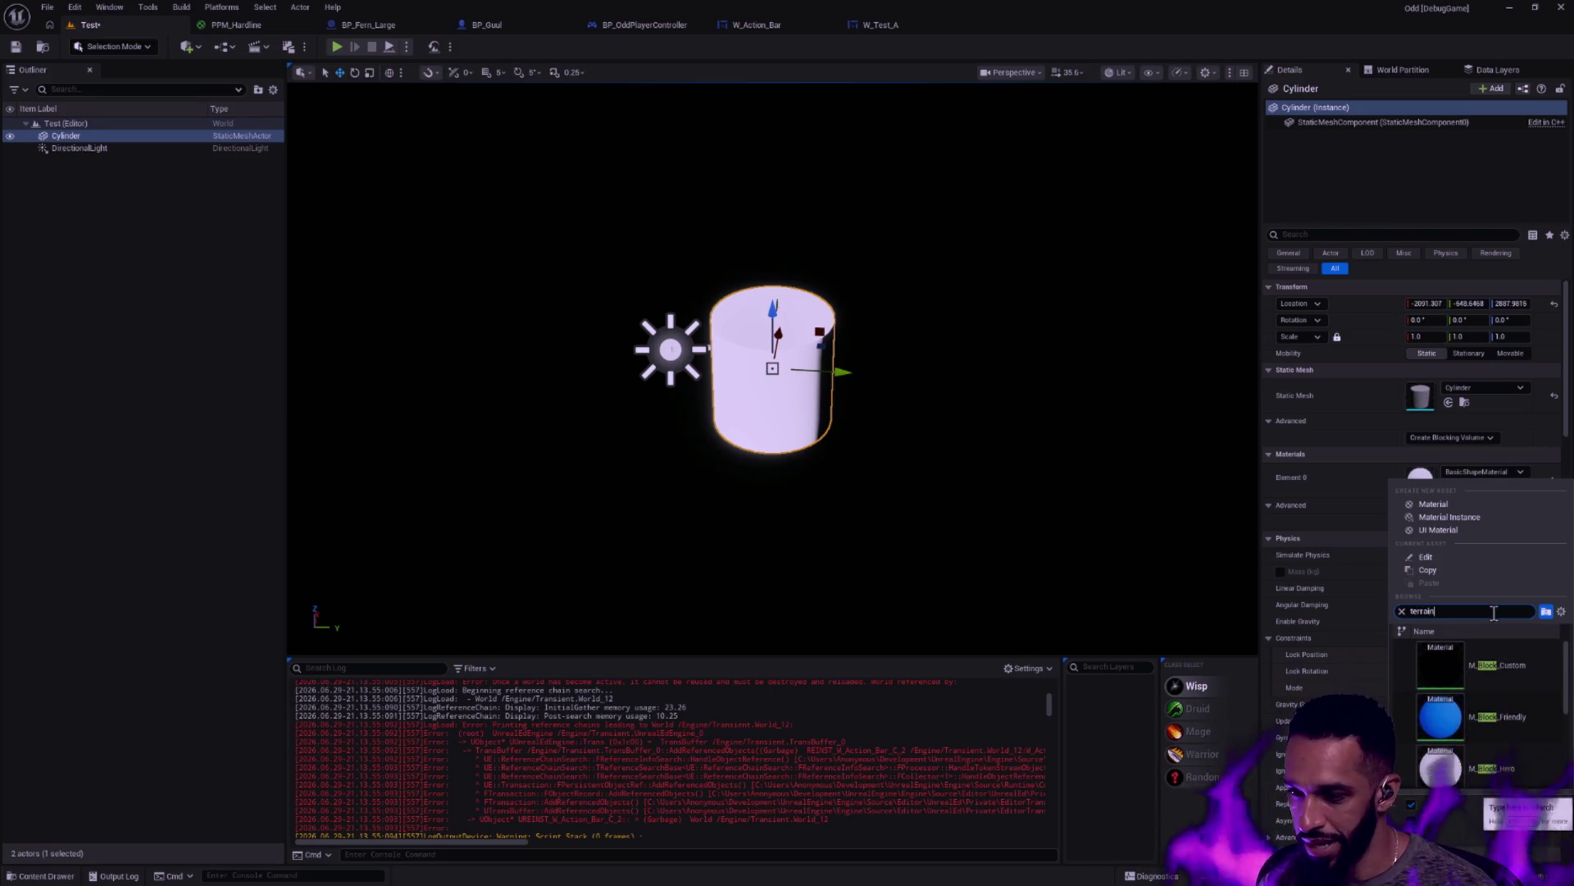
{"action": "key", "text": "Escape"}
{"action": "key", "text": "r"}
{"action": "mouse_move", "coordinate": [773, 306]}
{"action": "left_mouse_down"}
{"action": "mouse_move", "coordinate": [774, 359]}
{"action": "mouse_move", "coordinate": [861, 295]}
{"action": "mouse_move", "coordinate": [773, 312]}
{"action": "mouse_move", "coordinate": [778, 368]}
{"action": "left_mouse_up"}
{"action": "key", "text": "w"}
Play-test the disc, delete the lavender button from W_Test_A, and play-test Test again
{"action": "key", "text": "alt+p"}
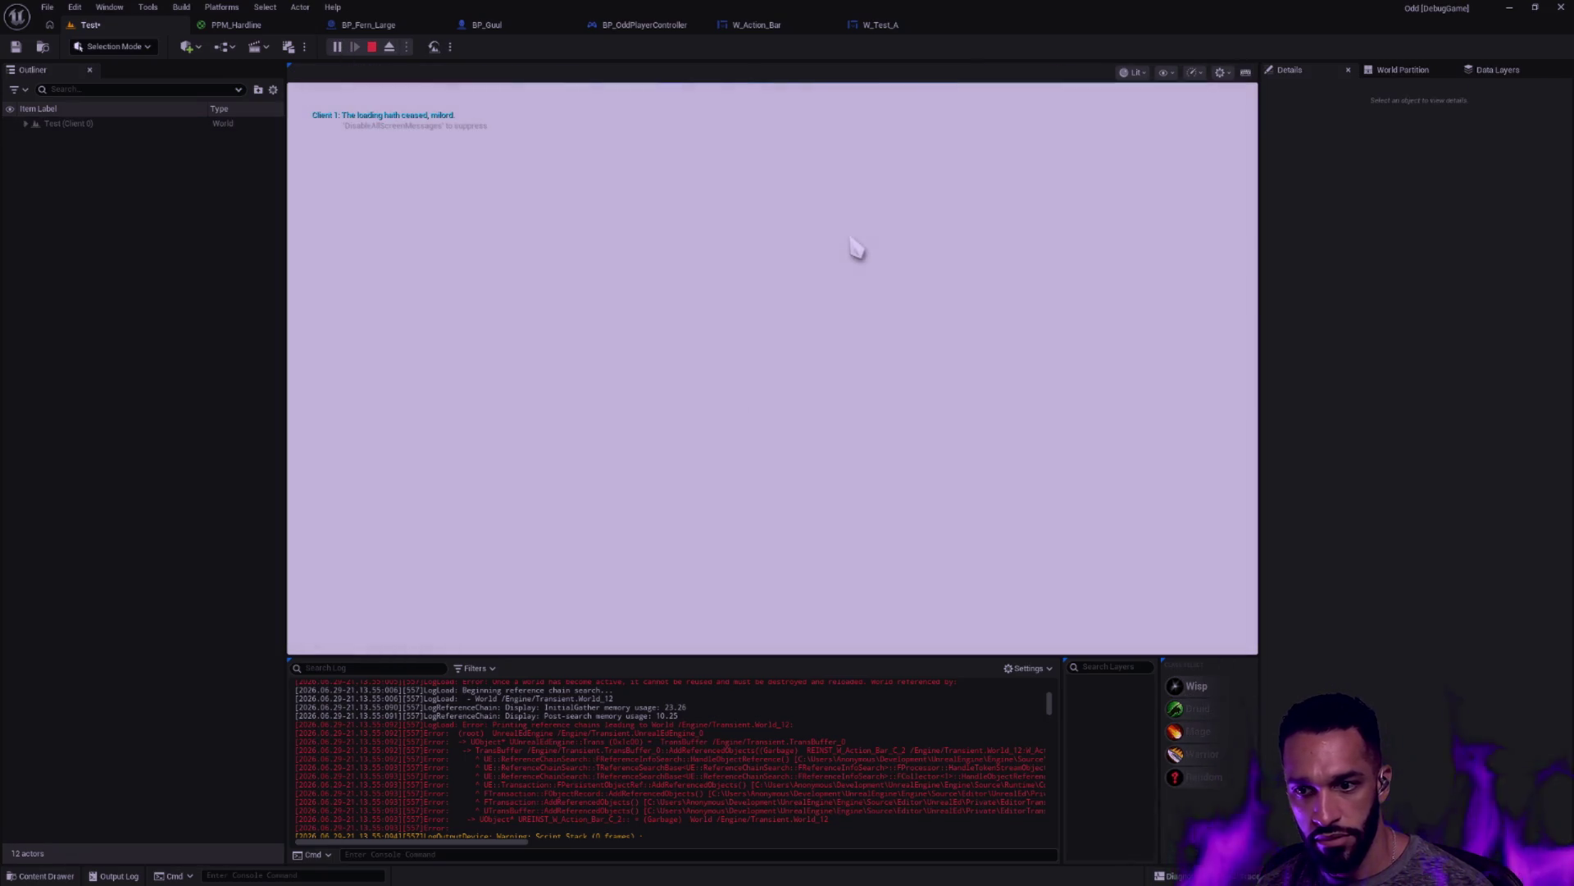
{"action": "key", "text": "Escape"}
{"action": "left_click", "coordinate": [840, 24]}
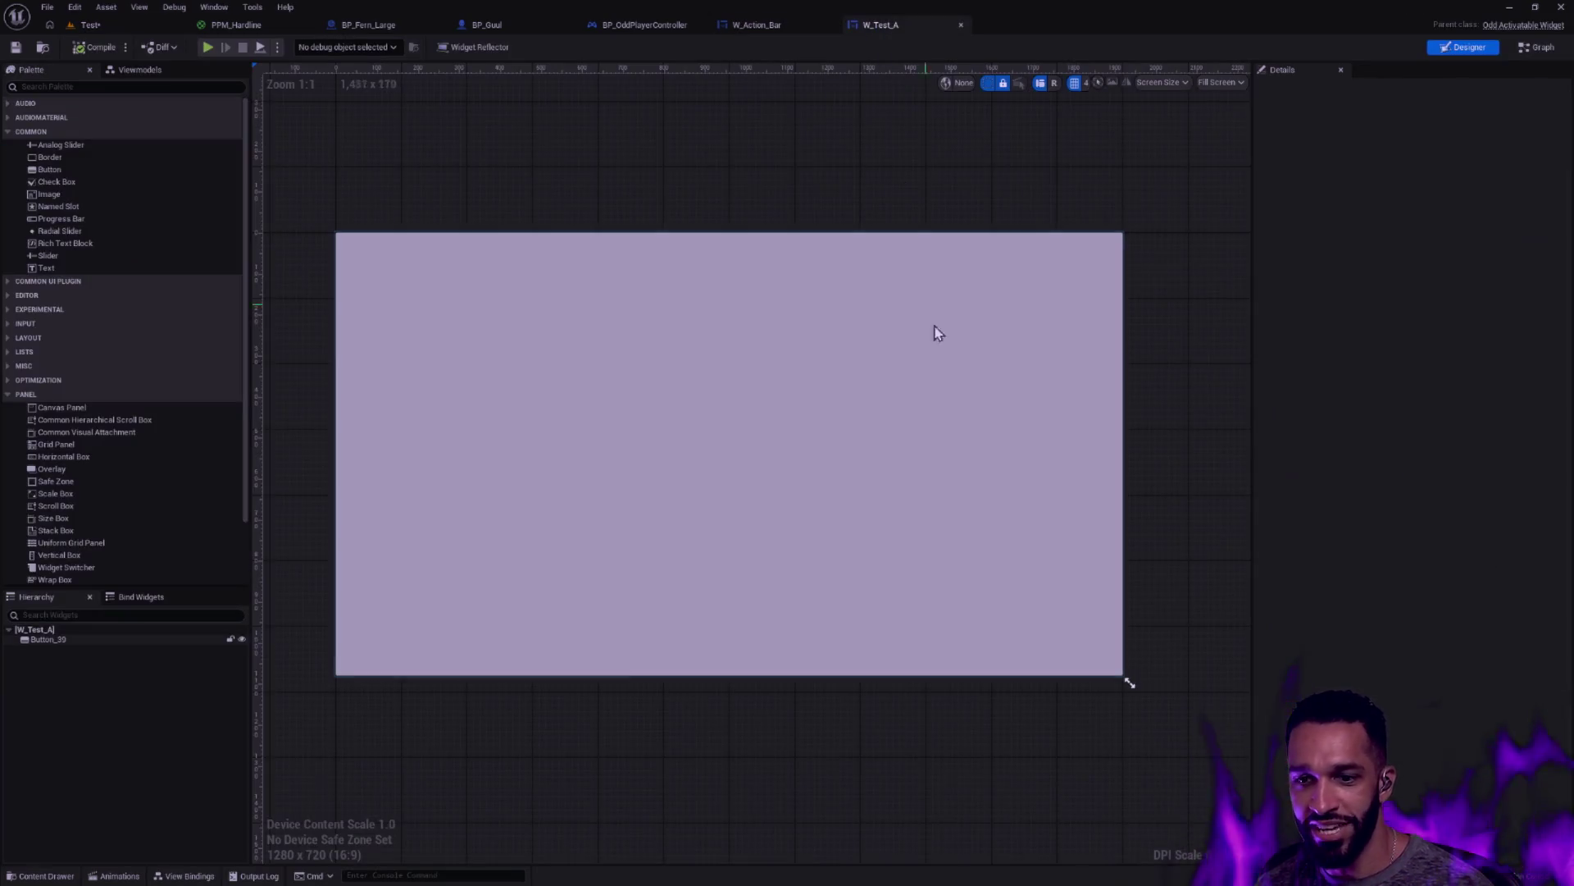
{"action": "left_click", "coordinate": [927, 313]}
{"action": "key", "text": "Delete"}
{"action": "left_click", "coordinate": [111, 29]}
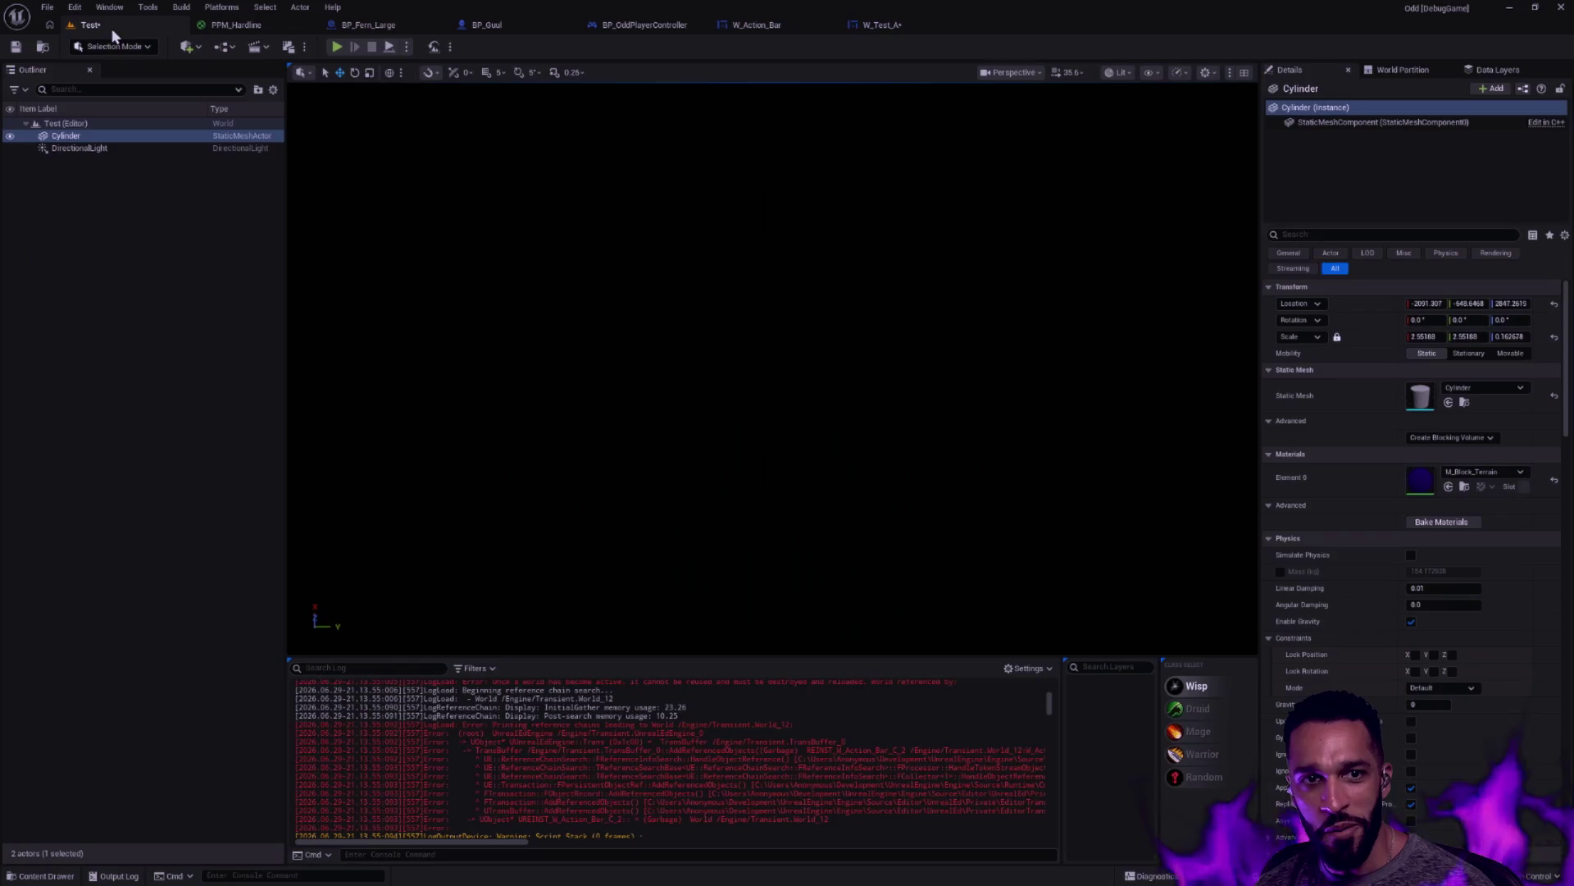
{"action": "left_click", "coordinate": [336, 47]}
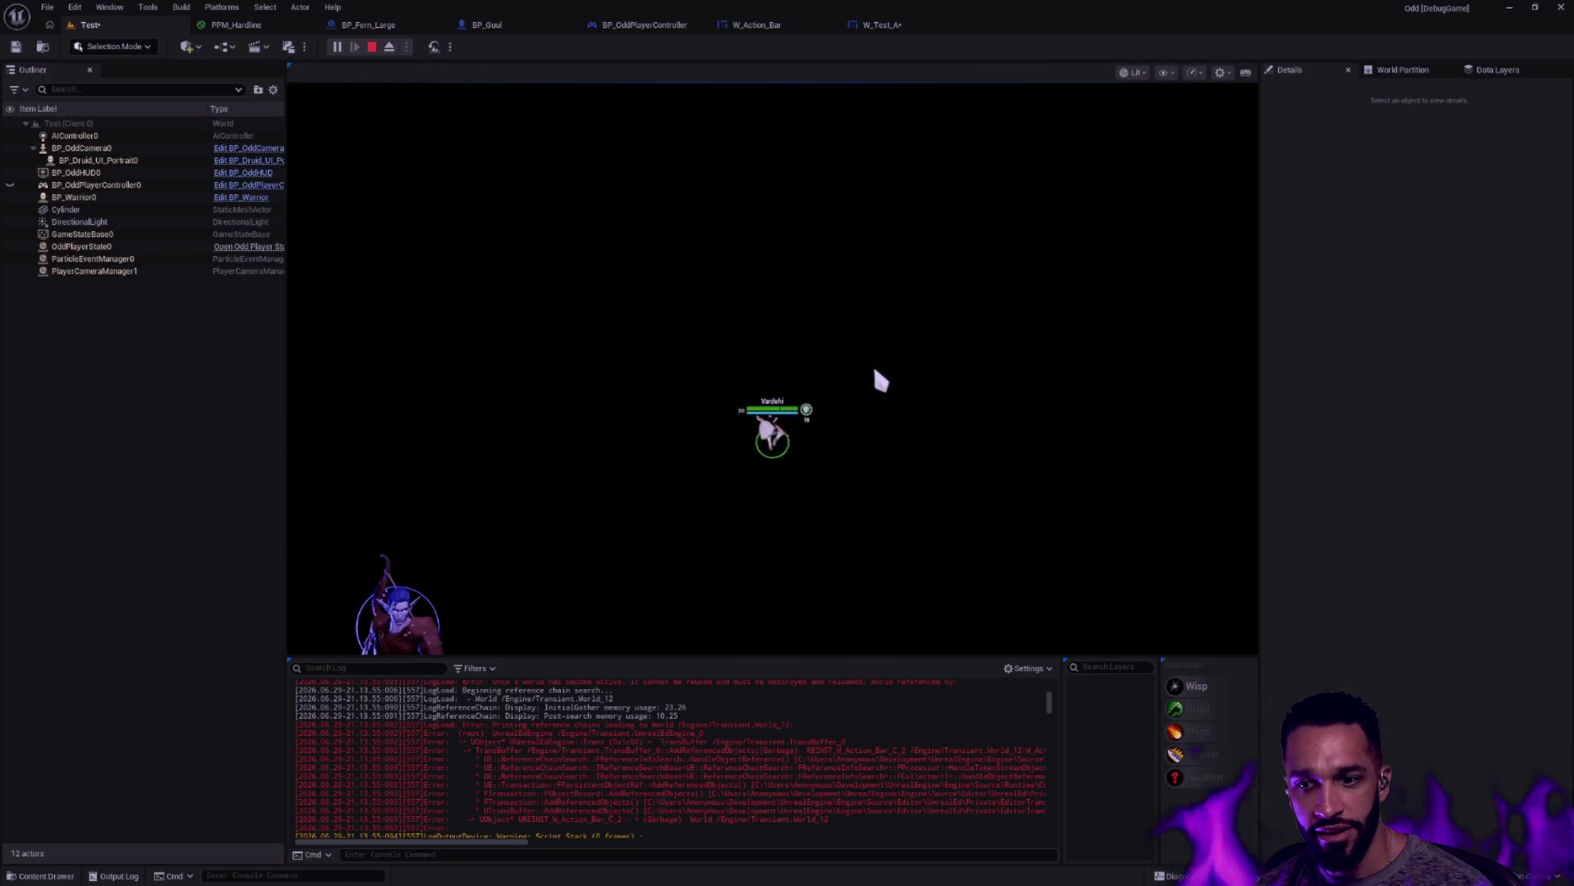
Stop the test play and lower the disc to a Z location of -20
{"action": "key", "text": "Escape"}
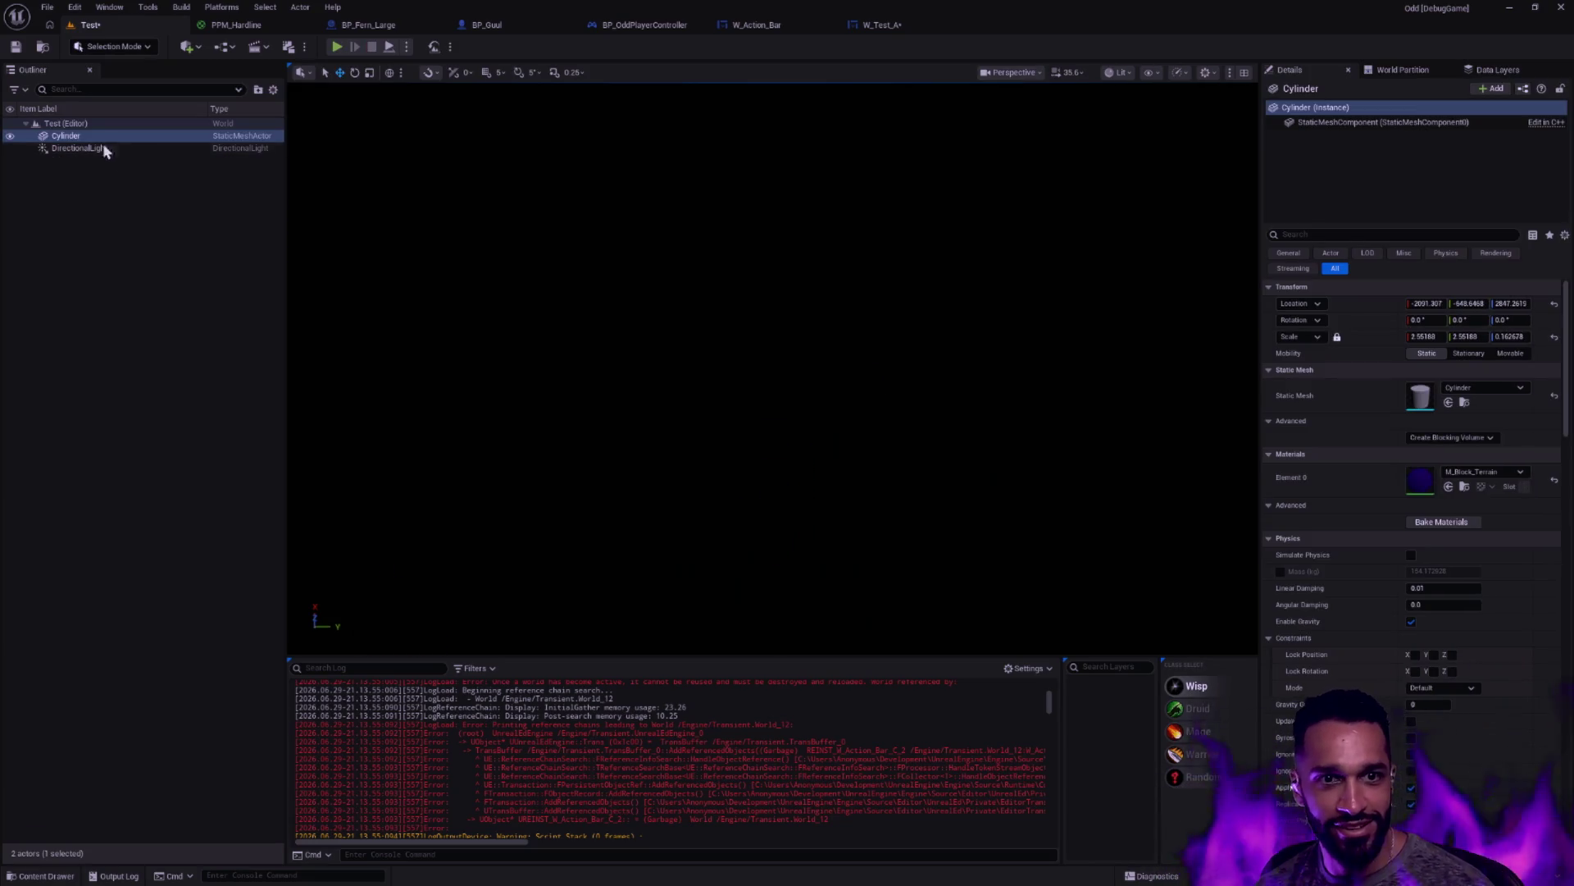
{"action": "left_click", "coordinate": [1554, 303]}
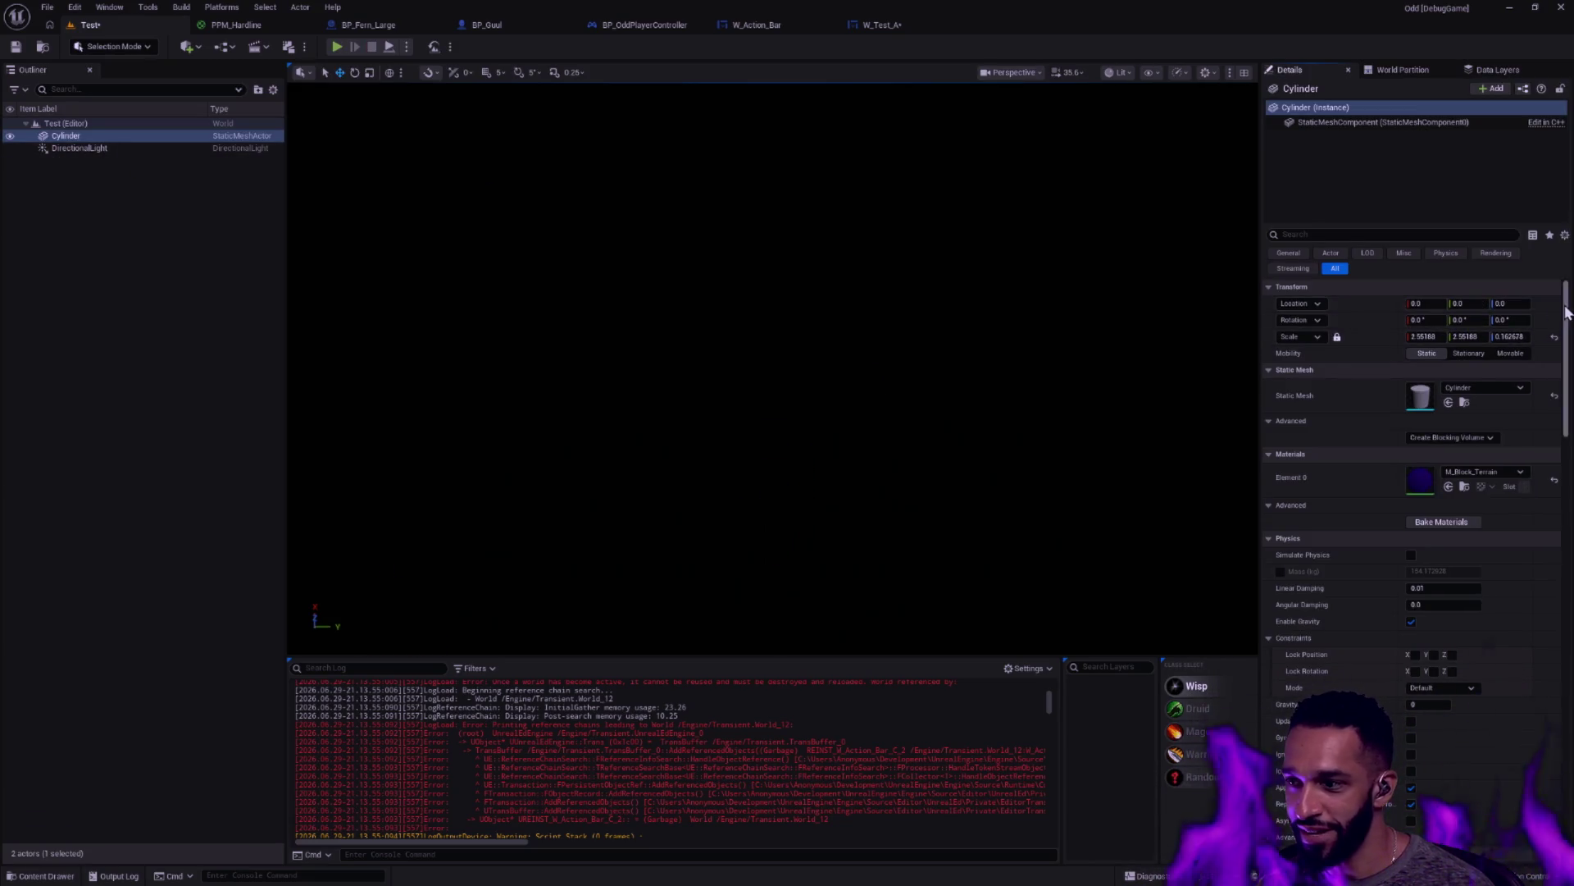
{"action": "double_click", "coordinate": [117, 142]}
{"action": "key", "text": "Escape"}
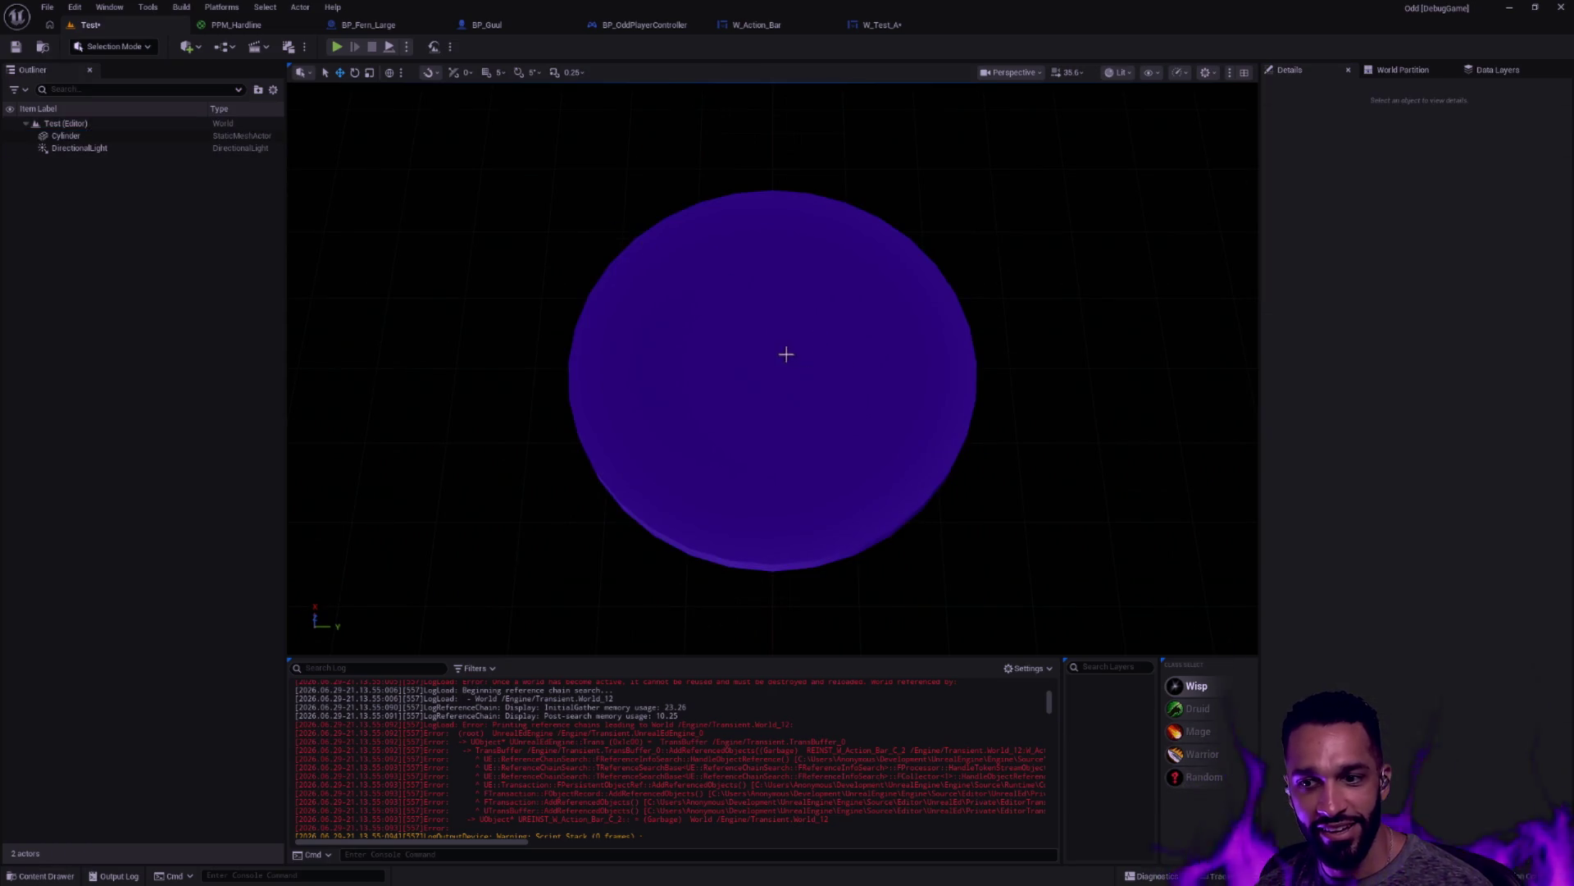
{"action": "left_click", "coordinate": [788, 345]}
{"action": "left_click_drag", "start_coordinate": [771, 305], "coordinate": [764, 333]}
{"action": "left_click", "coordinate": [1507, 302]}
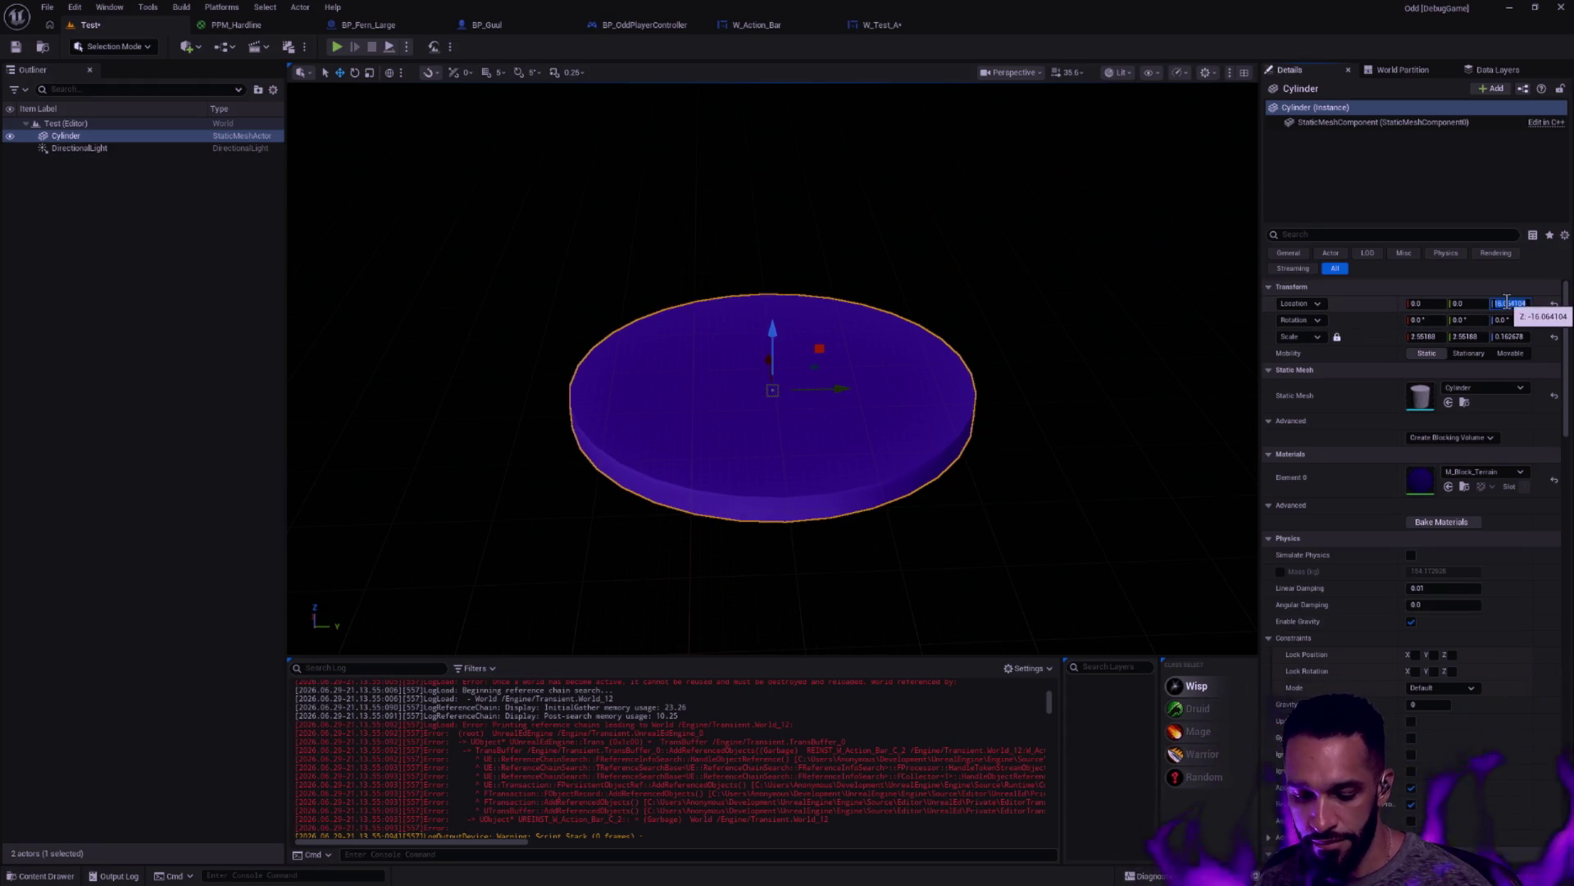
{"action": "key", "text": "Return"}
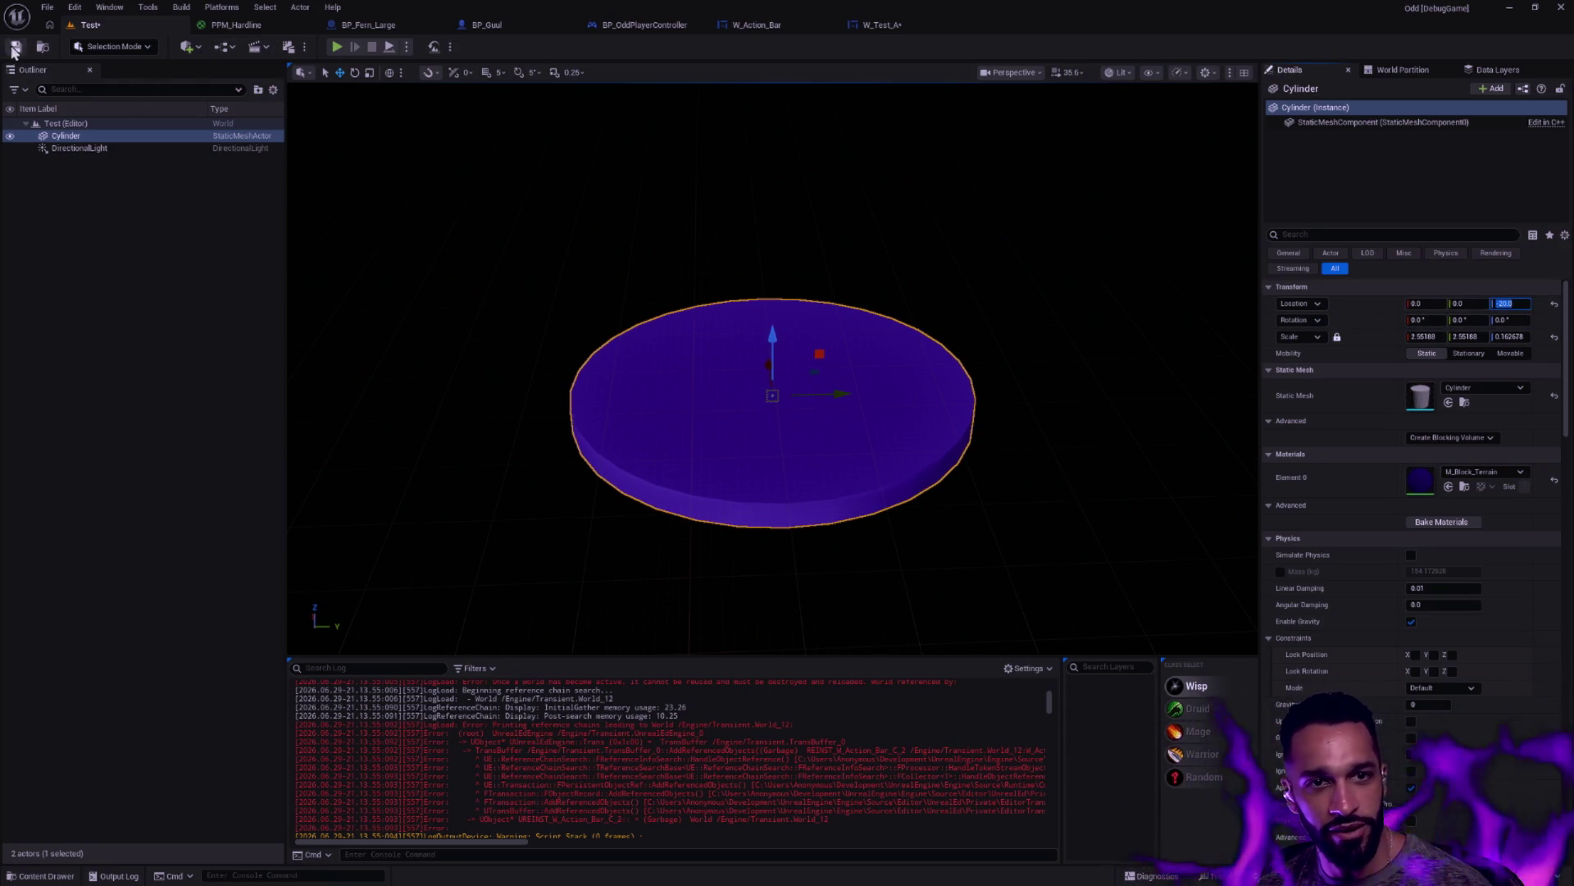
Run a quick play test, then bring up the Quick Add actor list to find the player start
{"action": "left_click", "coordinate": [336, 48]}
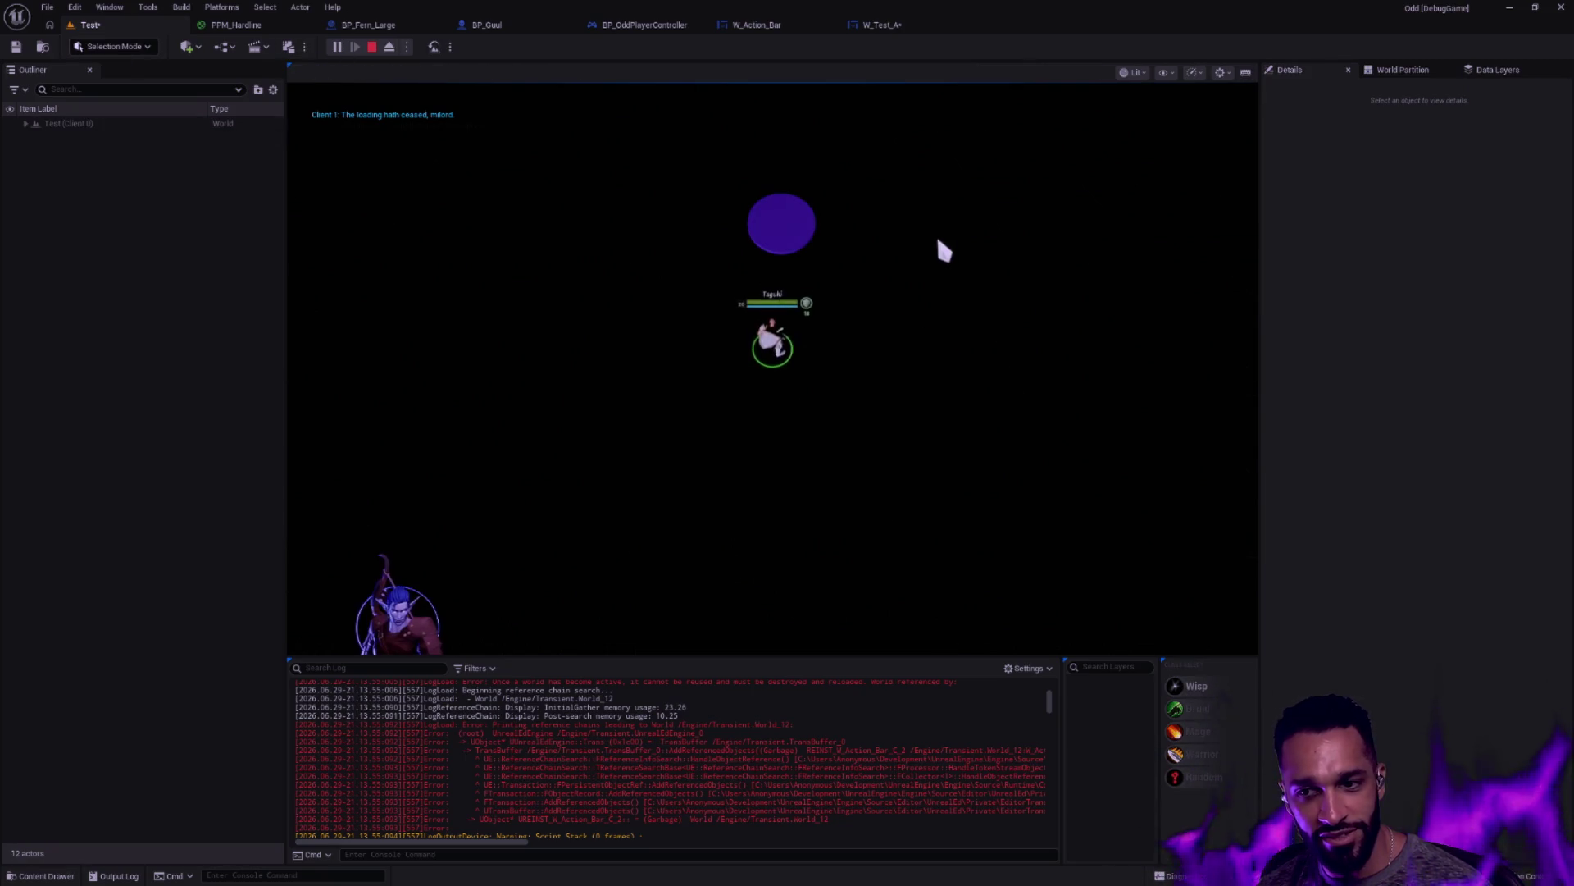
{"action": "key", "text": "Escape"}
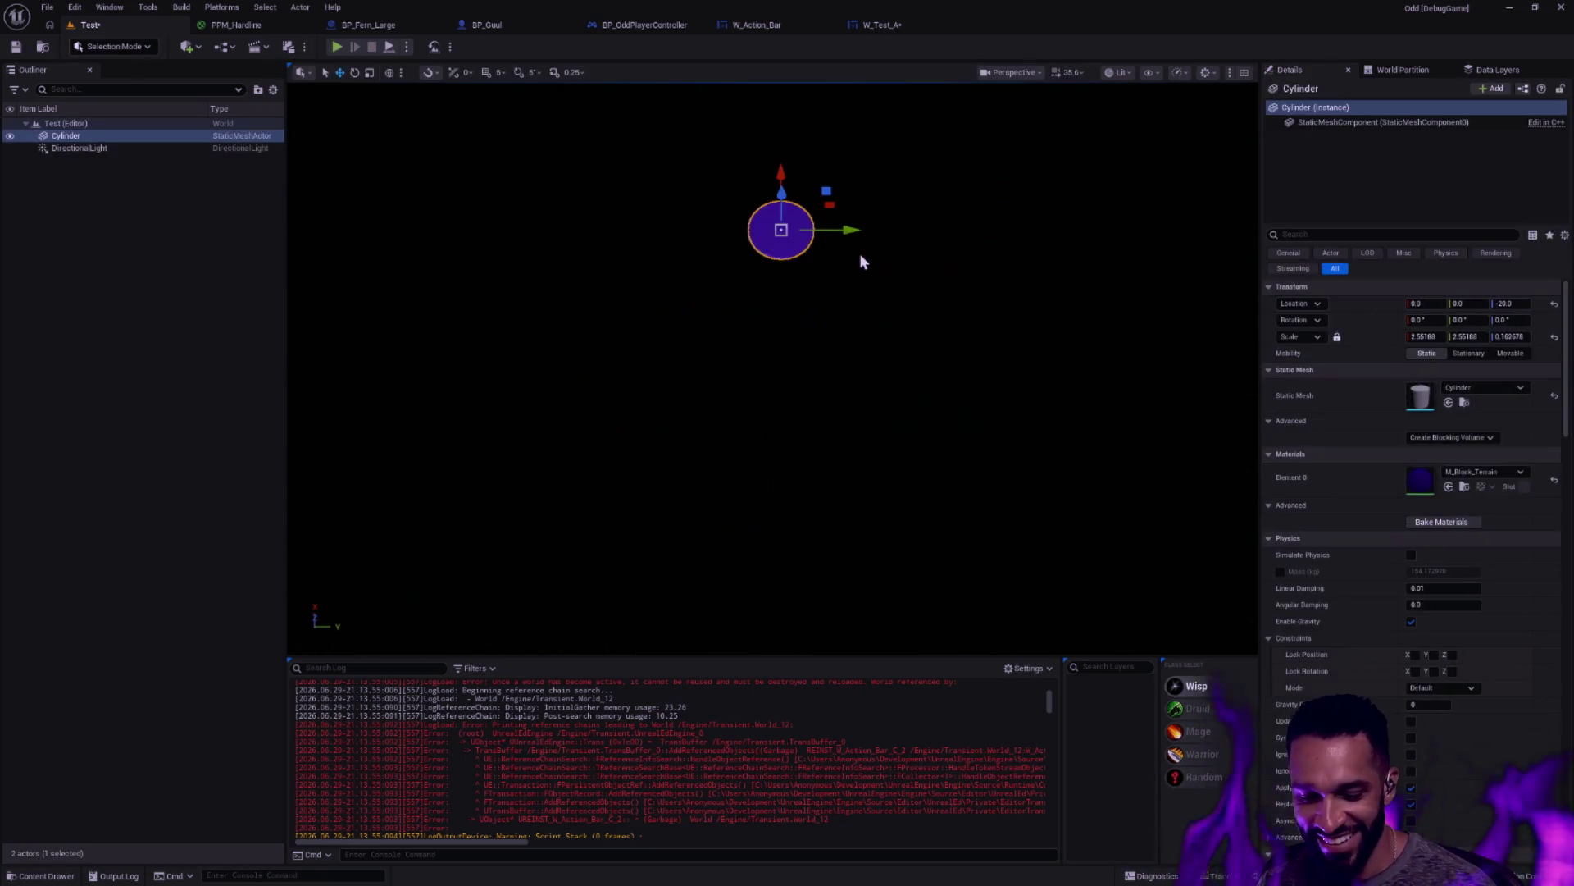
{"action": "key", "text": "ctrl+p"}
{"action": "type", "text": "playerp"}
{"action": "key", "text": "Escape"}
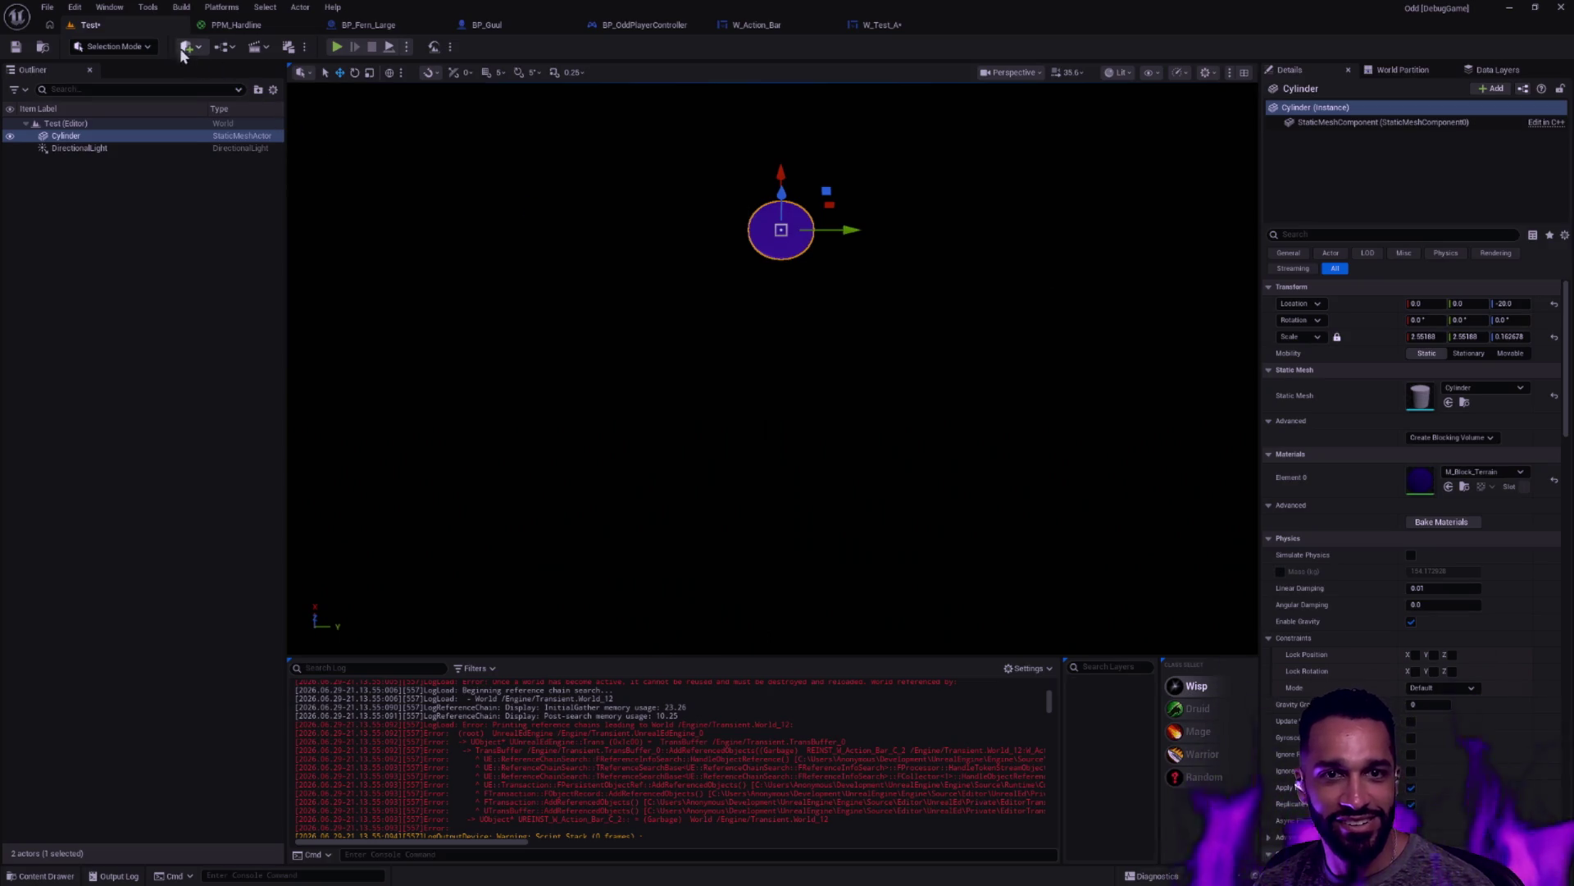
{"action": "left_click", "coordinate": [183, 46]}
Place a BP_OddPlayerStart on the purple disc and nudge it into position
{"action": "type", "text": "playerst"}
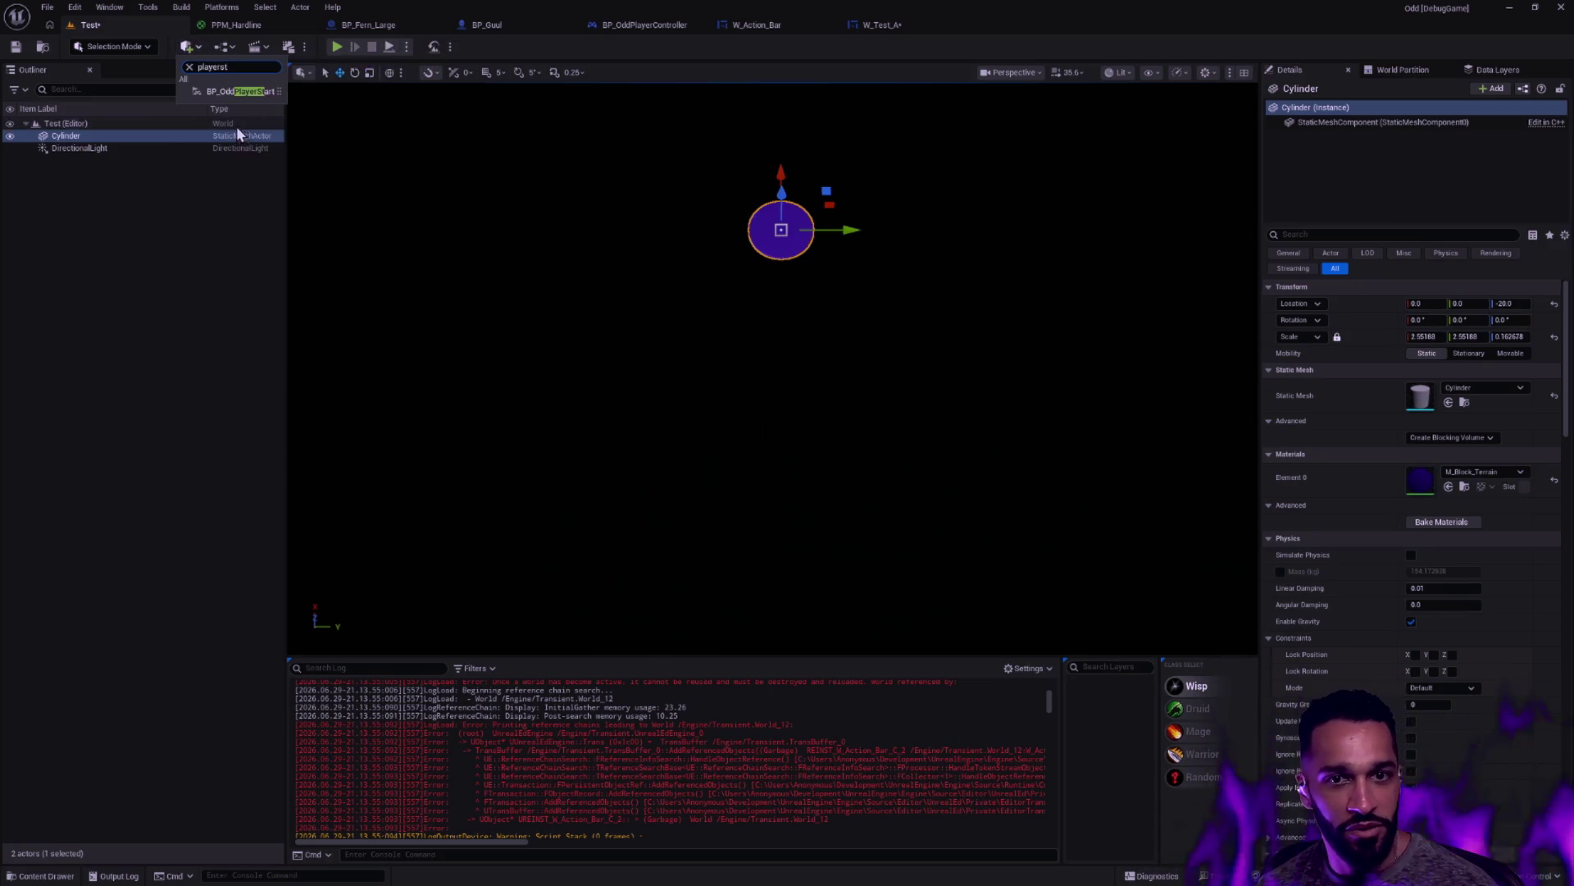
{"action": "mouse_move", "coordinate": [229, 93]}
{"action": "left_mouse_down"}
{"action": "mouse_move", "coordinate": [129, 176]}
{"action": "mouse_move", "coordinate": [779, 227]}
{"action": "left_mouse_up"}
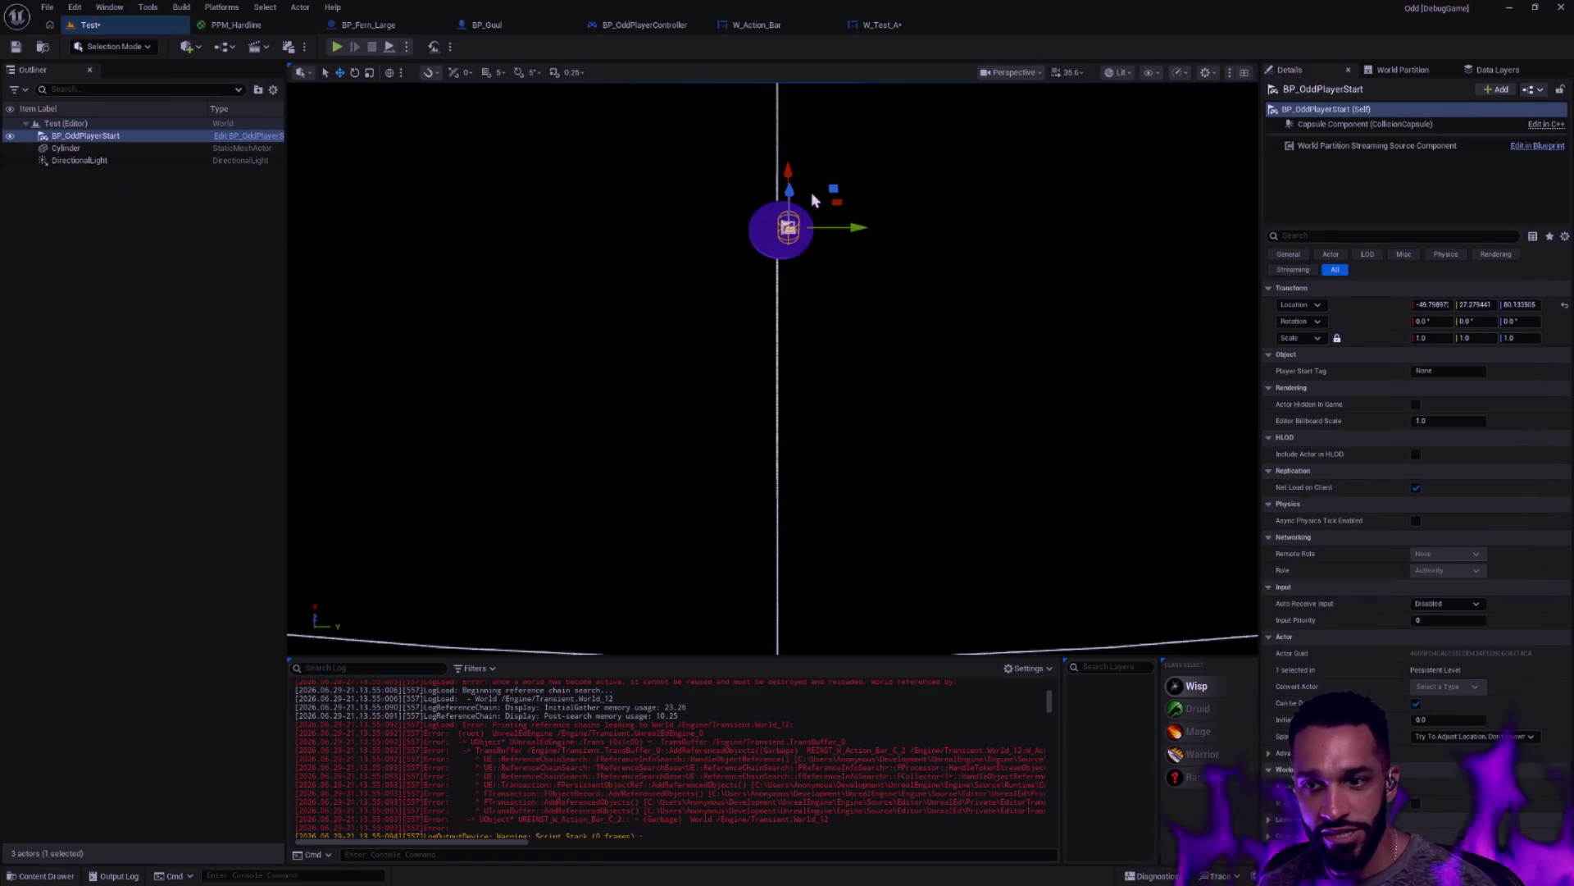
{"action": "key", "text": "f"}
{"action": "left_click_drag", "start_coordinate": [750, 341], "coordinate": [722, 313]}
Play-test the level twice, then return to the BP_OddPlayerController blueprint
{"action": "left_click", "coordinate": [336, 47]}
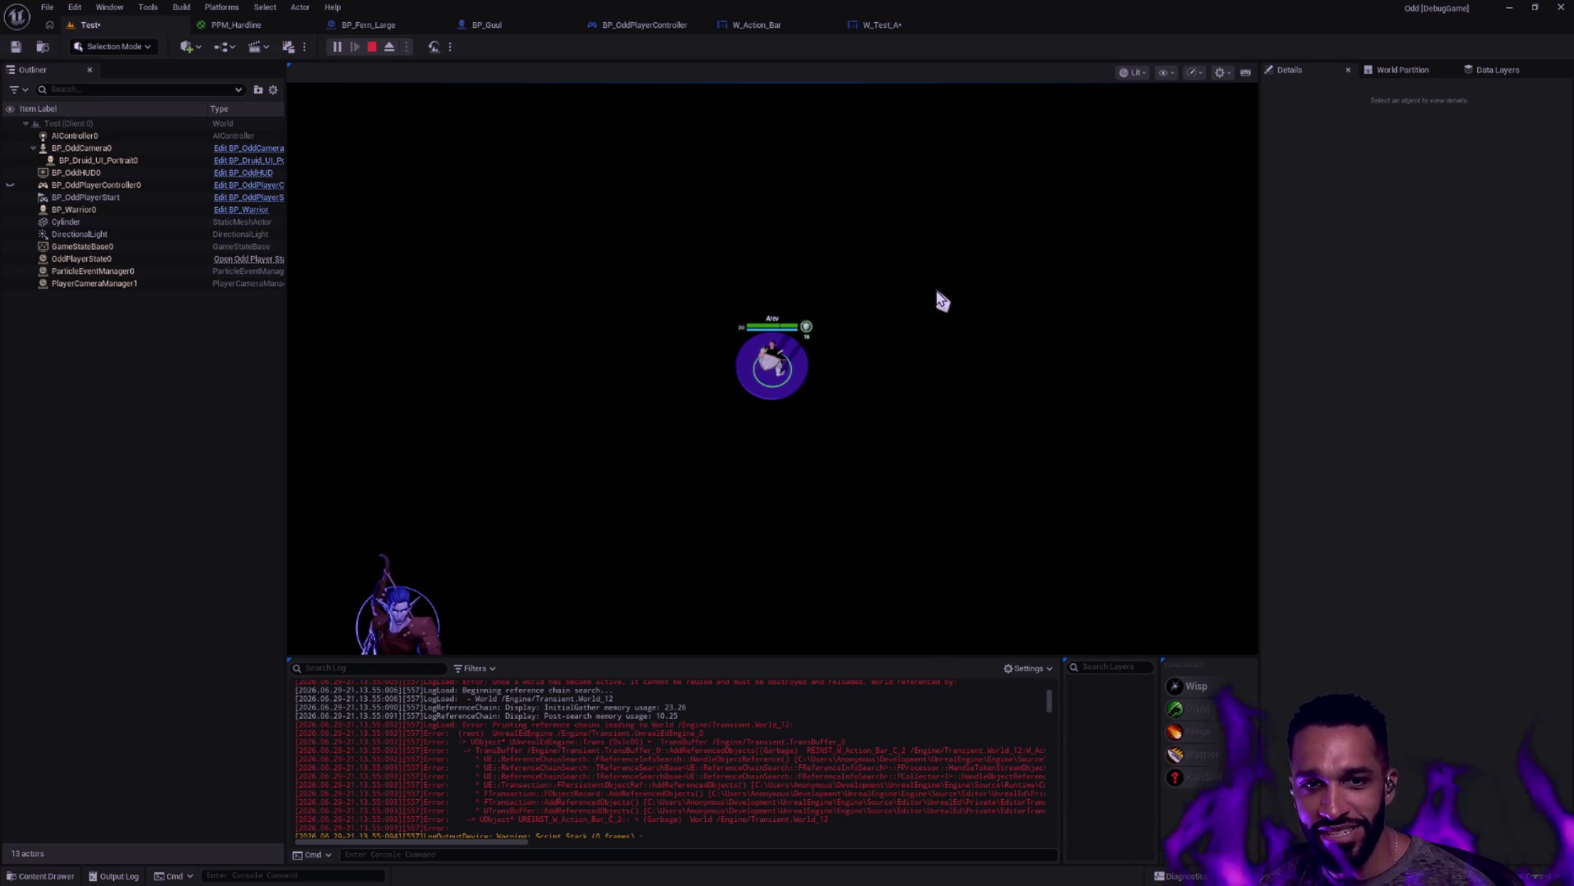
{"action": "key", "text": "Escape"}
{"action": "left_click", "coordinate": [337, 46]}
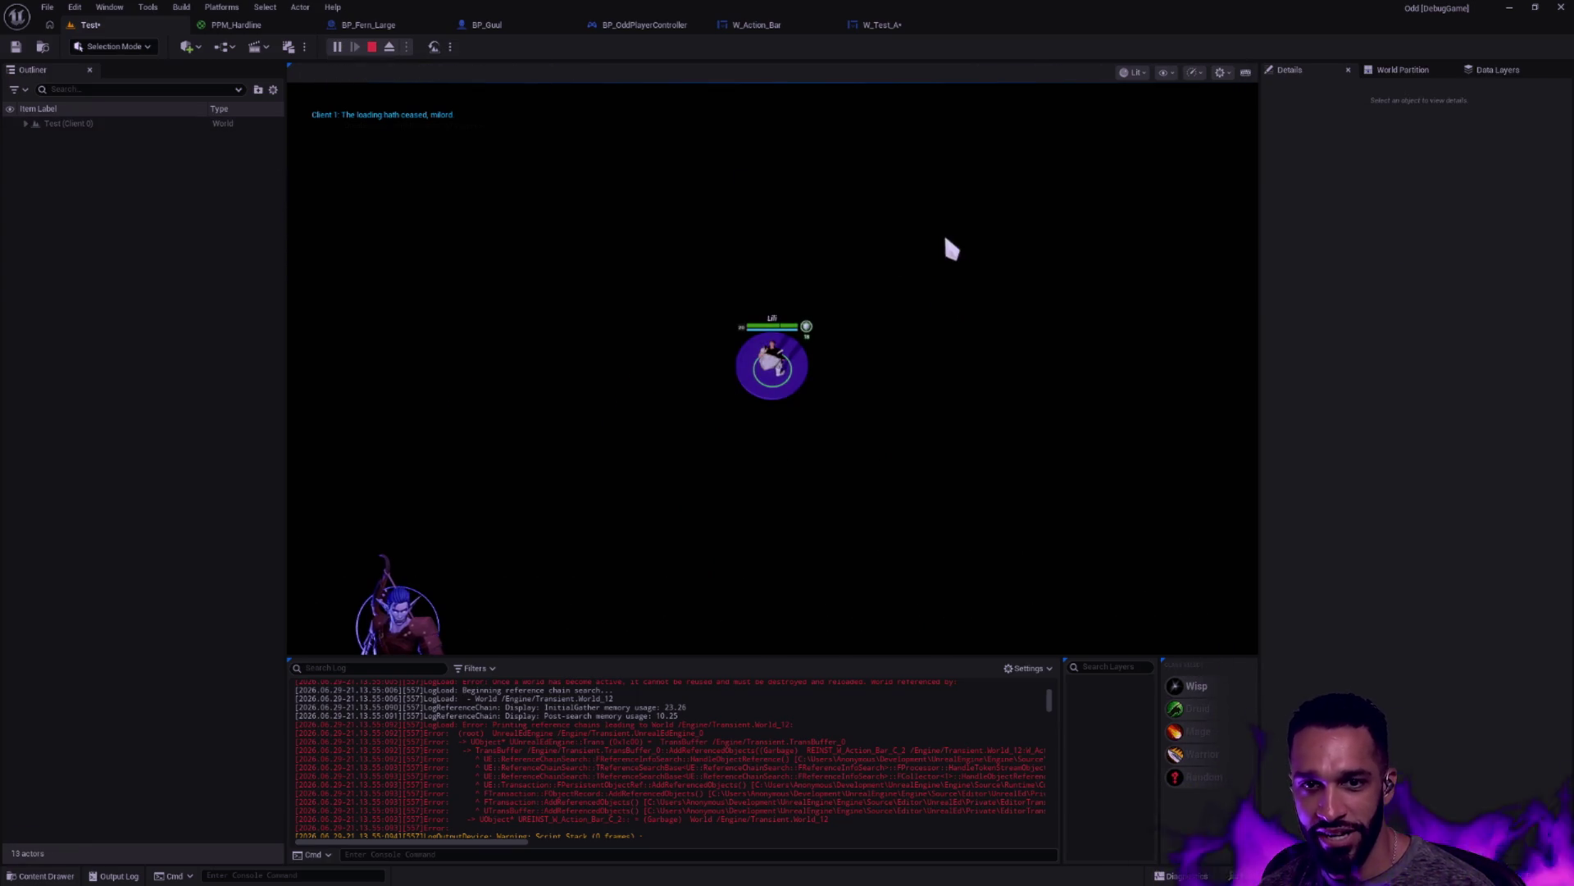
{"action": "key", "text": "Escape"}
{"action": "left_click", "coordinate": [645, 24]}
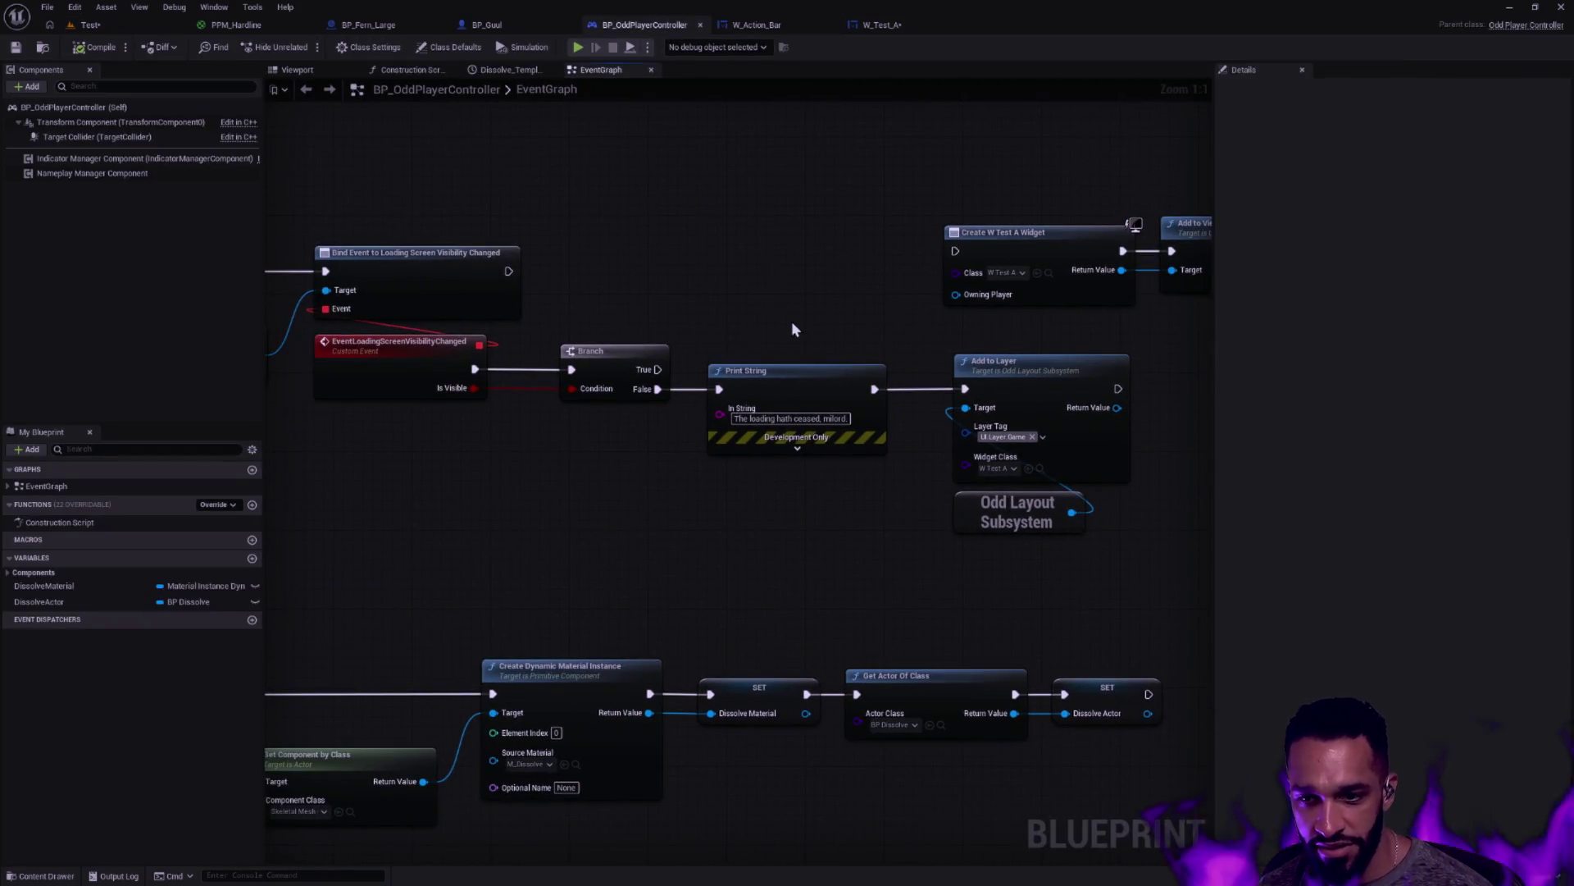
Delete the Print String node, wire Branch False straight into Add to Layer, and compile
{"action": "left_click", "coordinate": [740, 443]}
{"action": "key", "text": "Delete"}
{"action": "left_click_drag", "start_coordinate": [659, 389], "coordinate": [977, 402]}
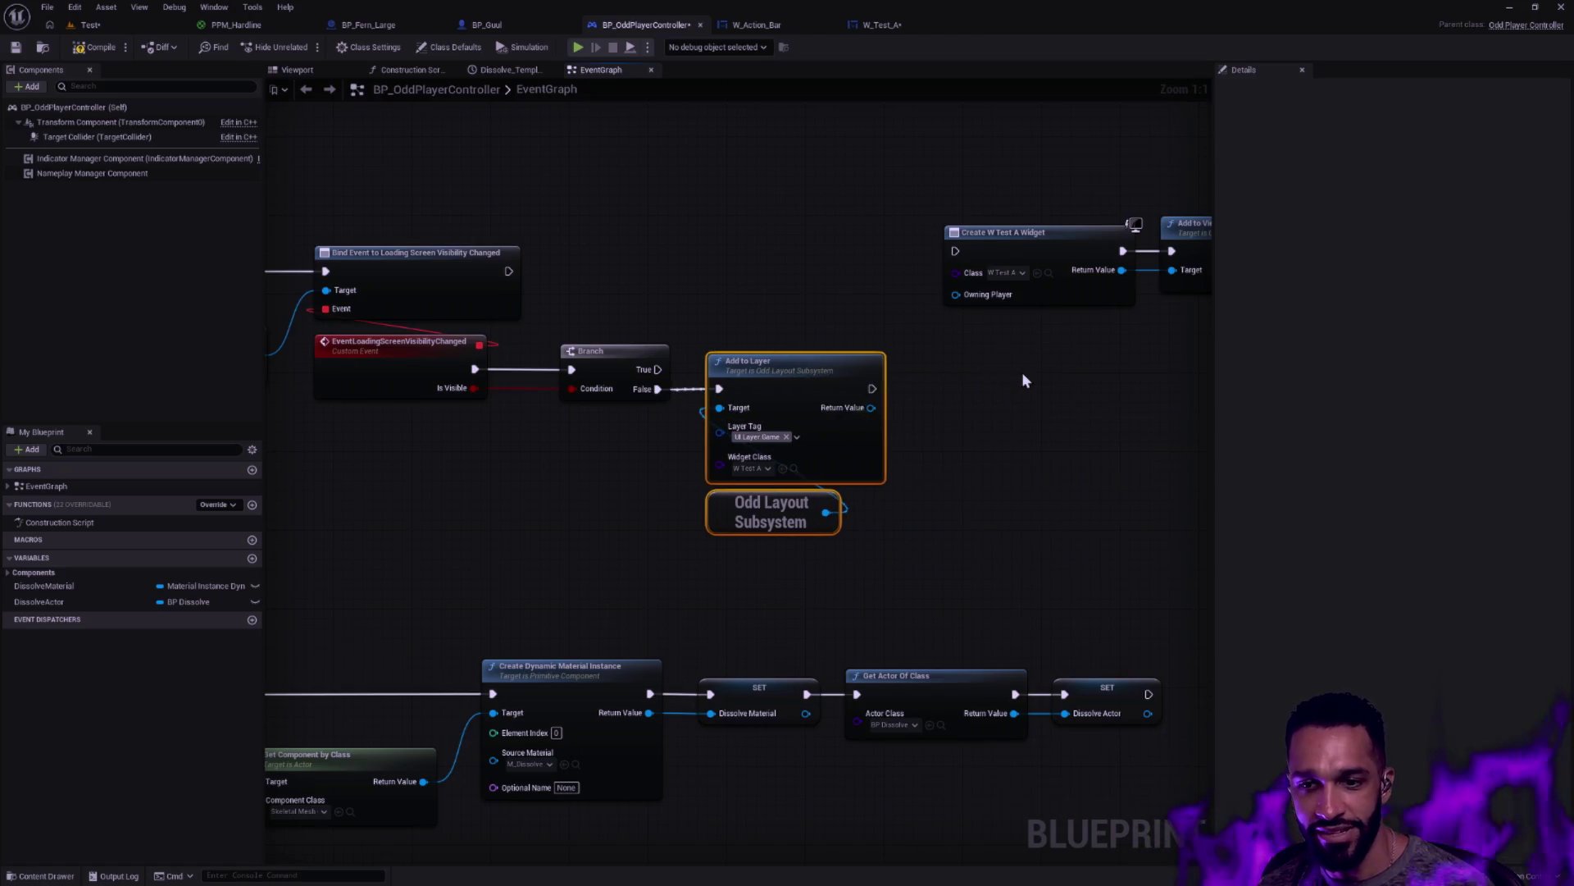
{"action": "left_click", "coordinate": [96, 46]}
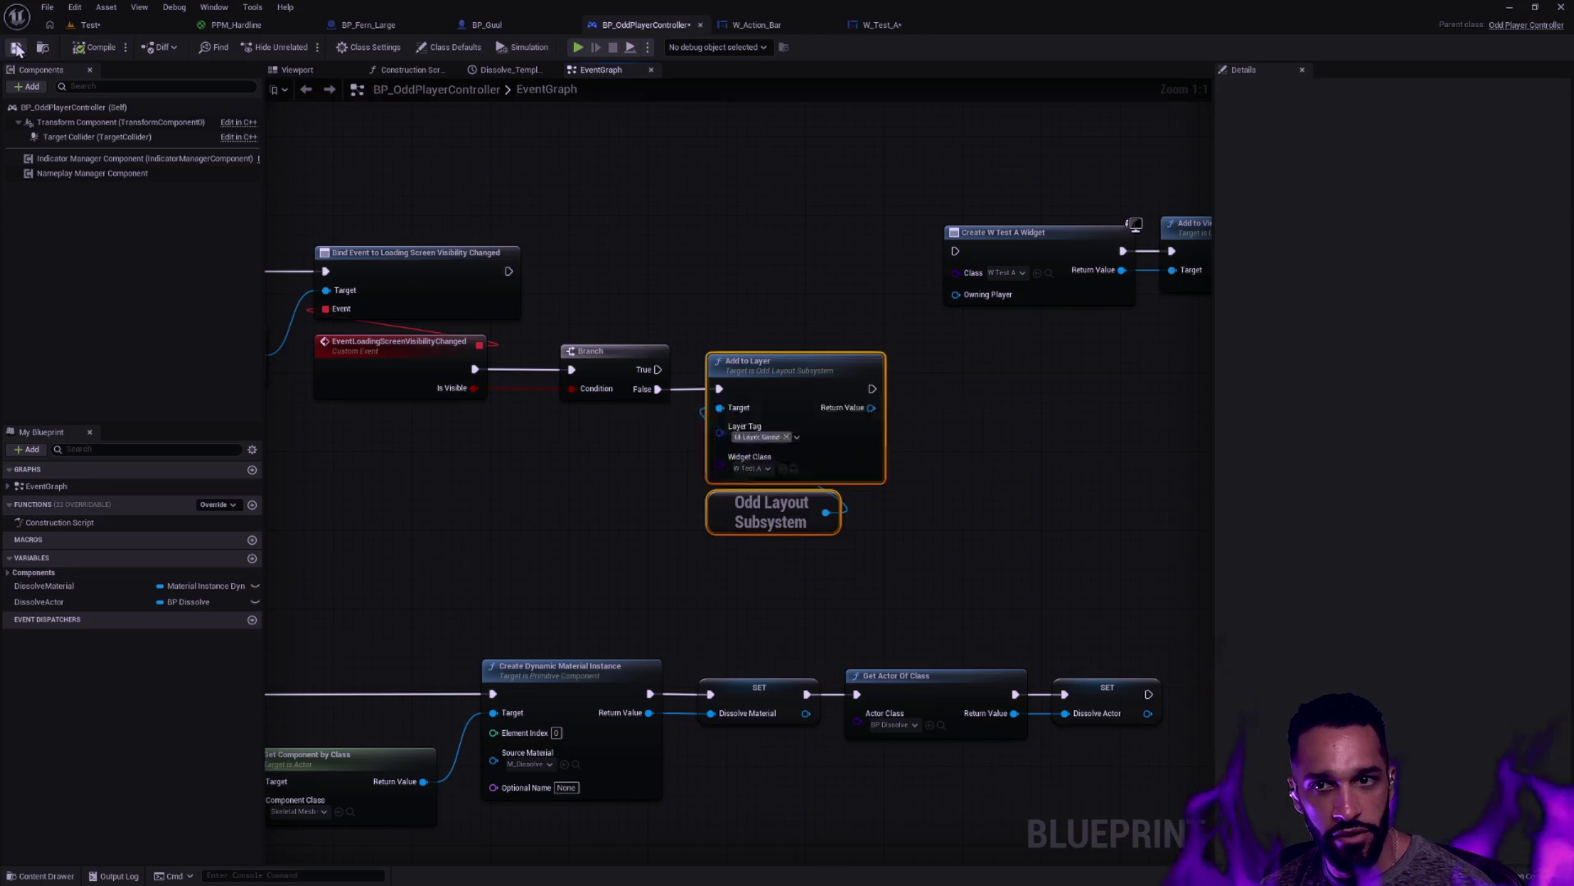
{"action": "left_click", "coordinate": [869, 25]}
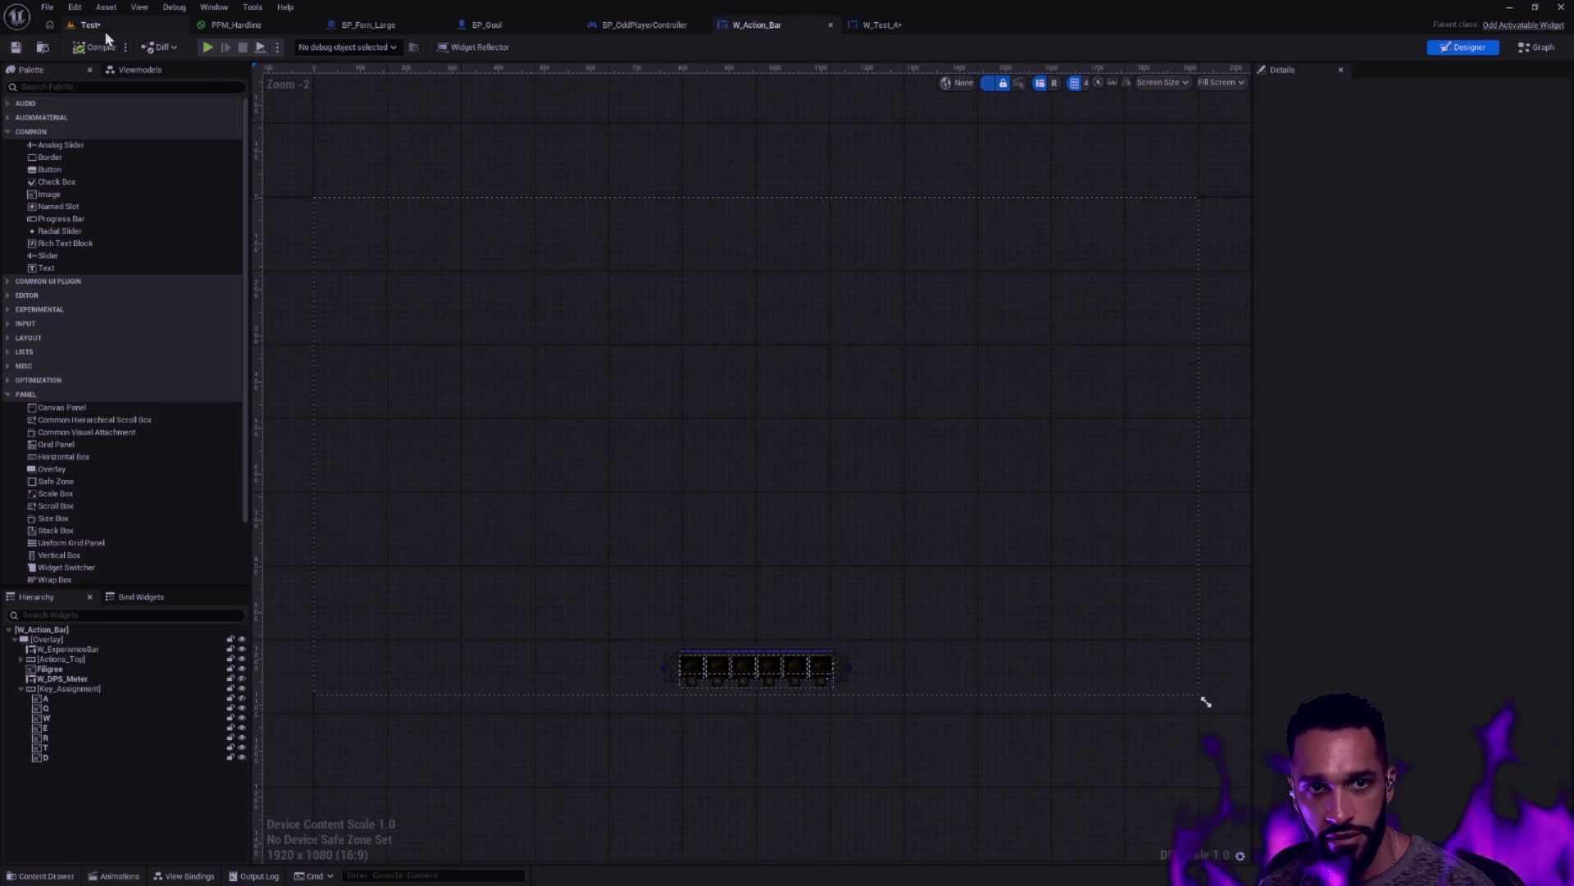
Add a Text Block to W_Test_A, then compile and play-test the level
{"action": "left_click", "coordinate": [938, 24]}
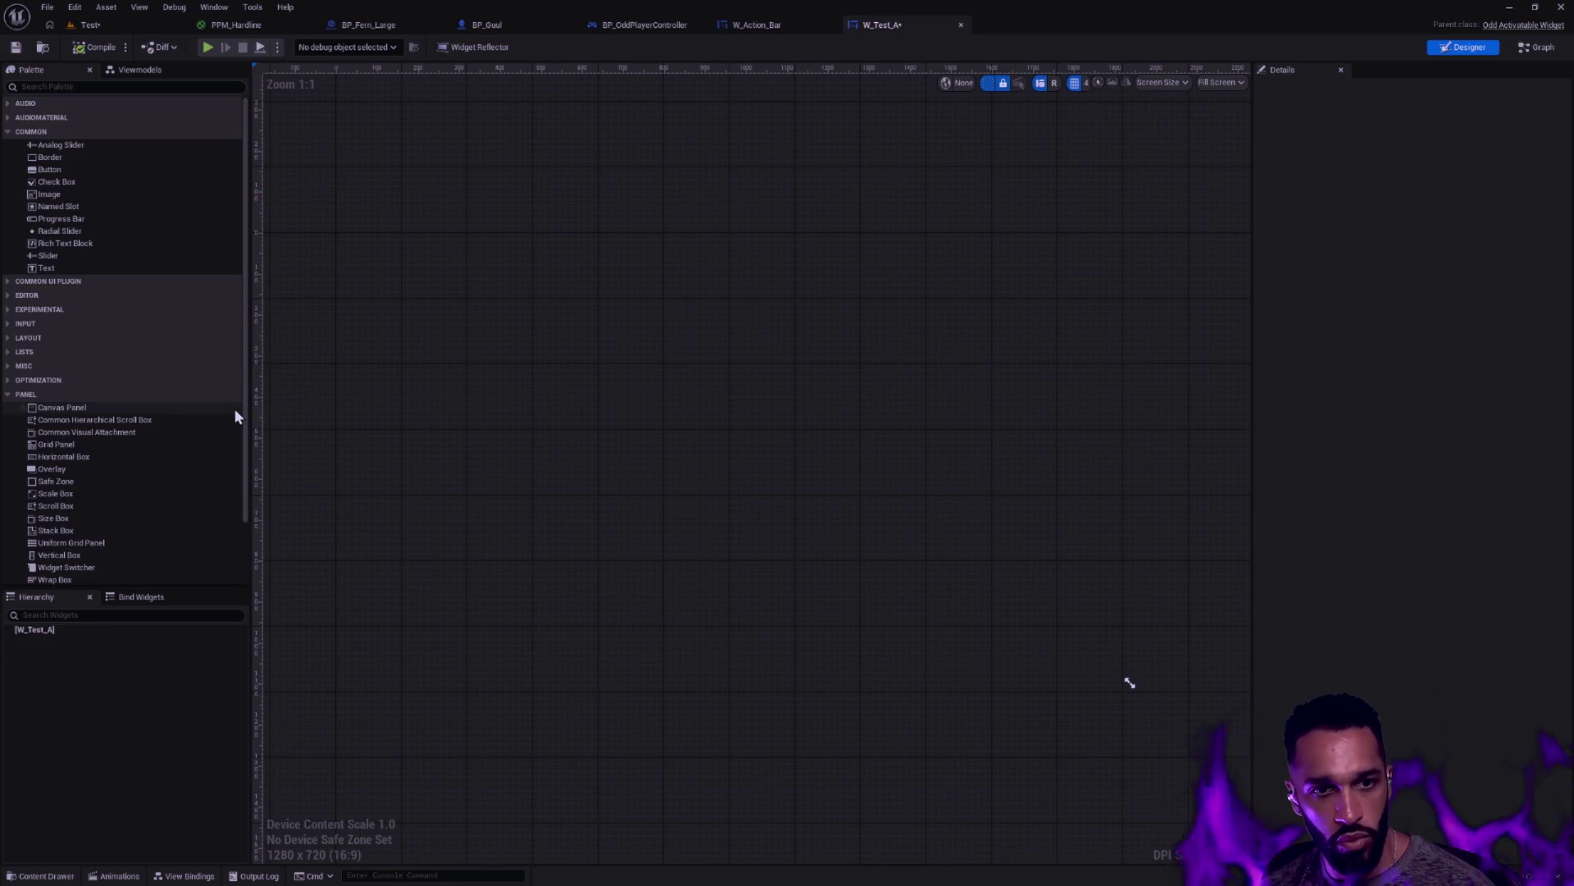
{"action": "left_click_drag", "start_coordinate": [45, 271], "coordinate": [49, 630]}
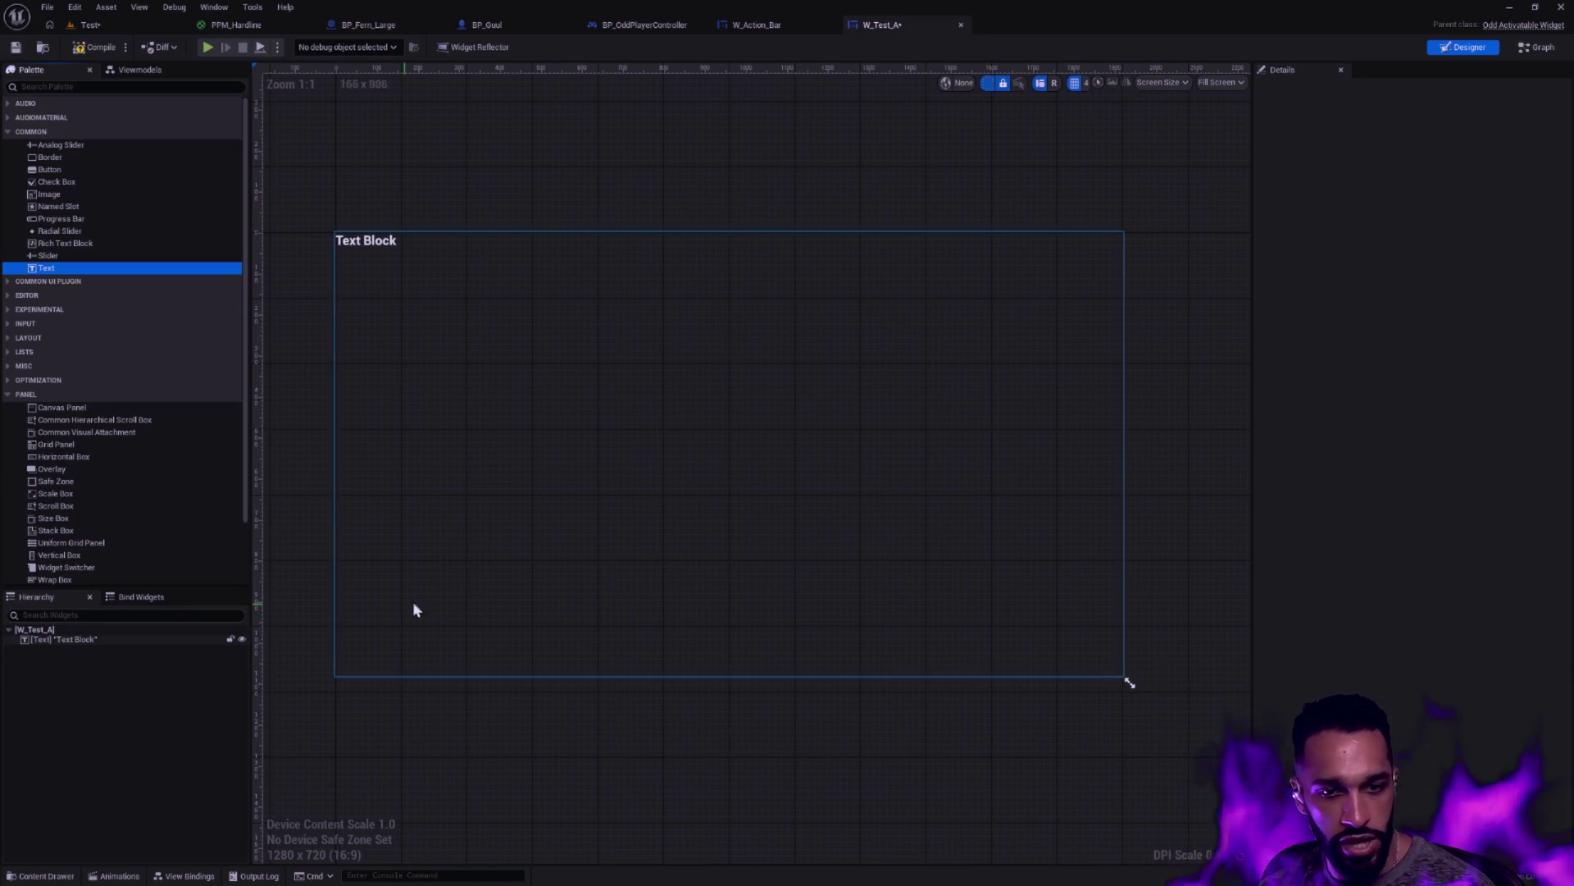
{"action": "key", "text": "alt+p"}
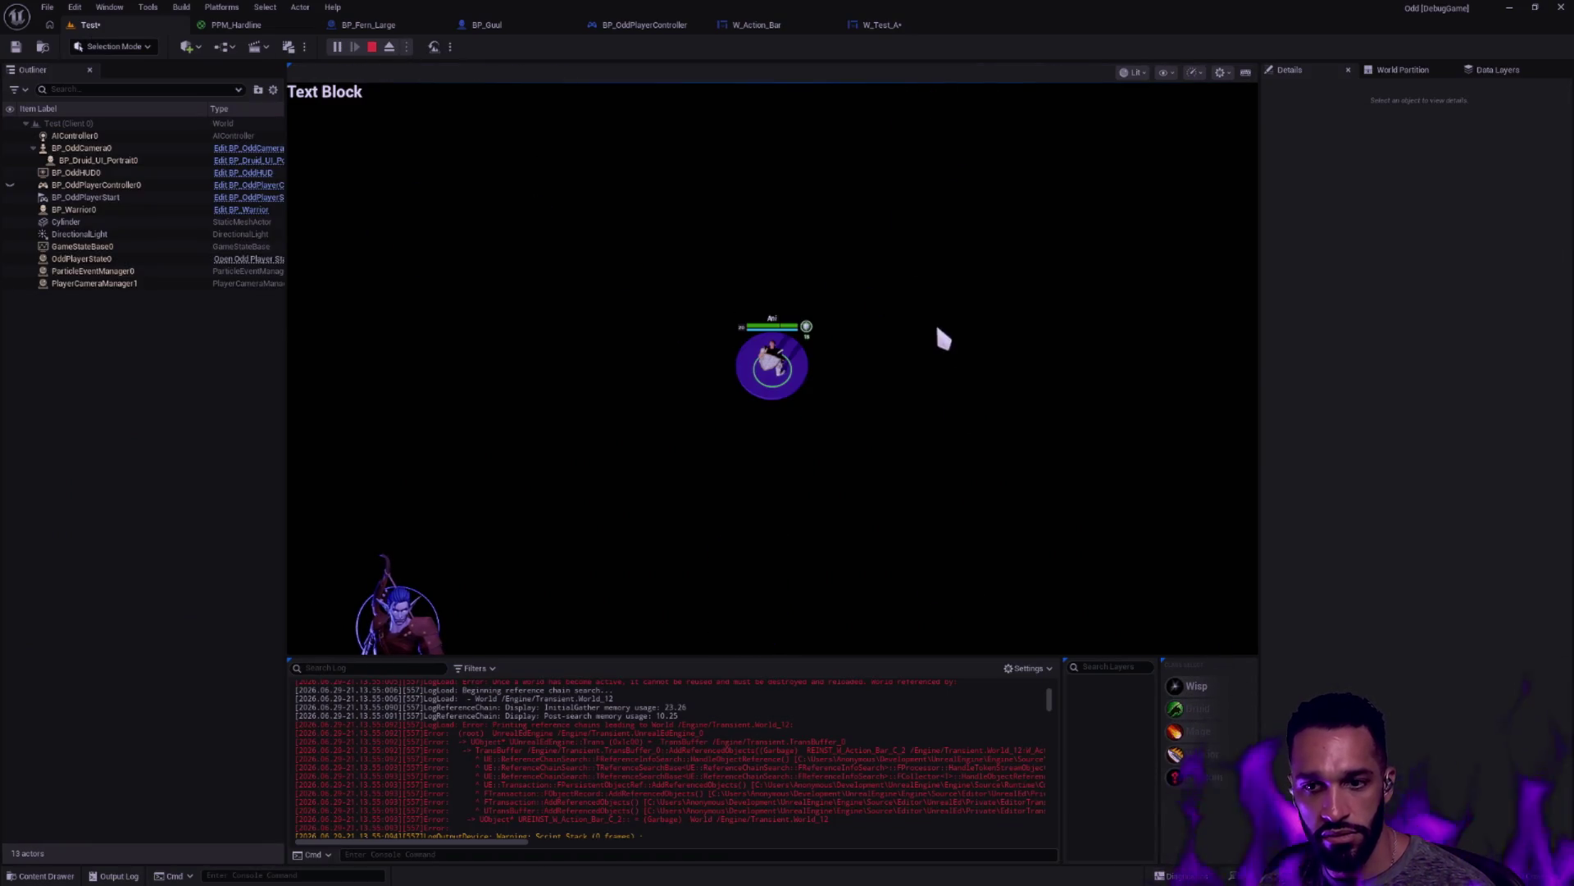
Undock the W_Test_A editor, snap it to the right half, and select its Text Block
{"action": "left_click", "coordinate": [882, 25]}
{"action": "mouse_move", "coordinate": [903, 27]}
{"action": "left_mouse_down"}
{"action": "mouse_move", "coordinate": [1196, 367]}
{"action": "mouse_move", "coordinate": [1180, 372]}
{"action": "left_mouse_up"}
{"action": "key", "text": "super+Right"}
{"action": "left_click", "coordinate": [1043, 247]}
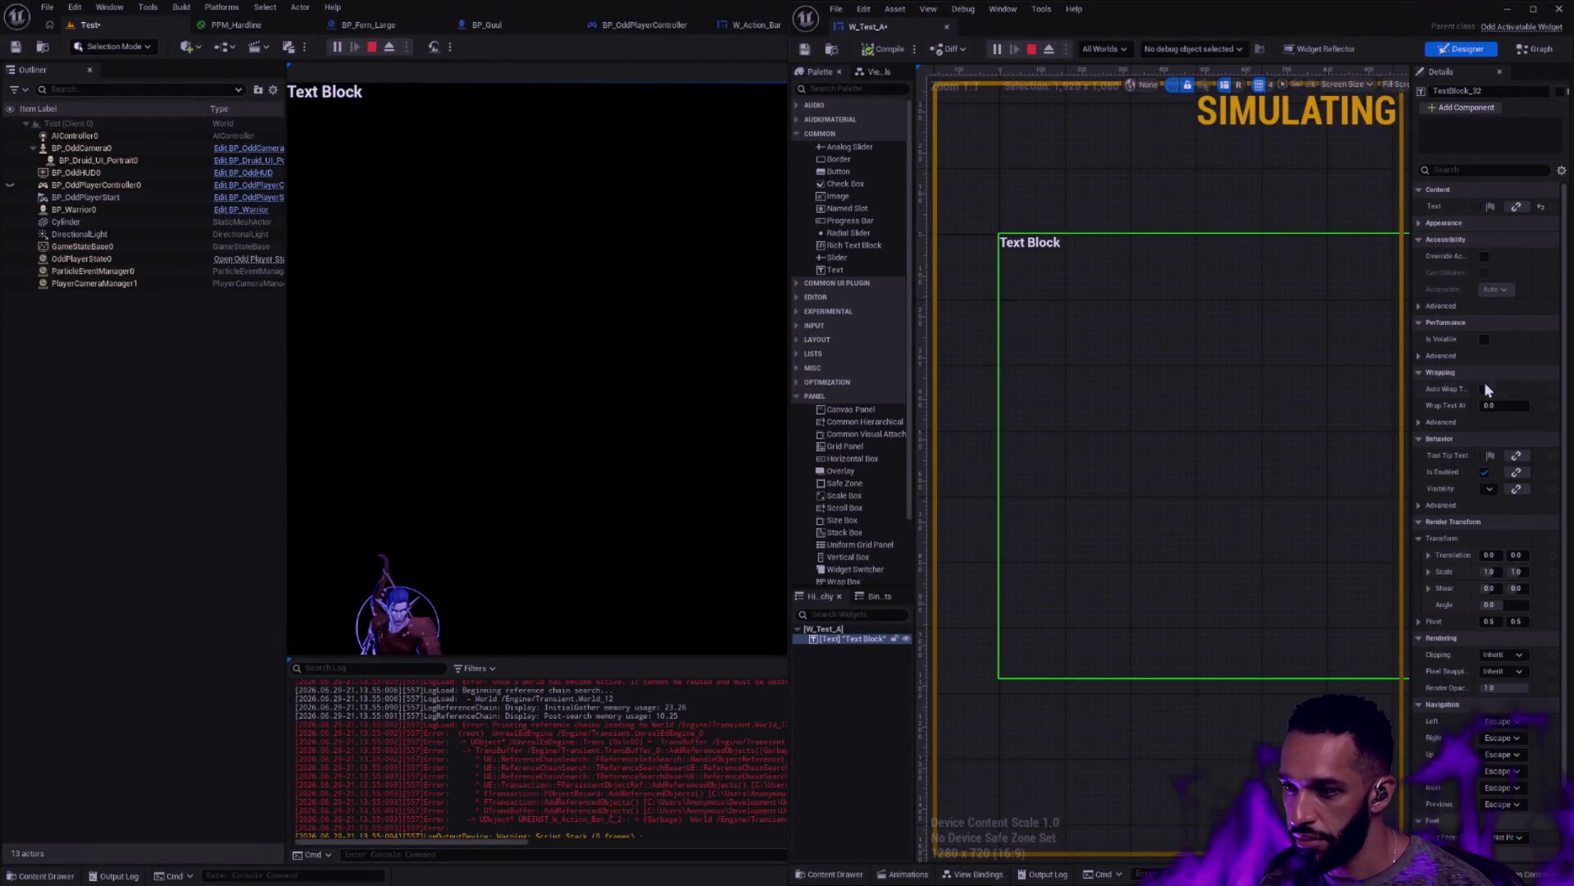
Stop the simulation, expand the Text Block's Appearance settings, and widen the Details panel
{"action": "left_click_drag", "start_coordinate": [1274, 187], "coordinate": [1233, 187]}
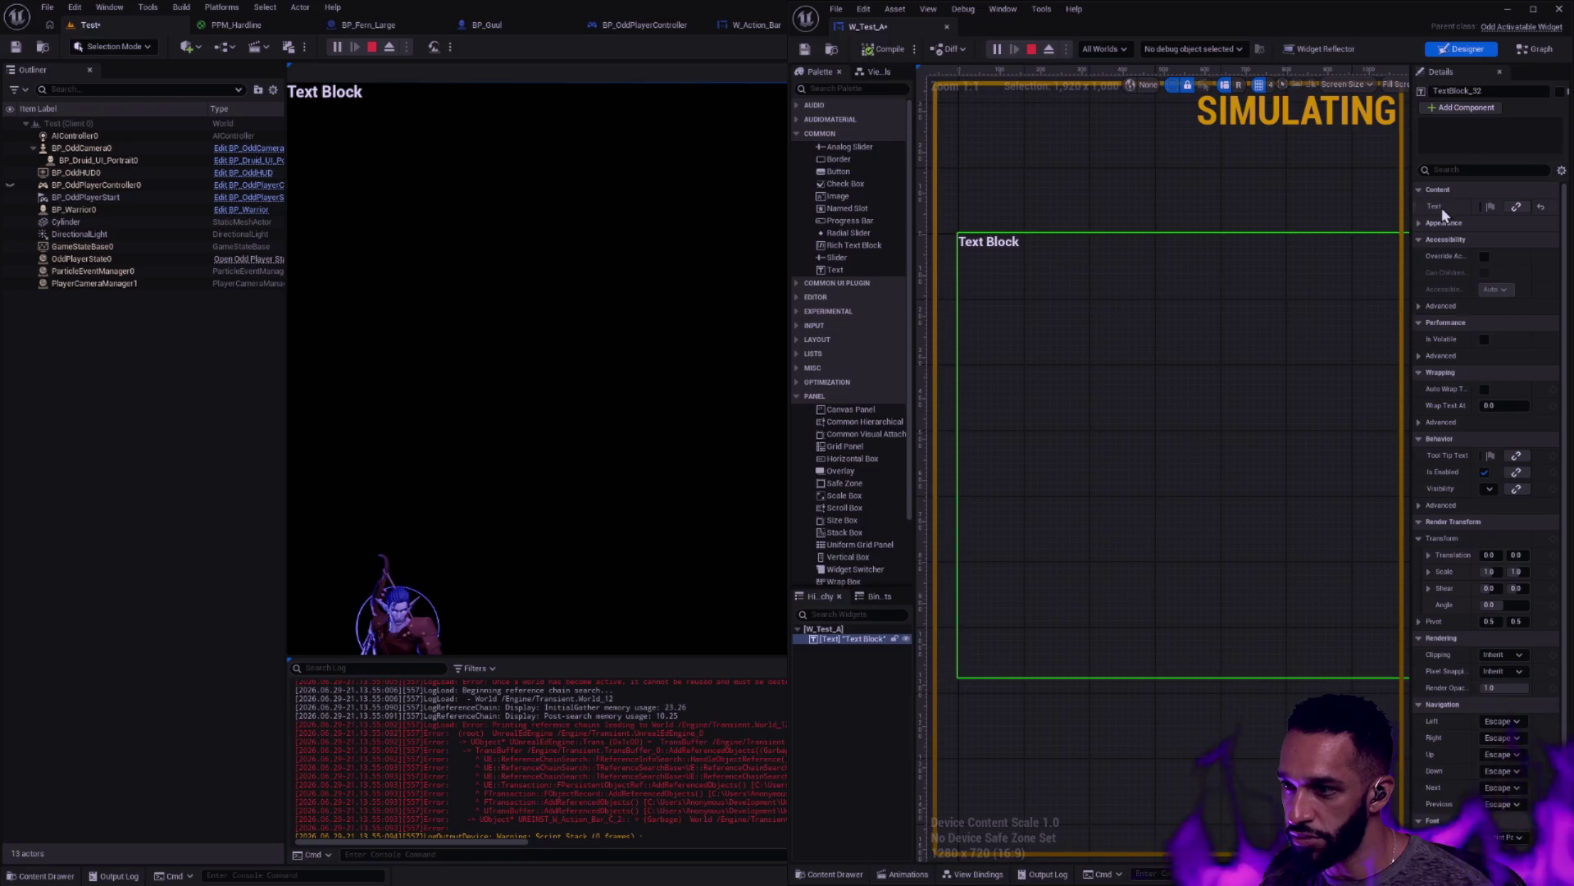
{"action": "left_click", "coordinate": [1032, 50]}
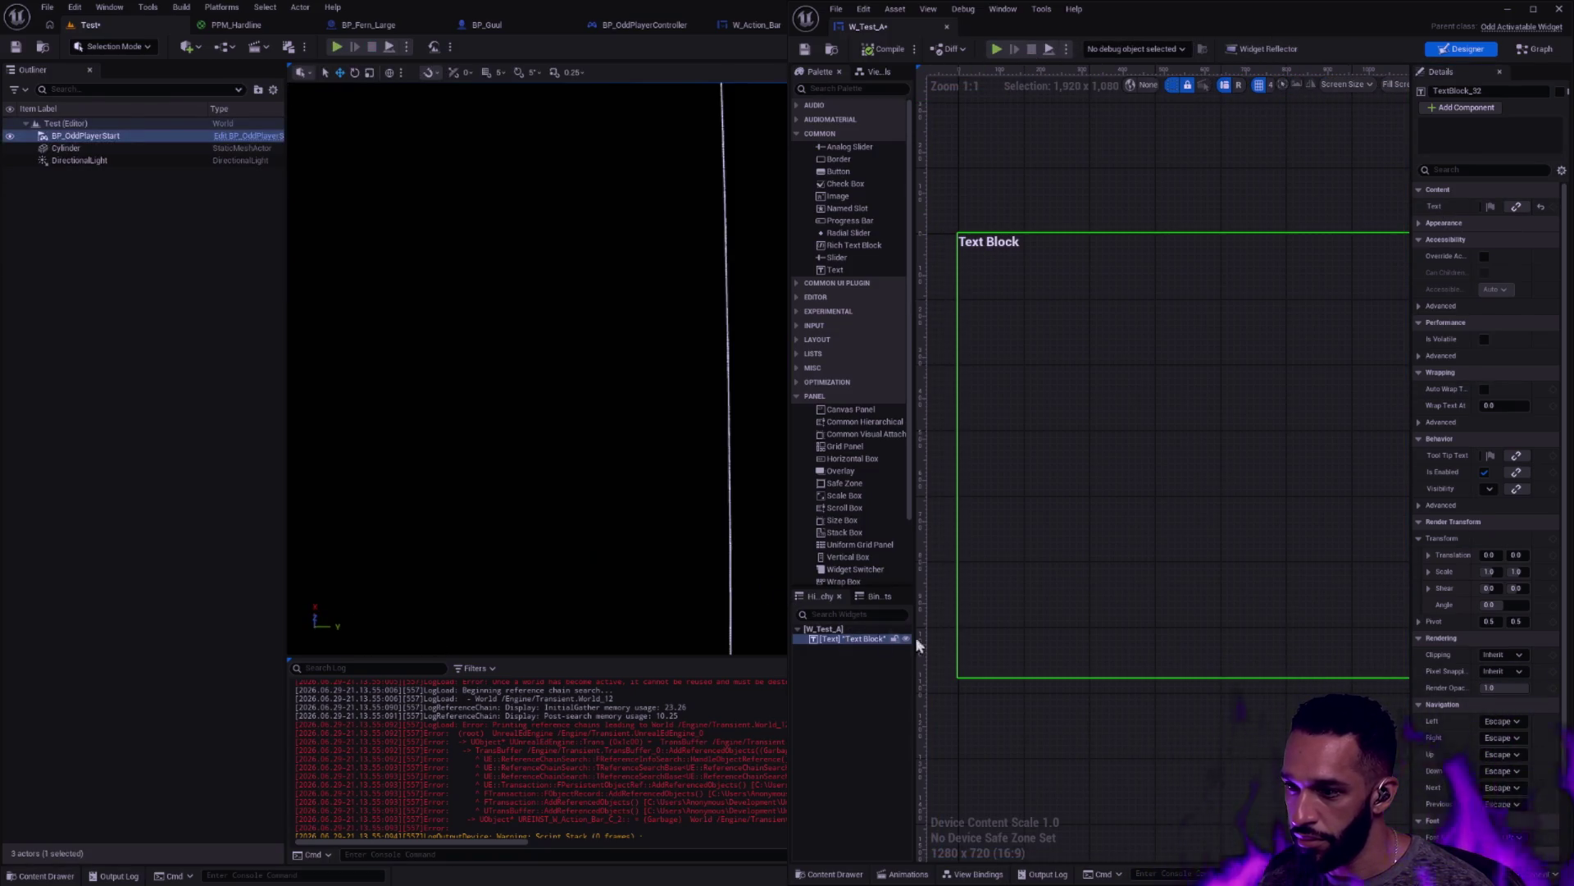
{"action": "left_click", "coordinate": [1419, 223]}
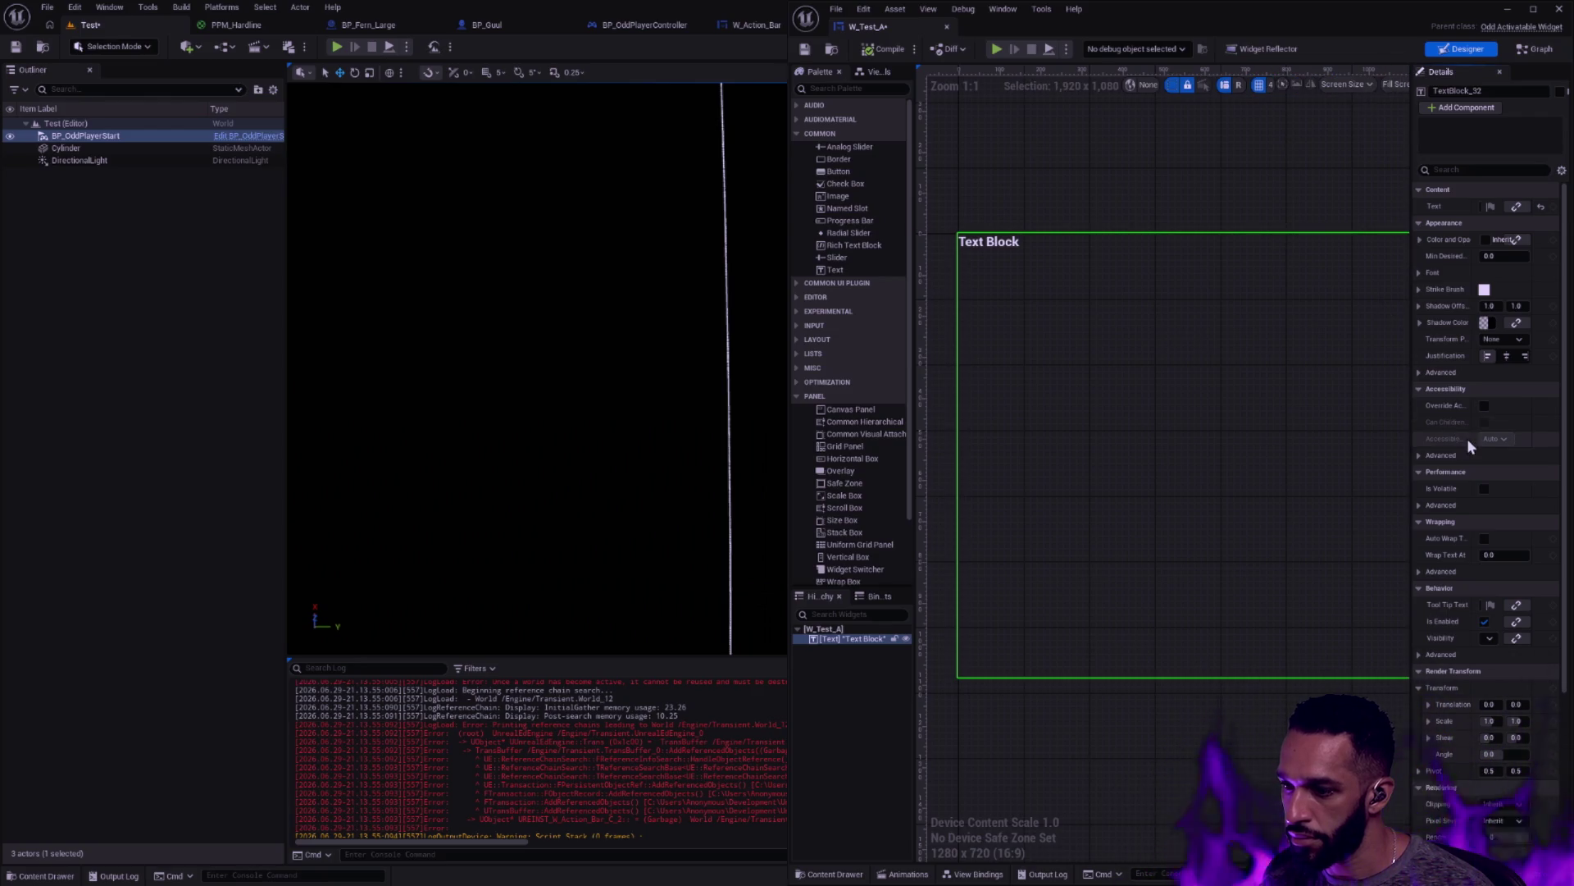
{"action": "scroll", "coordinate": [1466, 438], "scroll_direction": "down", "scroll_amount": 3}
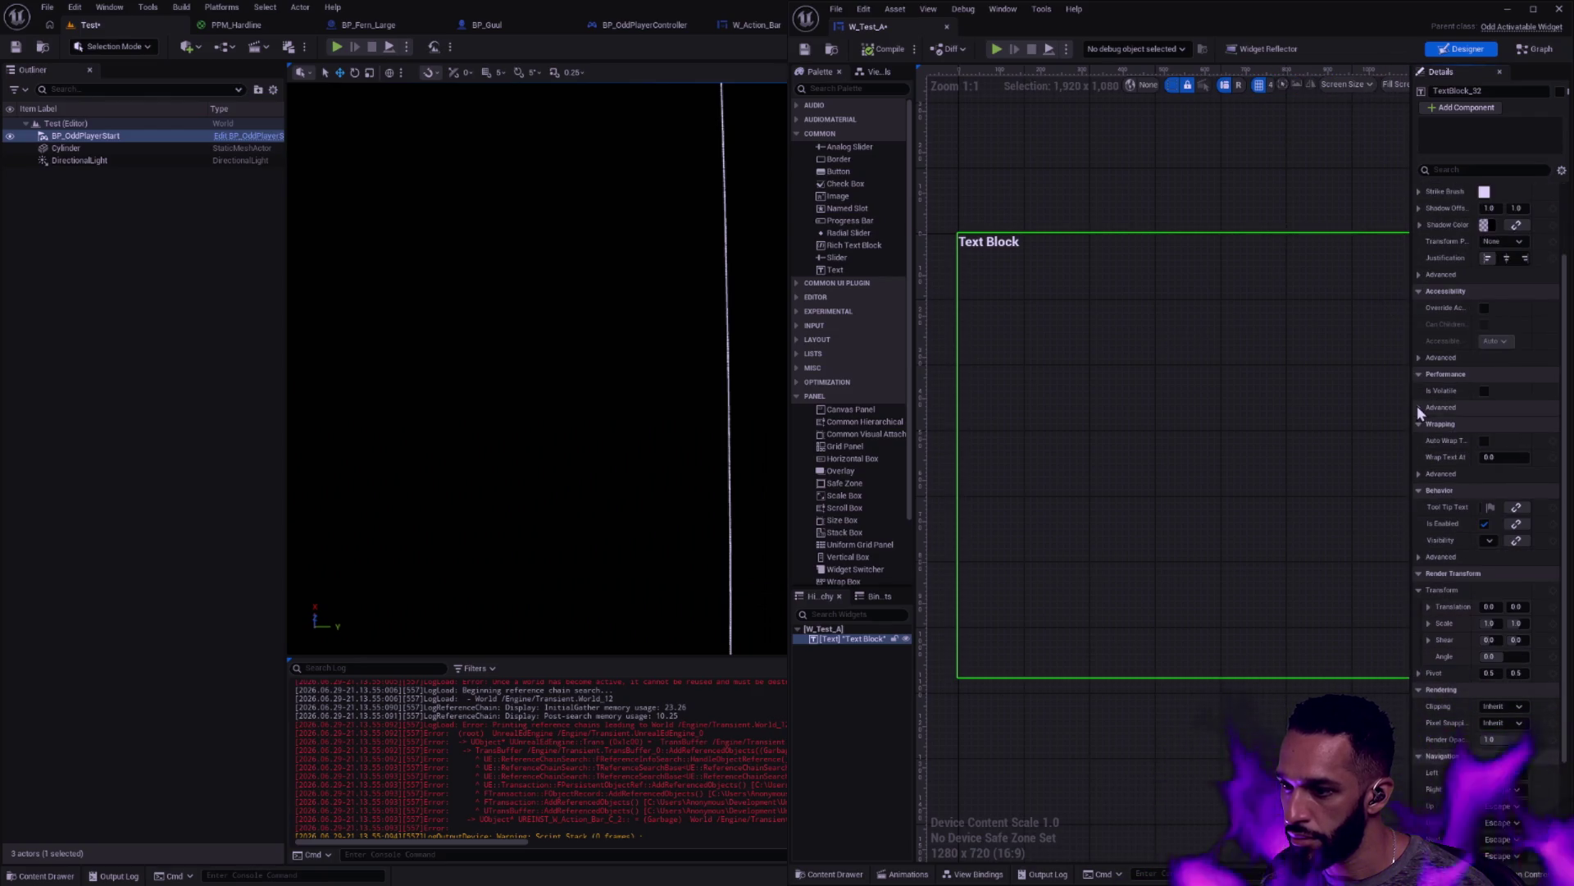
{"action": "scroll", "coordinate": [1417, 406], "scroll_direction": "up", "scroll_amount": 10}
{"action": "left_click_drag", "start_coordinate": [1412, 398], "coordinate": [1239, 398]}
{"action": "scroll", "coordinate": [1304, 423], "scroll_direction": "up", "scroll_amount": 3}
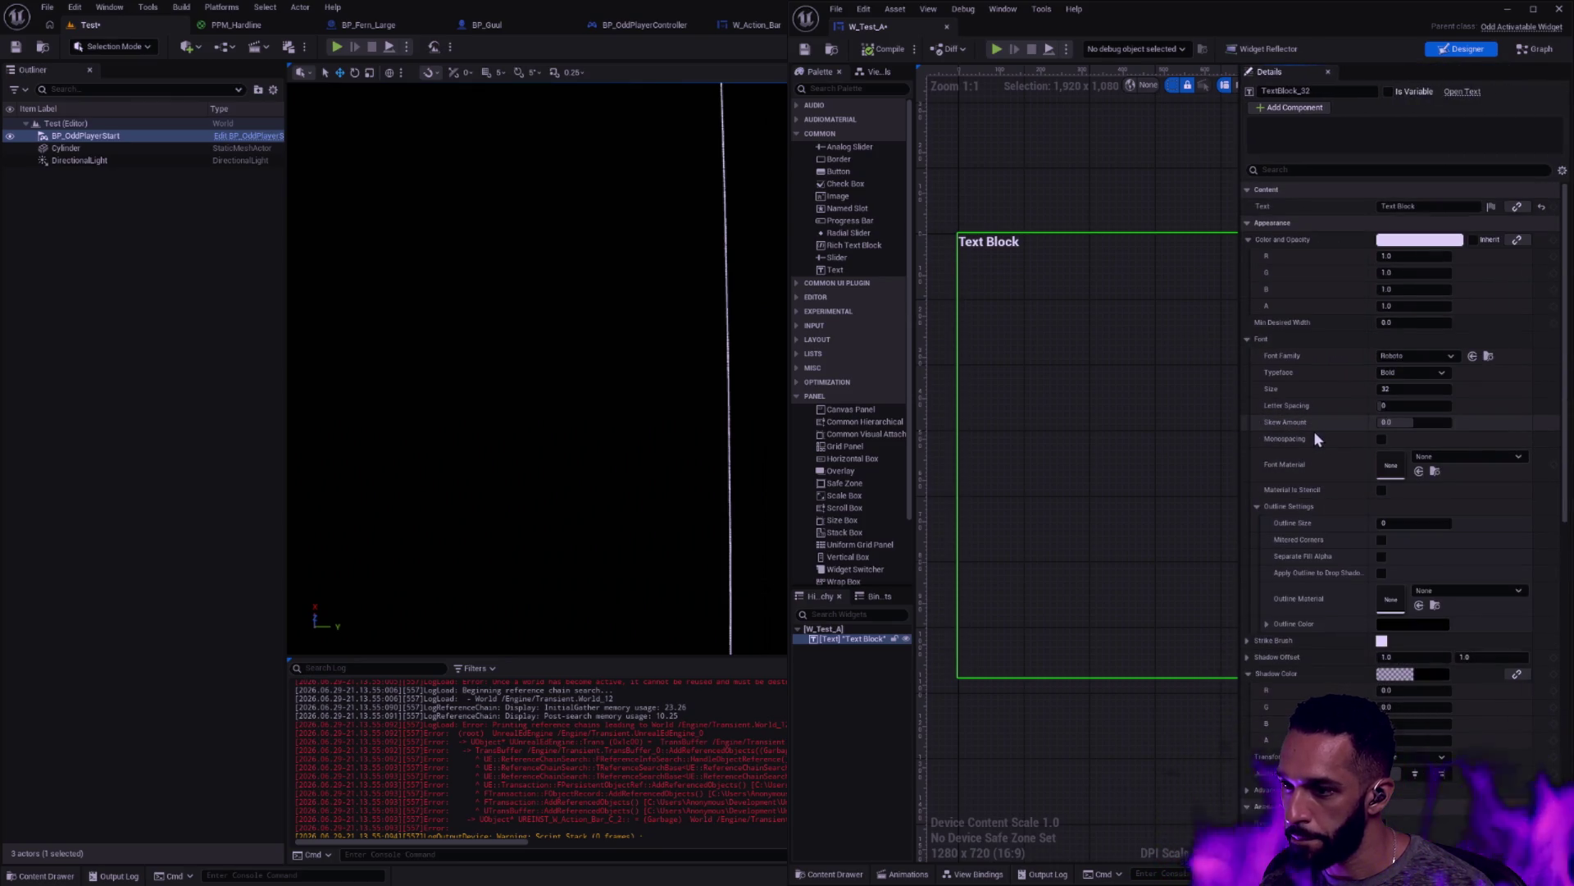
Change the Text Block's text from 'Text Block' to 'Hello' and close the documentation browser
{"action": "right_click", "coordinate": [999, 246]}
{"action": "left_click", "coordinate": [1415, 206]}
{"action": "left_click", "coordinate": [1417, 206]}
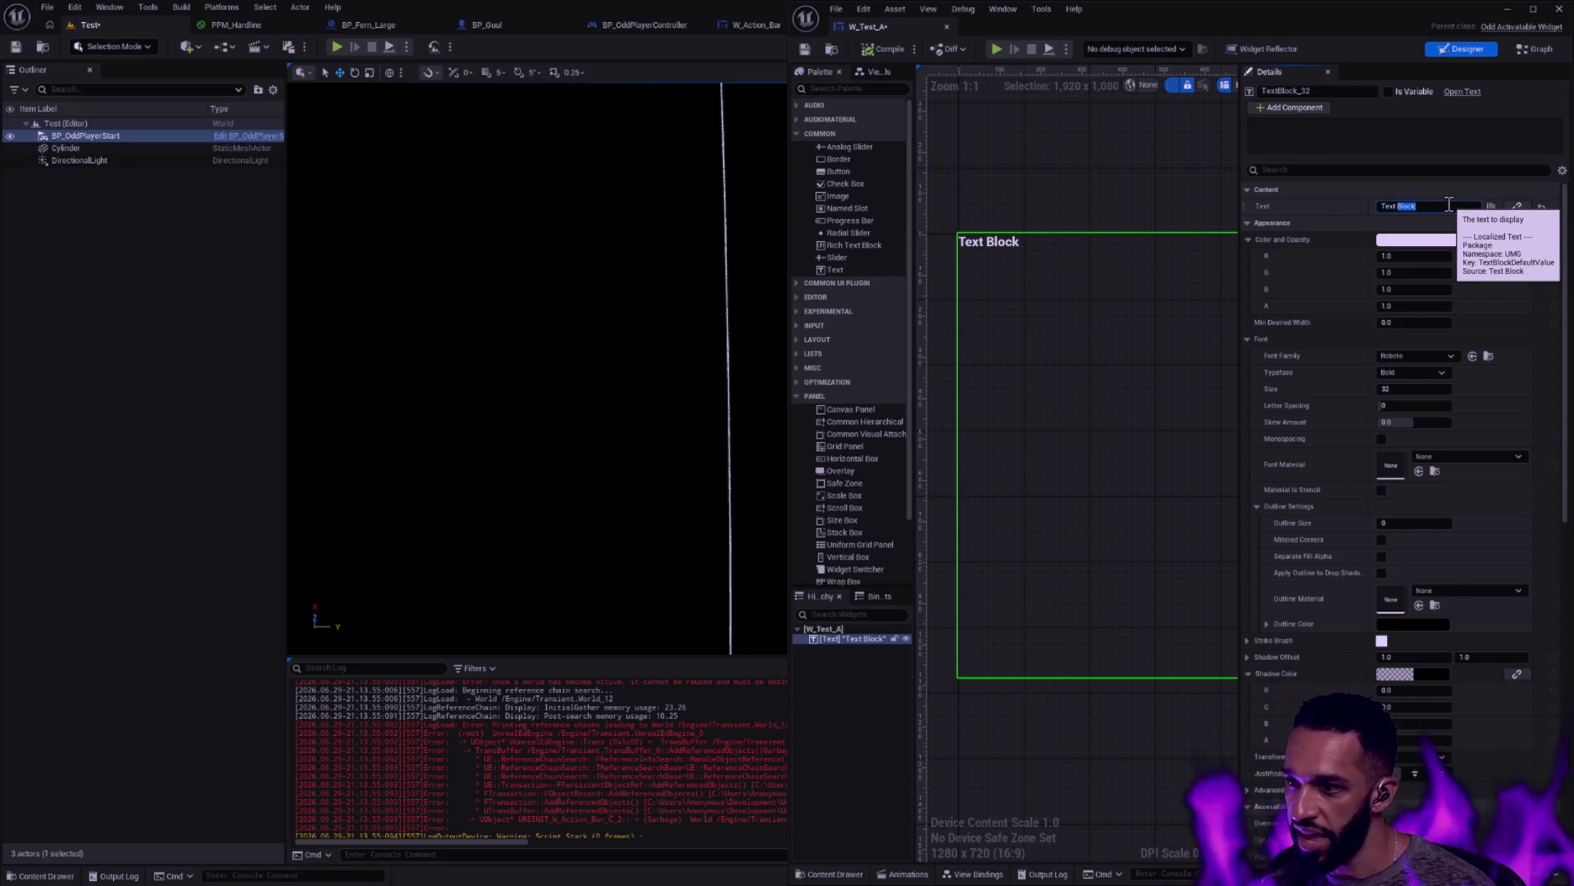
{"action": "left_click", "coordinate": [335, 49]}
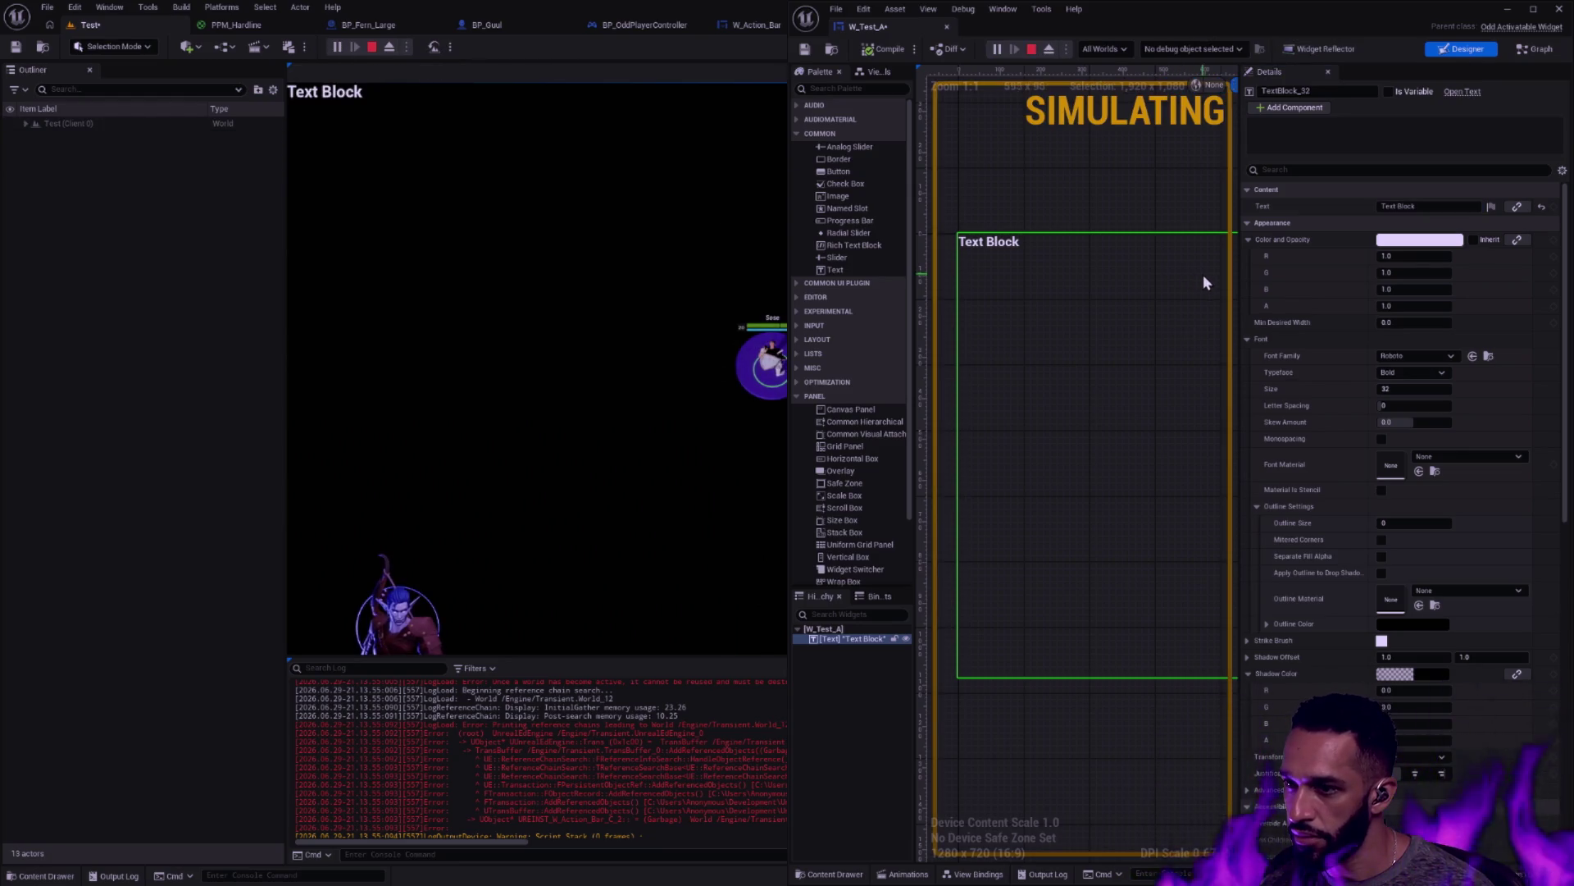
{"action": "left_click", "coordinate": [1420, 203]}
{"action": "type", "text": "Hell"}
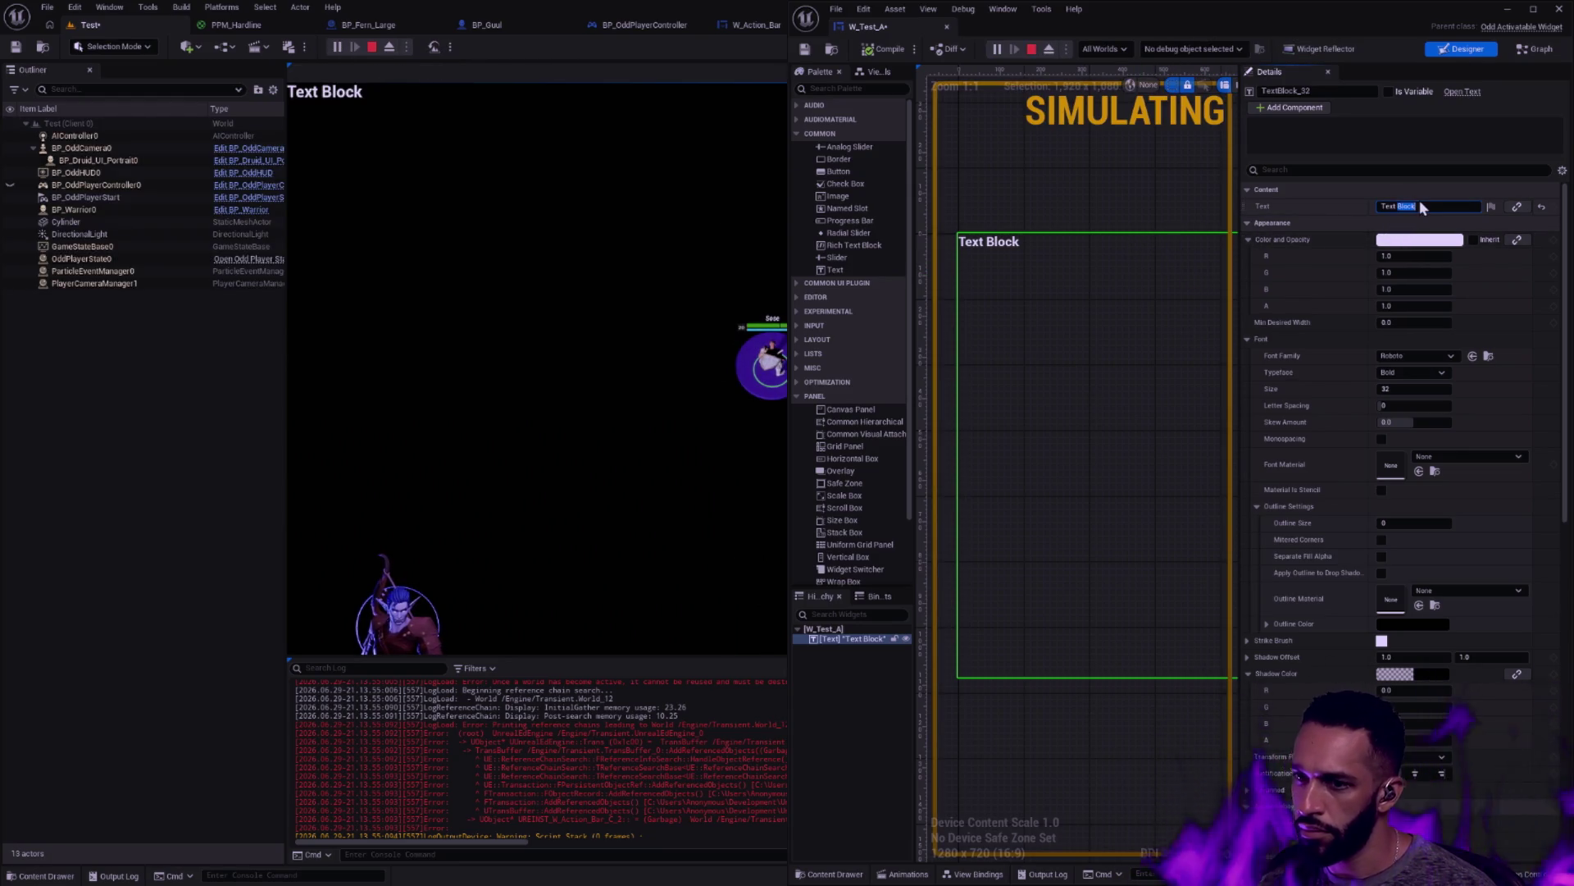
{"action": "type", "text": "o"}
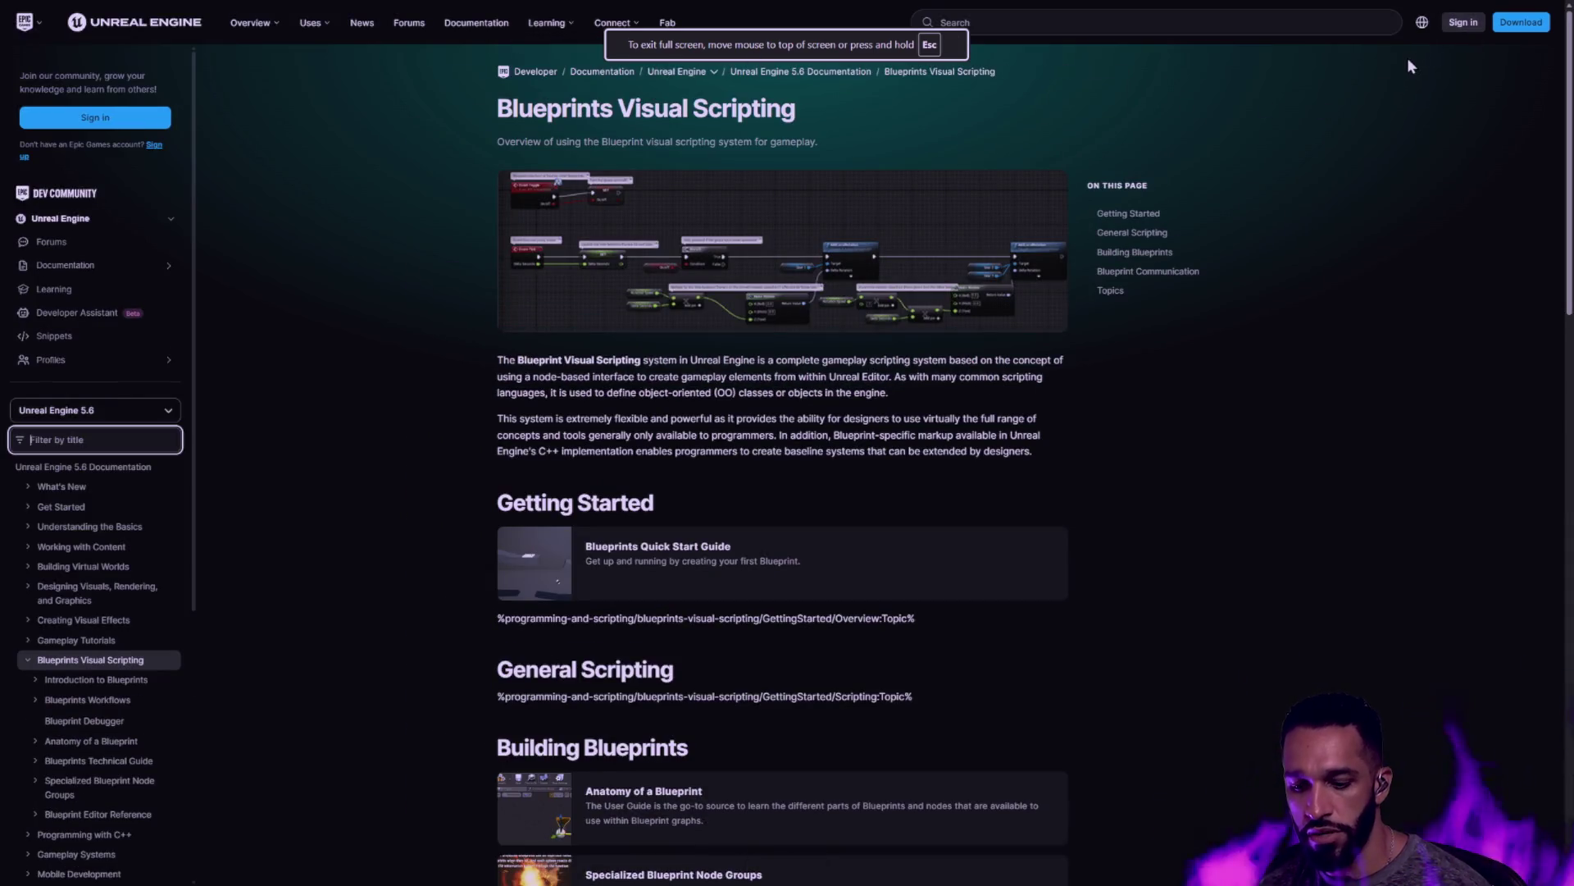
{"action": "key", "text": "Escape"}
{"action": "left_click", "coordinate": [1144, 124]}
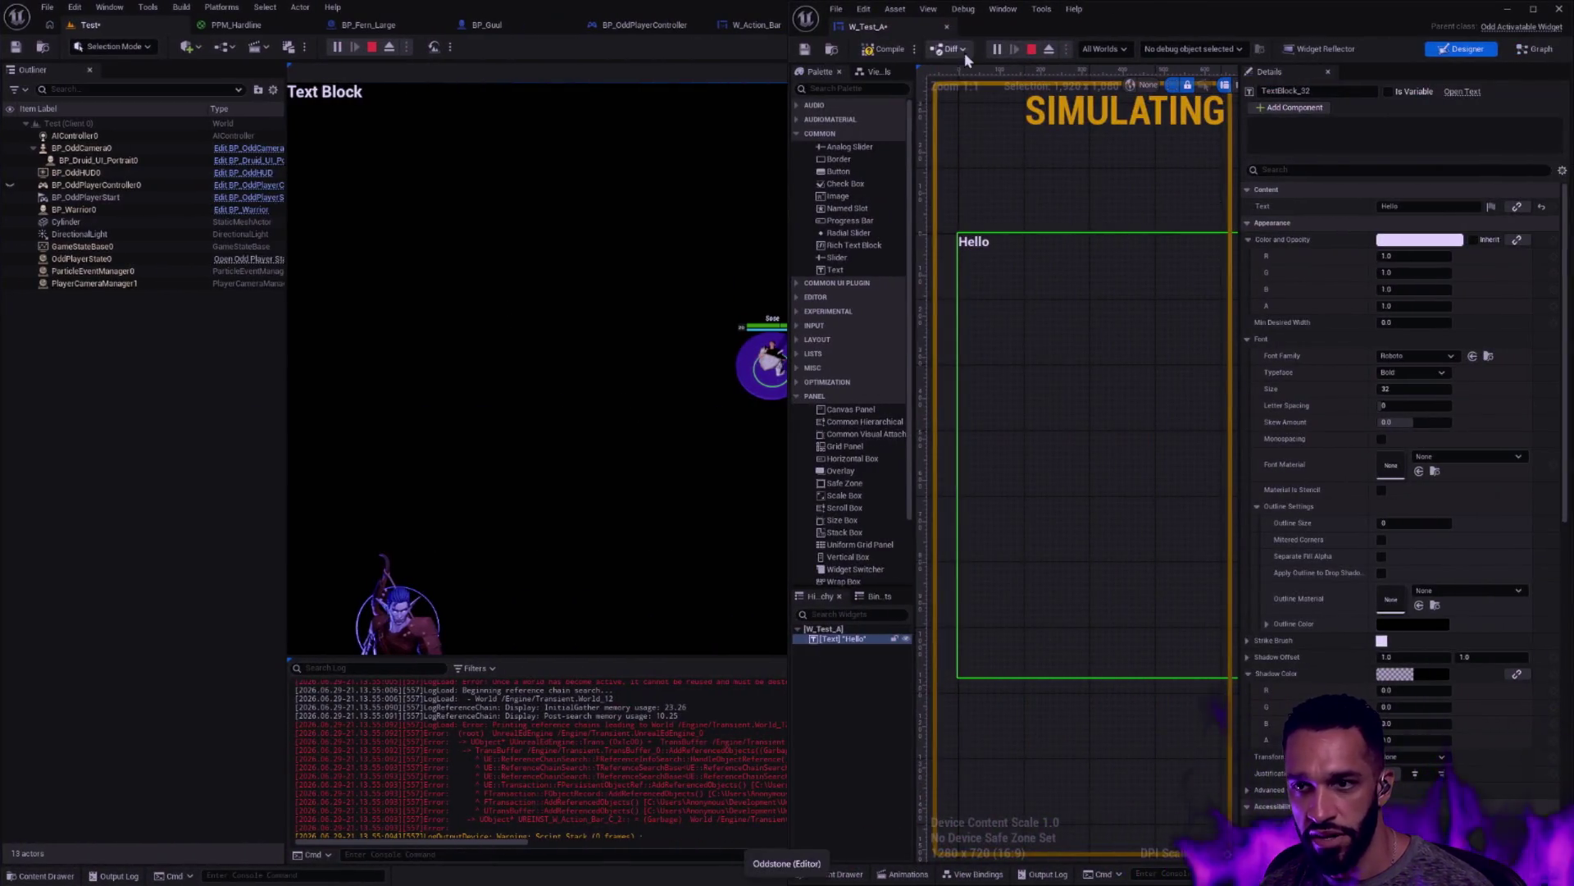
Compile W_Test_A, stop the play session, and save the widget
{"action": "left_click", "coordinate": [883, 48]}
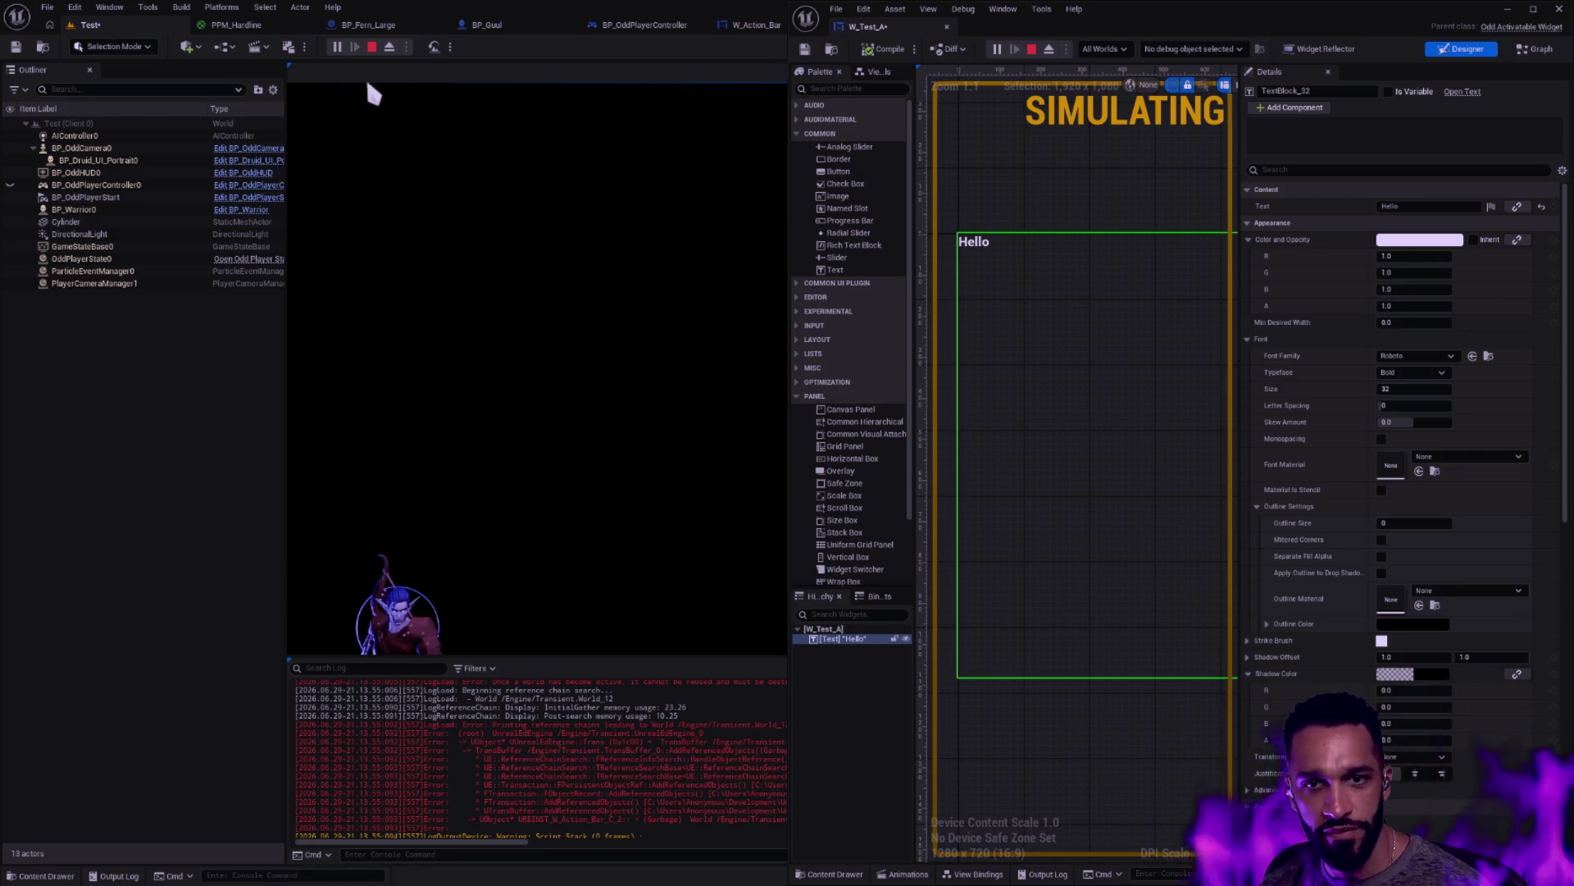
{"action": "left_click", "coordinate": [371, 46]}
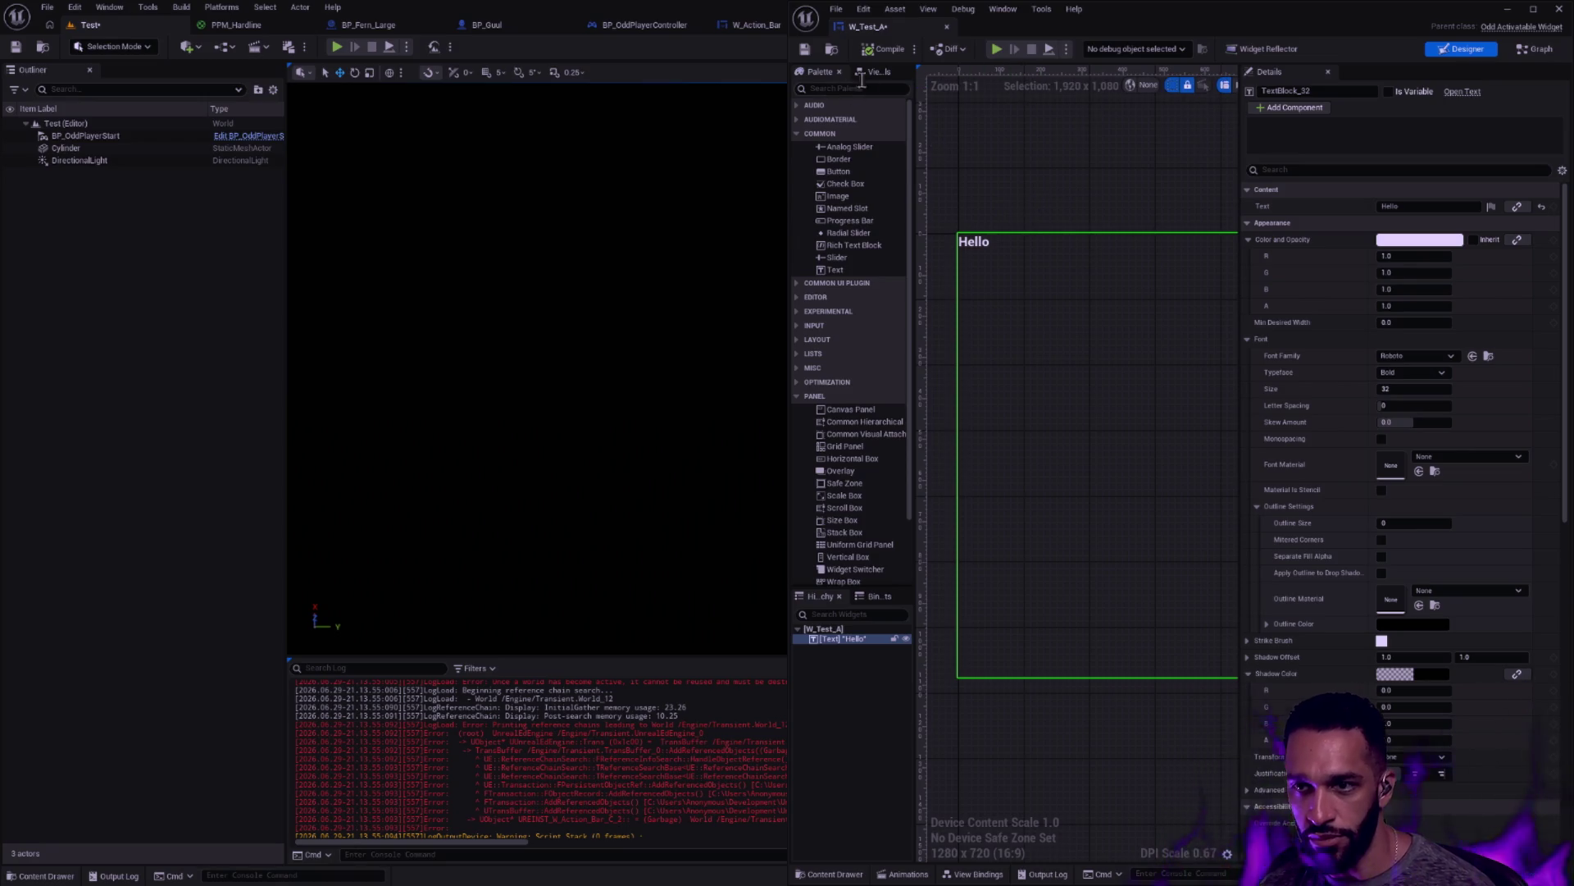
{"action": "left_click", "coordinate": [807, 50]}
Dock the Outliner to the sidebar and play-test the level to confirm 'Hello' appears
{"action": "right_click", "coordinate": [41, 72]}
{"action": "left_click", "coordinate": [123, 124]}
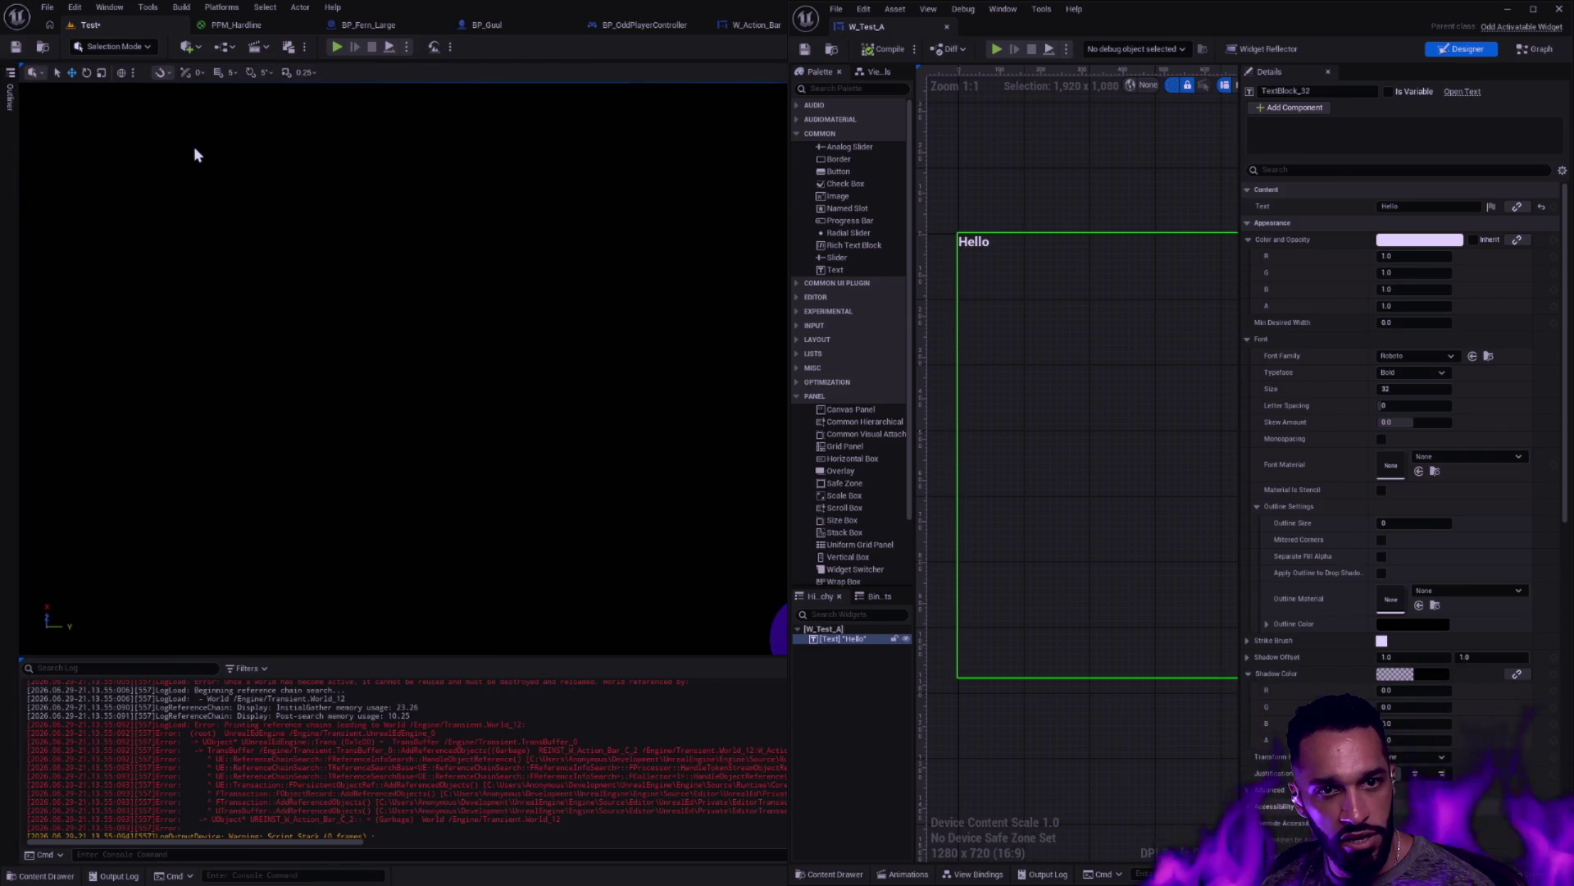
{"action": "left_click", "coordinate": [335, 48]}
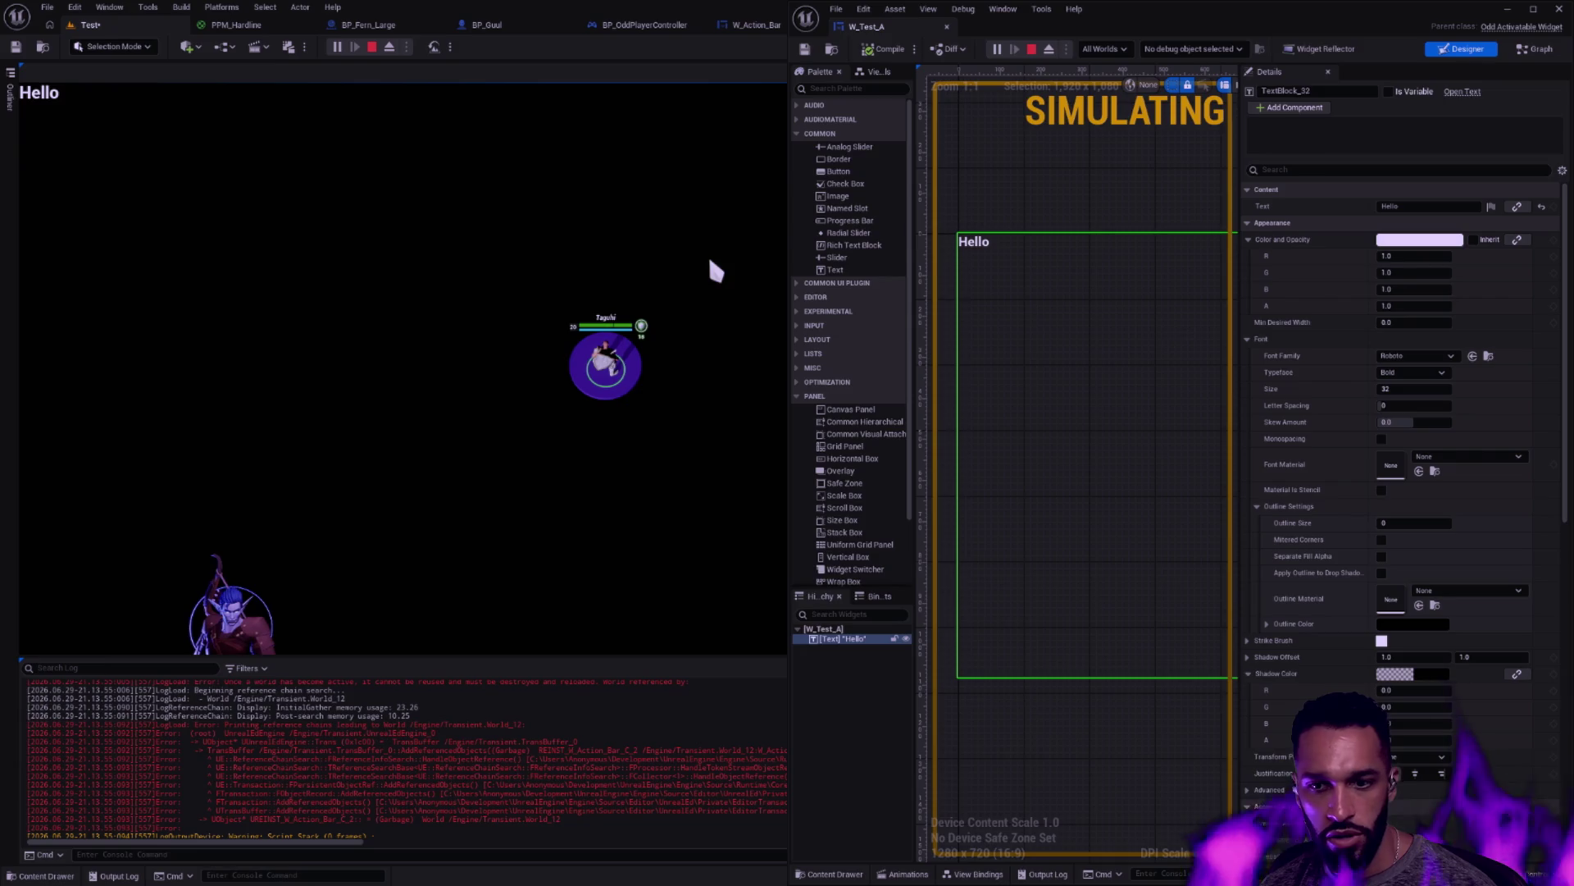
{"action": "key", "text": "Escape"}
{"action": "left_click", "coordinate": [1166, 211]}
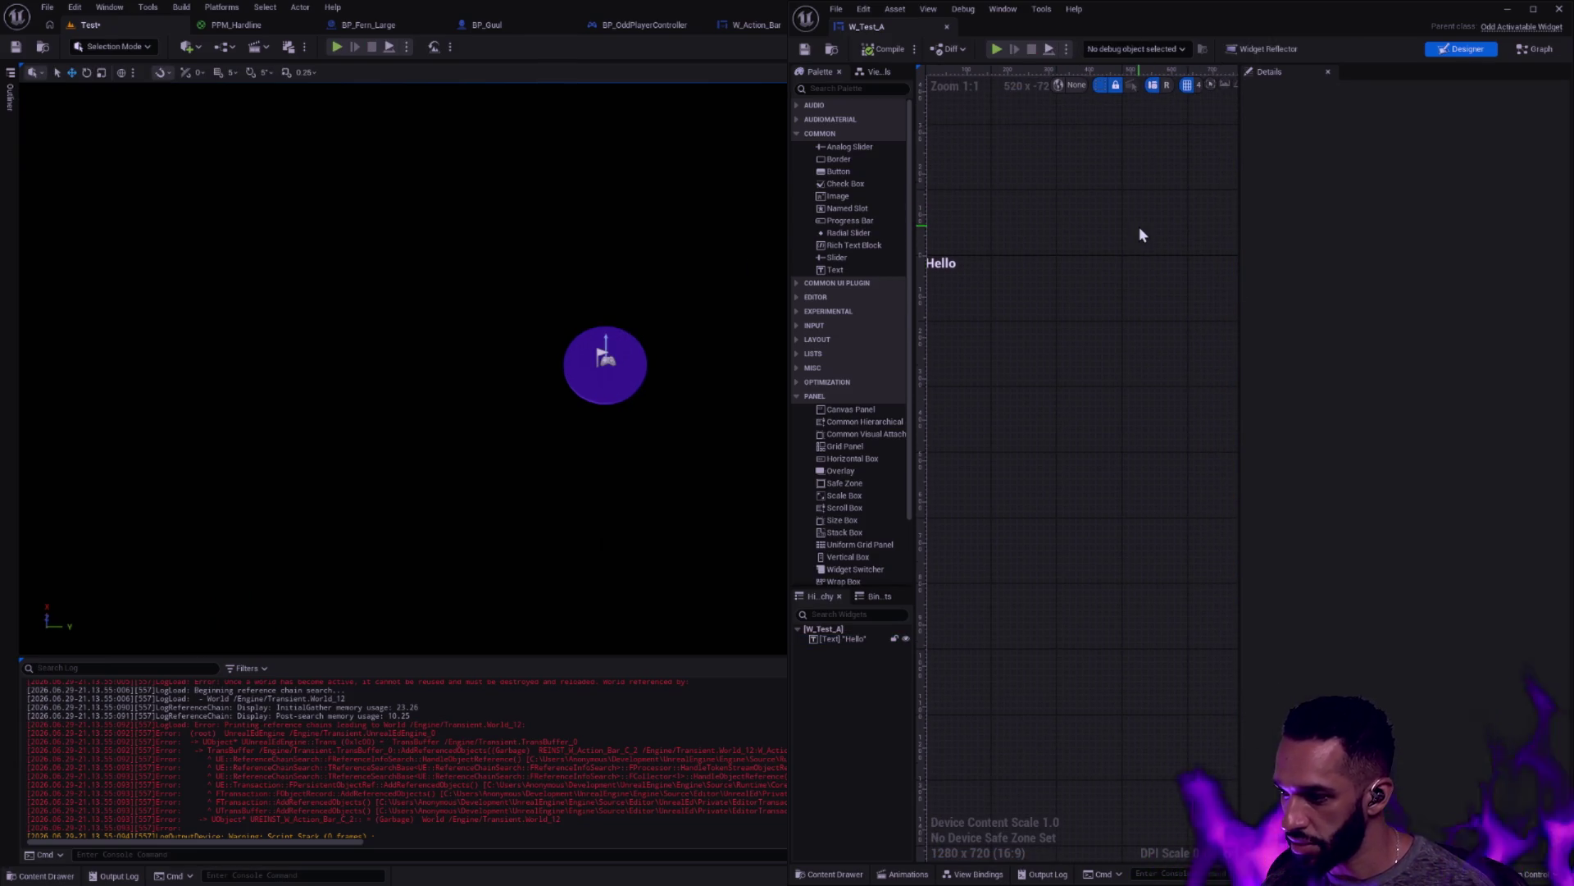
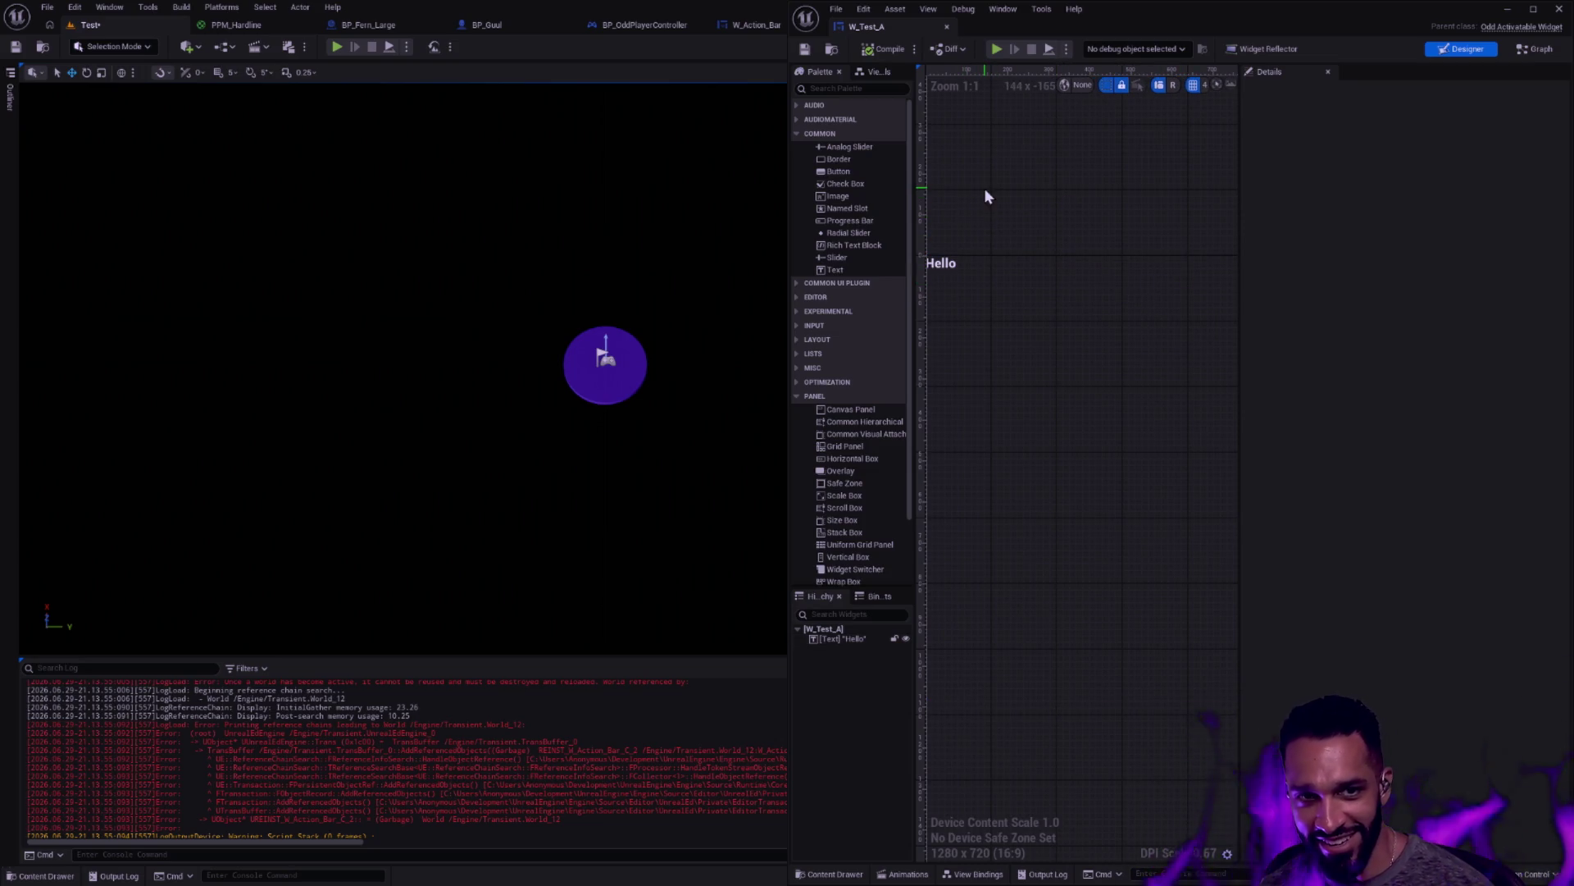
Play-test the Hello widget, then float W_Test_A's editor and show BP_OddPlayerController's EventGraph
{"action": "left_click", "coordinate": [940, 263]}
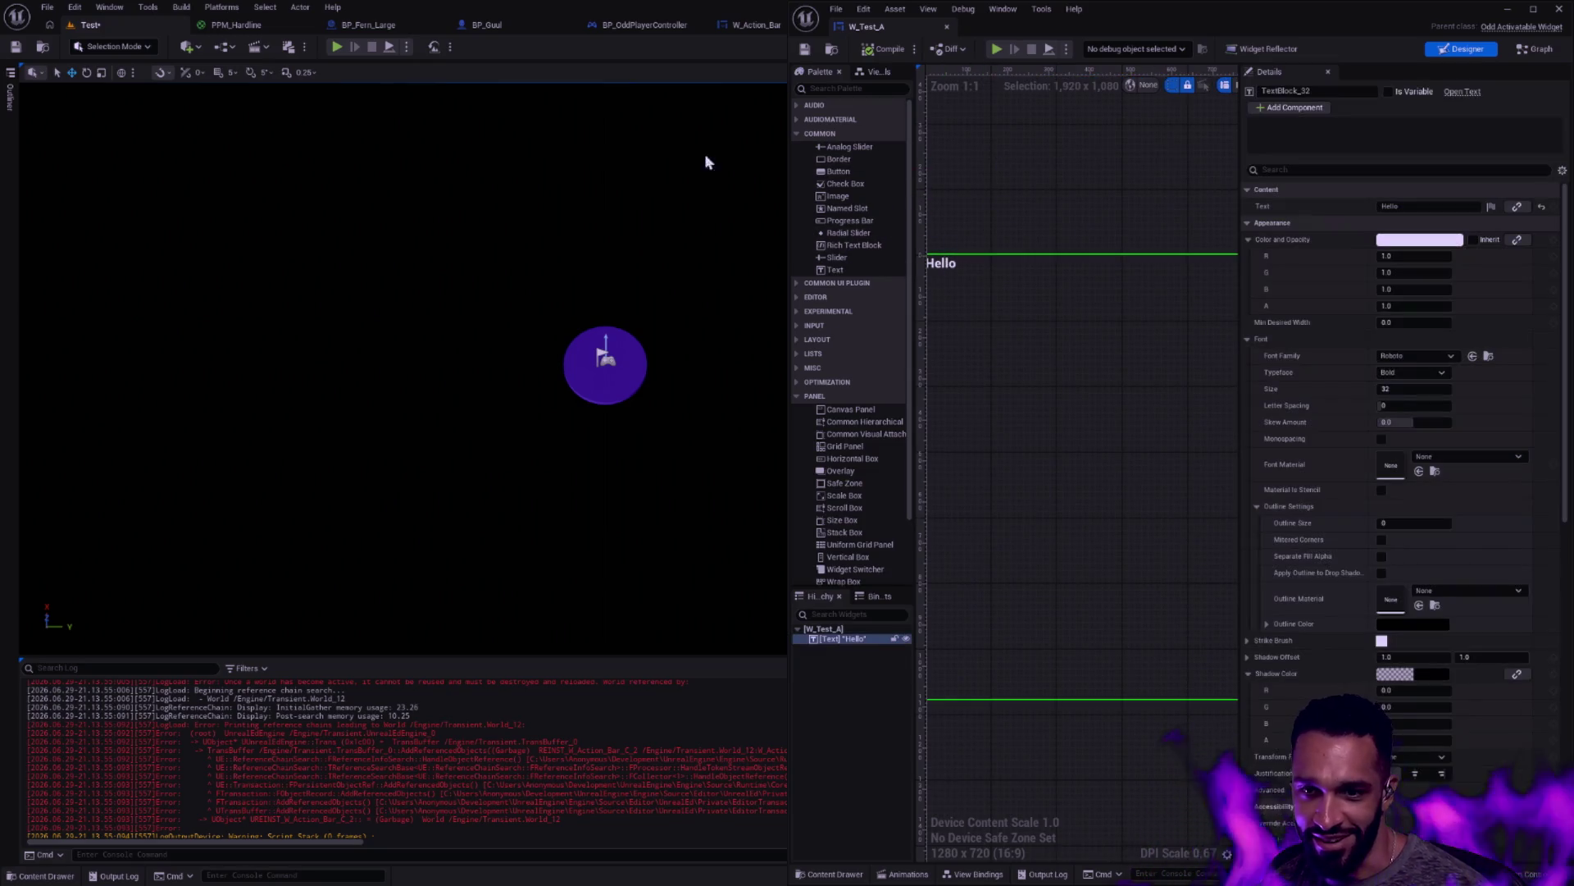
{"action": "left_click", "coordinate": [330, 48]}
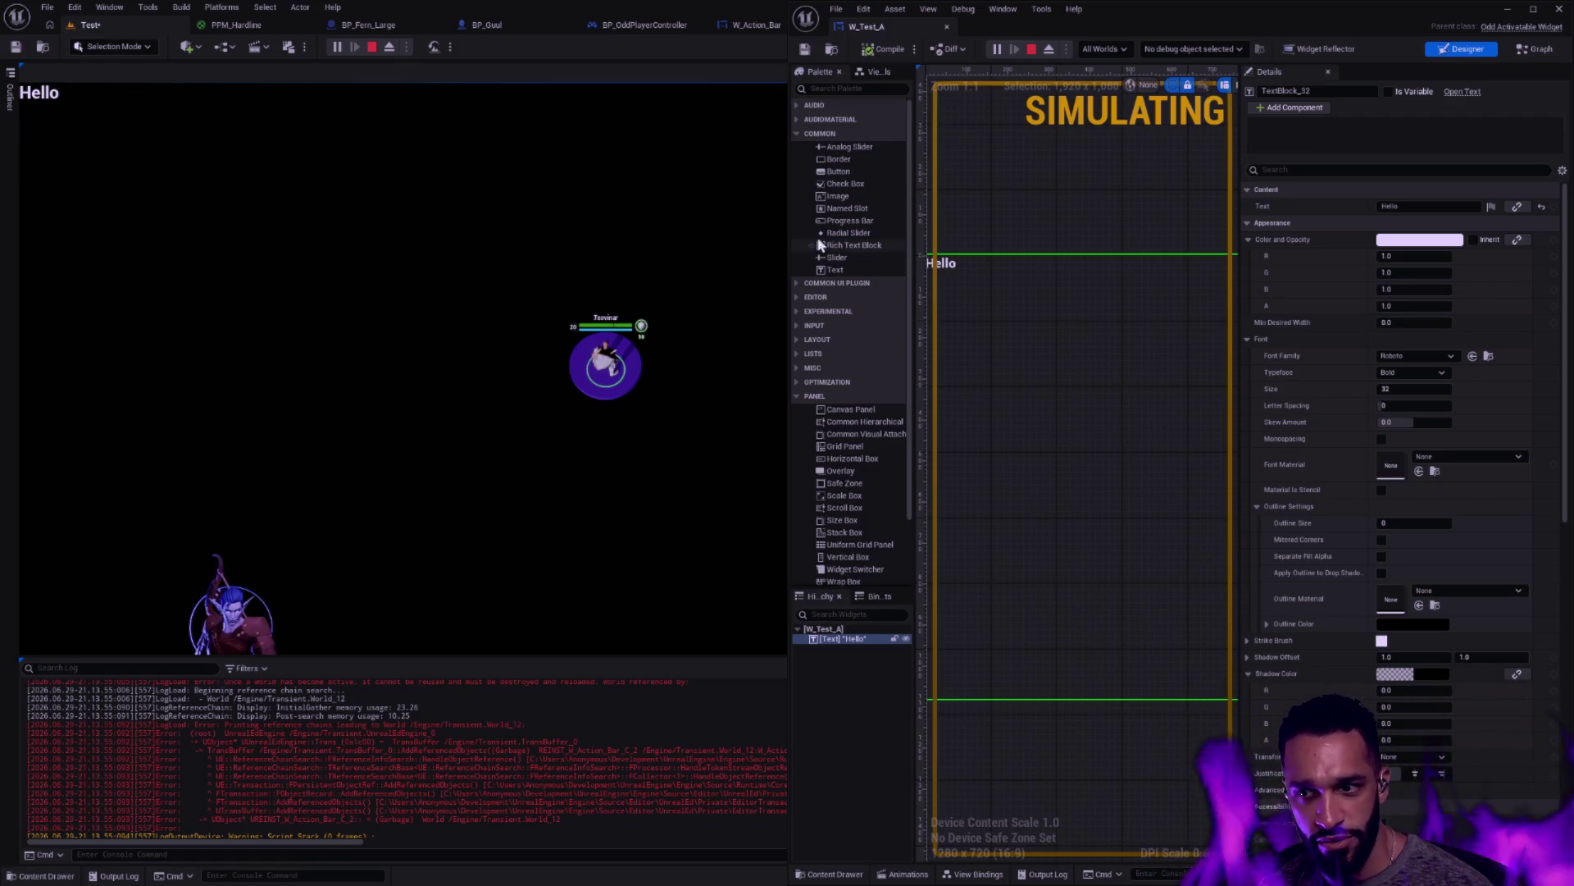
{"action": "left_click", "coordinate": [1097, 197]}
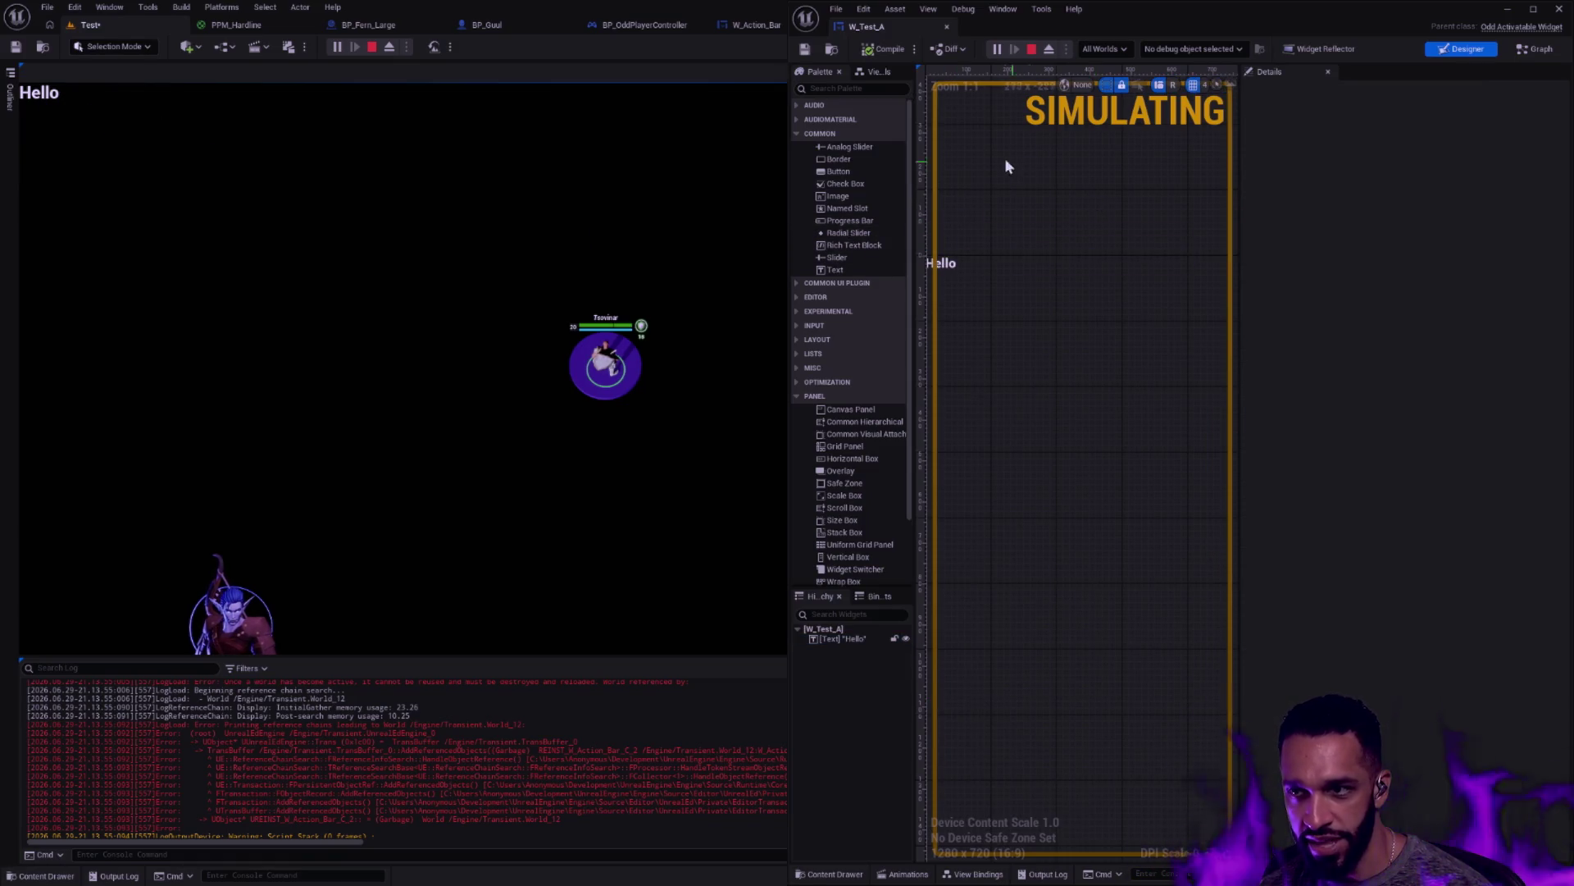
{"action": "key", "text": "Escape"}
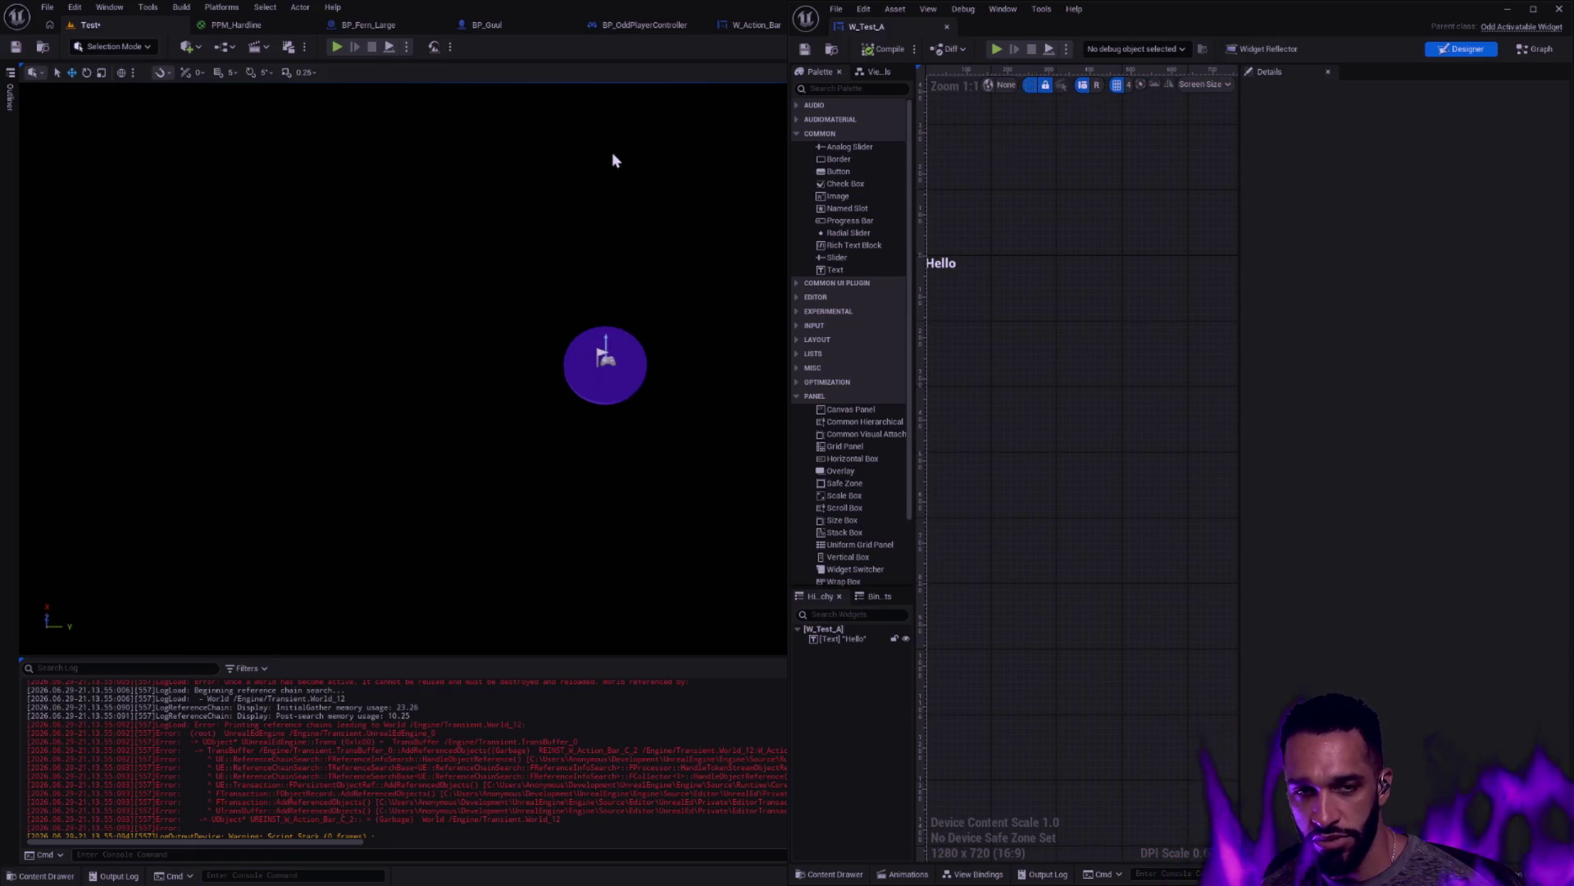
{"action": "mouse_move", "coordinate": [967, 9]}
{"action": "left_mouse_down"}
{"action": "mouse_move", "coordinate": [902, 205]}
{"action": "mouse_move", "coordinate": [943, 328]}
{"action": "mouse_move", "coordinate": [1045, 435]}
{"action": "left_mouse_up"}
{"action": "left_click", "coordinate": [636, 25]}
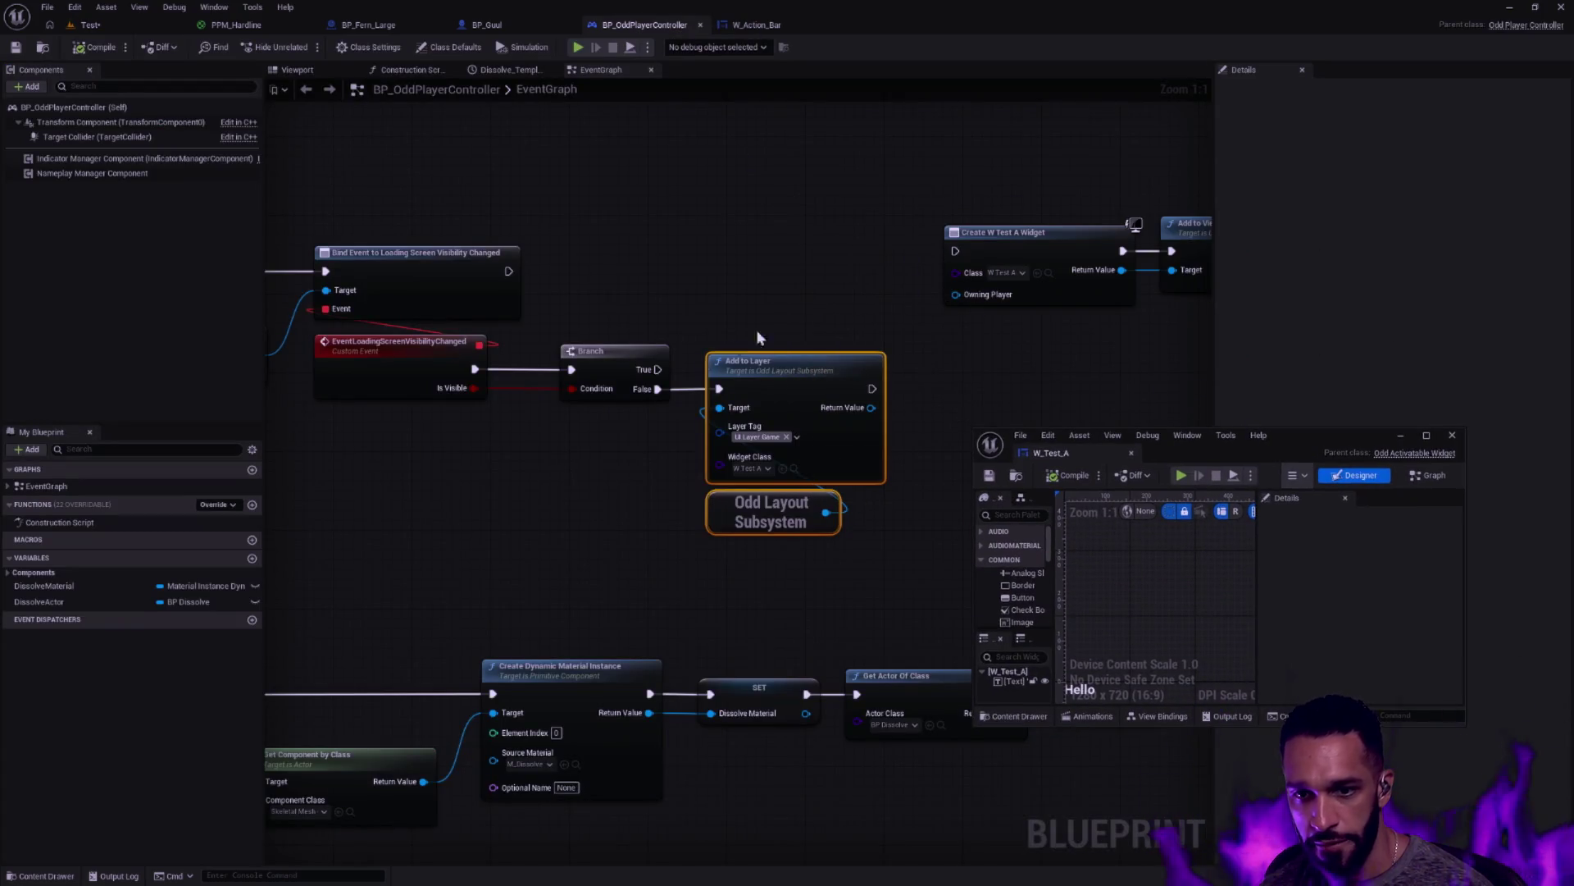
Connect the Branch's False output to Create W Test A Widget and save BP_OddPlayerController
{"action": "left_click_drag", "start_coordinate": [707, 379], "coordinate": [956, 245]}
{"action": "left_click", "coordinate": [820, 344]}
{"action": "mouse_move", "coordinate": [657, 388]}
{"action": "left_mouse_down"}
{"action": "mouse_move", "coordinate": [847, 341]}
{"action": "mouse_move", "coordinate": [955, 251]}
{"action": "mouse_move", "coordinate": [682, 266]}
{"action": "left_mouse_up"}
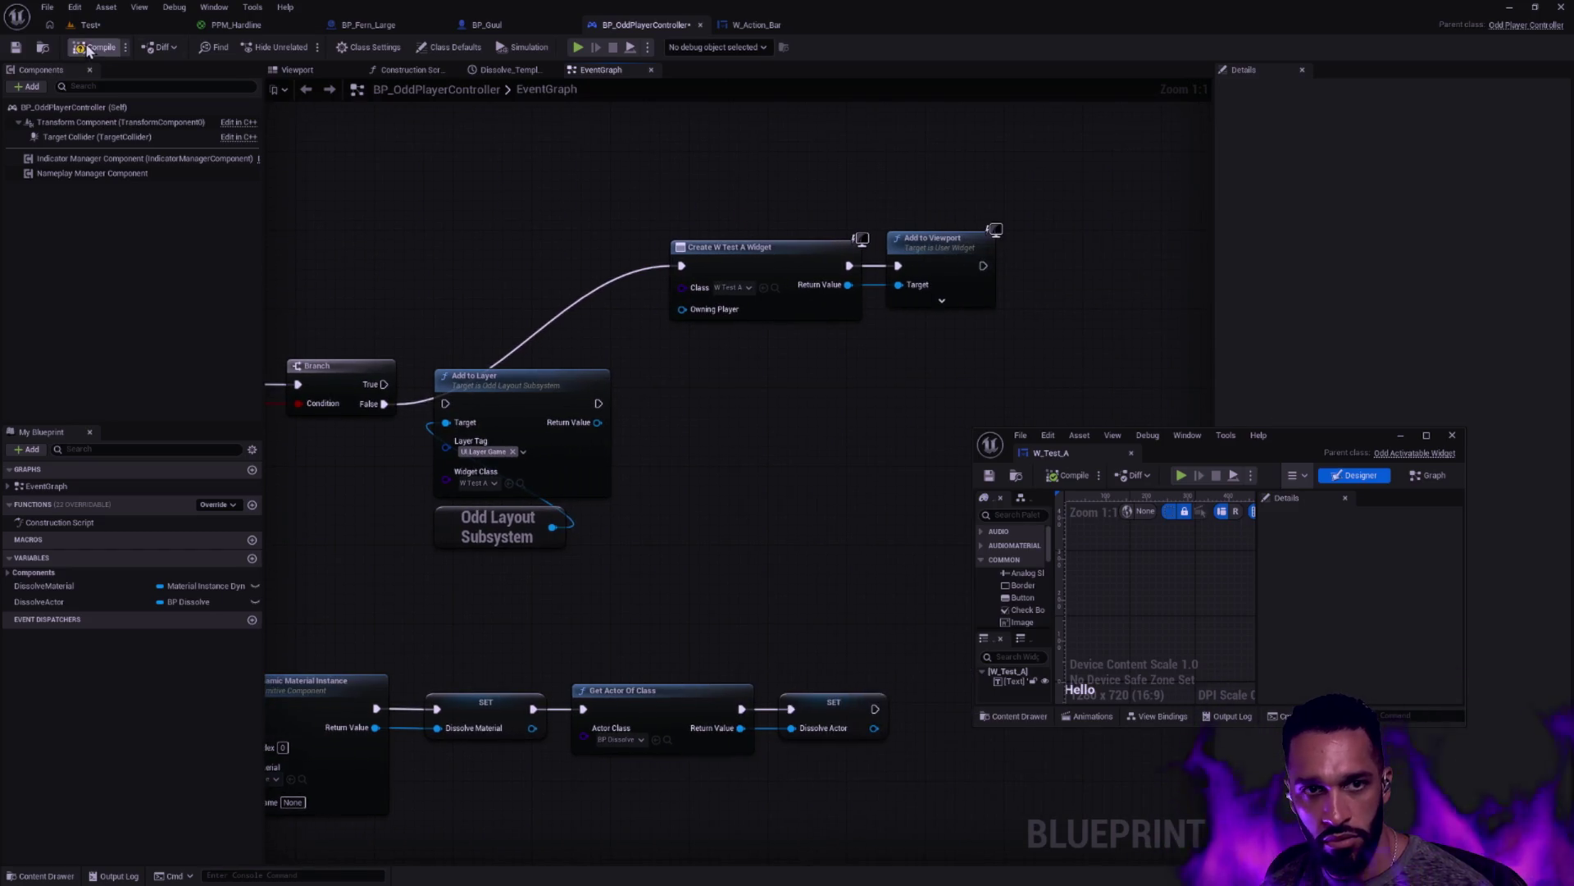
{"action": "left_click", "coordinate": [16, 49]}
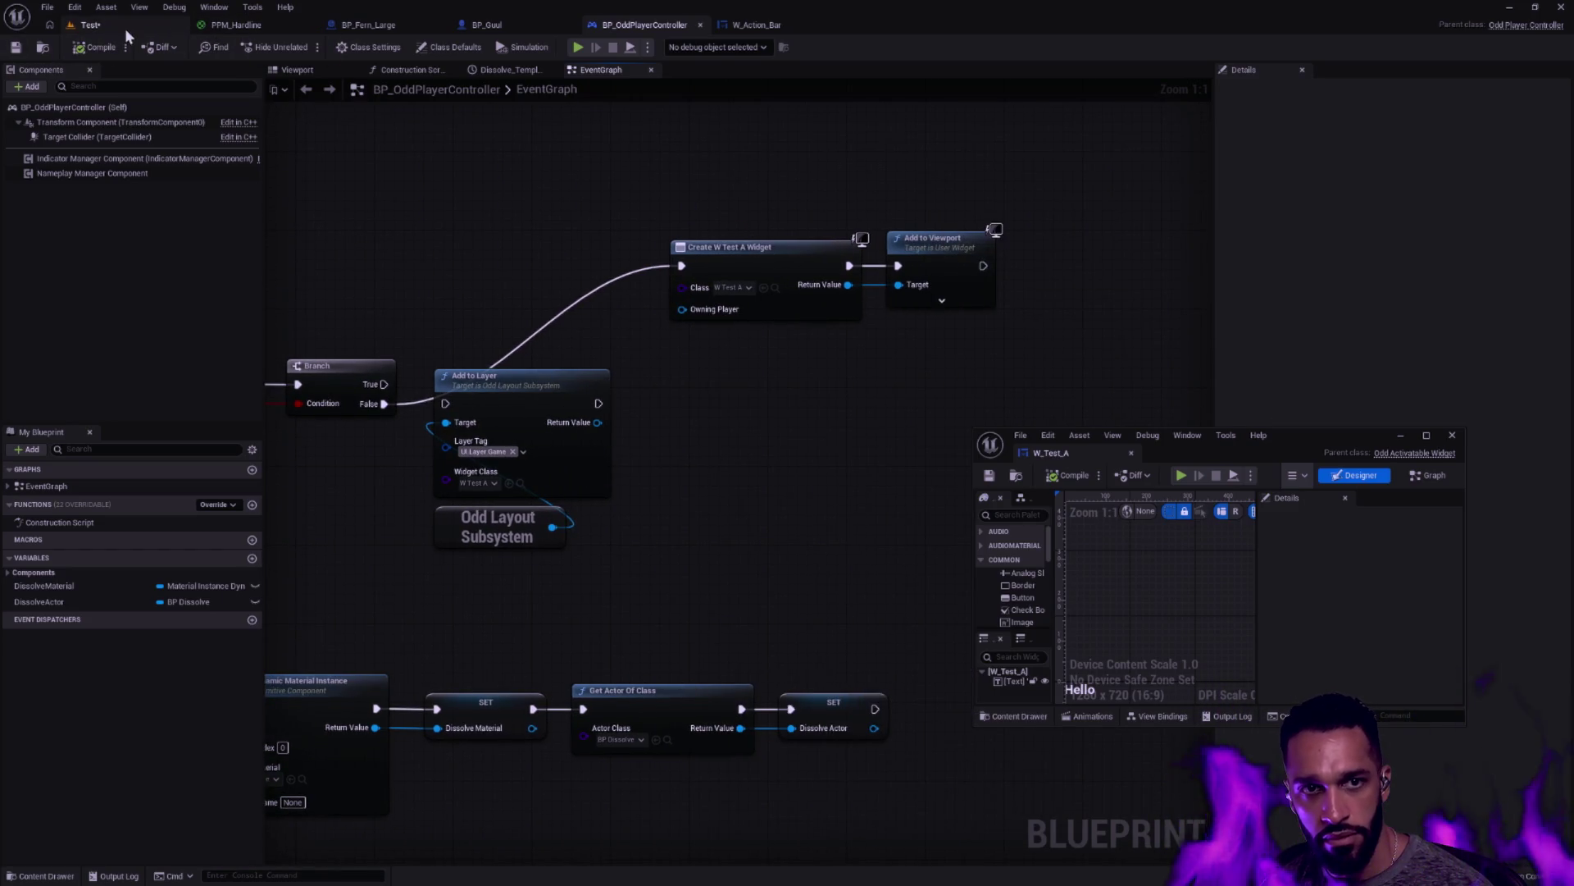
Play-test from the Test level, then snap the W_Test_A editor to the right half
{"action": "left_click", "coordinate": [90, 25]}
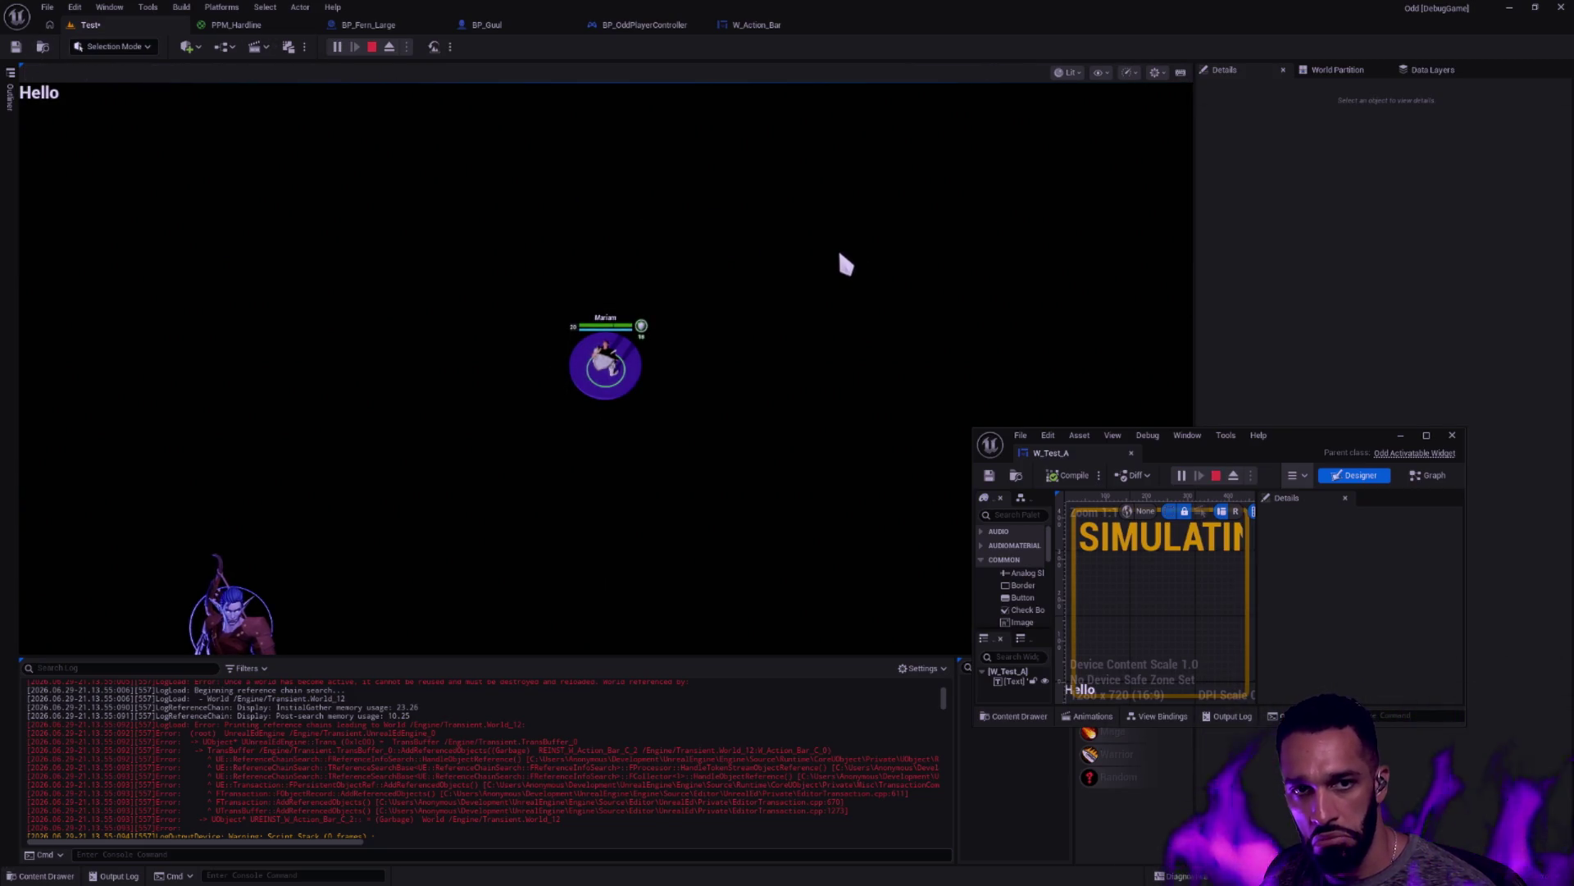
{"action": "key", "text": "Escape"}
{"action": "mouse_move", "coordinate": [1334, 453]}
{"action": "left_mouse_down"}
{"action": "mouse_move", "coordinate": [1385, 271]}
{"action": "mouse_move", "coordinate": [1570, 270]}
{"action": "left_mouse_up"}
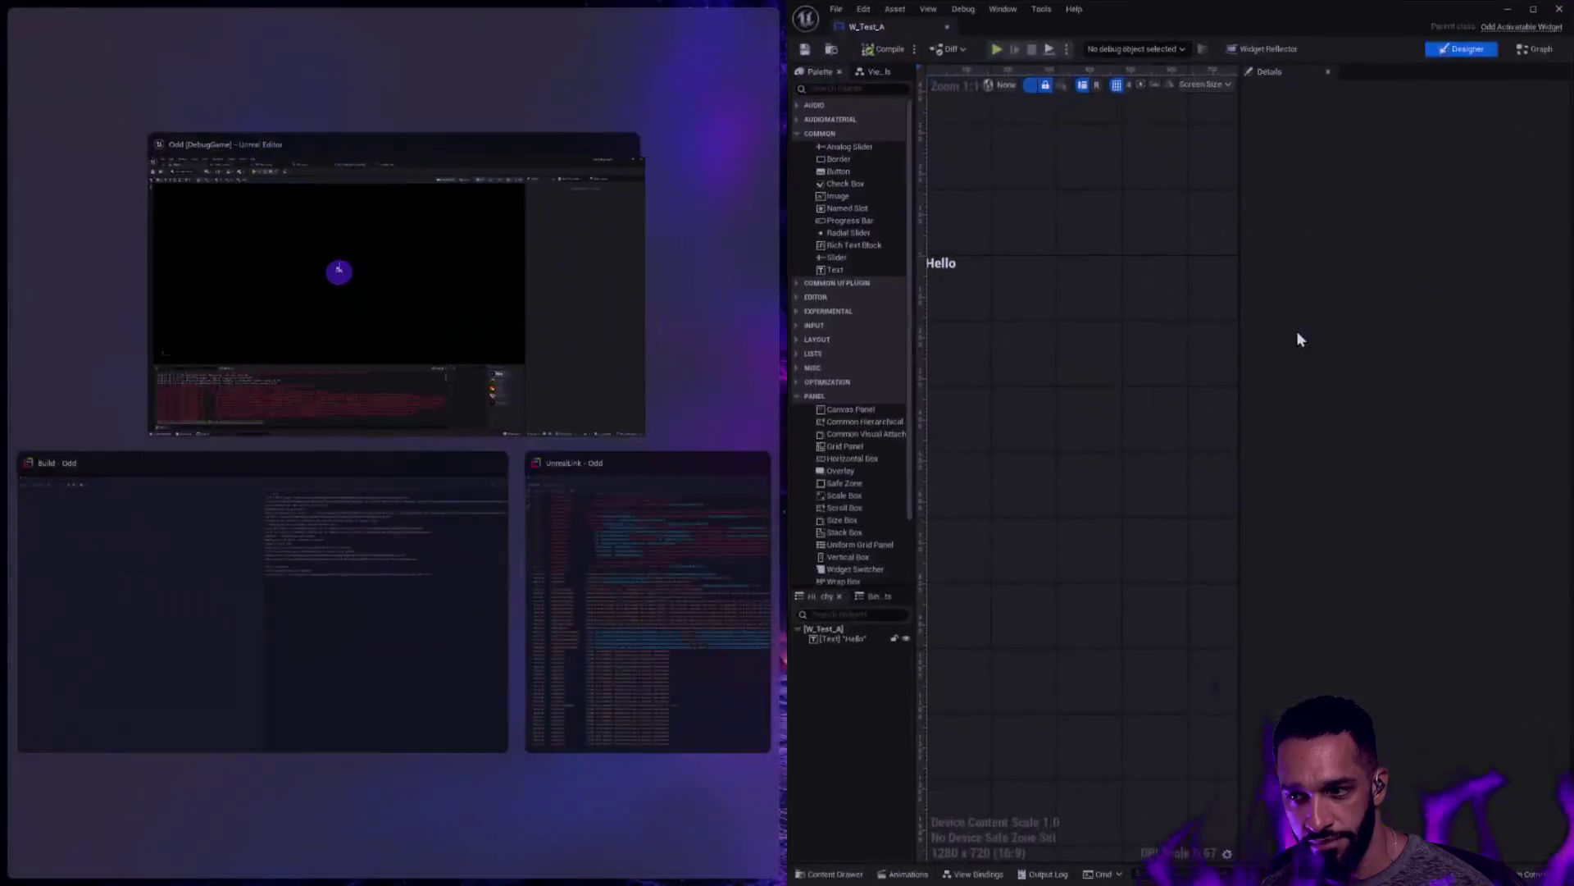
{"action": "left_click", "coordinate": [1032, 264]}
Widen the W_Test_A editor window and resize its Details area and canvas view
{"action": "left_click", "coordinate": [1136, 258]}
{"action": "scroll", "coordinate": [1134, 250], "scroll_direction": "down", "scroll_amount": 3}
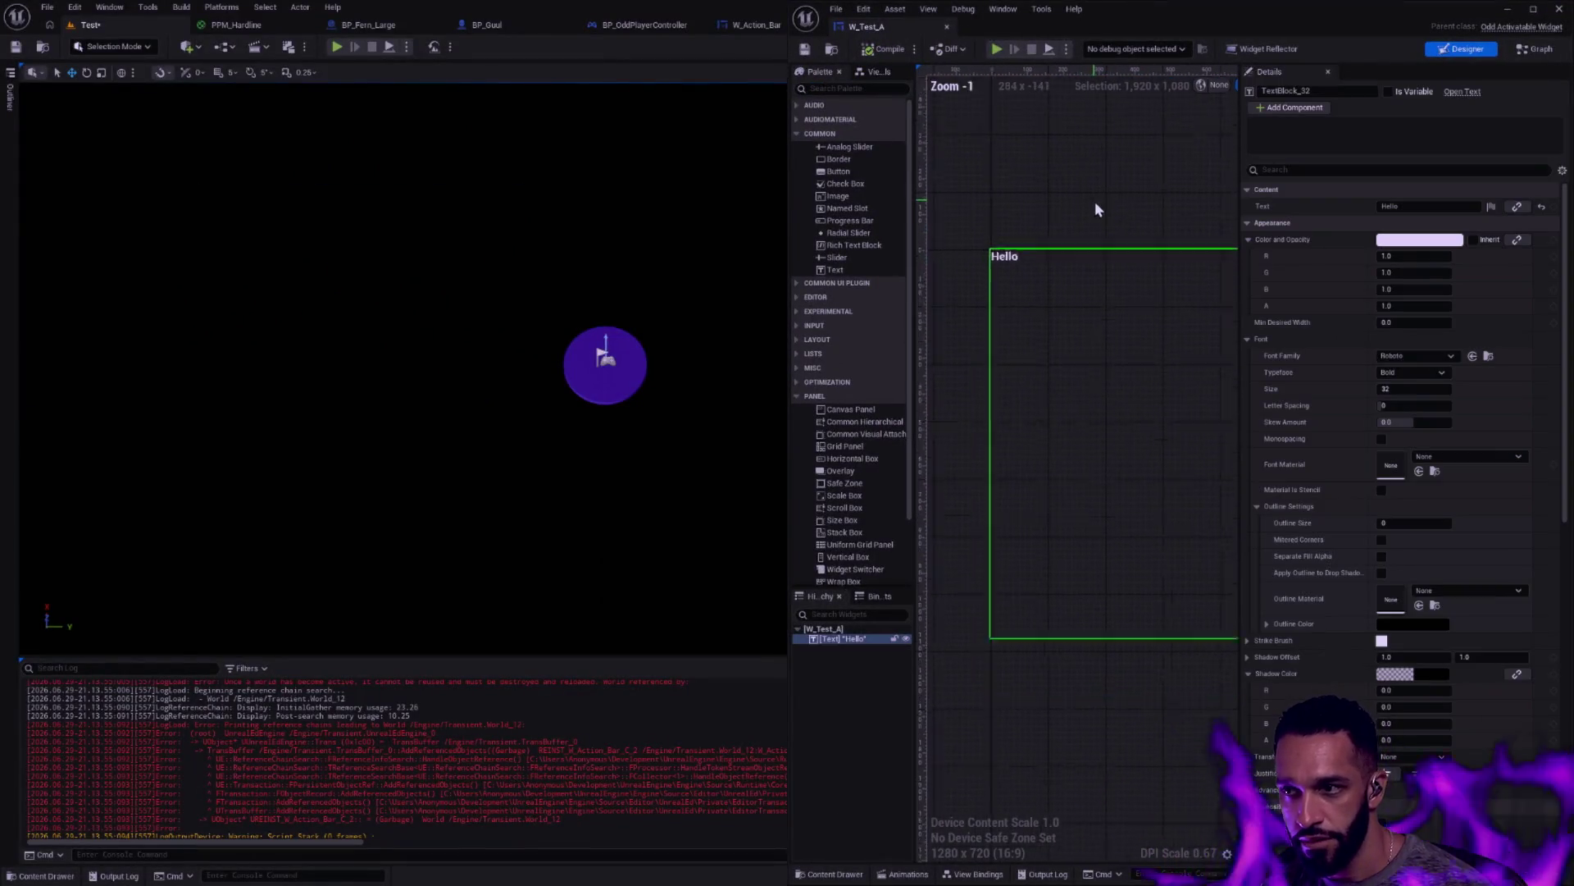
{"action": "left_click_drag", "start_coordinate": [785, 162], "coordinate": [636, 160]}
{"action": "left_click_drag", "start_coordinate": [1174, 162], "coordinate": [1316, 162]}
{"action": "left_click_drag", "start_coordinate": [1139, 184], "coordinate": [1047, 211]}
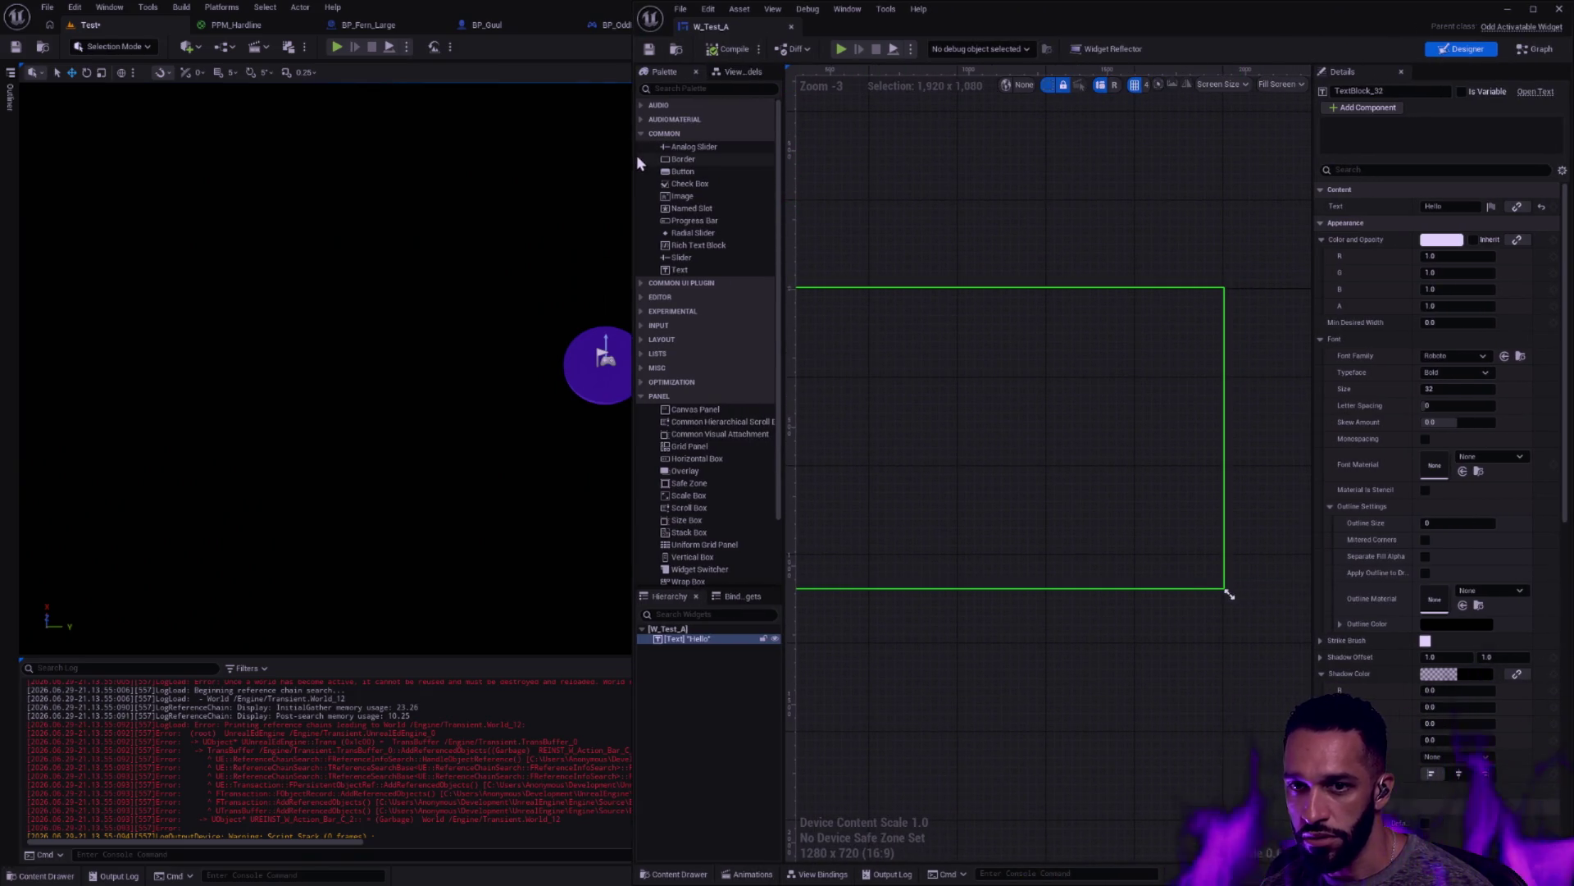
{"action": "left_click_drag", "start_coordinate": [630, 155], "coordinate": [495, 170]}
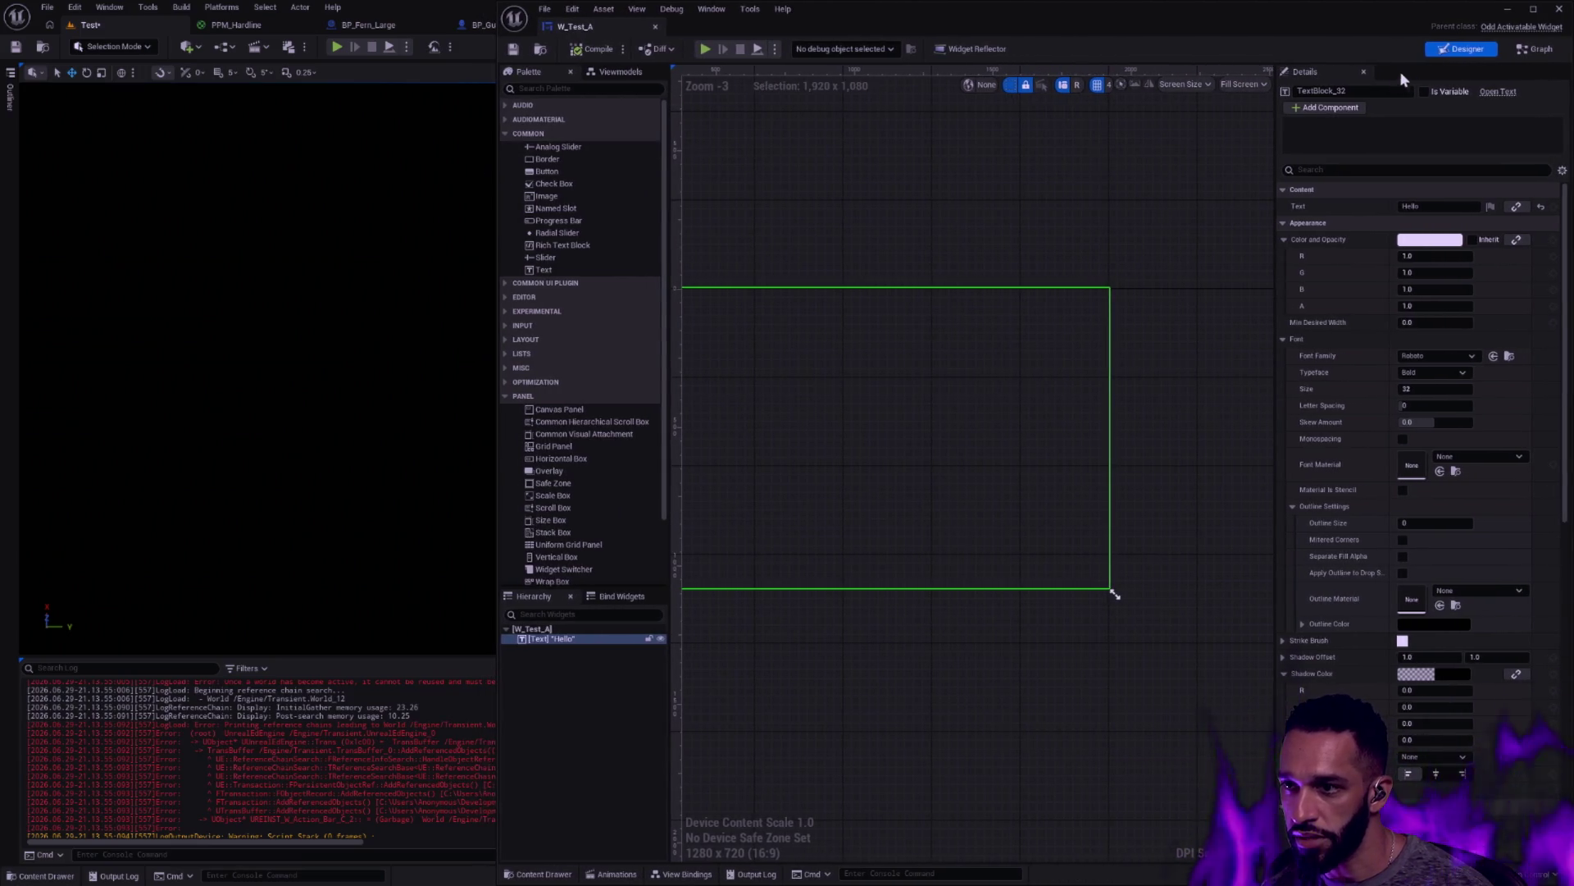
Set the designer preview size to Desired on Screen
{"action": "left_click", "coordinate": [1262, 82]}
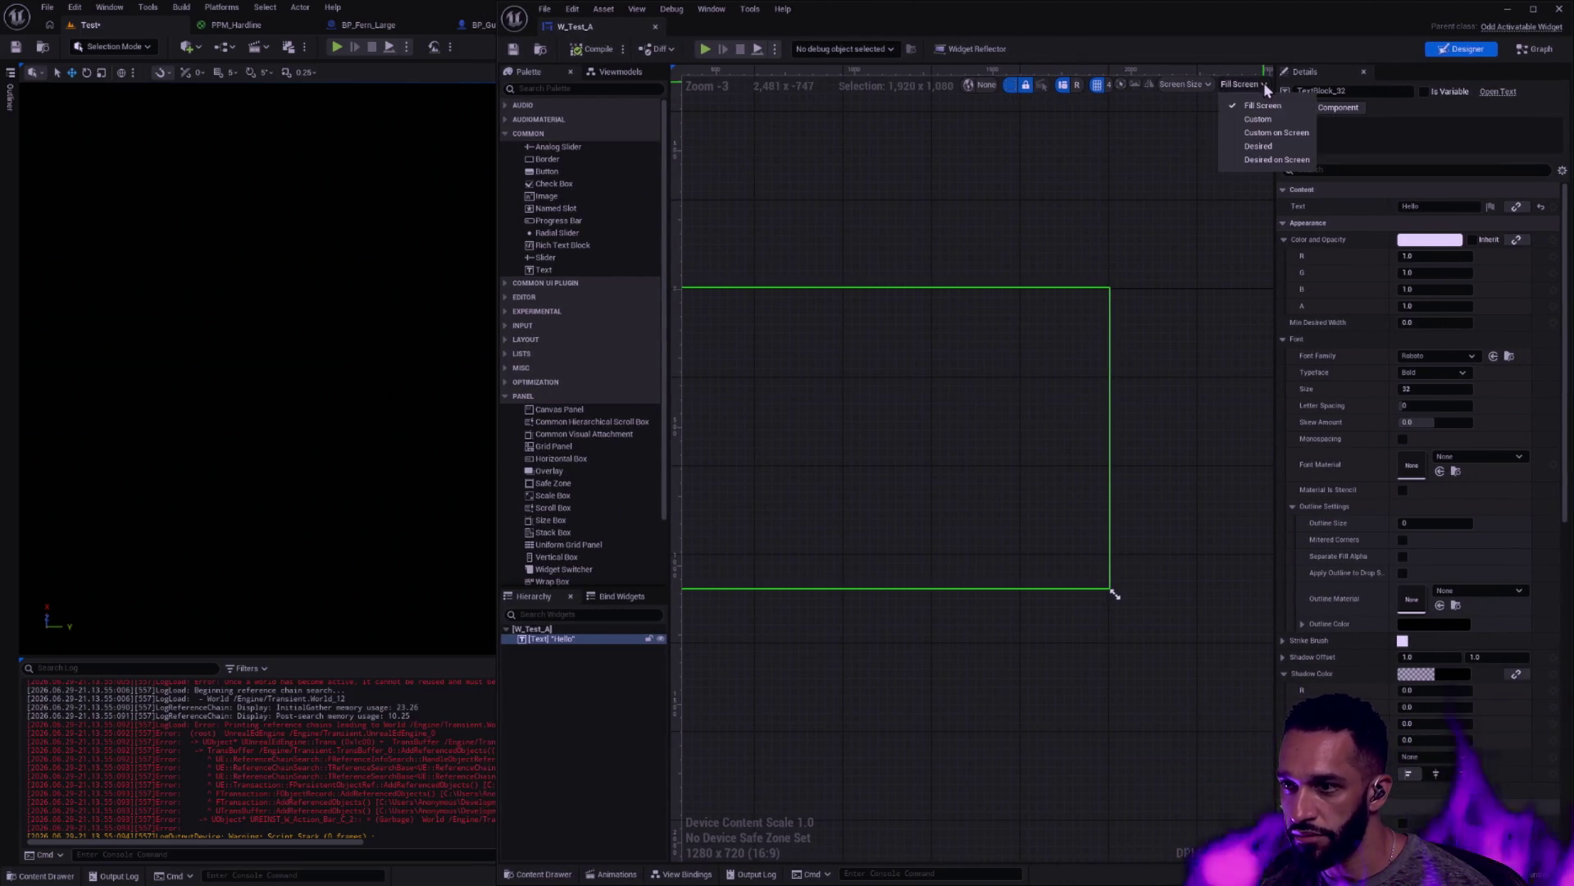
{"action": "left_click", "coordinate": [1267, 146]}
{"action": "scroll", "coordinate": [1066, 233], "scroll_direction": "down", "scroll_amount": 3}
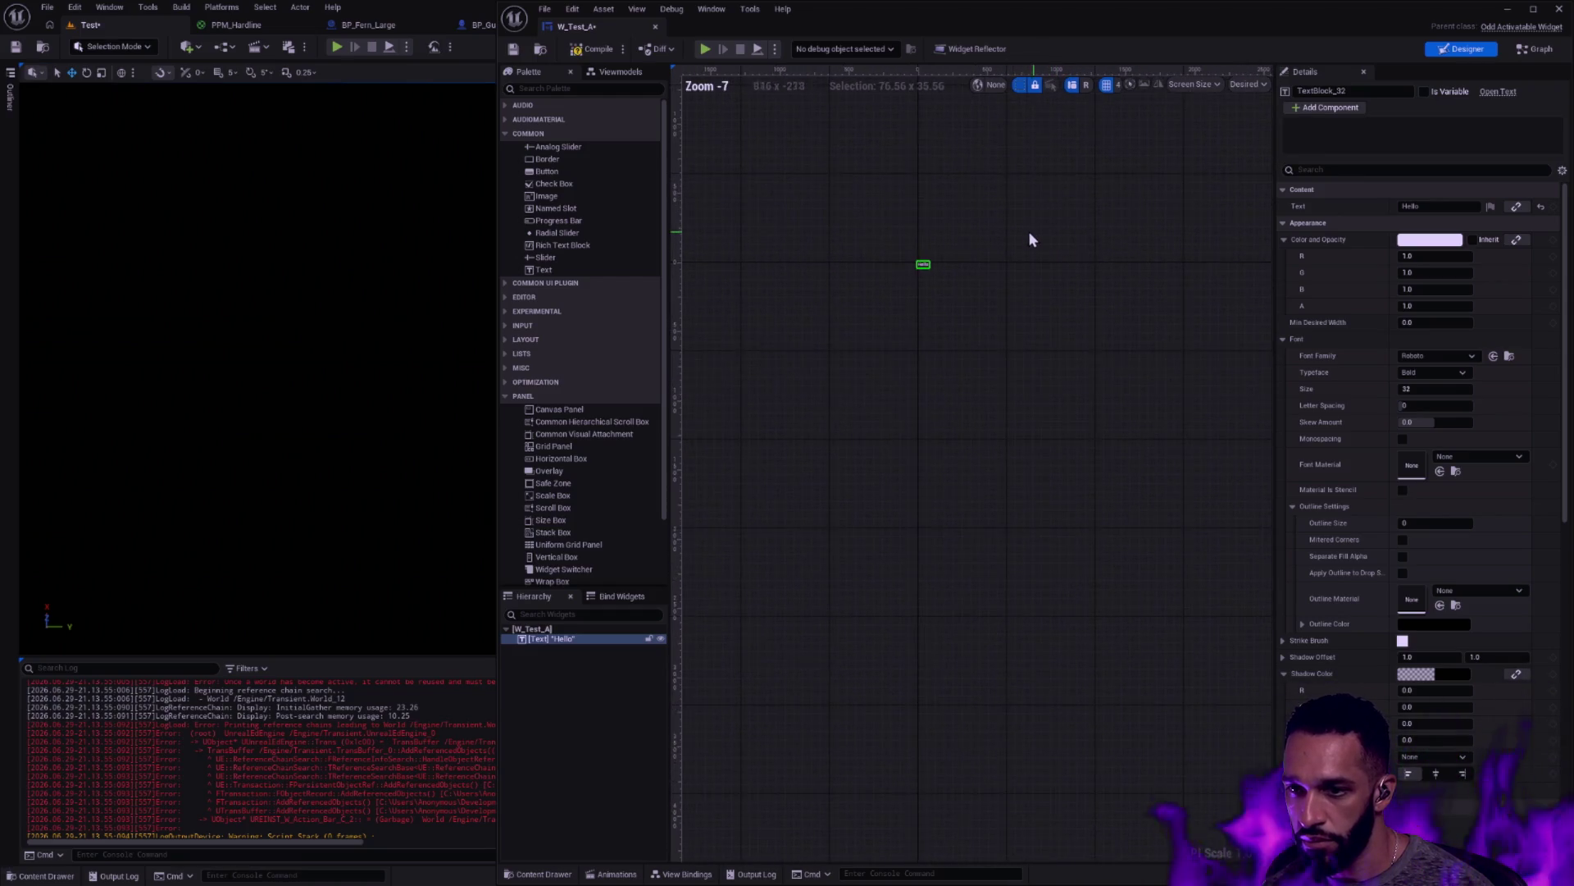
{"action": "left_click", "coordinate": [1248, 84]}
{"action": "left_click", "coordinate": [1277, 162]}
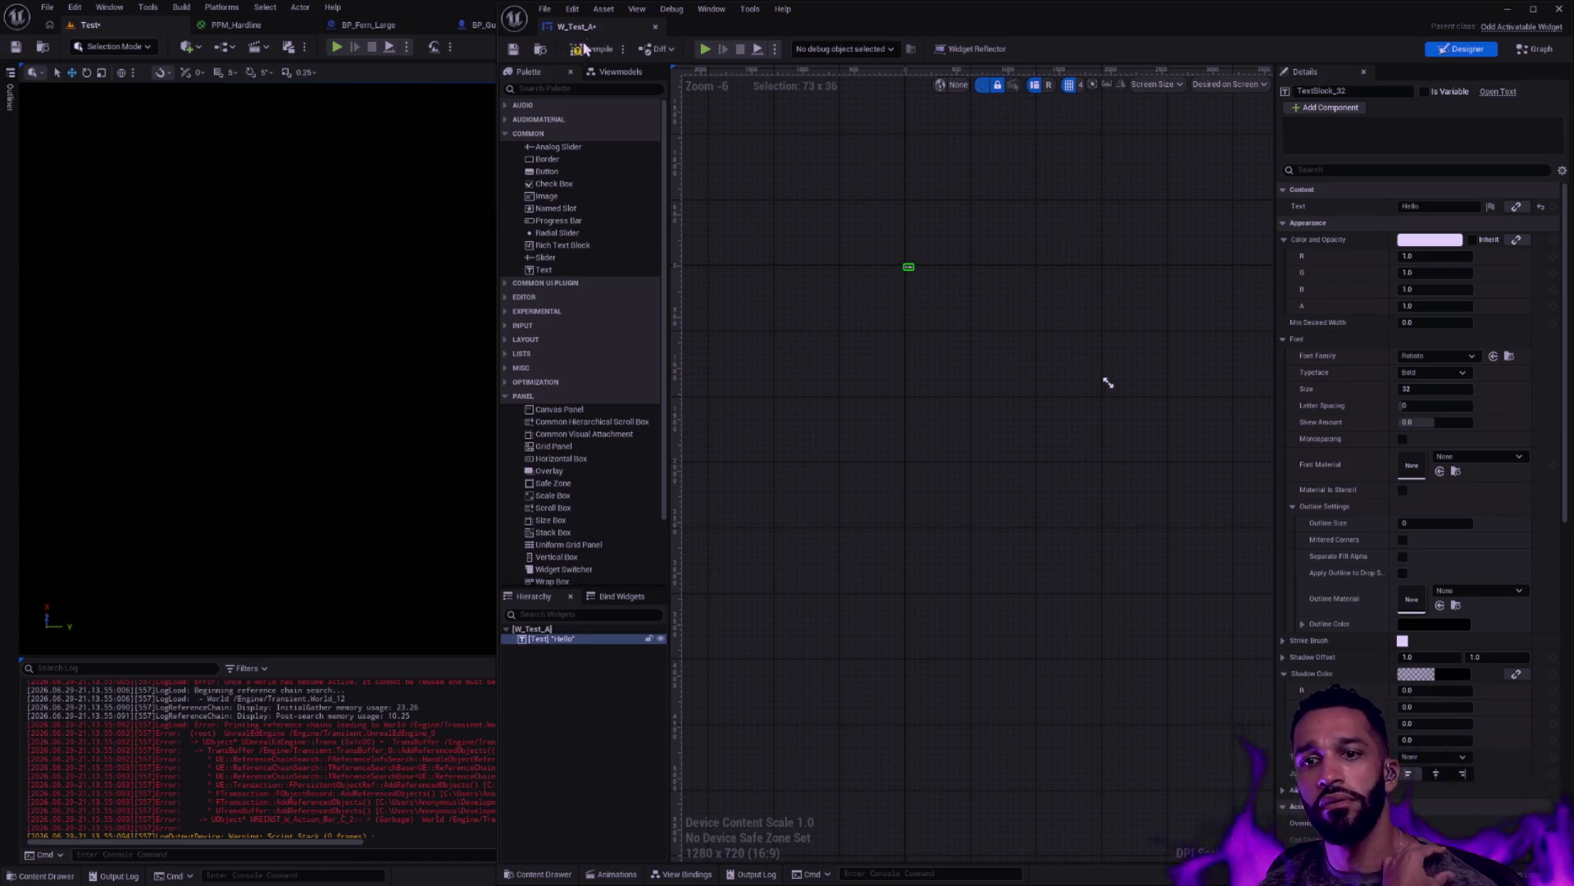
Compile and save W_Test_A, play-test it, and float the window at screen centre
{"action": "left_click", "coordinate": [514, 50]}
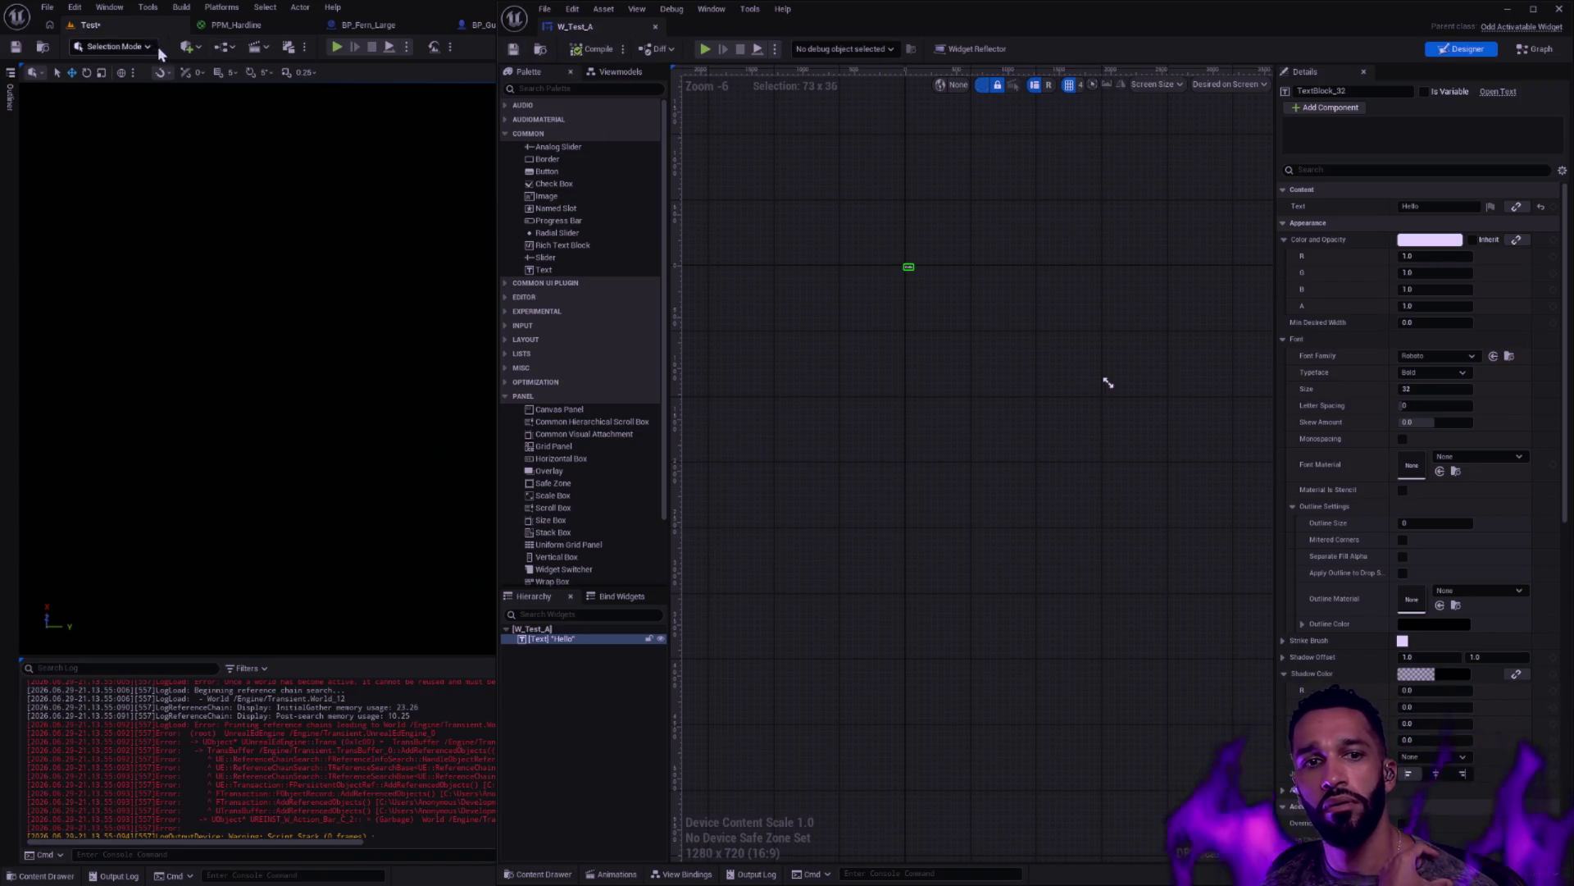
{"action": "left_click", "coordinate": [346, 47]}
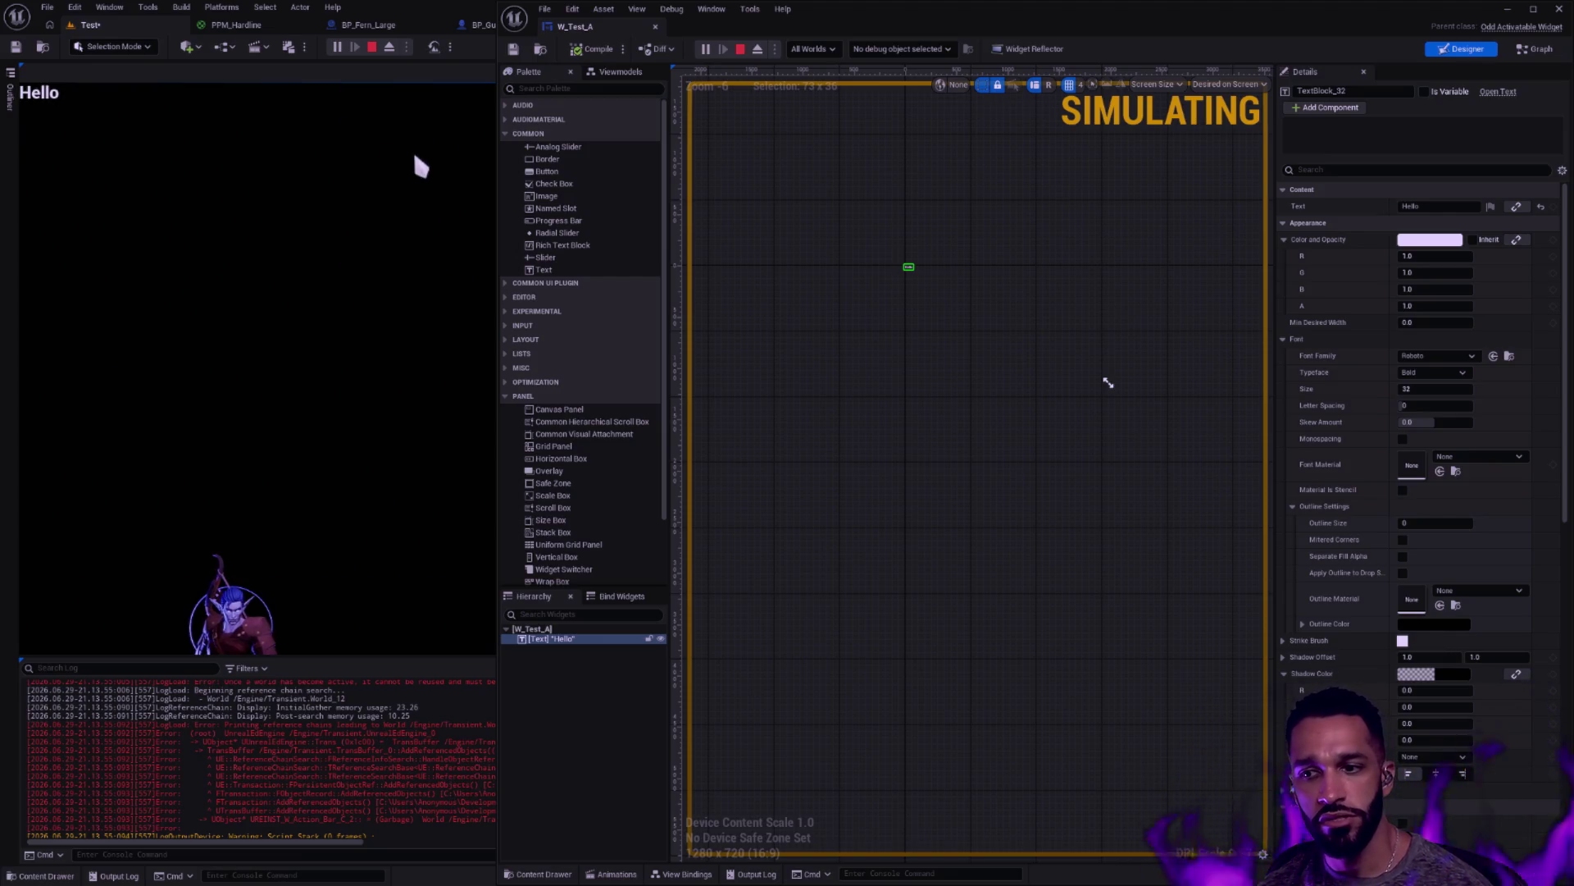
{"action": "key", "text": "Escape"}
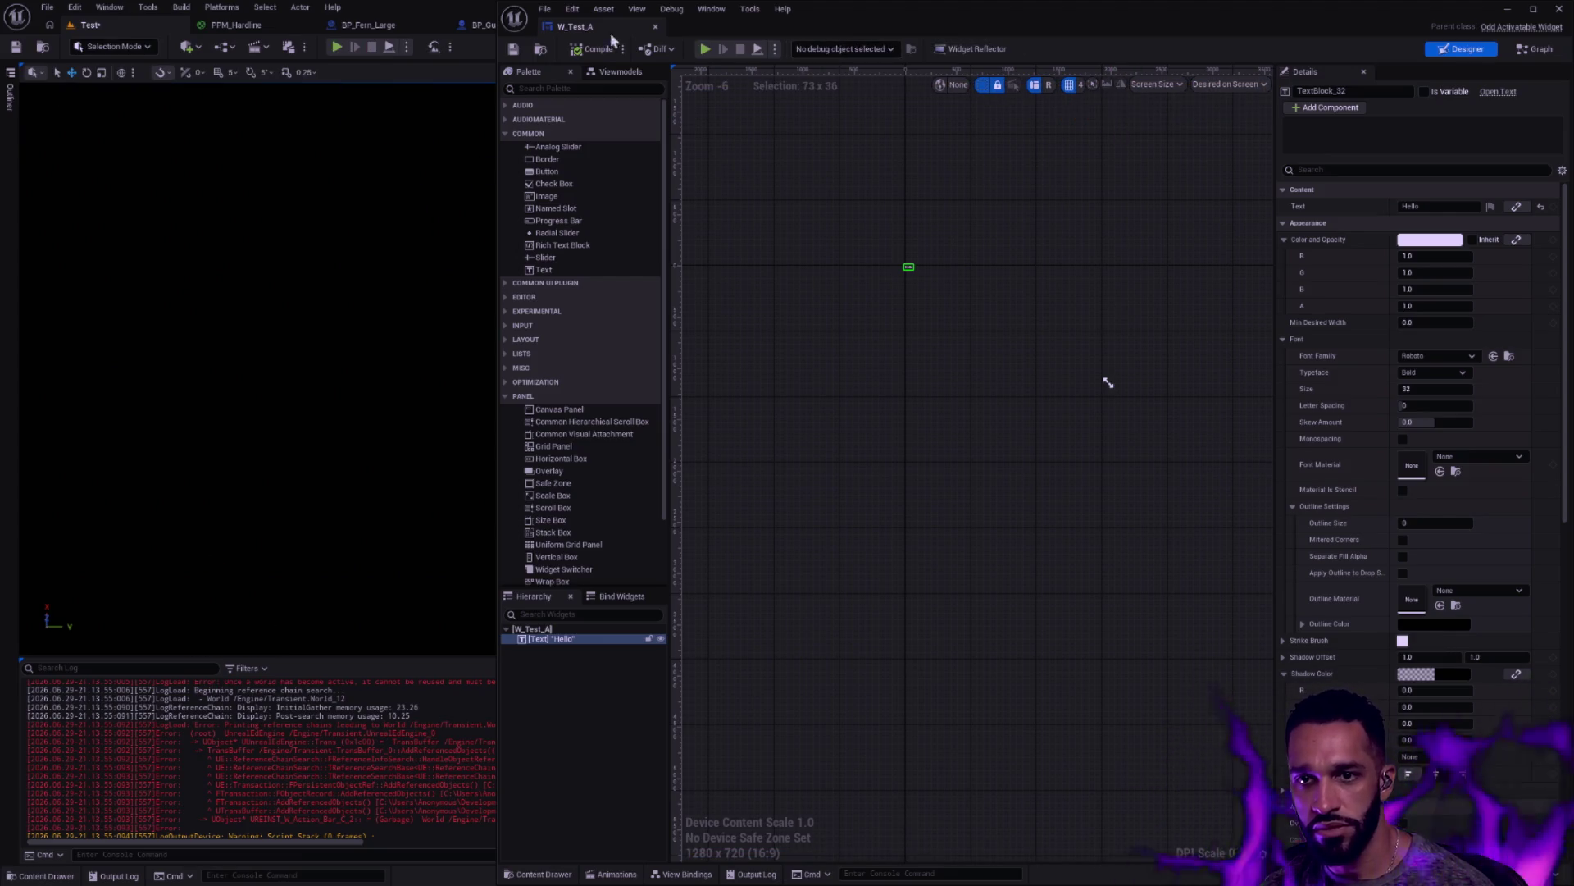
{"action": "mouse_move", "coordinate": [713, 10]}
{"action": "left_mouse_down"}
{"action": "mouse_move", "coordinate": [854, 44]}
{"action": "mouse_move", "coordinate": [703, 174]}
{"action": "left_mouse_up"}
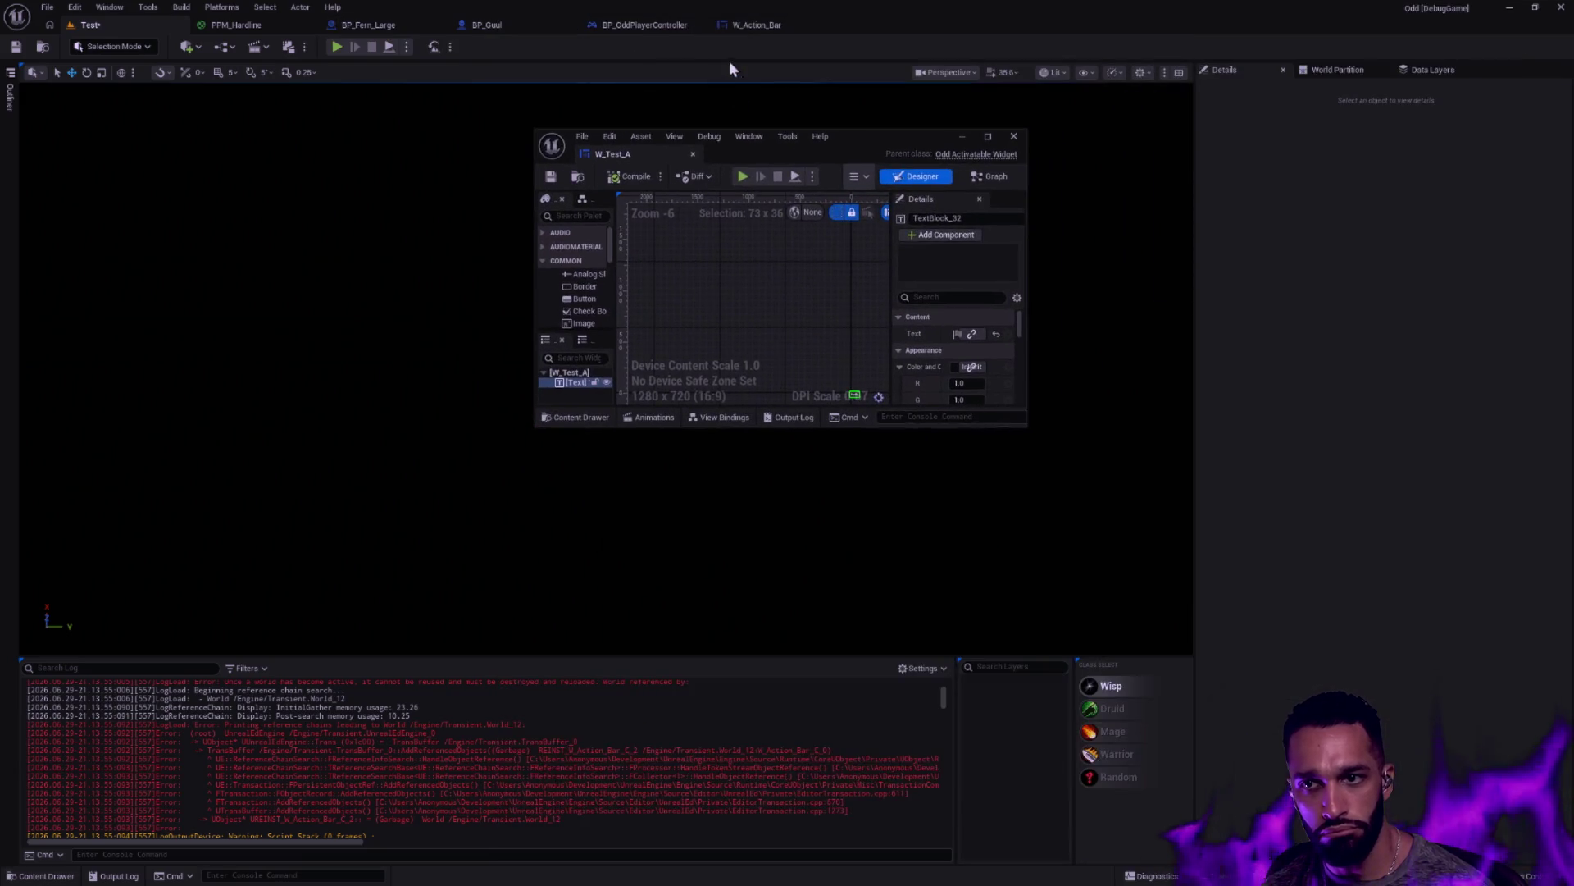
In BP_OddPlayerController's graph, try a 'SetS' search from Create W Test A Widget's Return Value
{"action": "left_click", "coordinate": [756, 24]}
{"action": "left_click", "coordinate": [648, 25]}
{"action": "mouse_move", "coordinate": [899, 136]}
{"action": "left_mouse_down"}
{"action": "mouse_move", "coordinate": [1022, 317]}
{"action": "mouse_move", "coordinate": [1032, 597]}
{"action": "mouse_move", "coordinate": [1034, 513]}
{"action": "left_mouse_up"}
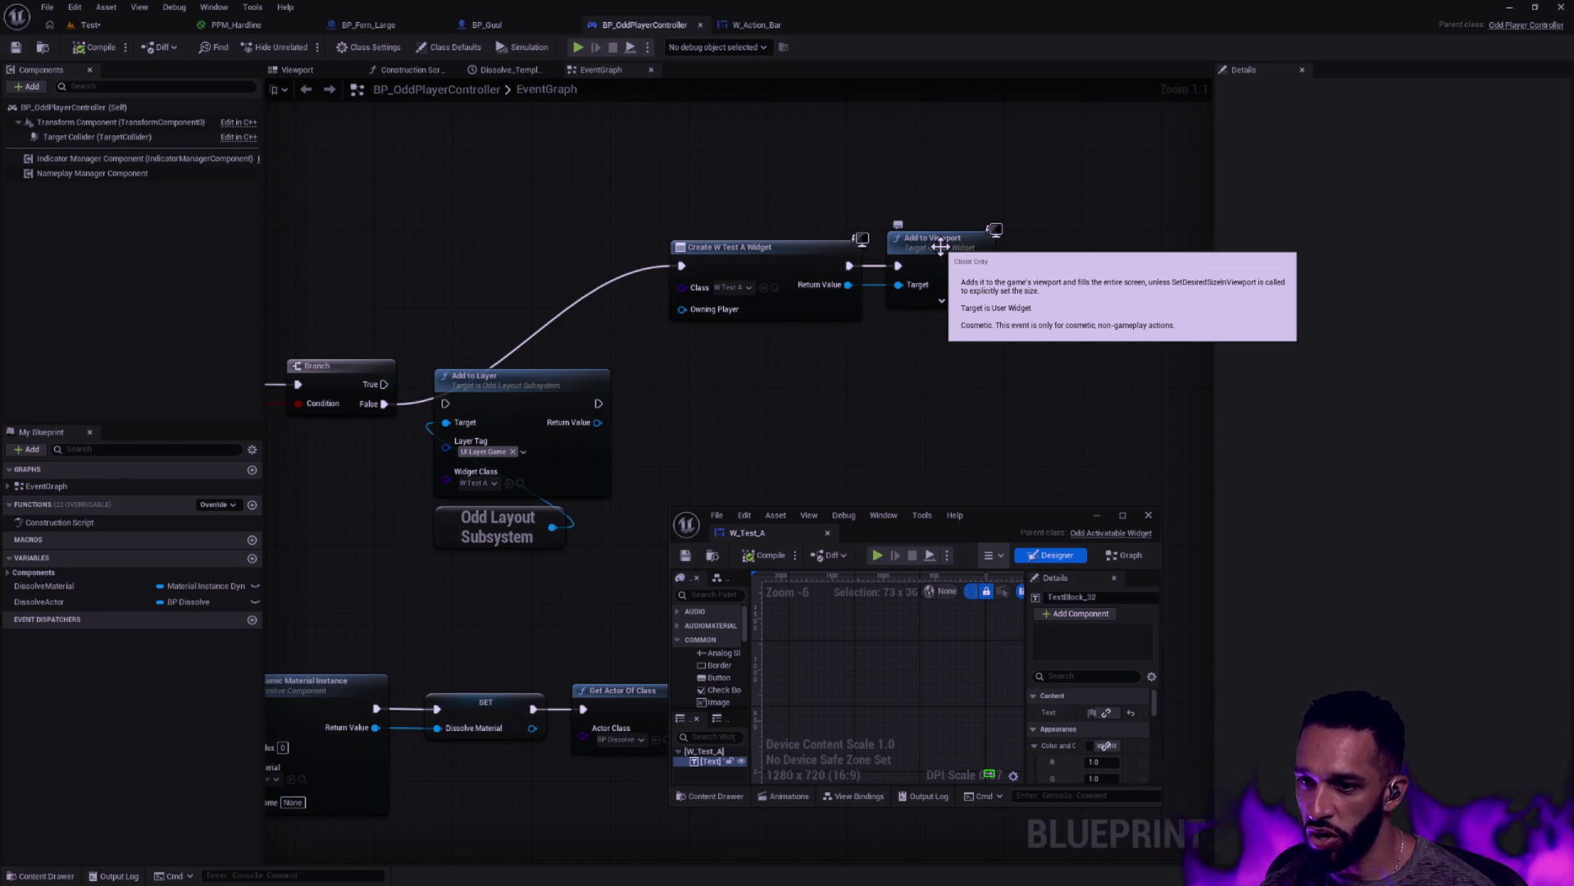
{"action": "left_click_drag", "start_coordinate": [848, 285], "coordinate": [900, 358]}
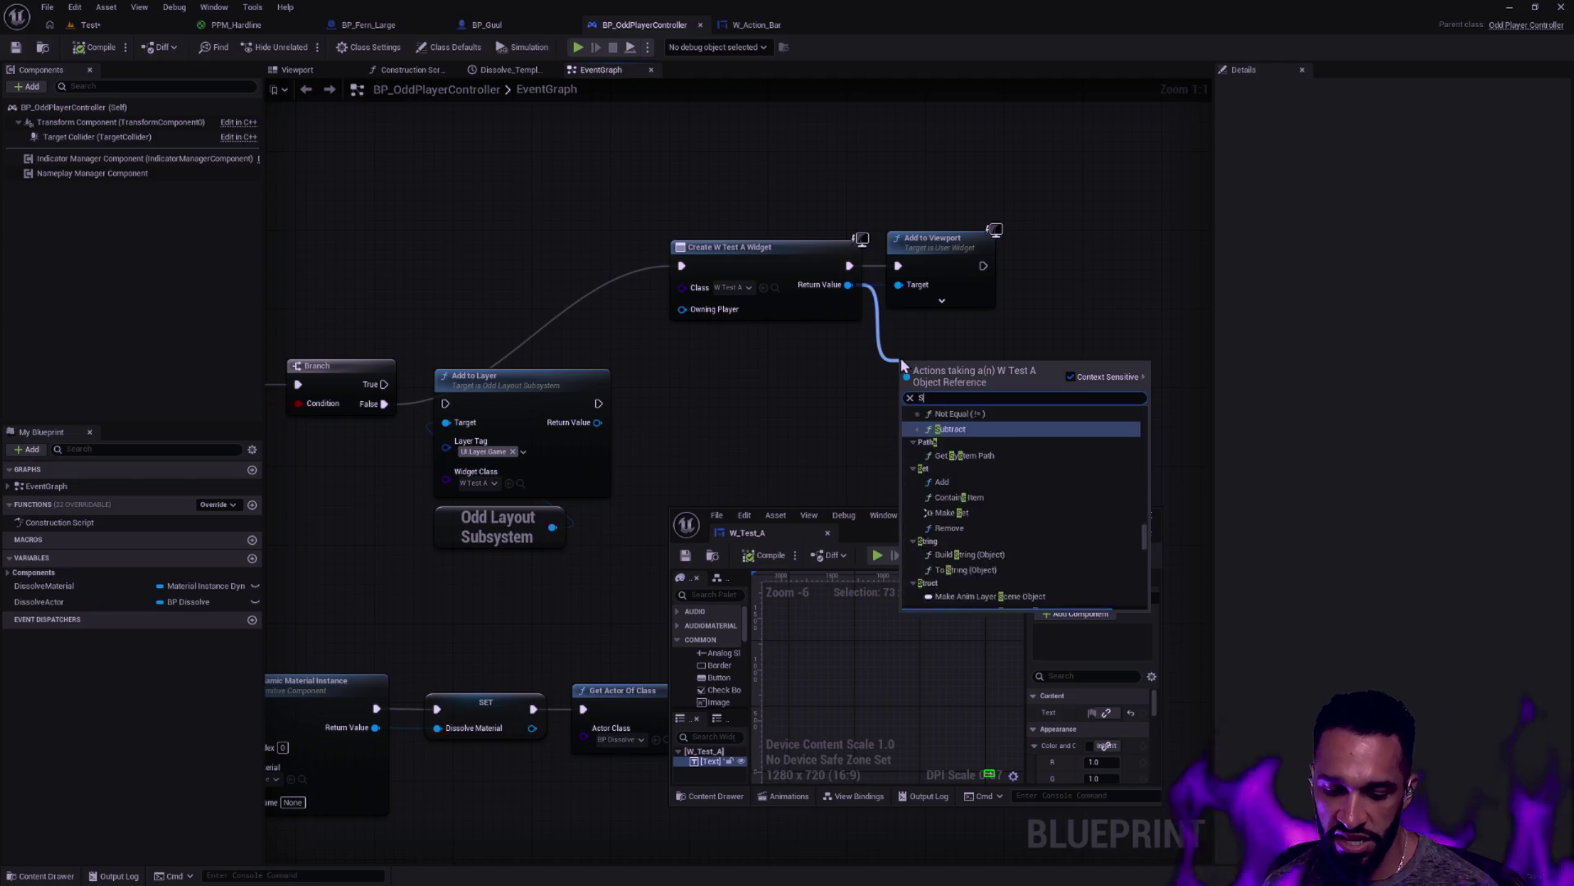
{"action": "type", "text": "SetS"}
{"action": "key", "text": "BackSpace"}
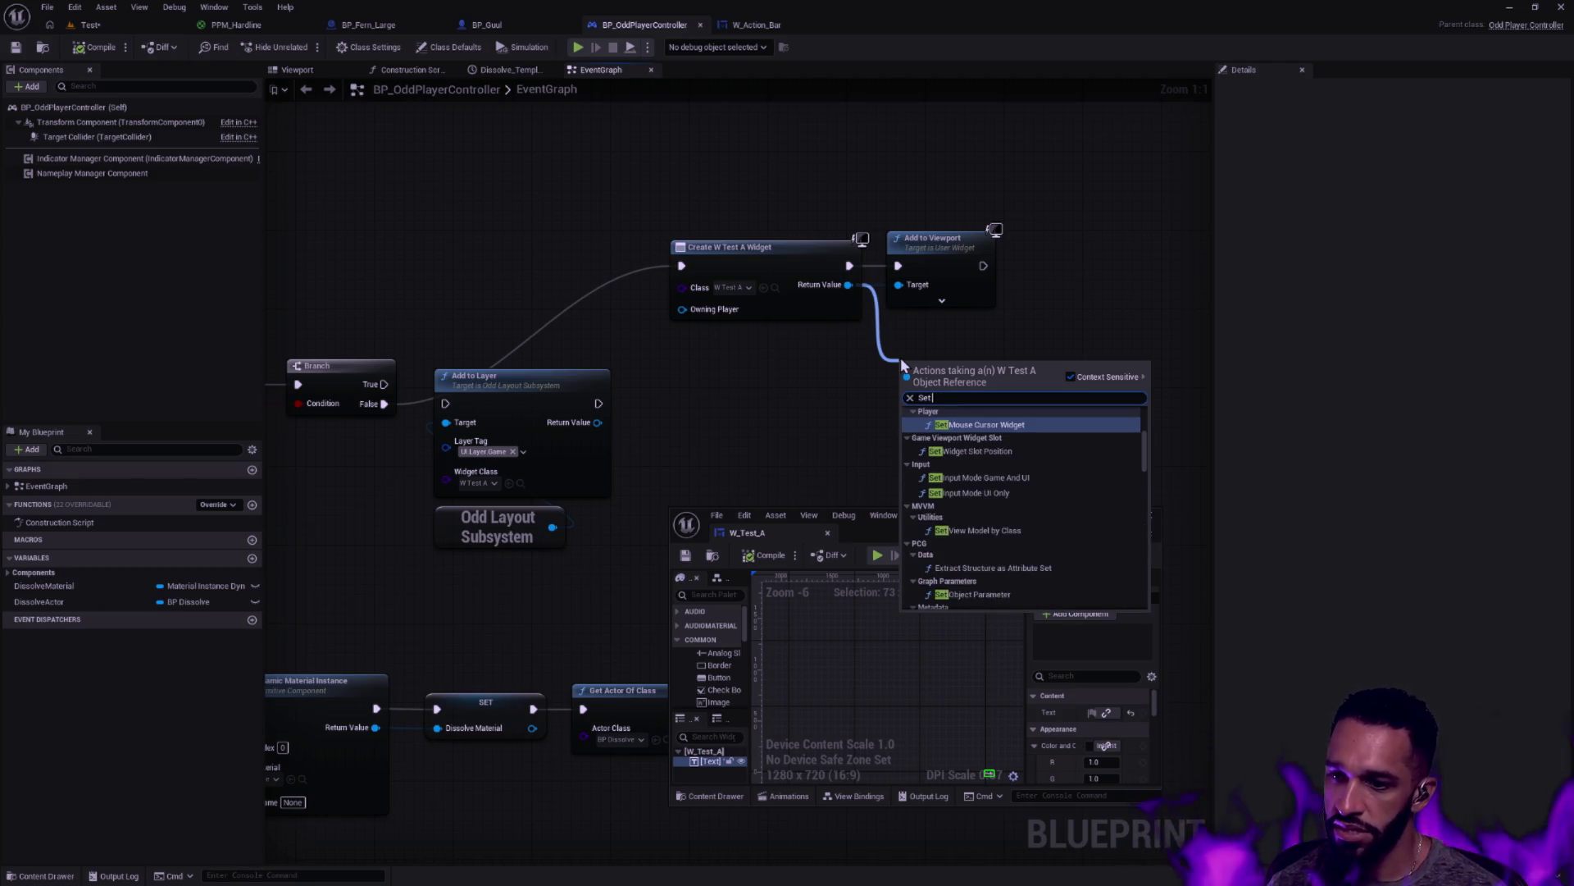
{"action": "key", "text": "Escape"}
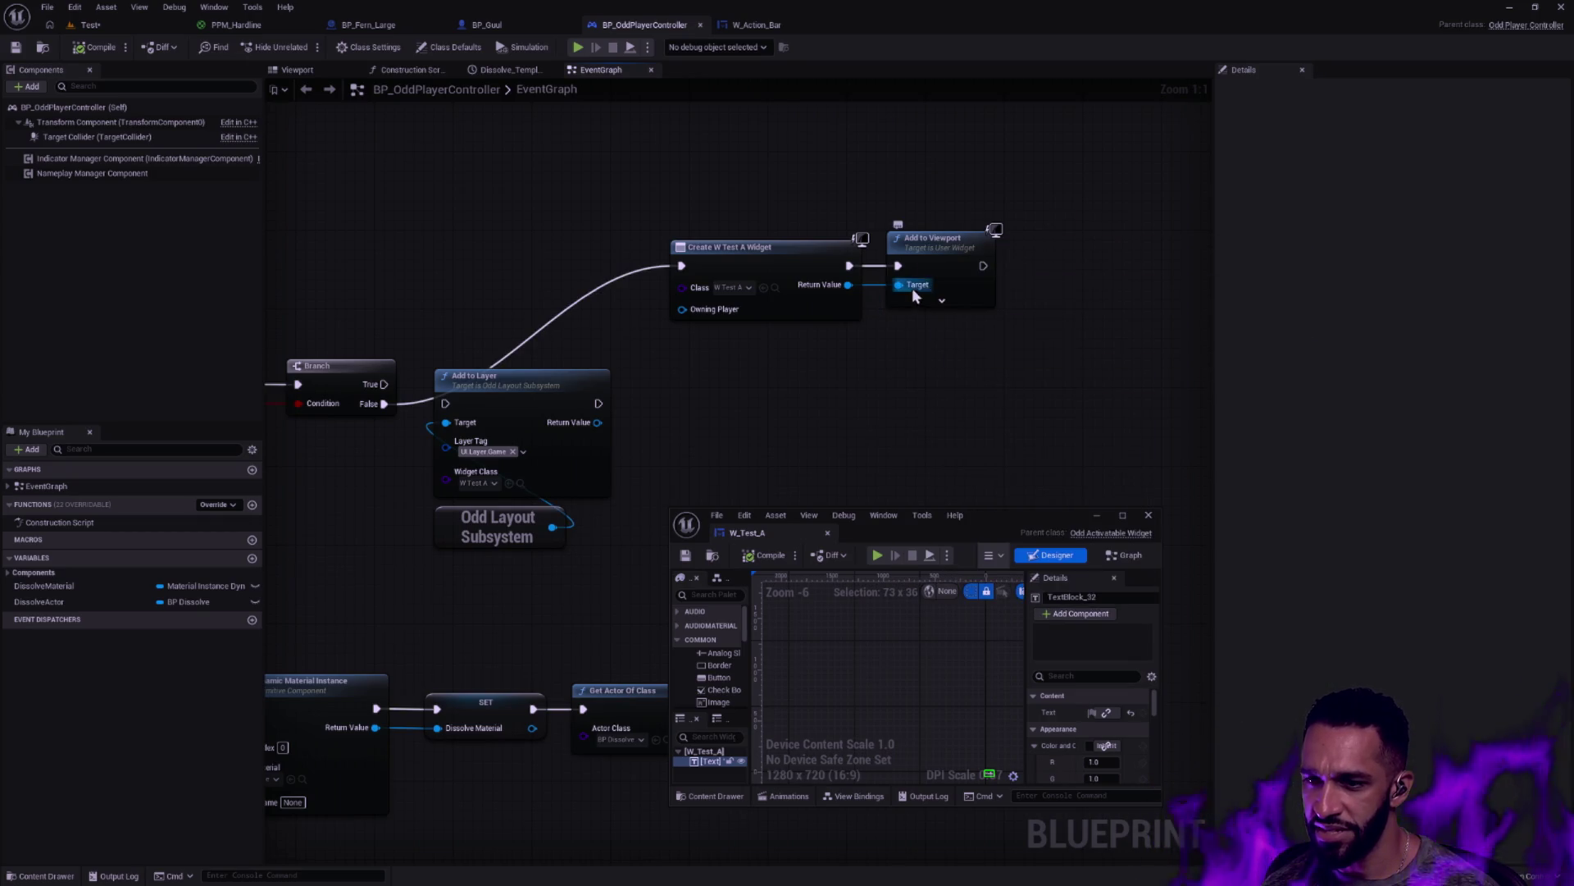
Add Set Desired Size in Viewport from the Return Value and arrange it with Add to Viewport
{"action": "left_click_drag", "start_coordinate": [849, 285], "coordinate": [915, 334]}
{"action": "type", "text": "Set Desired"}
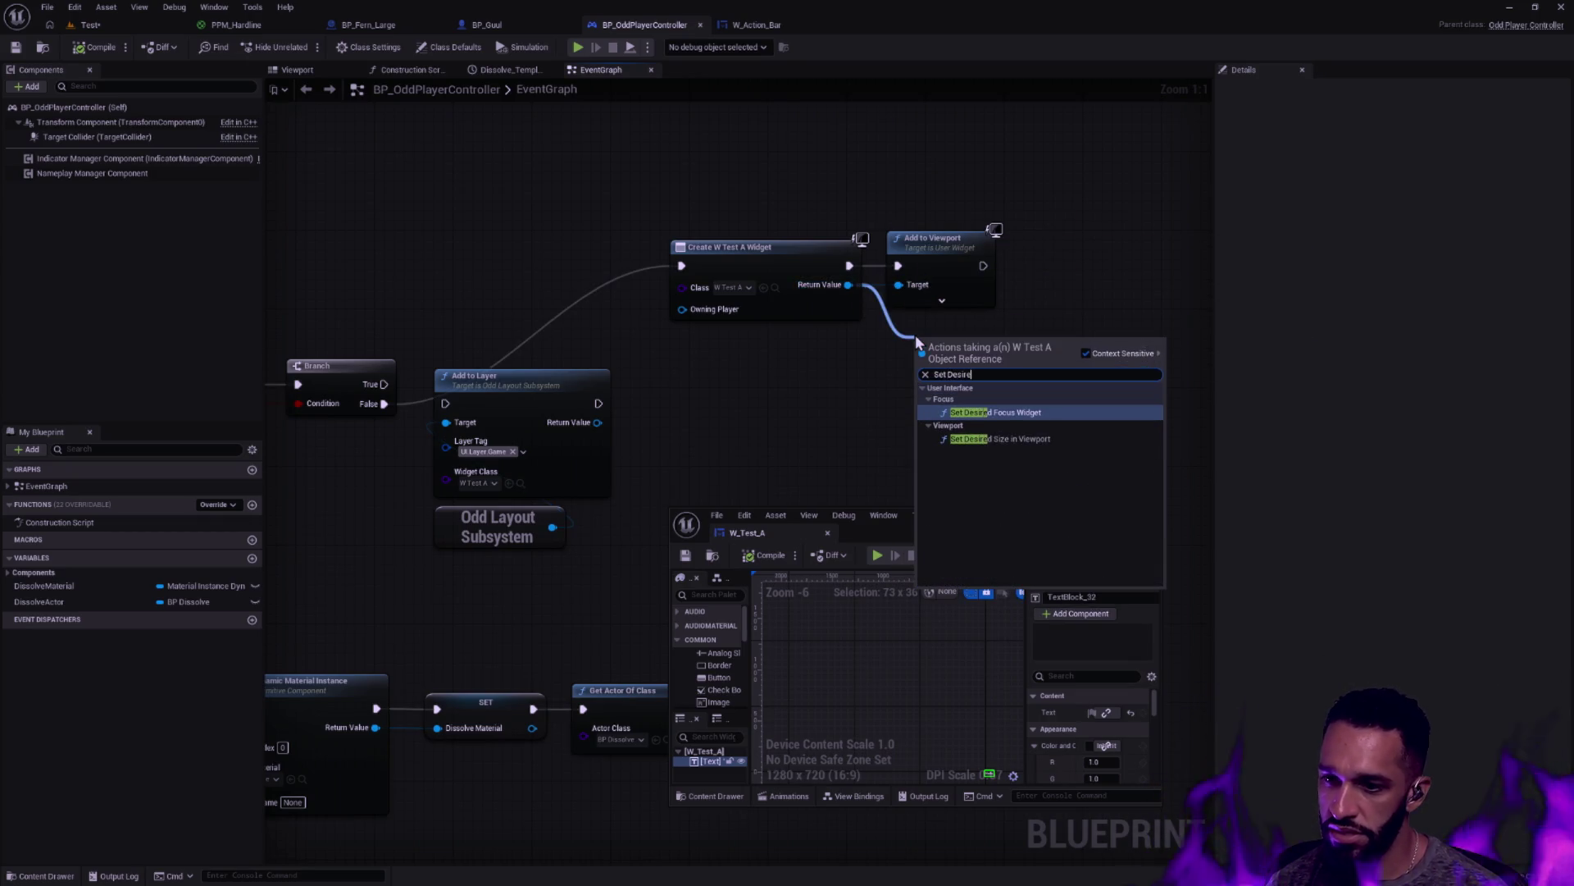
{"action": "left_click", "coordinate": [1019, 439]}
{"action": "left_click_drag", "start_coordinate": [939, 252], "coordinate": [1145, 254]}
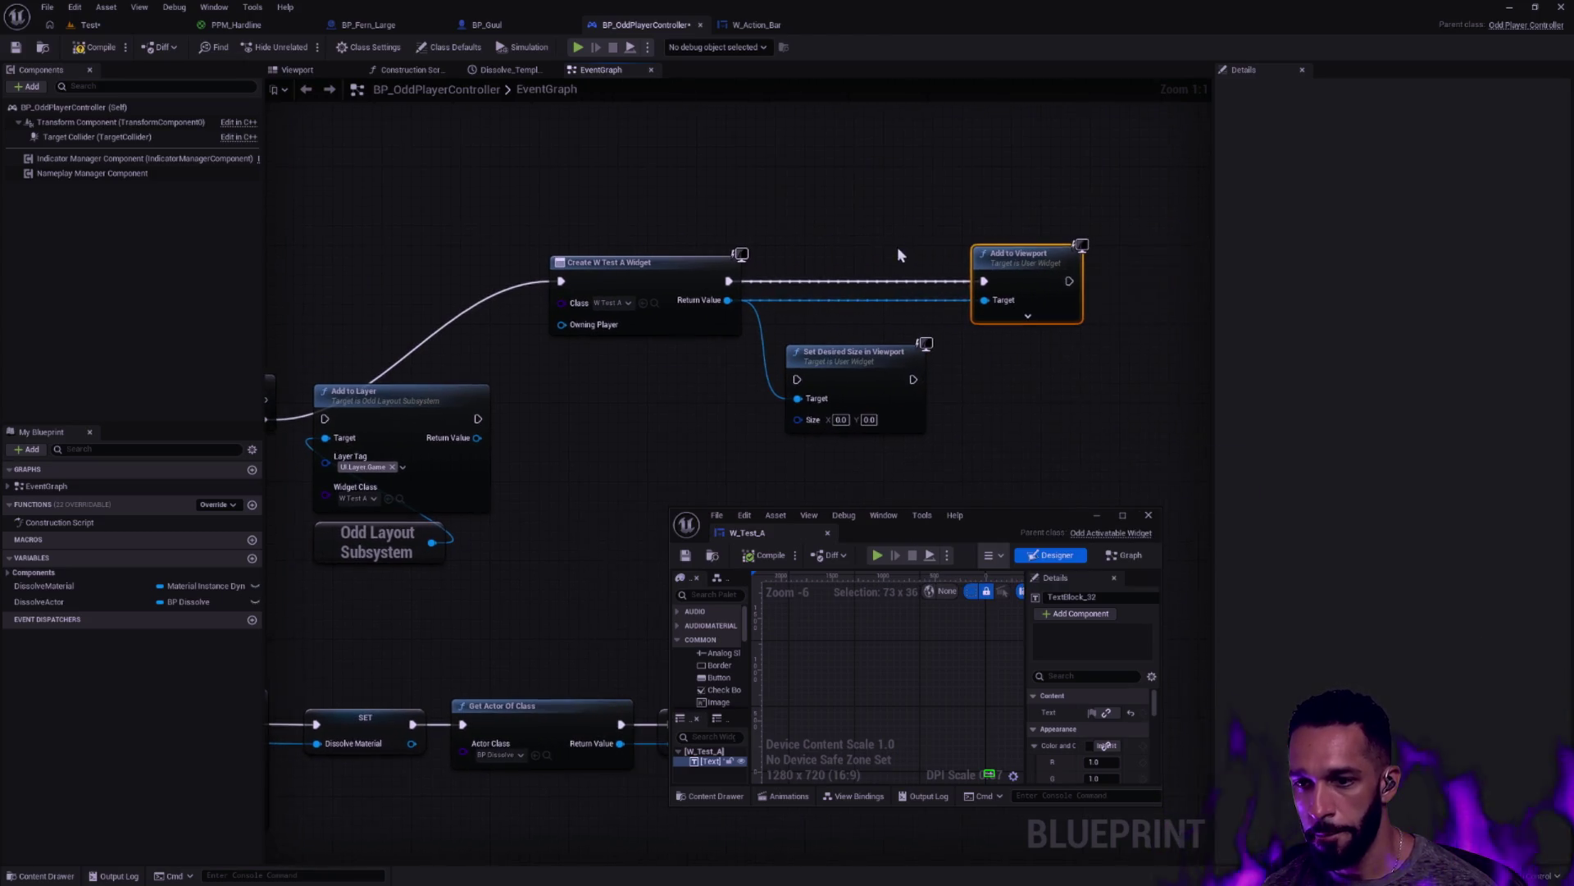
{"action": "left_click_drag", "start_coordinate": [861, 359], "coordinate": [855, 348]}
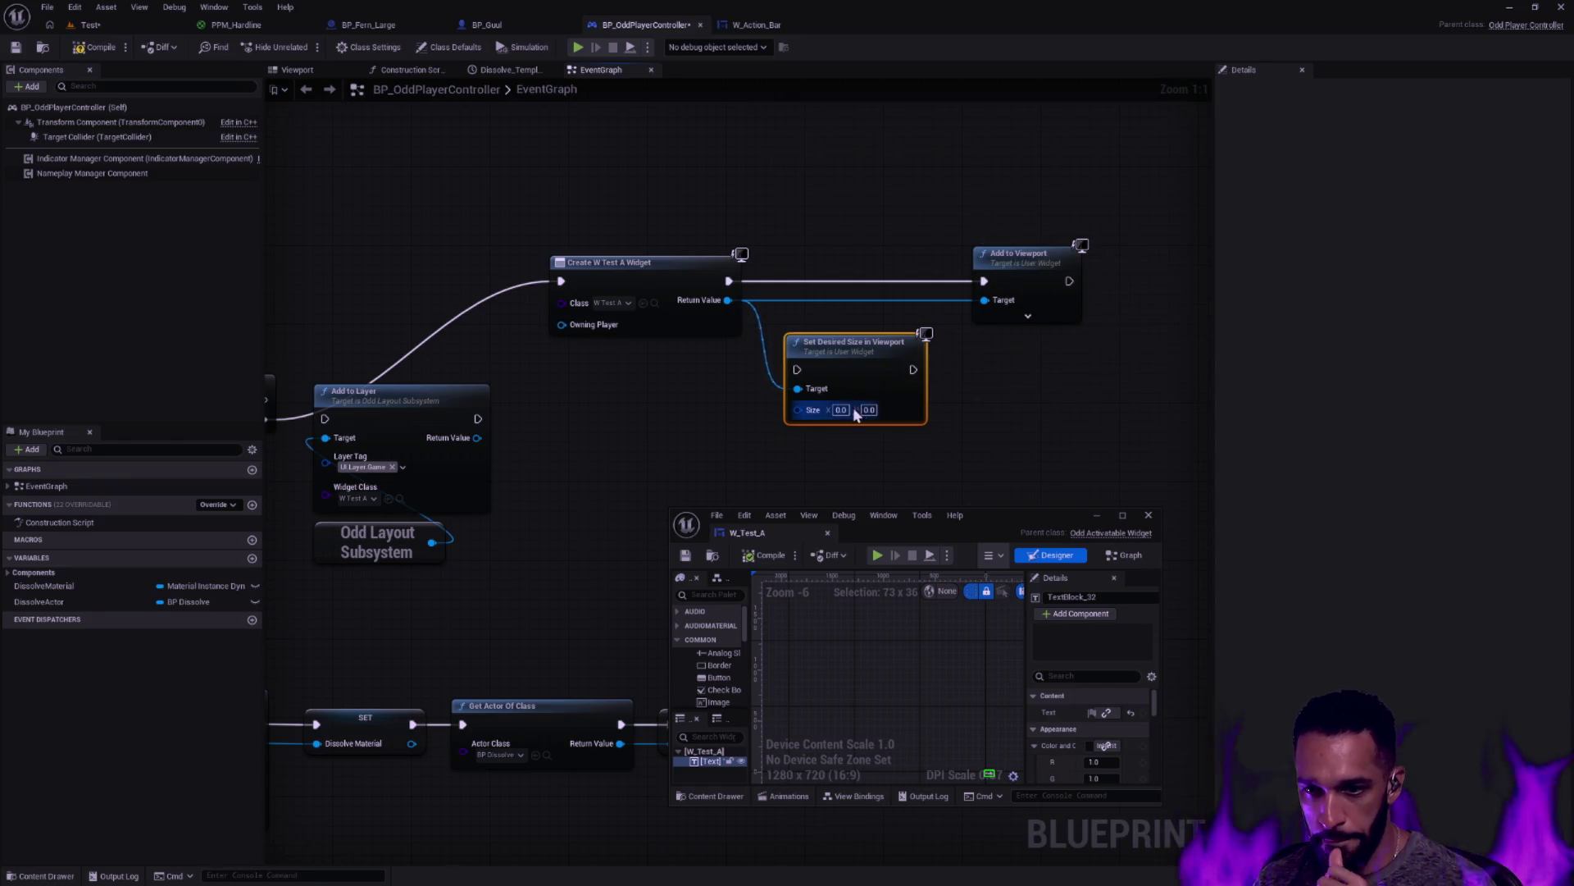
{"action": "mouse_move", "coordinate": [1024, 527]}
{"action": "left_mouse_down"}
{"action": "mouse_move", "coordinate": [945, 414]}
{"action": "mouse_move", "coordinate": [872, 193]}
{"action": "left_mouse_up"}
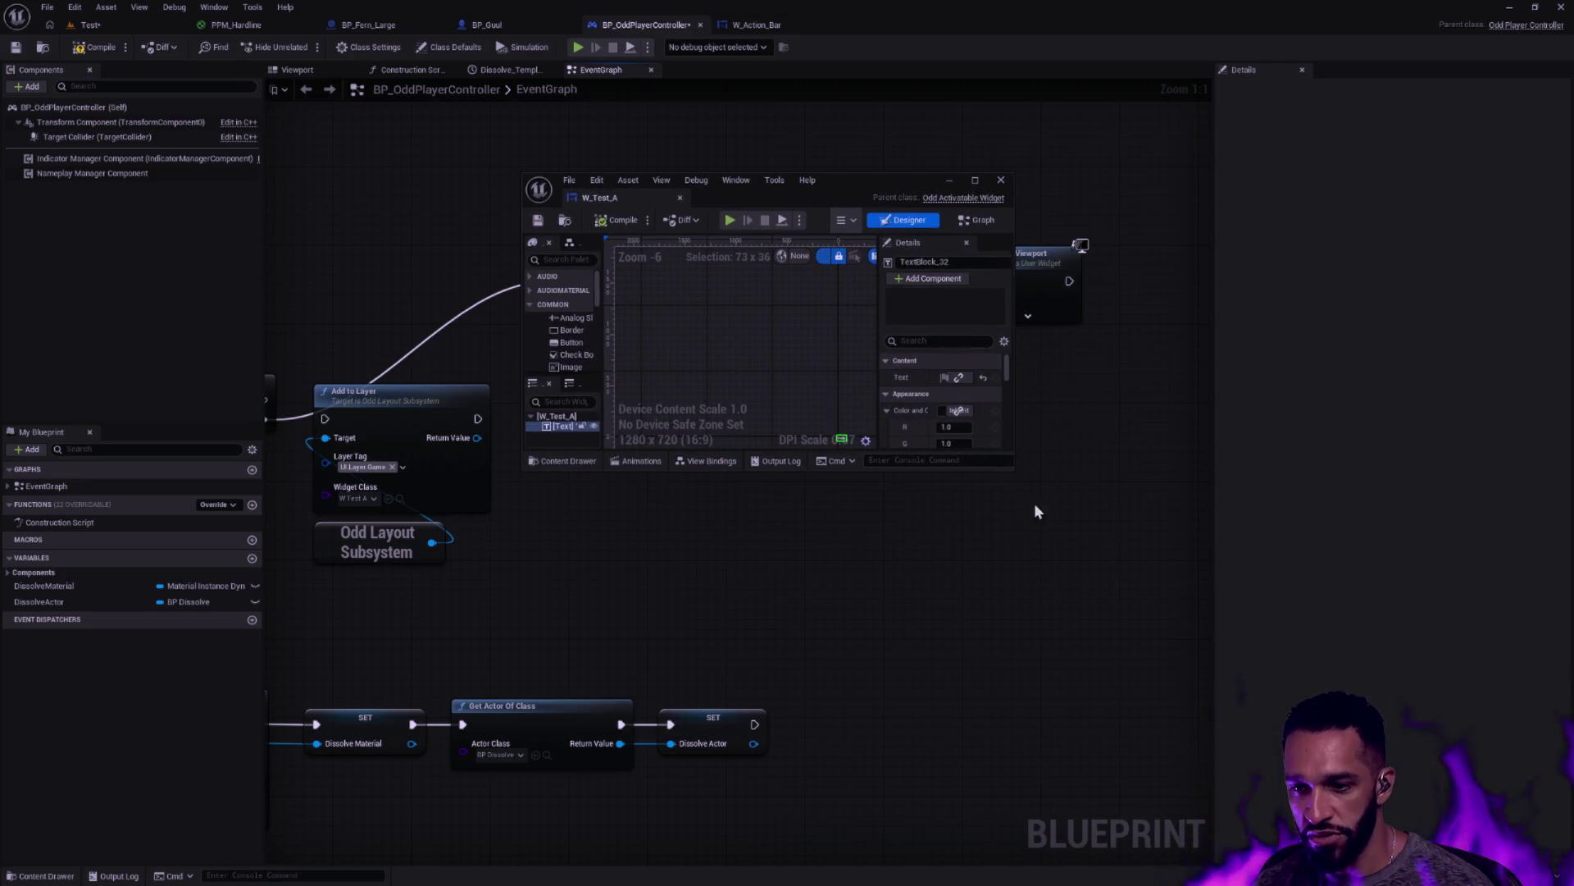
Enlarge the W_Test_A editor window and preview the widget at Desired size
{"action": "mouse_move", "coordinate": [1015, 481]}
{"action": "left_mouse_down"}
{"action": "mouse_move", "coordinate": [1156, 587]}
{"action": "mouse_move", "coordinate": [1309, 661]}
{"action": "left_mouse_up"}
{"action": "scroll", "coordinate": [962, 444], "scroll_direction": "up", "scroll_amount": 2}
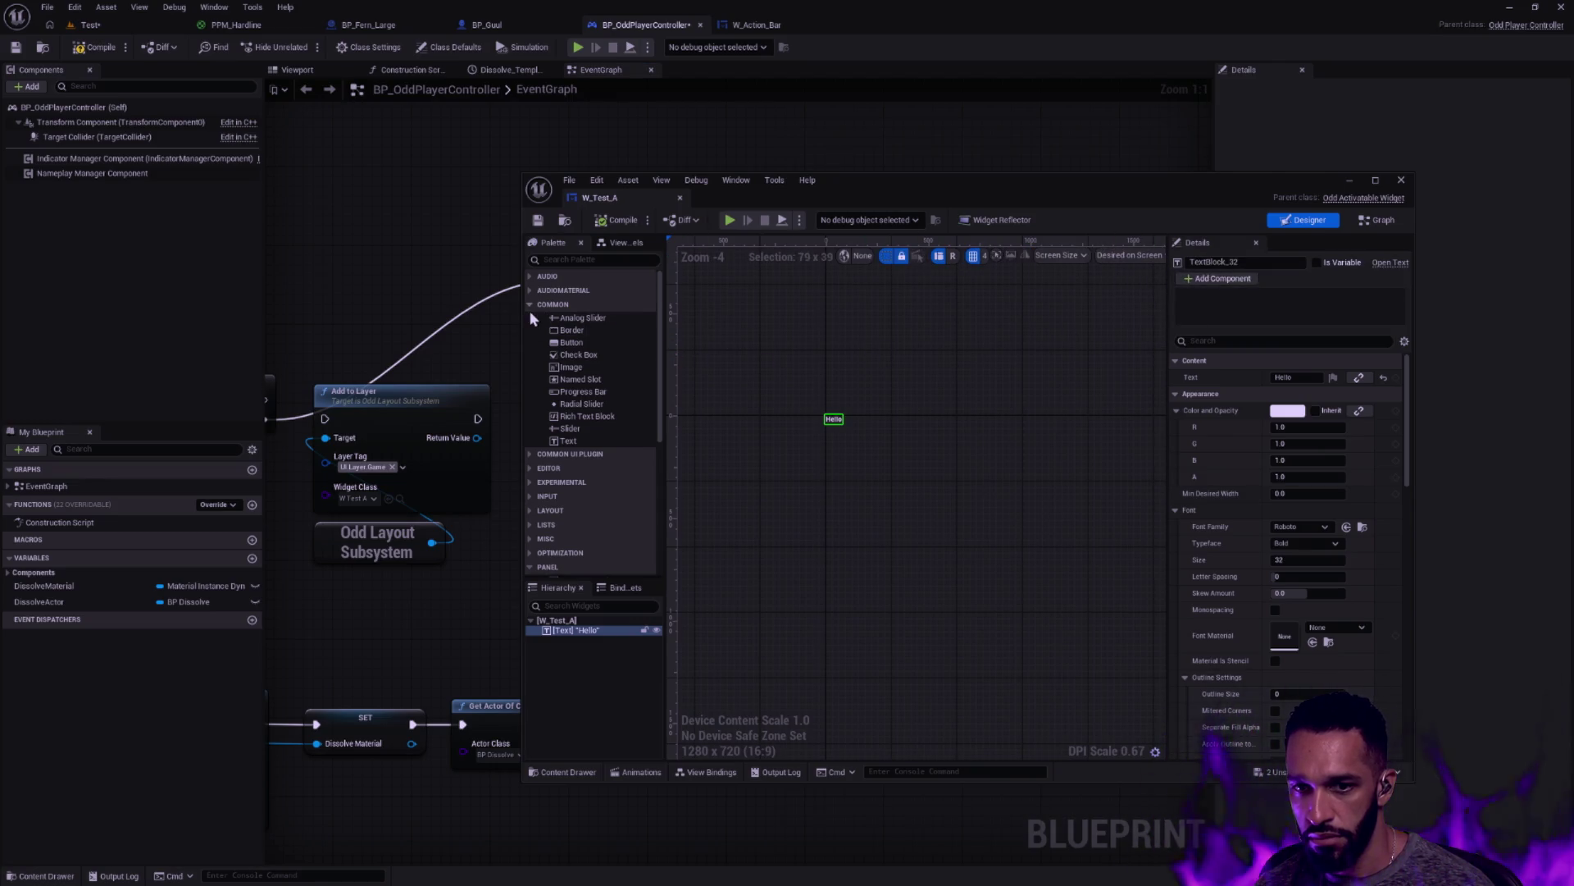
{"action": "left_click_drag", "start_coordinate": [525, 310], "coordinate": [357, 310]}
{"action": "left_click", "coordinate": [1100, 259]}
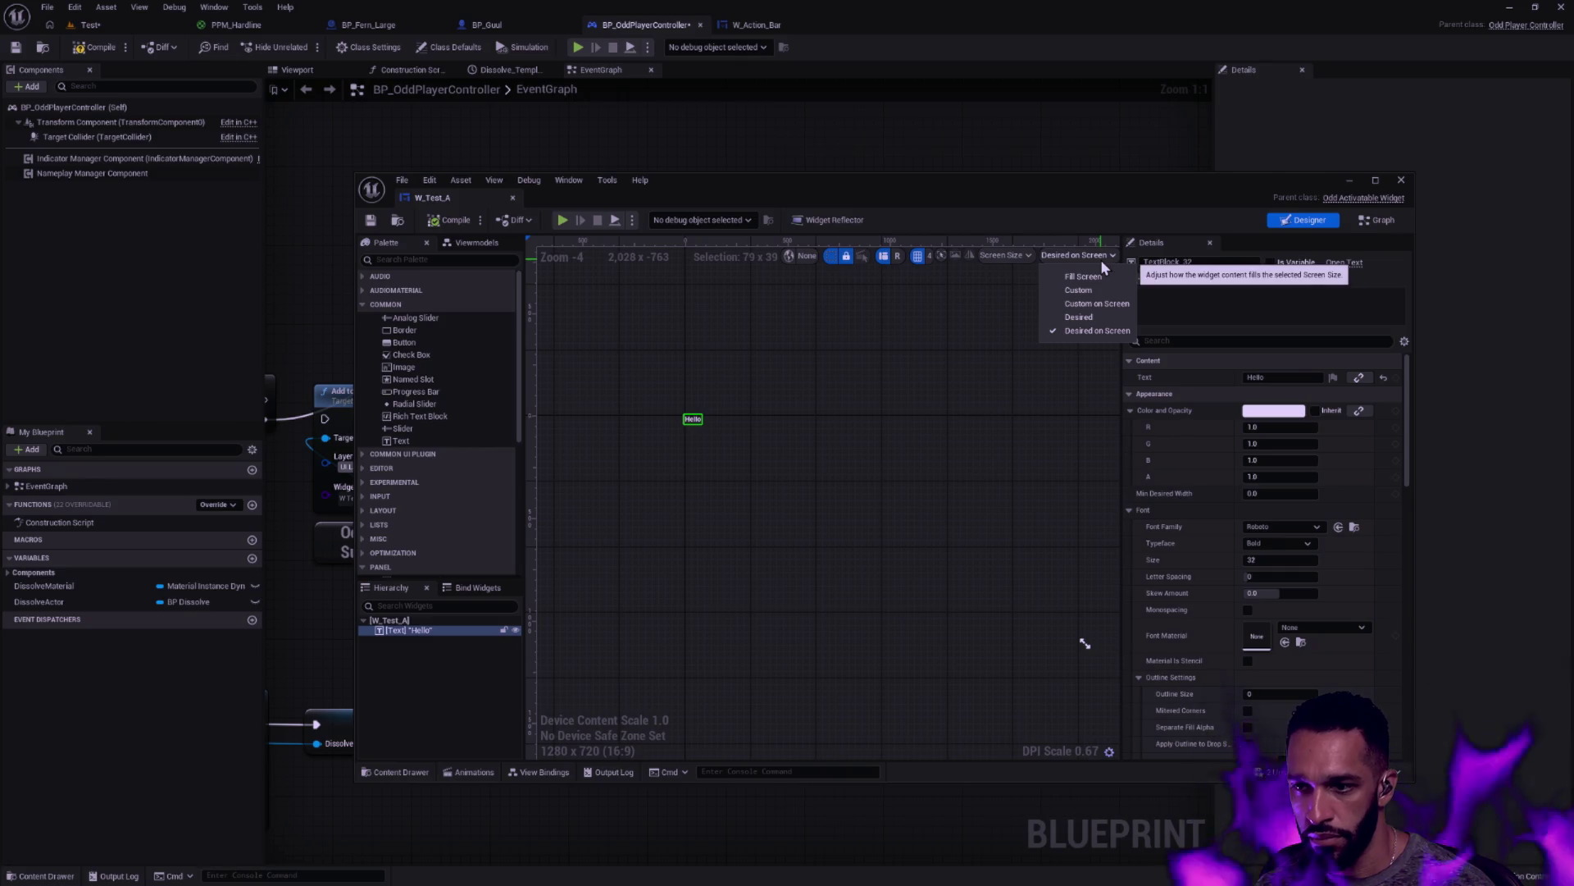
{"action": "left_click", "coordinate": [1066, 312]}
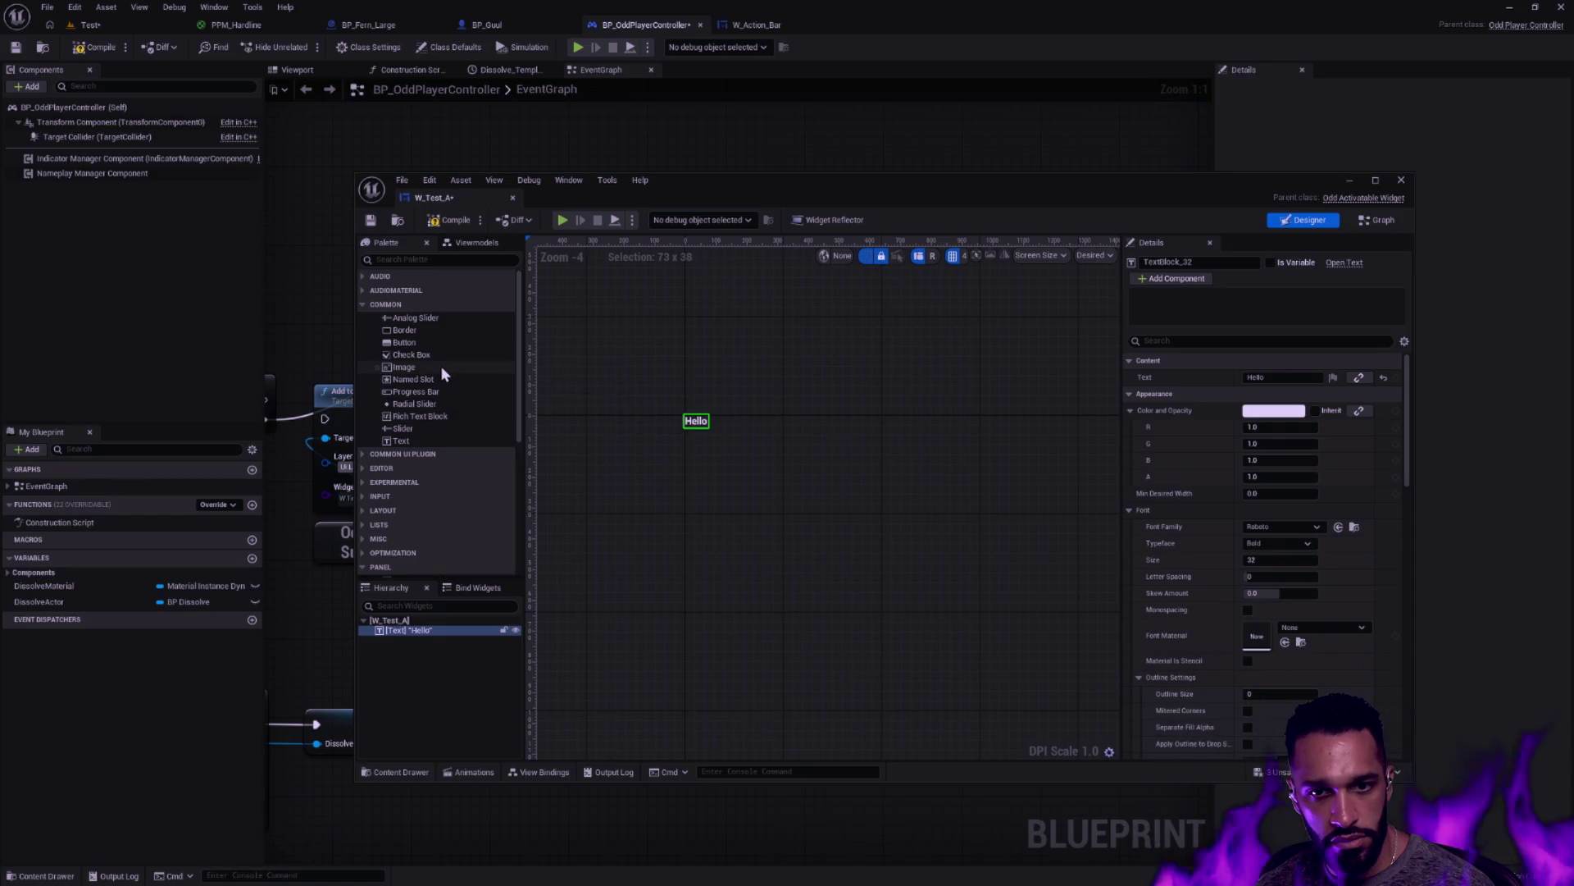
Delete the Hello text and add an Image widget to W_Test_A
{"action": "left_click", "coordinate": [669, 422]}
{"action": "left_click", "coordinate": [695, 421]}
{"action": "key", "text": "Delete"}
{"action": "left_click_drag", "start_coordinate": [407, 366], "coordinate": [408, 629]}
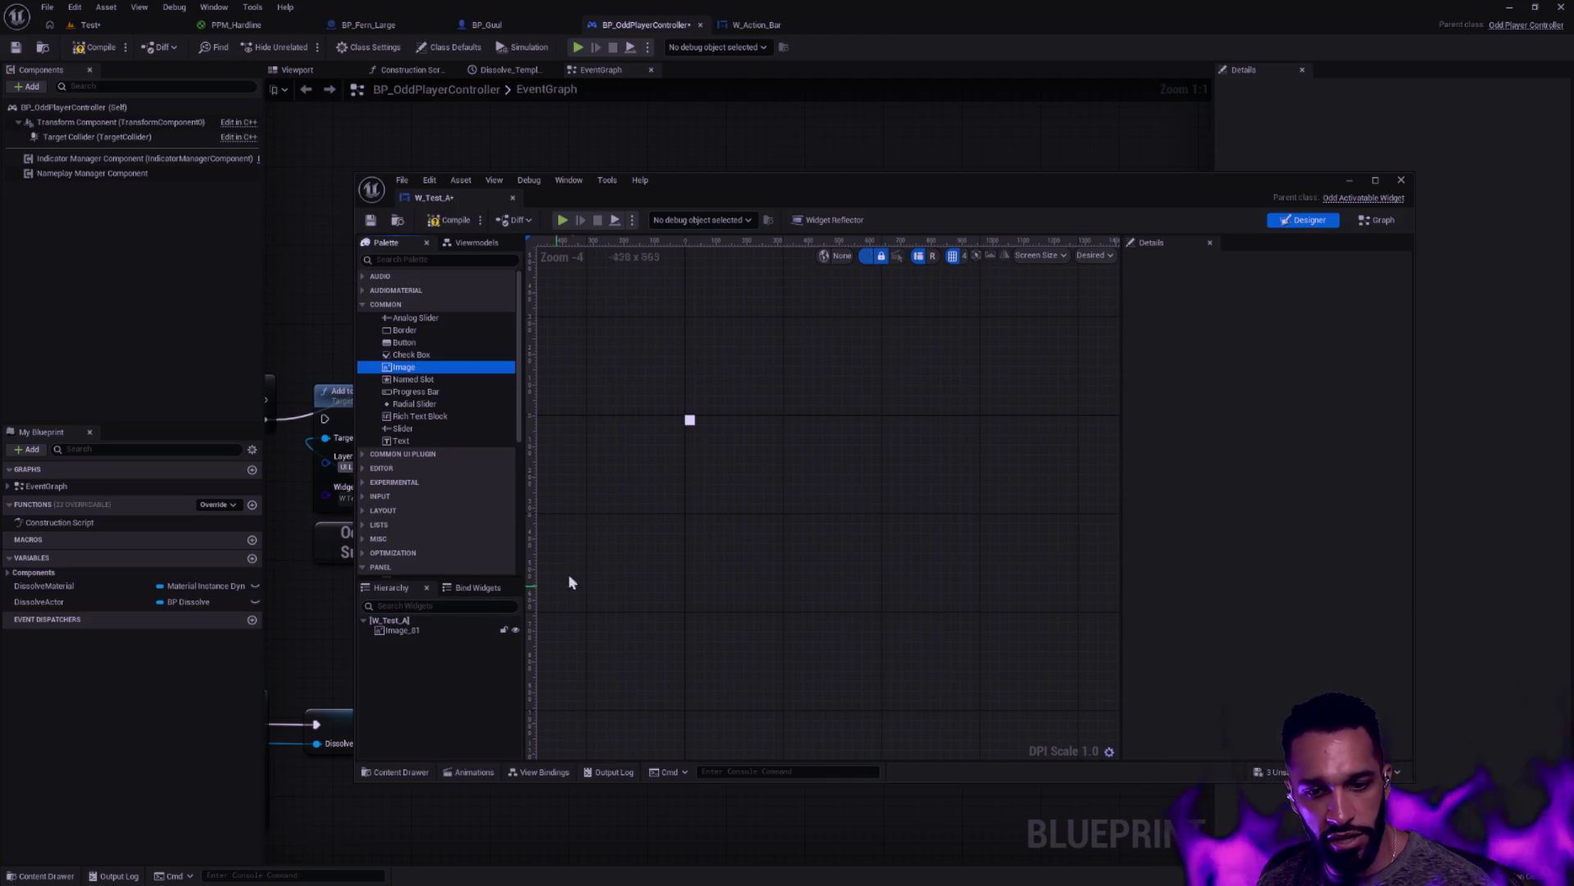
Set the image's brush texture to T_StarFlare_003
{"action": "left_click", "coordinate": [1304, 396]}
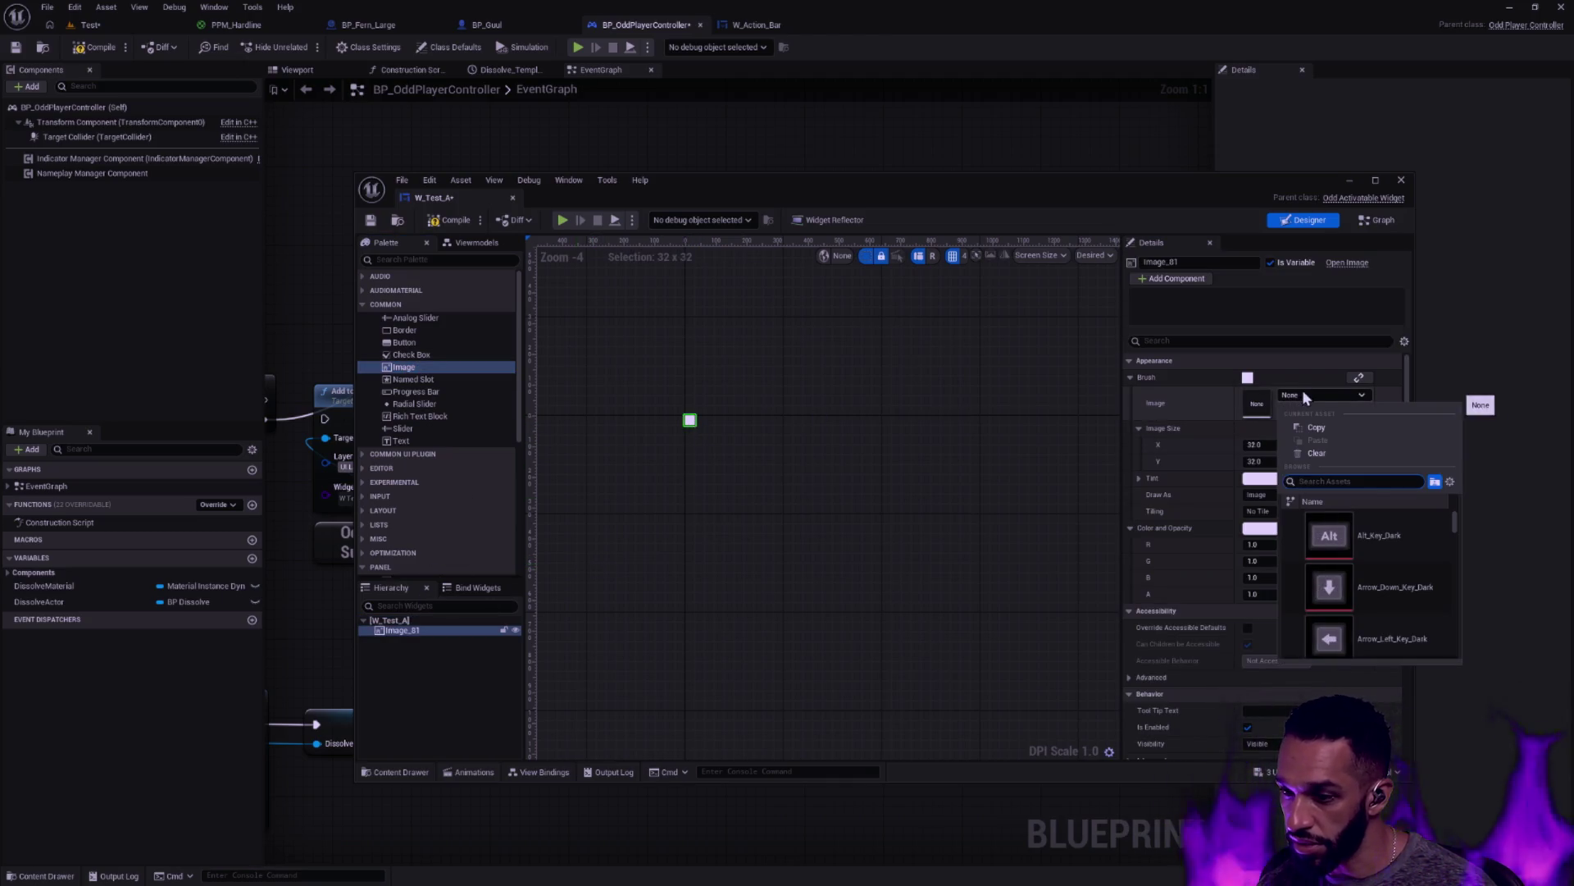
{"action": "mouse_move", "coordinate": [1455, 518]}
{"action": "left_mouse_down"}
{"action": "mouse_move", "coordinate": [1449, 617]}
{"action": "mouse_move", "coordinate": [1434, 606]}
{"action": "left_mouse_up"}
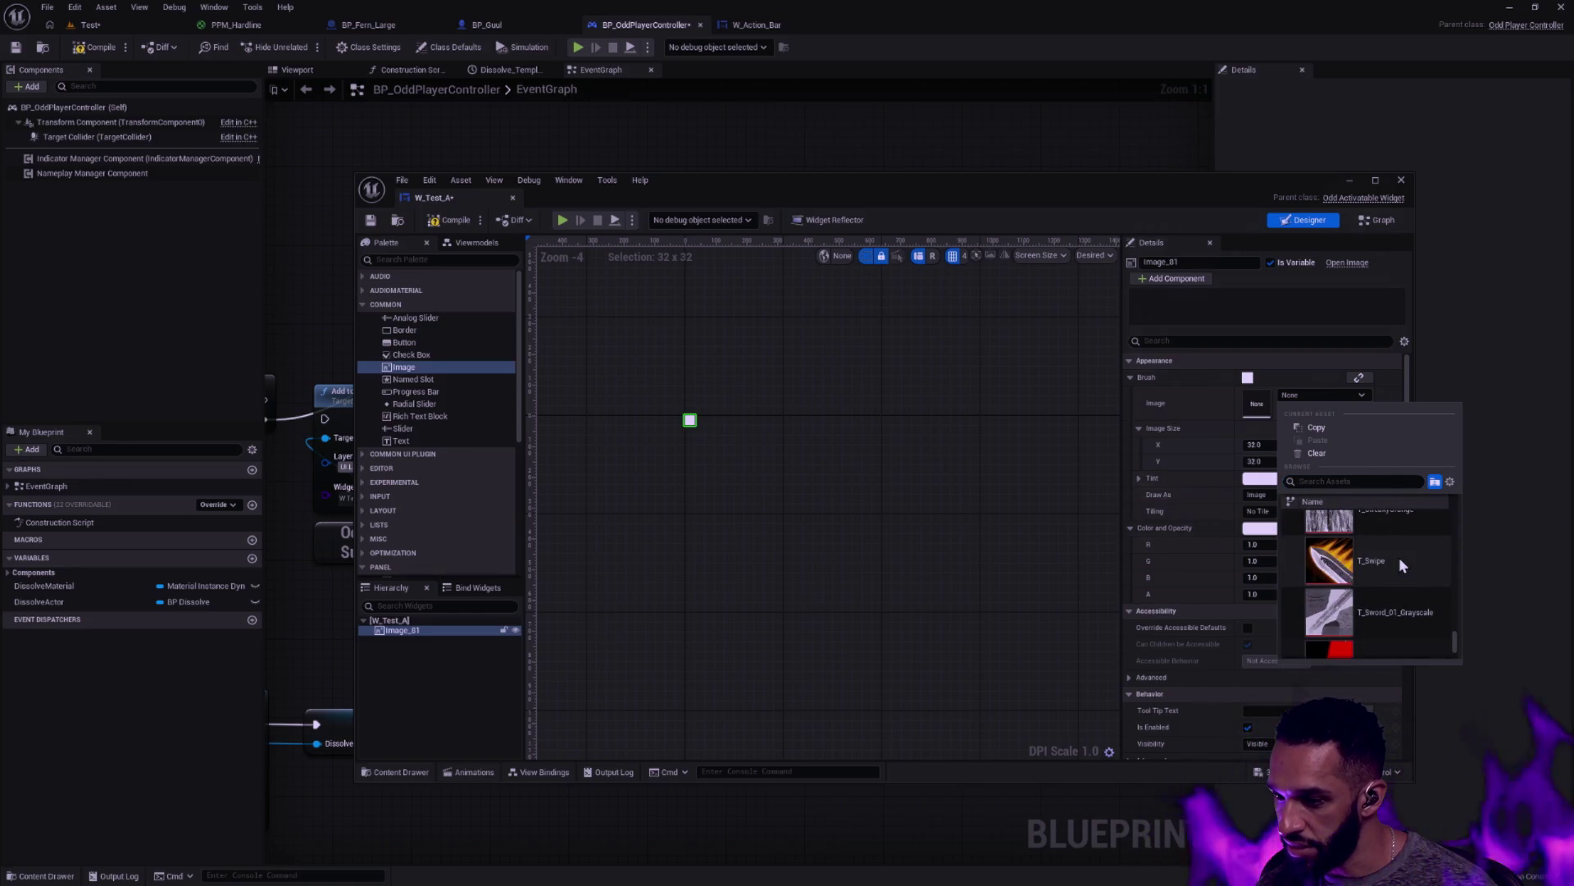
{"action": "mouse_move", "coordinate": [1401, 564]}
{"action": "scroll", "coordinate": [1409, 558], "scroll_direction": "up", "scroll_amount": 1}
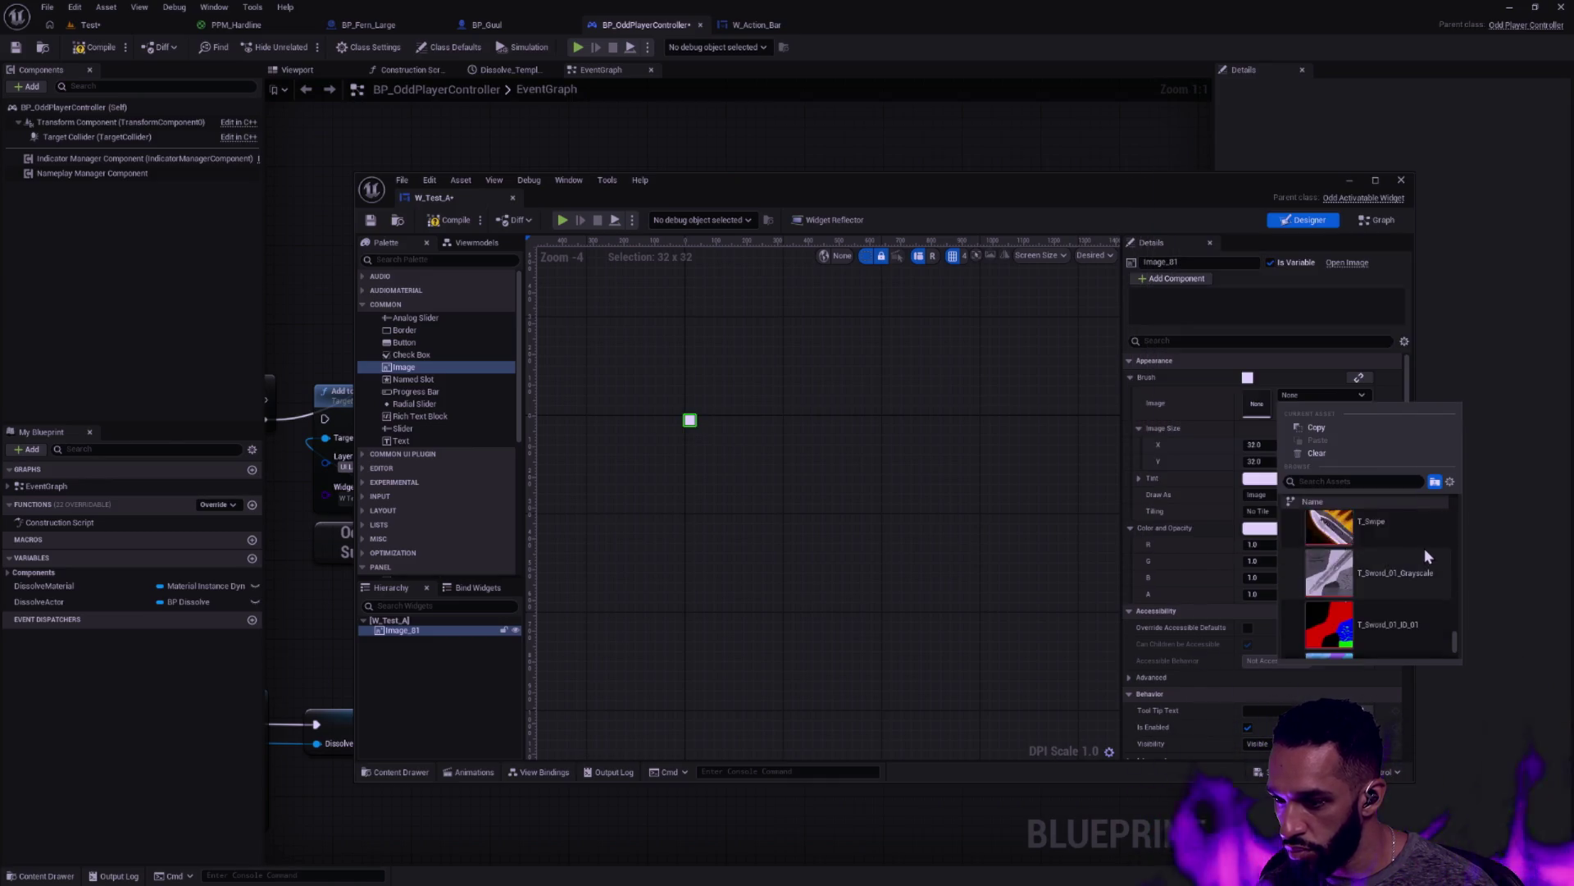
{"action": "mouse_move", "coordinate": [1414, 536]}
{"action": "scroll", "coordinate": [1415, 545], "scroll_direction": "up", "scroll_amount": 5}
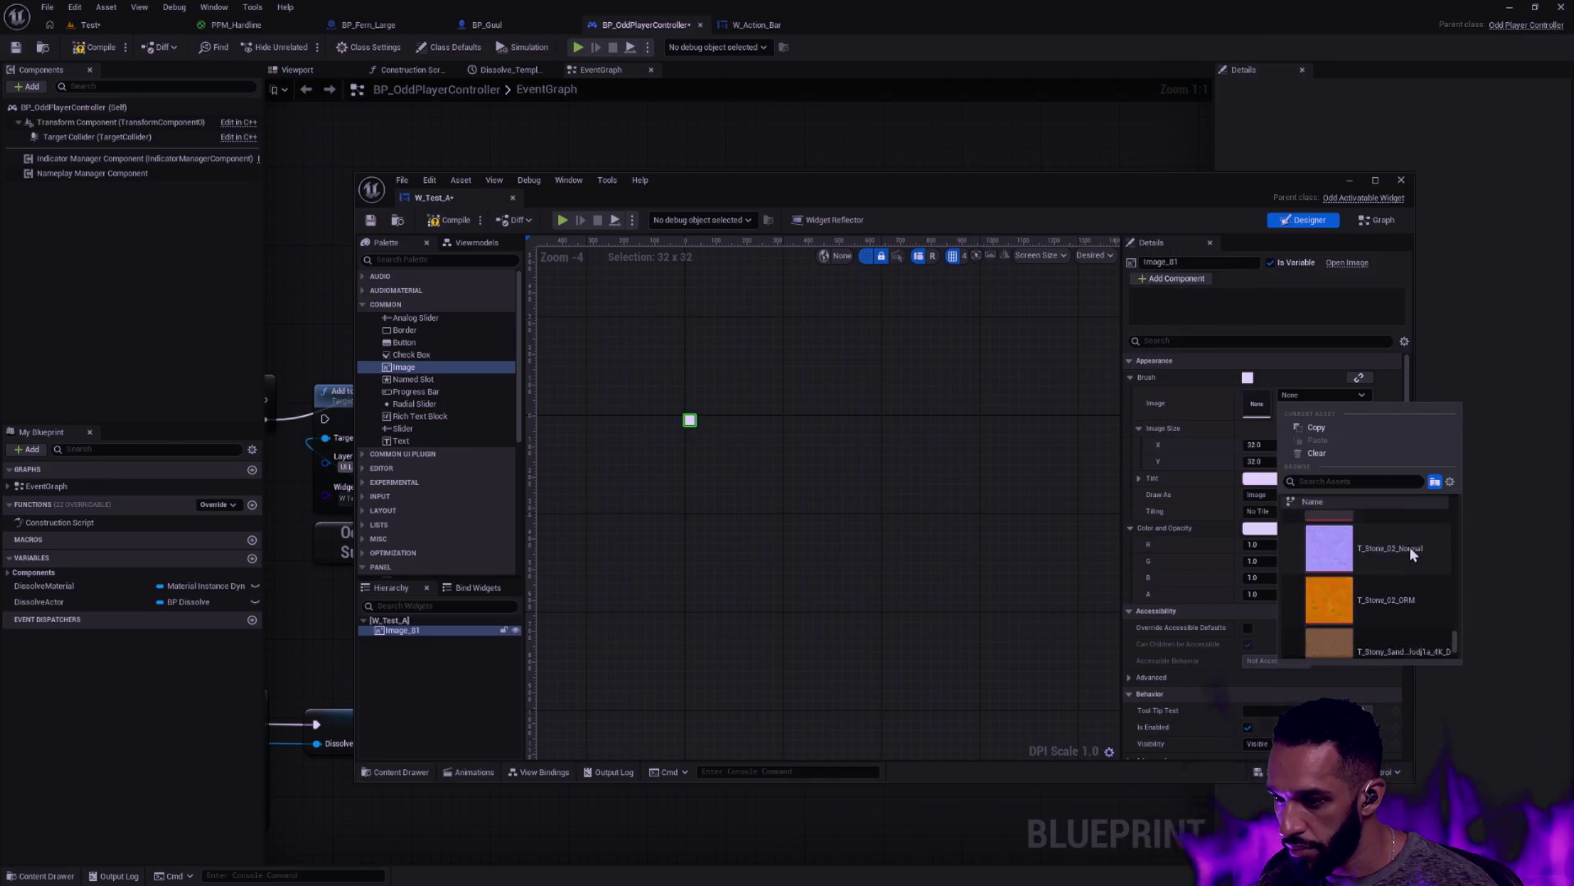
{"action": "scroll", "coordinate": [1414, 537], "scroll_direction": "up", "scroll_amount": 2}
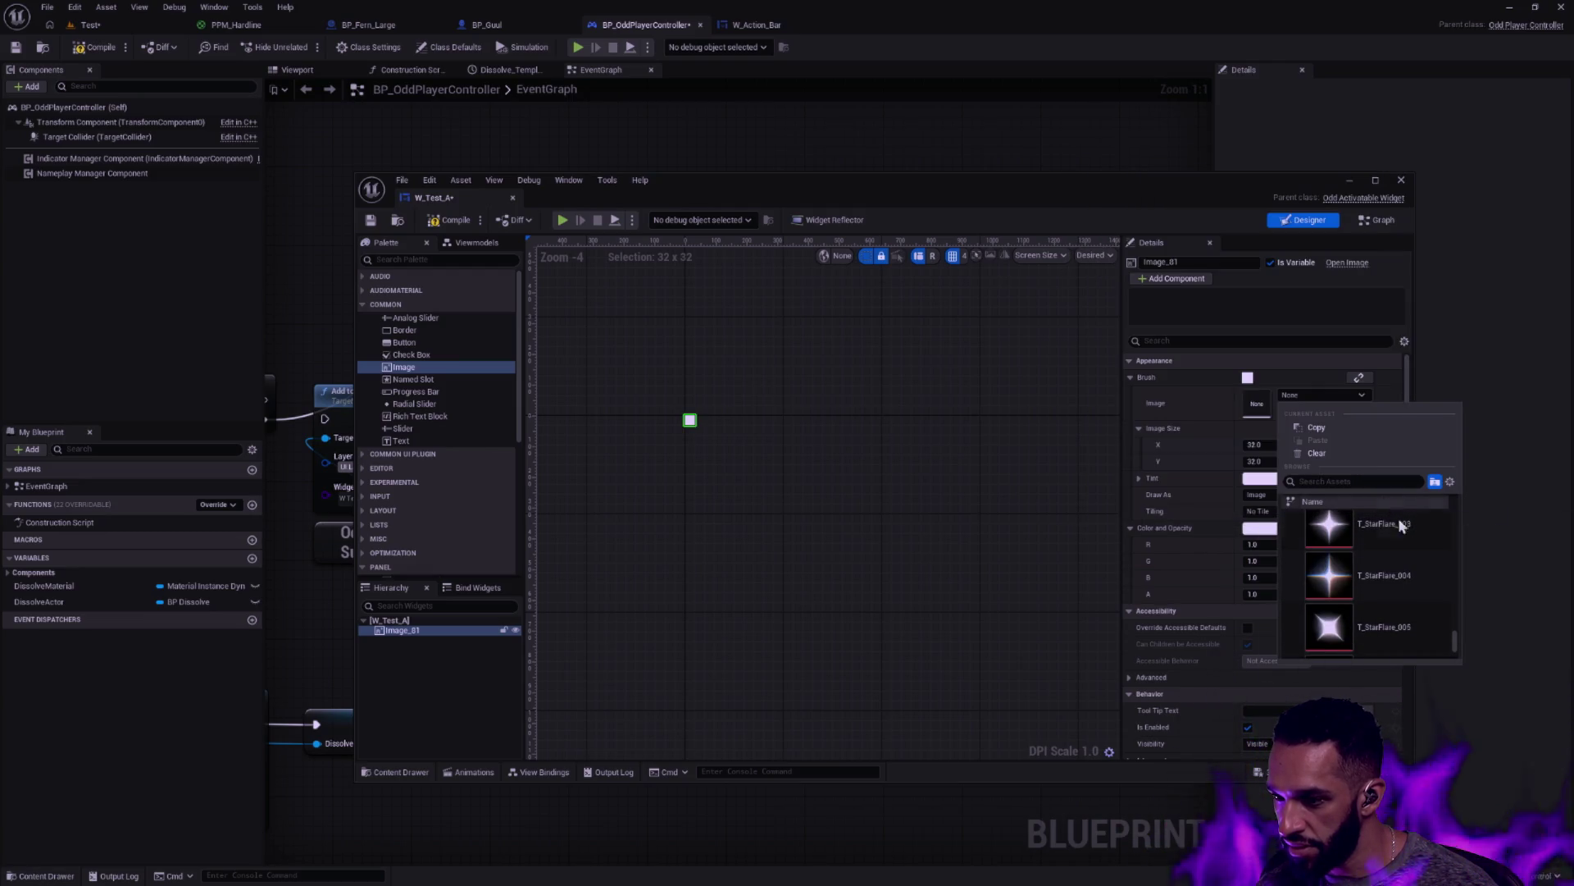
{"action": "left_click", "coordinate": [1405, 524]}
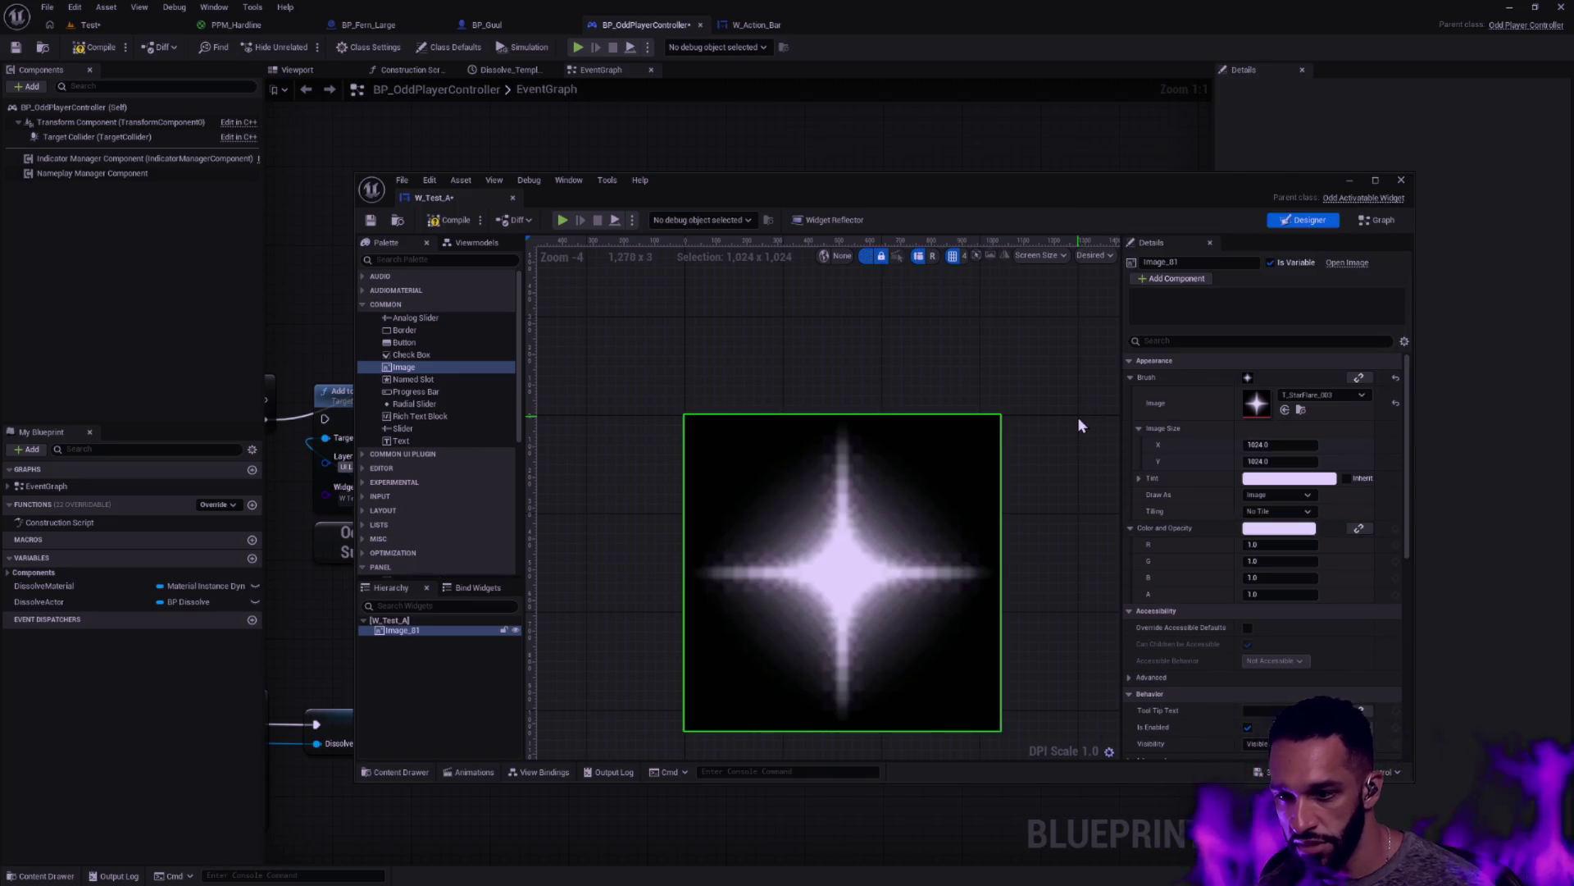
Select the star image, recentre it on the canvas, and save W_Test_A
{"action": "left_click", "coordinate": [1012, 395]}
{"action": "scroll", "coordinate": [1011, 393], "scroll_direction": "down", "scroll_amount": 3}
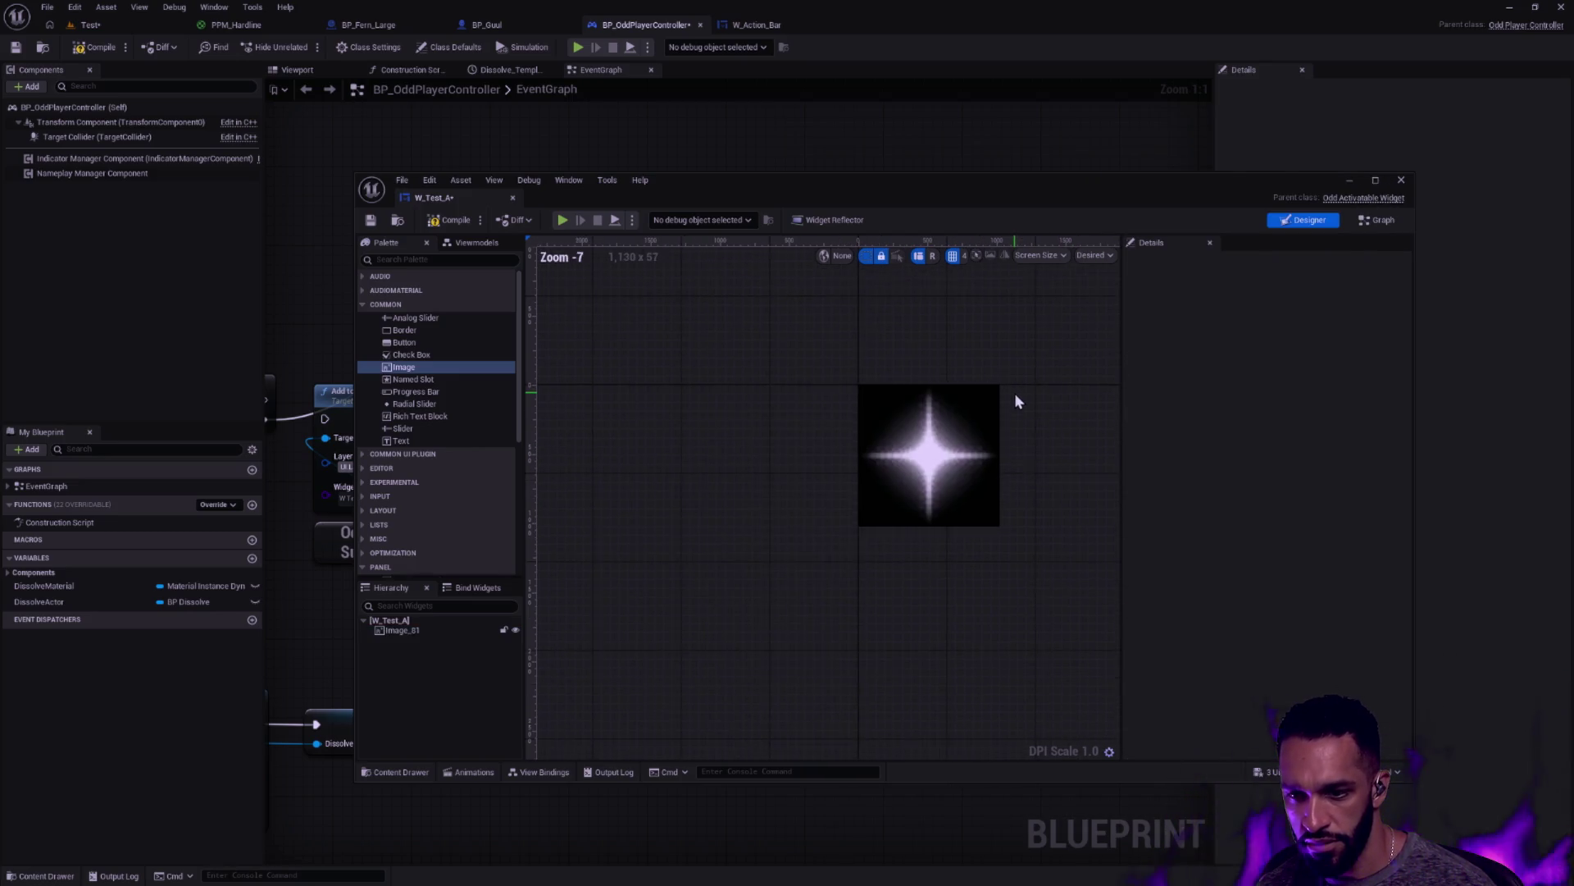
{"action": "scroll", "coordinate": [1004, 410], "scroll_direction": "up", "scroll_amount": 4}
{"action": "scroll", "coordinate": [968, 443], "scroll_direction": "down", "scroll_amount": 2}
{"action": "left_click", "coordinate": [930, 461]}
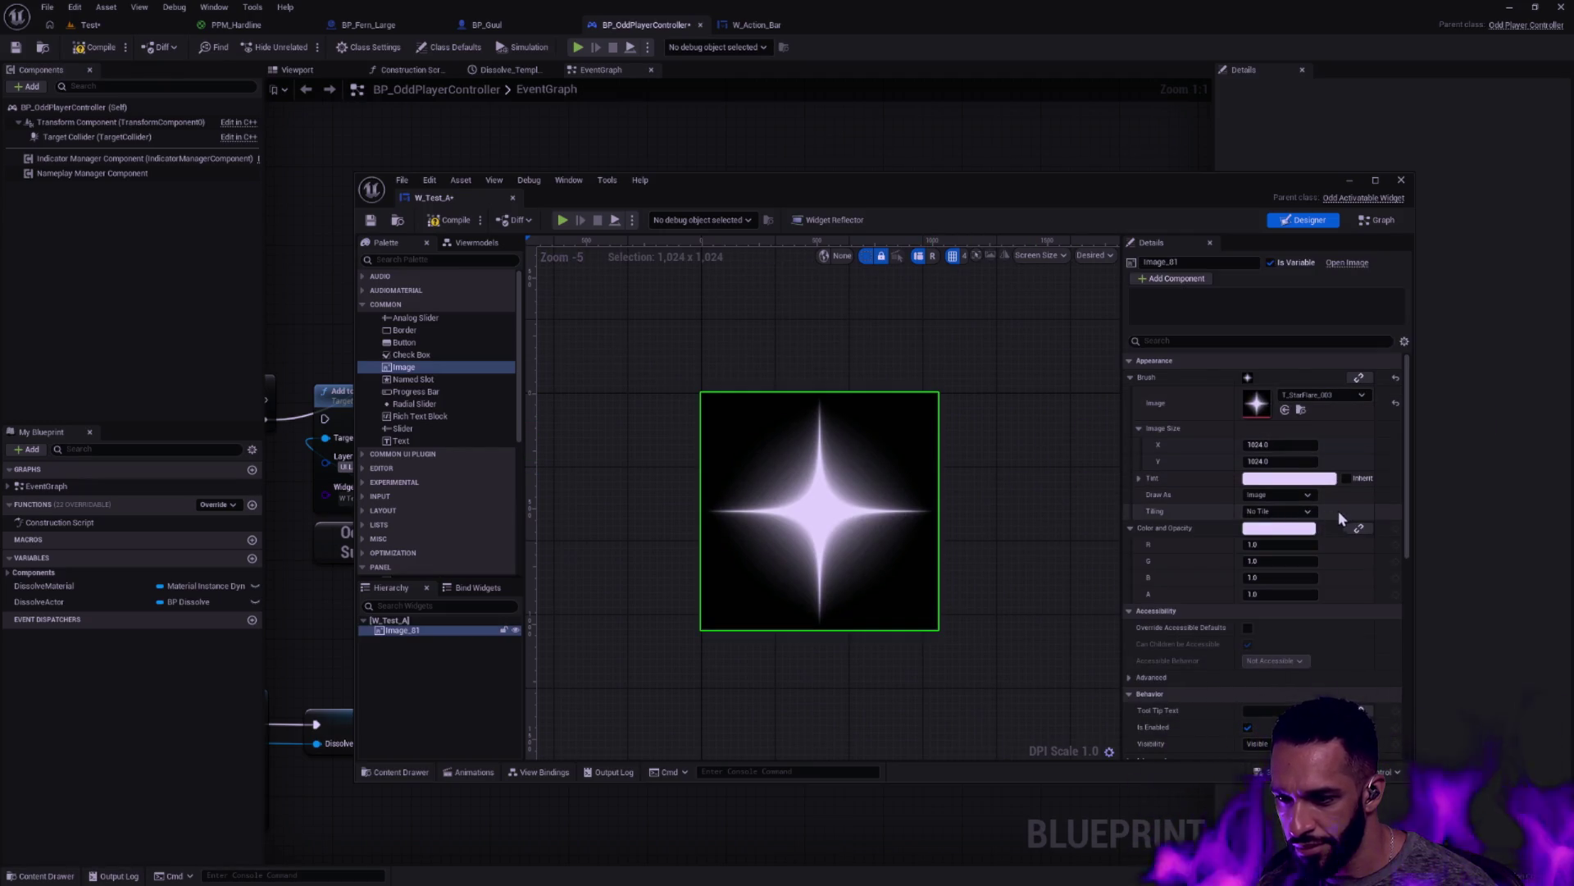
{"action": "left_click_drag", "start_coordinate": [951, 517], "coordinate": [926, 486]}
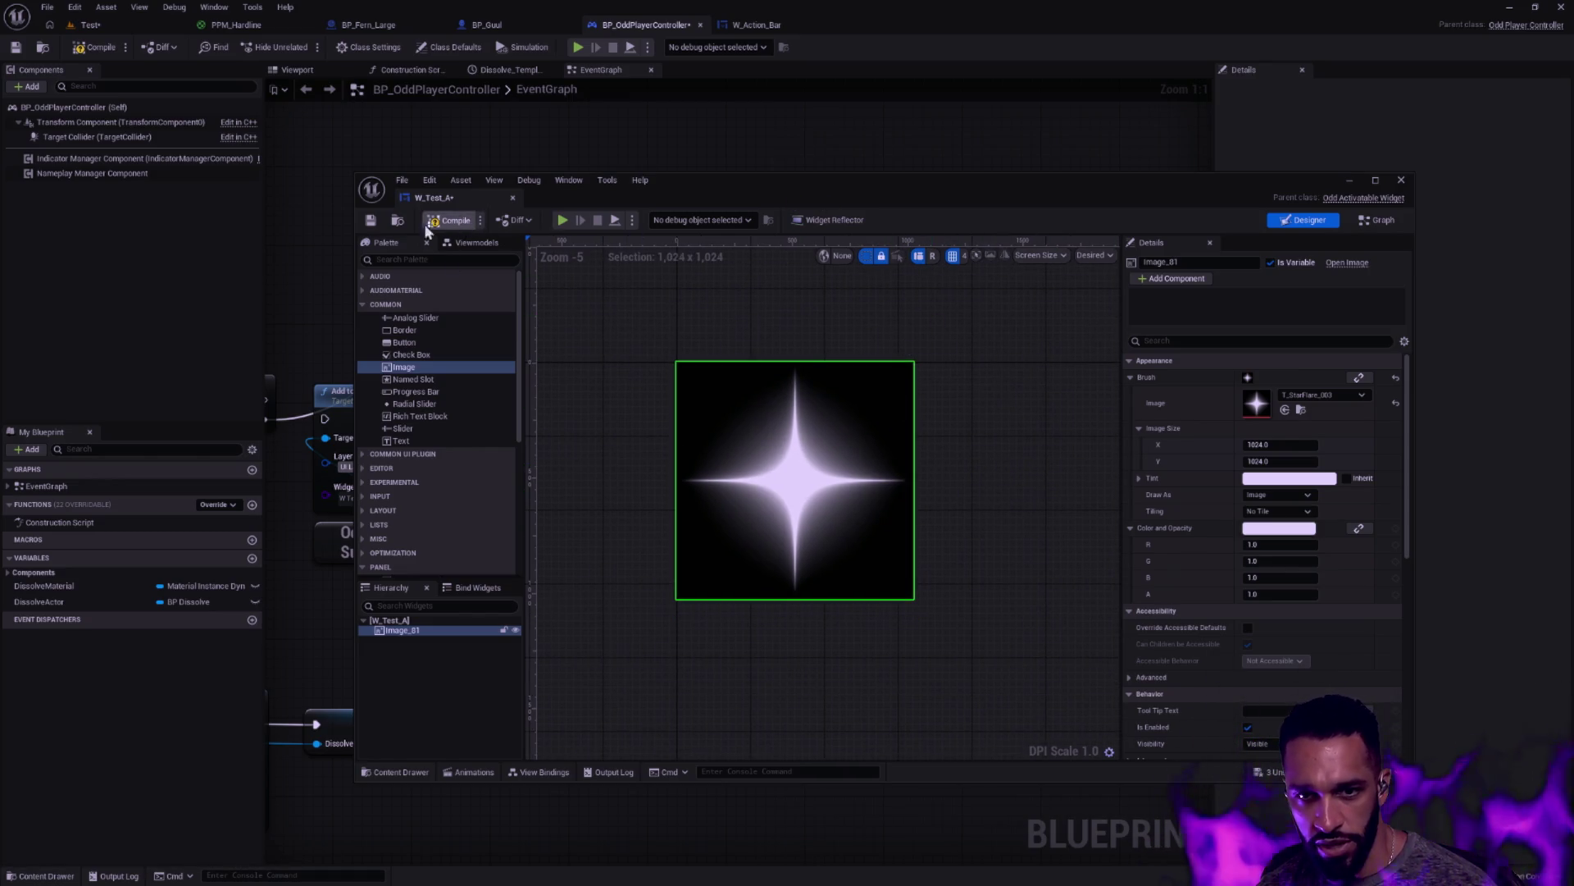
{"action": "left_click", "coordinate": [371, 220]}
Pan and zoom the designer to bring the star image back into view
{"action": "scroll", "coordinate": [967, 394], "scroll_direction": "down", "scroll_amount": 1}
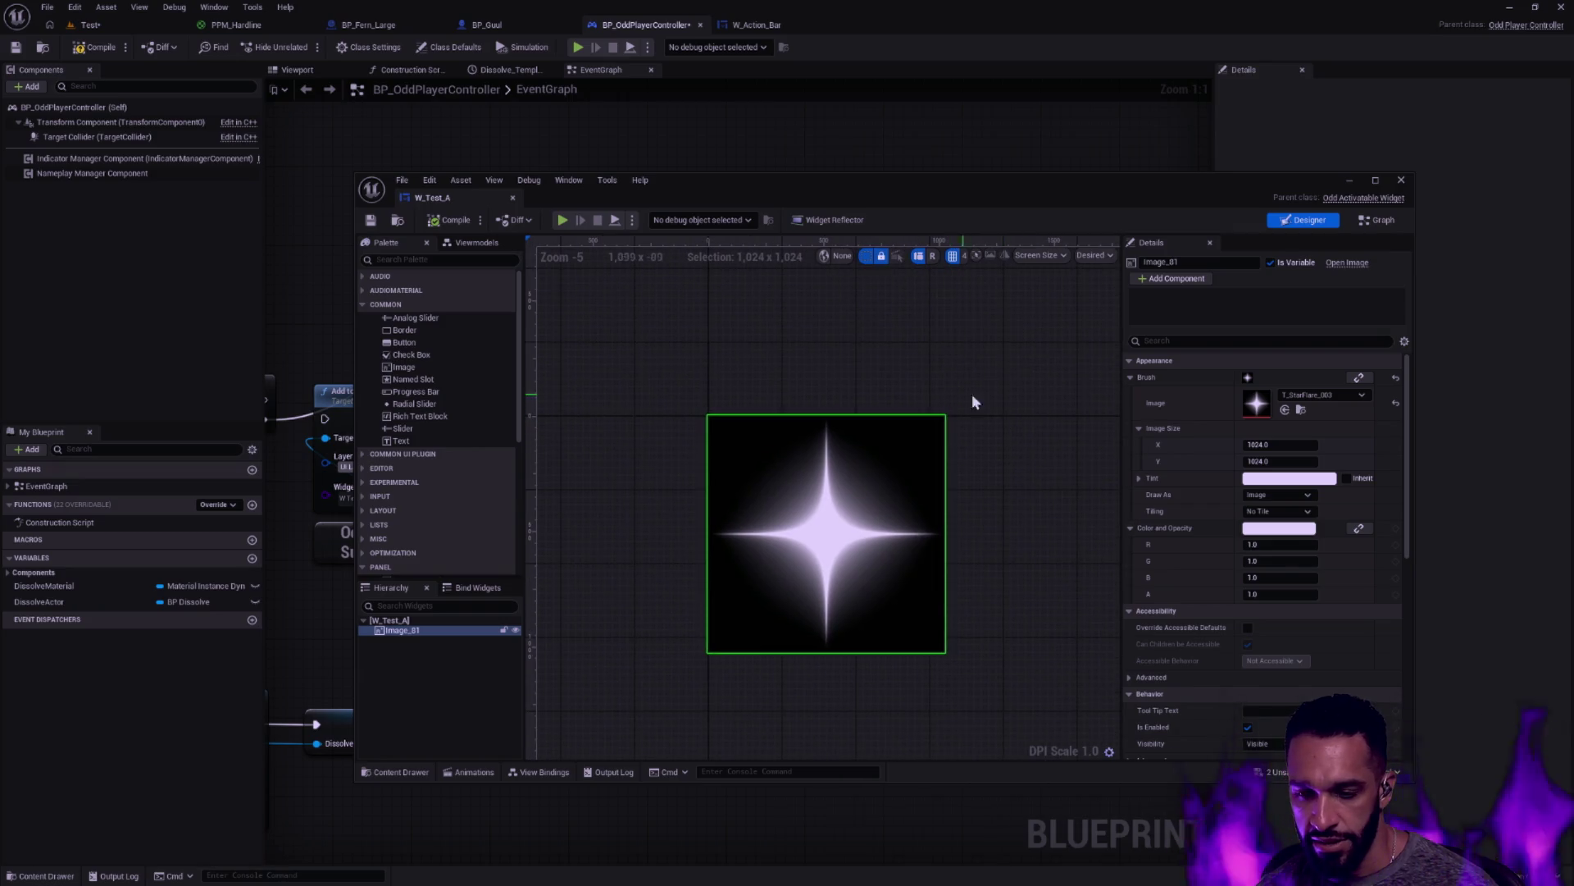
{"action": "scroll", "coordinate": [1002, 416], "scroll_direction": "down", "scroll_amount": 2}
{"action": "left_click_drag", "start_coordinate": [1002, 416], "coordinate": [772, 400]}
{"action": "scroll", "coordinate": [773, 400], "scroll_direction": "down", "scroll_amount": 3}
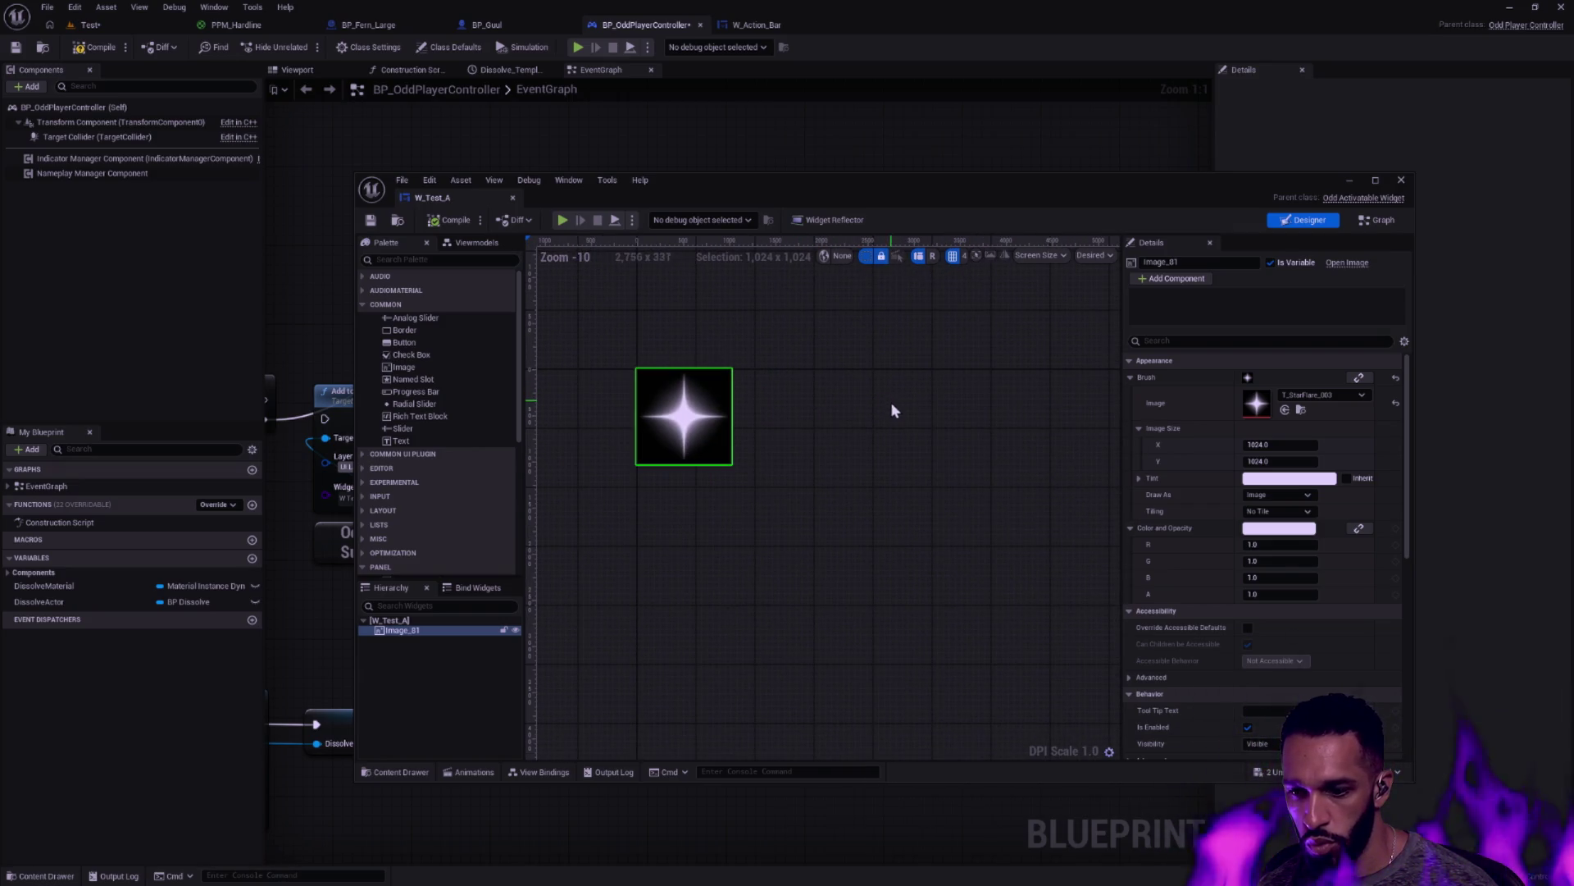
{"action": "scroll", "coordinate": [891, 401], "scroll_direction": "up", "scroll_amount": 2}
{"action": "scroll", "coordinate": [894, 426], "scroll_direction": "down", "scroll_amount": 1}
{"action": "left_click_drag", "start_coordinate": [894, 426], "coordinate": [1008, 450]}
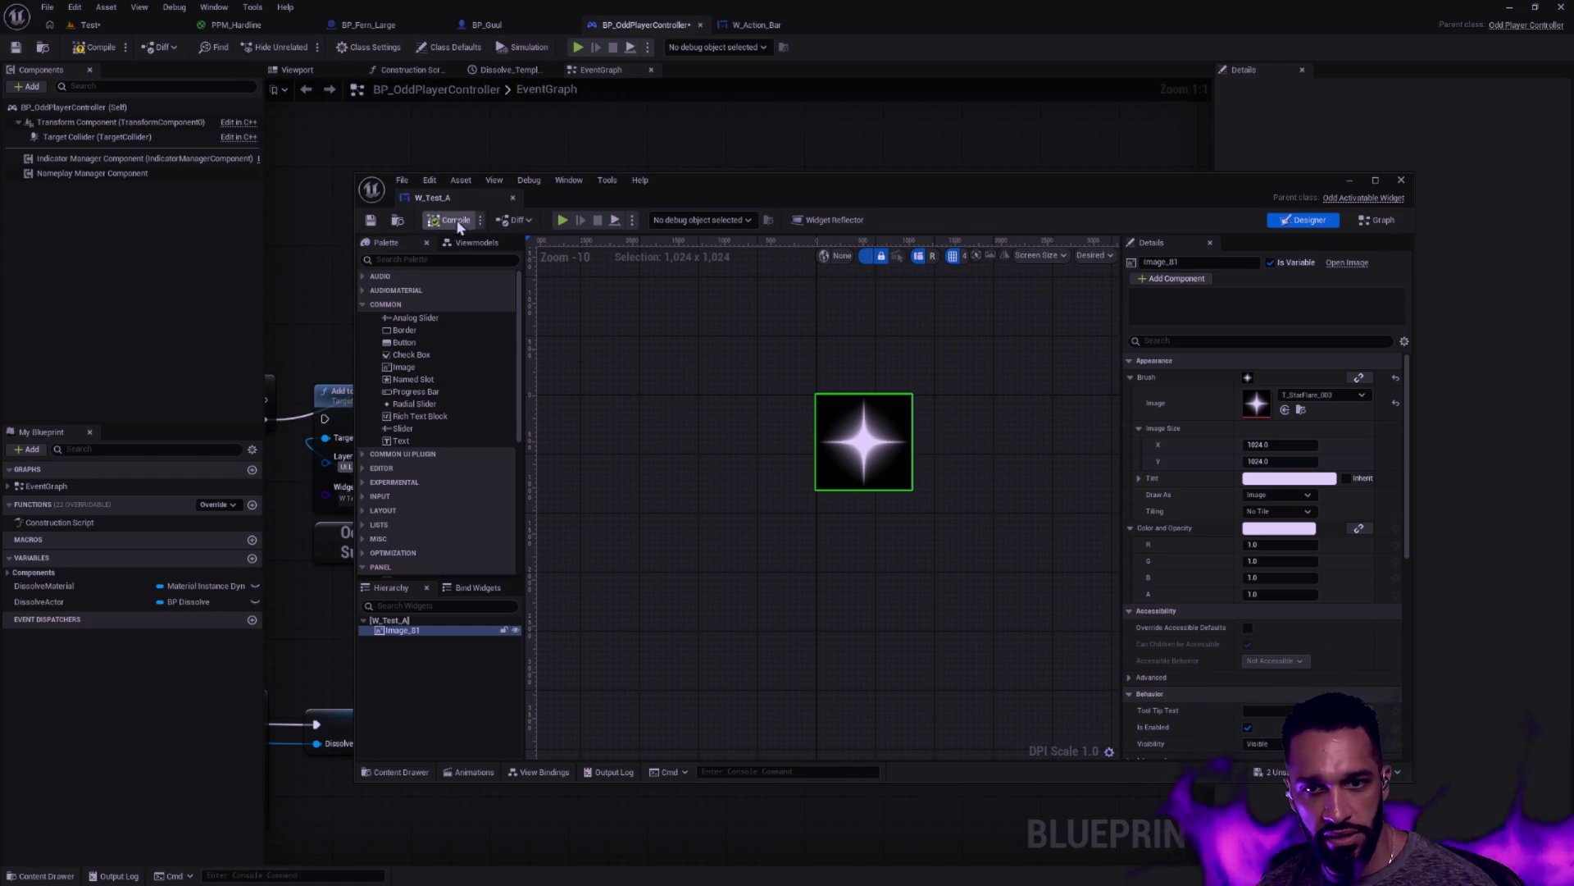
Save the Test level and reposition the W_Test_A editor window
{"action": "left_click", "coordinate": [107, 25]}
{"action": "left_click", "coordinate": [17, 47]}
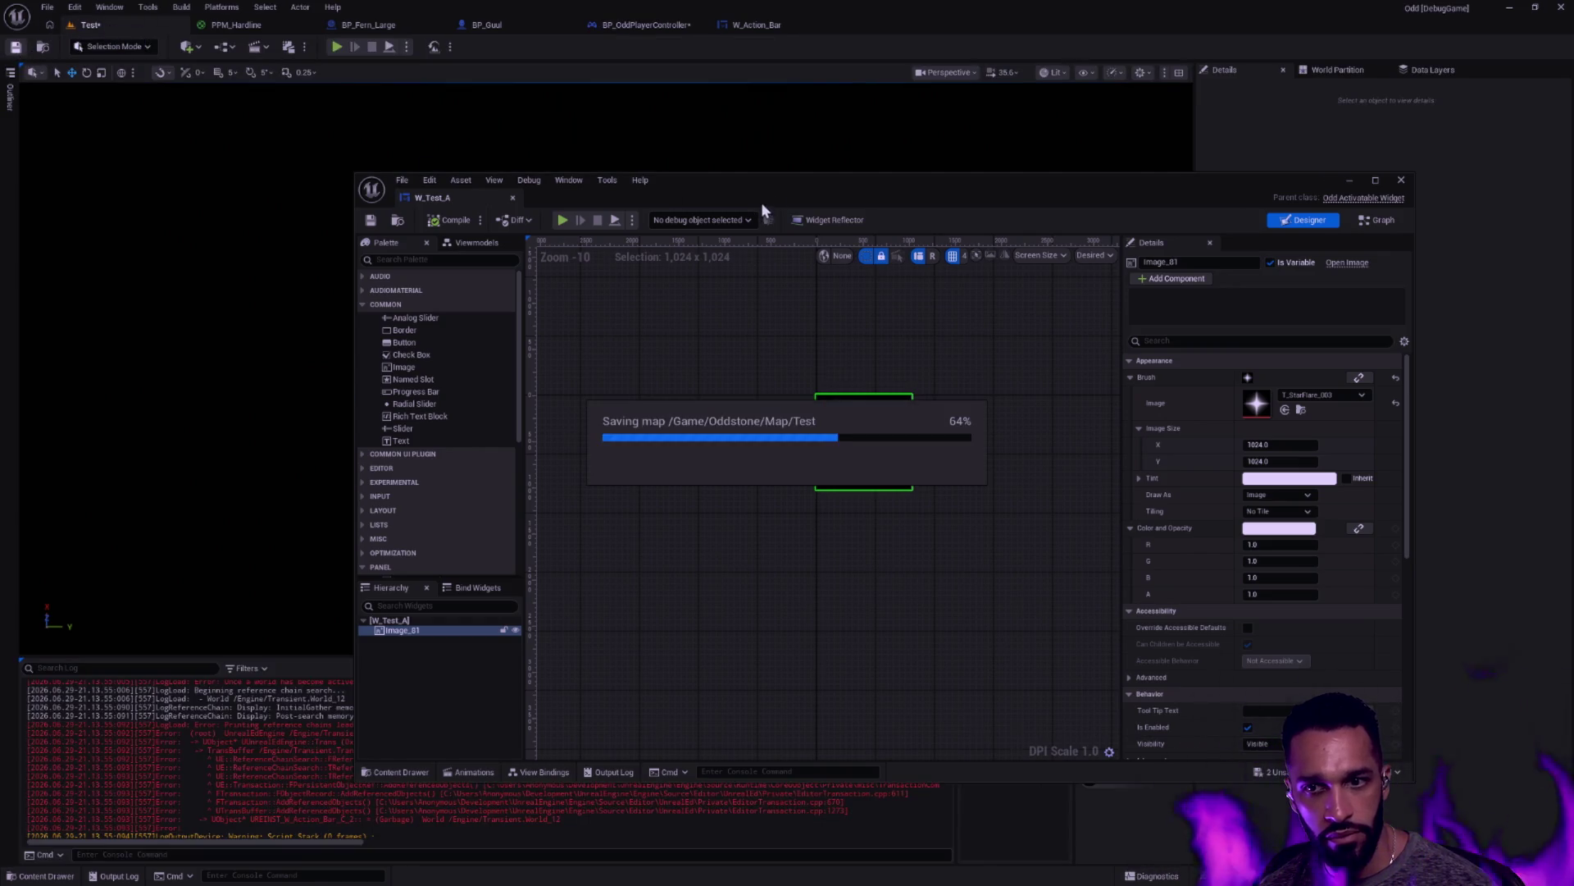
{"action": "mouse_move", "coordinate": [729, 190]}
{"action": "left_mouse_down"}
{"action": "mouse_move", "coordinate": [1090, 216]}
{"action": "mouse_move", "coordinate": [1065, 162]}
{"action": "mouse_move", "coordinate": [856, 234]}
{"action": "mouse_move", "coordinate": [1011, 137]}
{"action": "left_mouse_up"}
{"action": "left_click_drag", "start_coordinate": [1255, 141], "coordinate": [1046, 212]}
Set W_Test_A's preview size to Fill Screen and compile it
{"action": "left_click", "coordinate": [1171, 269]}
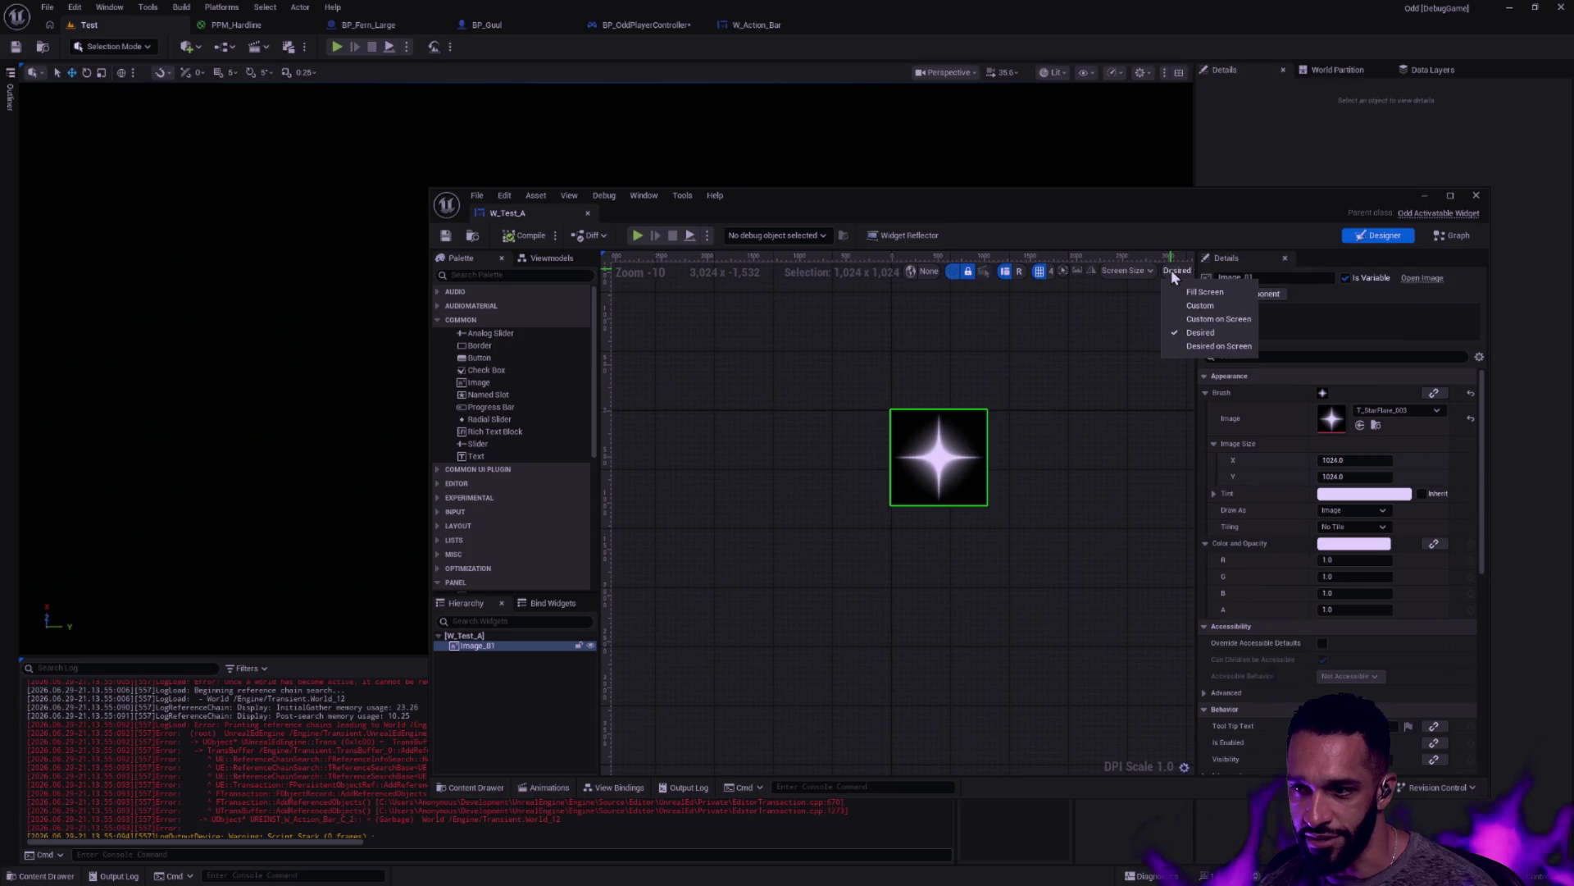
{"action": "left_click", "coordinate": [1192, 292]}
{"action": "mouse_move", "coordinate": [1099, 204]}
{"action": "left_mouse_down"}
{"action": "mouse_move", "coordinate": [1465, 236]}
{"action": "mouse_move", "coordinate": [1304, 196]}
{"action": "left_mouse_up"}
{"action": "left_click", "coordinate": [723, 233]}
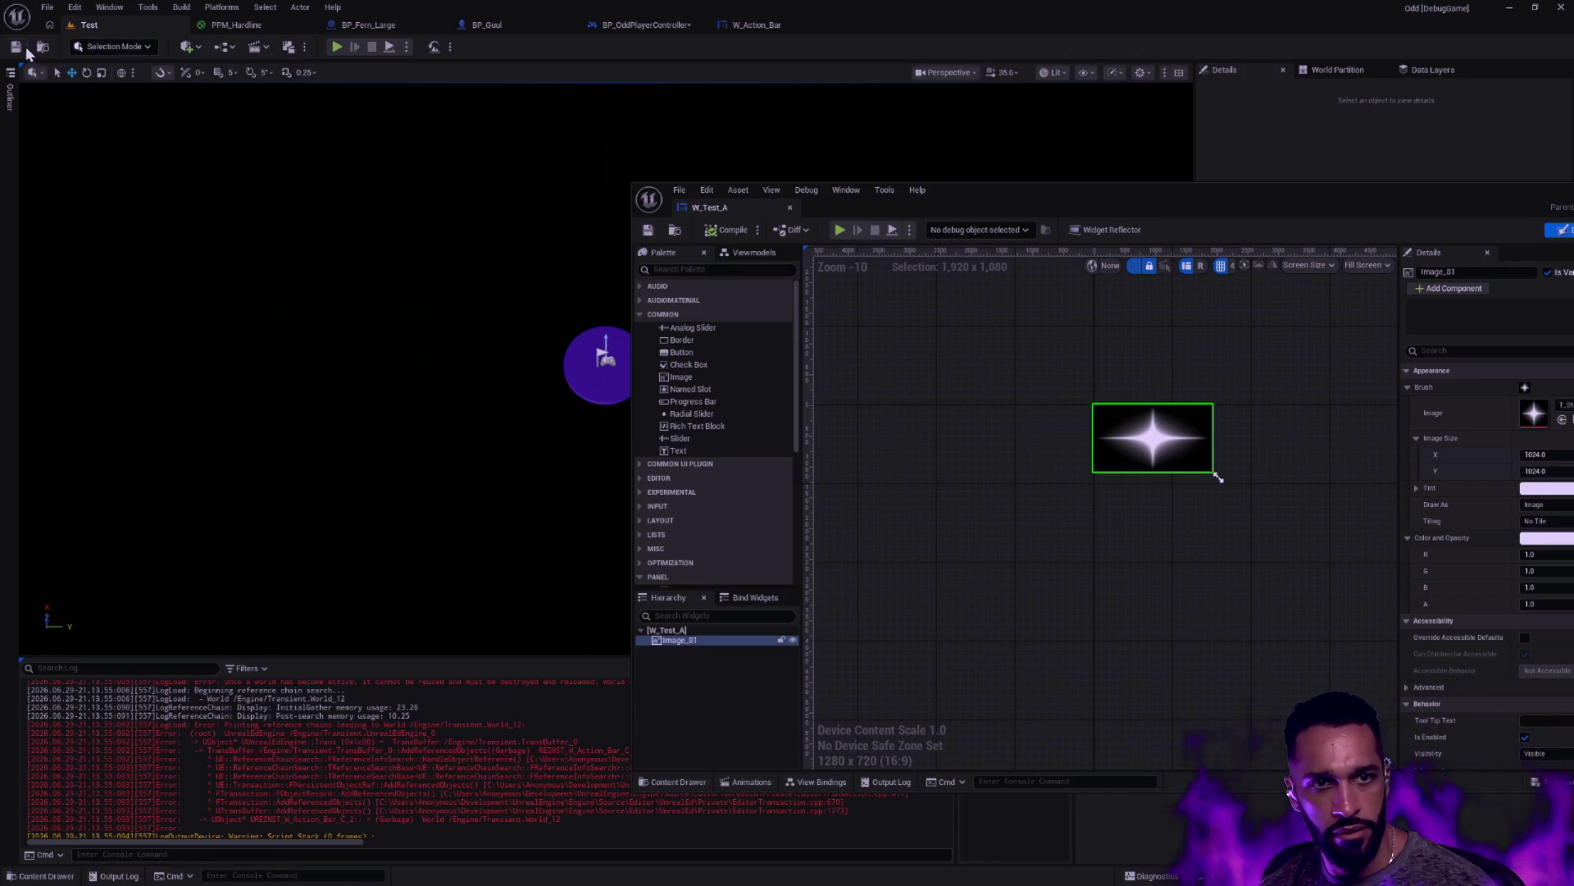
Play-test to see the star flare filling the viewport, then stop the session
{"action": "left_click", "coordinate": [337, 46]}
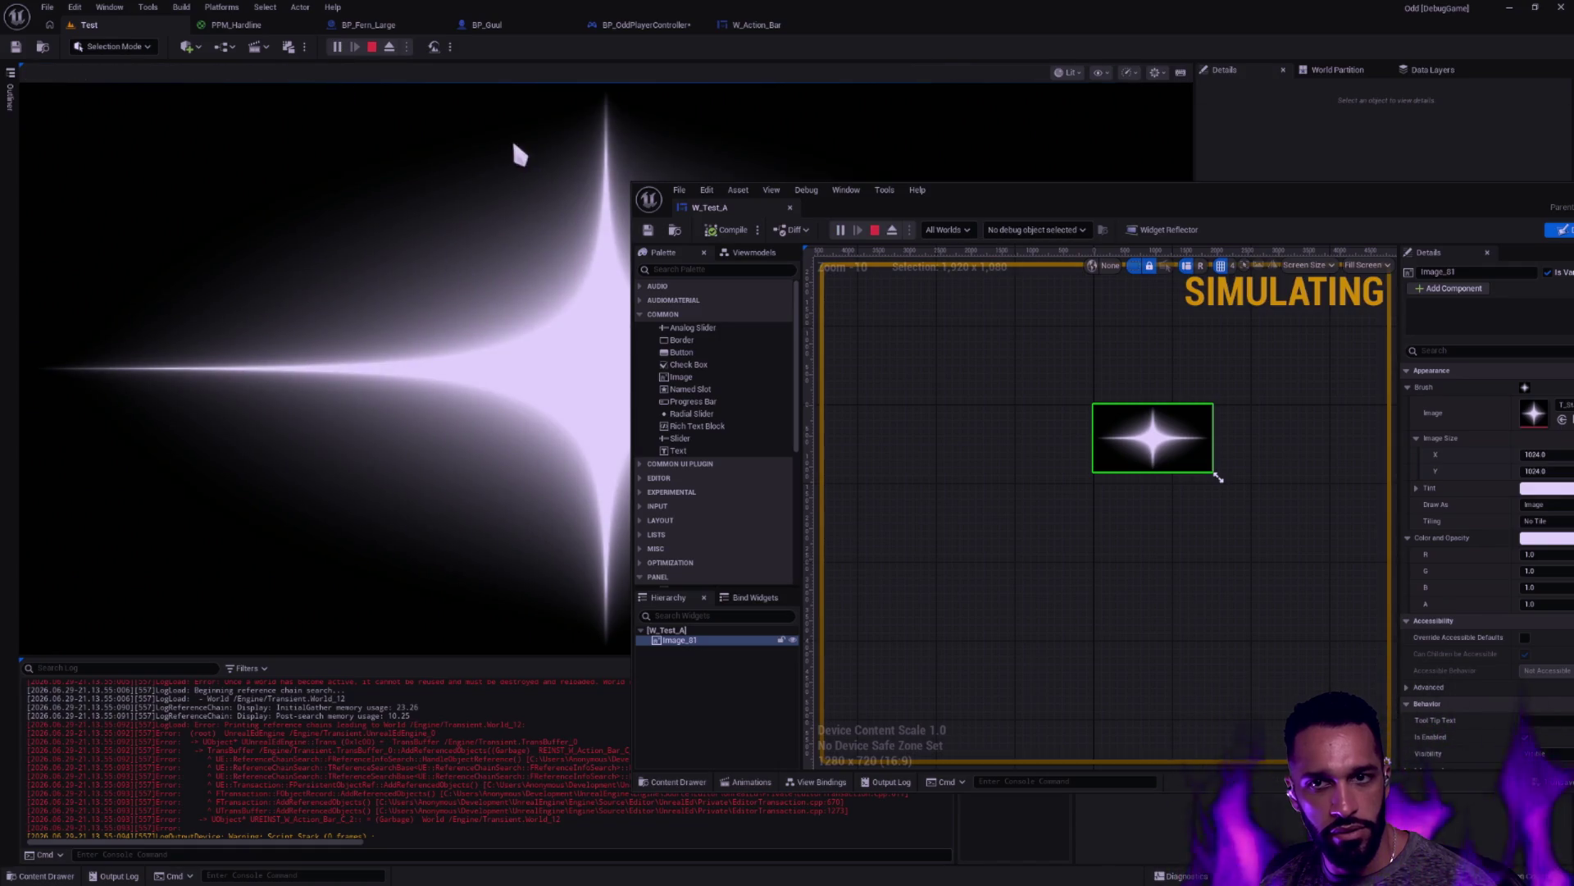
{"action": "mouse_move", "coordinate": [923, 190]}
{"action": "left_mouse_down"}
{"action": "mouse_move", "coordinate": [1220, 196]}
{"action": "mouse_move", "coordinate": [1200, 215]}
{"action": "left_mouse_up"}
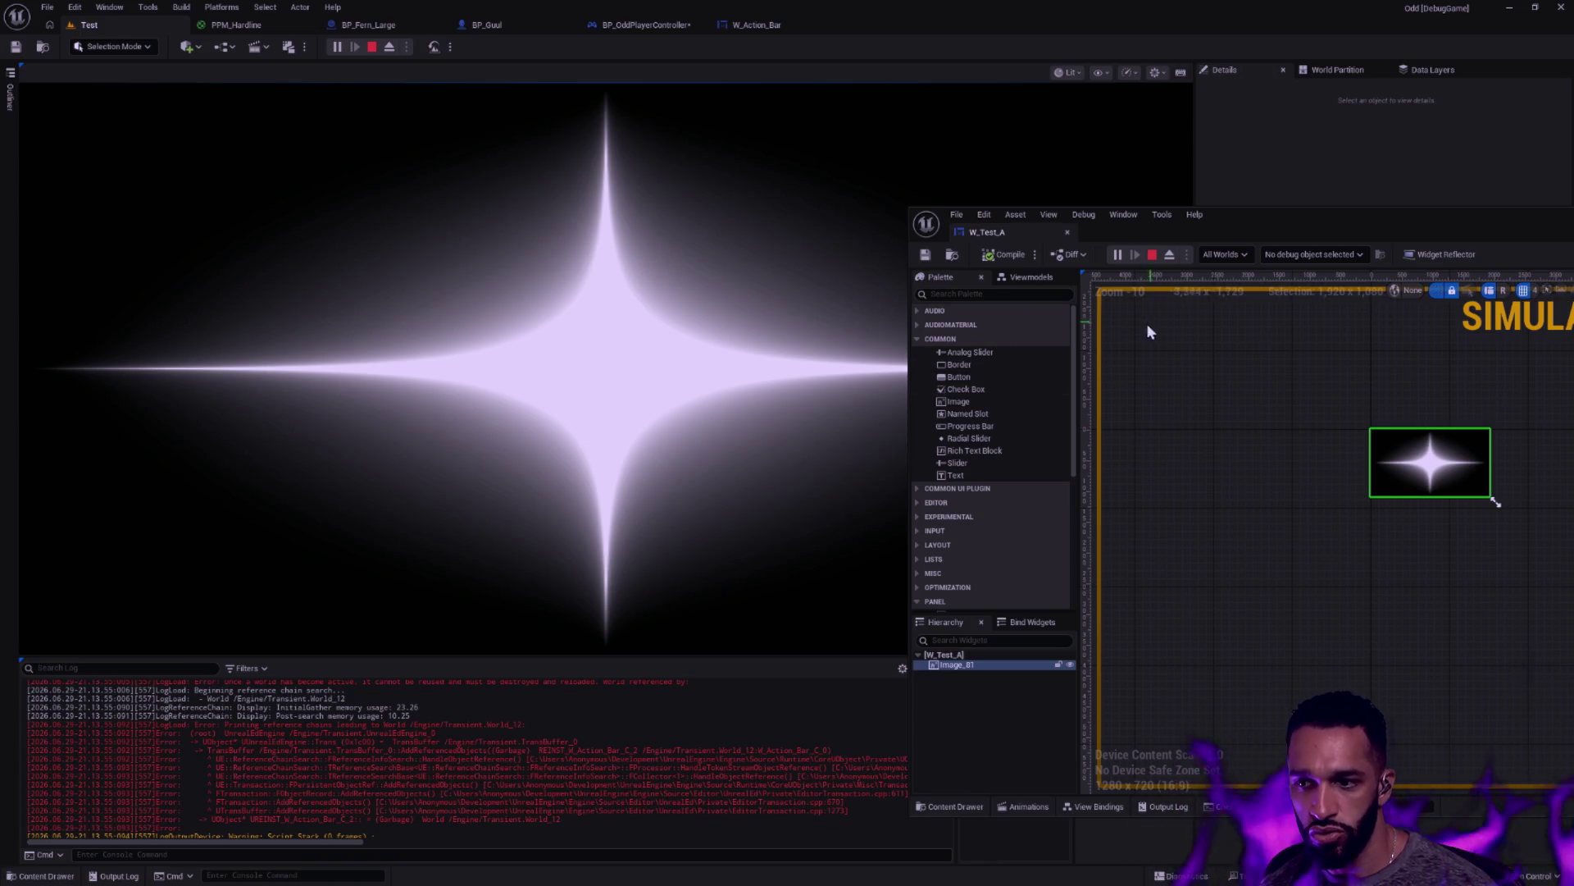
{"action": "key", "text": "Escape"}
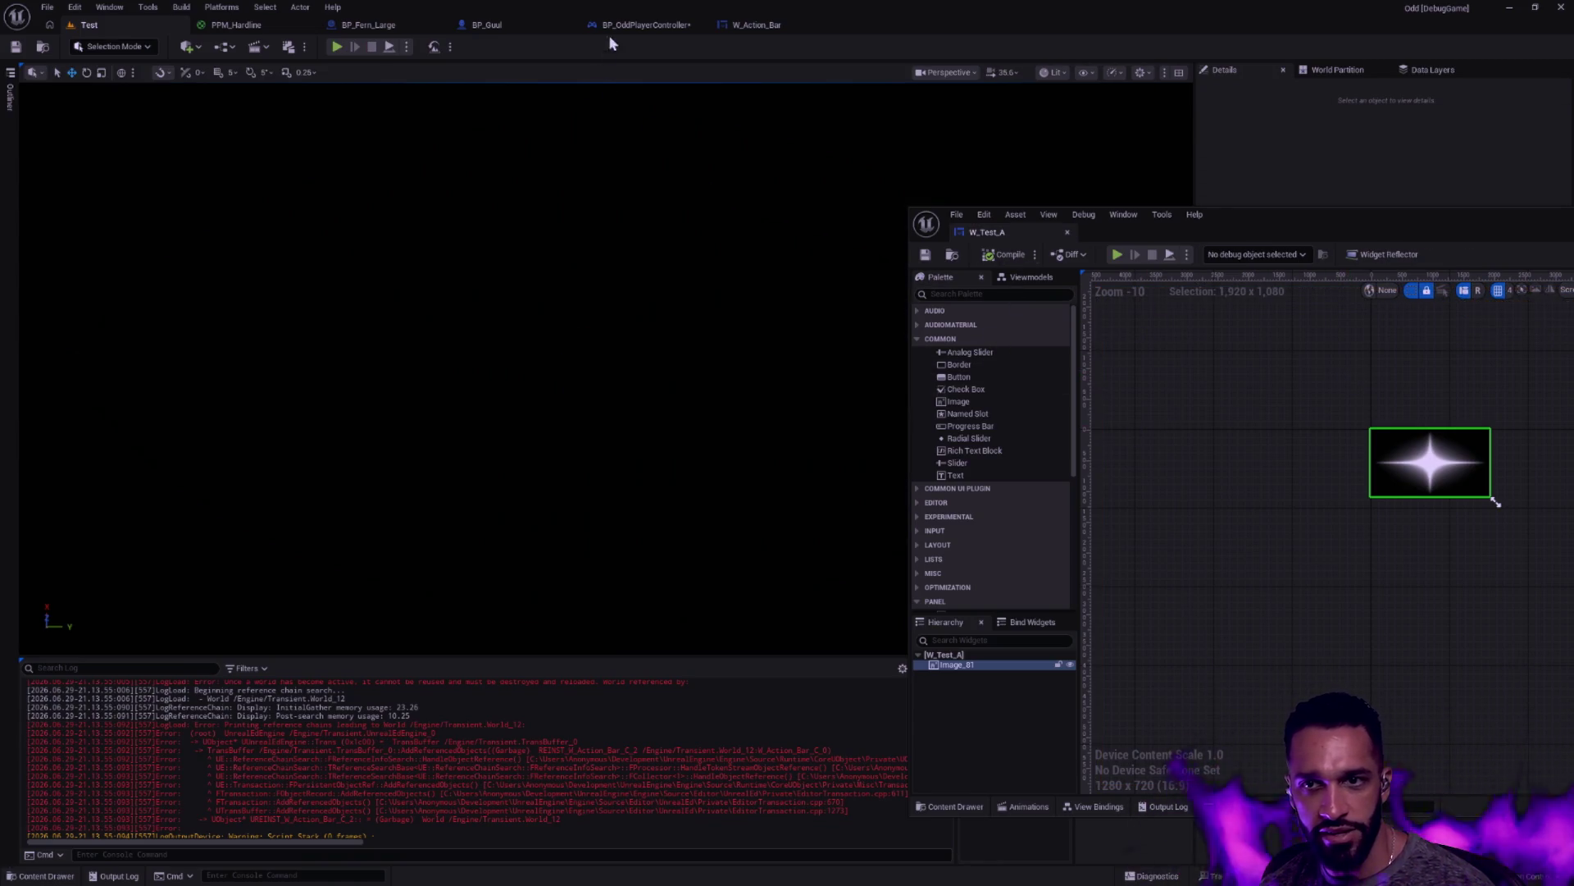
{"action": "left_click", "coordinate": [640, 24]}
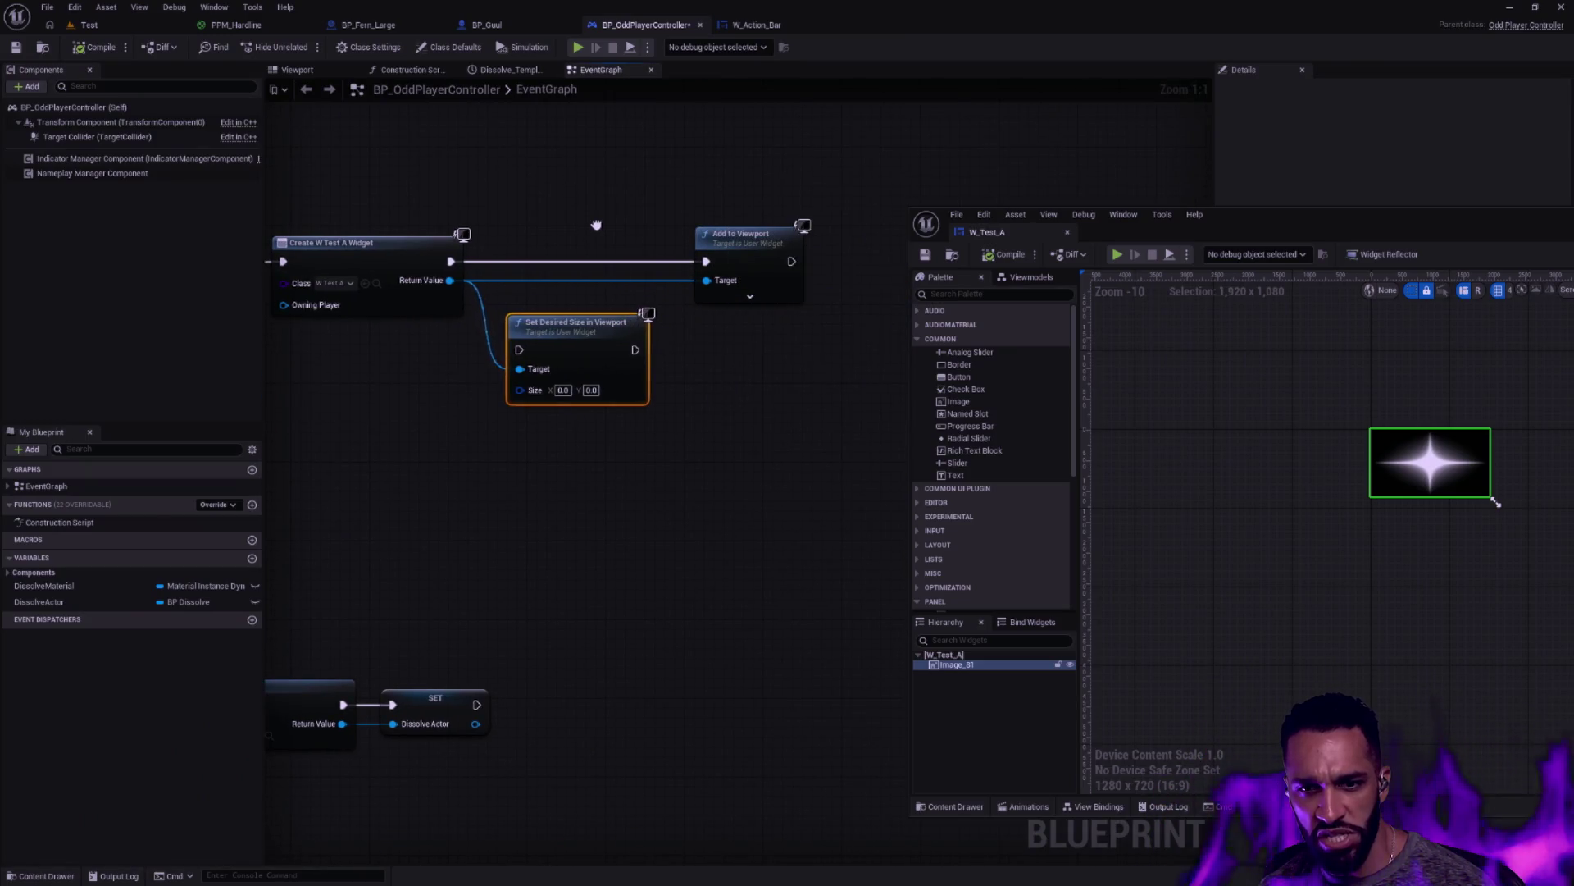
Pan the graph across the widget creation and Set Desired Size nodes, placing W_Test_A's editor over it
{"action": "left_click_drag", "start_coordinate": [597, 225], "coordinate": [938, 271]}
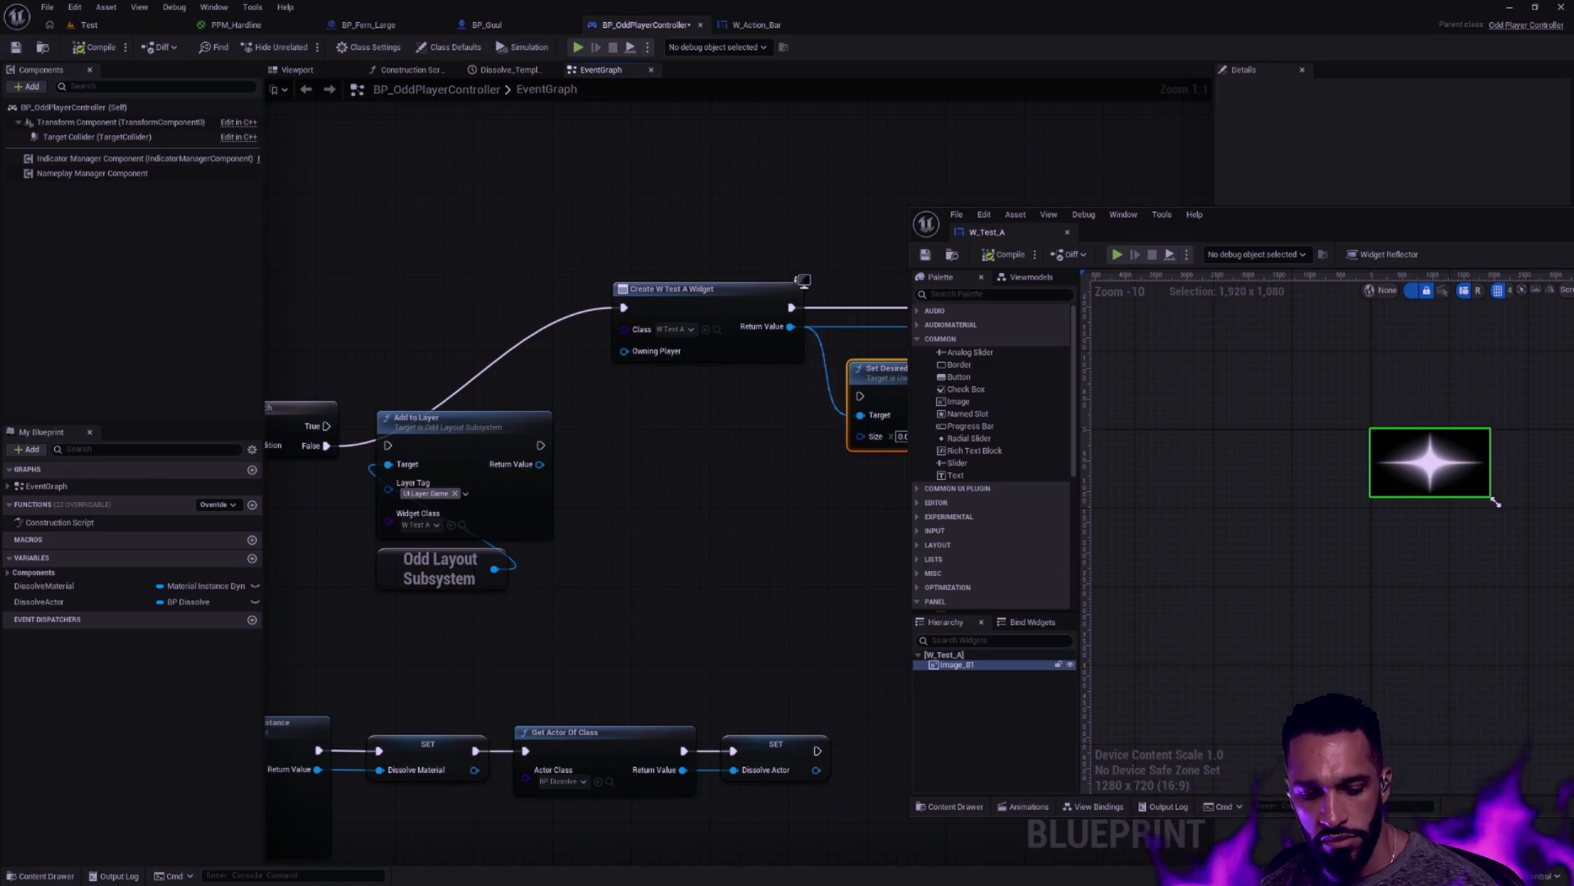
{"action": "left_click_drag", "start_coordinate": [936, 271], "coordinate": [787, 247]}
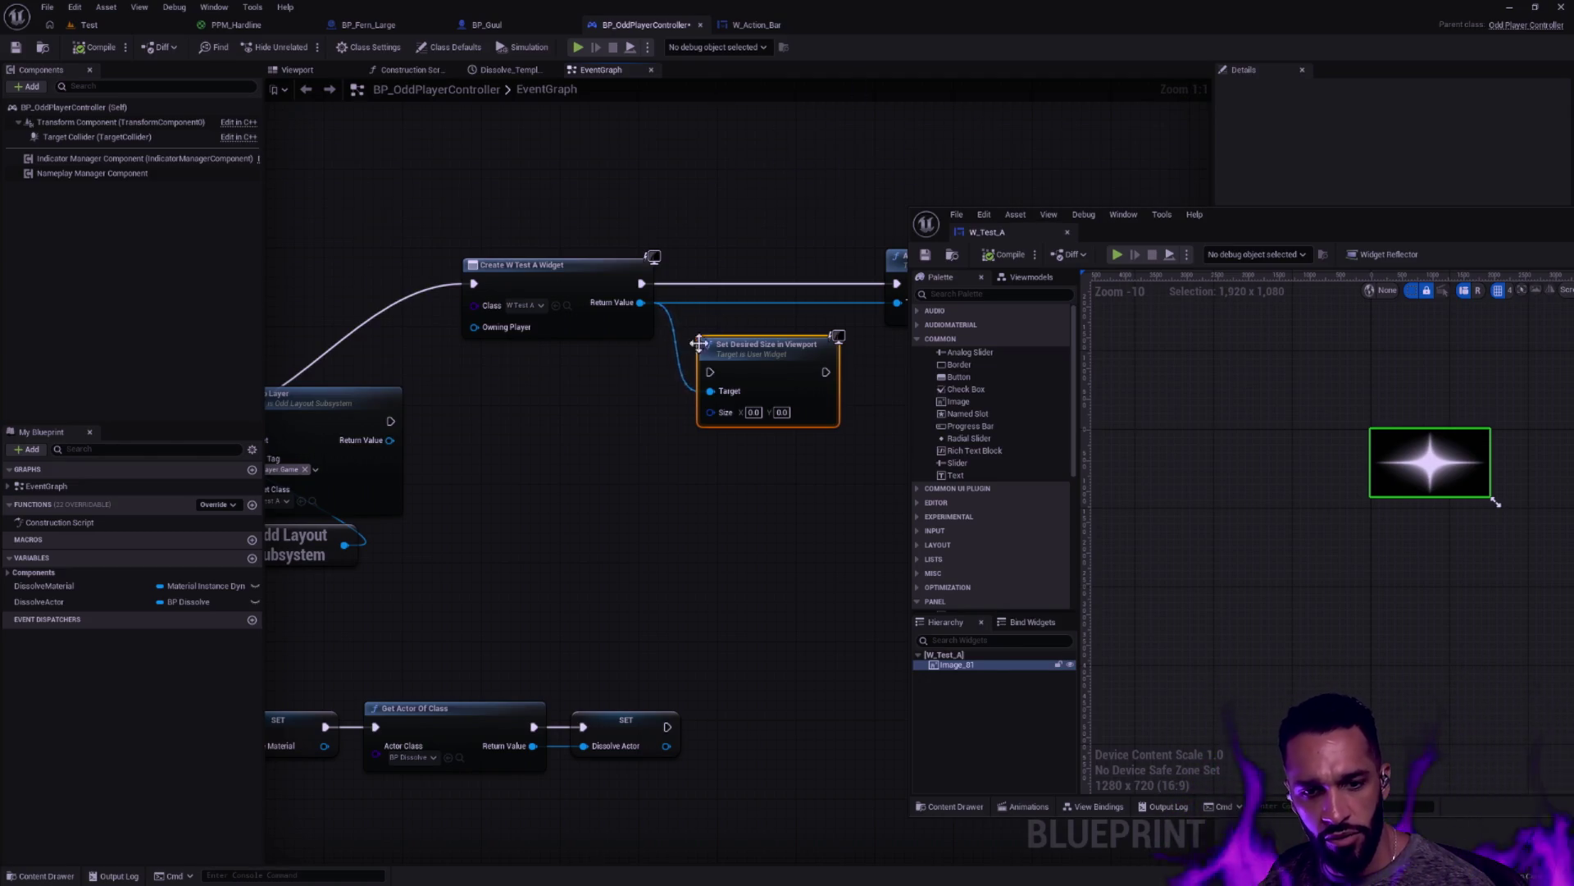
{"action": "mouse_move", "coordinate": [1242, 233]}
{"action": "left_mouse_down"}
{"action": "mouse_move", "coordinate": [1392, 439]}
{"action": "mouse_move", "coordinate": [1193, 423]}
{"action": "mouse_move", "coordinate": [1297, 400]}
{"action": "left_mouse_up"}
{"action": "mouse_move", "coordinate": [800, 193]}
{"action": "left_mouse_down"}
{"action": "mouse_move", "coordinate": [1172, 188]}
{"action": "mouse_move", "coordinate": [962, 134]}
{"action": "mouse_move", "coordinate": [670, 99]}
{"action": "mouse_move", "coordinate": [910, 161]}
{"action": "mouse_move", "coordinate": [896, 148]}
{"action": "left_mouse_up"}
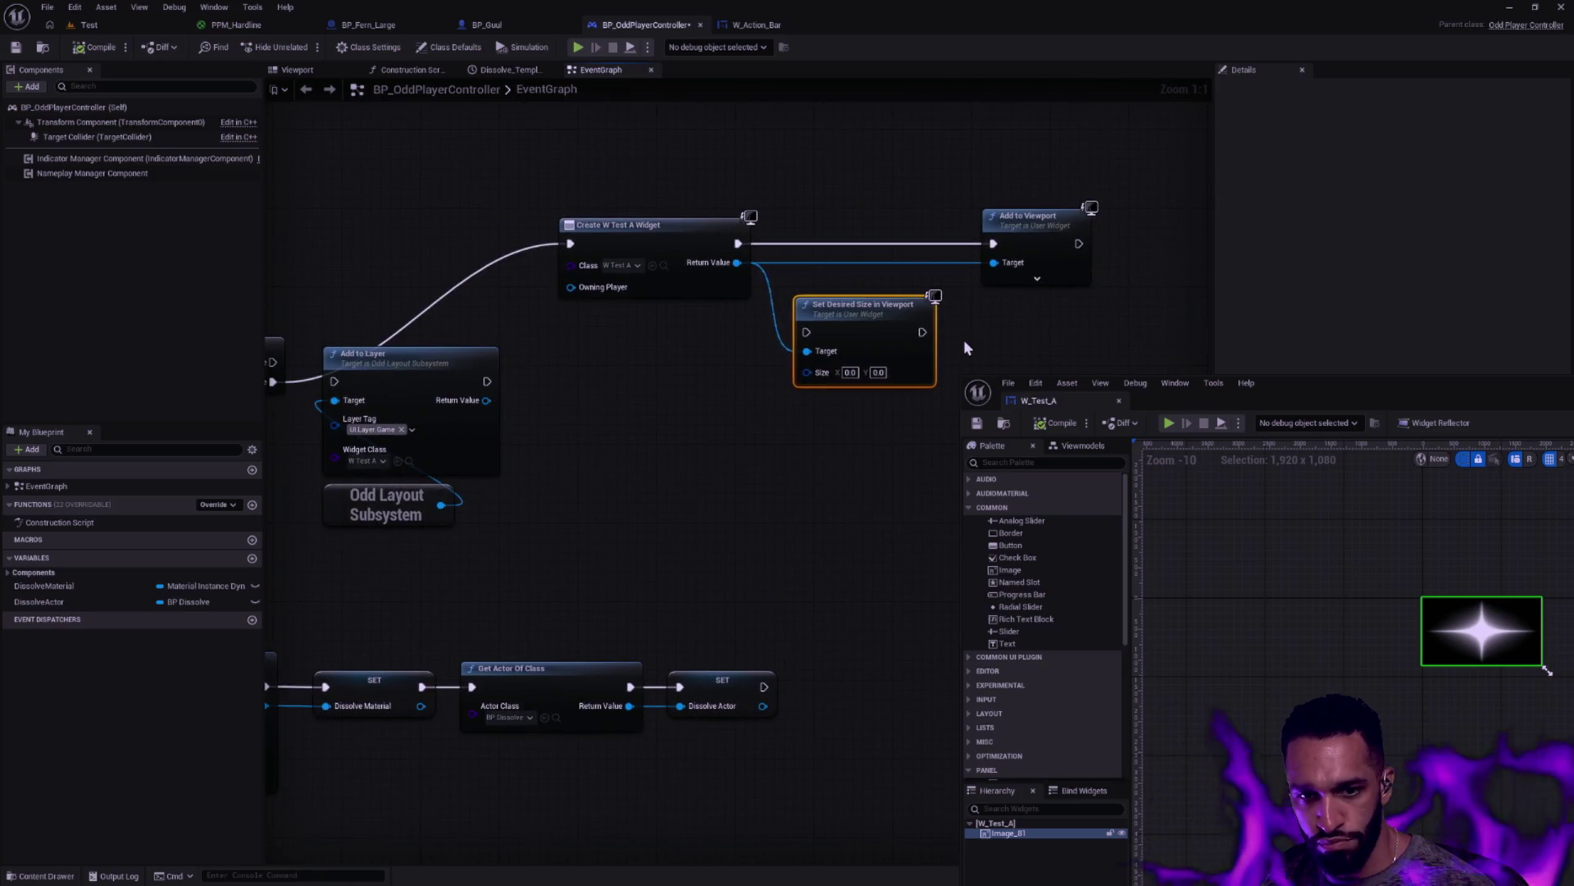
{"action": "mouse_move", "coordinate": [1331, 400]}
{"action": "left_mouse_down"}
{"action": "mouse_move", "coordinate": [1071, 331]}
{"action": "mouse_move", "coordinate": [826, 297]}
{"action": "left_mouse_up"}
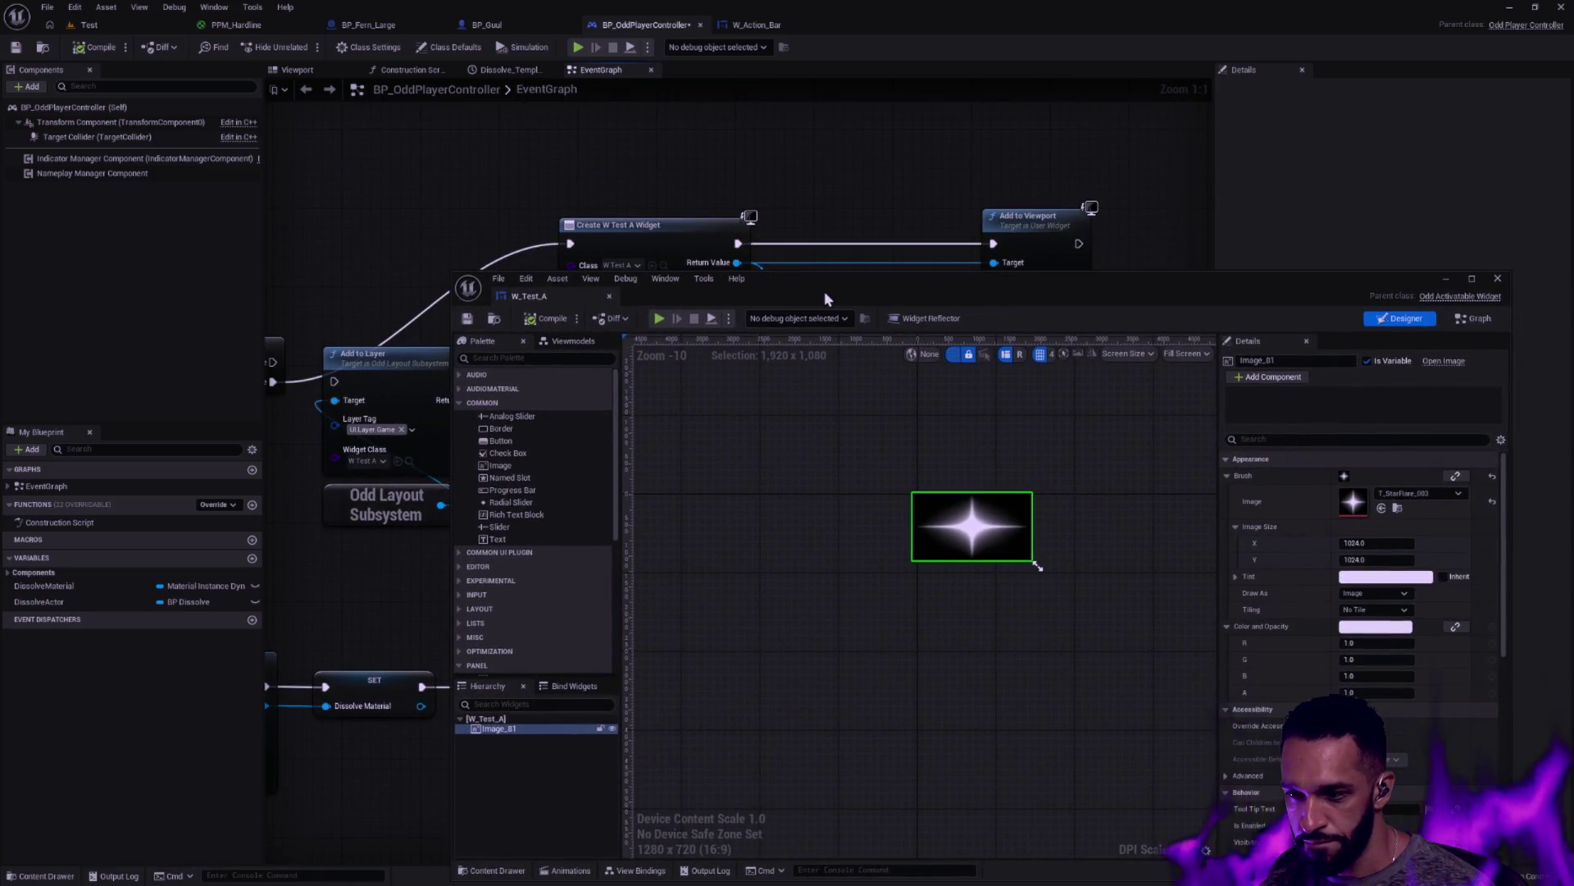
Zoom the designer canvas and preview W_Test_A at Desired size
{"action": "left_click_drag", "start_coordinate": [1143, 302], "coordinate": [1230, 308]}
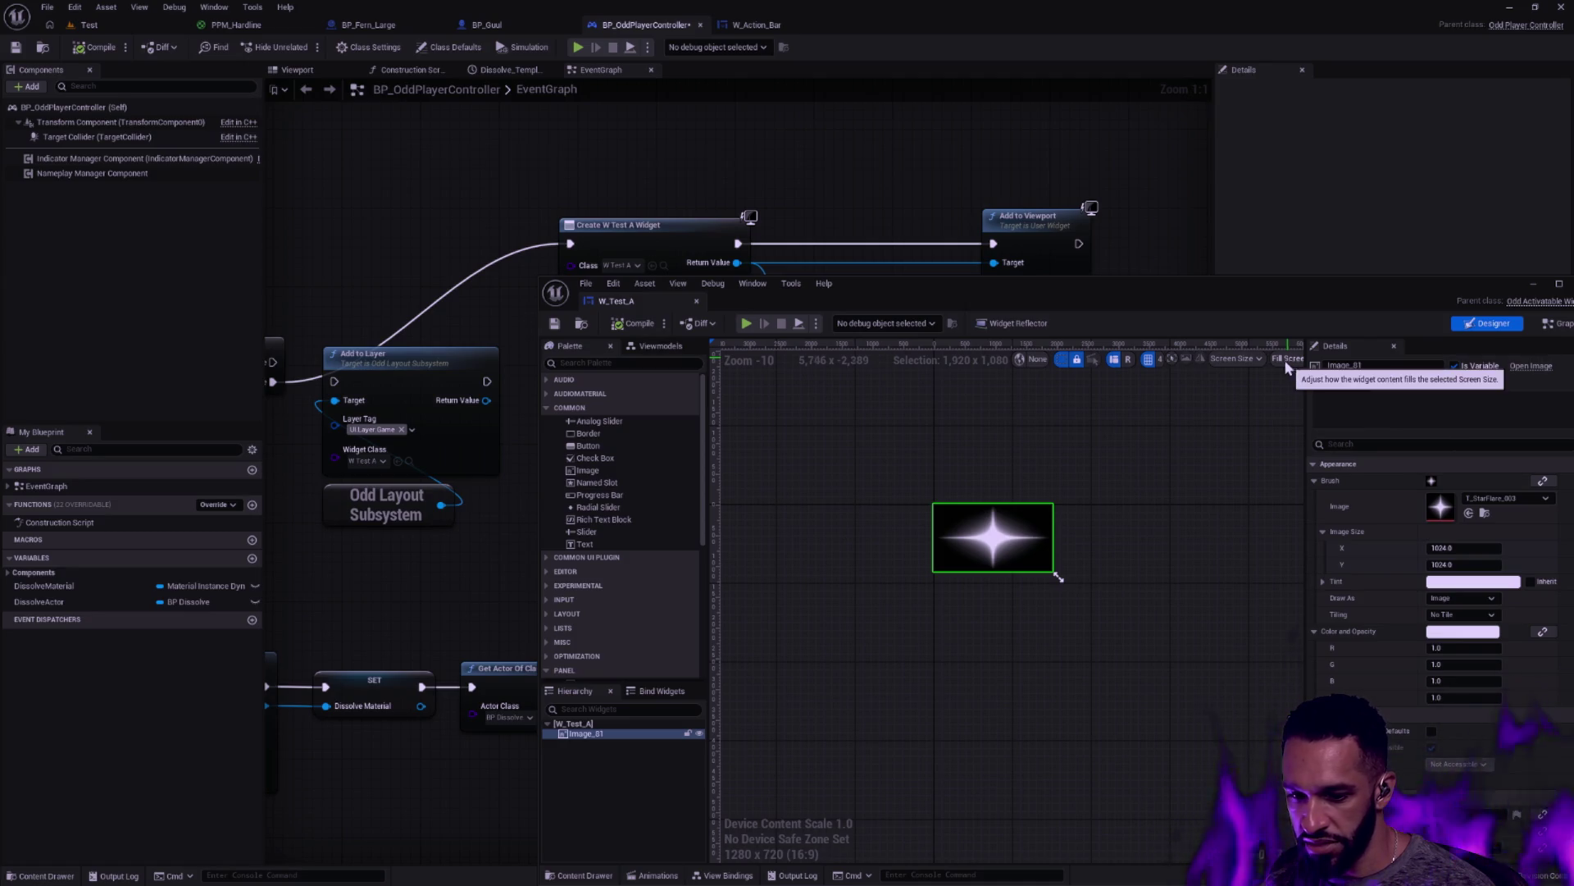
{"action": "scroll", "coordinate": [1038, 498], "scroll_direction": "up", "scroll_amount": 4}
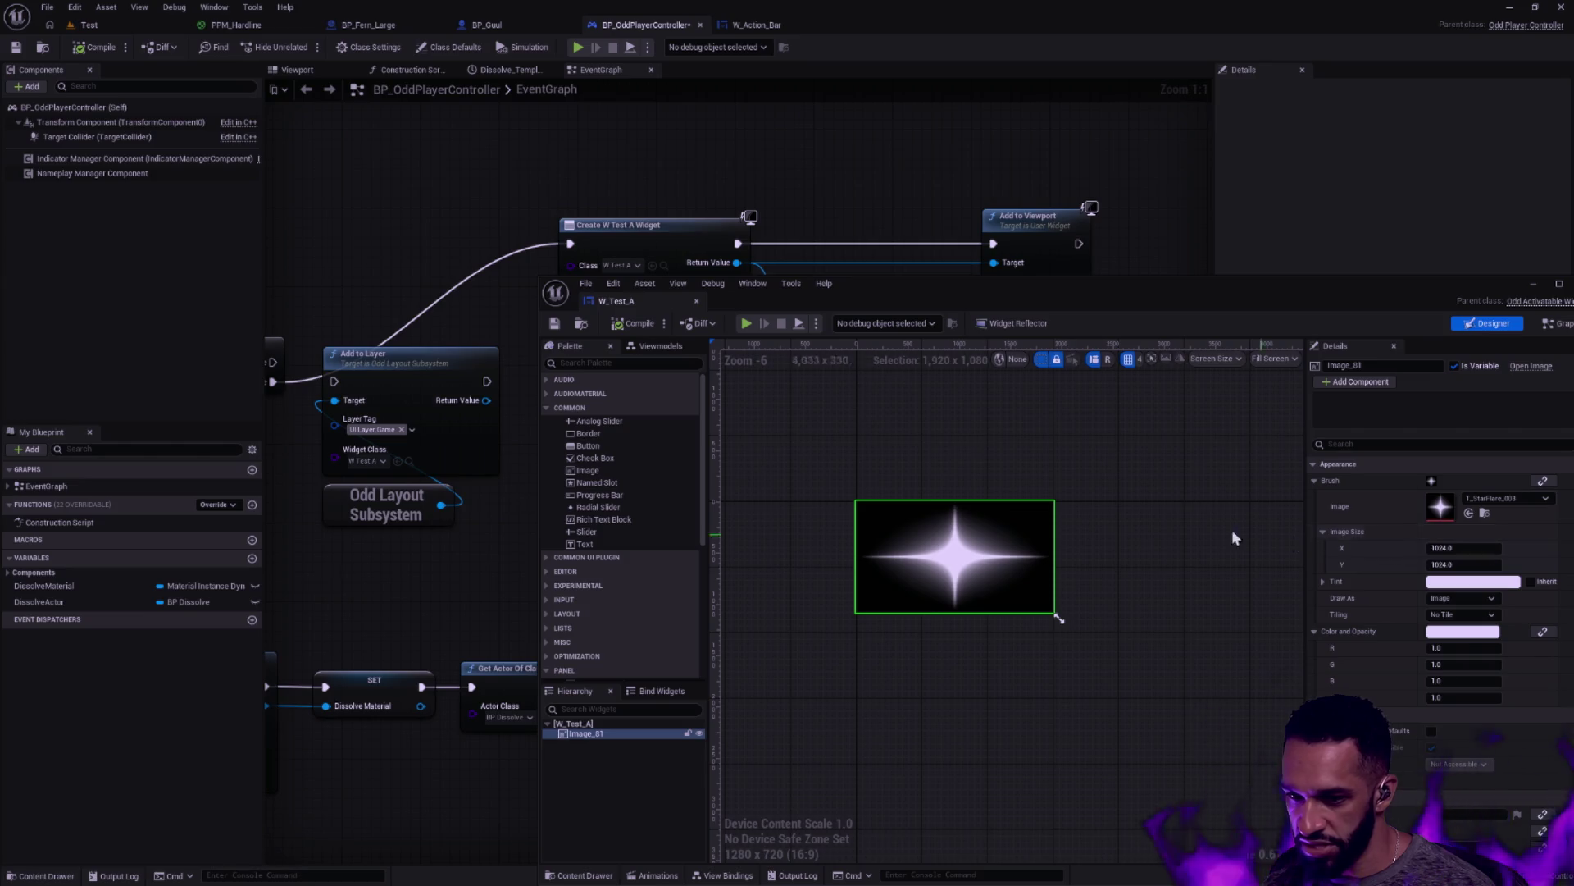
{"action": "left_click", "coordinate": [1281, 354]}
{"action": "left_click", "coordinate": [1294, 419]}
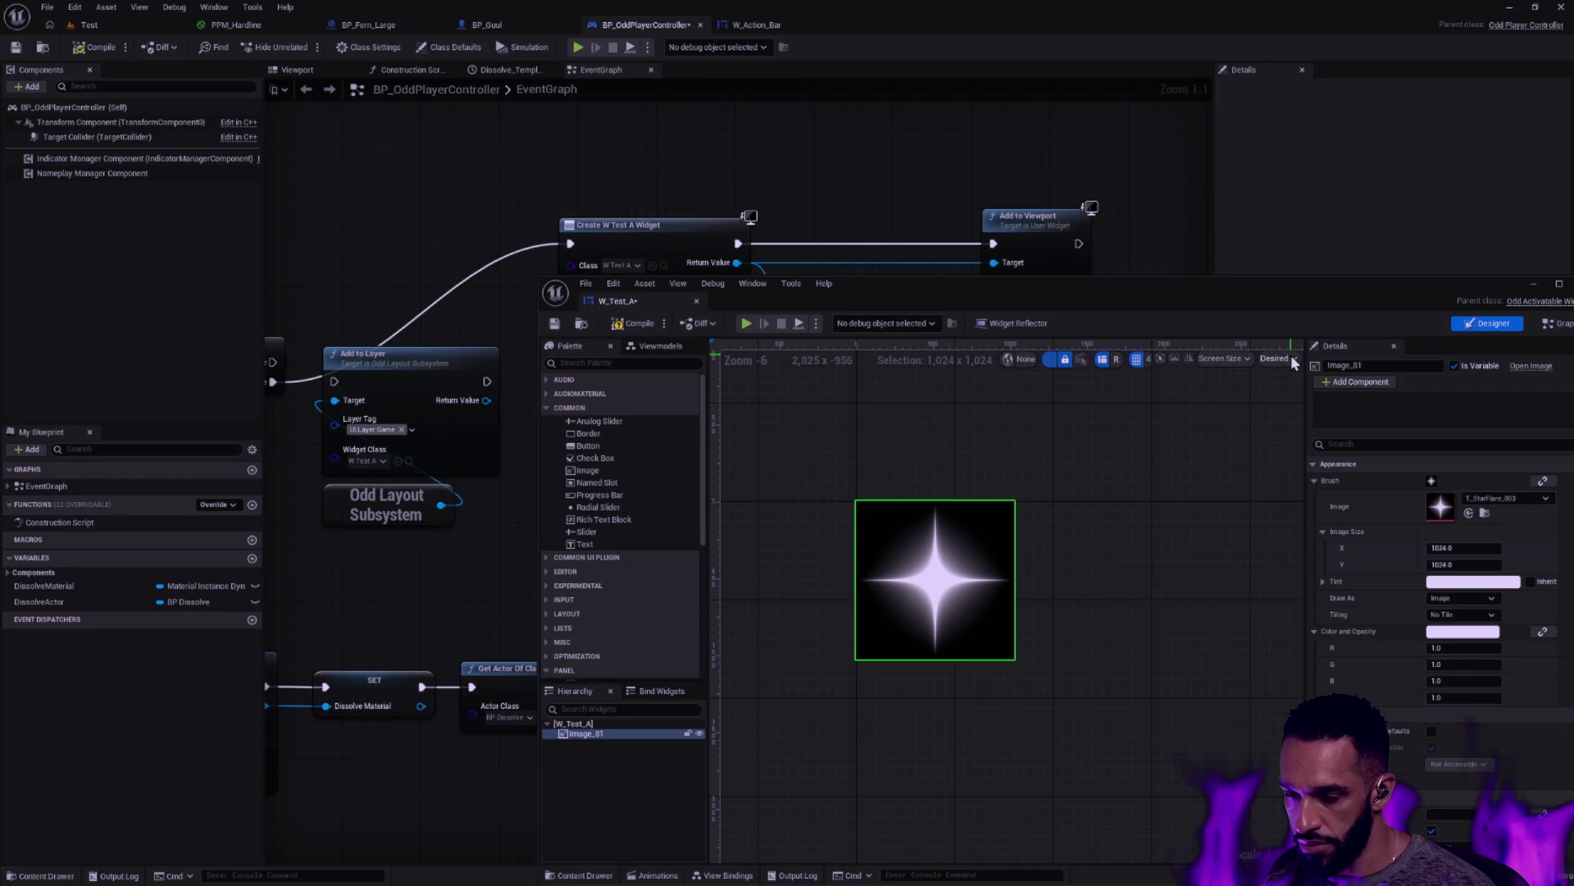
Switch the preview to a Custom size of 2000 × 100, stretching the star image
{"action": "left_click", "coordinate": [1284, 359]}
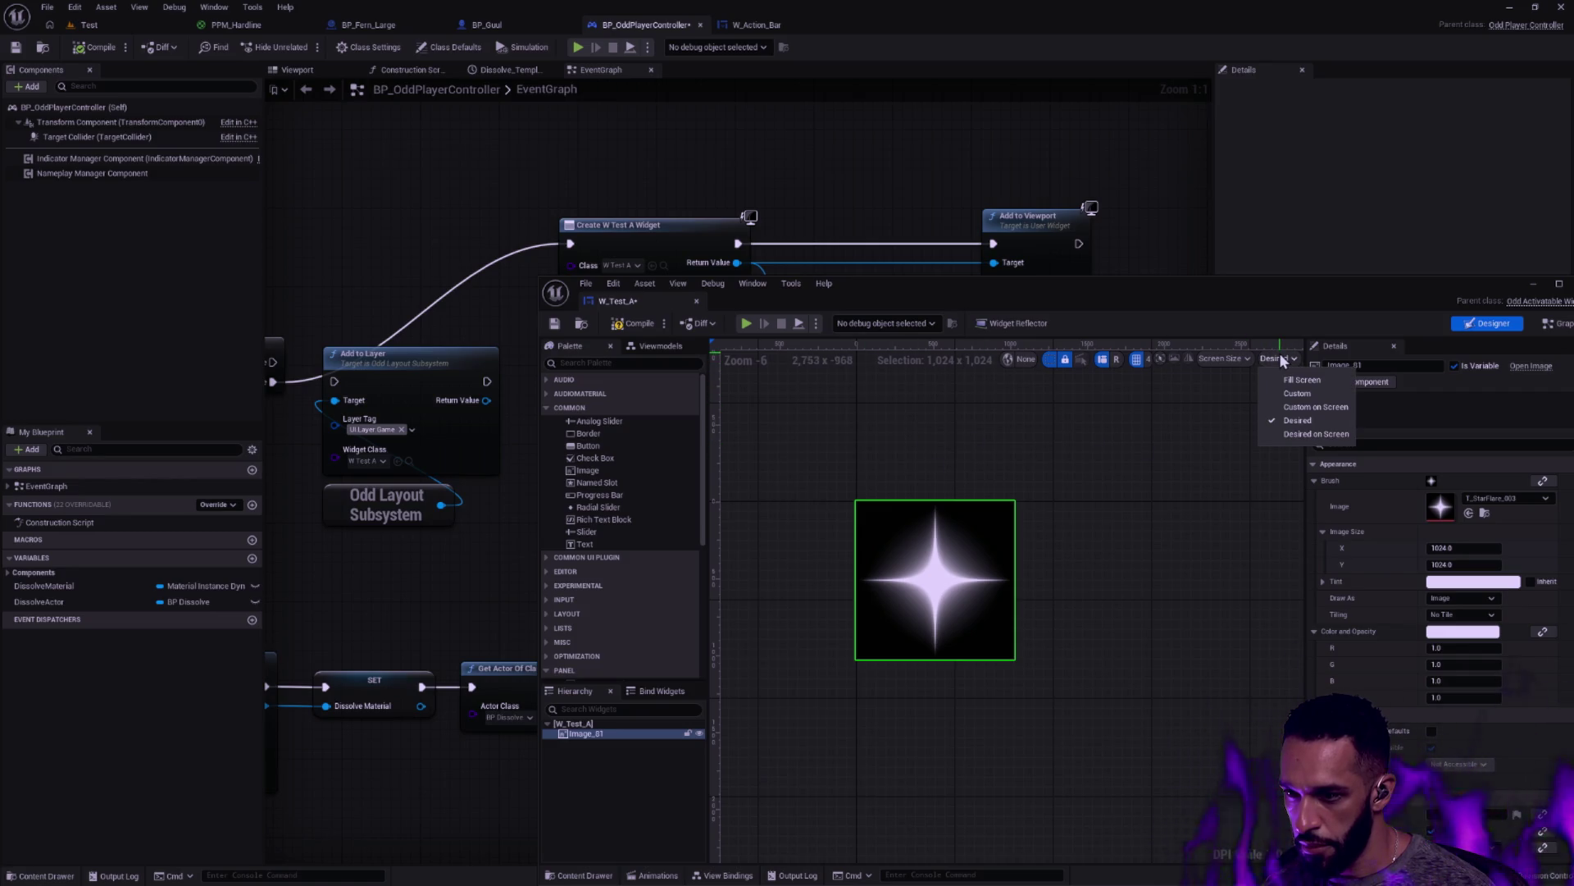
{"action": "left_click", "coordinate": [1297, 394]}
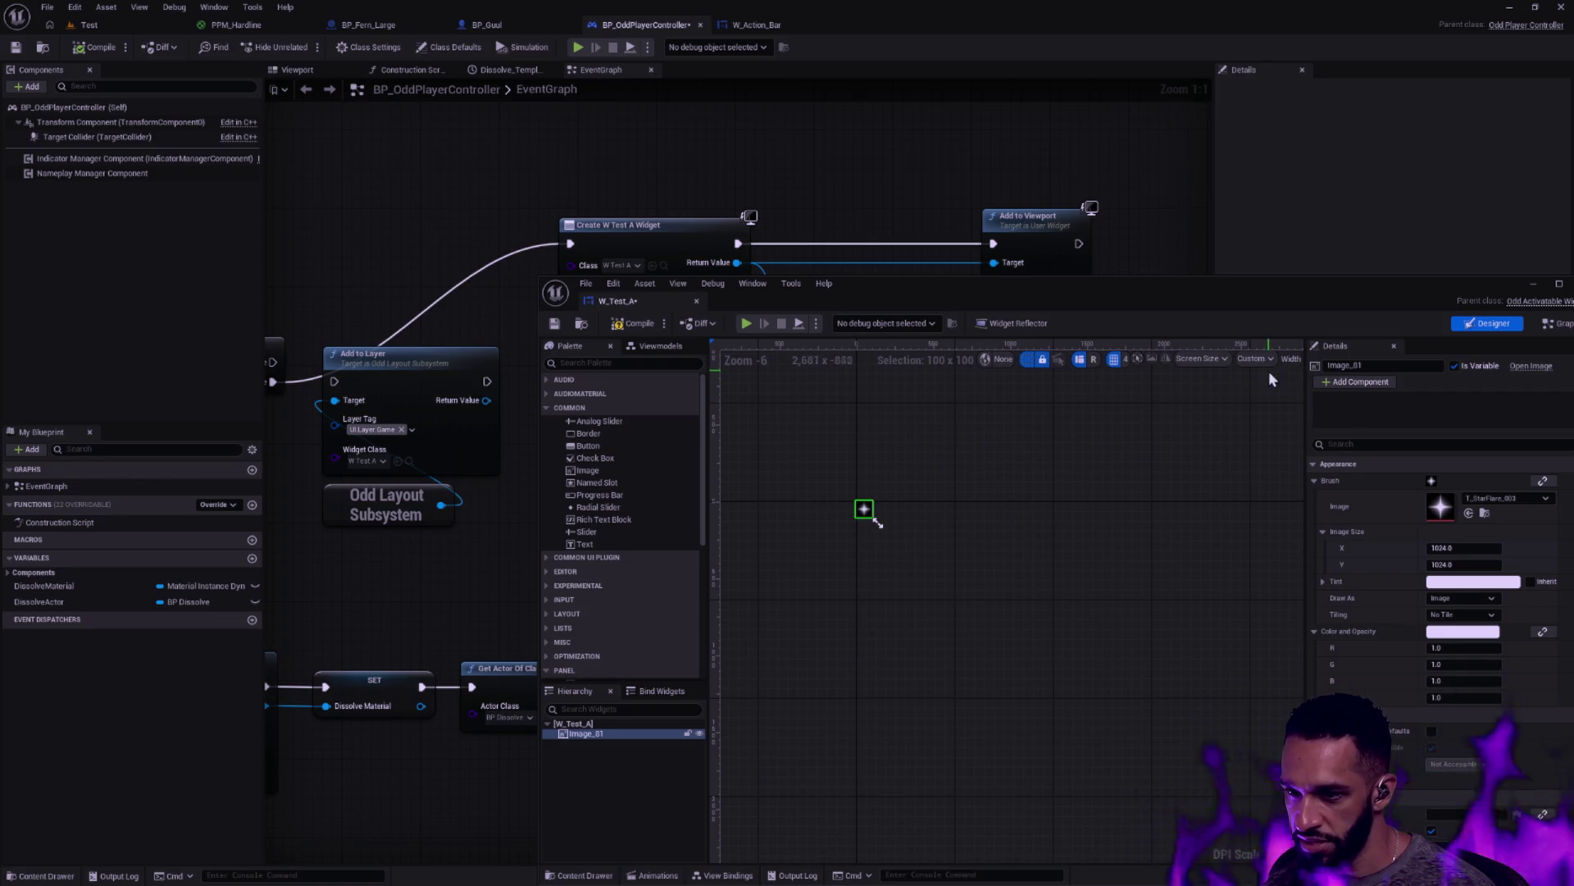
{"action": "left_click", "coordinate": [1291, 365]}
{"action": "left_click", "coordinate": [1203, 358]}
{"action": "type", "text": "2000"}
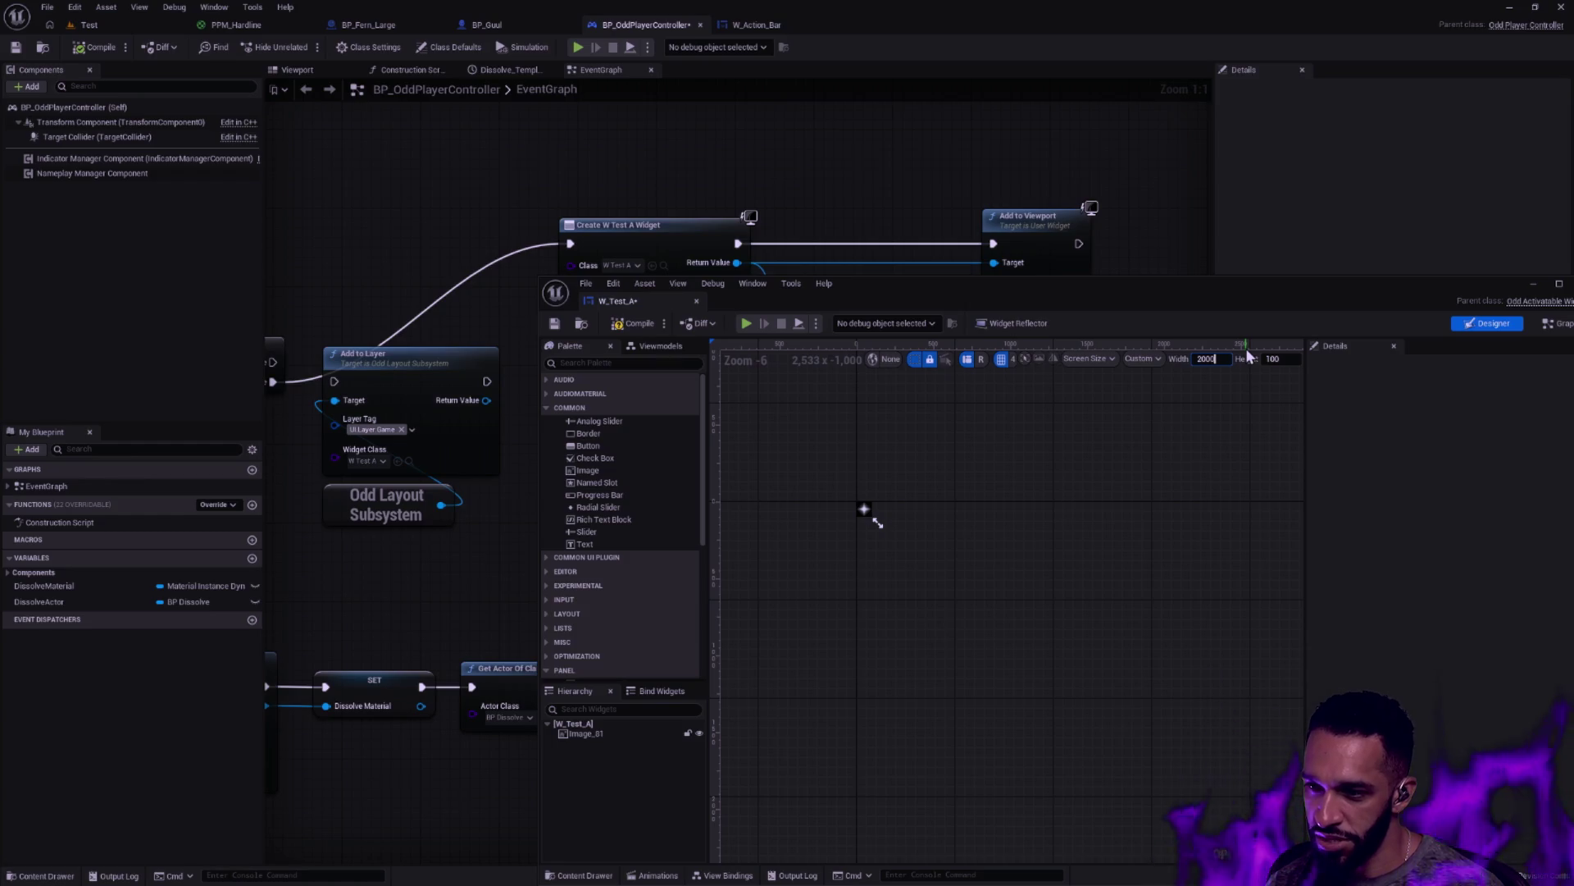
{"action": "key", "text": "Tab"}
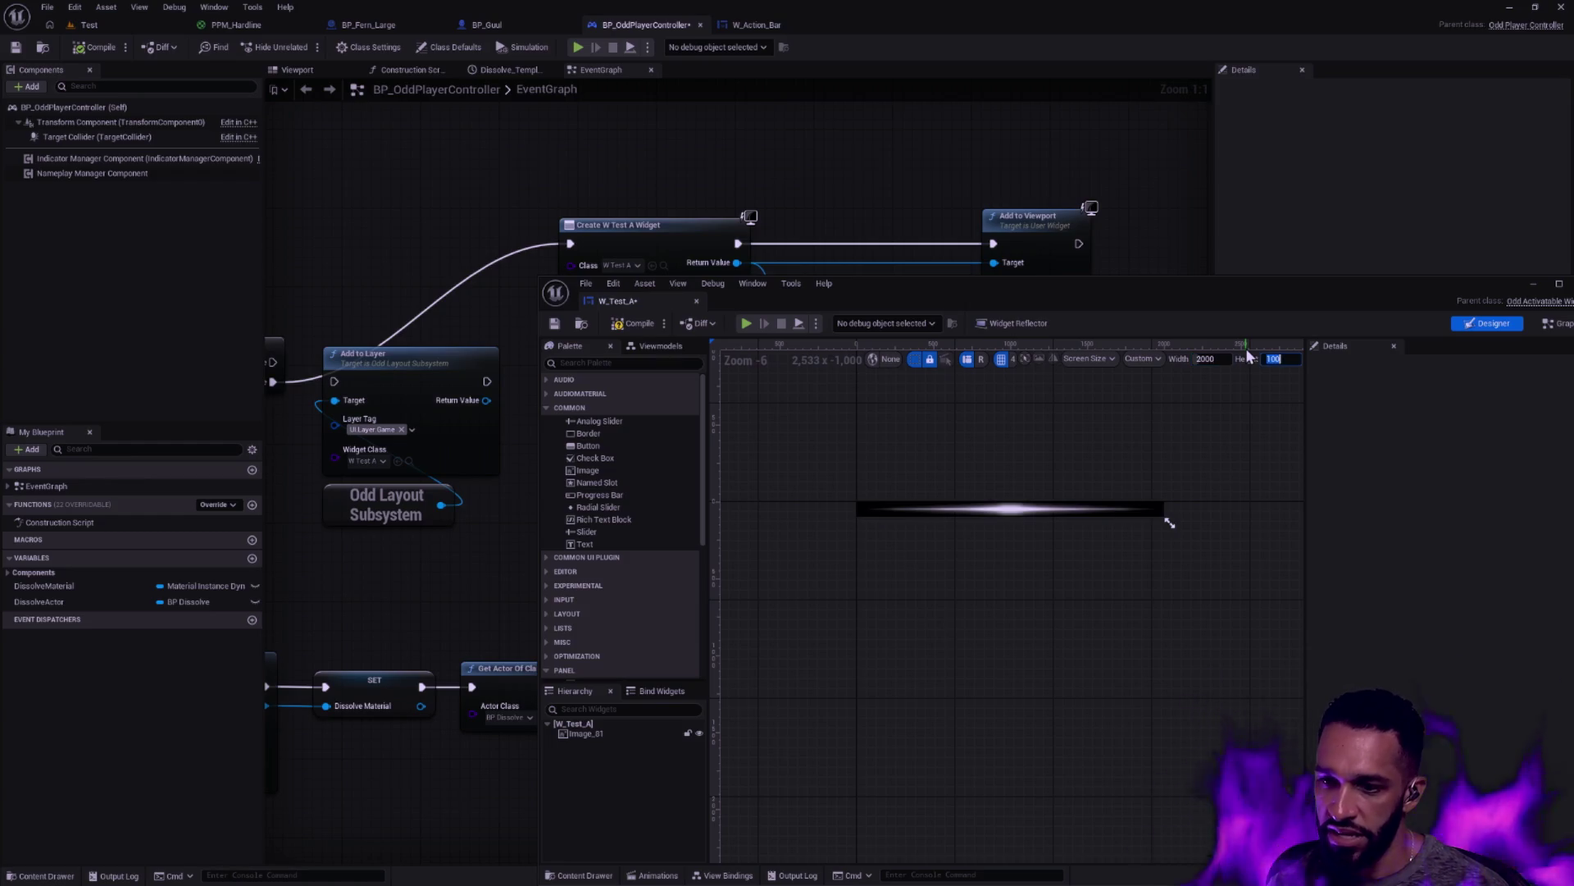
{"action": "left_click", "coordinate": [970, 510]}
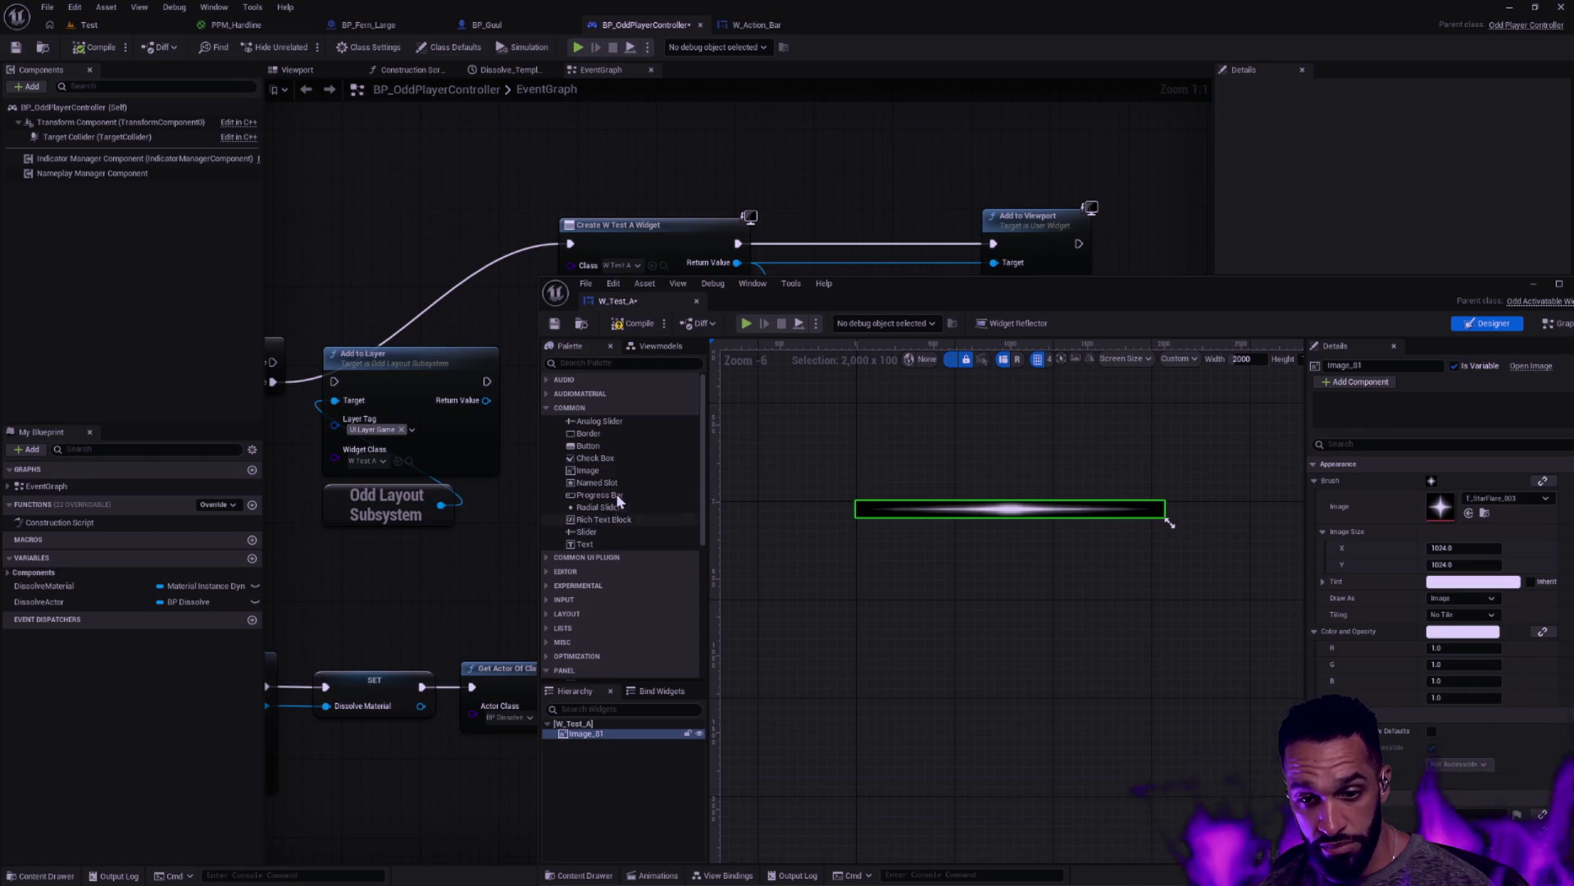
{"action": "left_click", "coordinate": [602, 362]}
Wrap Image_81 with a Size Box from the Hierarchy and select the new Size Box
{"action": "type", "text": "size"}
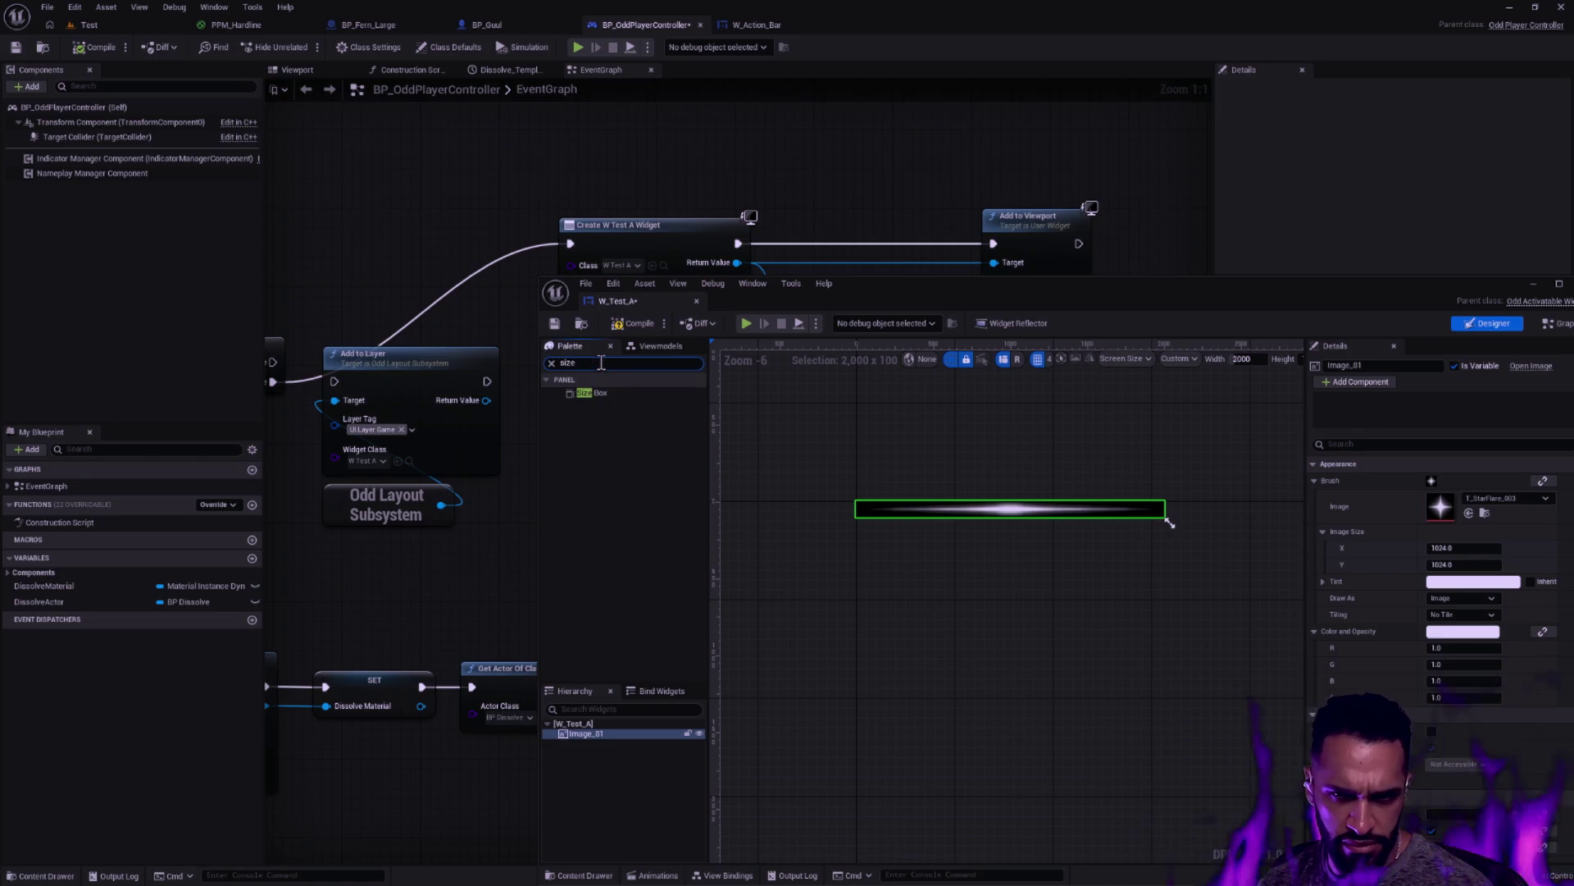
{"action": "mouse_move", "coordinate": [612, 392]}
{"action": "left_mouse_down"}
{"action": "mouse_move", "coordinate": [603, 736]}
{"action": "mouse_move", "coordinate": [588, 736]}
{"action": "left_mouse_up"}
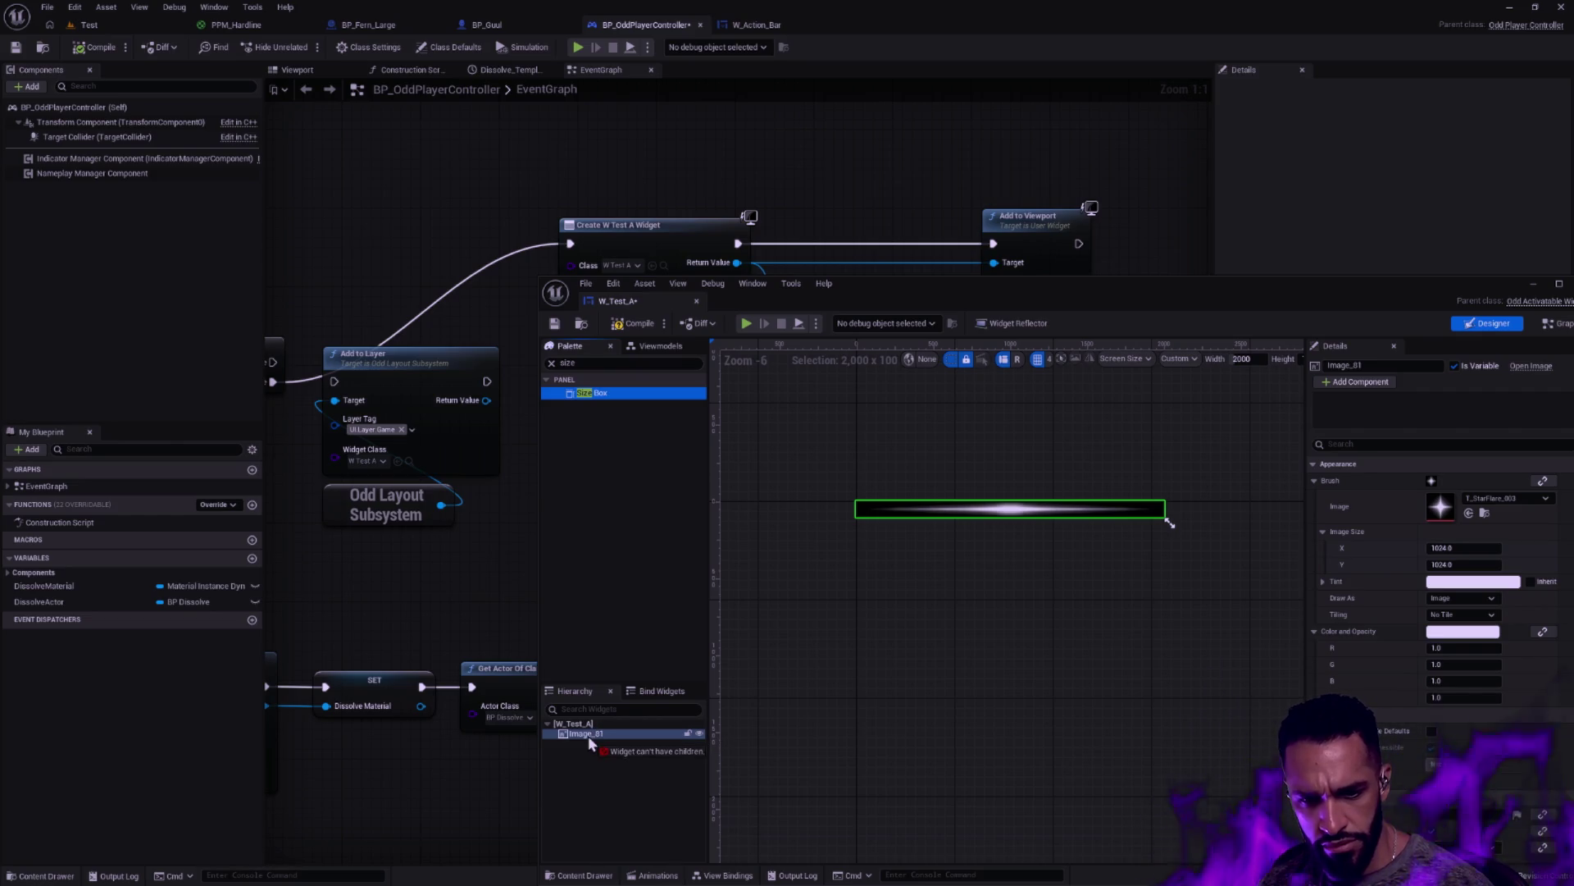
{"action": "right_click", "coordinate": [588, 736]}
{"action": "mouse_move", "coordinate": [666, 649]}
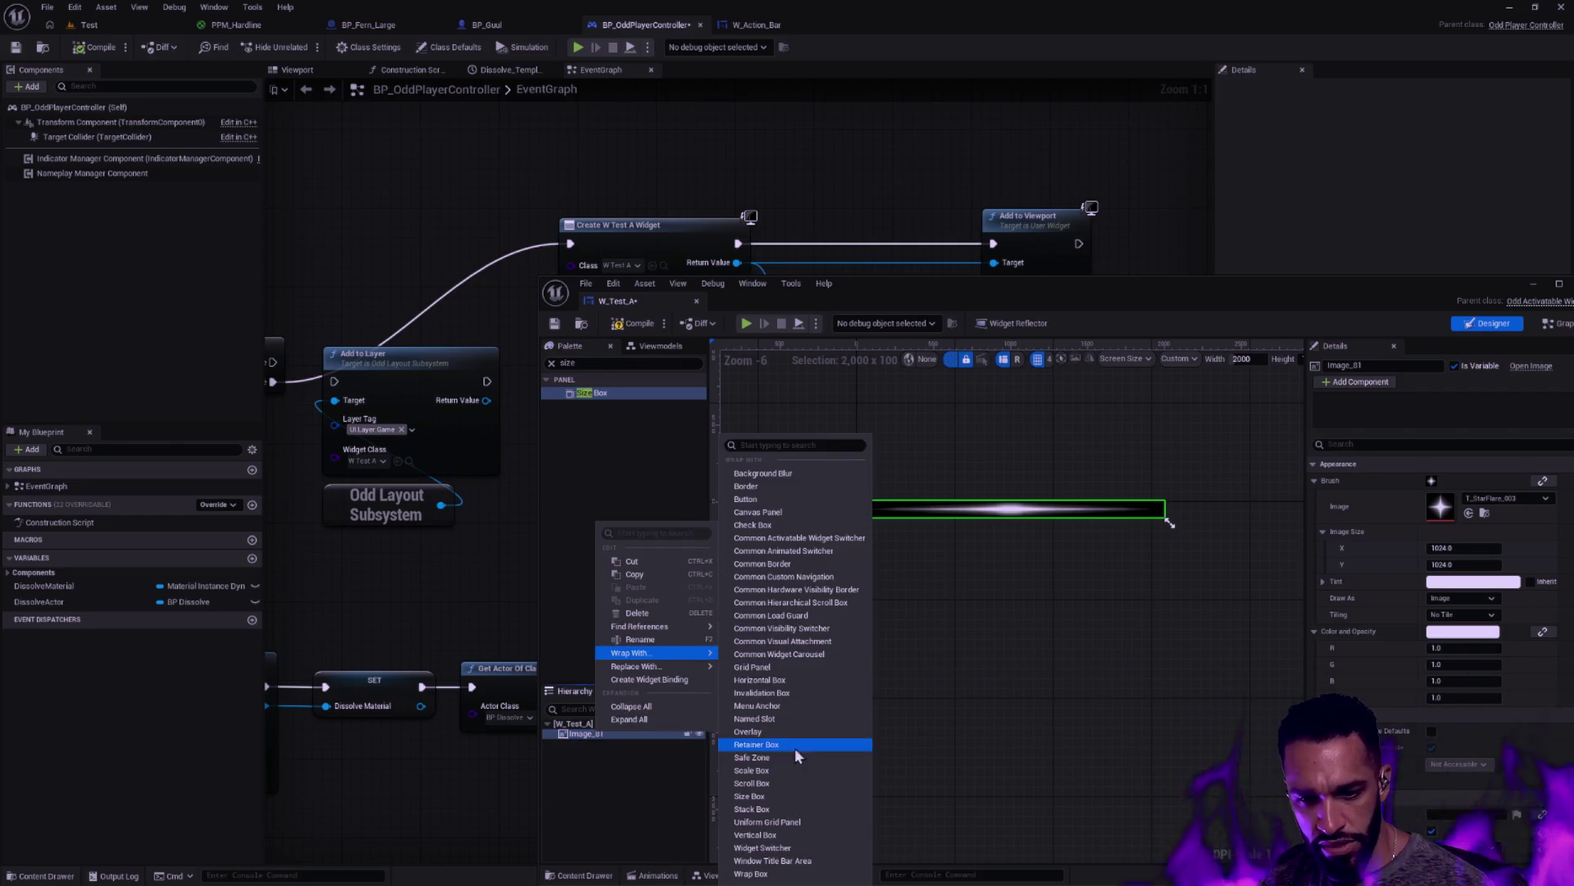
{"action": "left_click", "coordinate": [787, 797]}
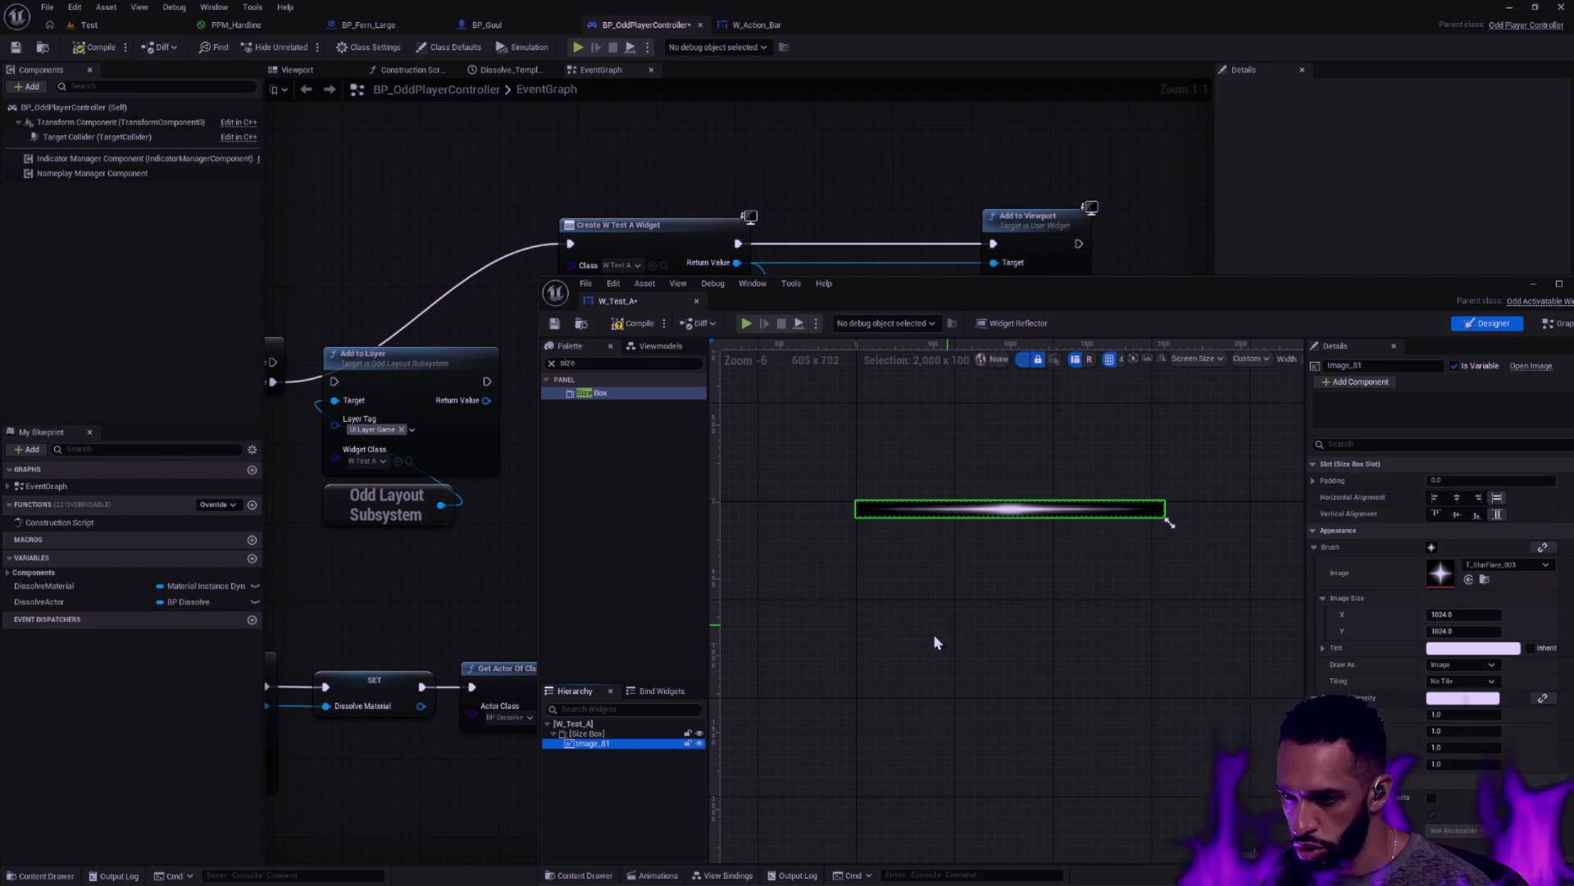
{"action": "left_click", "coordinate": [619, 734]}
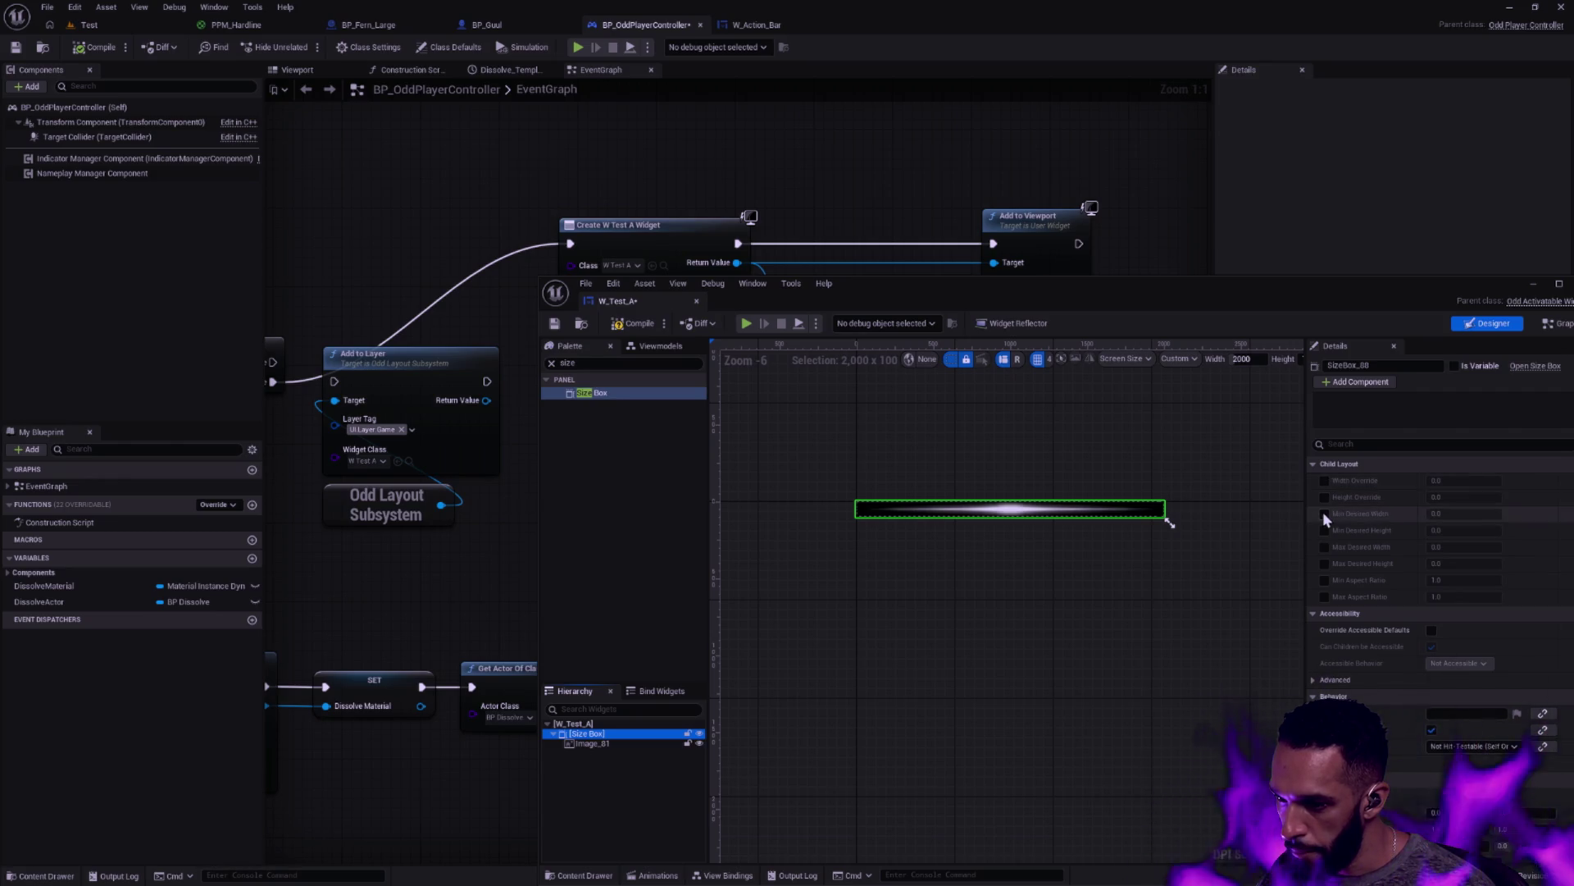
Enable the Size Box's Min Desired Width at 100 and Max Desired Width at 500
{"action": "left_click", "coordinate": [1324, 515]}
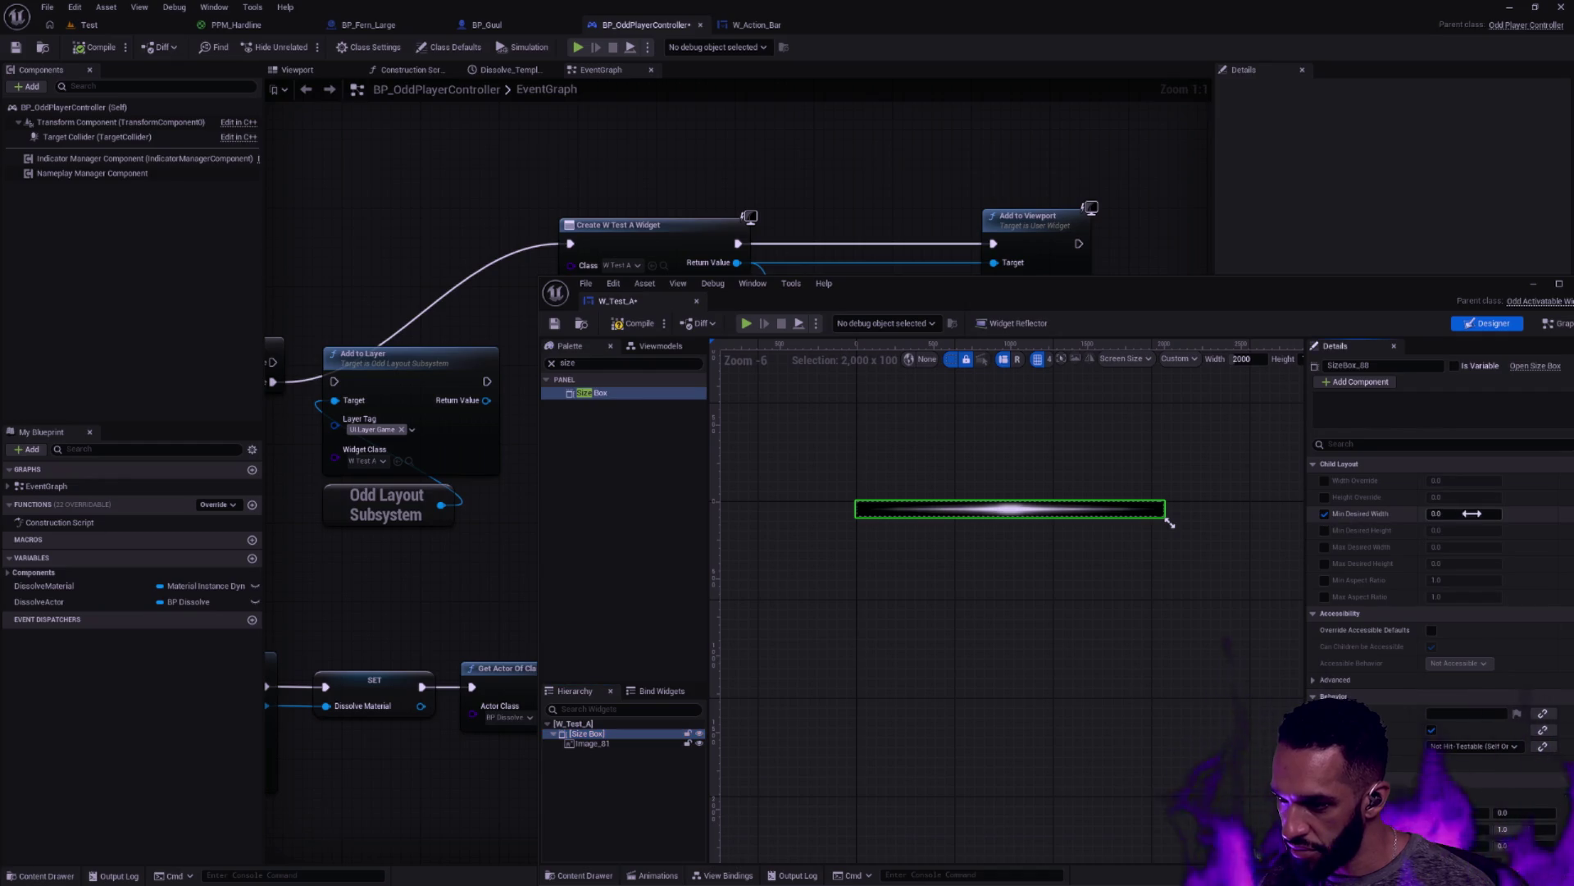
{"action": "left_click", "coordinate": [1472, 512]}
{"action": "type", "text": "100"}
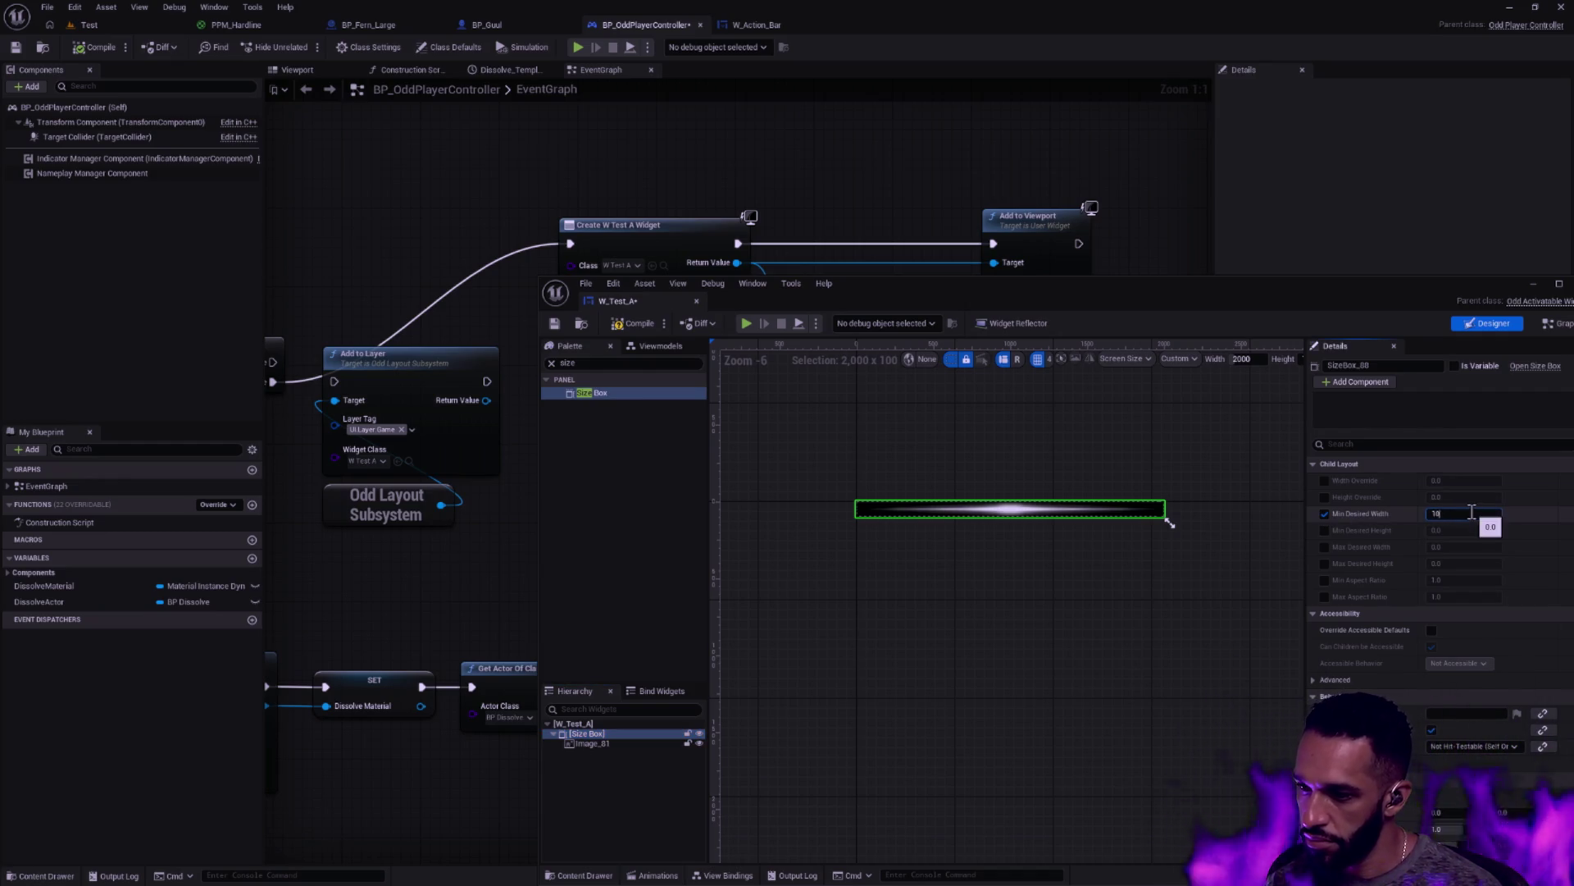
{"action": "key", "text": "Return"}
{"action": "left_click", "coordinate": [1325, 547]}
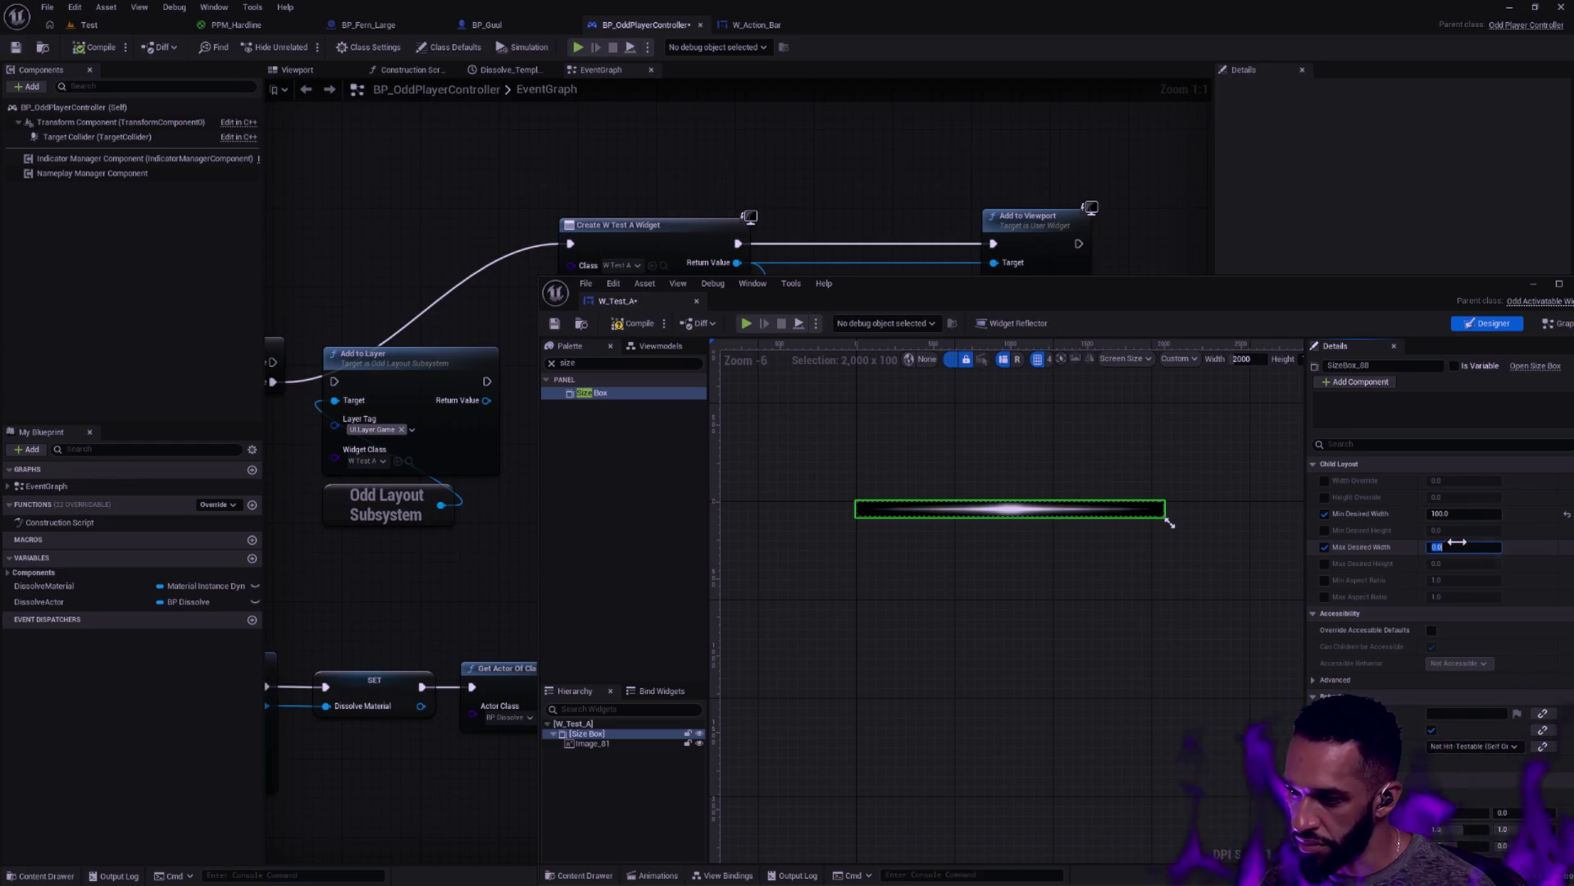
{"action": "left_click", "coordinate": [1457, 546]}
{"action": "type", "text": "500"}
{"action": "key", "text": "Return"}
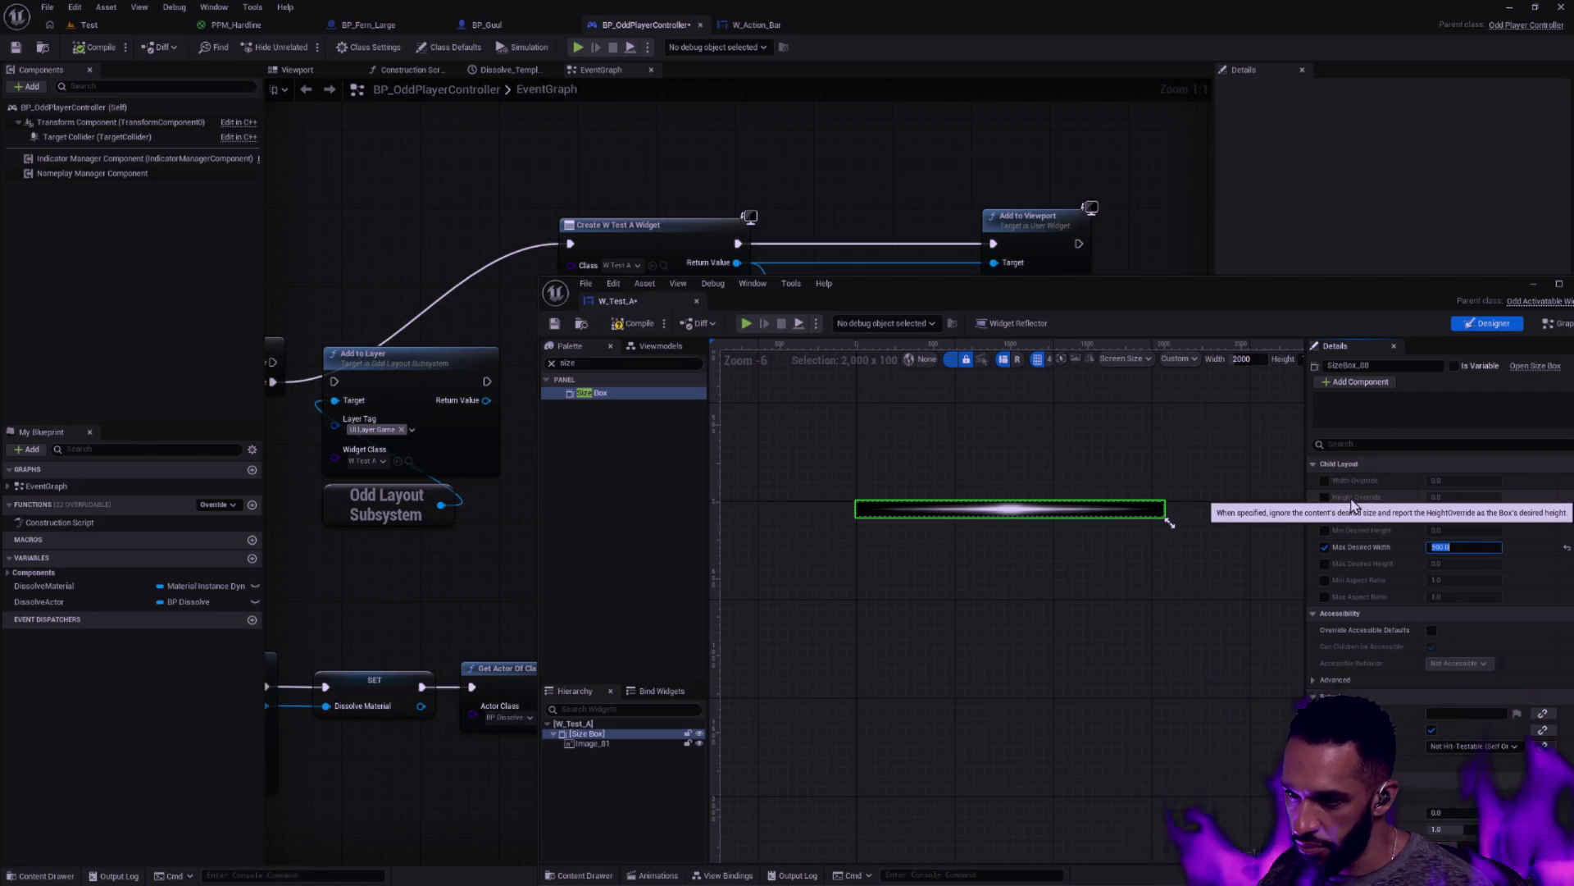
{"action": "left_click", "coordinate": [1267, 359]}
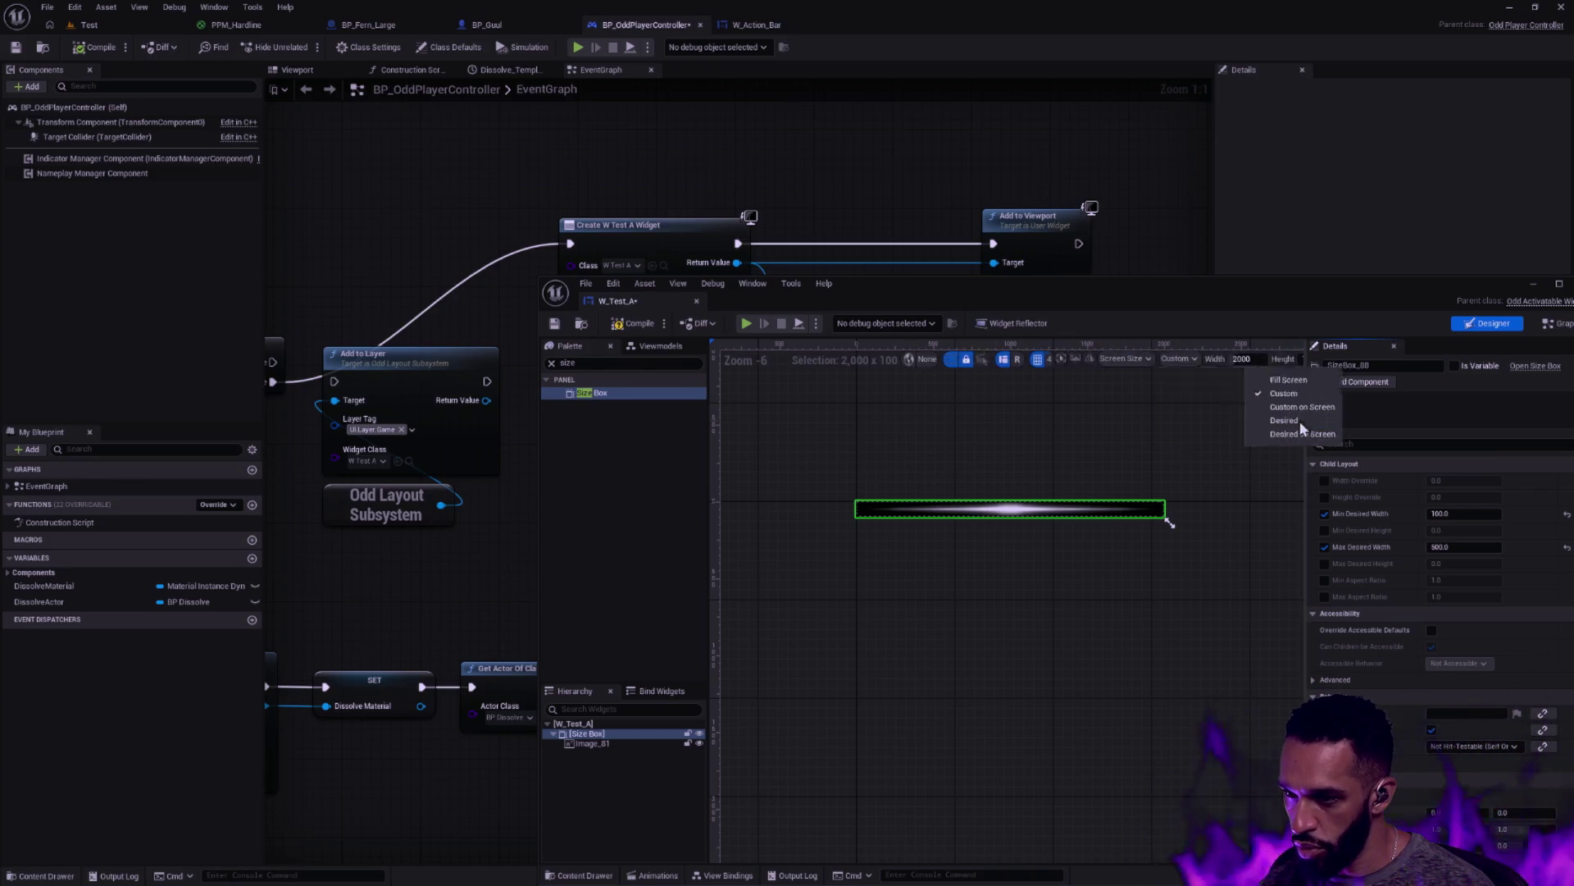
{"action": "left_click", "coordinate": [695, 398]}
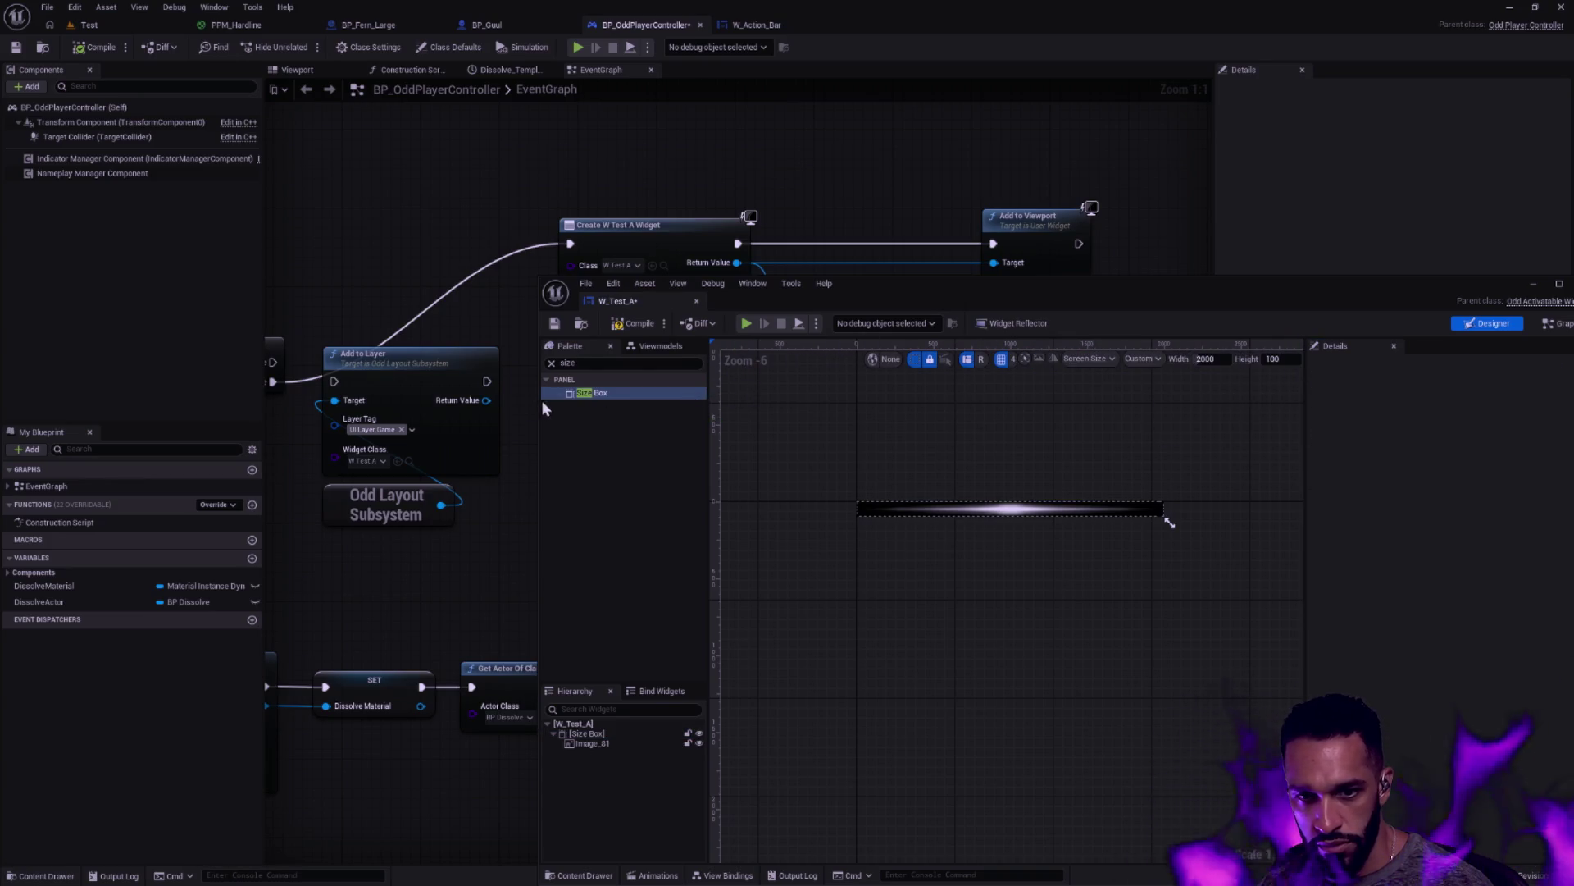
Widen the editor, preview W_Test_A at Desired size, and select the Size Box
{"action": "left_click_drag", "start_coordinate": [543, 400], "coordinate": [458, 399]}
{"action": "left_click", "coordinate": [1128, 359]}
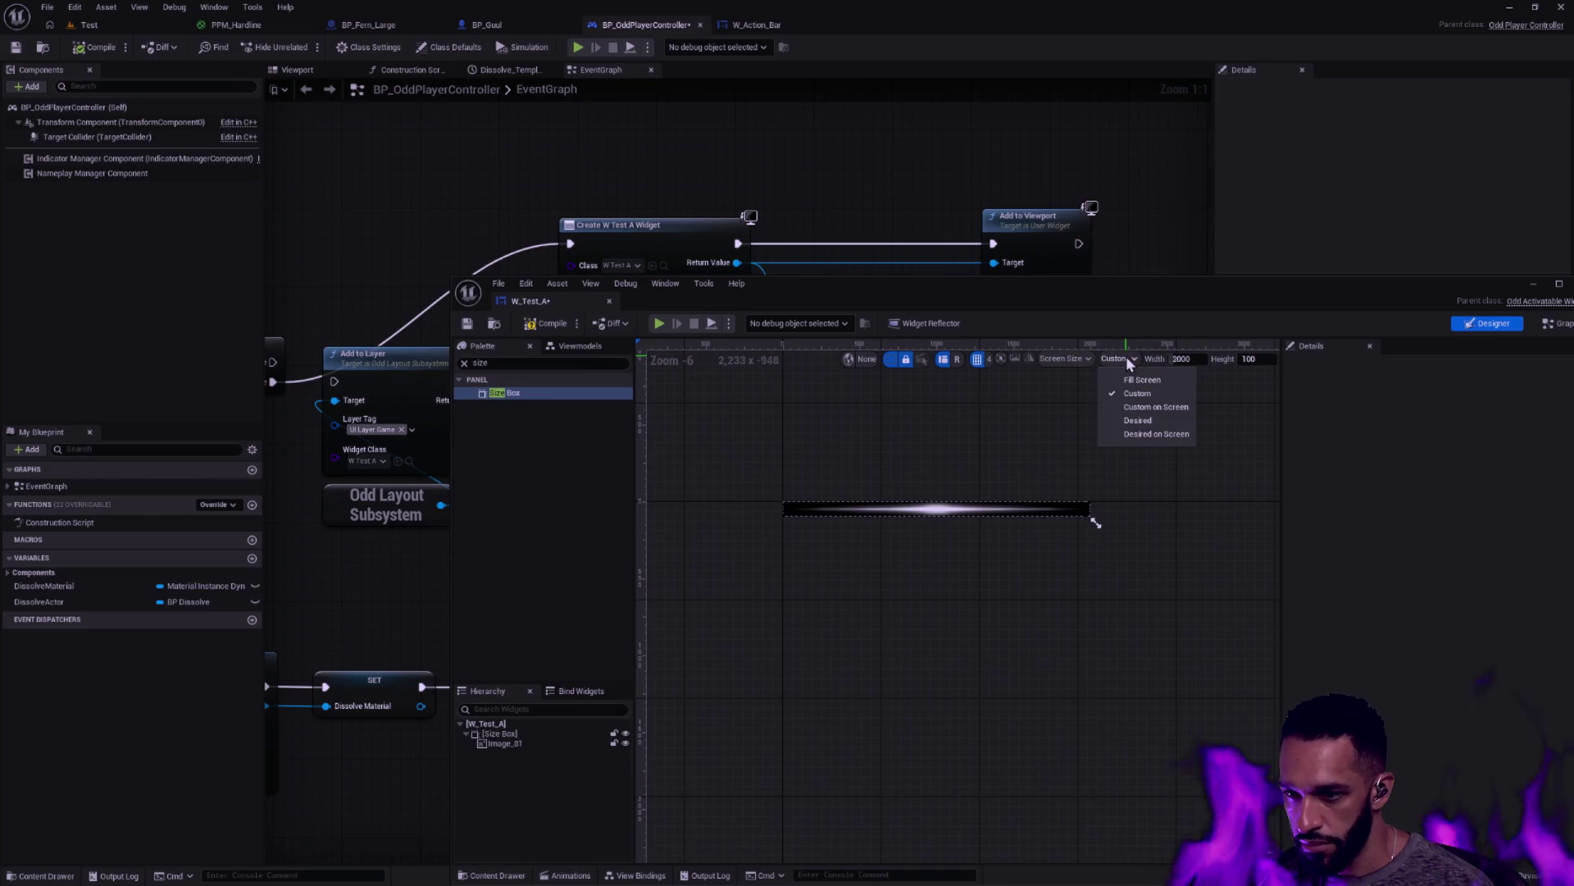
{"action": "left_click", "coordinate": [1152, 420]}
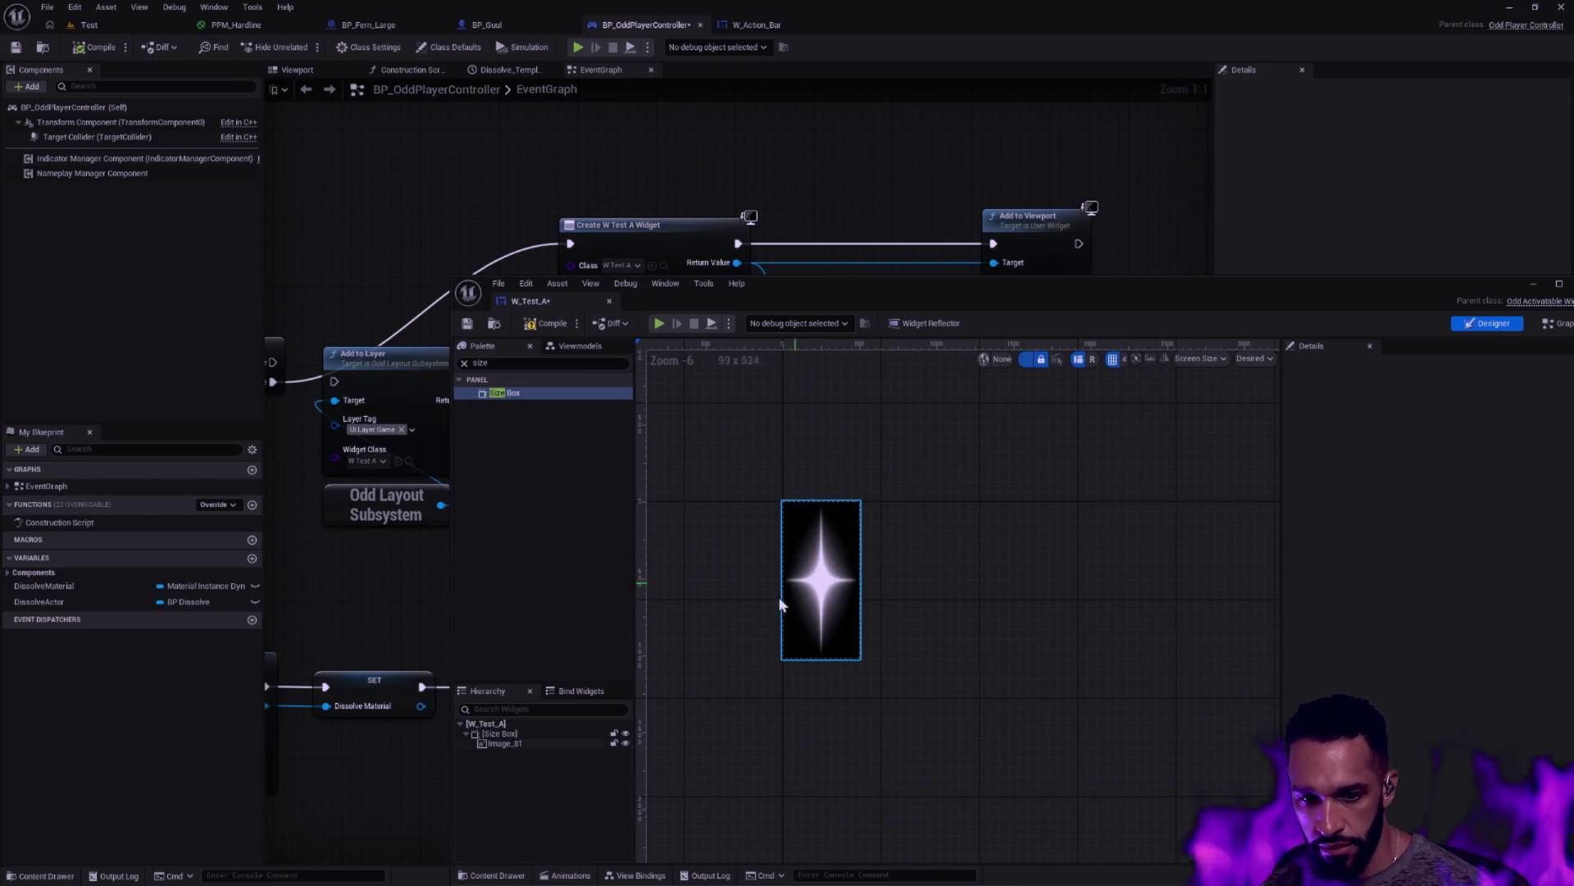
{"action": "left_click", "coordinate": [541, 734]}
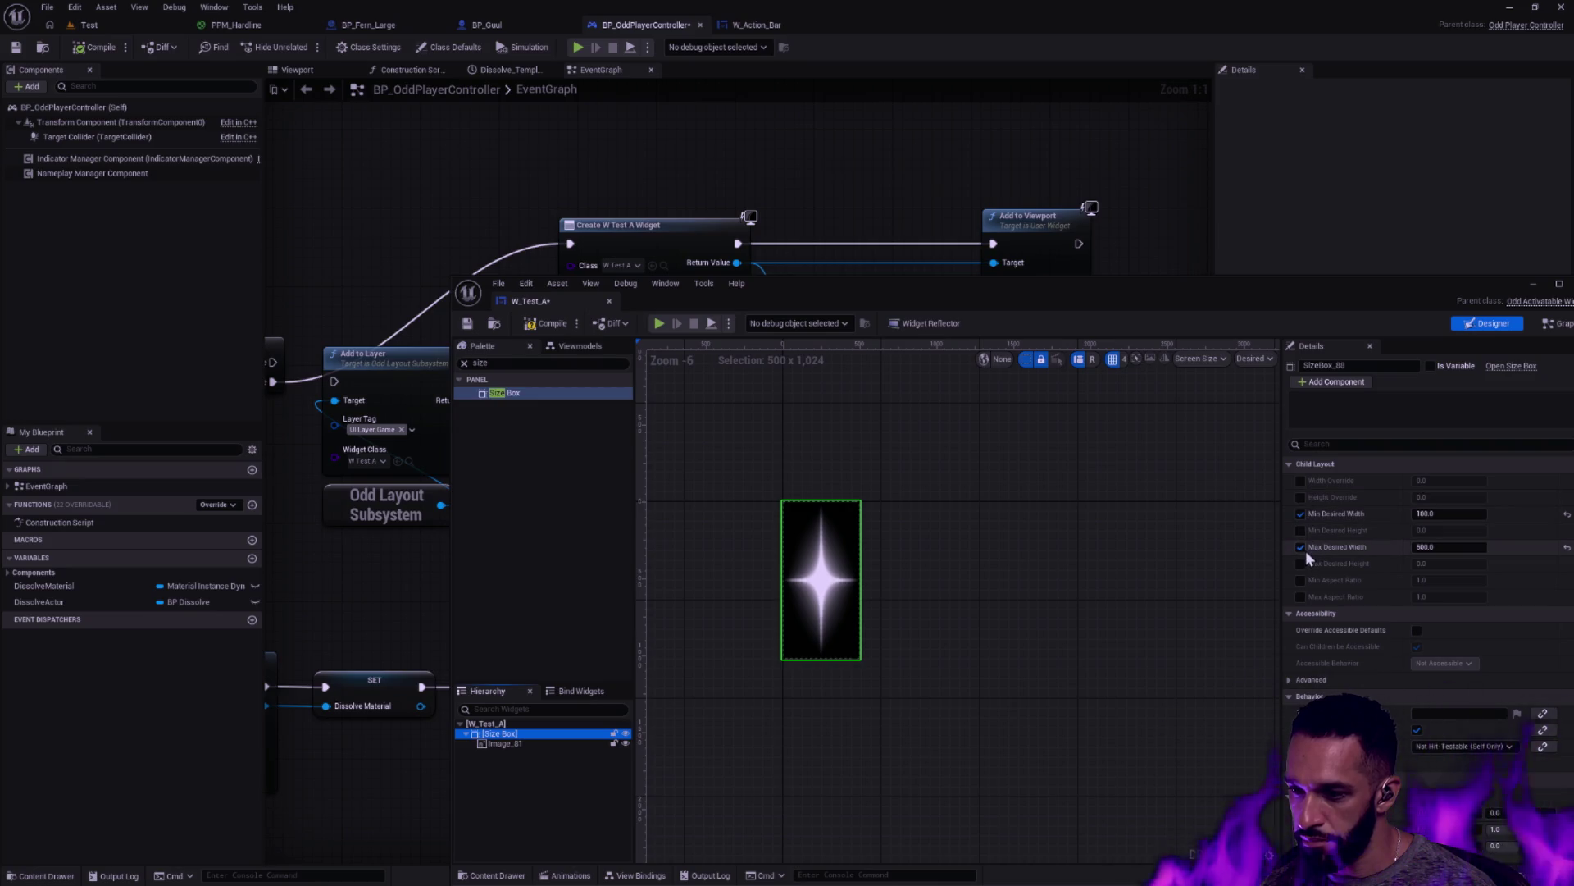
Change the Size Box's Max Desired Width to 1024
{"action": "left_click", "coordinate": [1464, 546]}
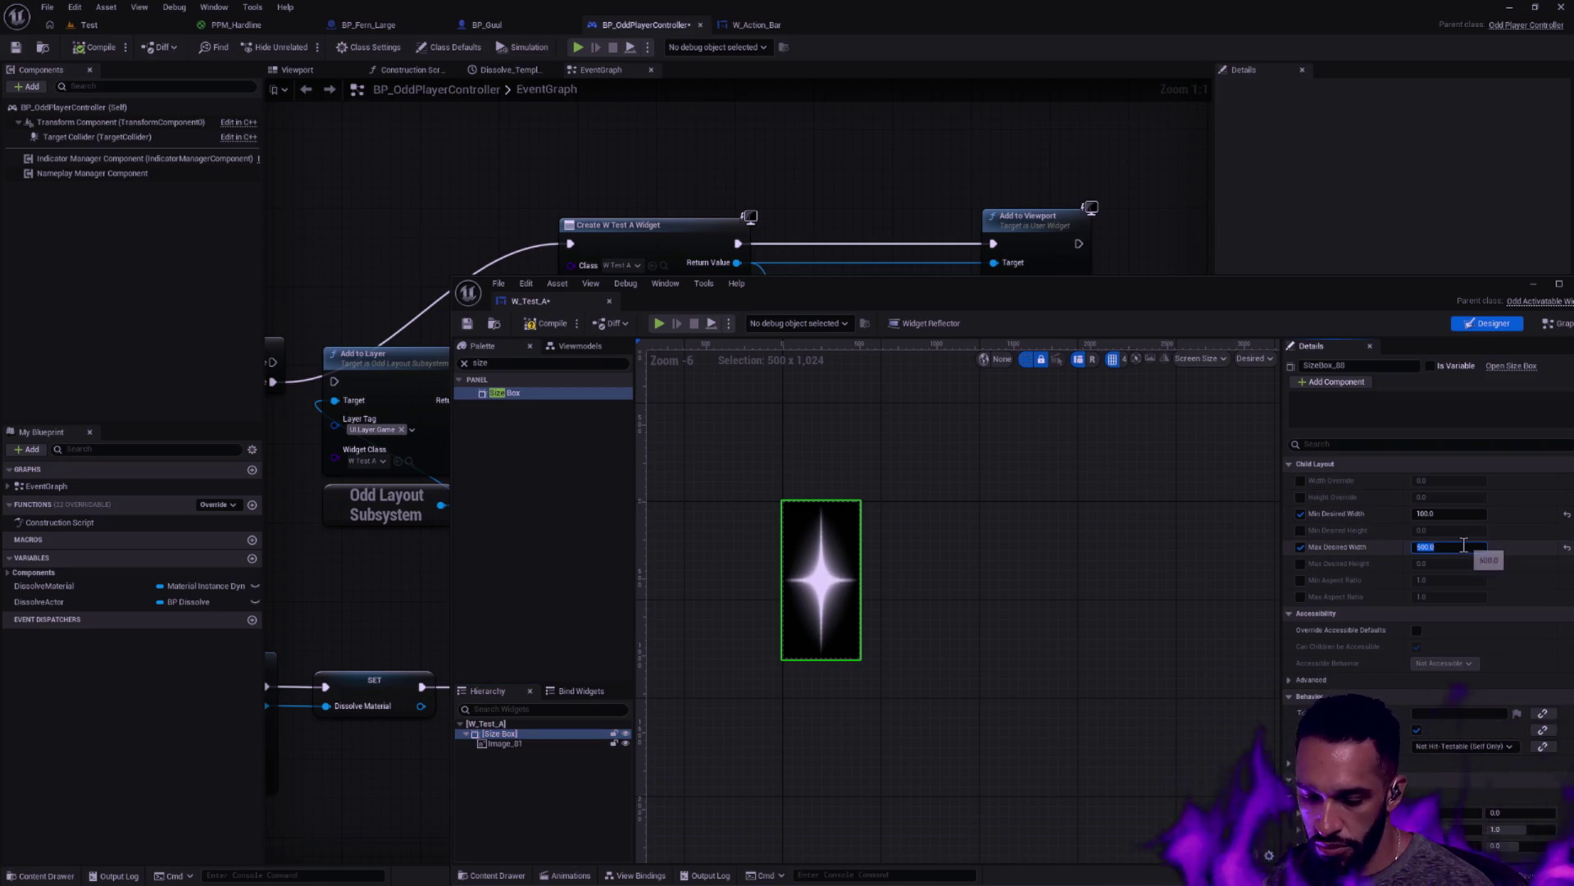
{"action": "type", "text": "1024"}
{"action": "key", "text": "Return"}
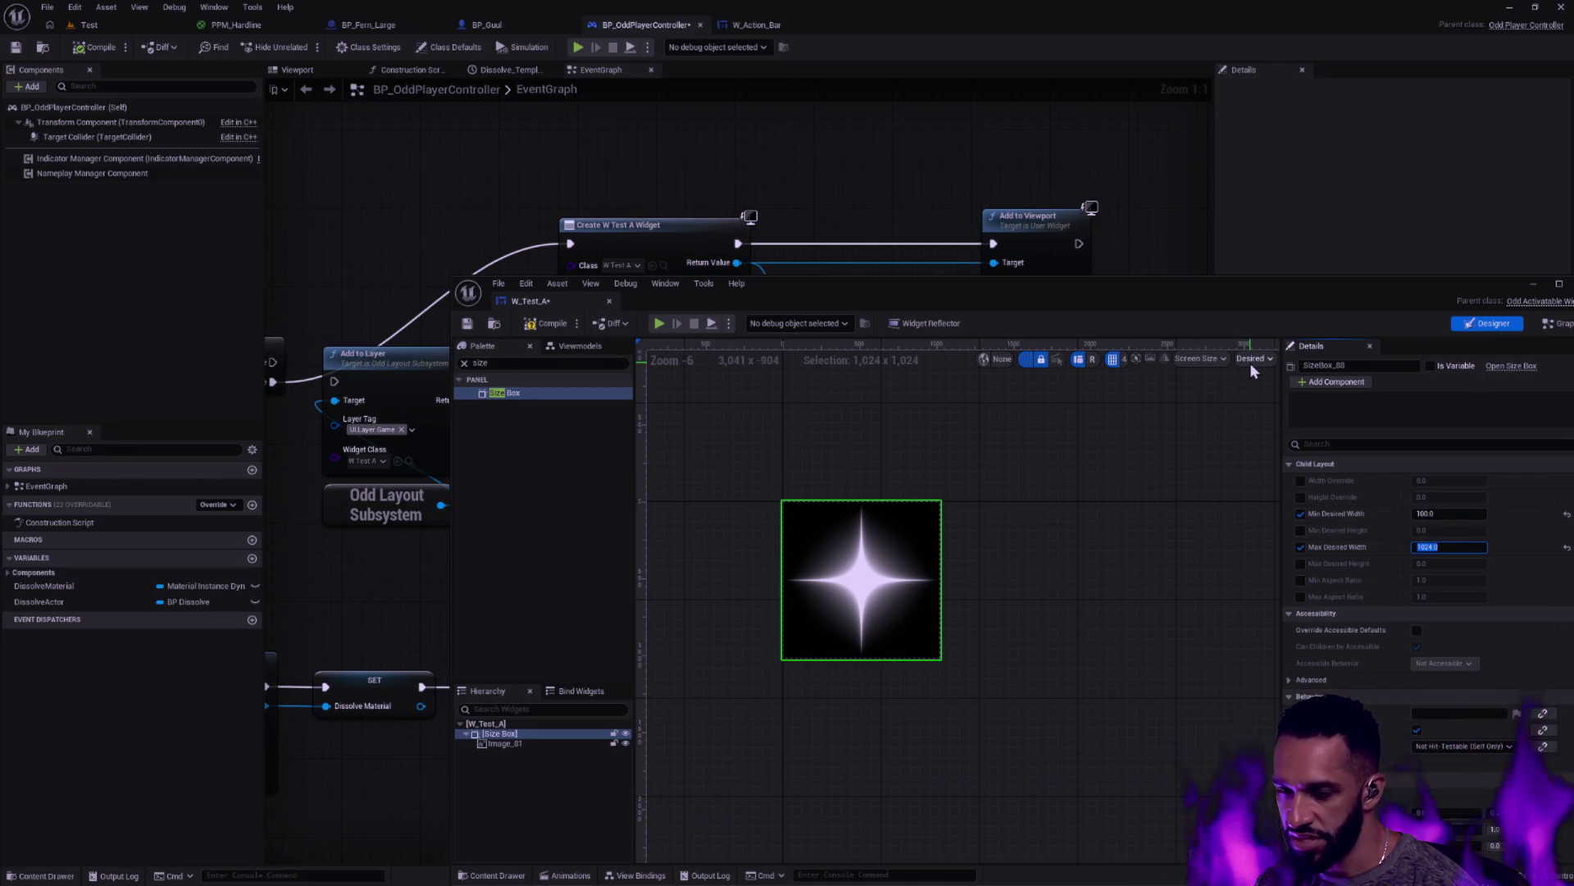
{"action": "left_click", "coordinate": [878, 105]}
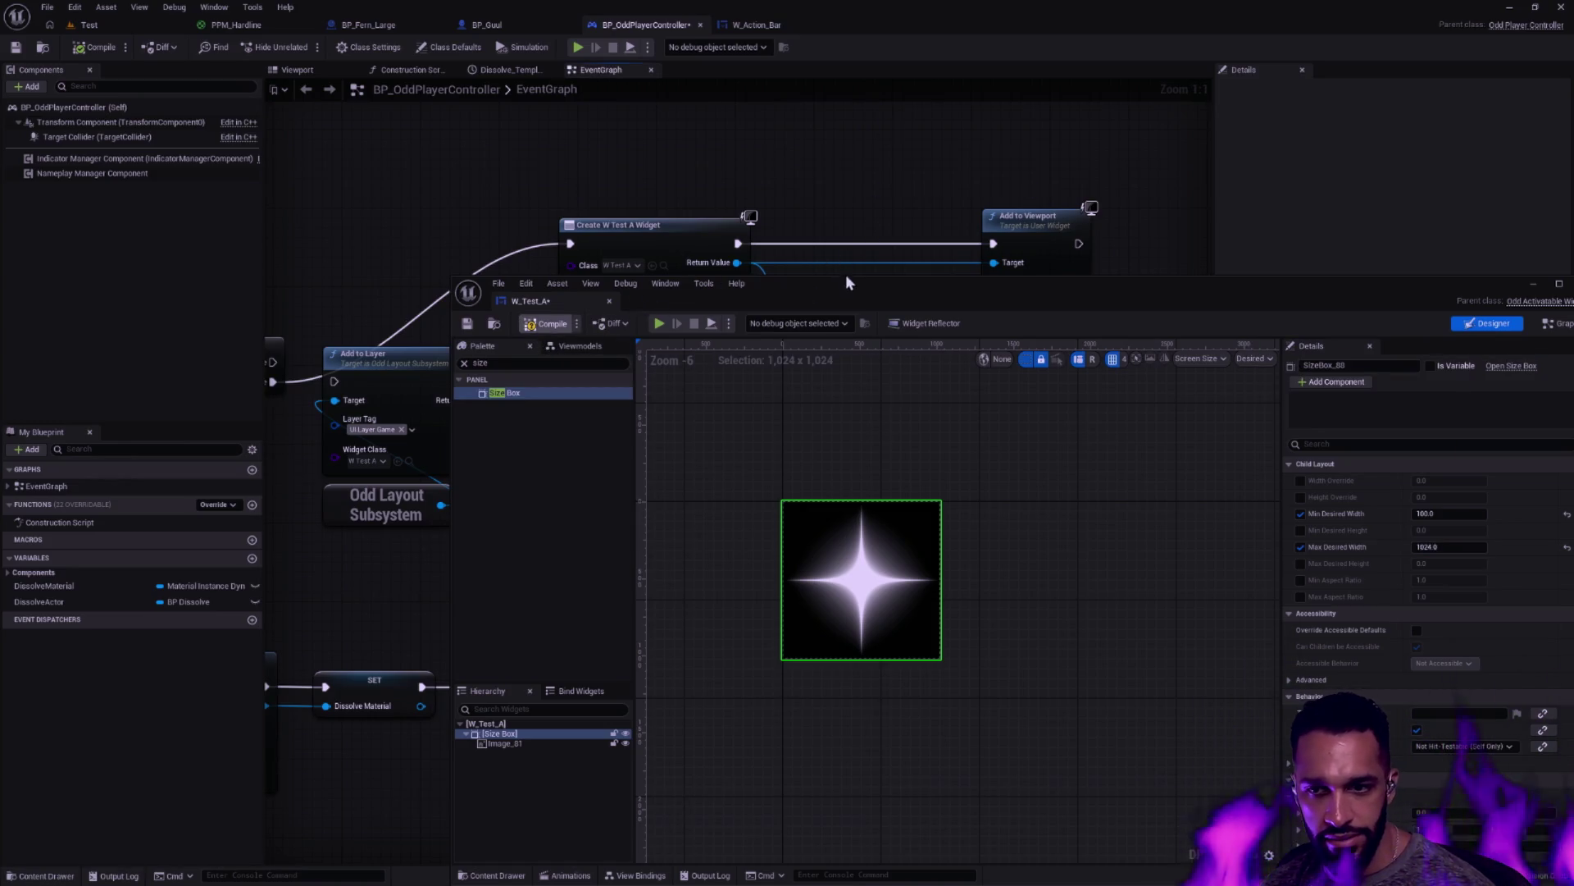
Search 'SetDesired' from the Return Value pin, dismiss it without adding a node, then open the Content Drawer
{"action": "left_click_drag", "start_coordinate": [833, 284], "coordinate": [779, 521]}
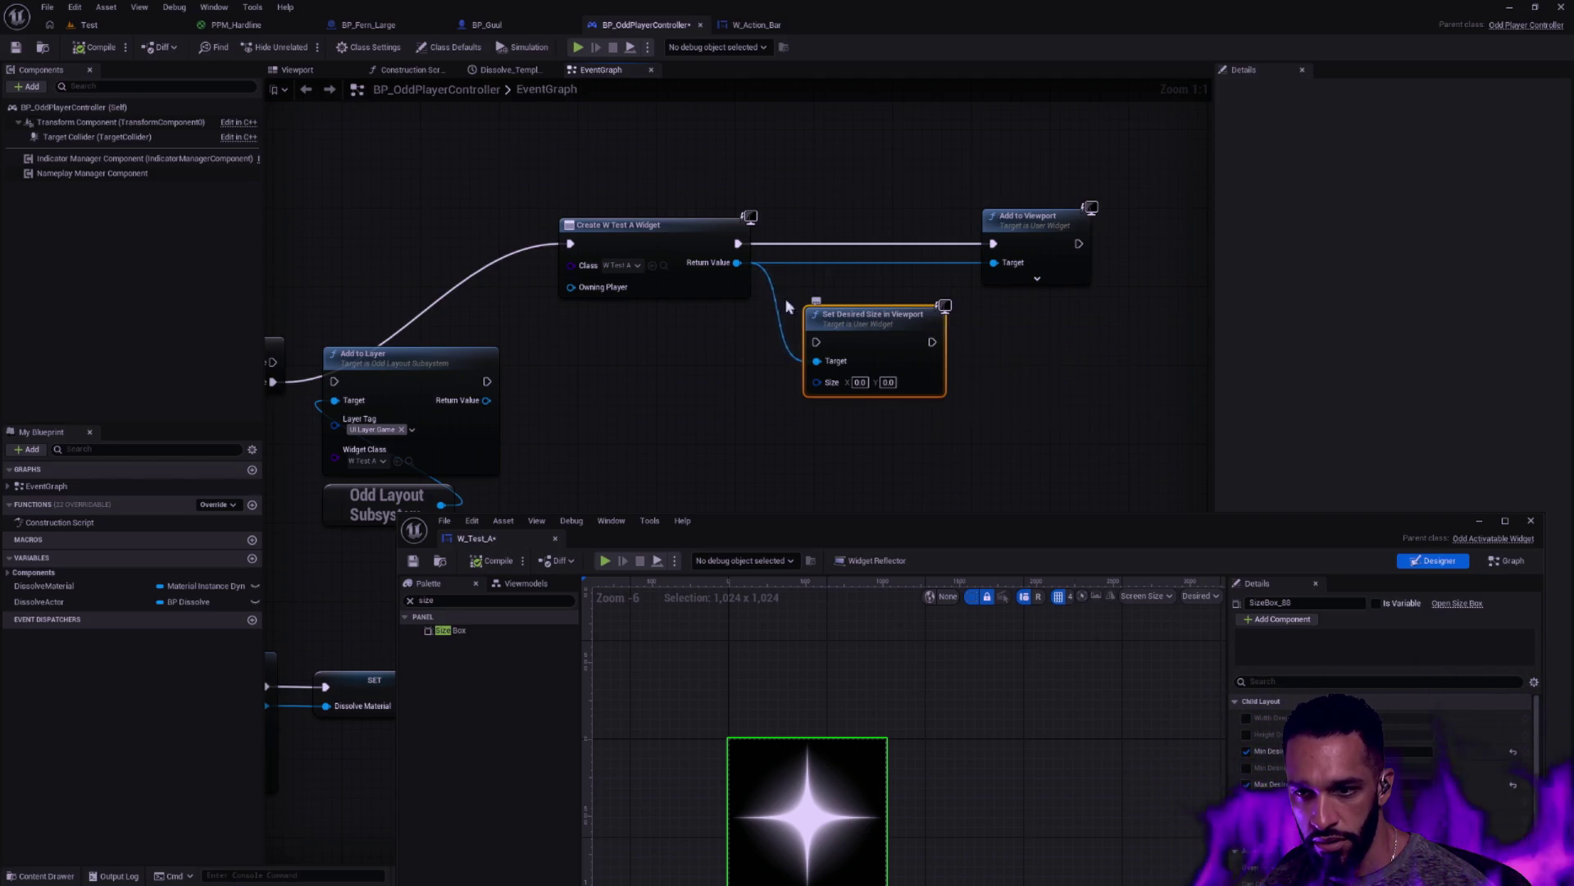
{"action": "left_click_drag", "start_coordinate": [737, 263], "coordinate": [743, 370]}
{"action": "type", "text": "SetDesired"}
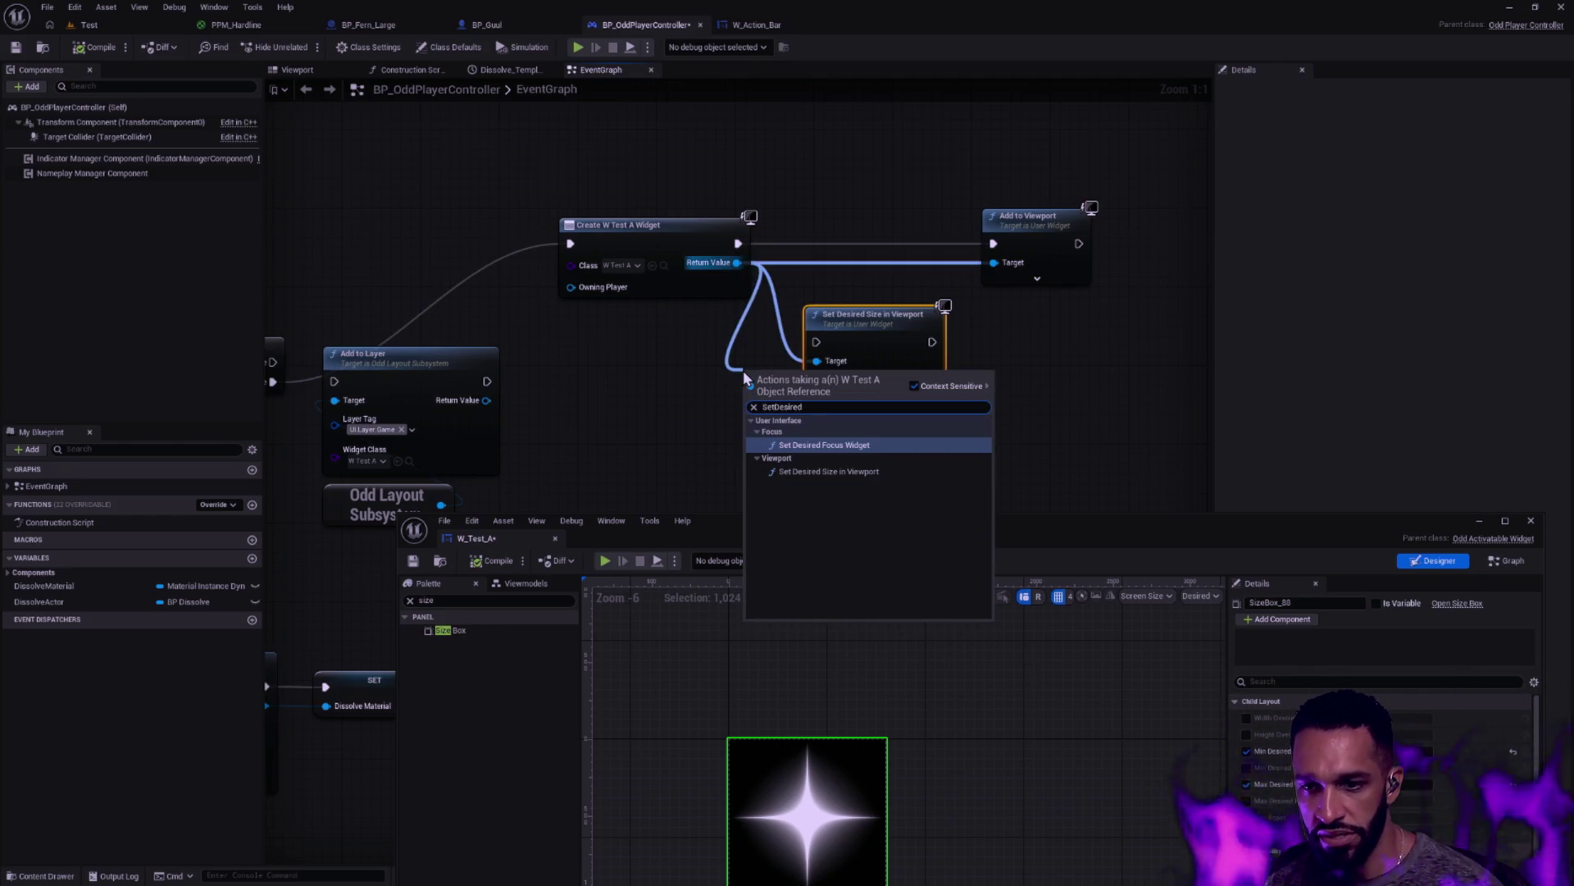
{"action": "key", "text": "Escape"}
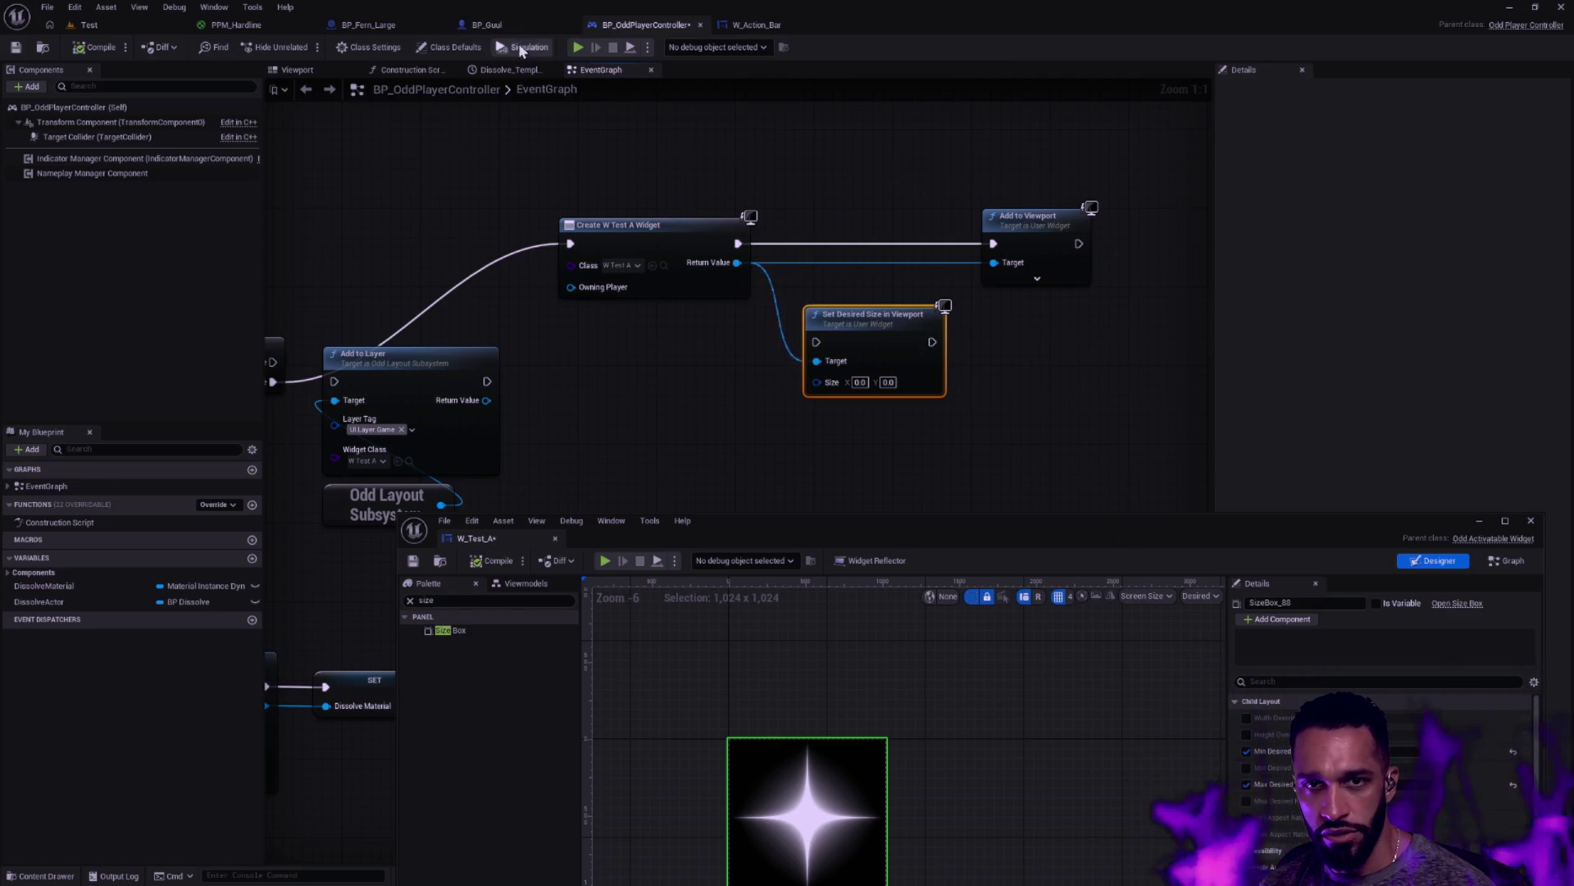
{"action": "left_click_drag", "start_coordinate": [851, 529], "coordinate": [777, 121]}
{"action": "key", "text": "ctrl+space"}
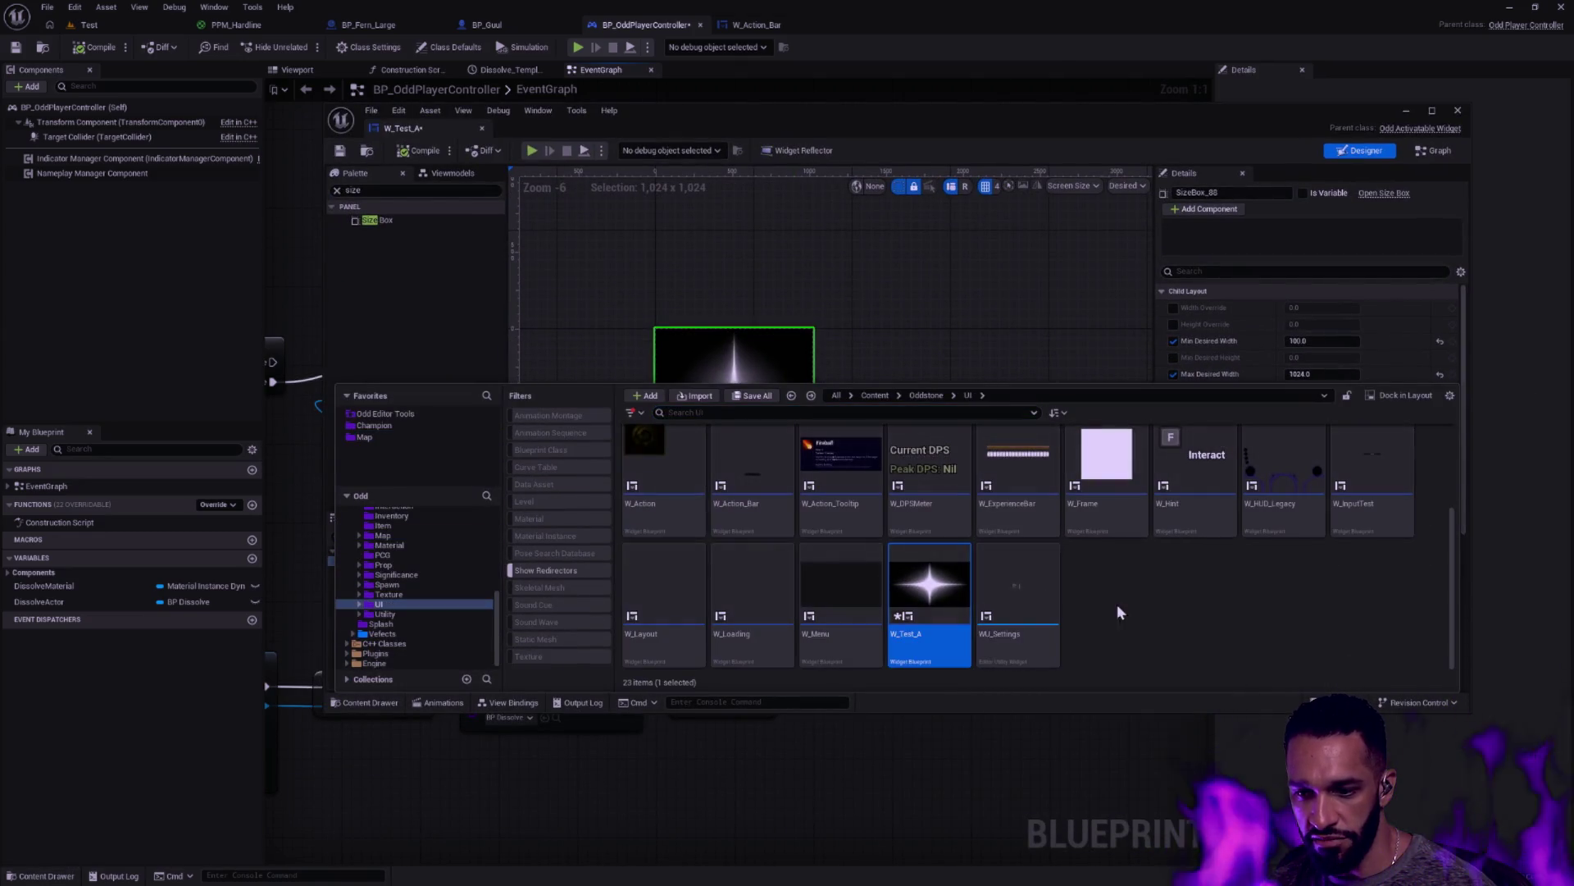
Create an Actor-based Blueprint Class named BP_Test in the UI folder and open it
{"action": "right_click", "coordinate": [1124, 602]}
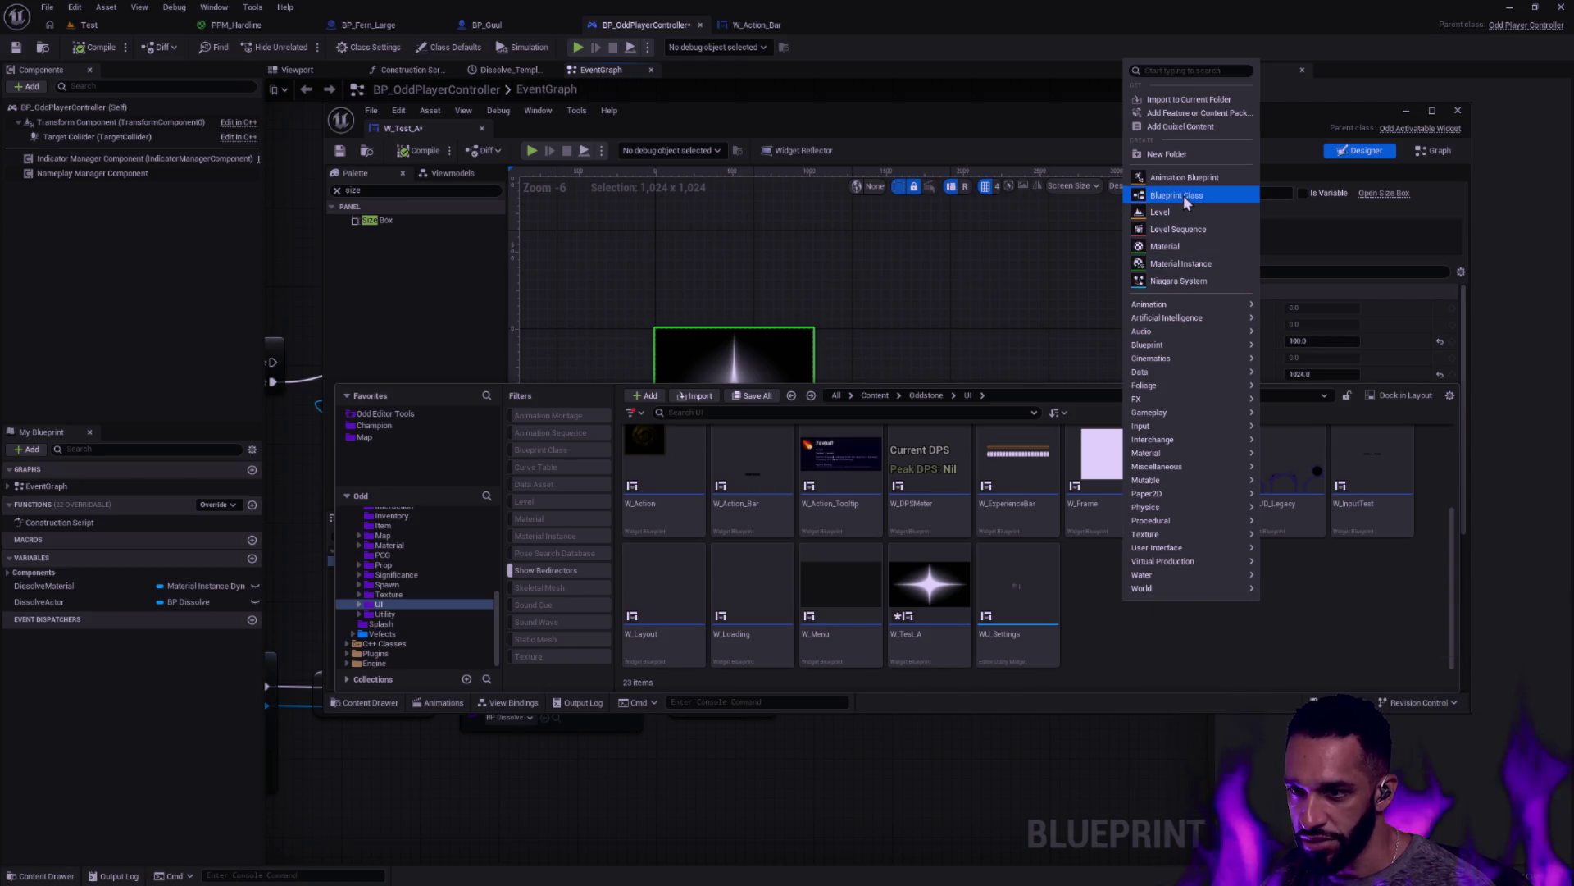
{"action": "left_click", "coordinate": [1183, 195]}
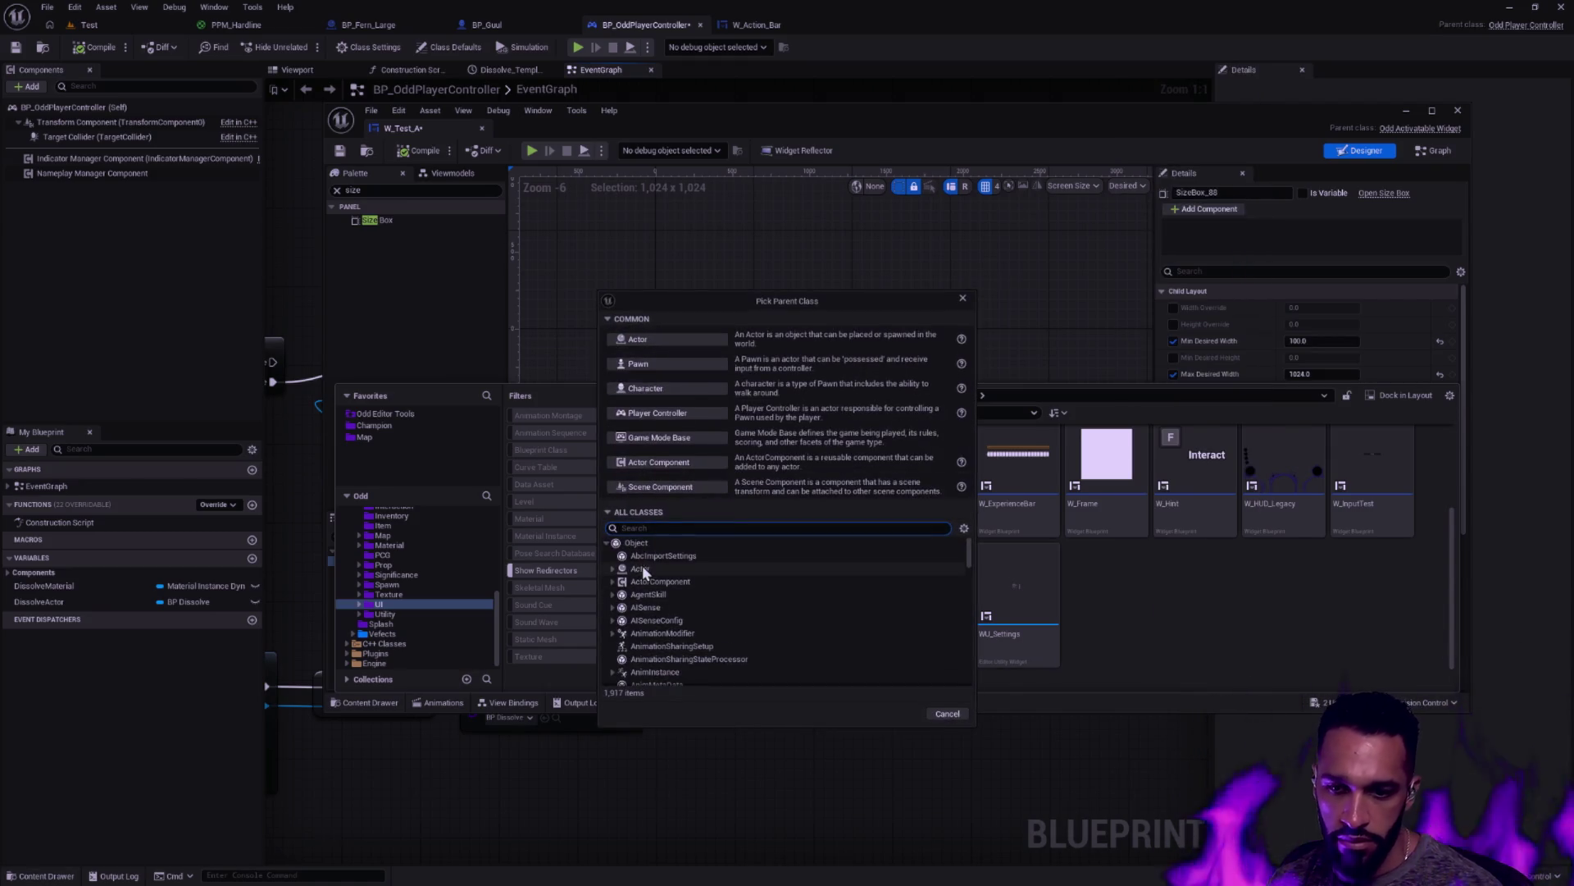
{"action": "left_click", "coordinate": [735, 569]}
{"action": "left_click", "coordinate": [900, 714]}
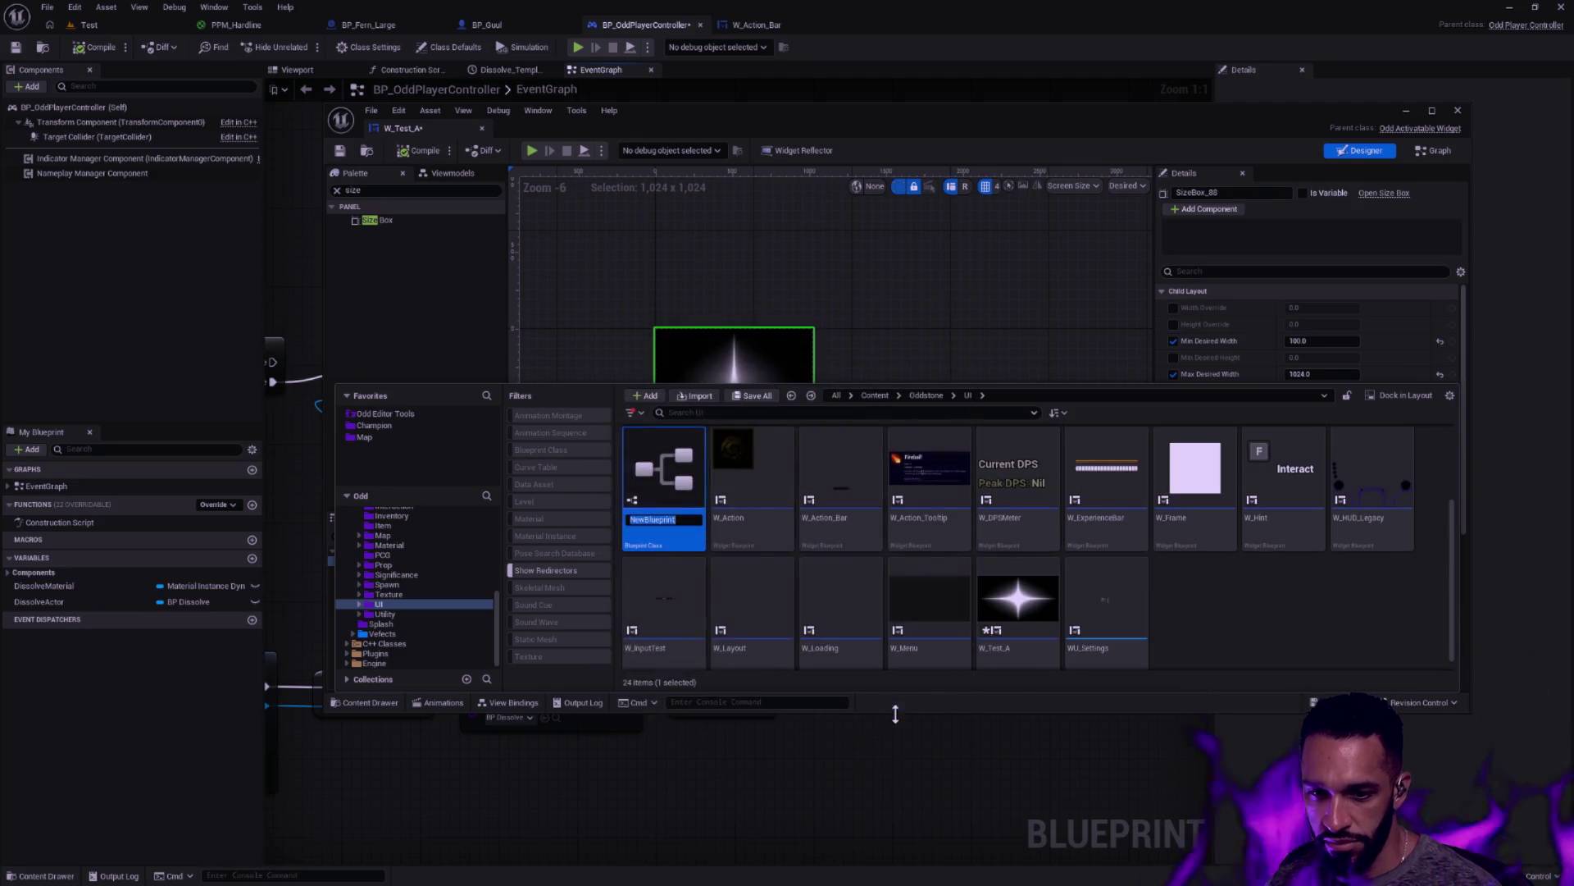
{"action": "type", "text": "BP_"}
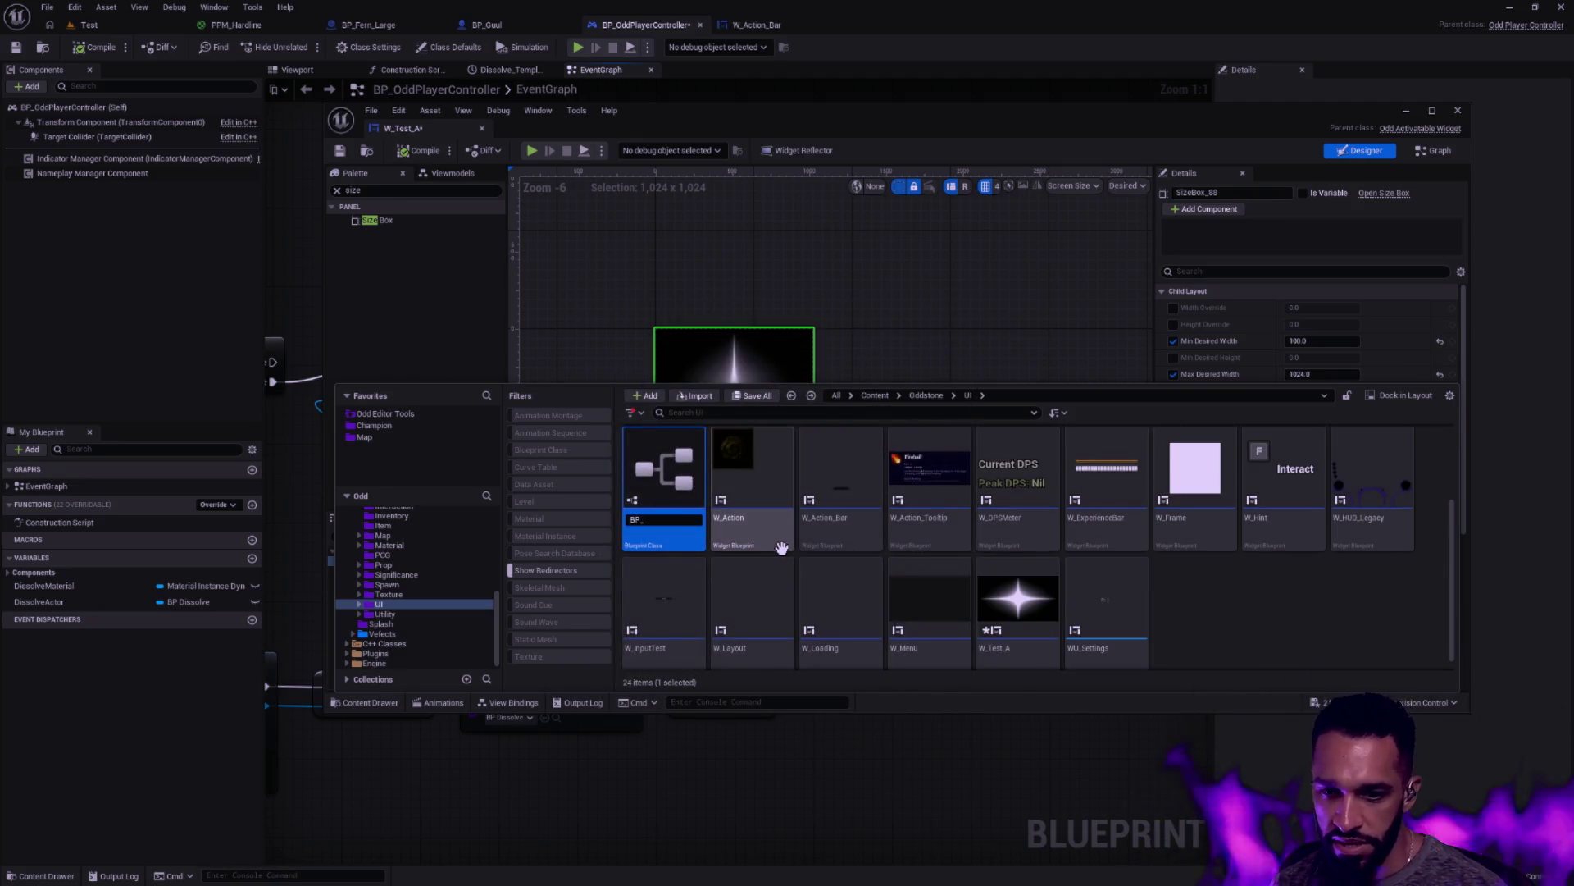
{"action": "type", "text": "Test"}
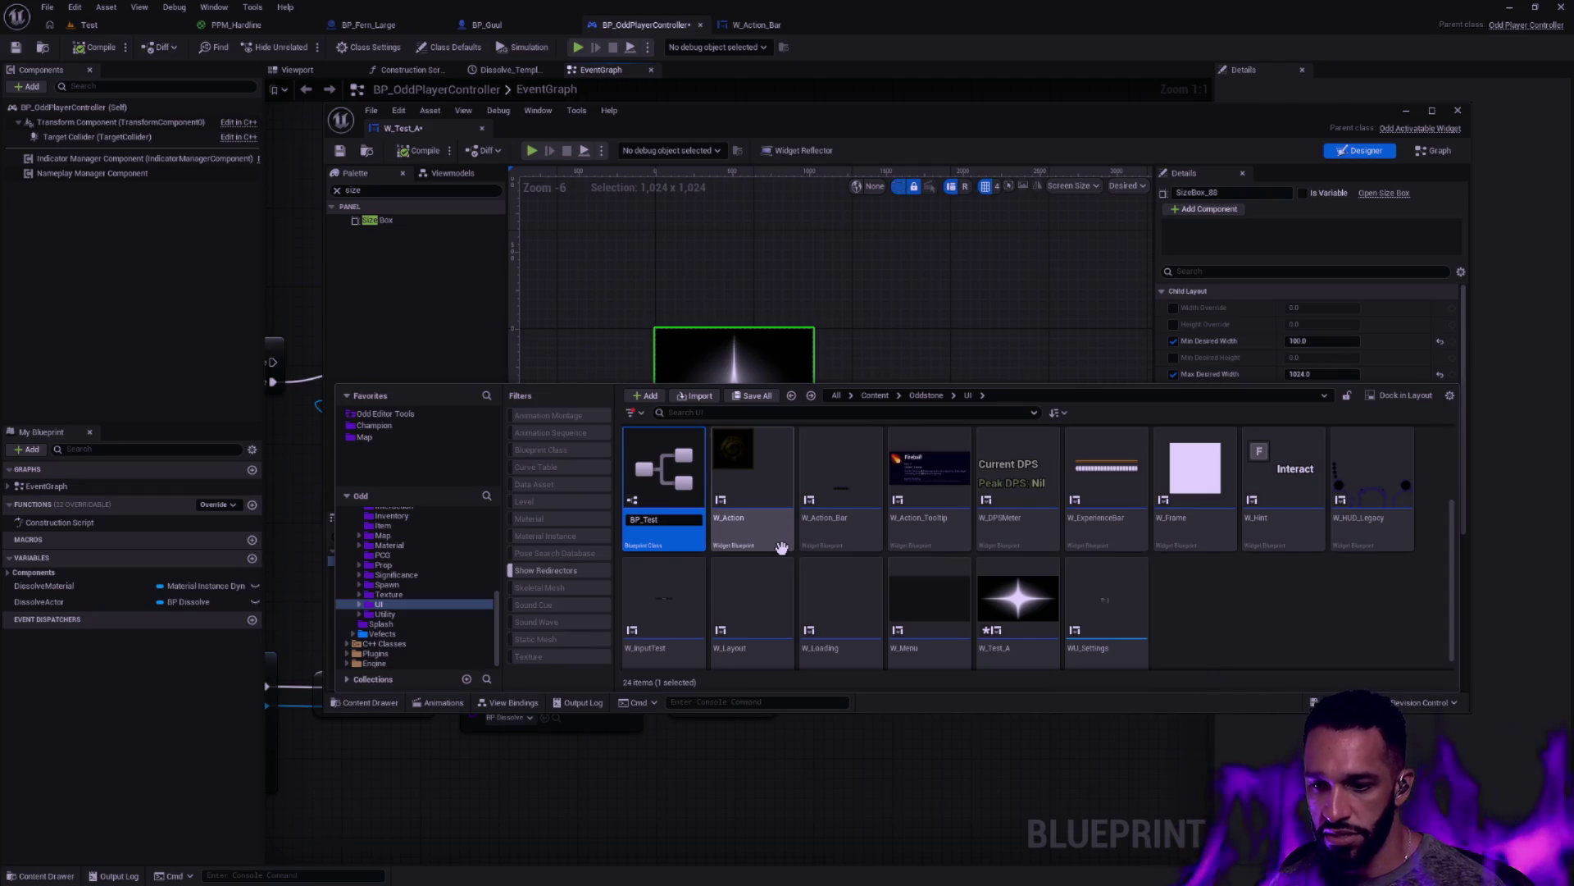
{"action": "key", "text": "Return"}
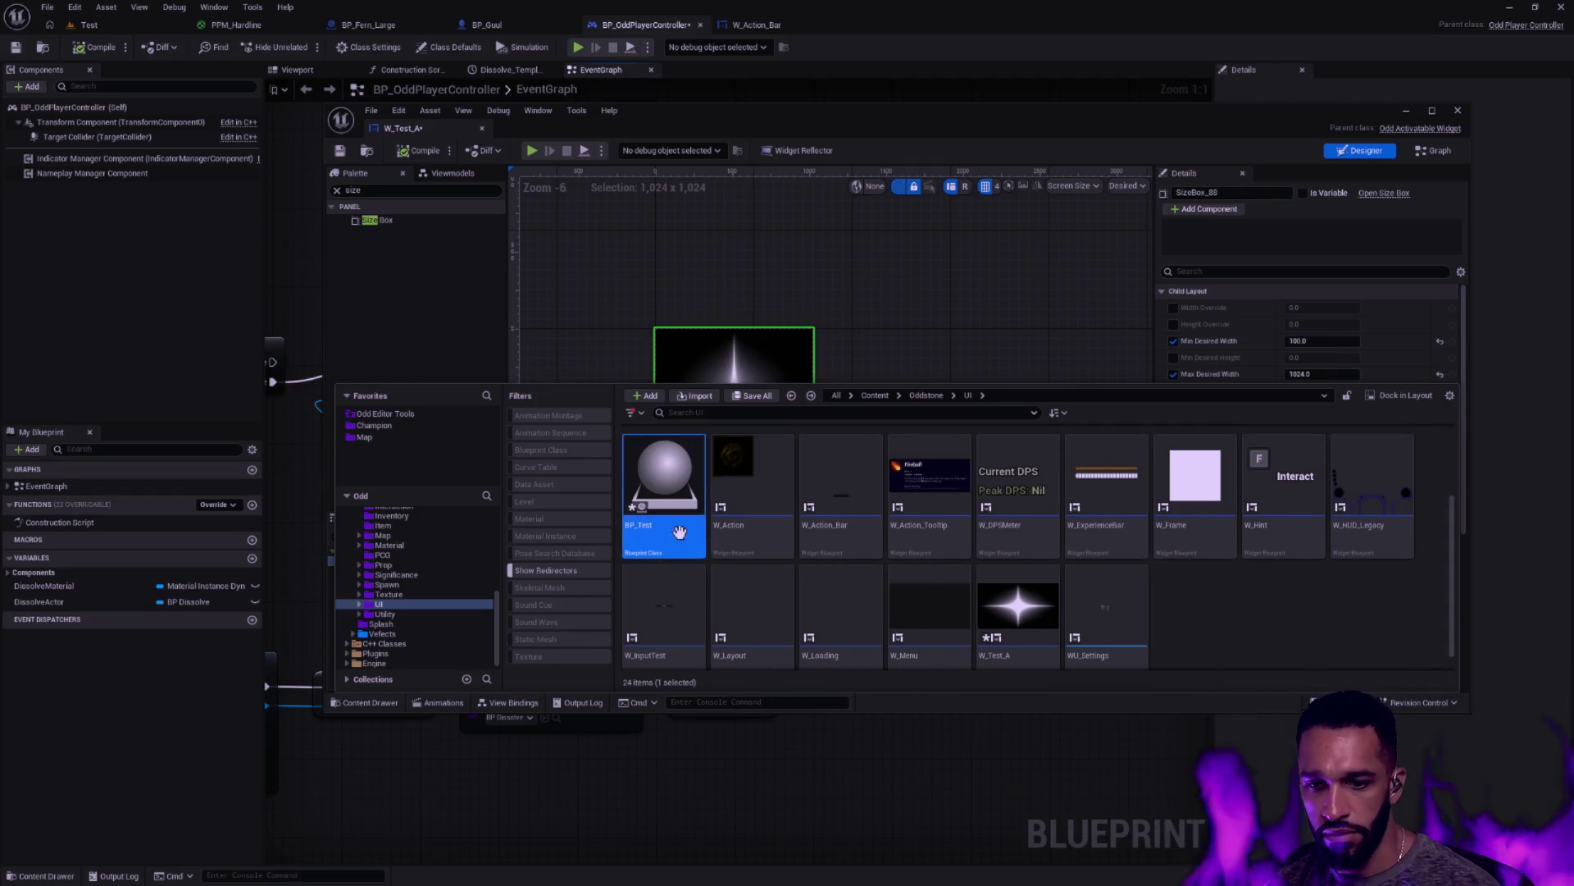
{"action": "double_click", "coordinate": [680, 534]}
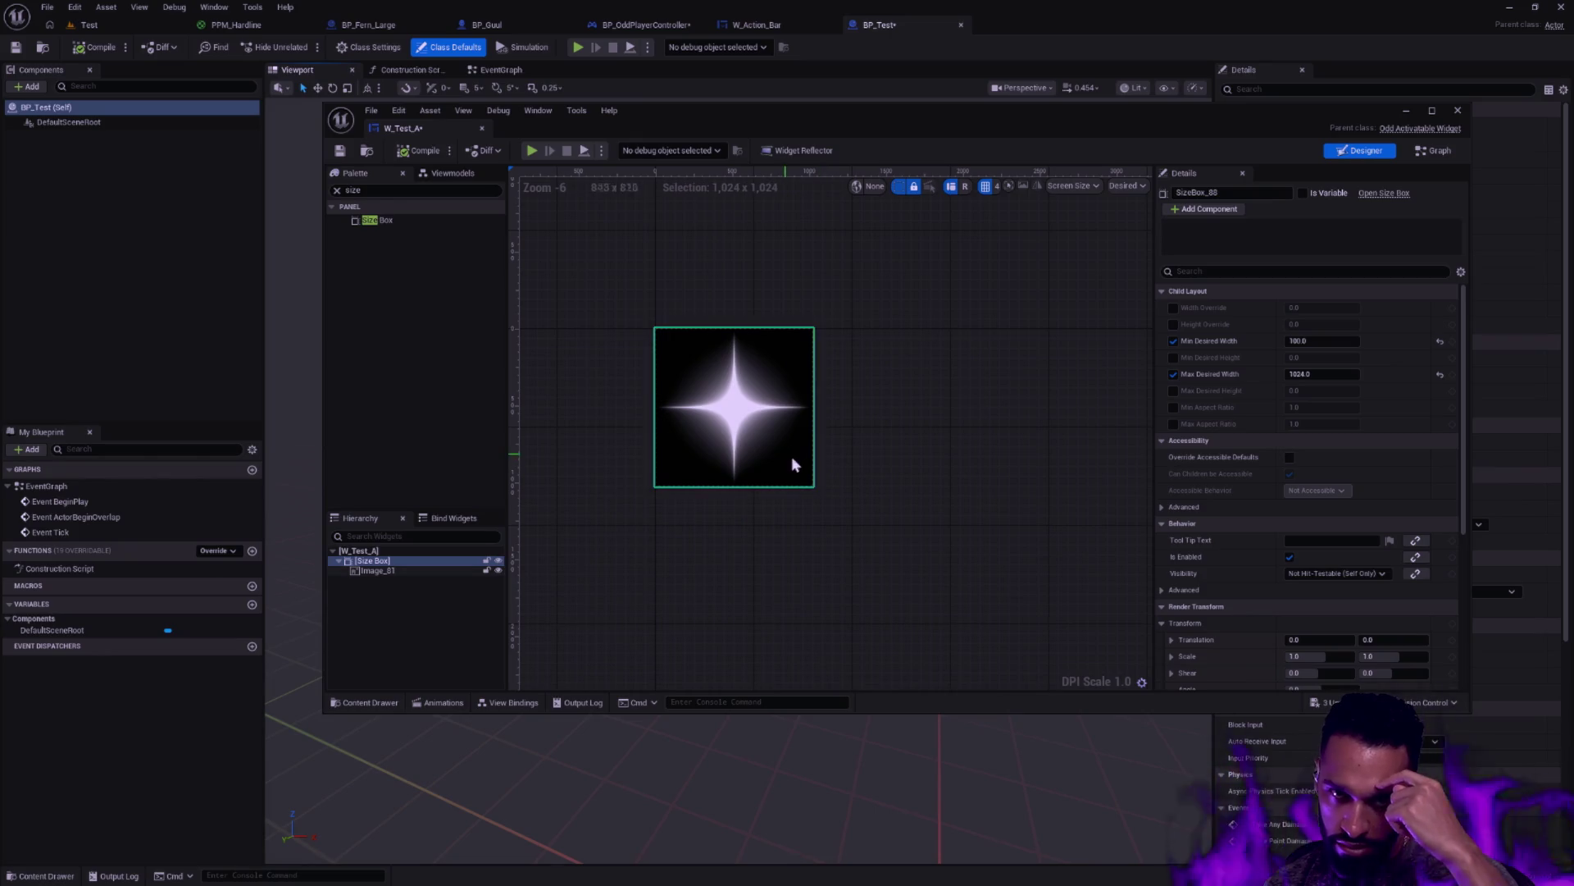
Dock W_Test_A as a main tab, search the palette for 'widgetcompon', then return to BP_Test
{"action": "mouse_move", "coordinate": [685, 121]}
{"action": "left_mouse_down"}
{"action": "mouse_move", "coordinate": [835, 37]}
{"action": "mouse_move", "coordinate": [1022, 17]}
{"action": "left_mouse_up"}
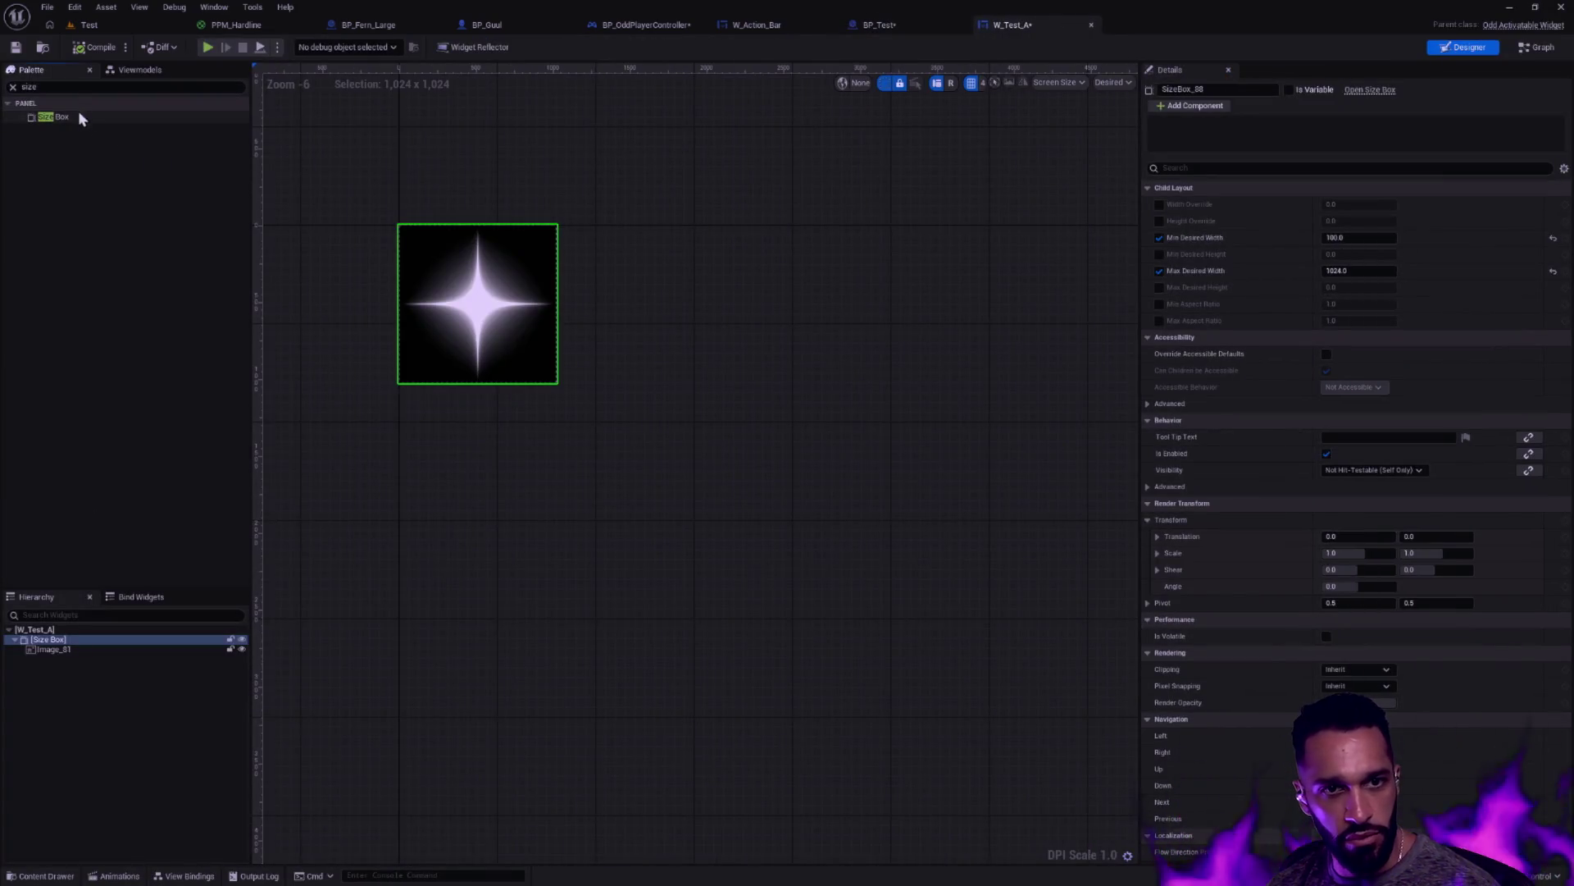
{"action": "left_click", "coordinate": [12, 87]}
{"action": "type", "text": "widgetcompon"}
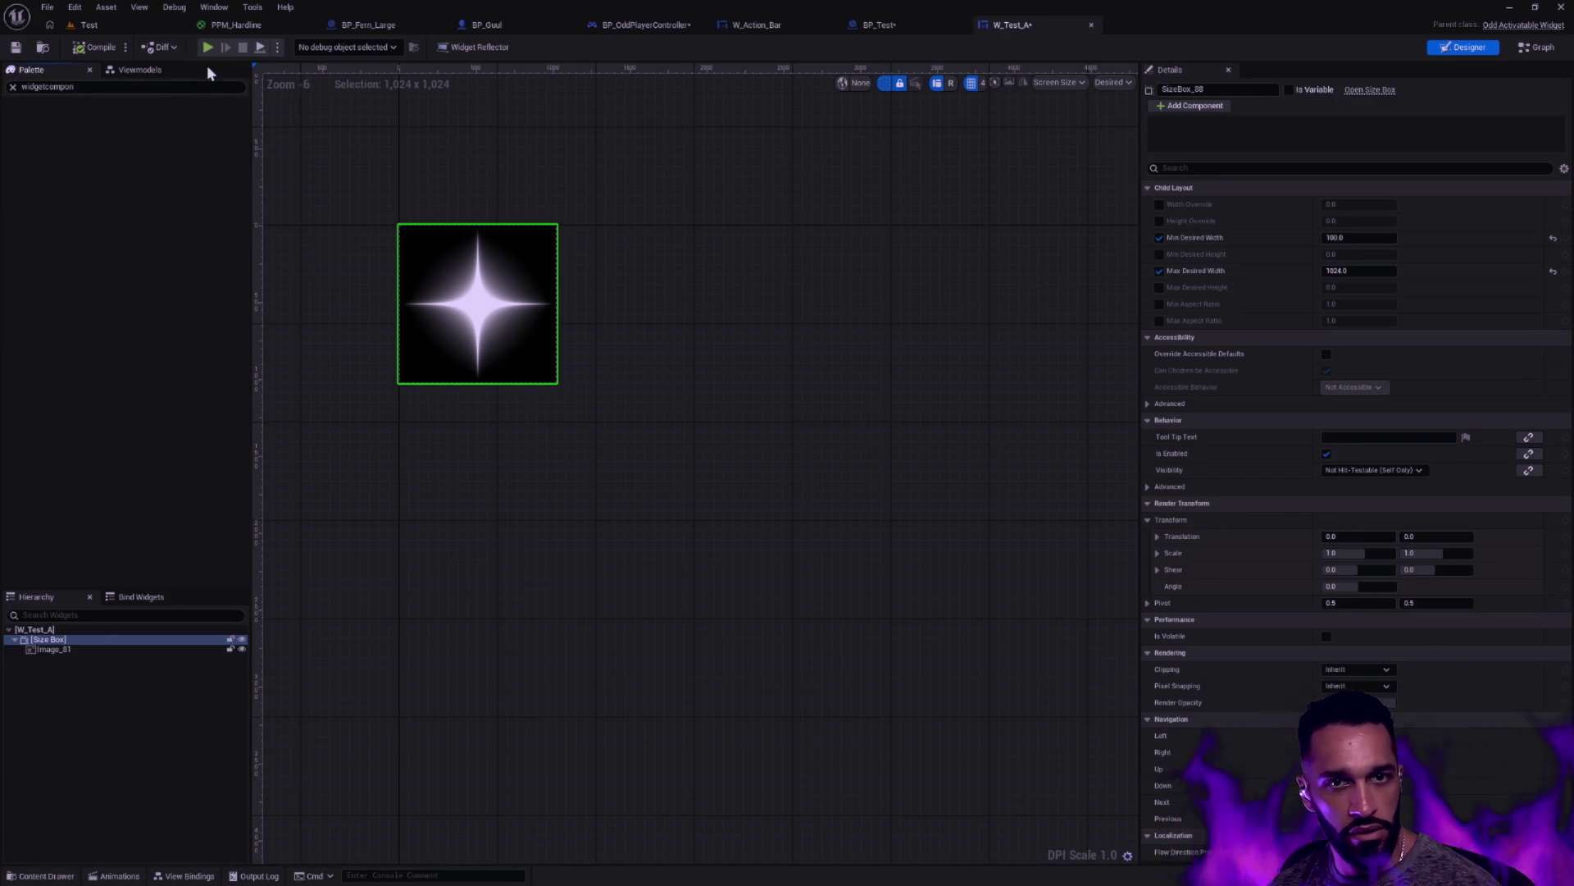
{"action": "left_click", "coordinate": [12, 86]}
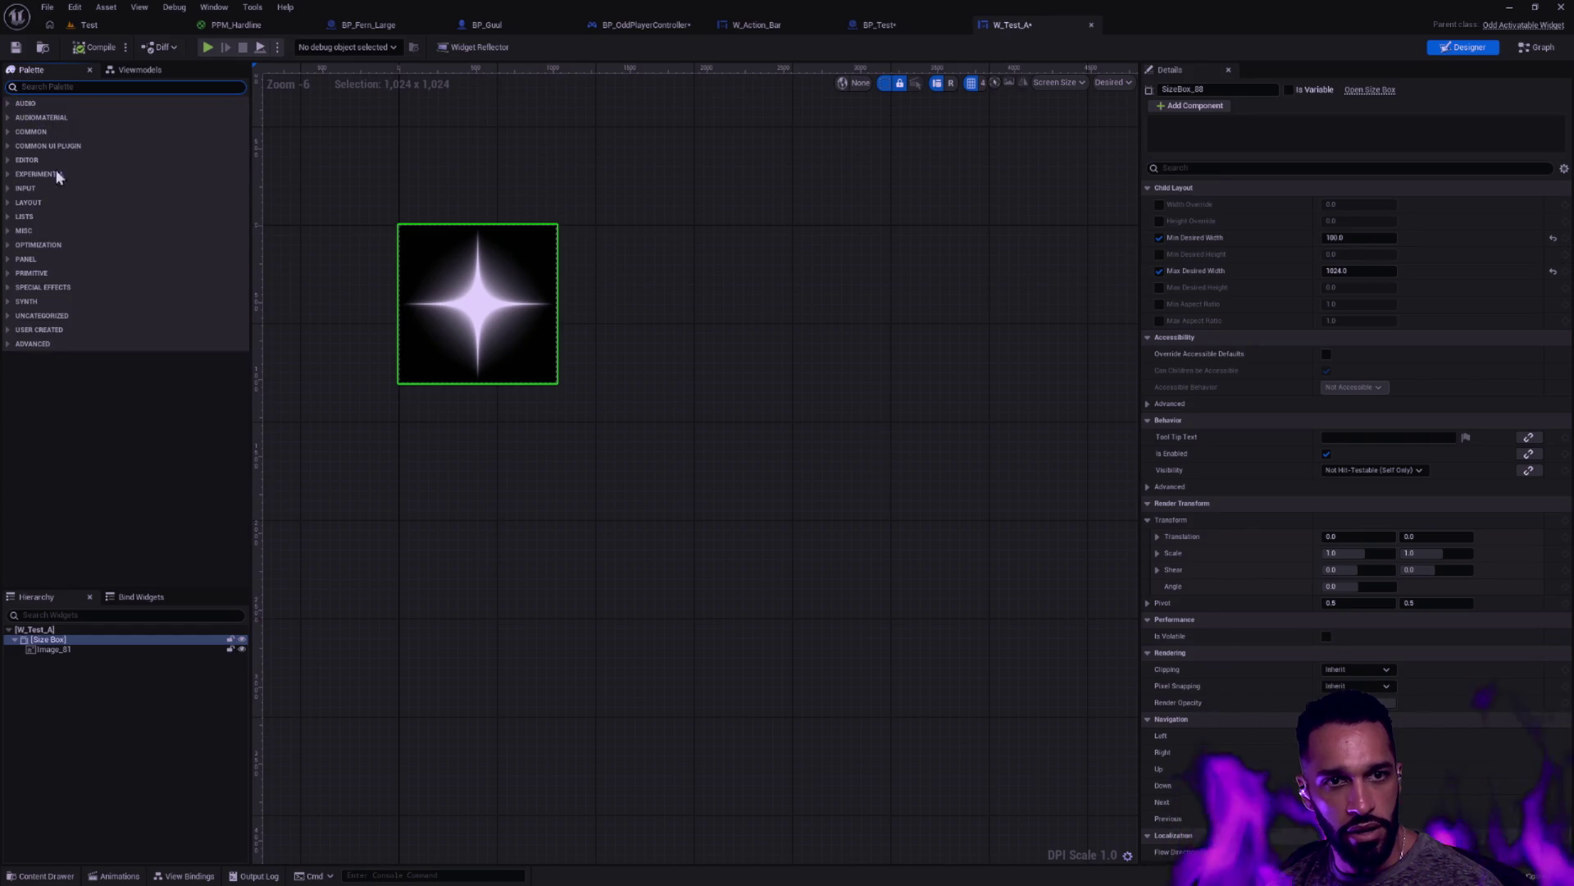
{"action": "left_click", "coordinate": [900, 31]}
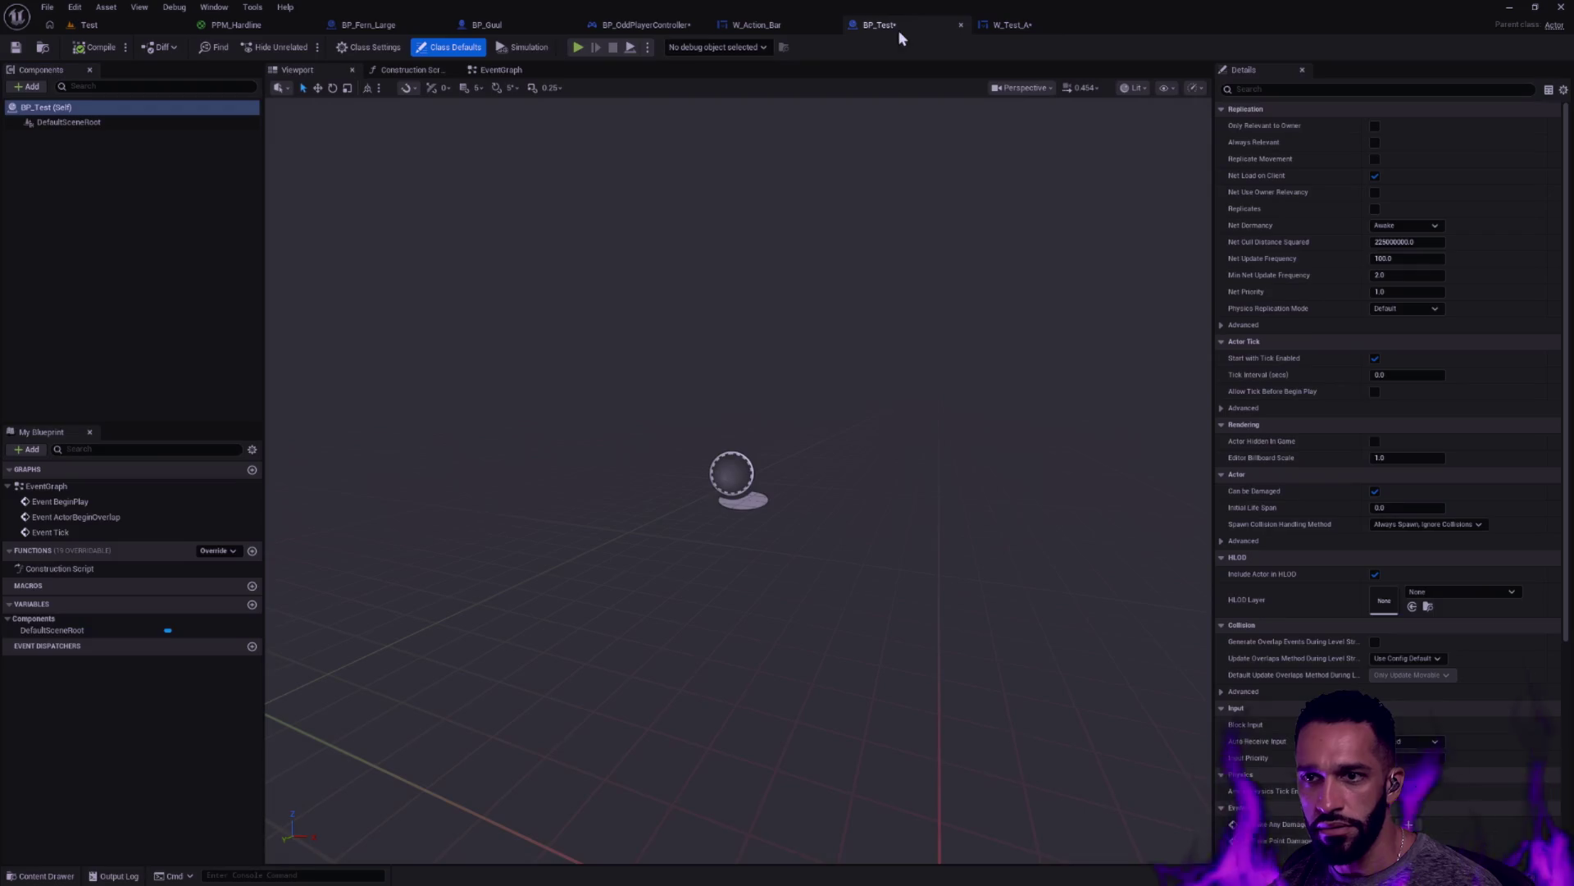
Add a Widget component to BP_Test and turn off its Draw at Desired Size option
{"action": "left_click", "coordinate": [46, 86]}
{"action": "type", "text": "widget compon"}
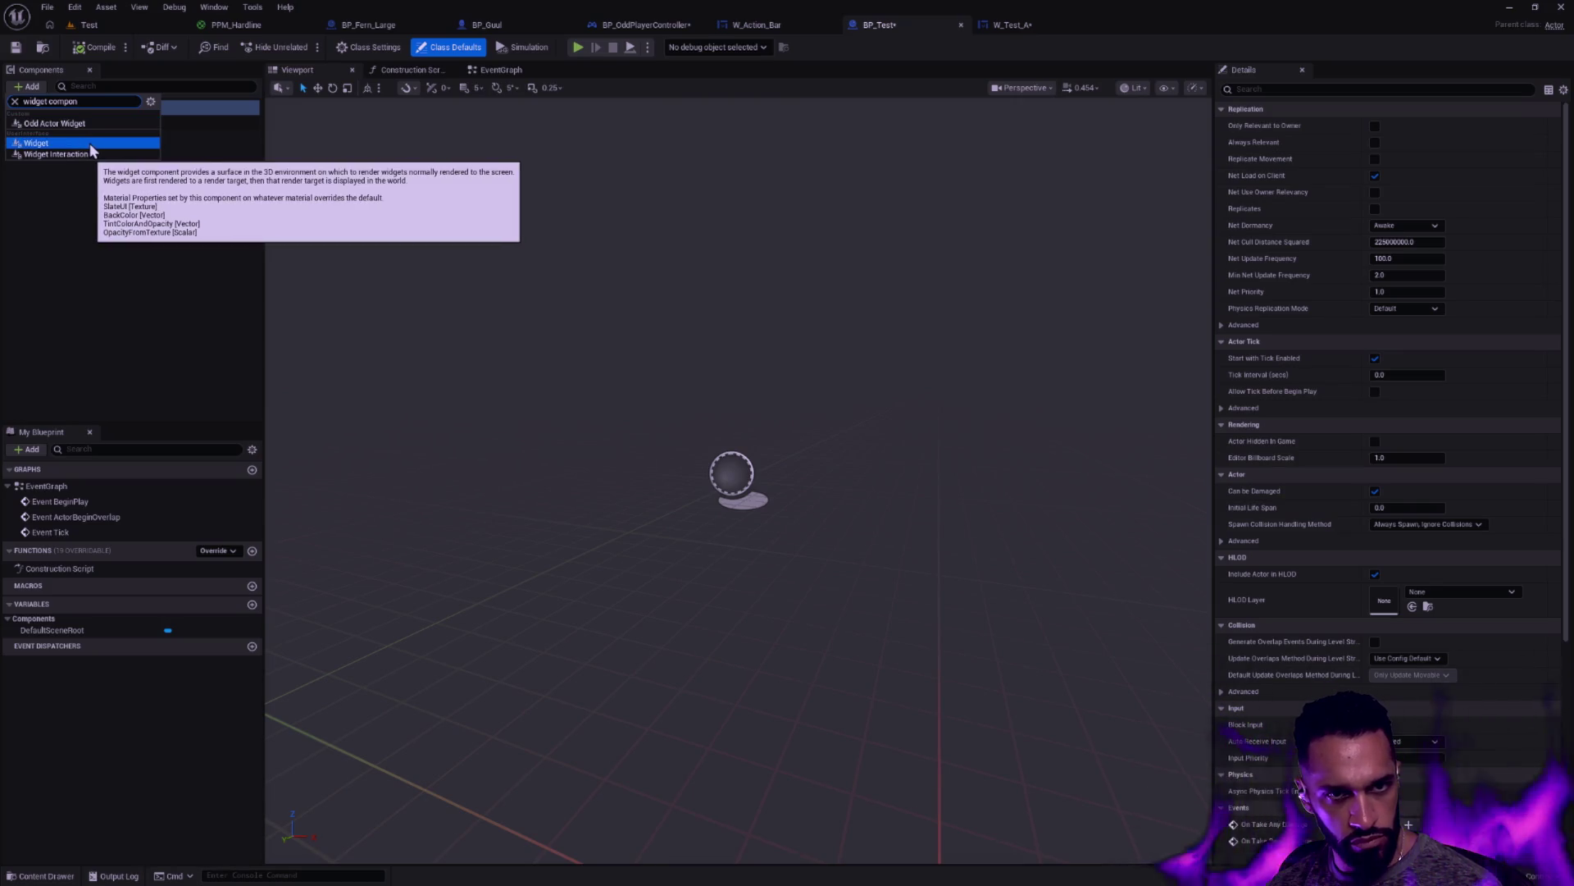
{"action": "left_click", "coordinate": [91, 145]}
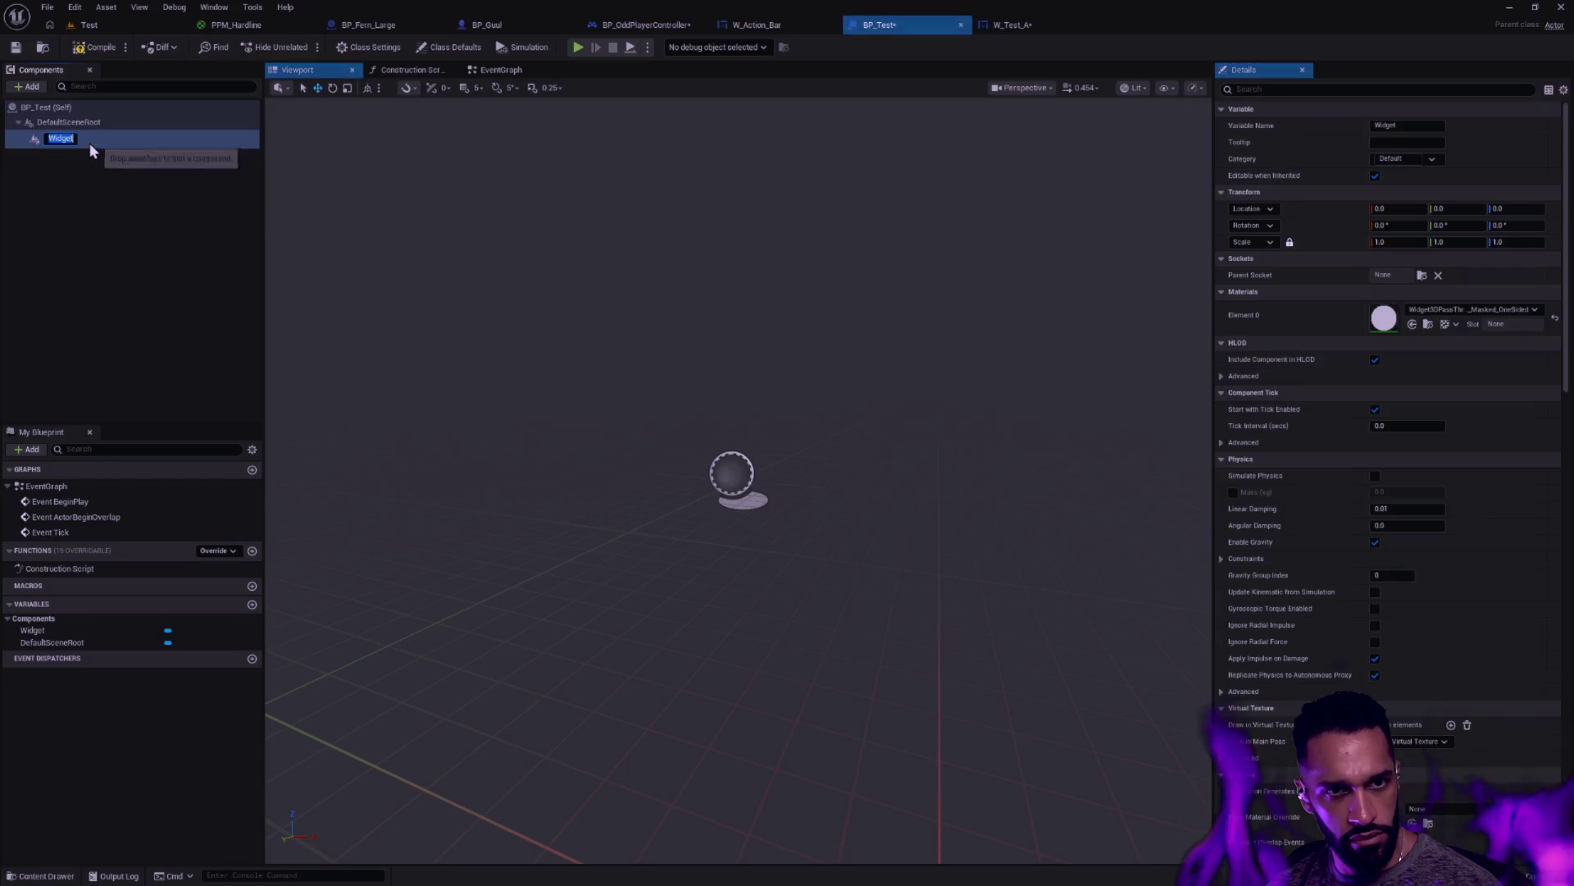
{"action": "left_click", "coordinate": [118, 164]}
{"action": "left_click", "coordinate": [118, 138]}
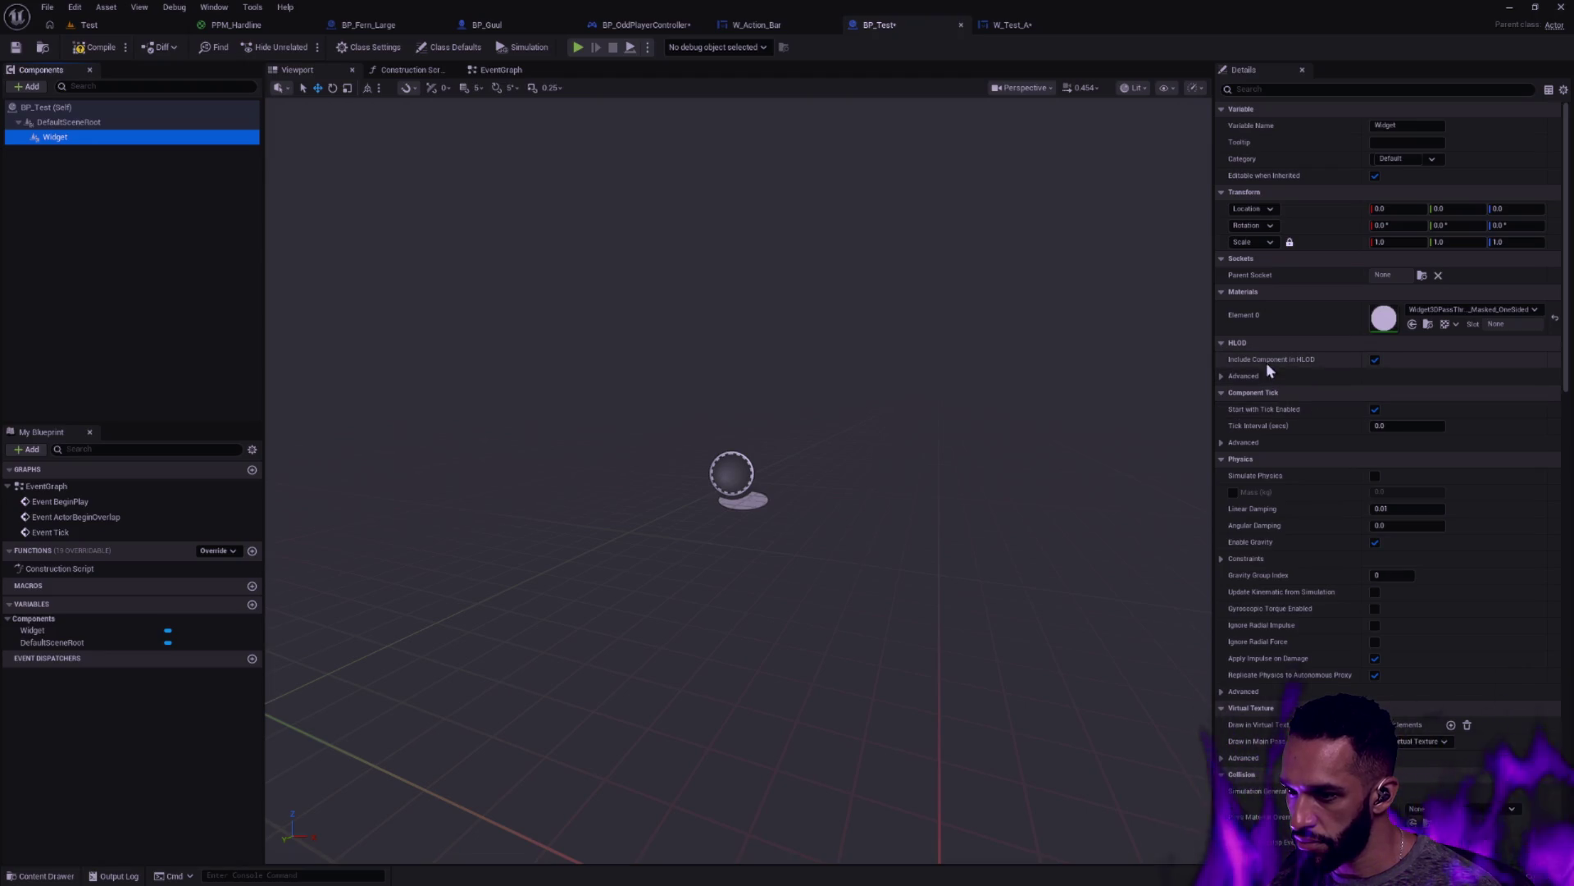
{"action": "left_click_drag", "start_coordinate": [1567, 304], "coordinate": [1567, 561]}
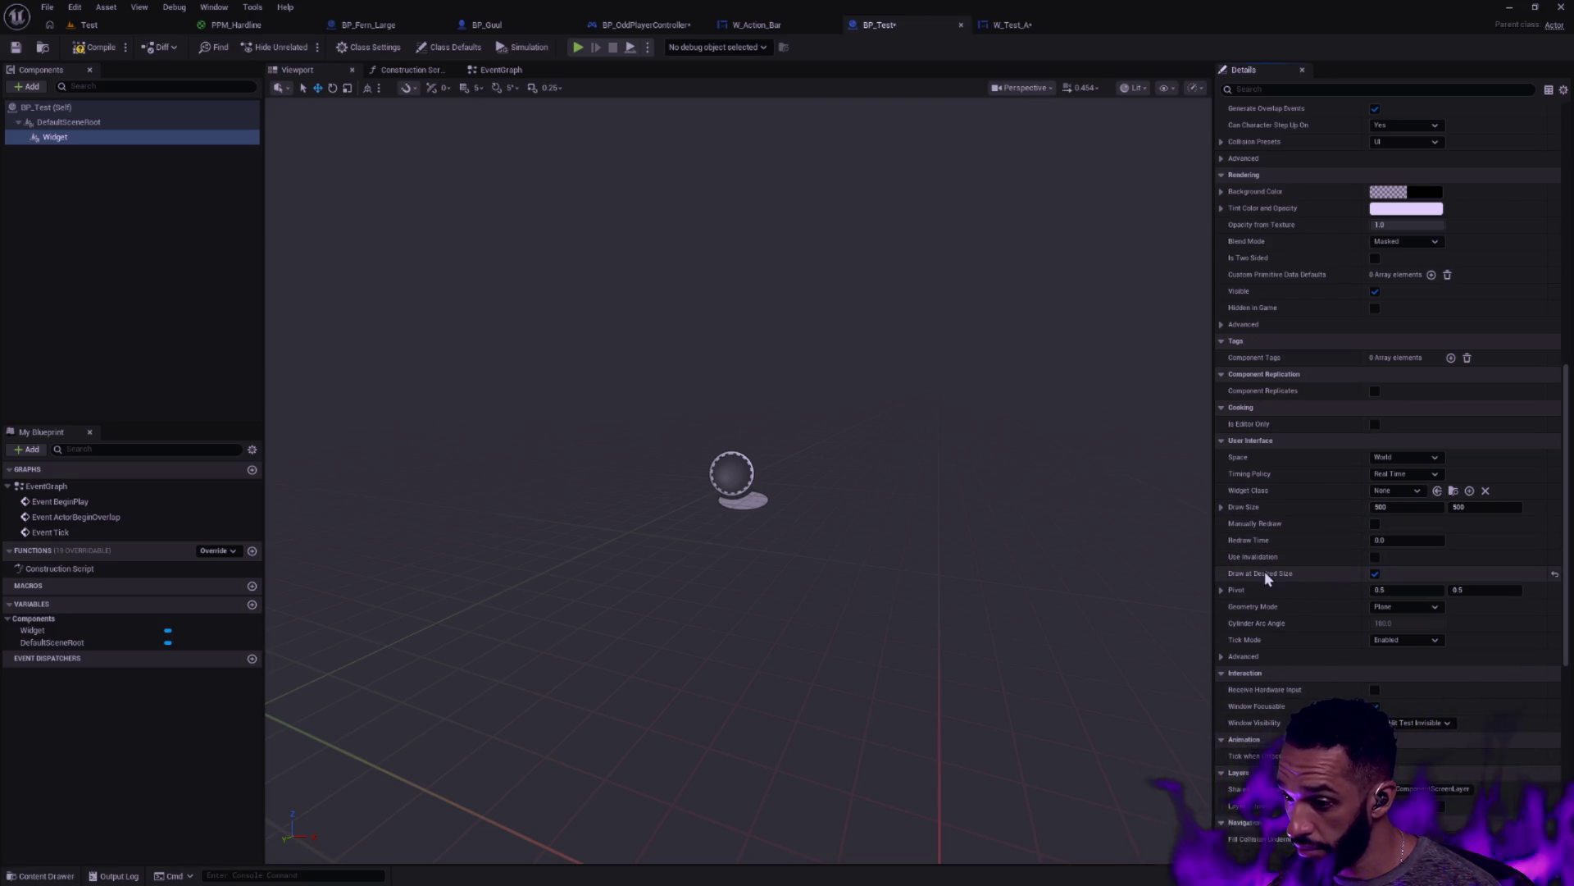
{"action": "mouse_move", "coordinate": [1267, 578]}
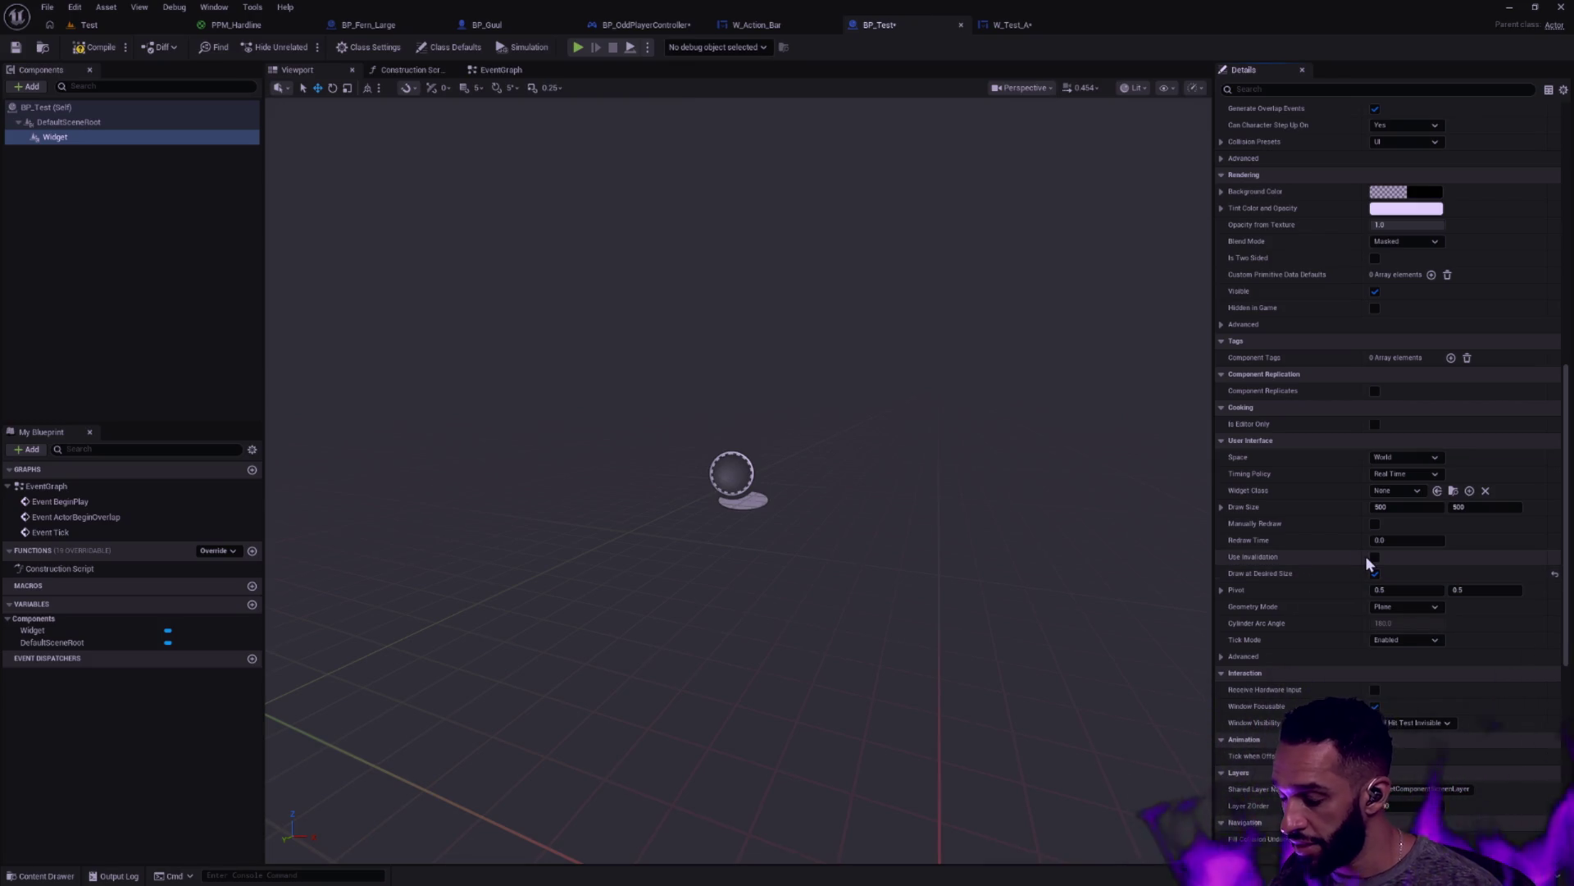
{"action": "left_click", "coordinate": [1375, 573]}
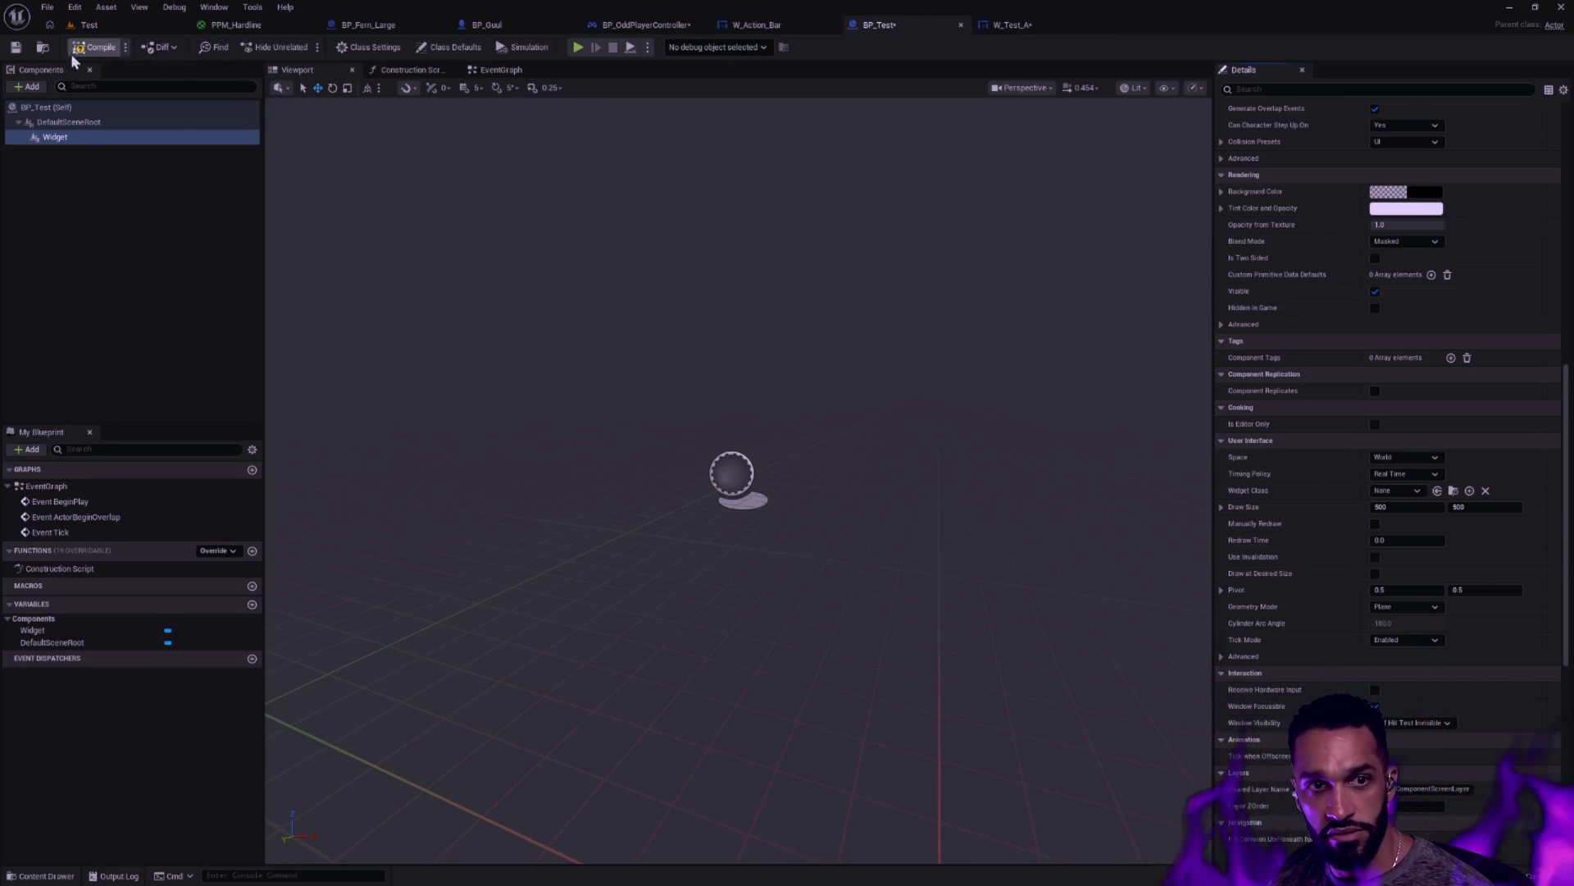
Start deleting BP_Test from the Content Drawer, then cancel the deletion
{"action": "key", "text": "ctrl+space"}
{"action": "key", "text": "Delete"}
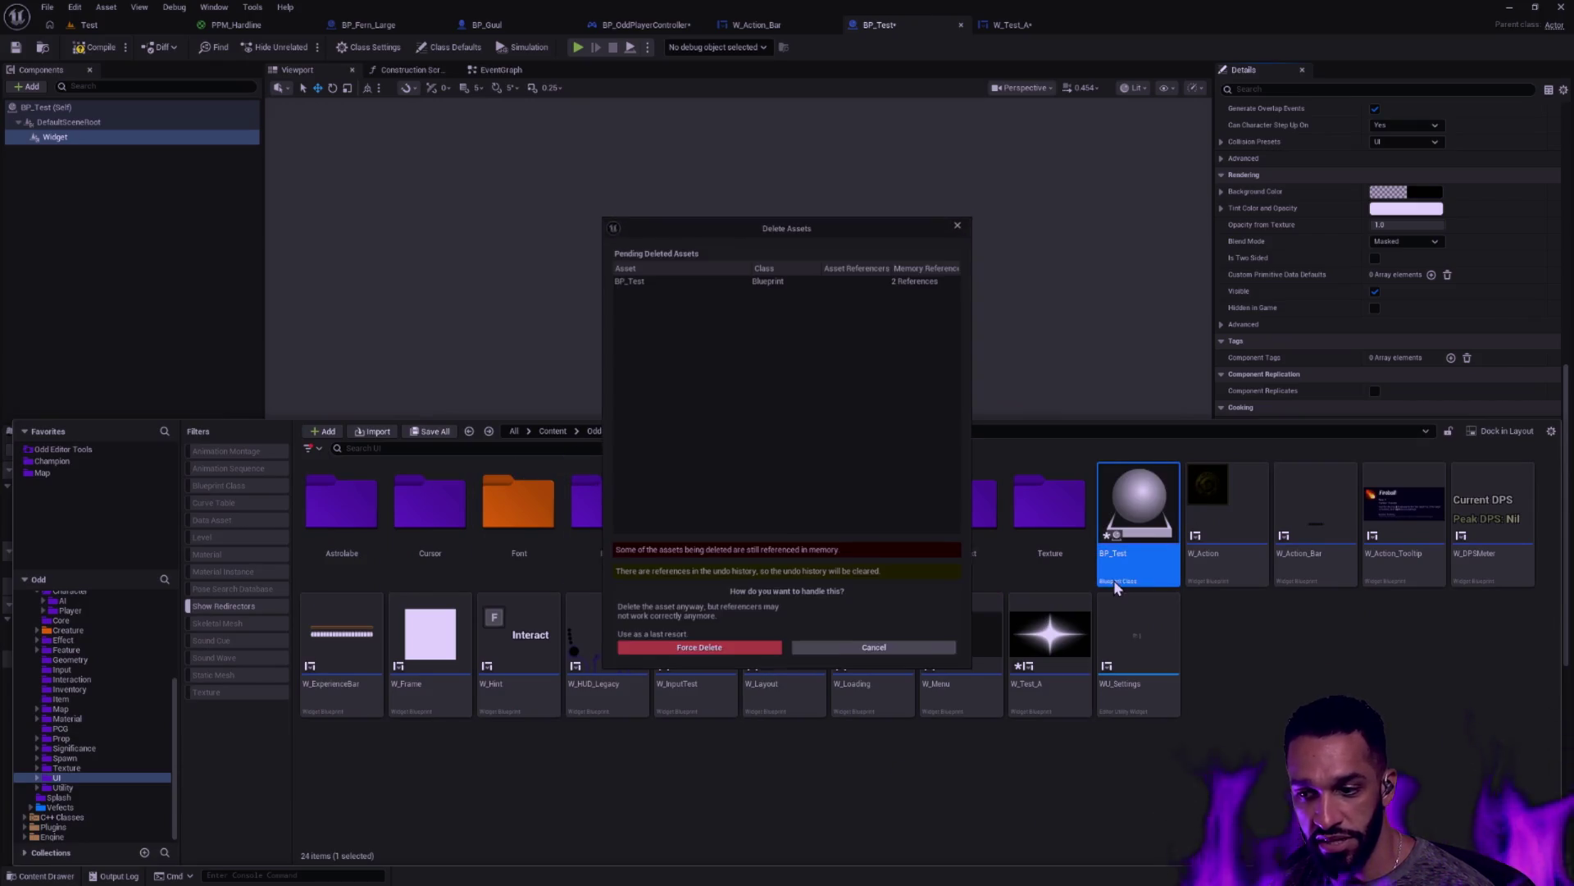
{"action": "key", "text": "Escape"}
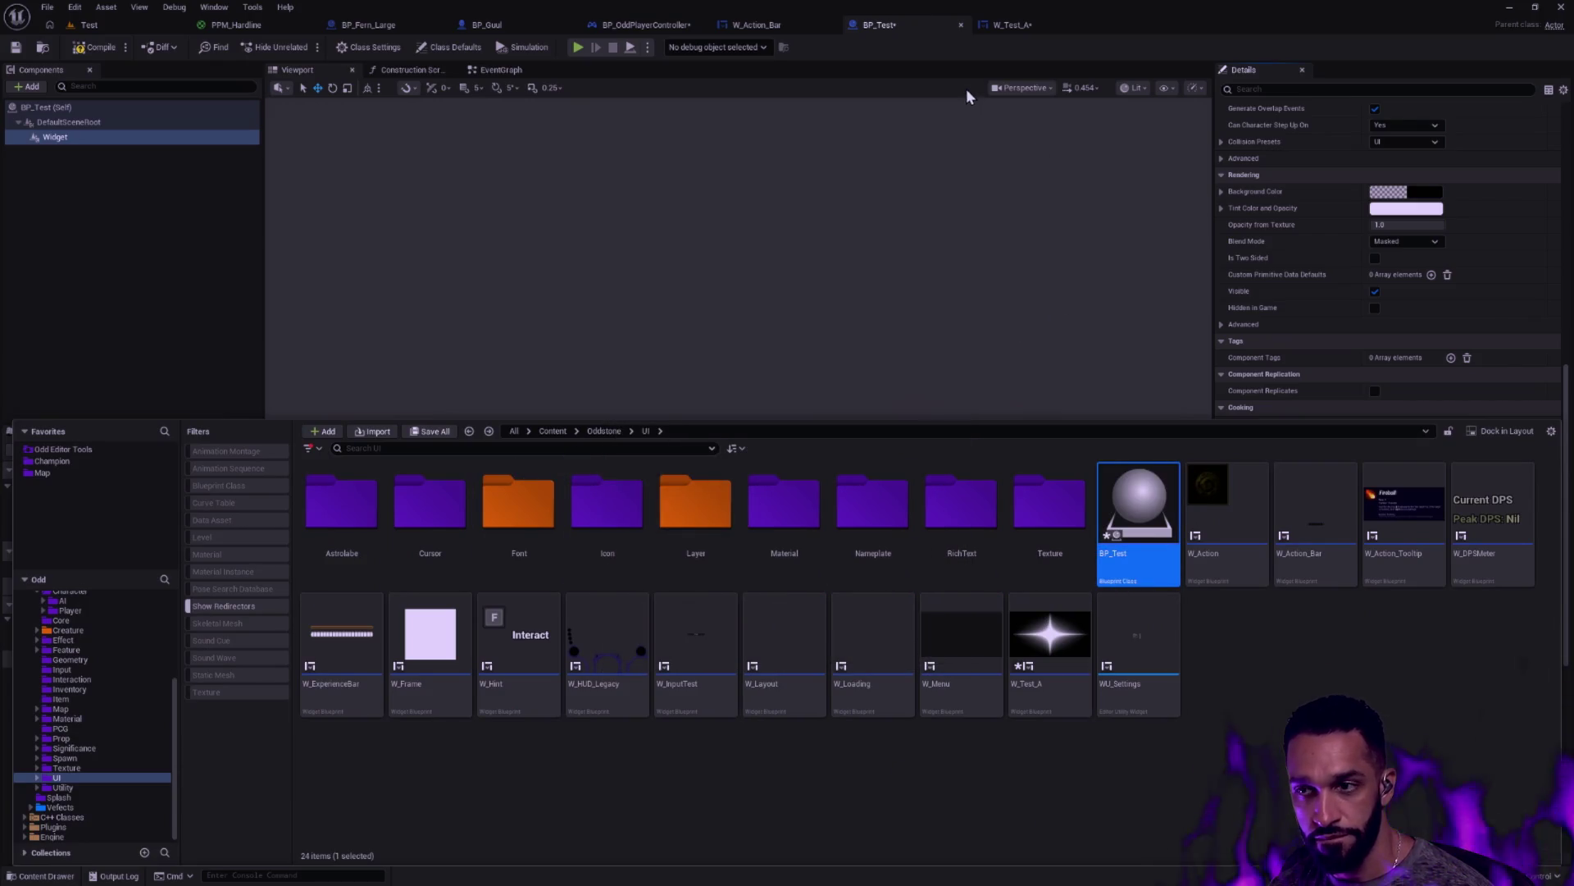